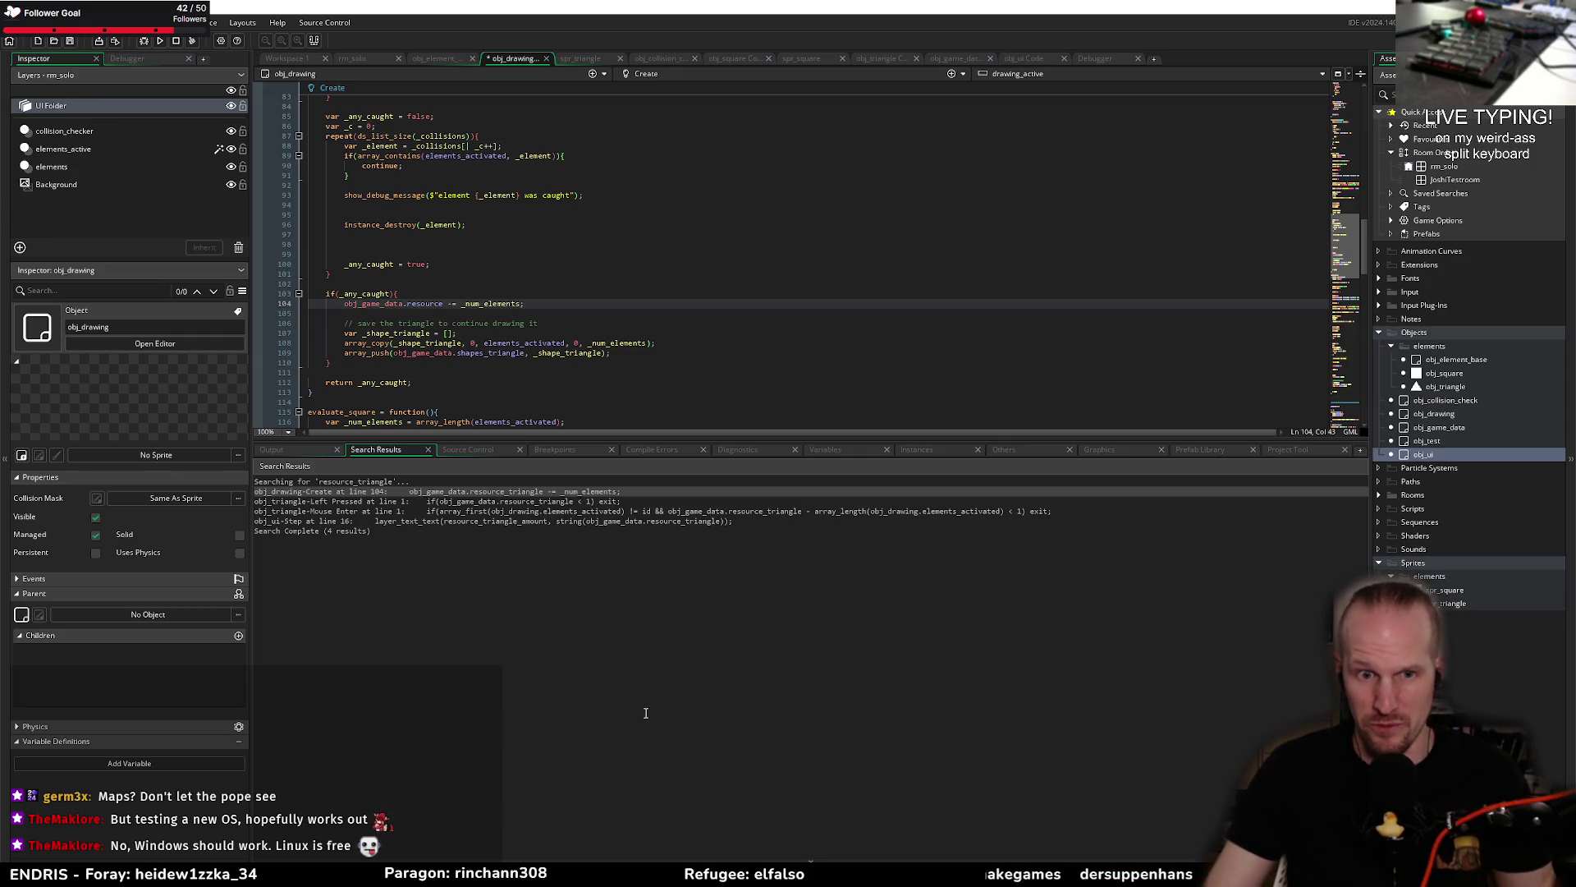
Step: Go to the obj_triangle Left Pressed search result and review code lines 99–111
left_click(643, 501)
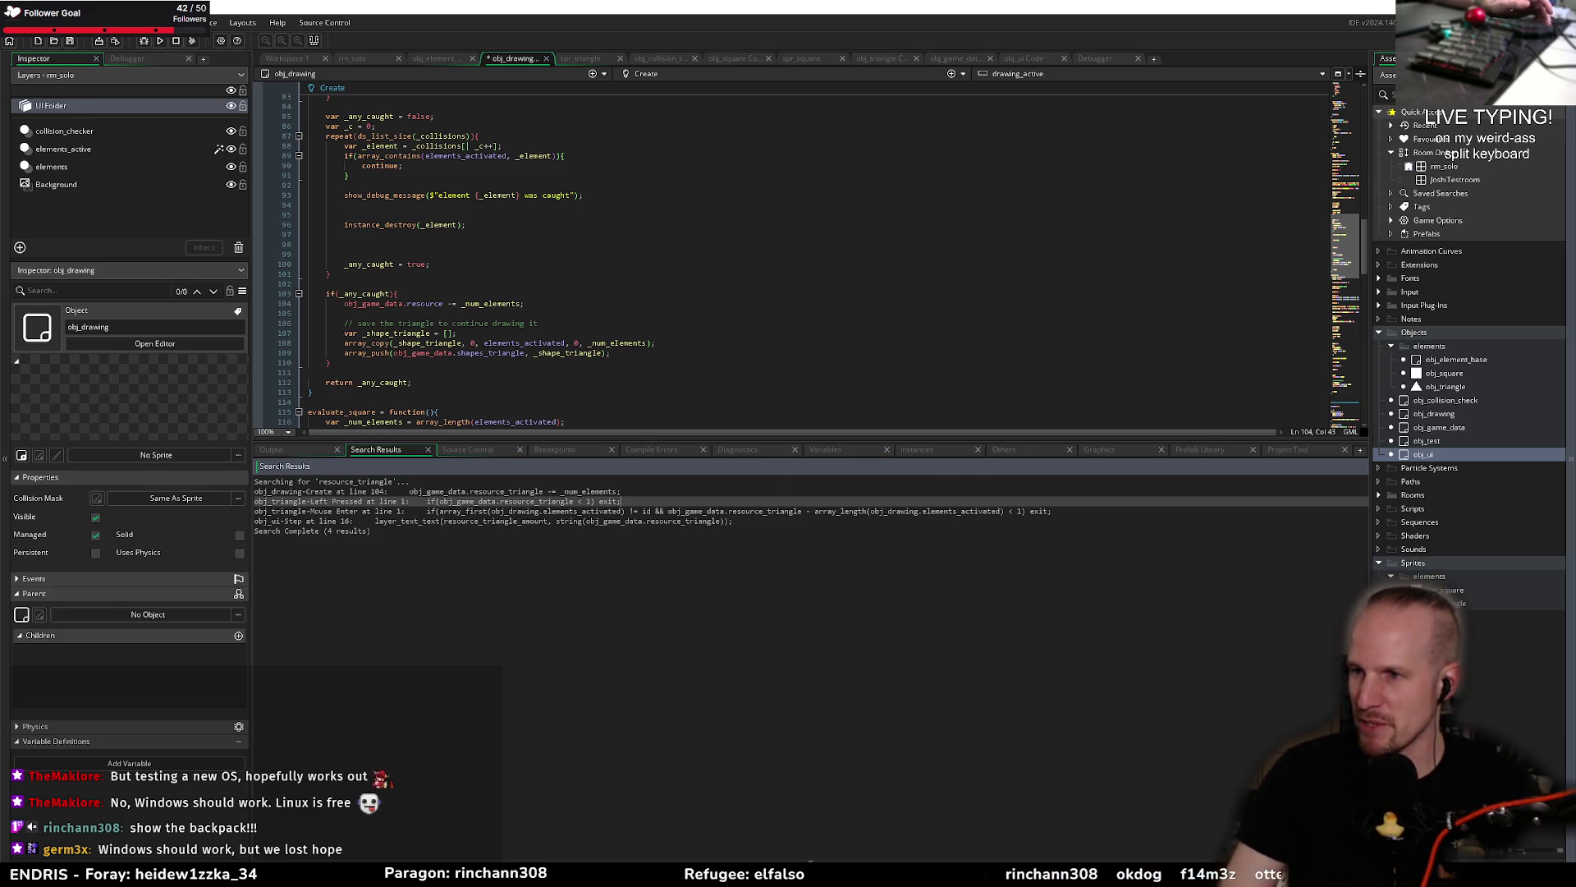
left_click(579, 314)
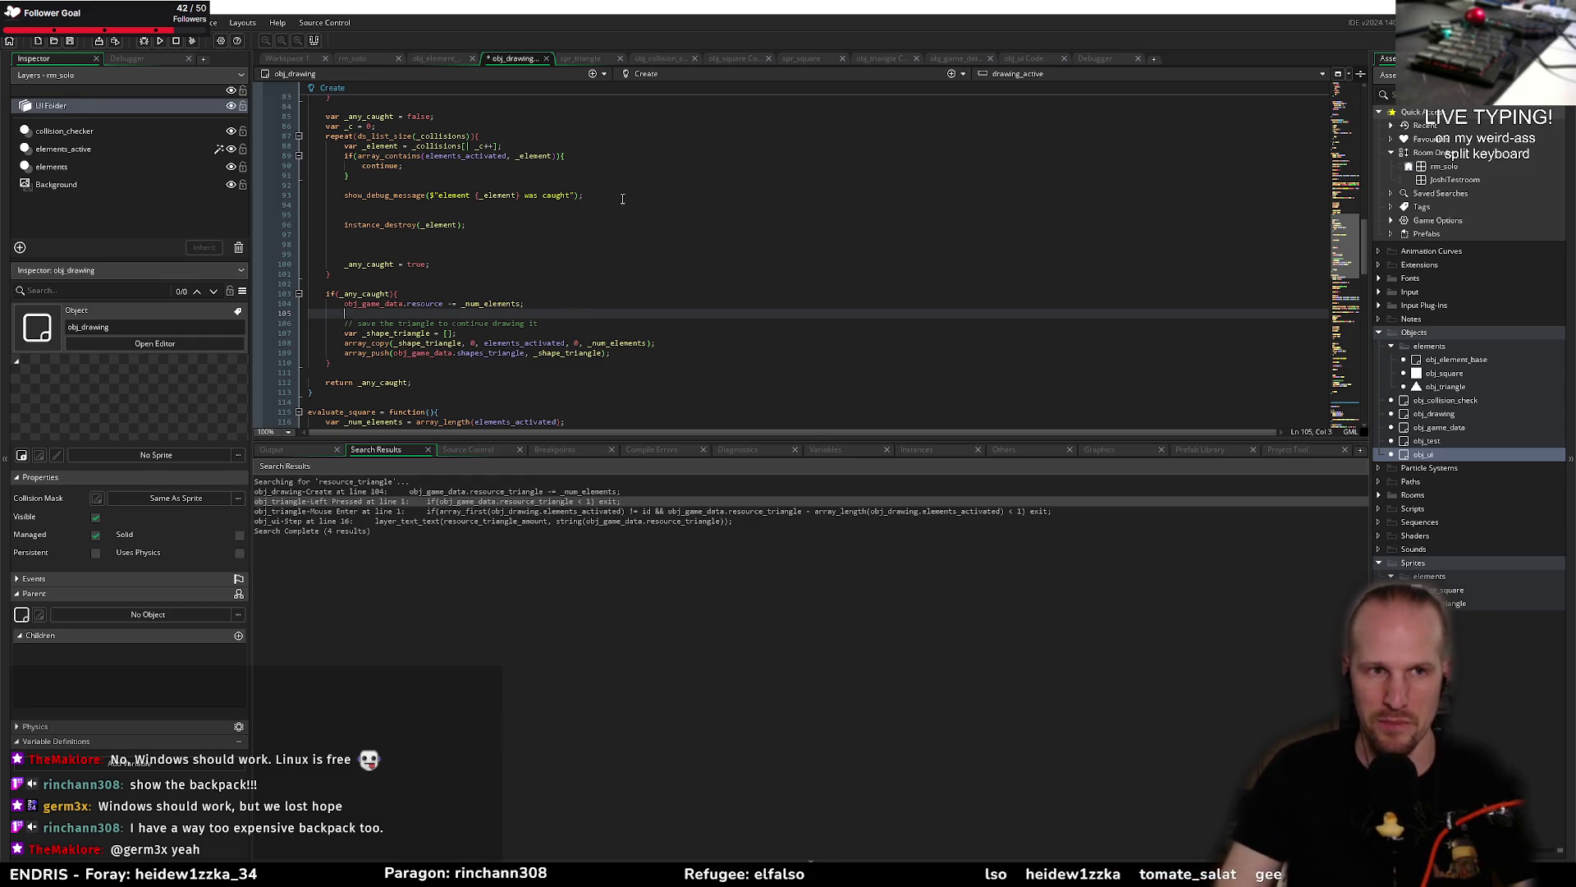
left_click(422, 254)
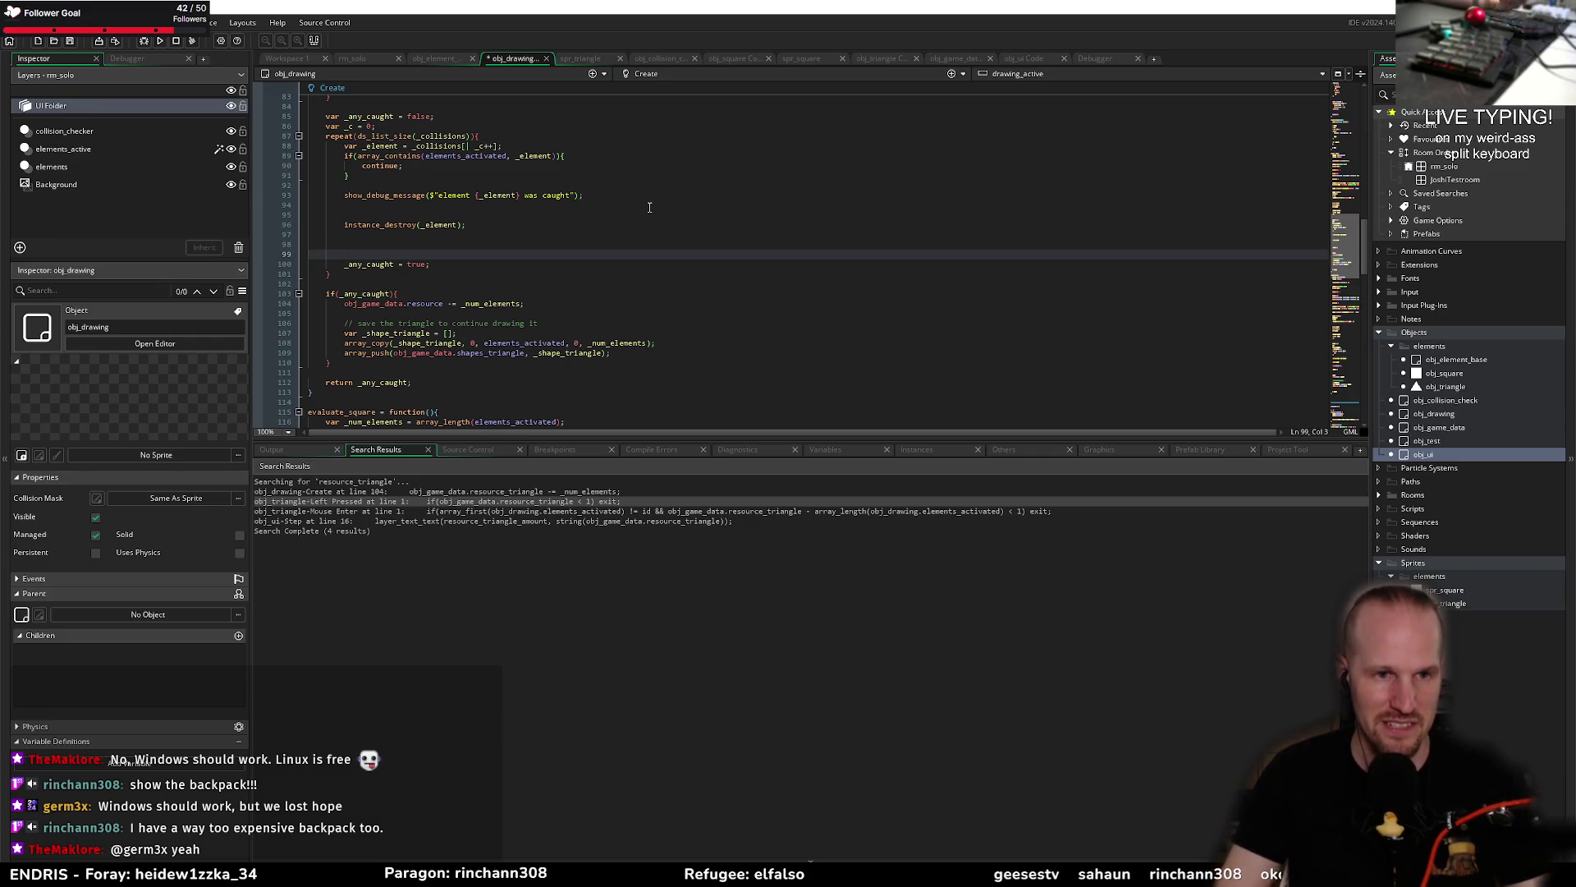
left_click(619, 272)
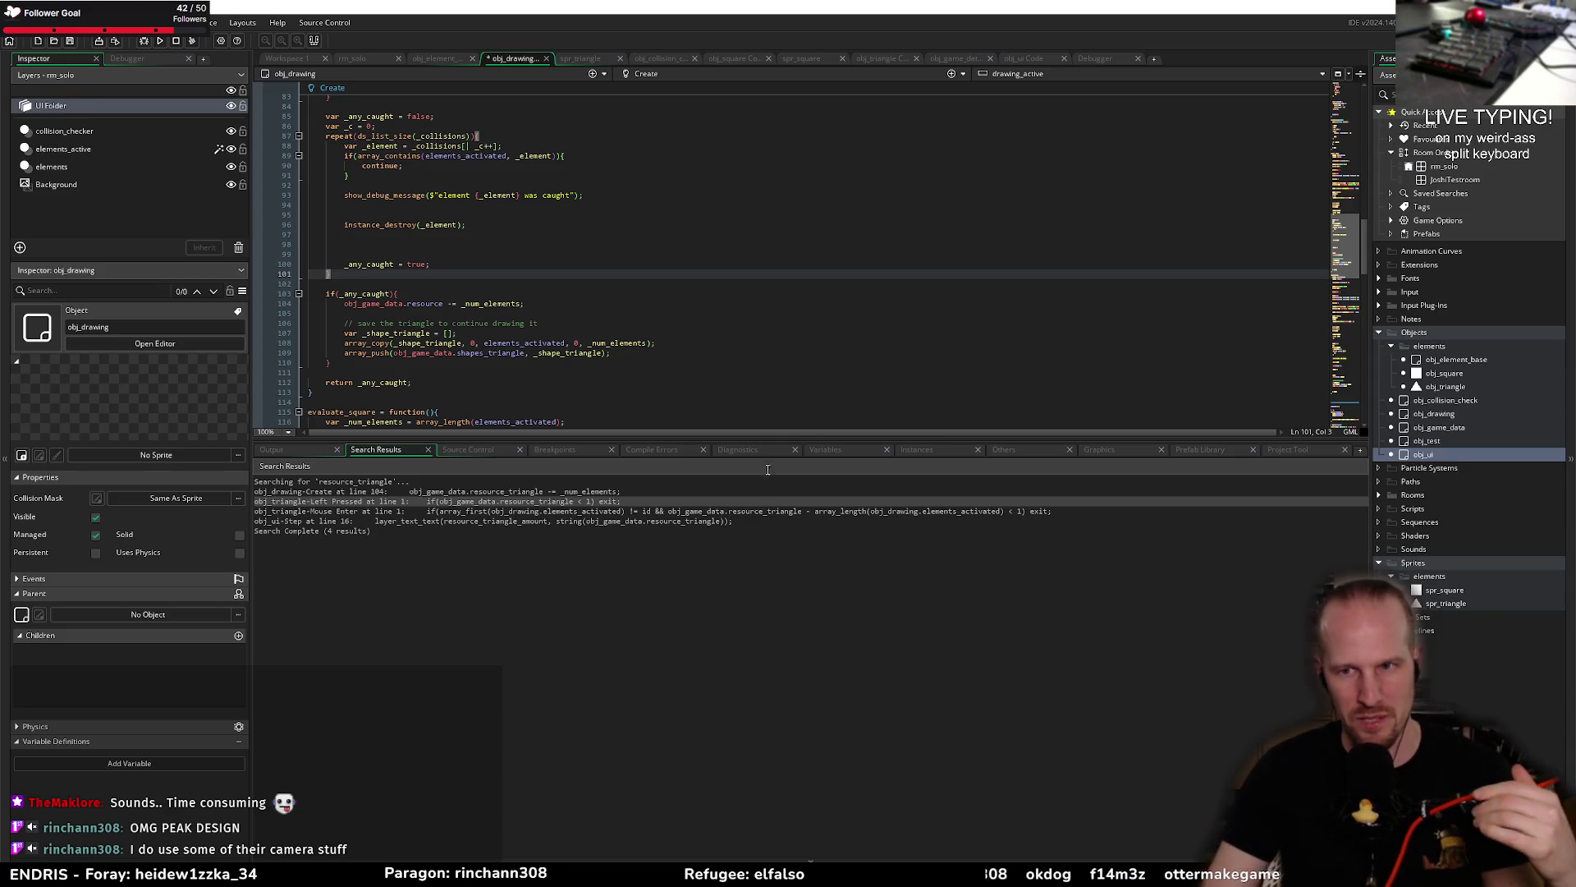
left_click(589, 402)
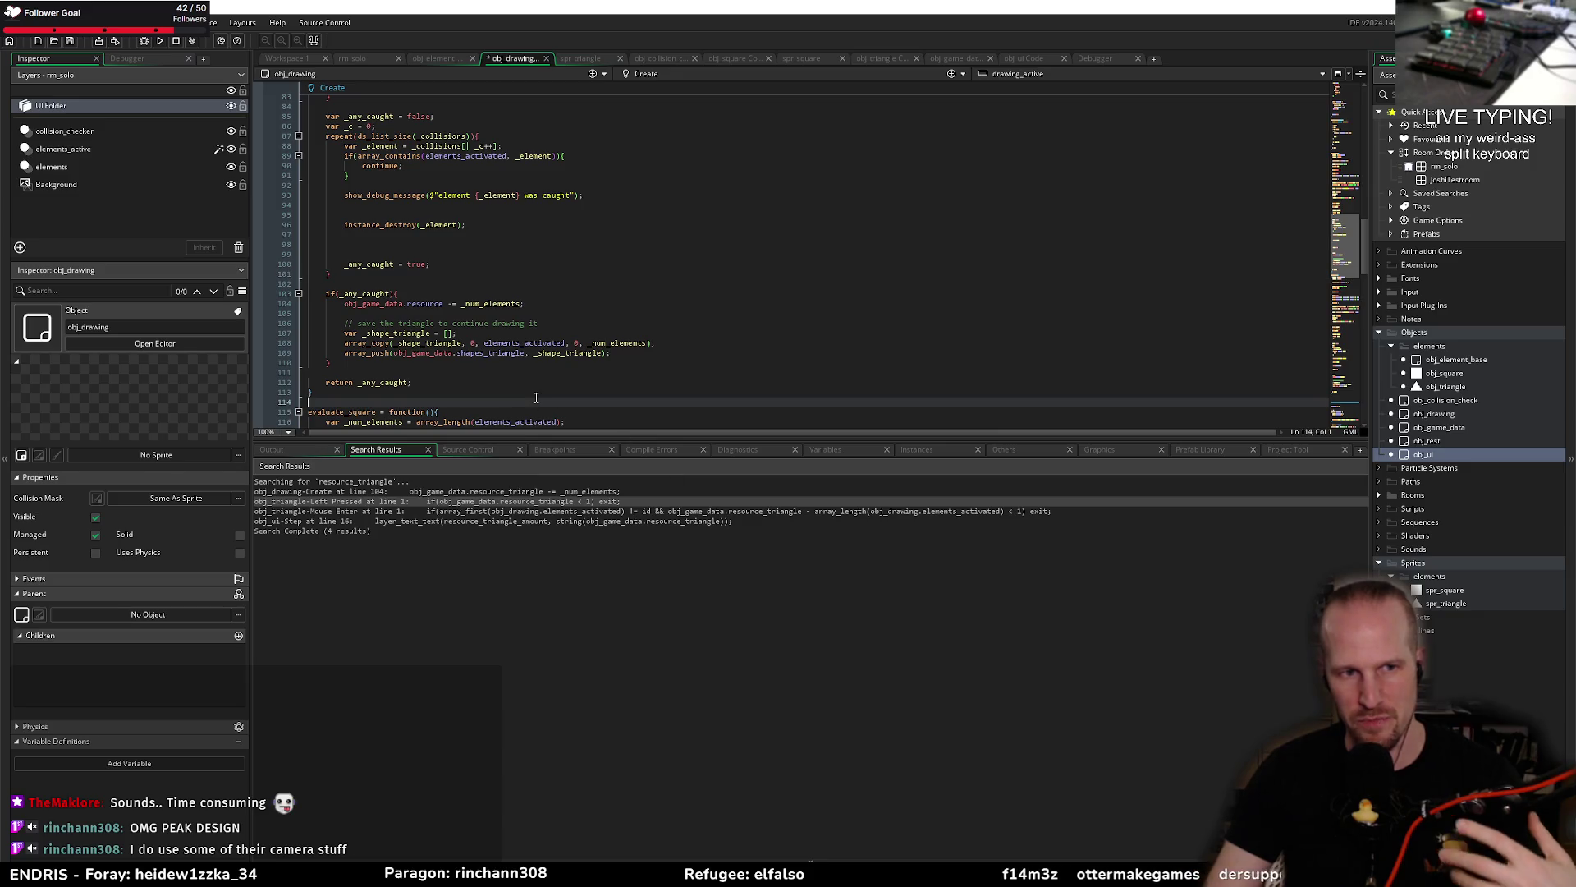
left_click(433, 374)
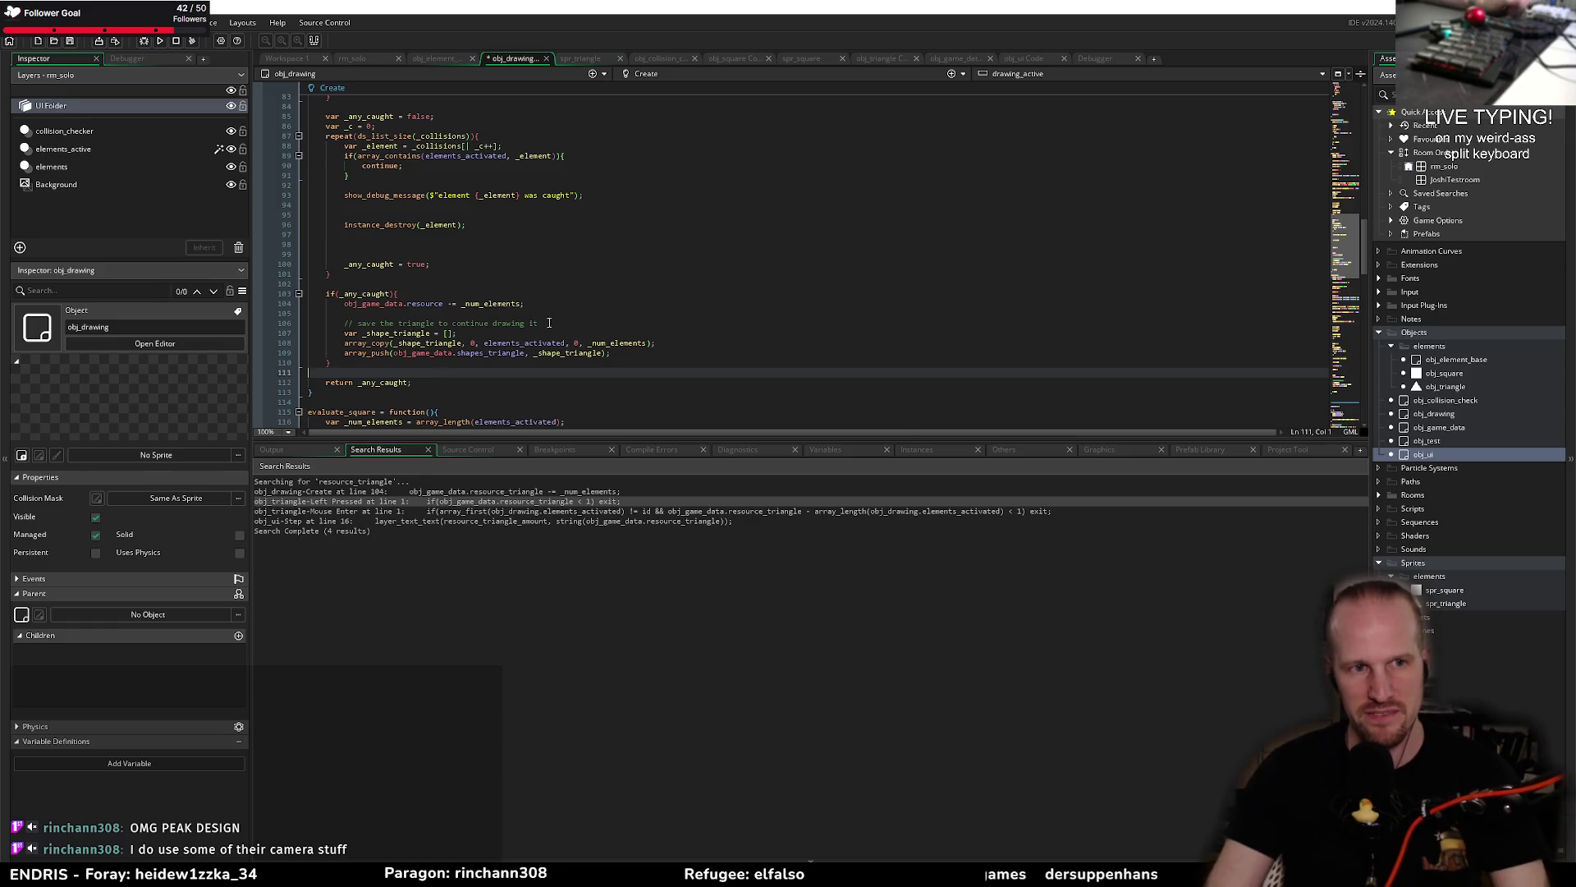
left_click(534, 314)
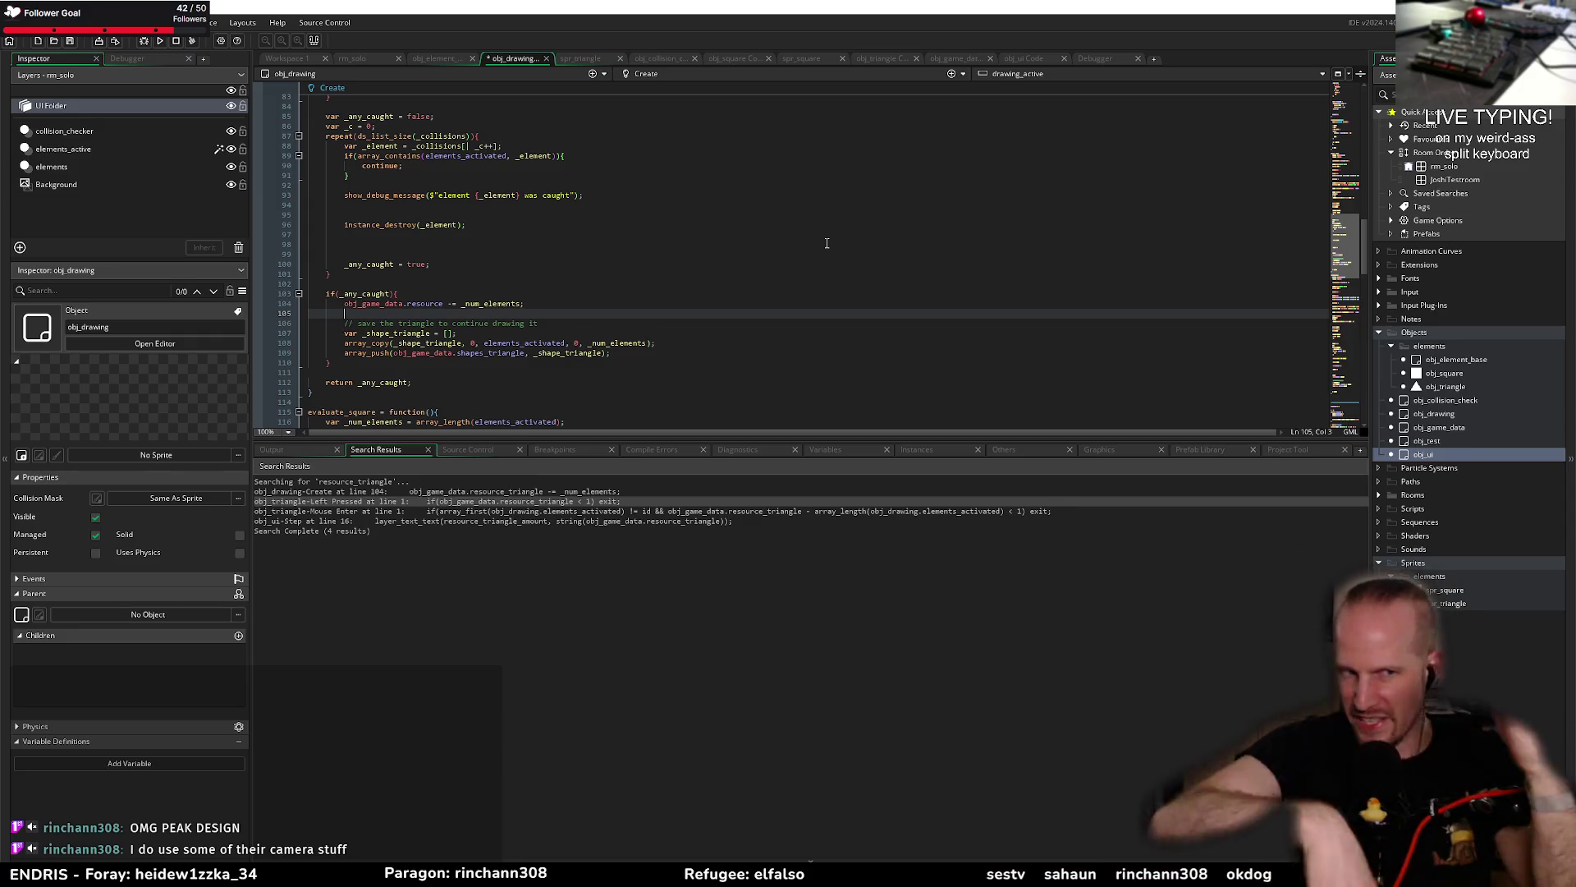
left_click(505, 330)
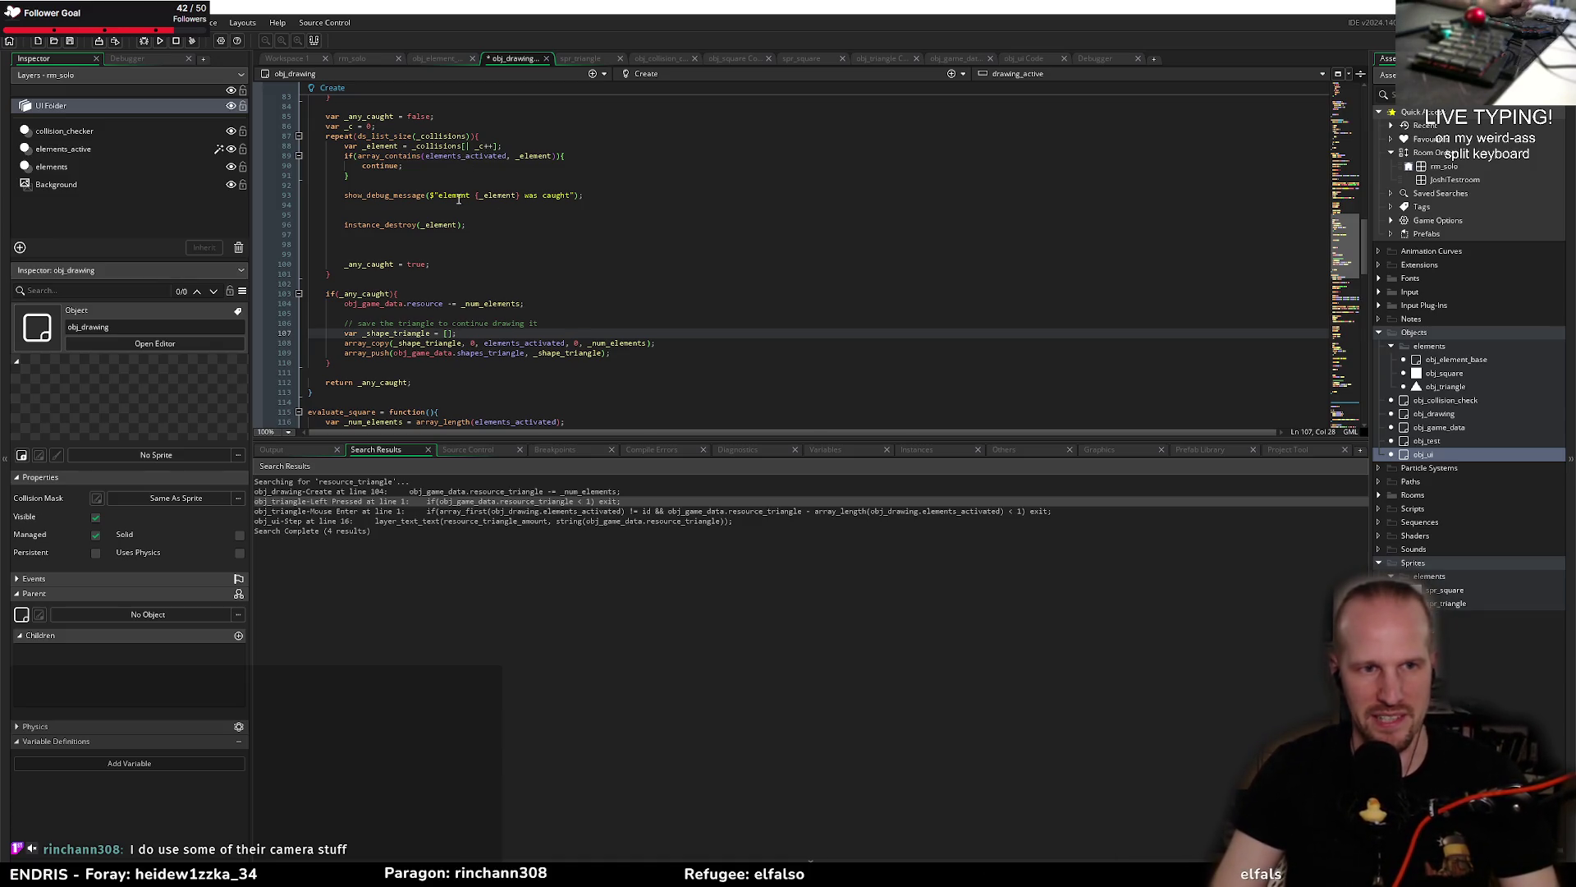
left_click(519, 375)
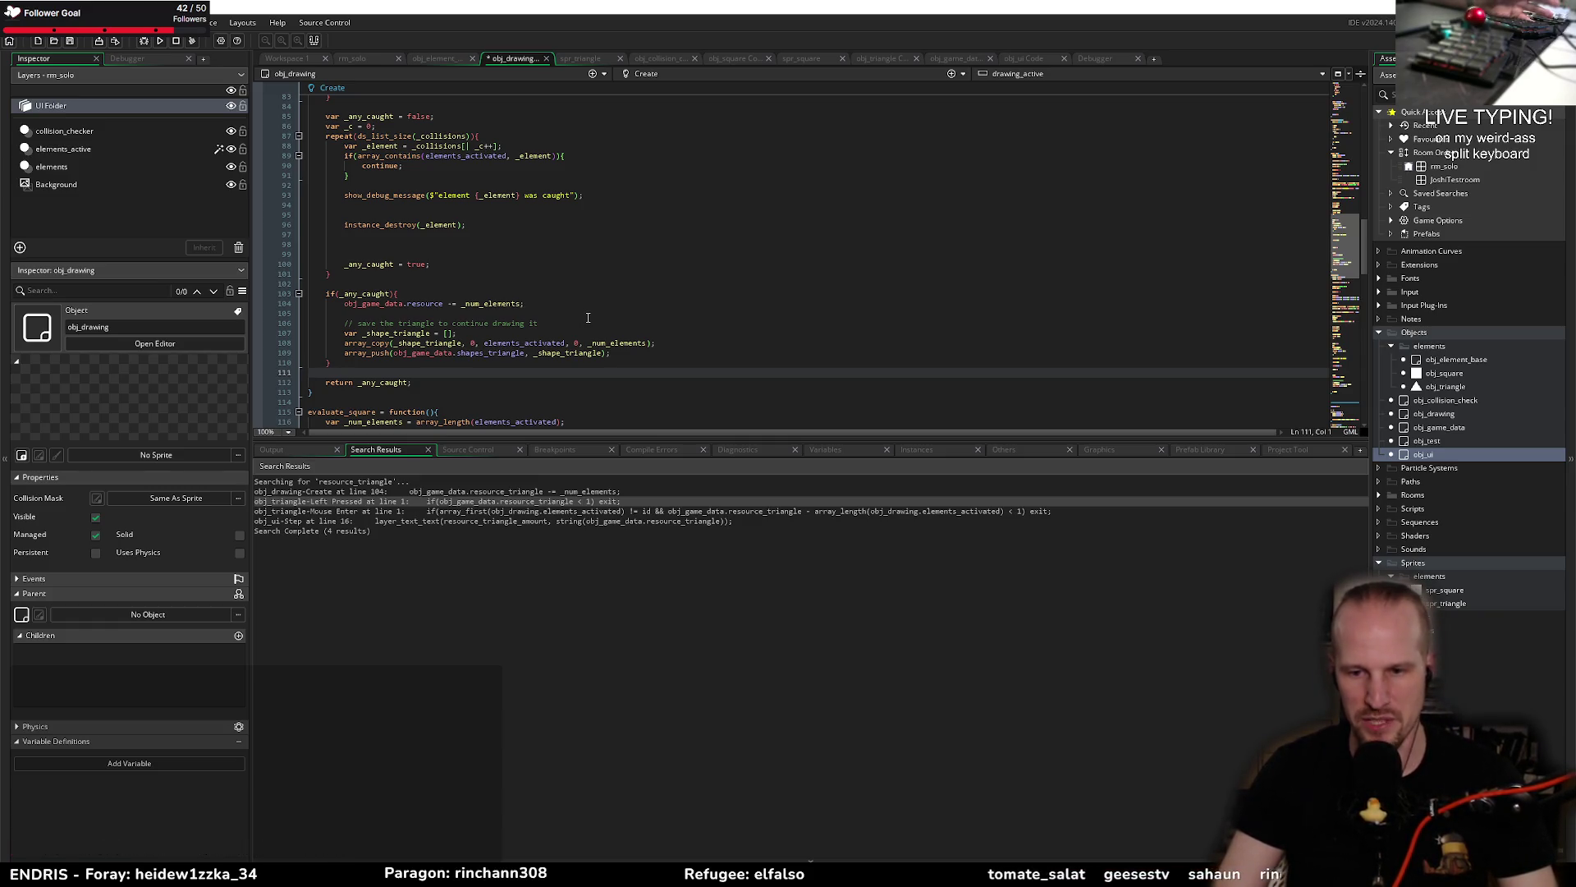
Step: Check where _any_caught is used around lines 102–110
key("Up")
key("End")
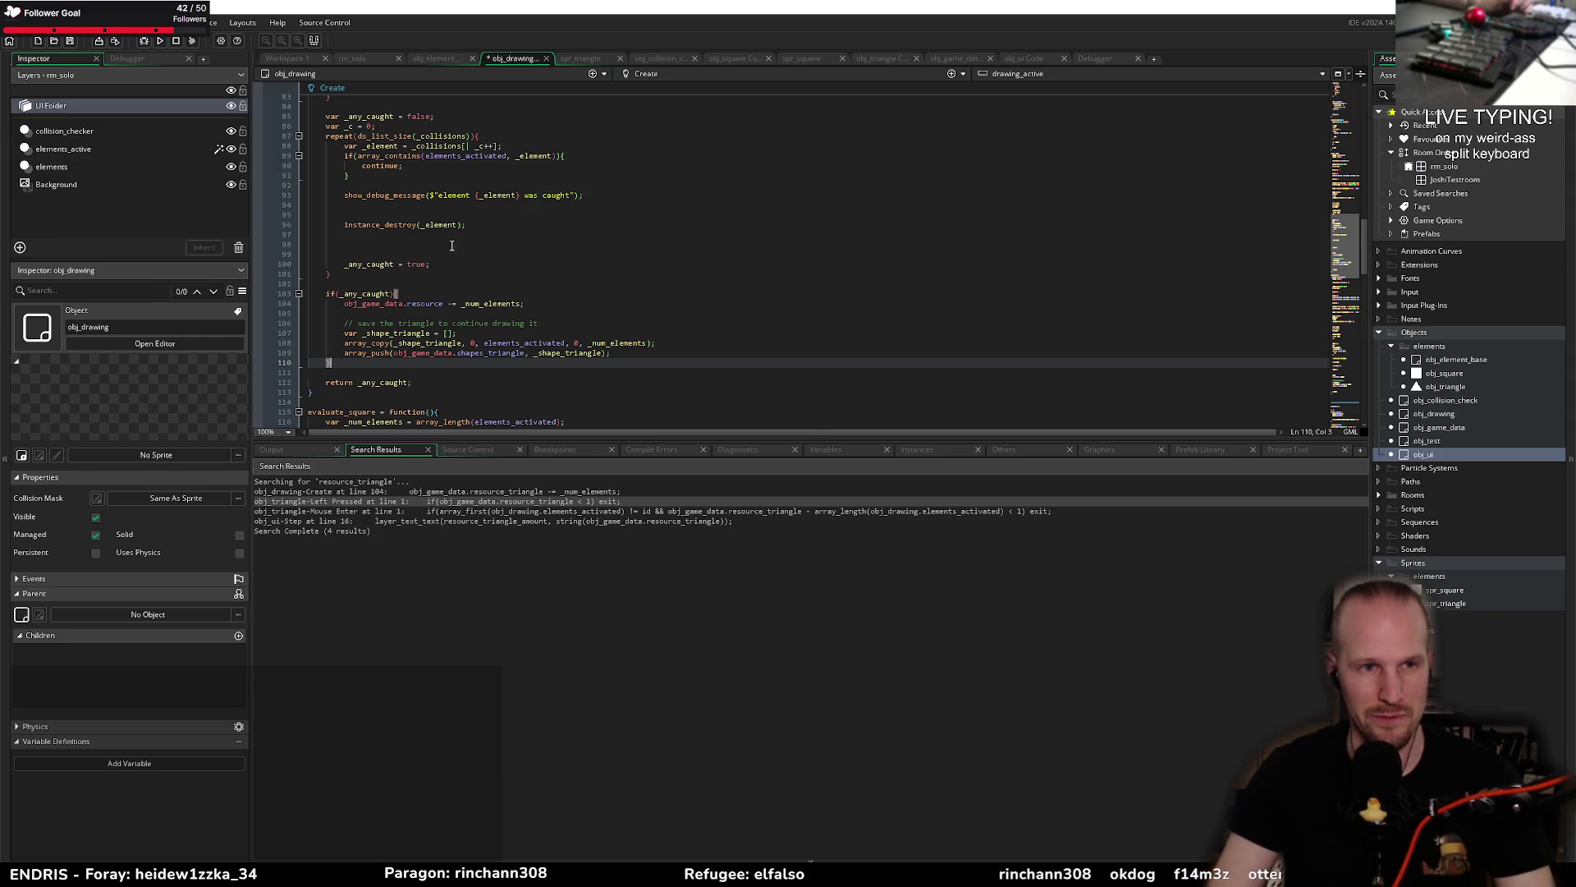
left_click(409, 281)
left_click(445, 316)
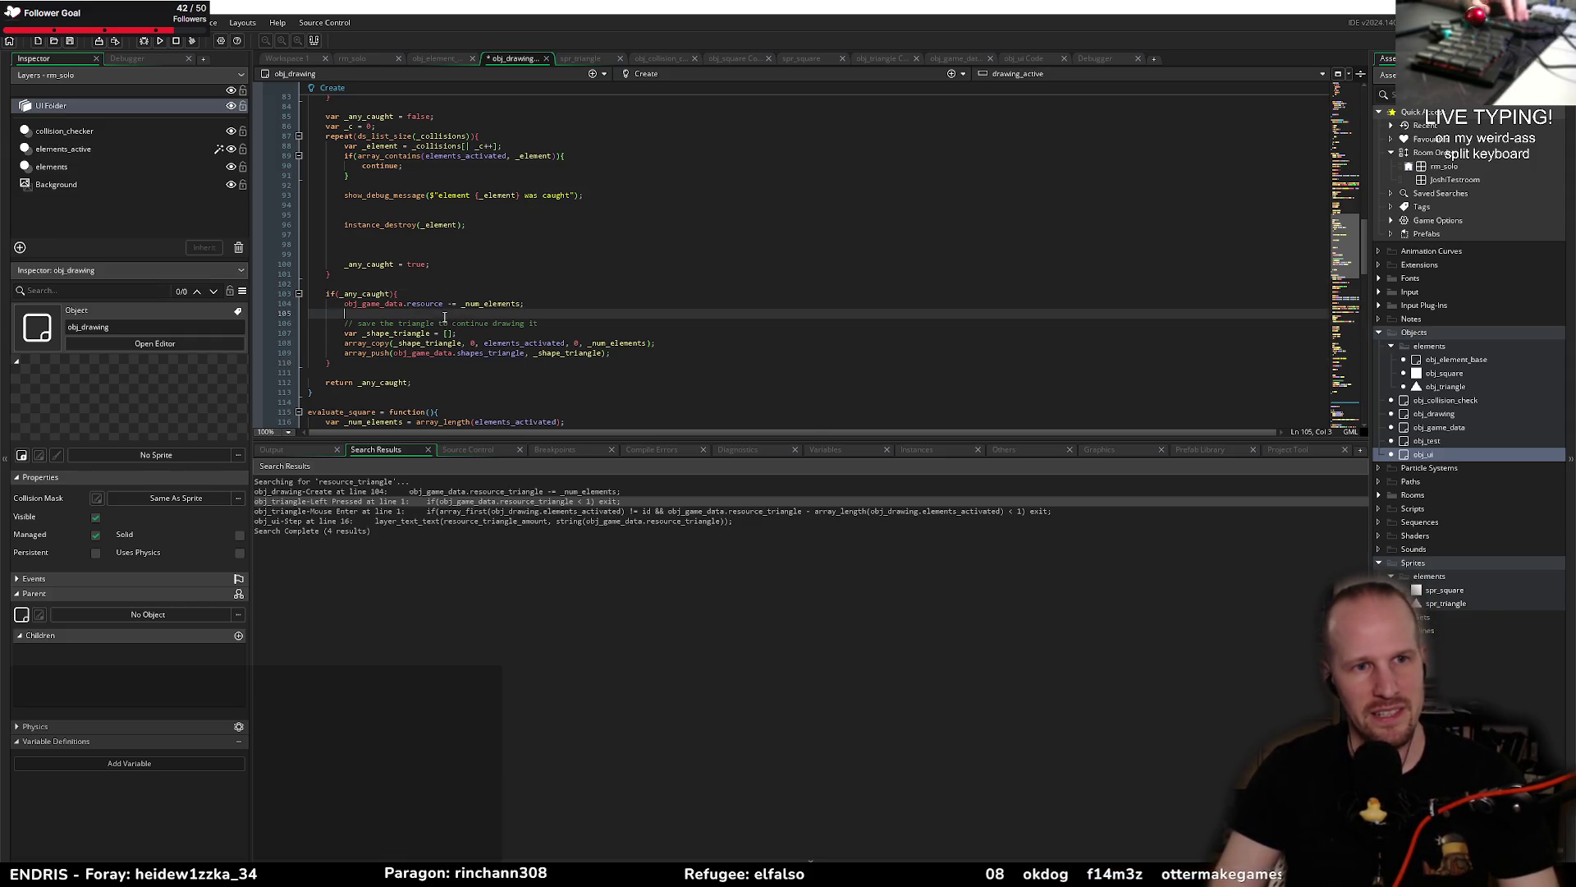
scroll(432, 328, "up", 2)
left_click(361, 370)
scroll(353, 345, "down", 2)
left_click(372, 313)
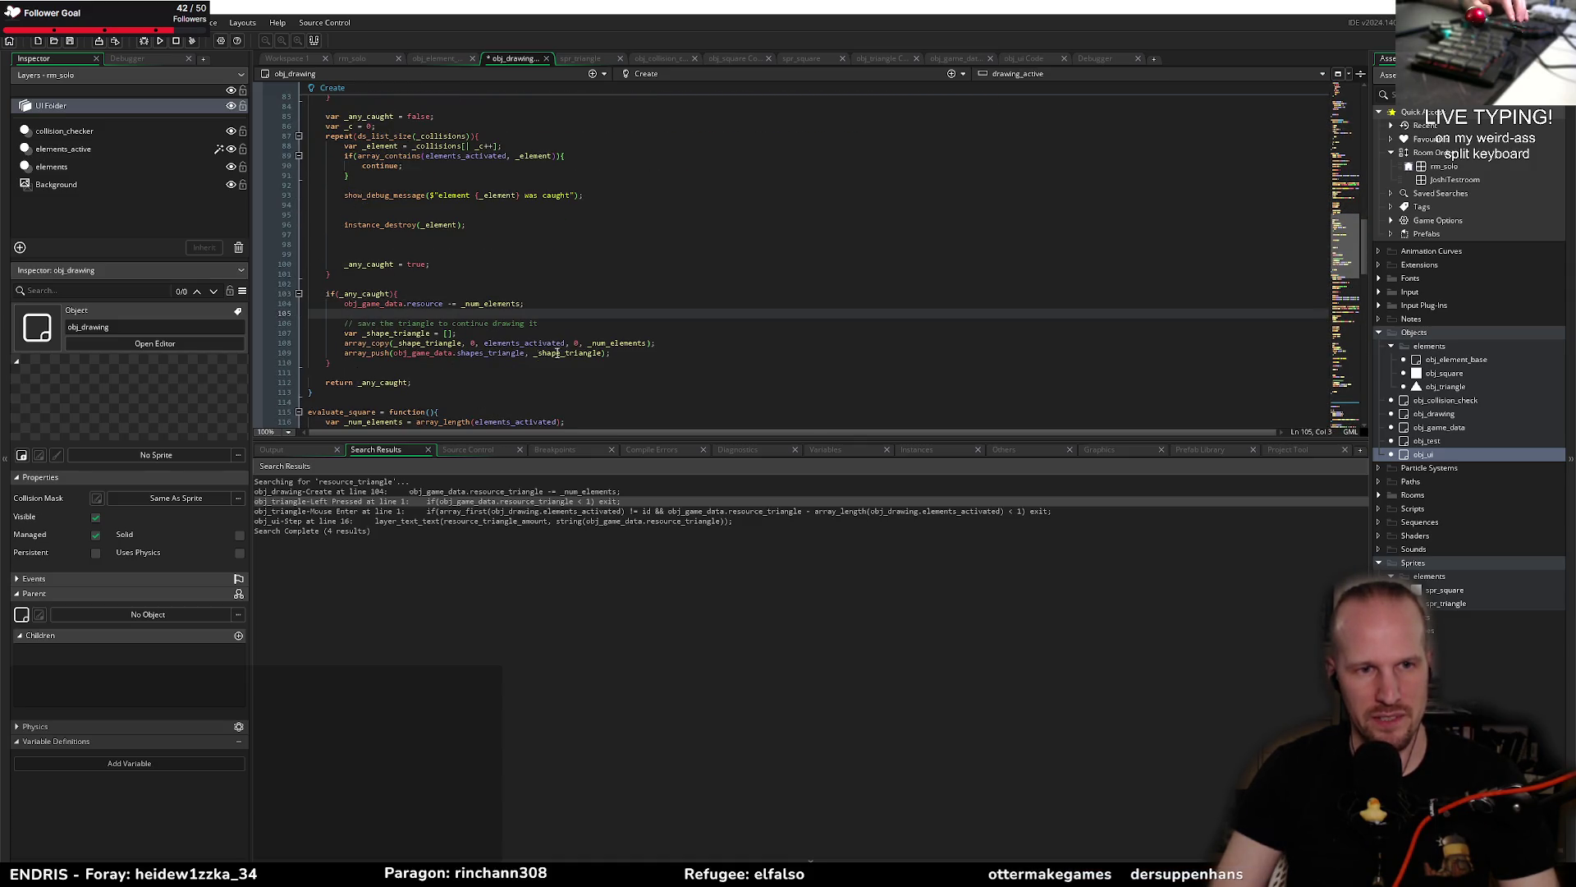
Step: Undo to restore resource_triangle on line 104 and select that word
left_click_drag(346, 304, 526, 304)
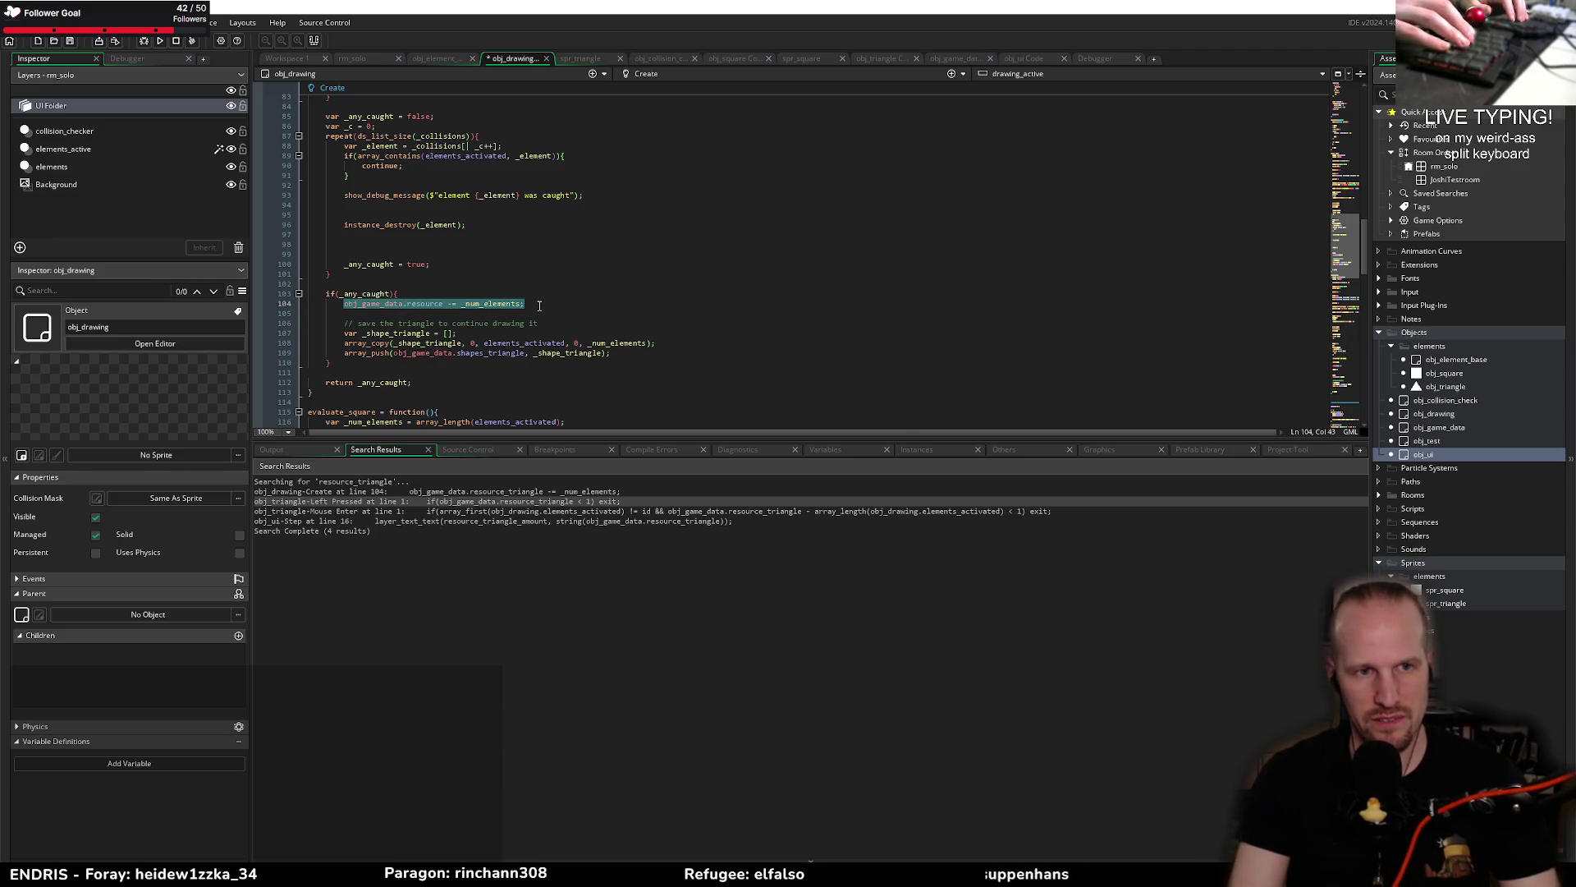
key("ctrl+z")
key("ctrl+z")
key("ctrl+z")
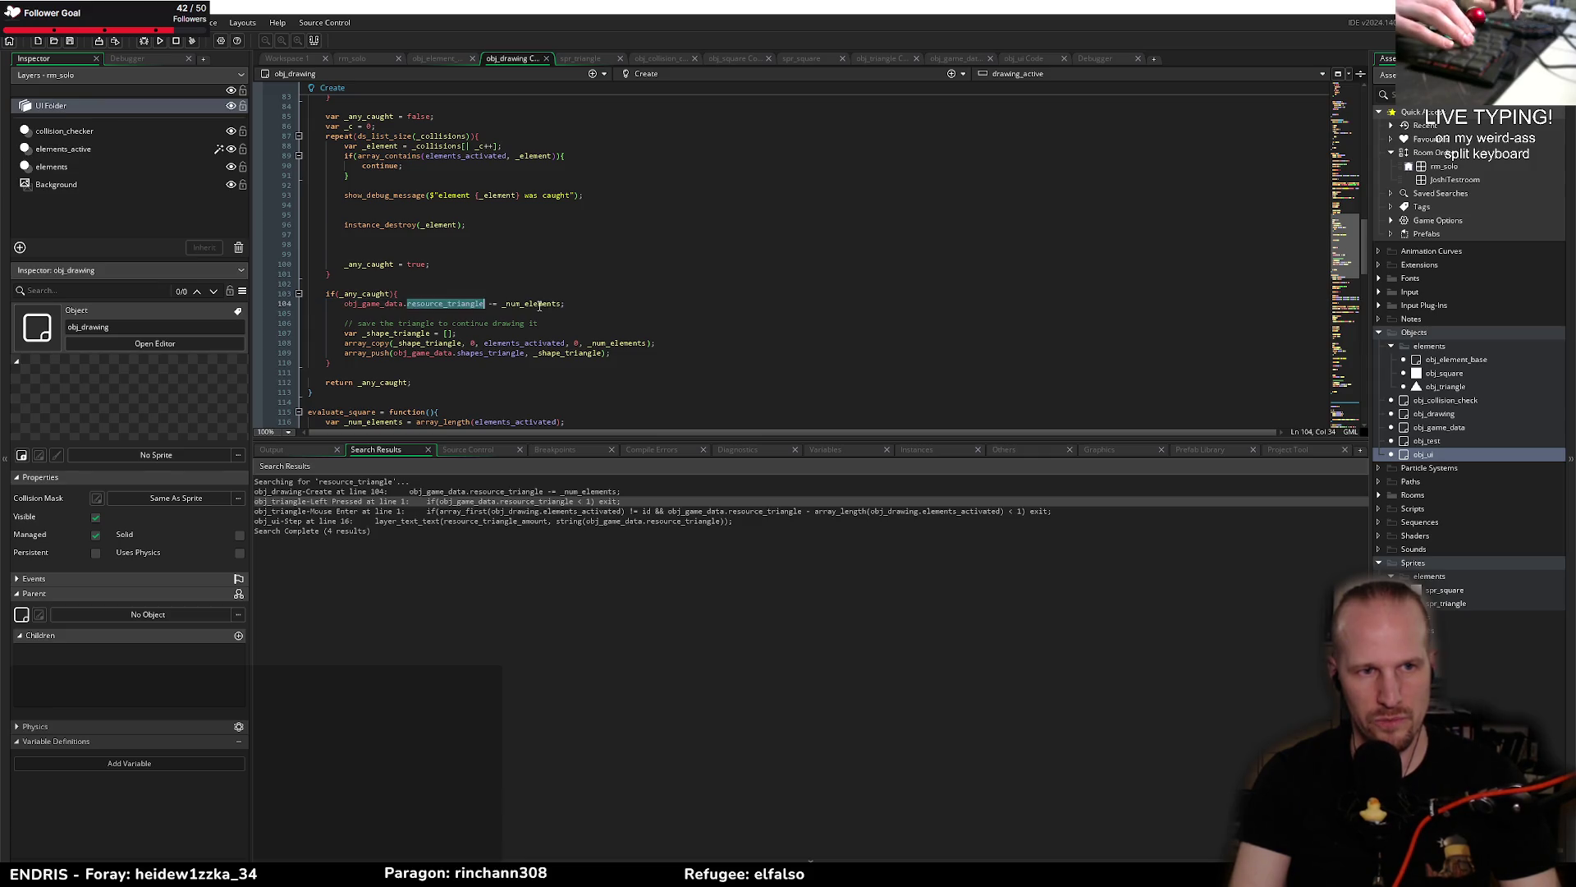
left_click(577, 305)
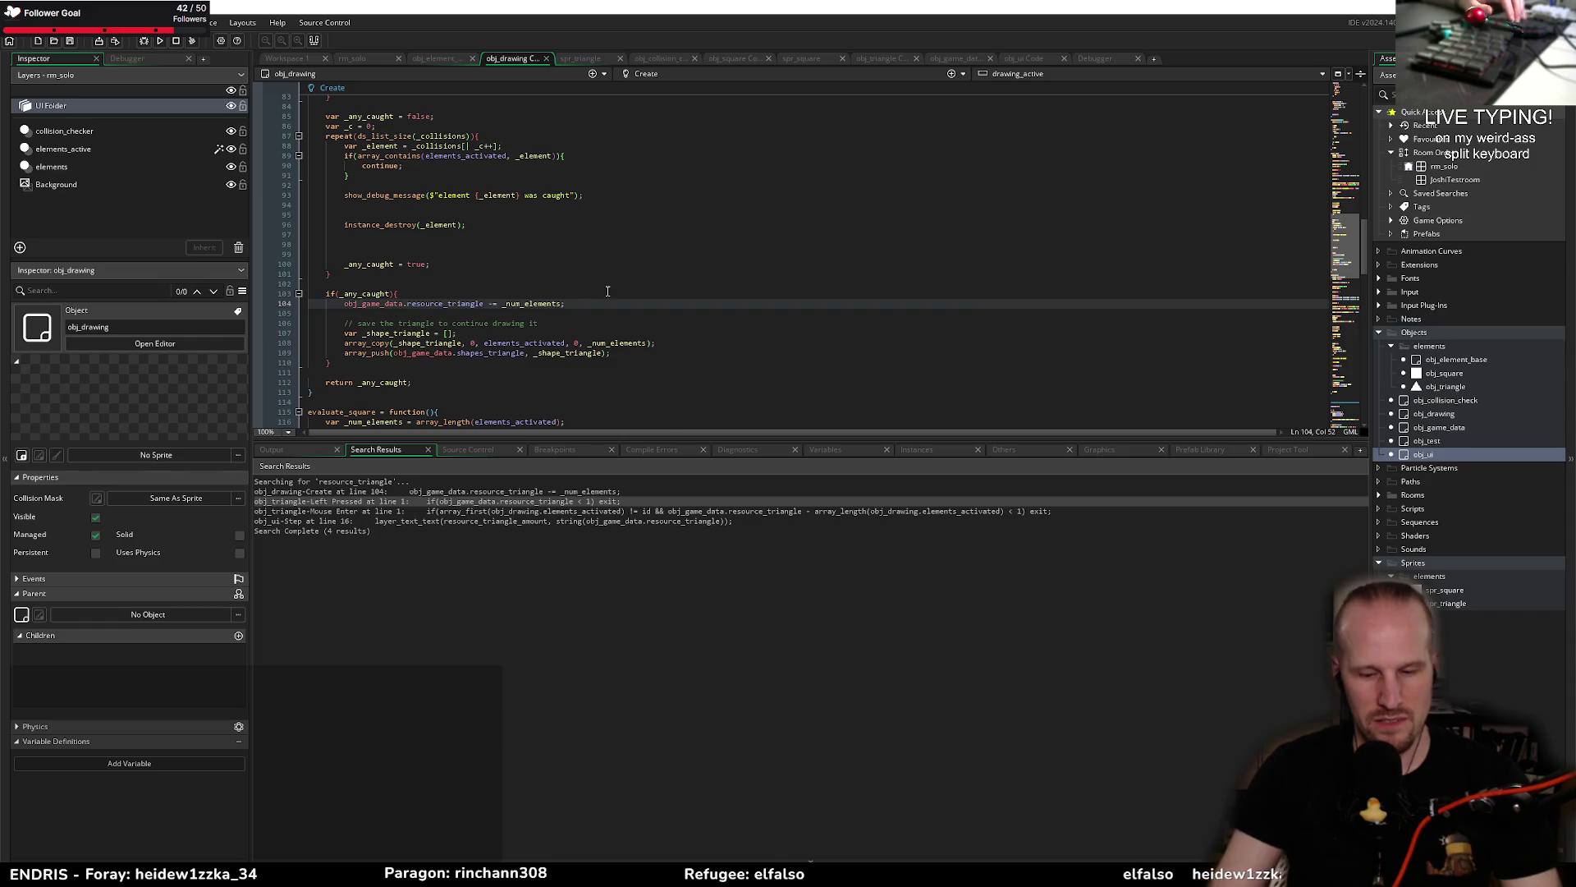
key("shift+Home")
key("End")
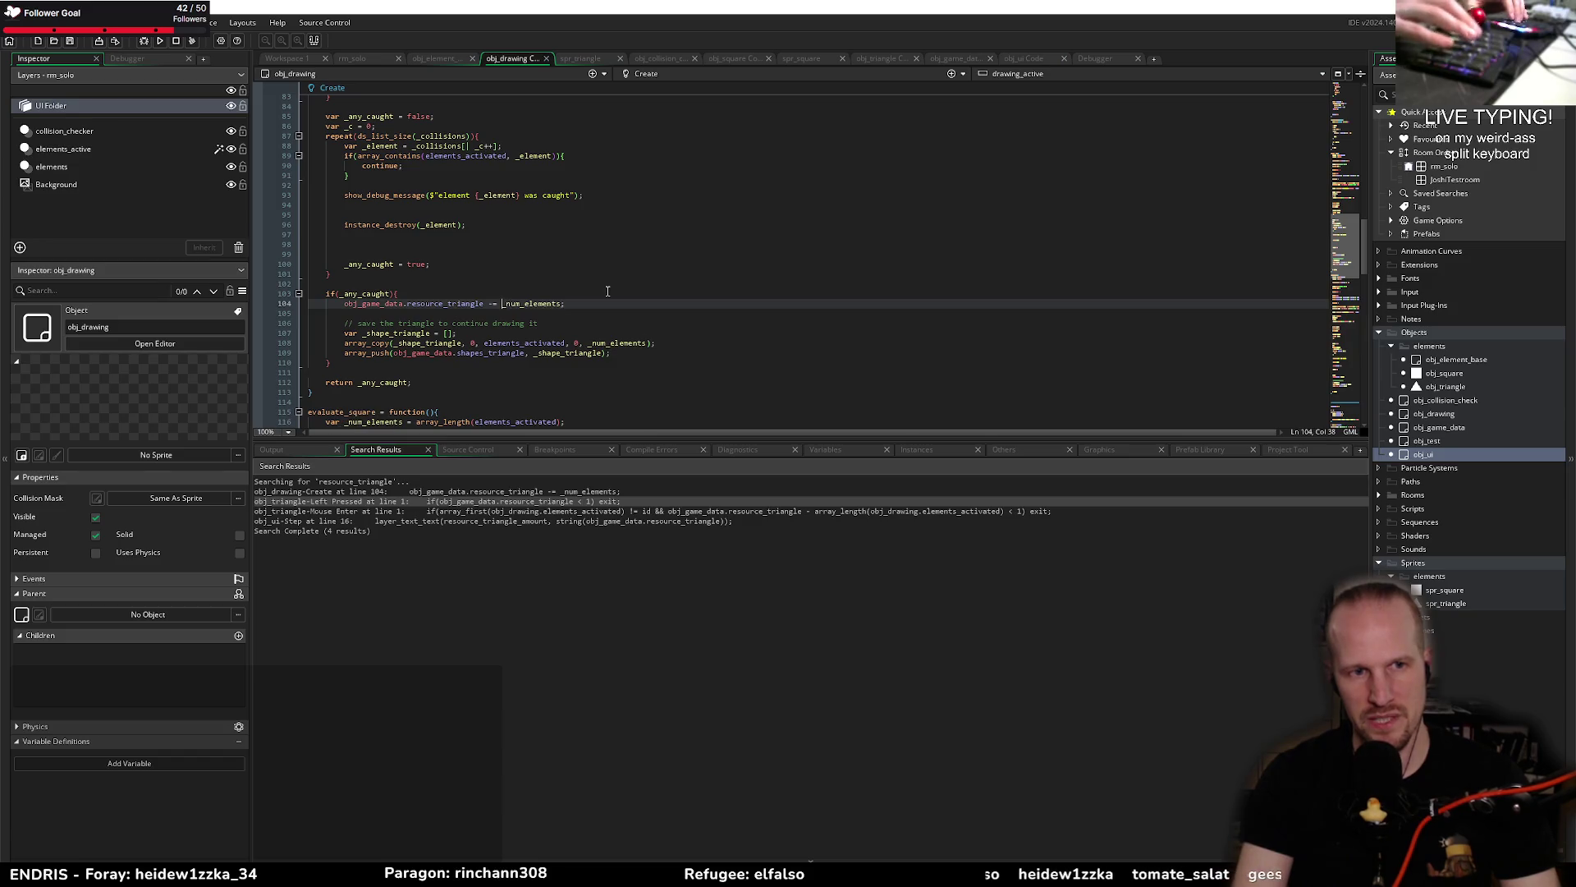
key("Home")
key("ctrl+shift+Right")
key("ctrl+shift+Right")
key("Left")
key("Right")
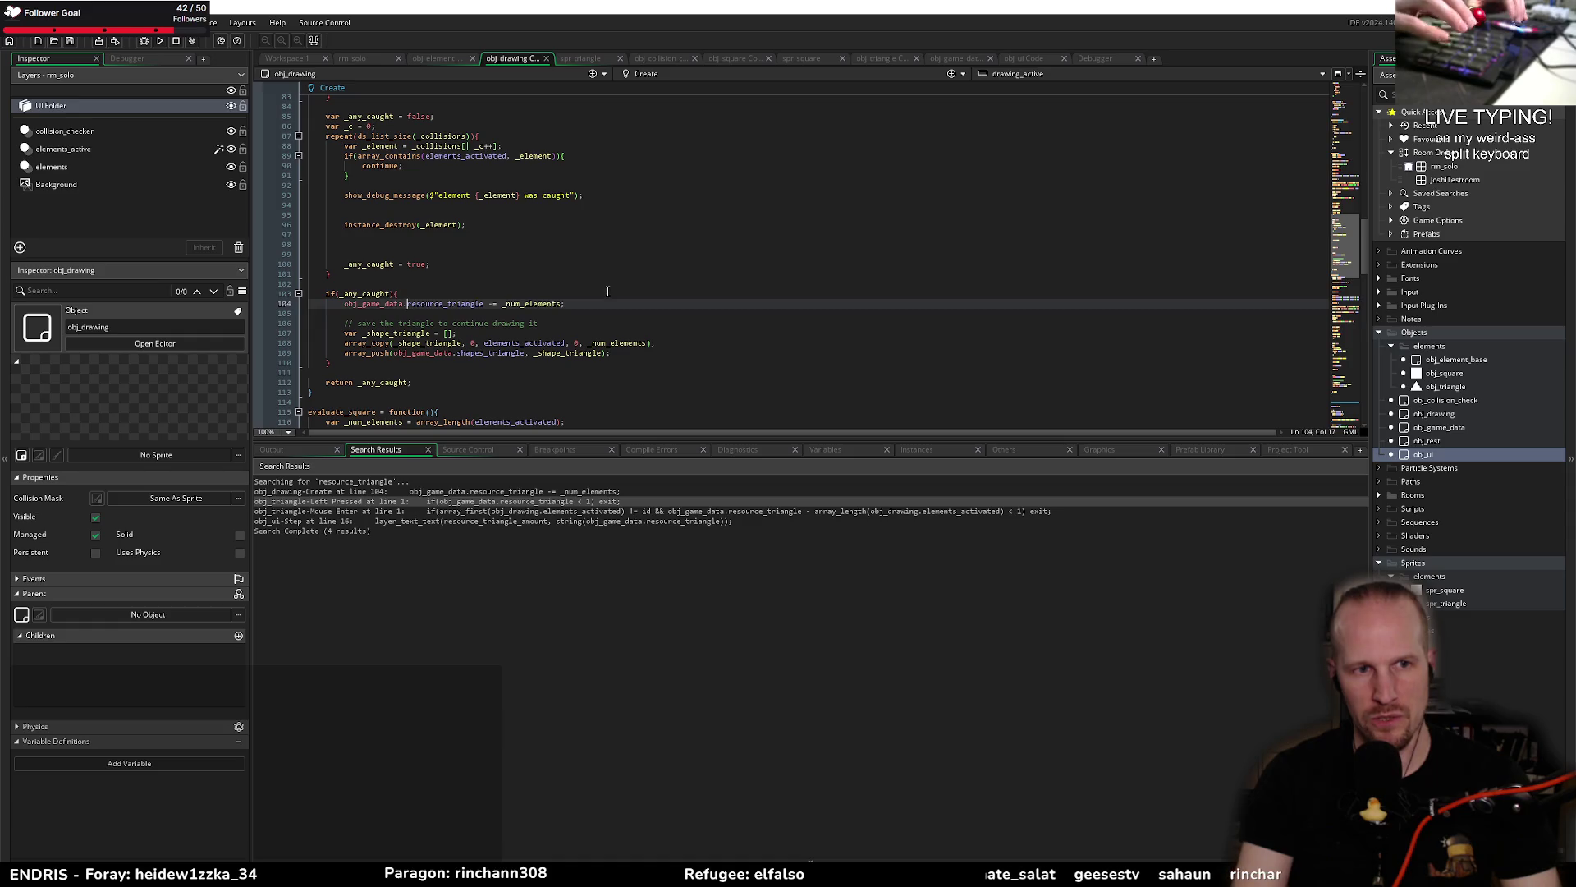
key("ctrl+shift+Right")
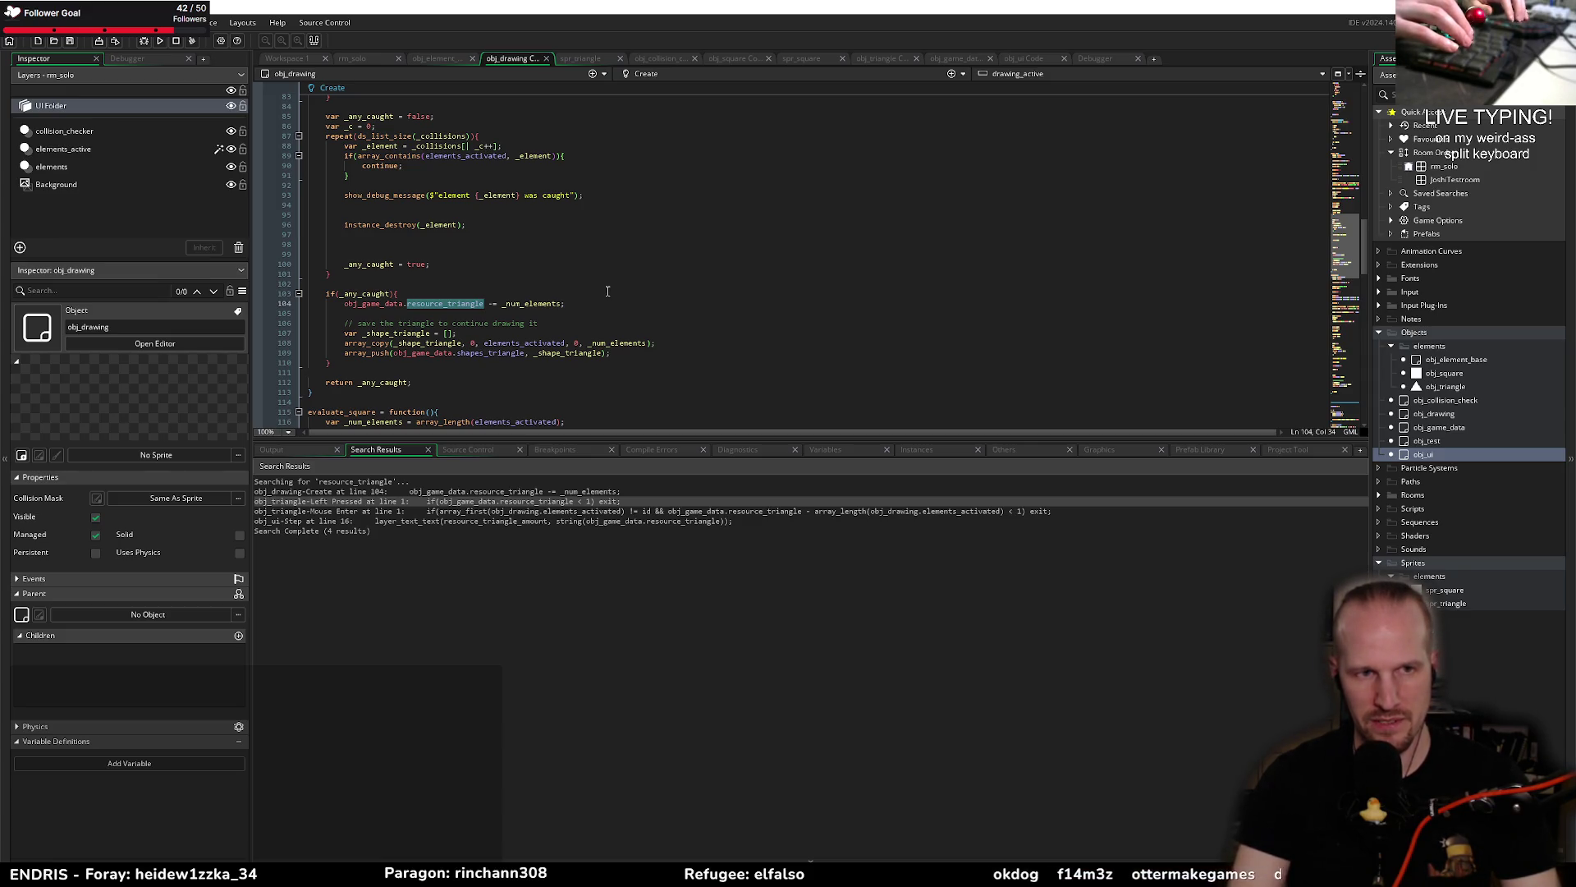
Step: Replace resource_triangle on line 104 with resources[? element_type] and save obj_drawing
type("re")
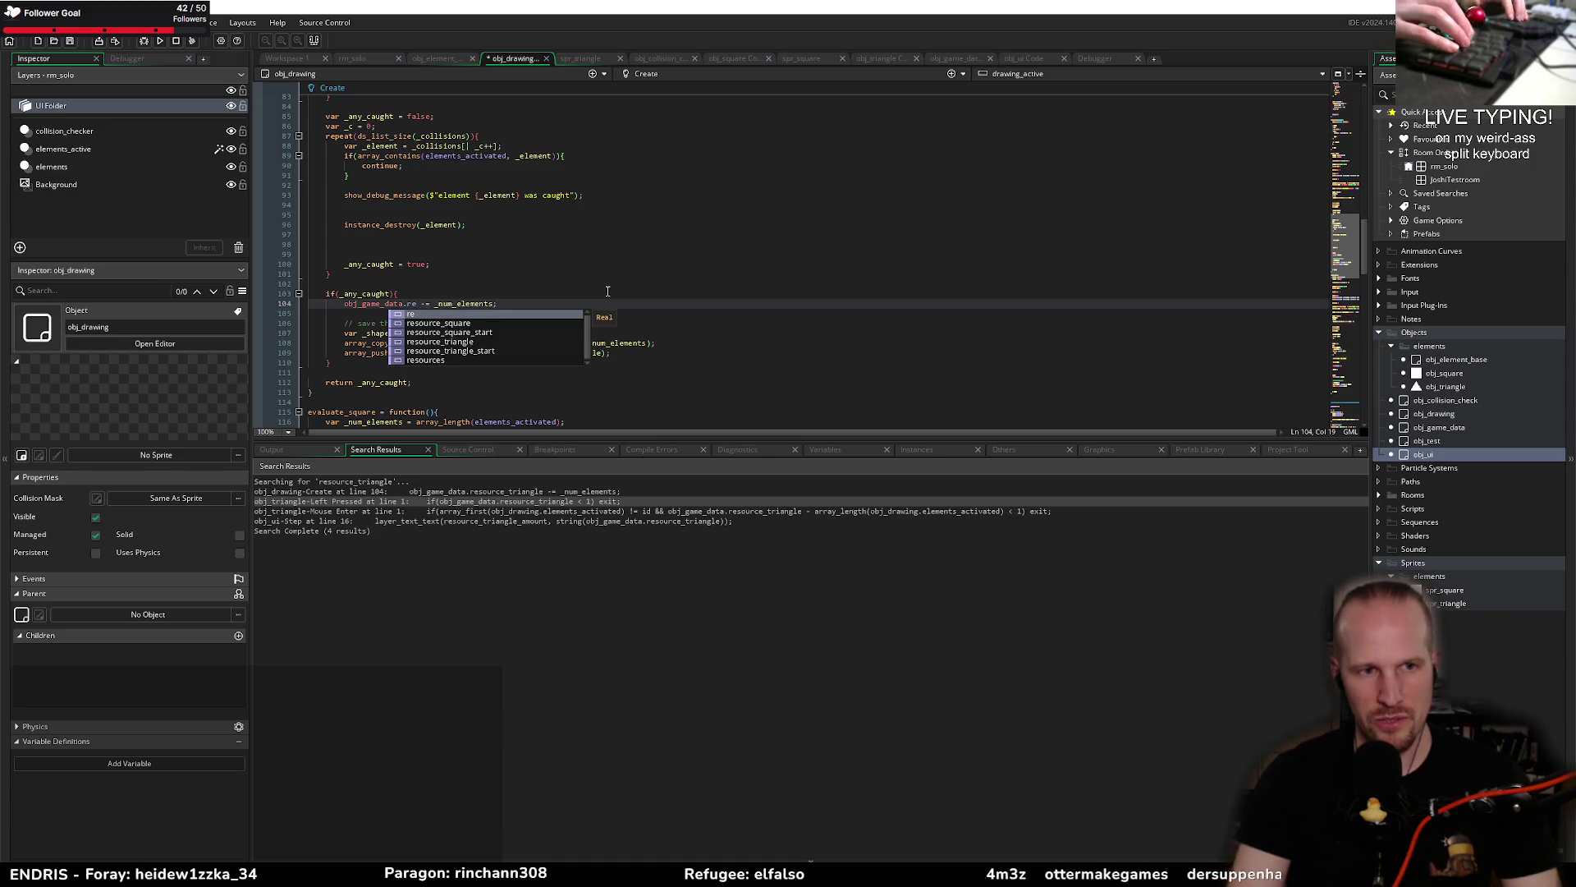
key("Down")
key("Down")
key("Down")
key("Return")
type("[? ")
type("element")
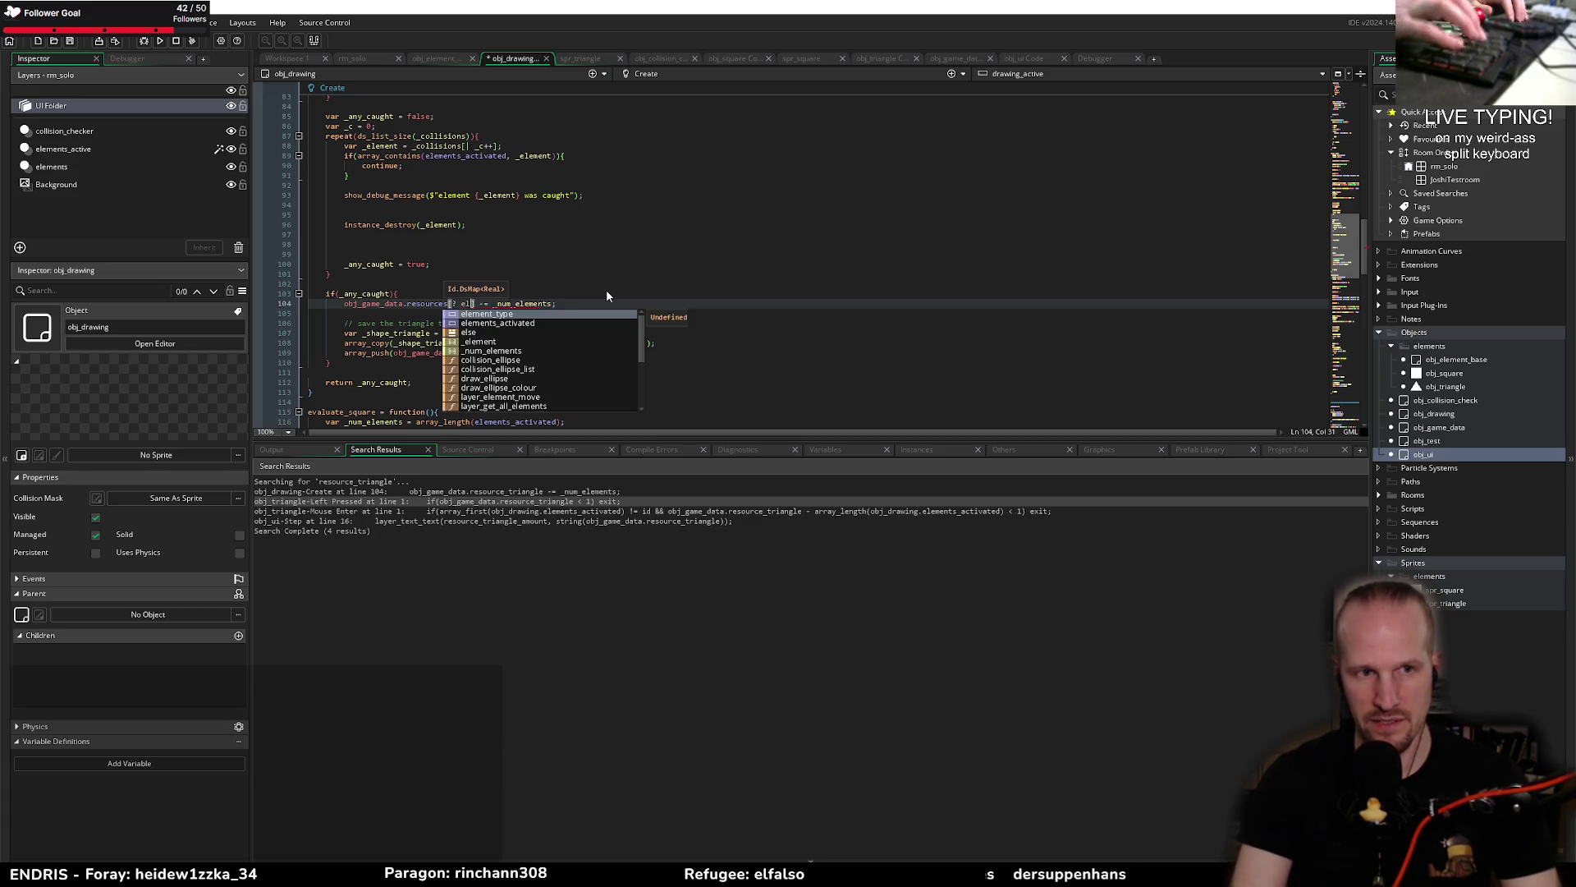
key("Return")
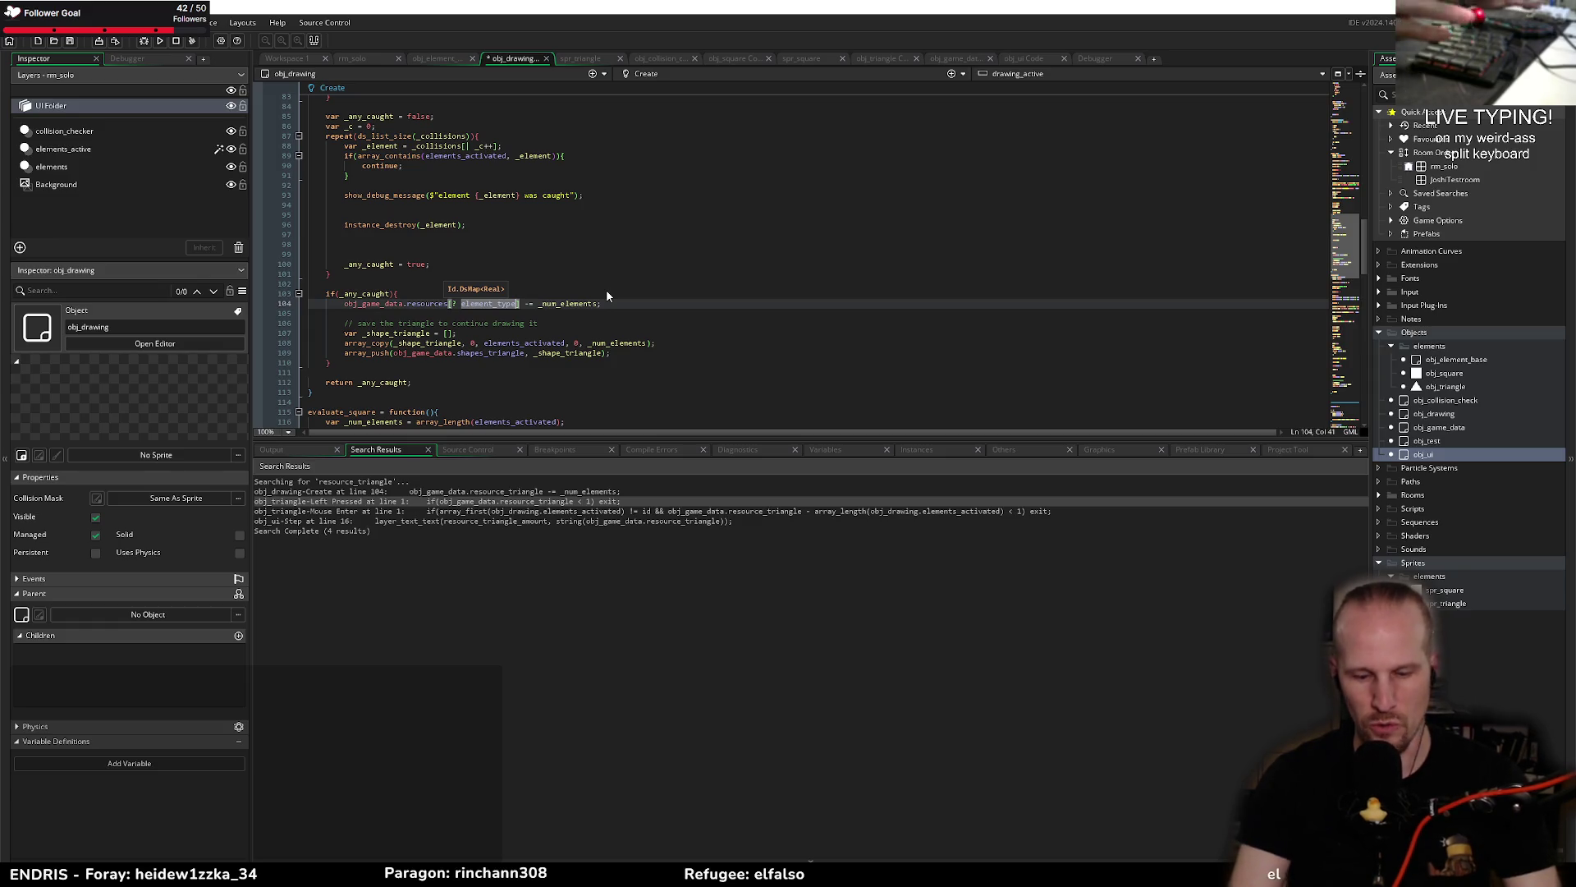
key("Right")
key("Right")
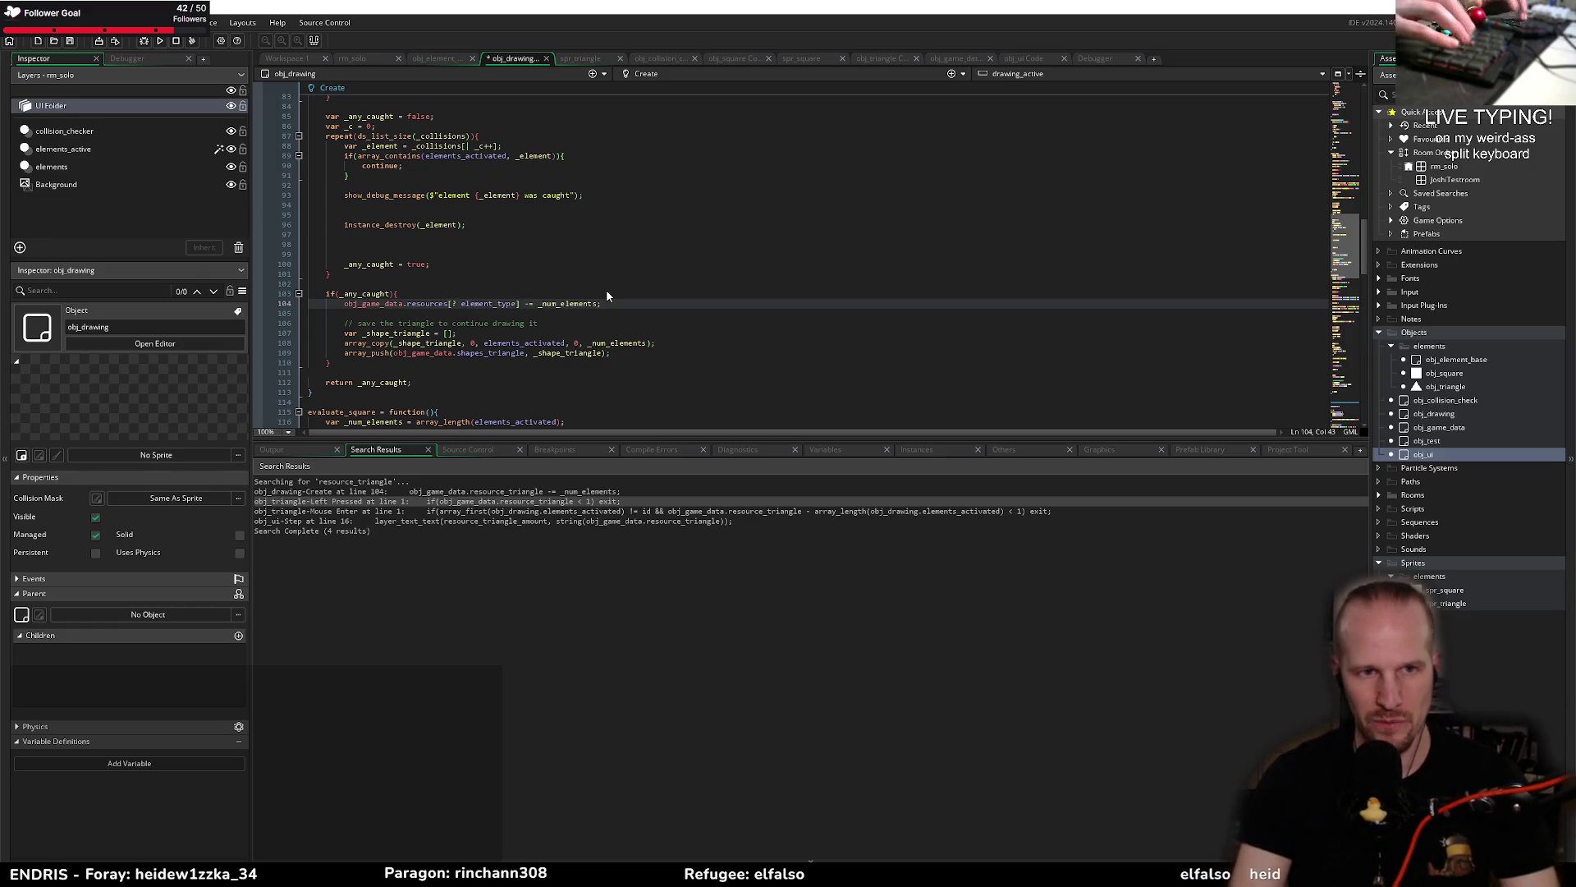
key("ctrl+s")
scroll(499, 414, "up", 4)
scroll(499, 414, "down", 4)
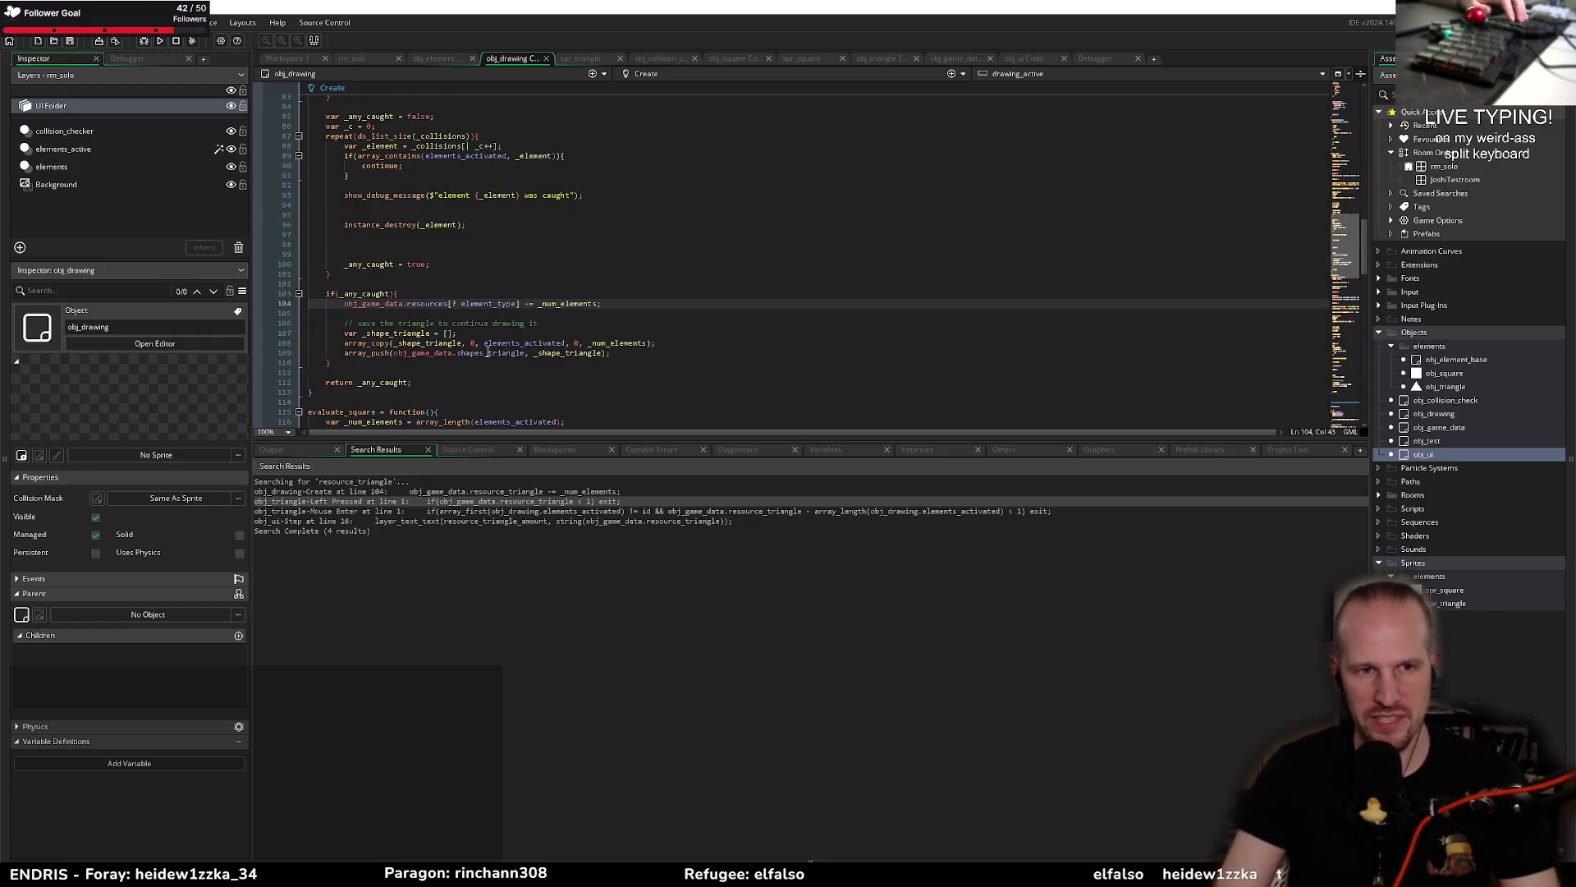
double_click(567, 304)
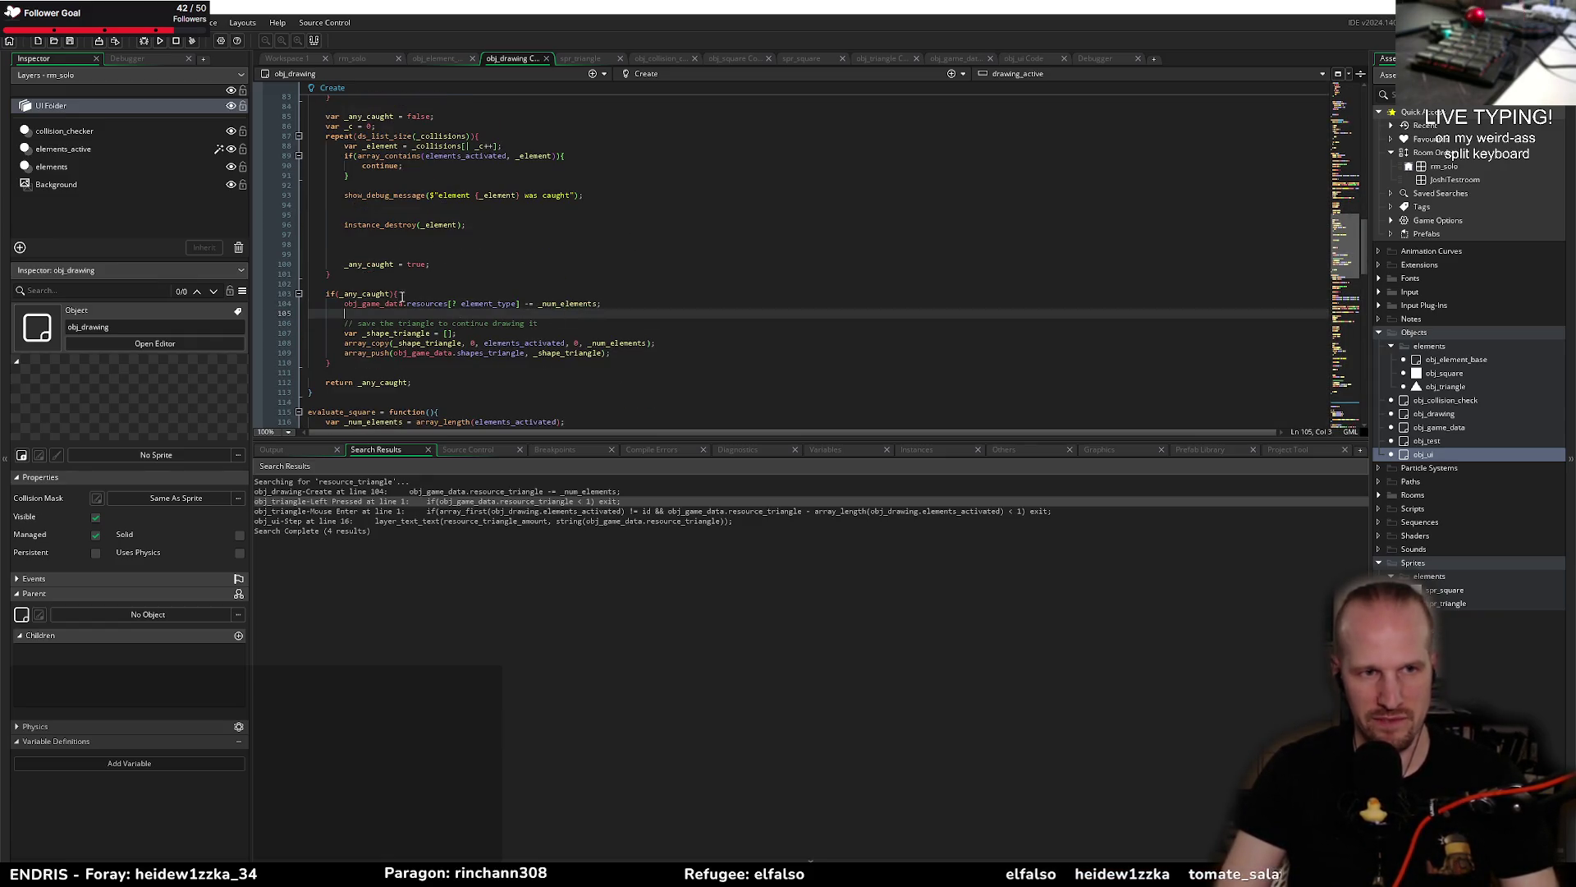
Step: Shrink the search results to enlarge the code area and locate the resource_square statement on line 170
left_click_drag(602, 304, 342, 305)
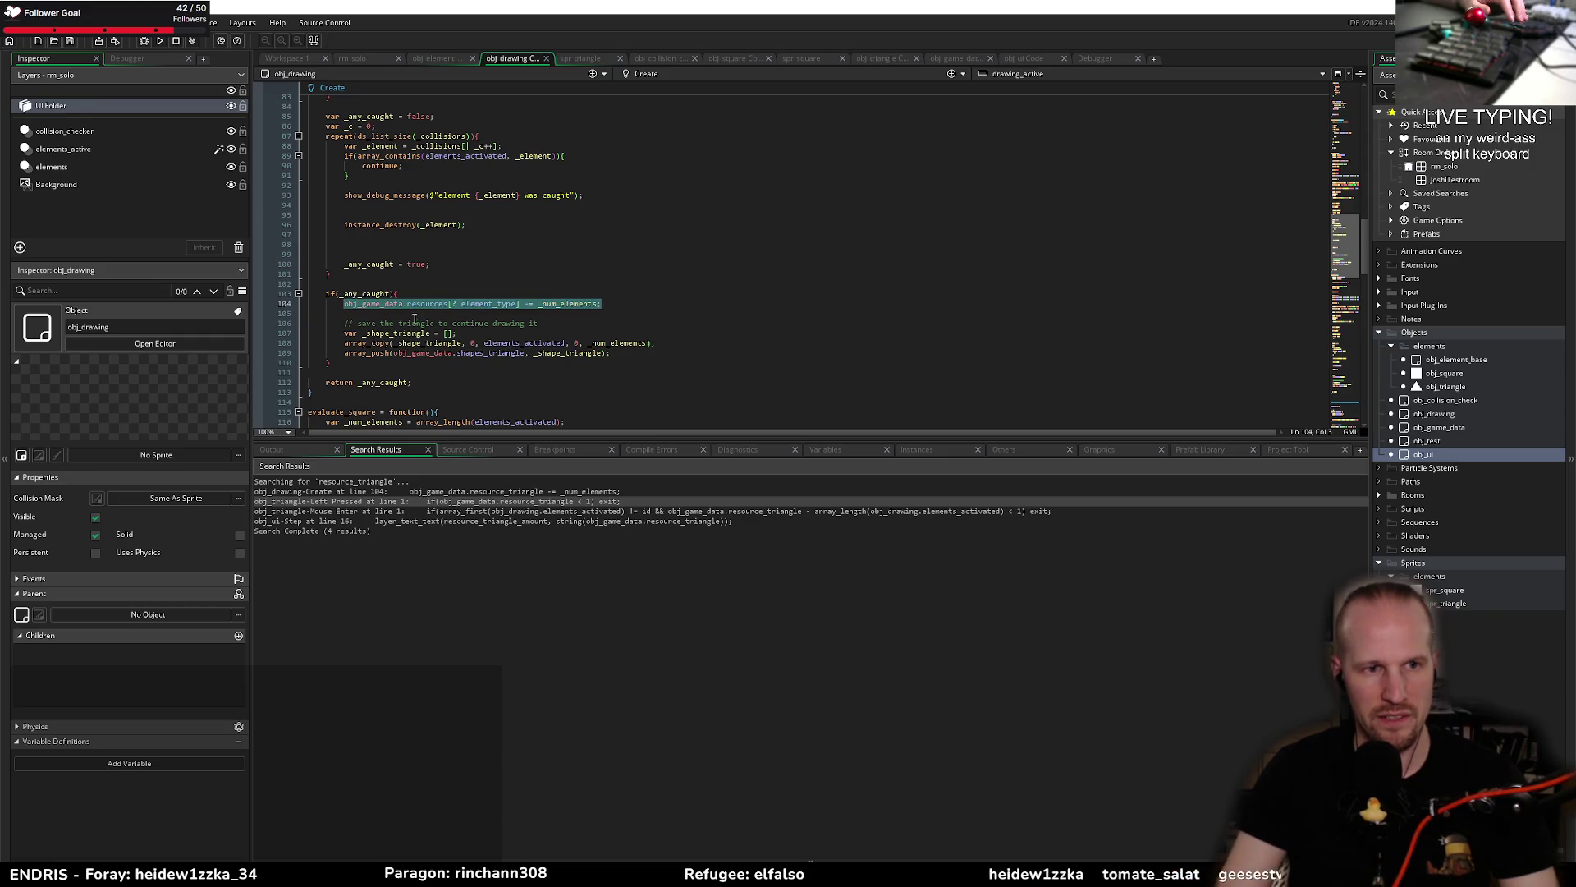
left_click_drag(497, 440, 497, 757)
scroll(539, 486, "down", 10)
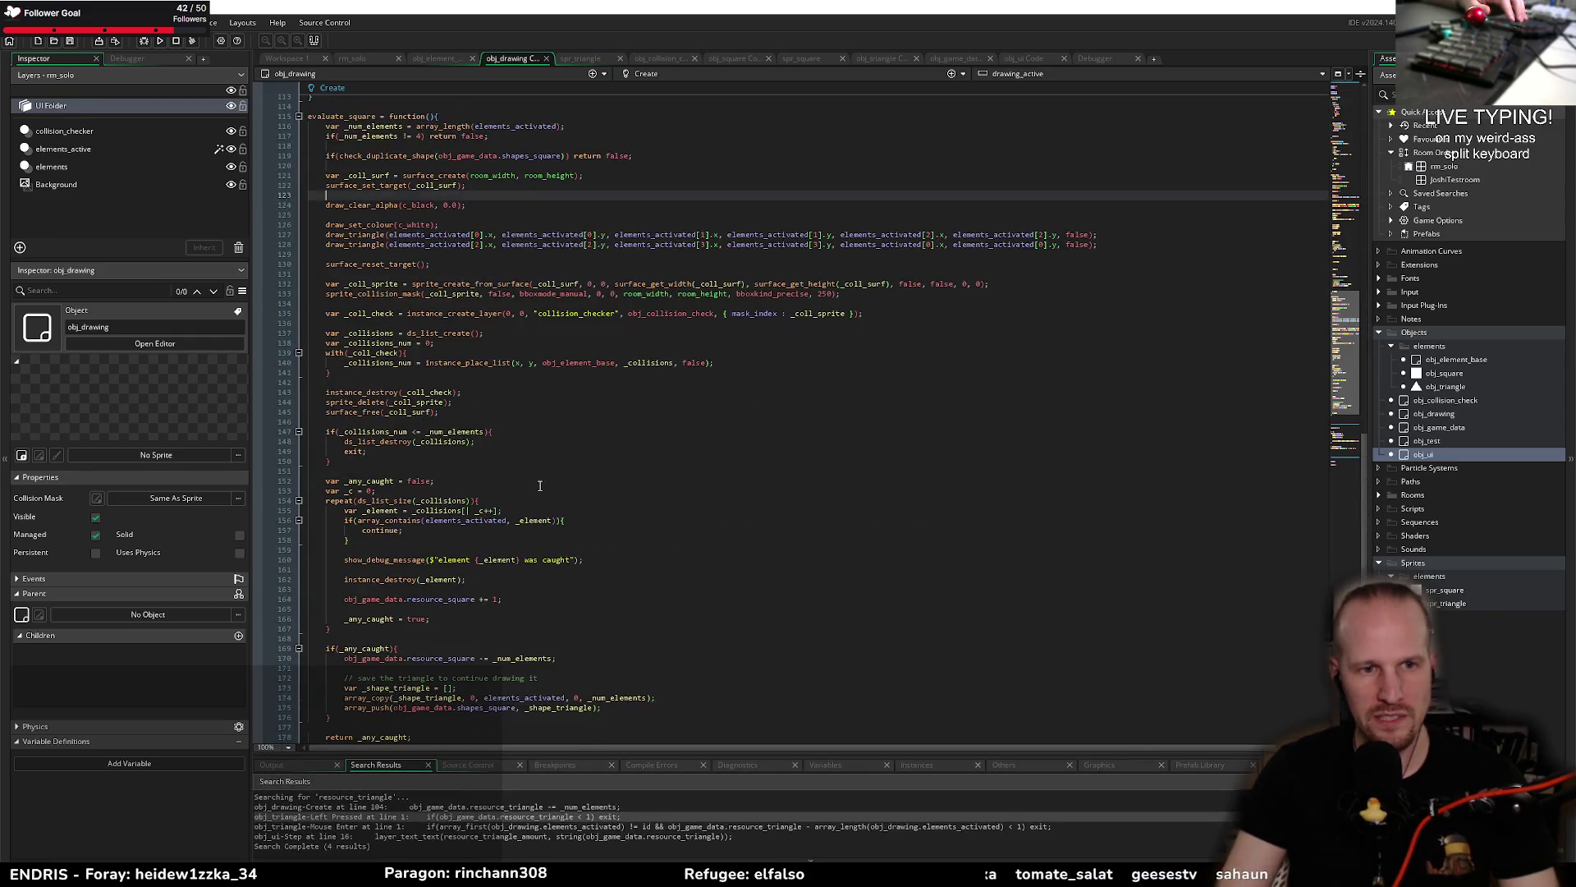
scroll(540, 485, "down", 6)
left_click_drag(581, 480, 344, 482)
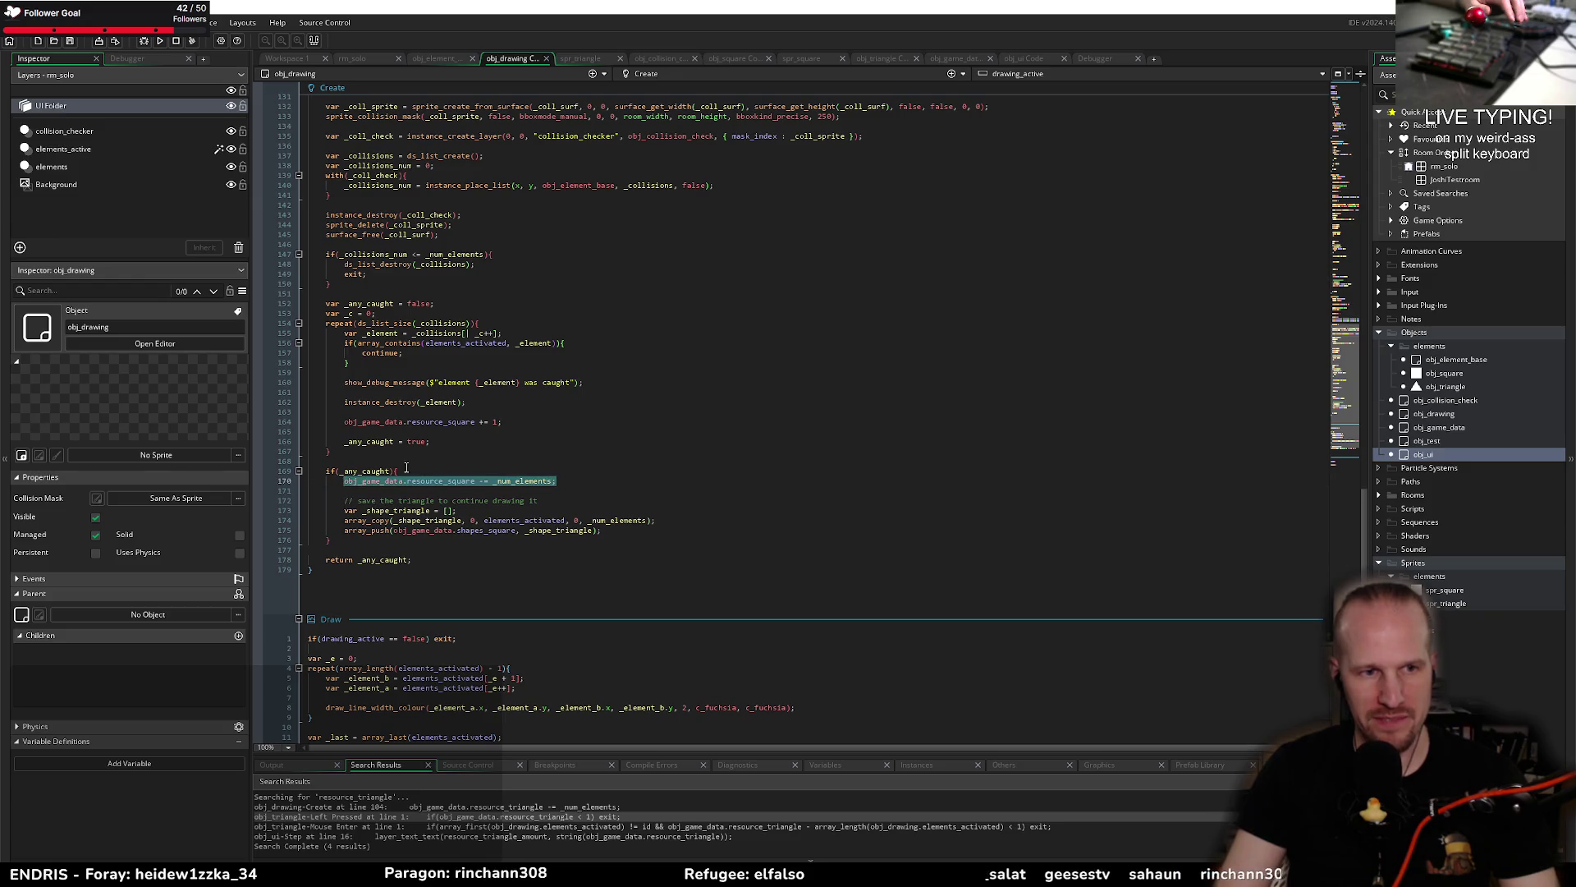
left_click(456, 460)
scroll(501, 263, "up", 12)
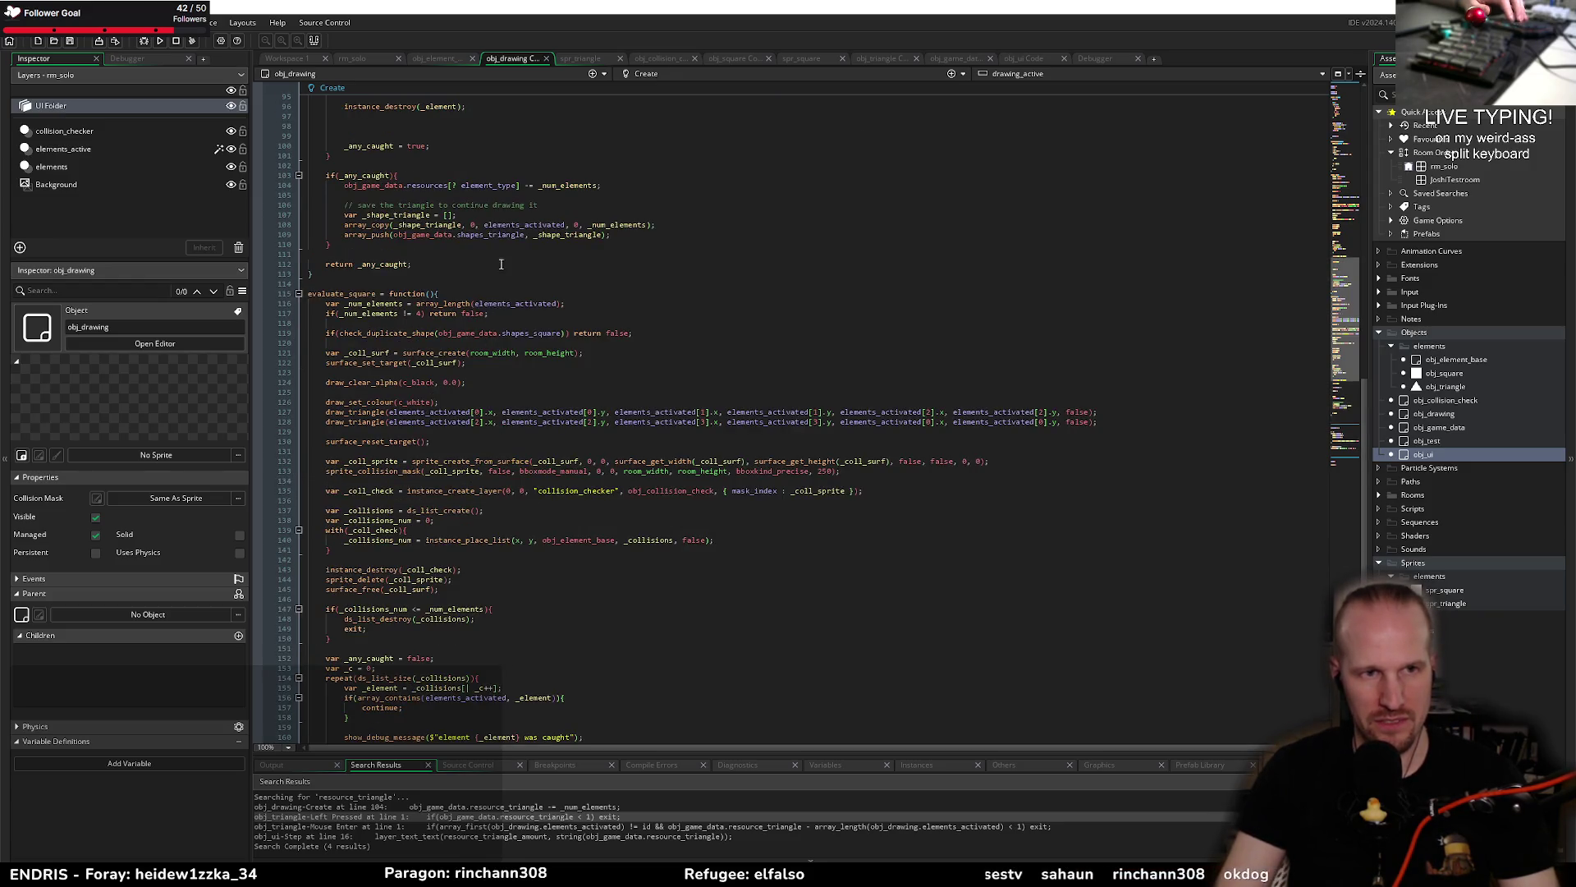
Step: Paste line 104's resources subtraction over the resource_square statement on line 170
left_click_drag(598, 185, 345, 186)
key("ctrl+c")
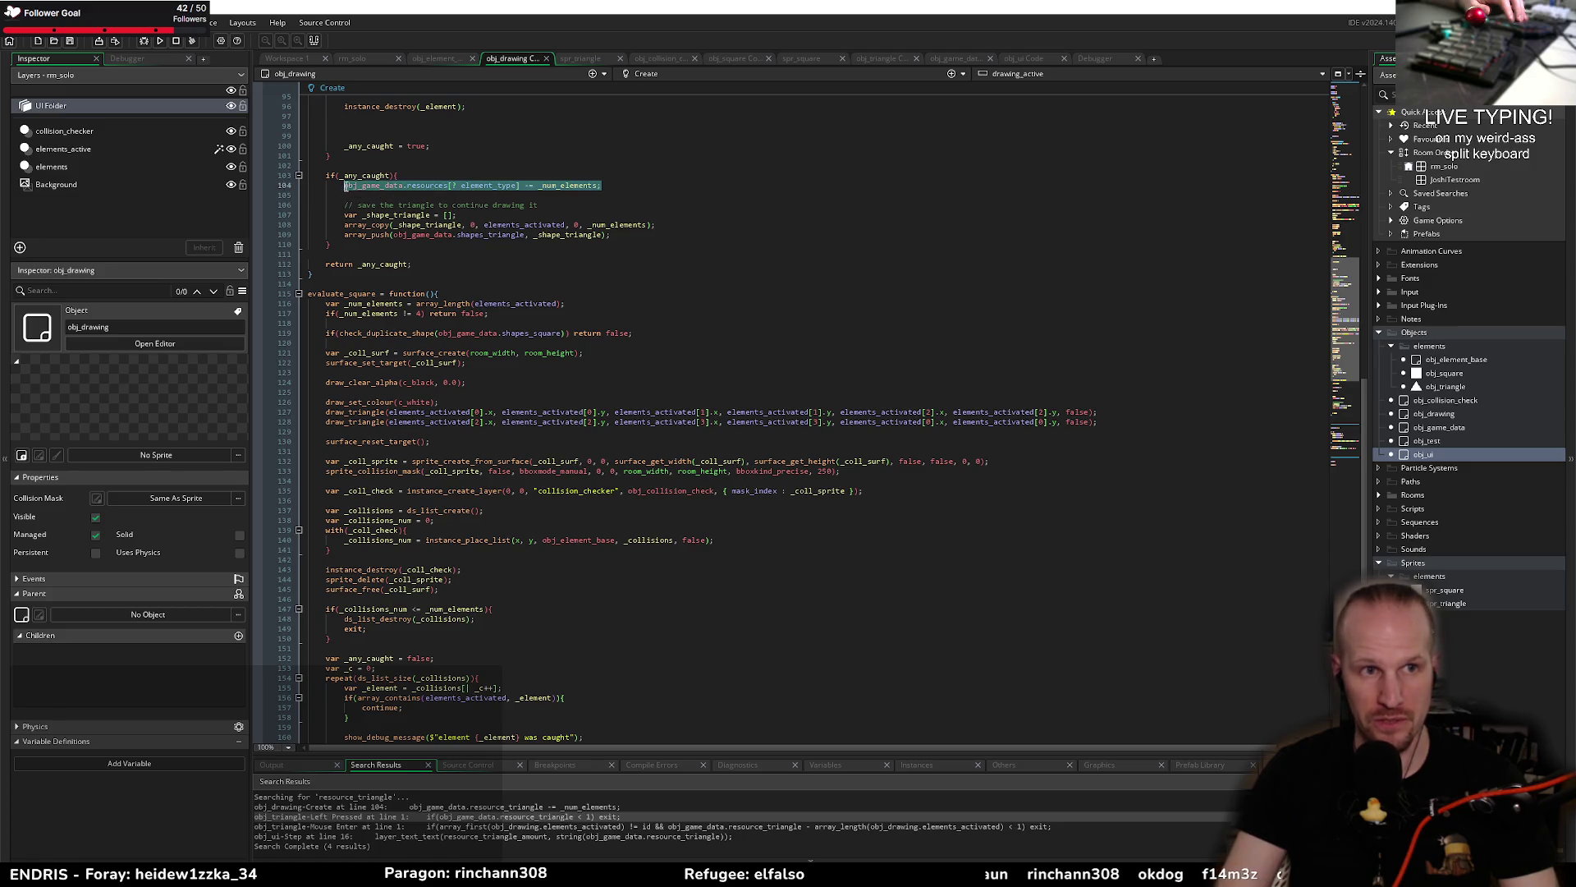
scroll(527, 390, "down", 10)
left_click_drag(562, 540, 353, 542)
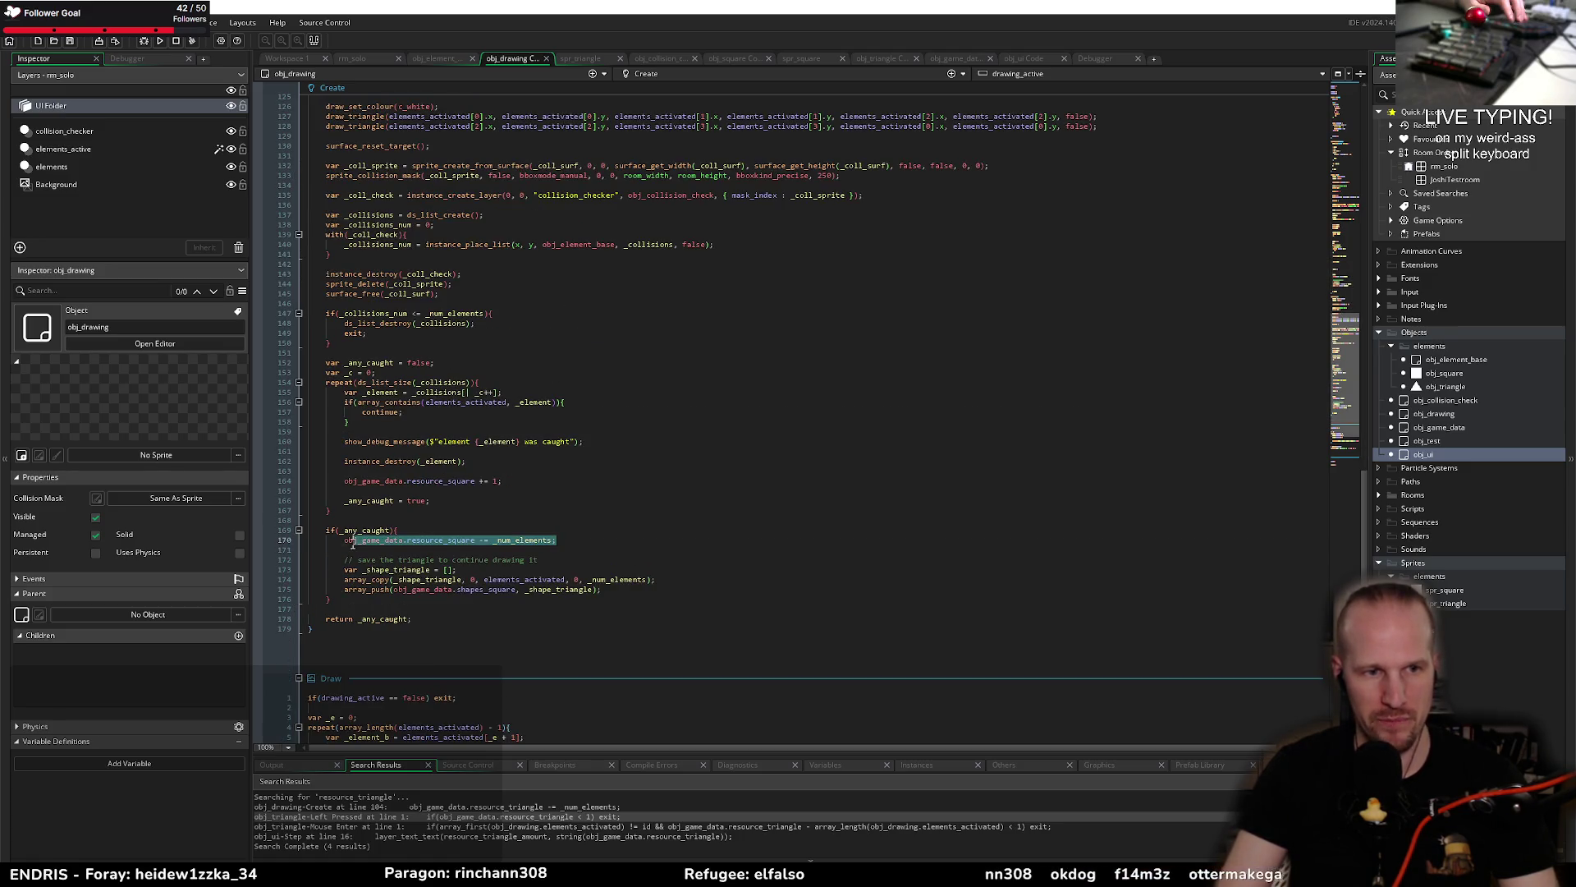
key("ctrl+v")
scroll(466, 395, "up", 18)
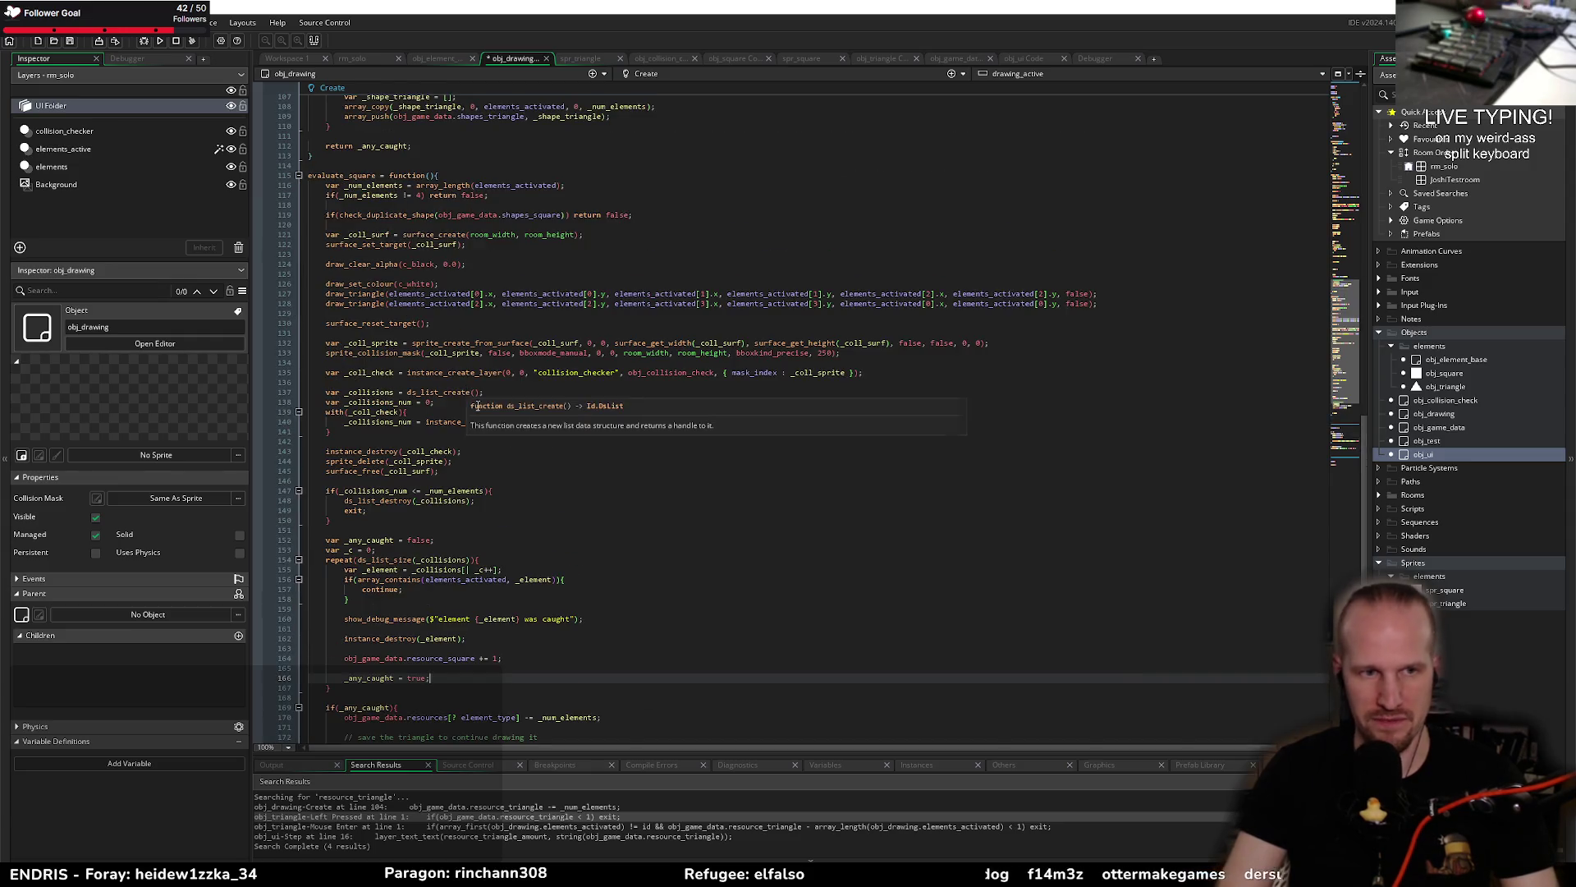
scroll(466, 396, "up", 2)
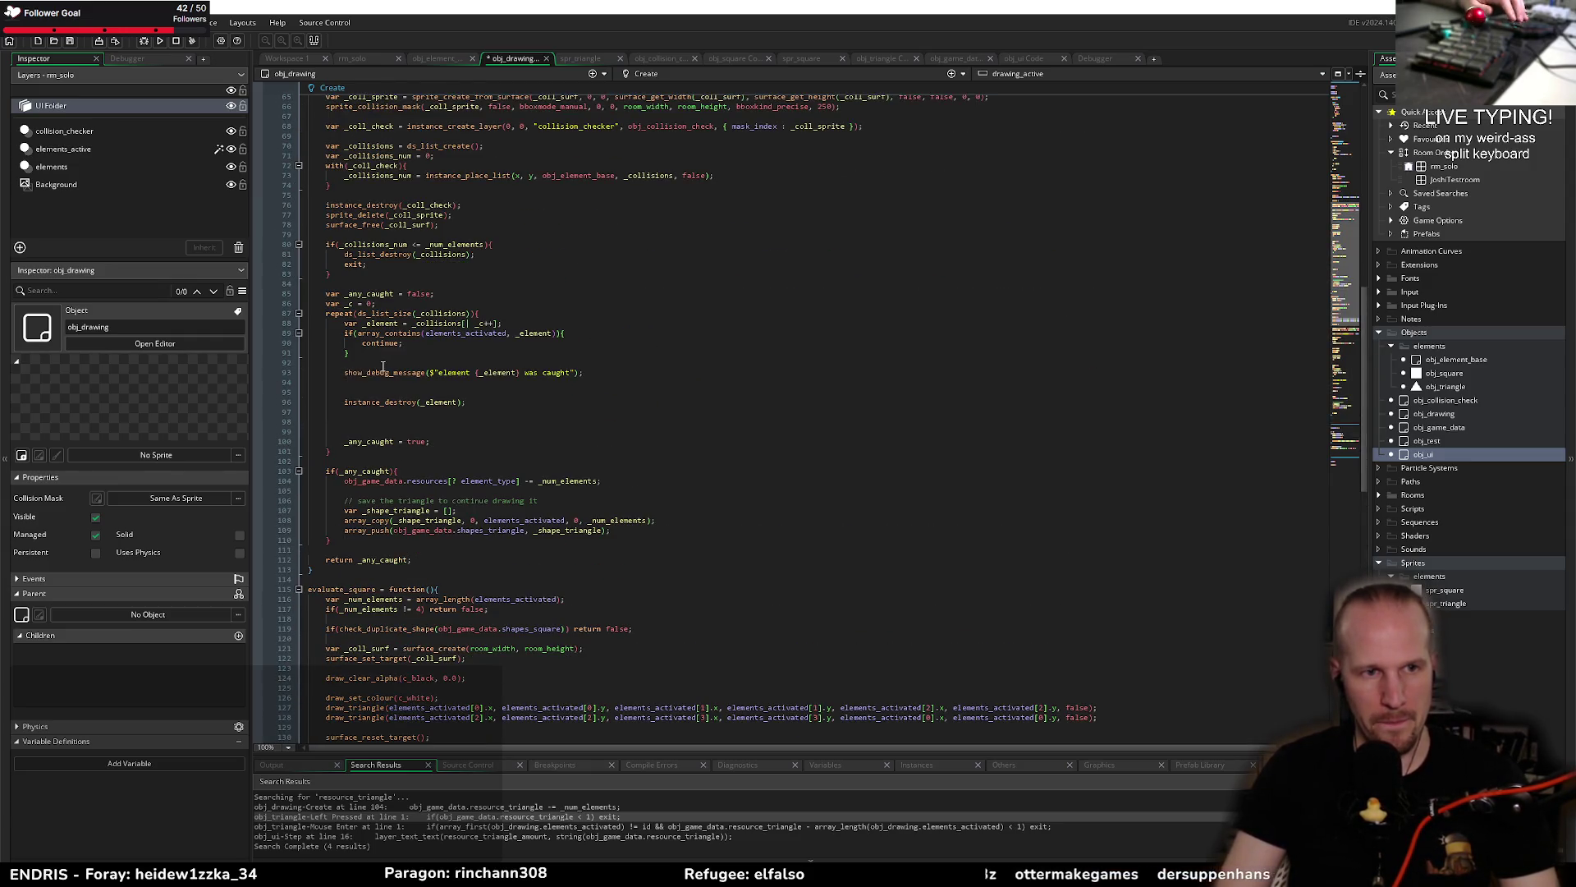
left_click(383, 381)
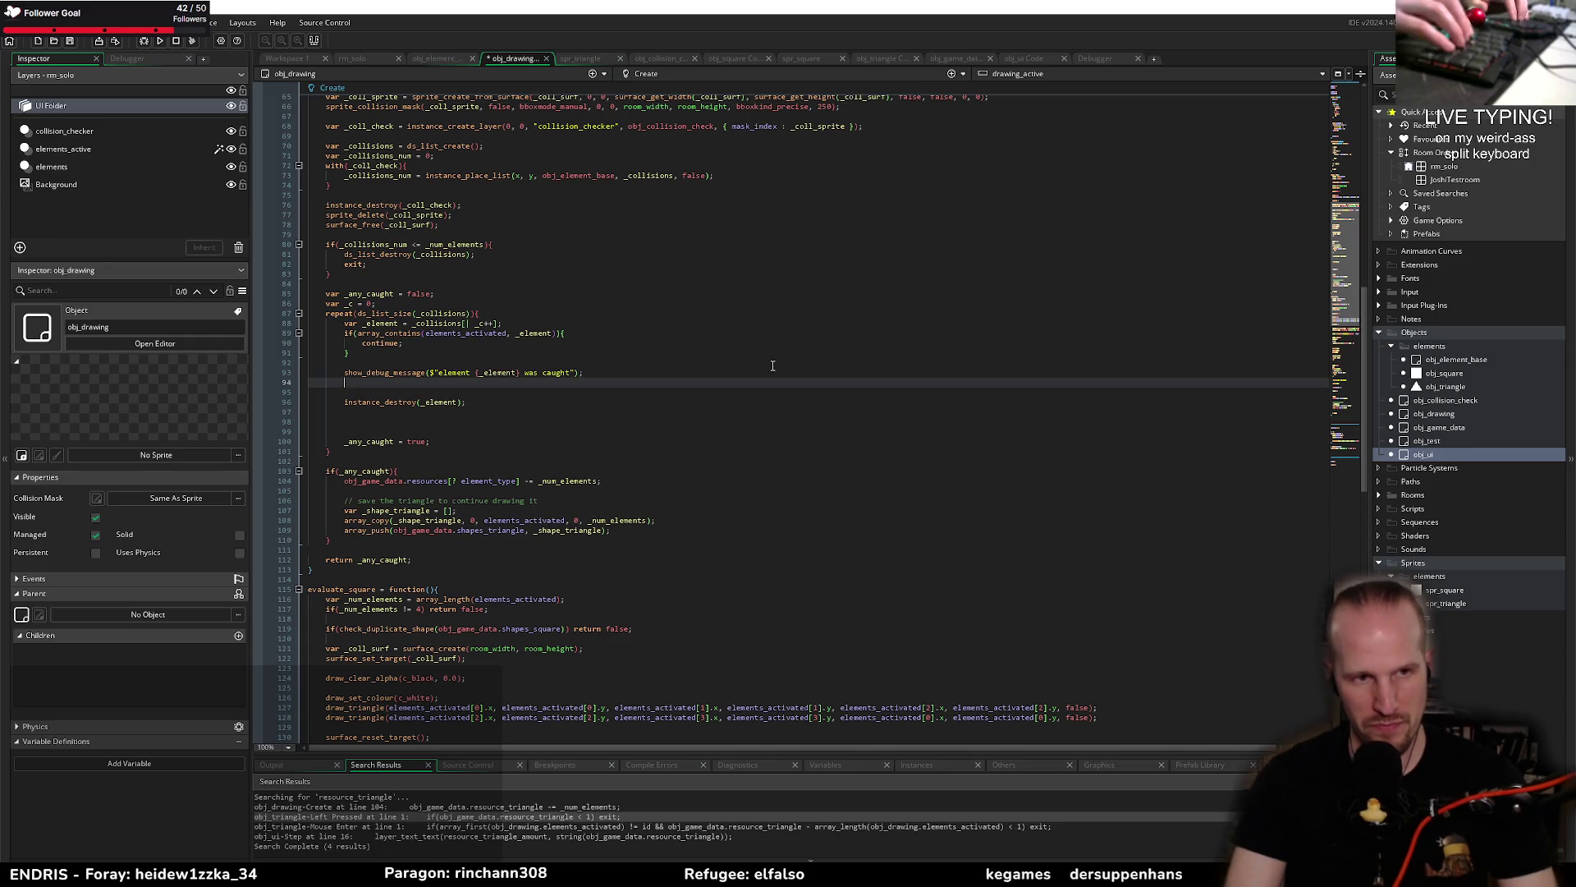
Step: Remove the extra blank lines under show_debug_message and open a new line
key("Down")
key("Down")
key("Down")
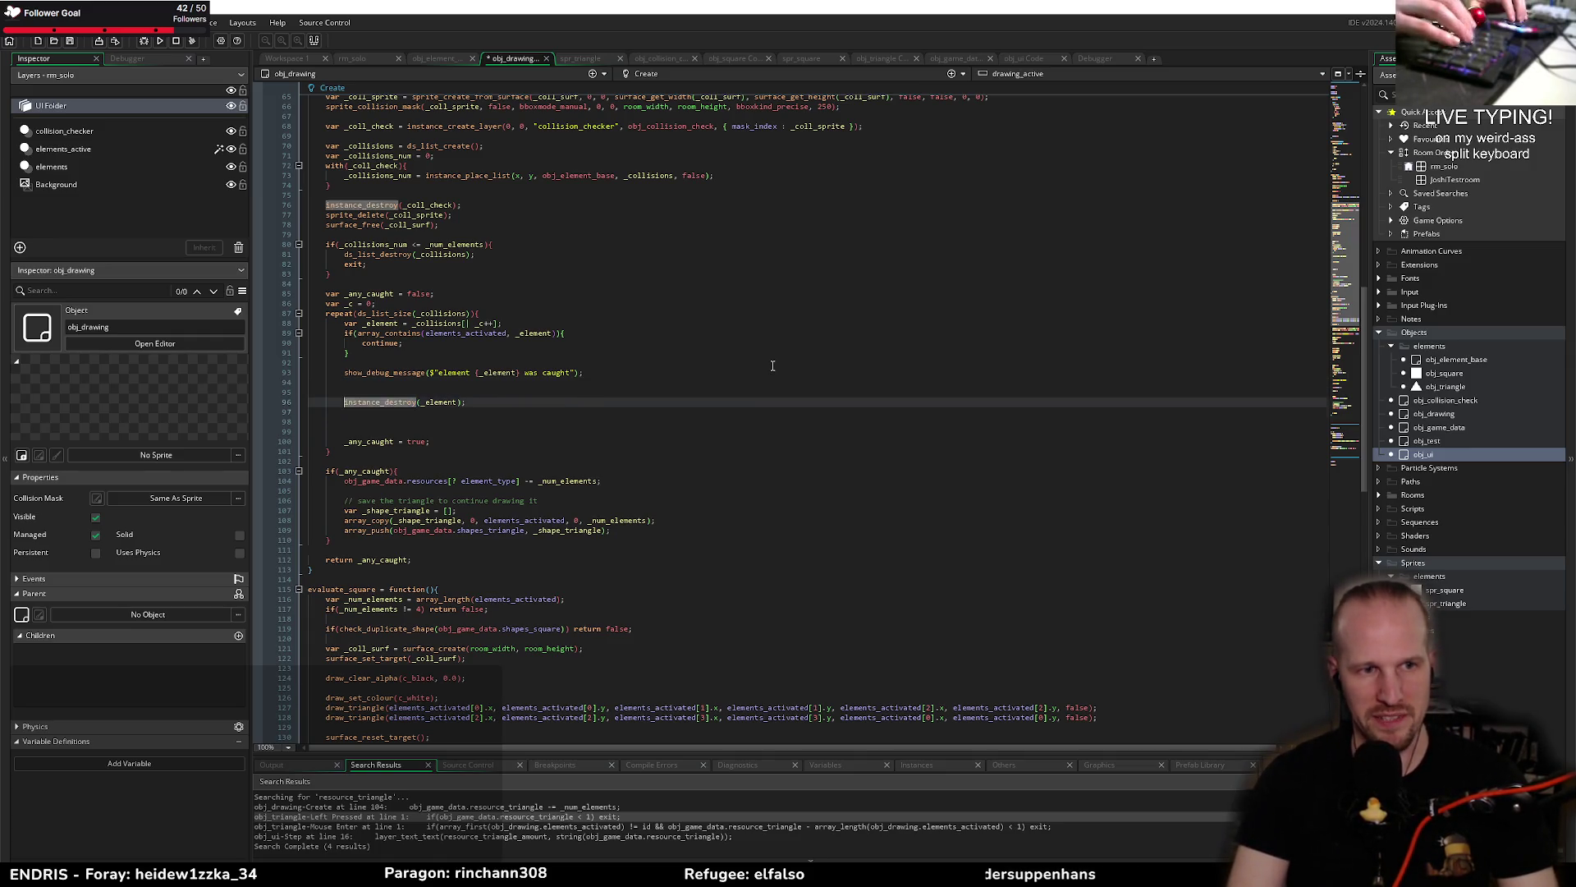
key("Delete")
key("Delete")
key("Down")
key("Up")
key("Up")
key("Up")
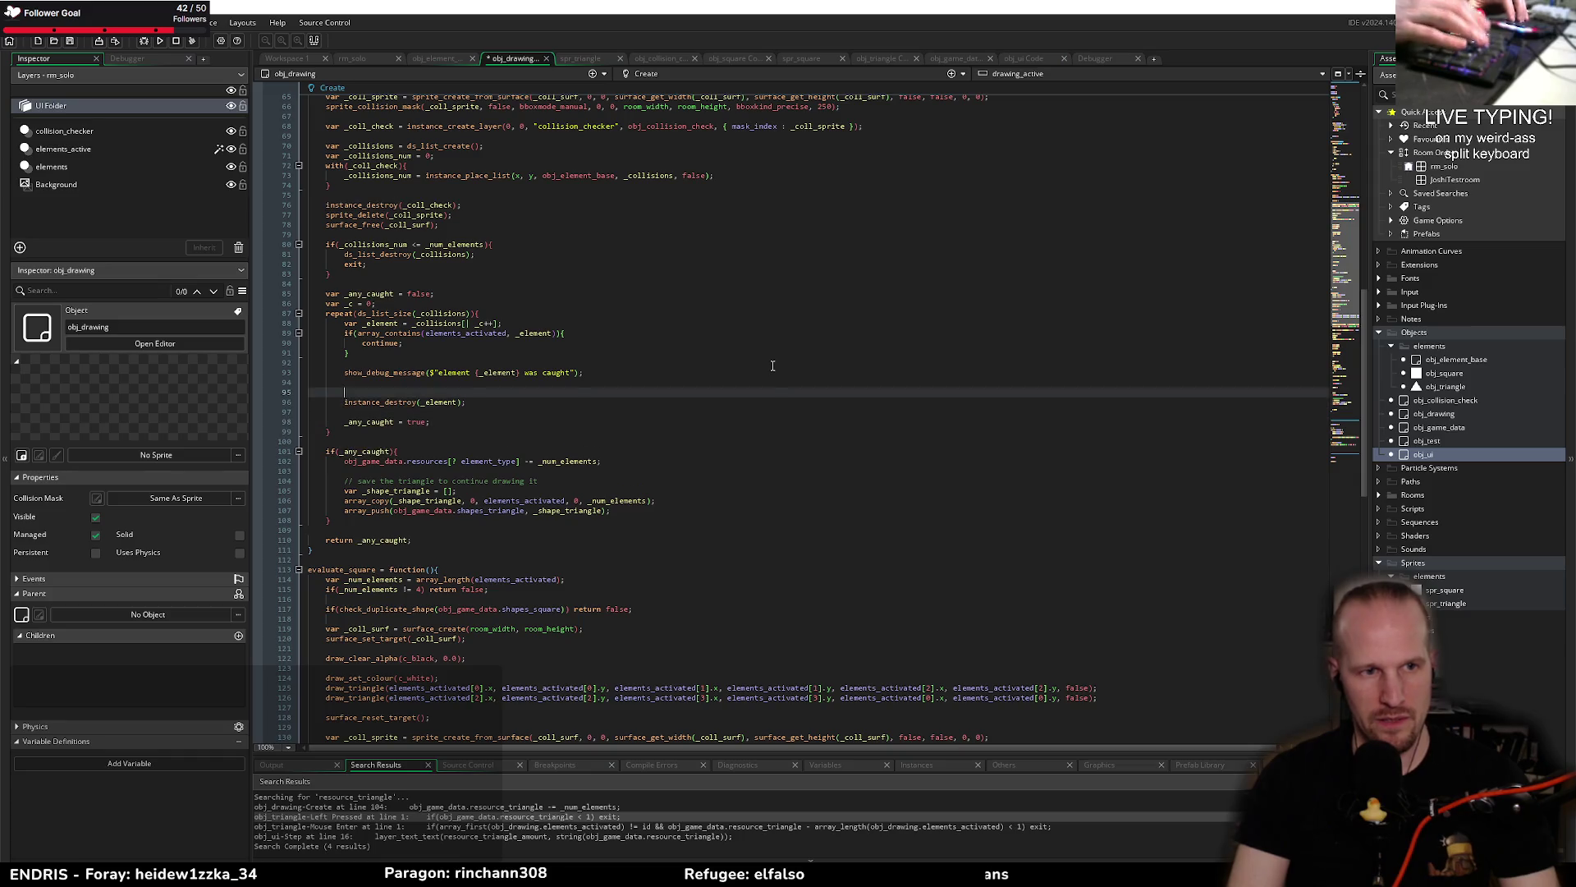
key("Return")
Step: Type obj_game_data.resources[? _element.object_index] += 1; on the new line
type("obj_")
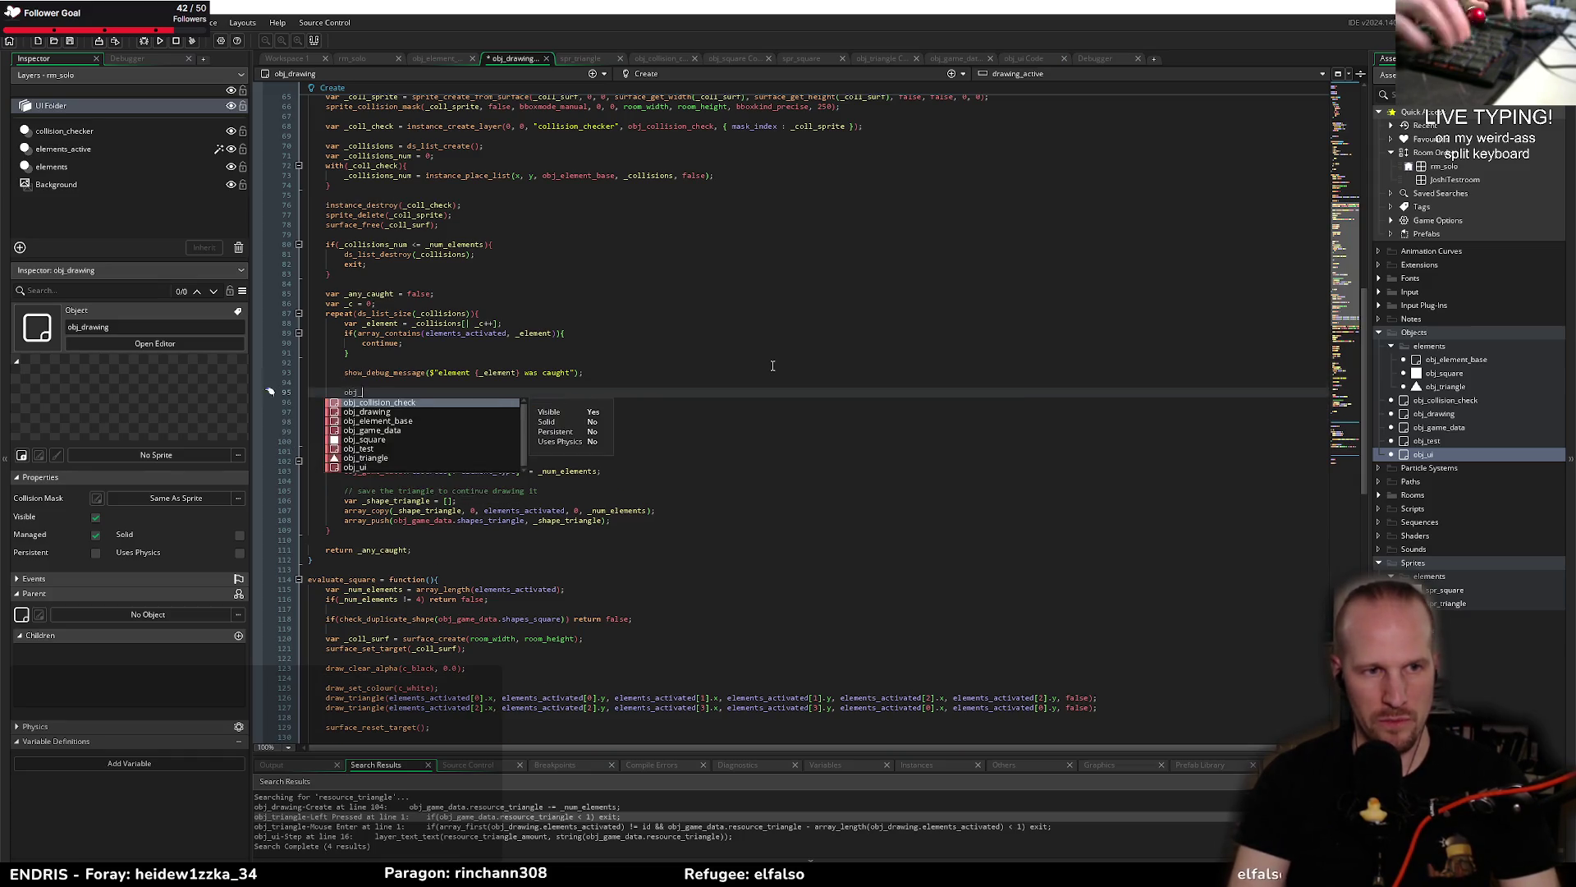
type("game_data.resou")
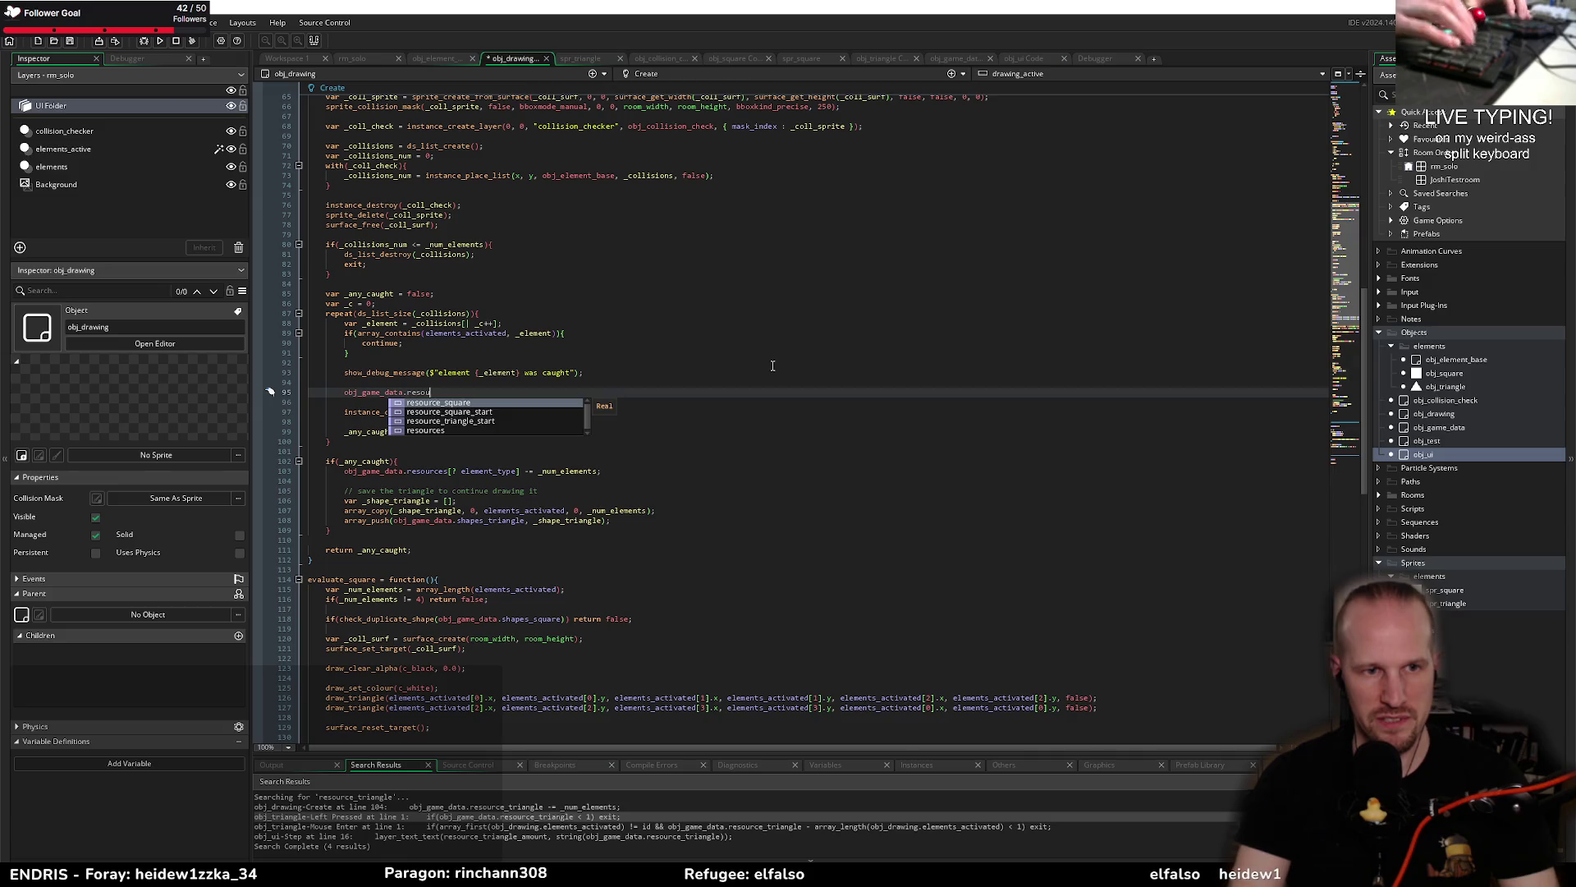
key("Down")
key("Down")
key("Down")
key("Return")
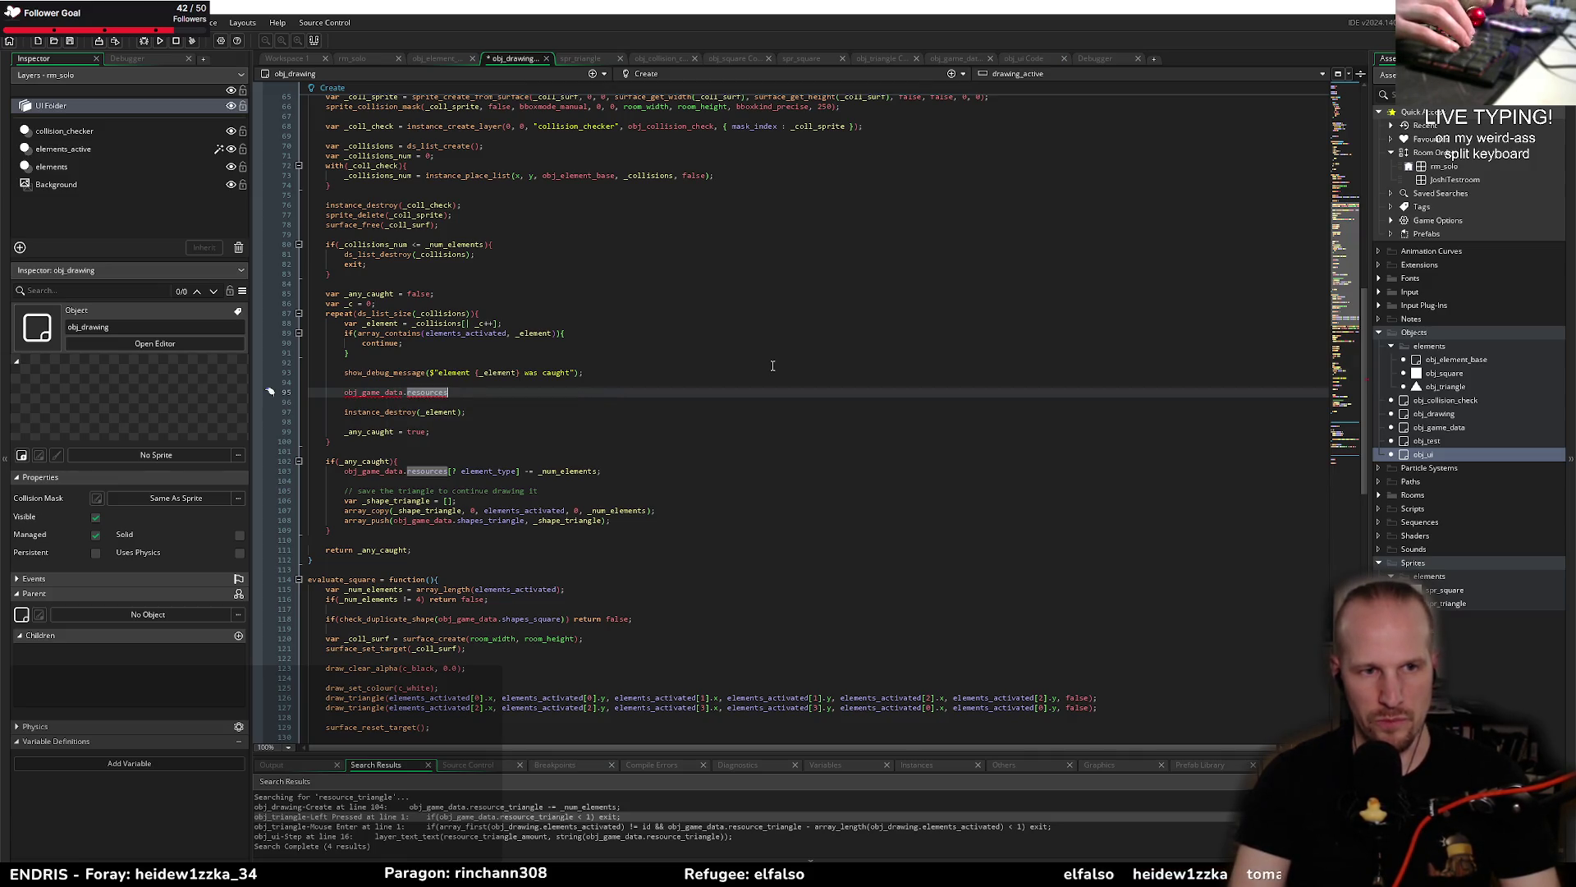
type("[? ")
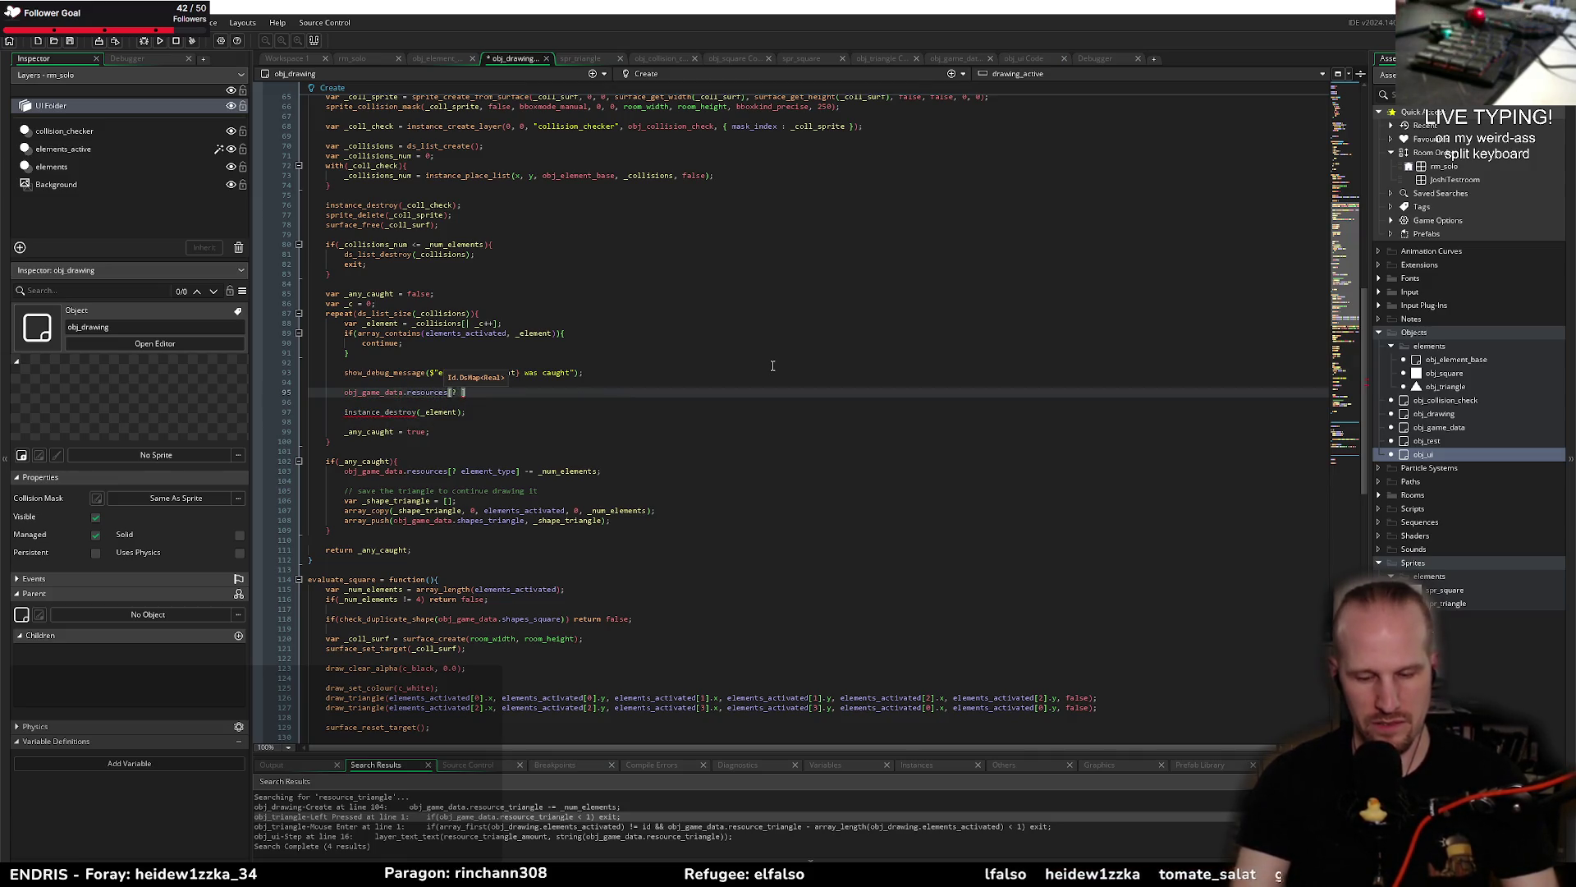
type("_ee")
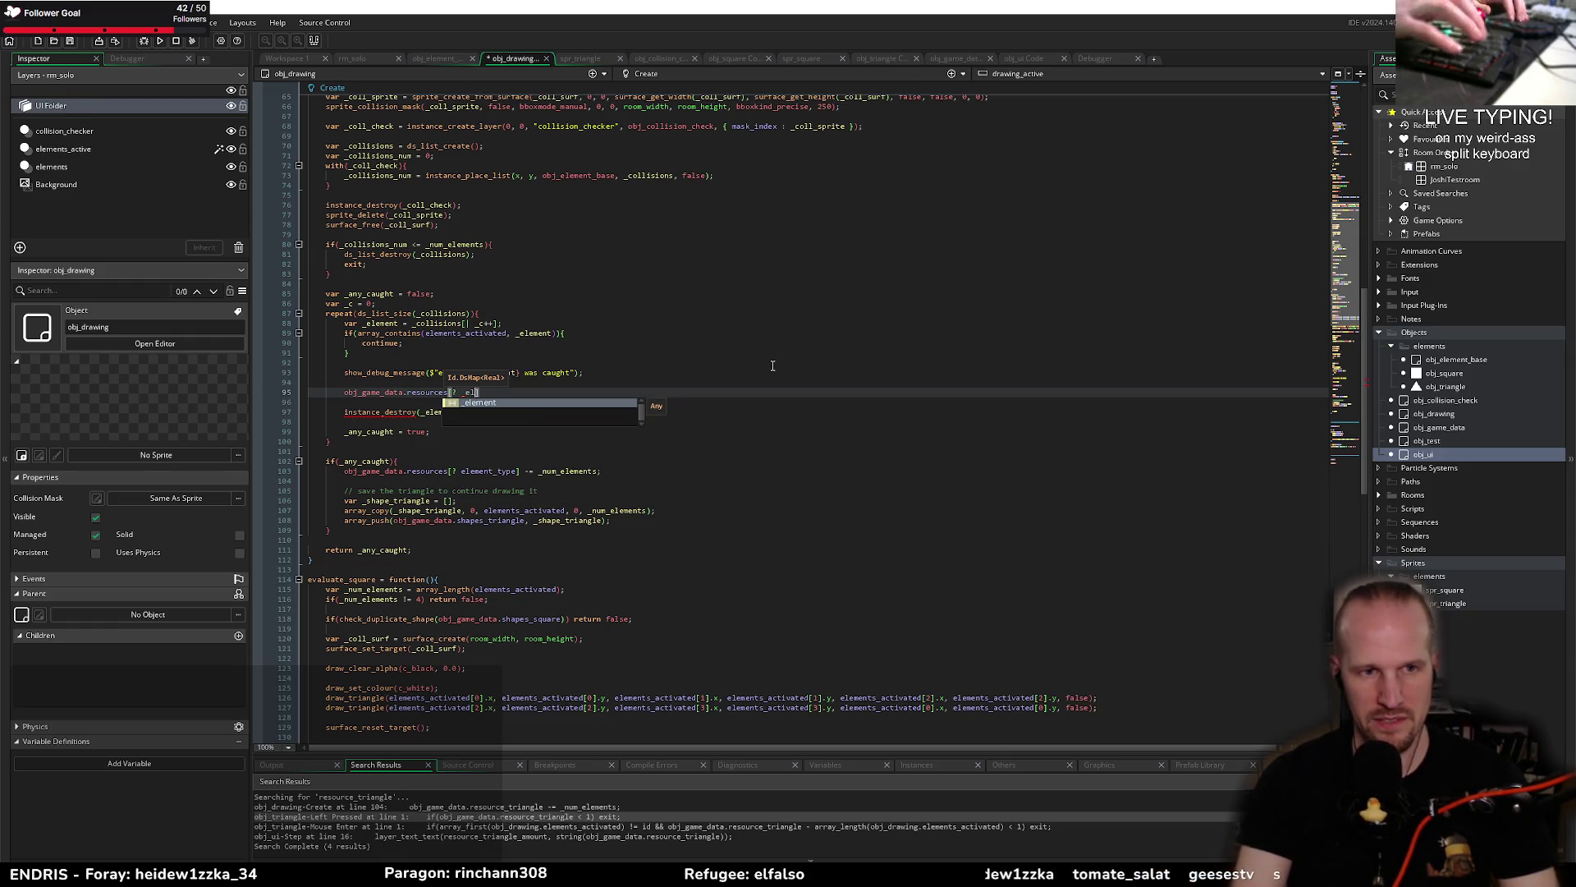
key("BackSpace")
type("lement.object_")
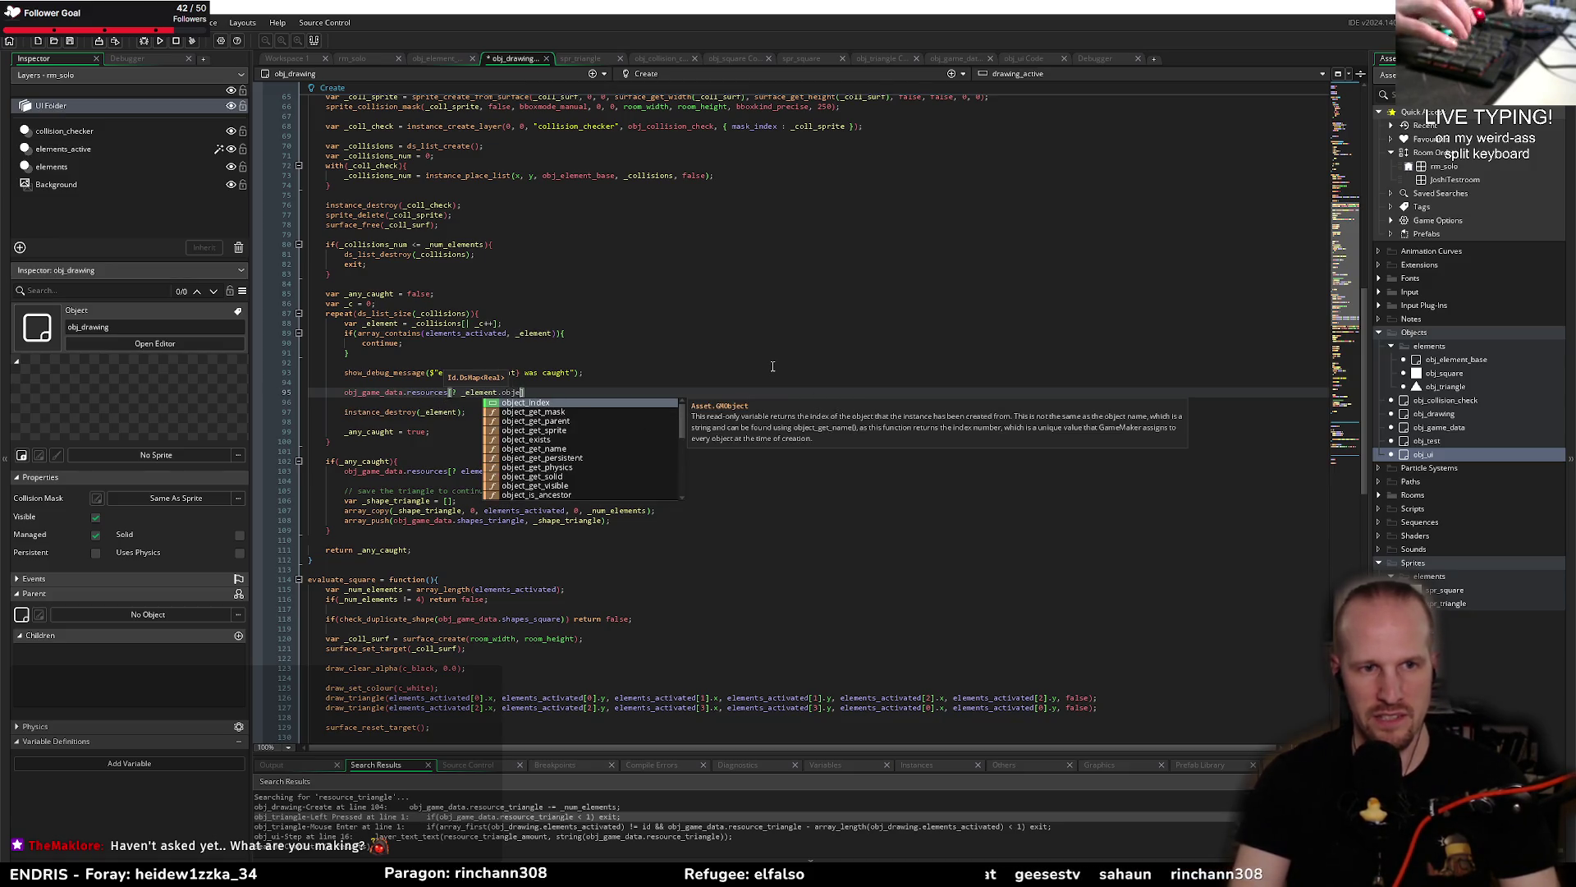
type("index")
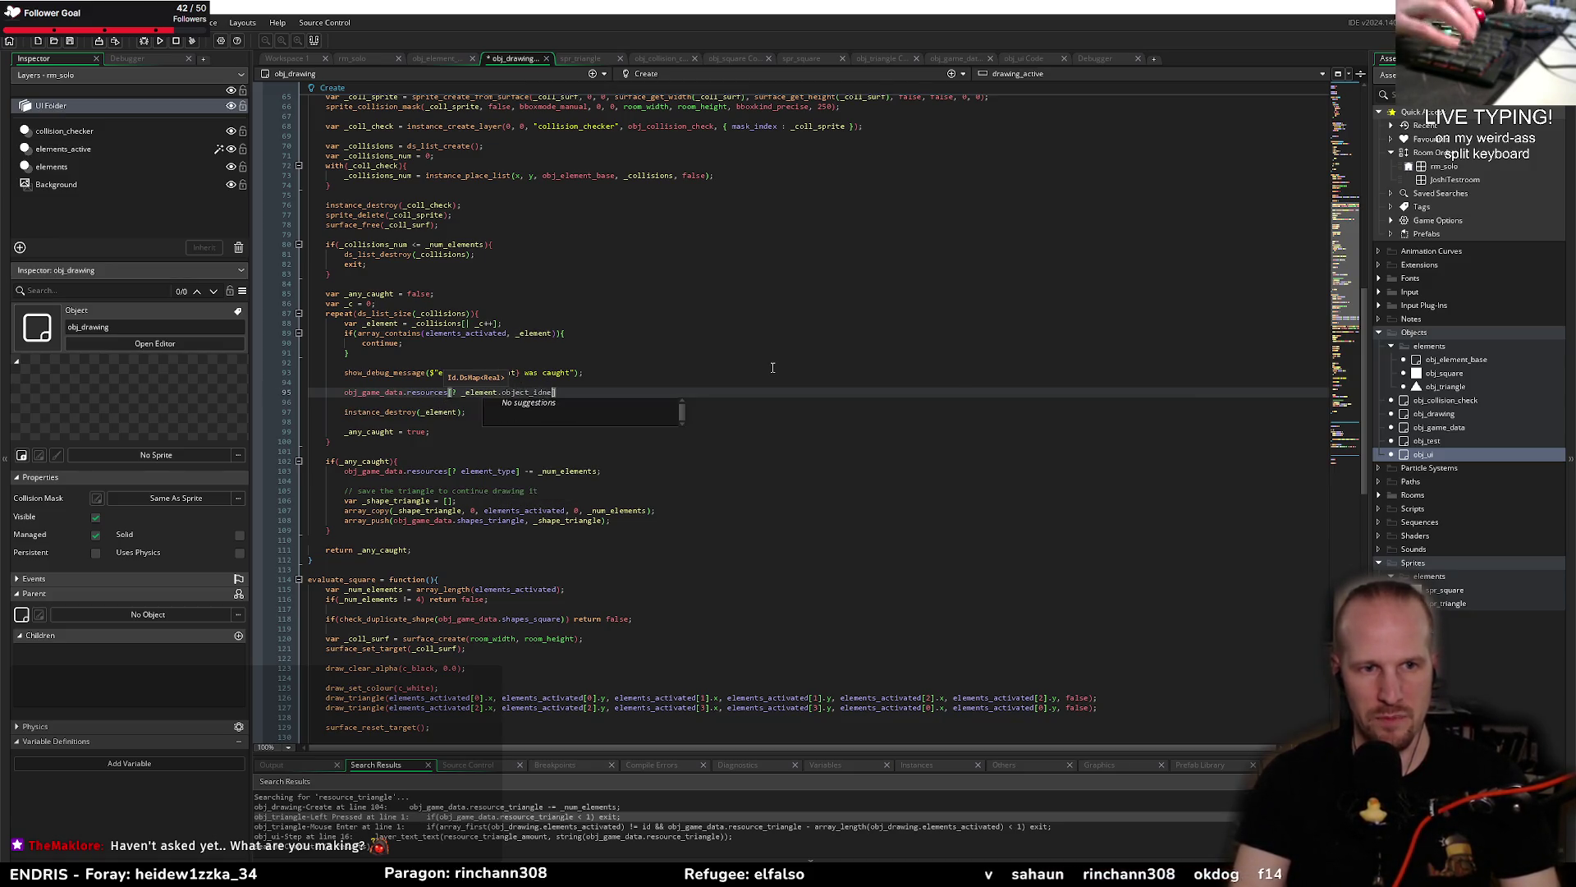
type("] +=")
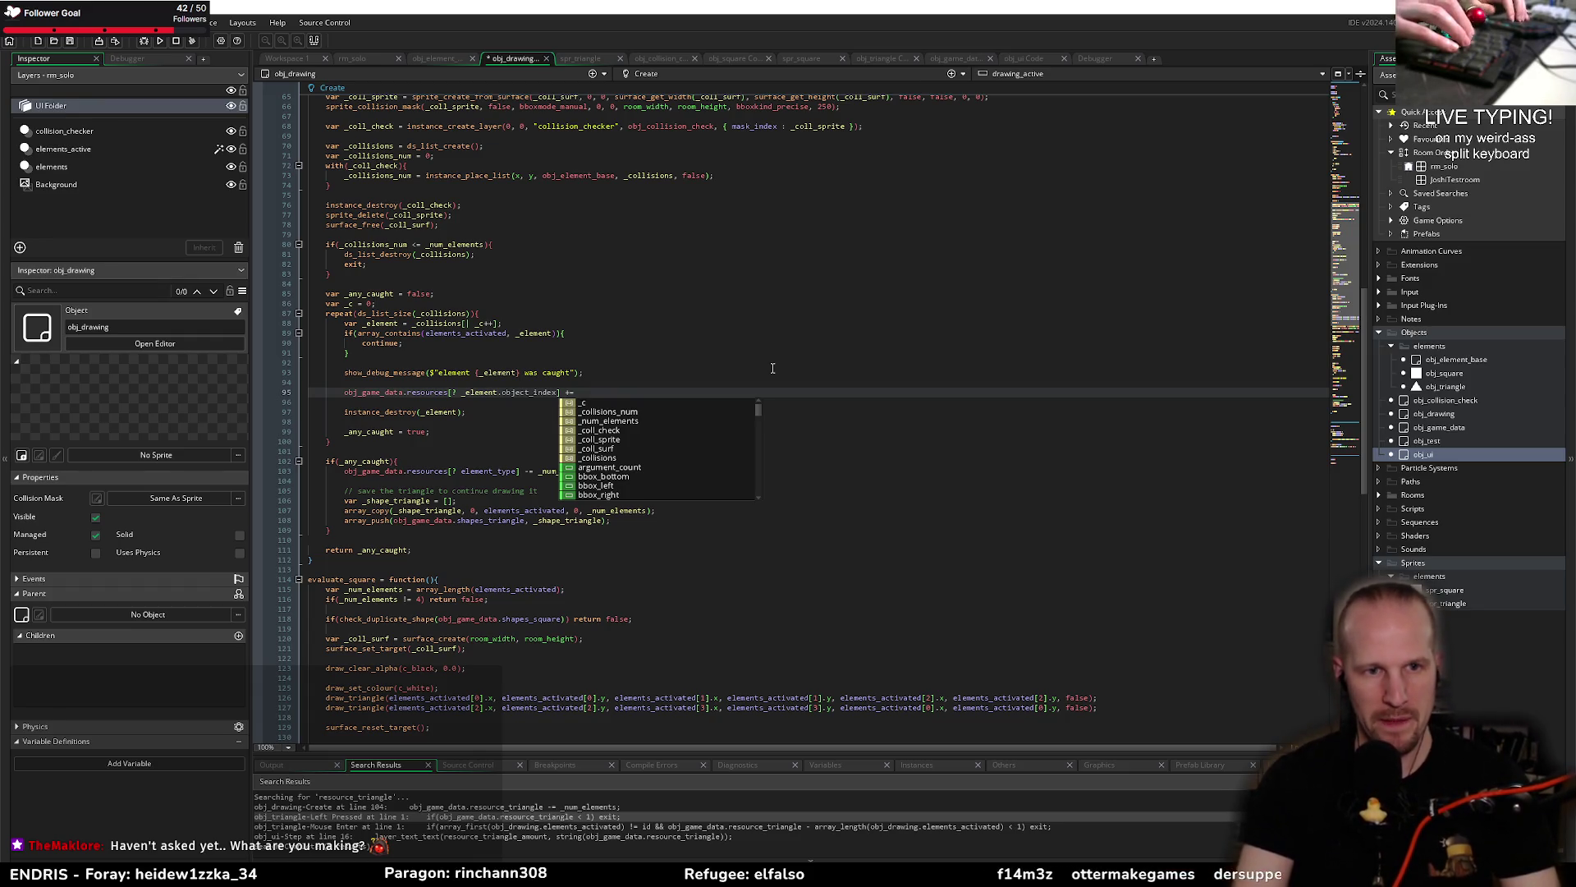
type(" 1;")
Step: Replace evaluate_square's resource_square increment with the copied resources[? _element.object_index] += 1 line
triple_click(333, 392)
key("ctrl+c")
scroll(411, 369, "down", 15)
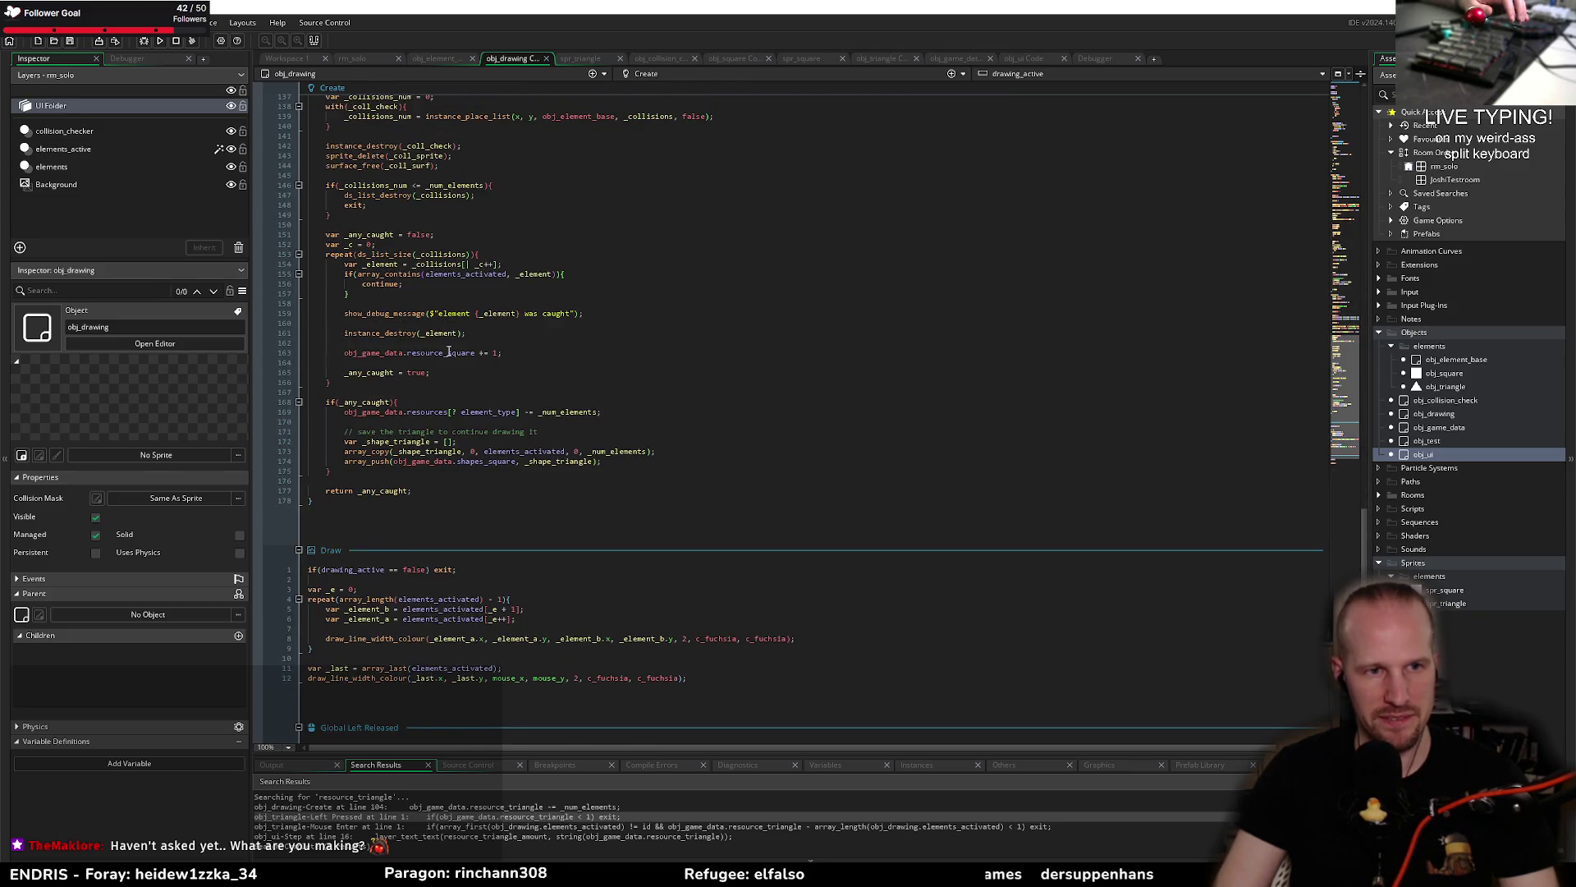
scroll(448, 351, "up", 2)
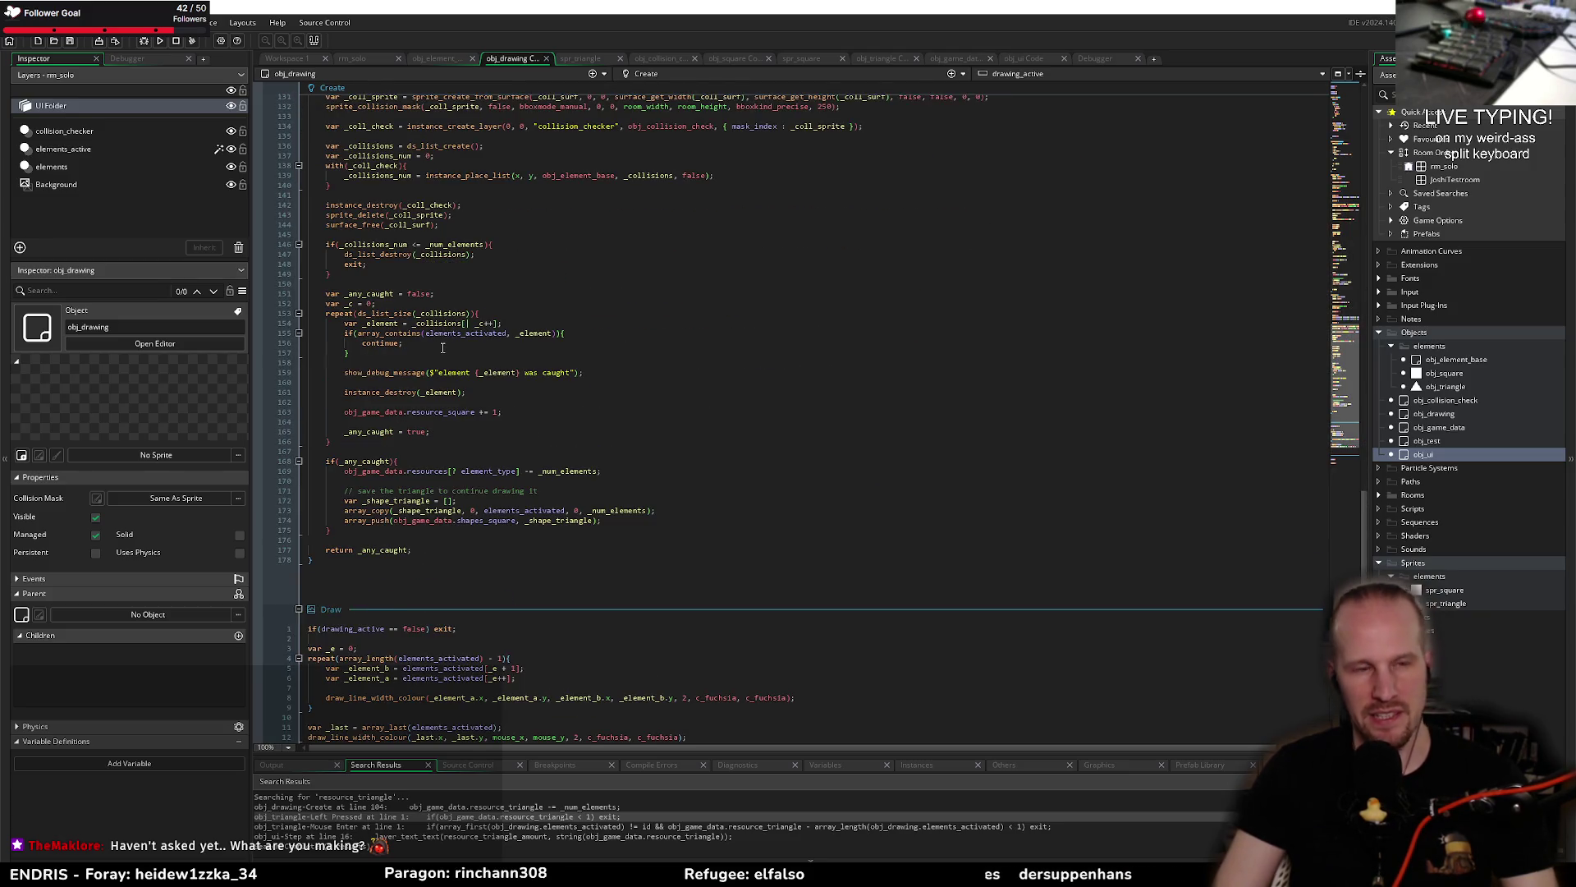
left_click(601, 371)
key("Return")
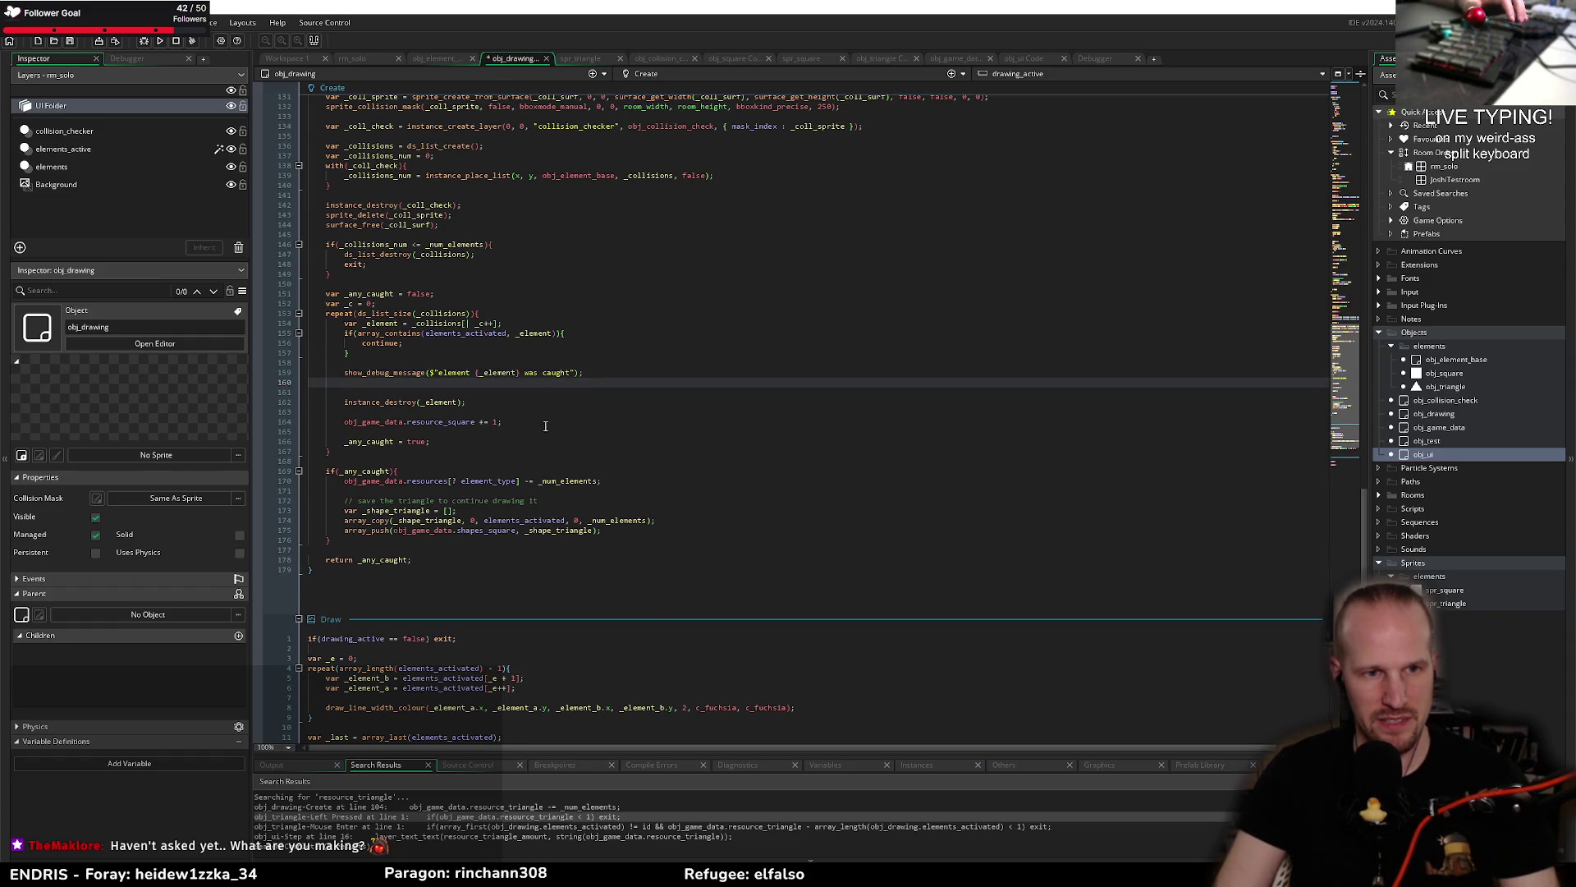
left_click_drag(545, 425, 279, 411)
key("BackSpace")
key("BackSpace")
key("Up")
key("Up")
key("ctrl+v")
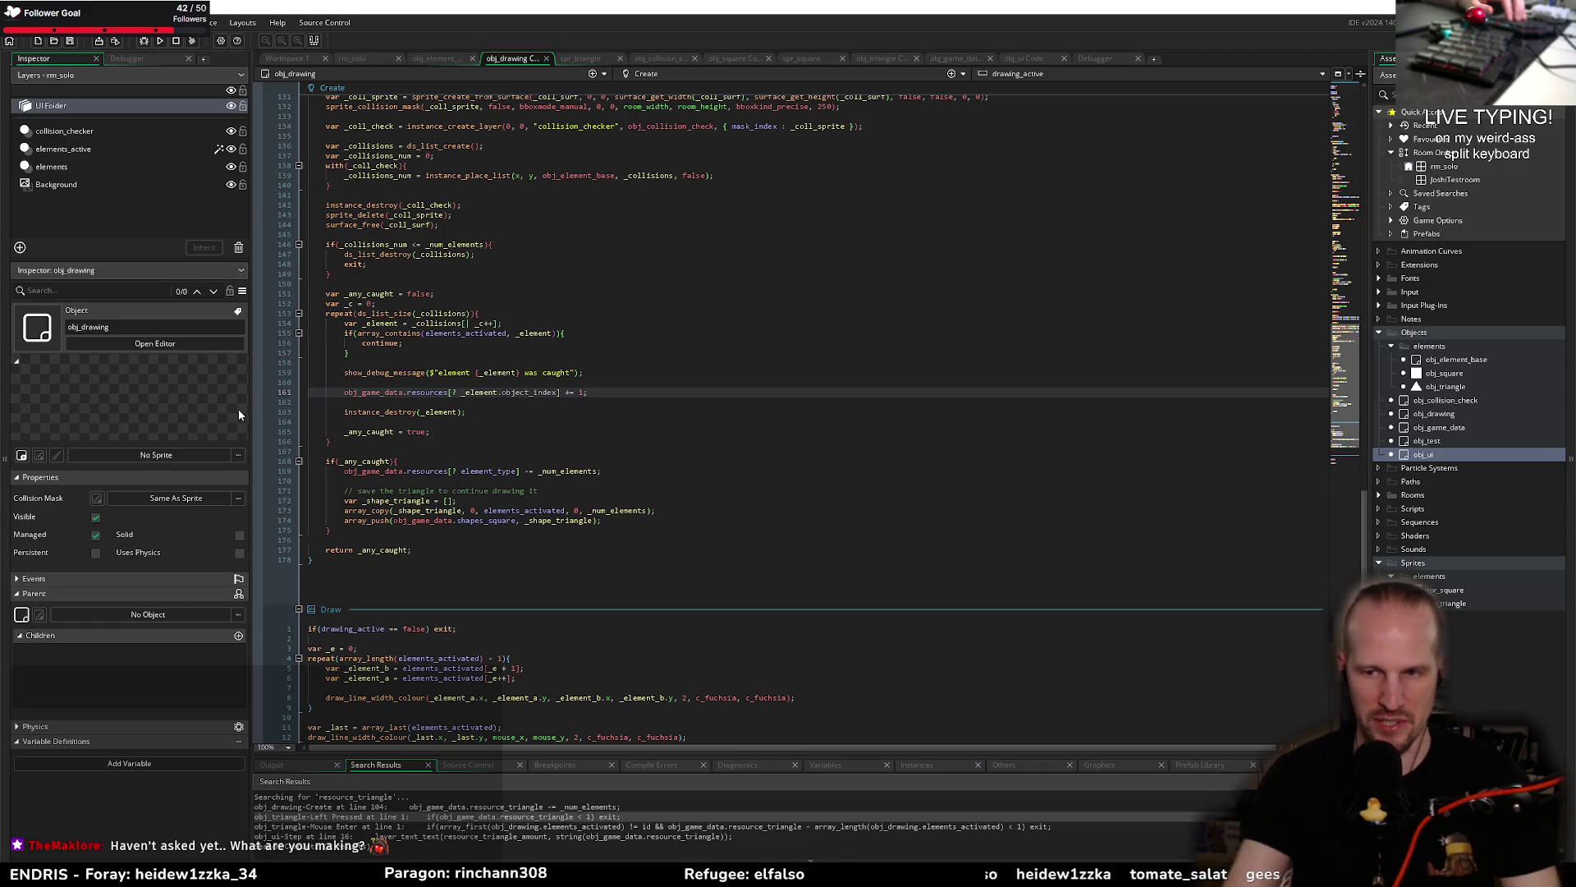
Step: Review the debug message, contains check and shapes_square array_push in evaluate_square
left_click(474, 372)
left_click(474, 351)
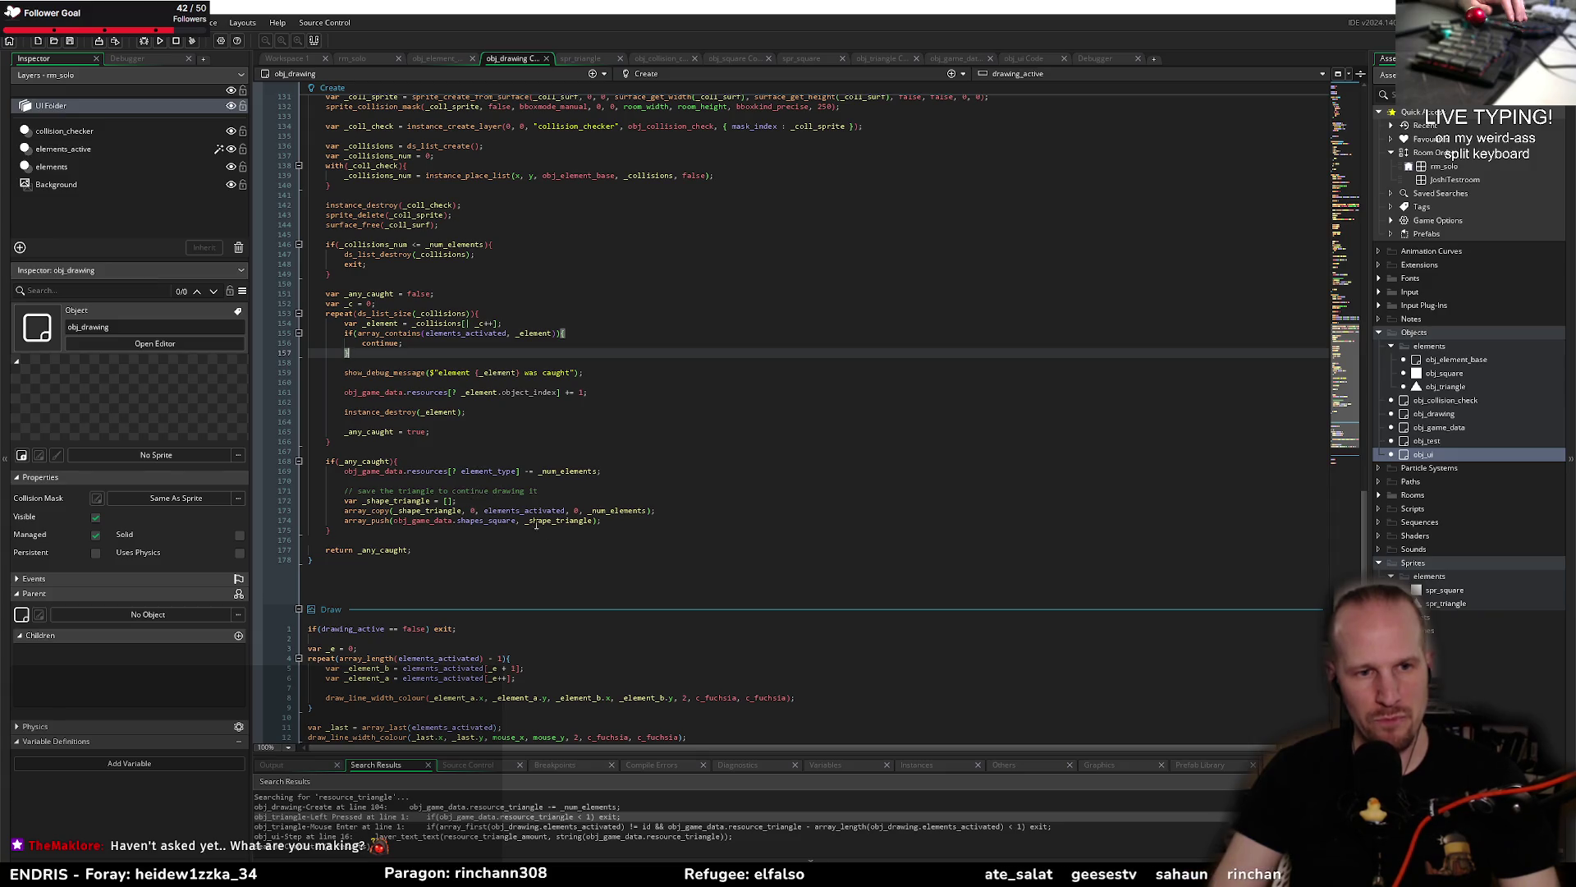
double_click(486, 520)
left_click(518, 424)
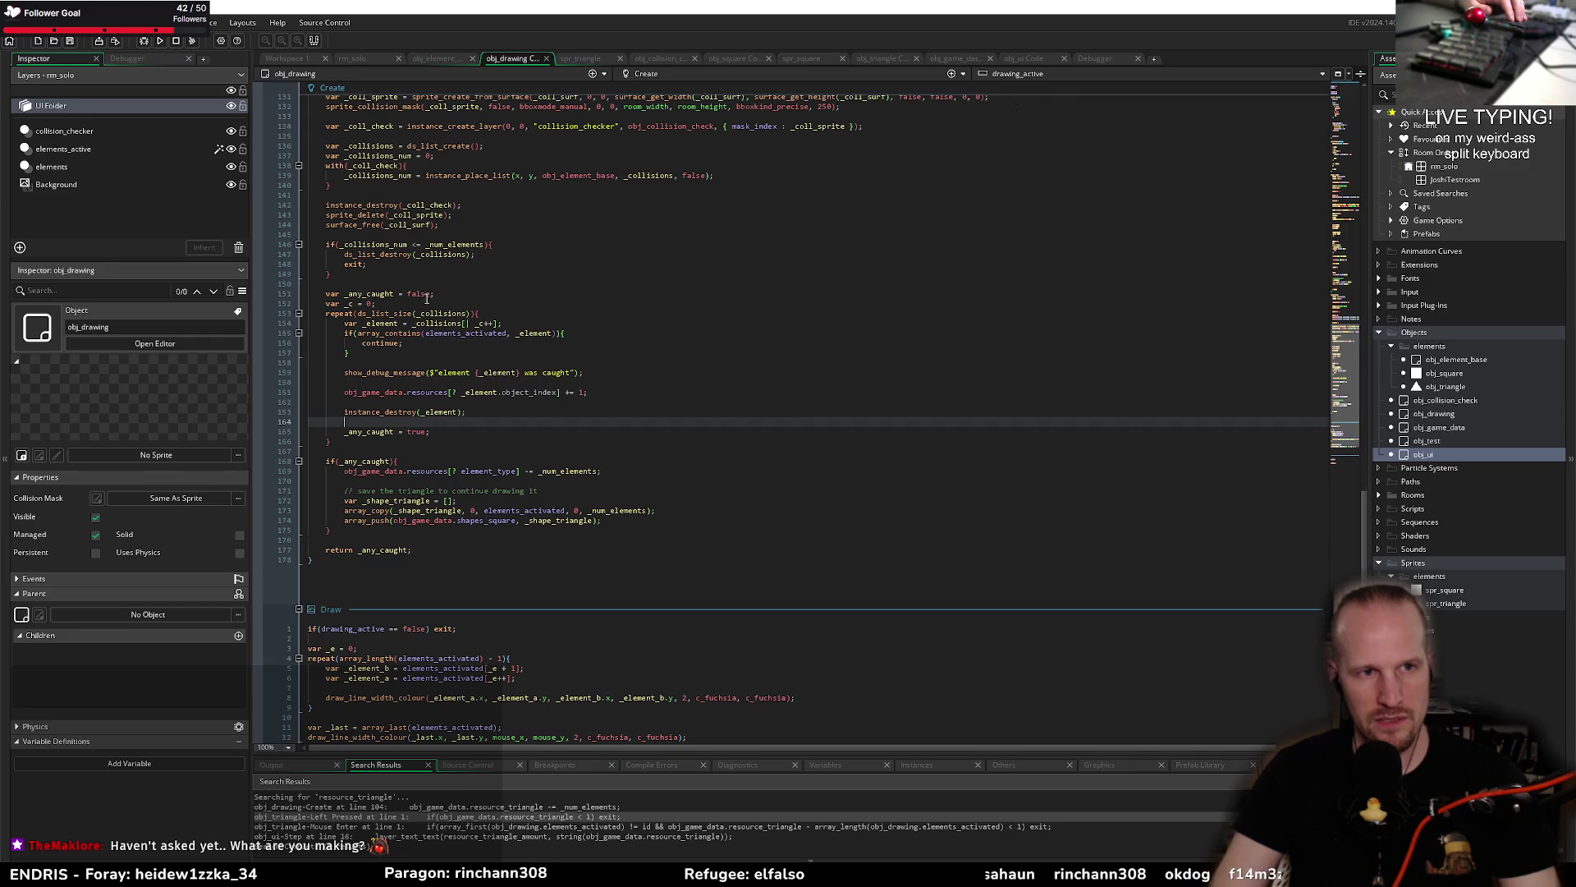
scroll(426, 298, "up", 3)
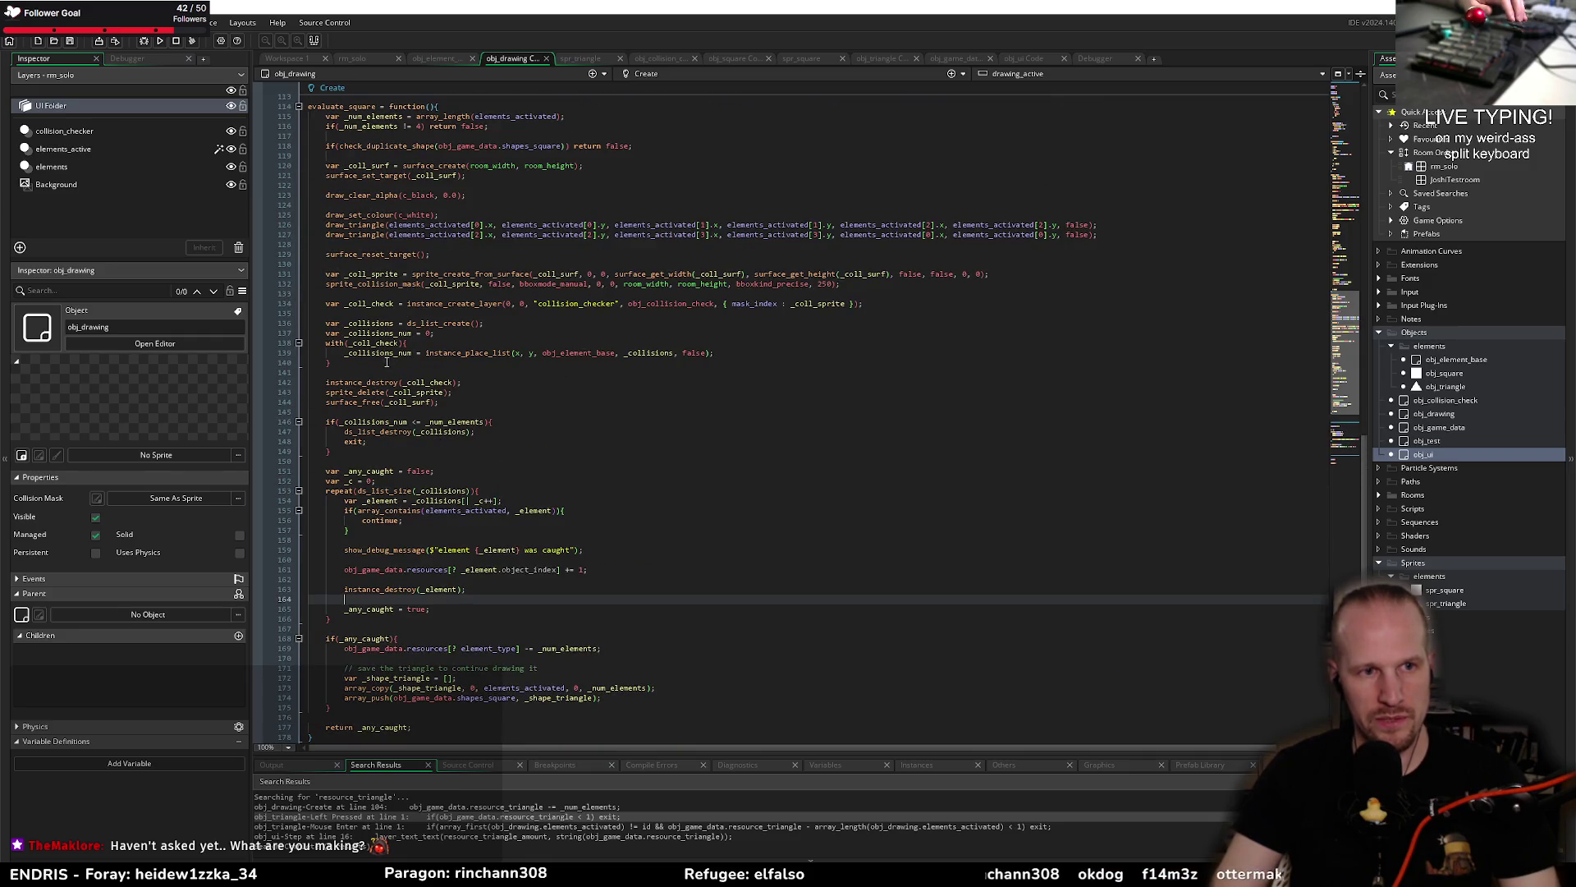
Step: Rename the _shape_triangle variable to _shape_square with Rename Identifier (F2)
scroll(396, 445, "down", 2)
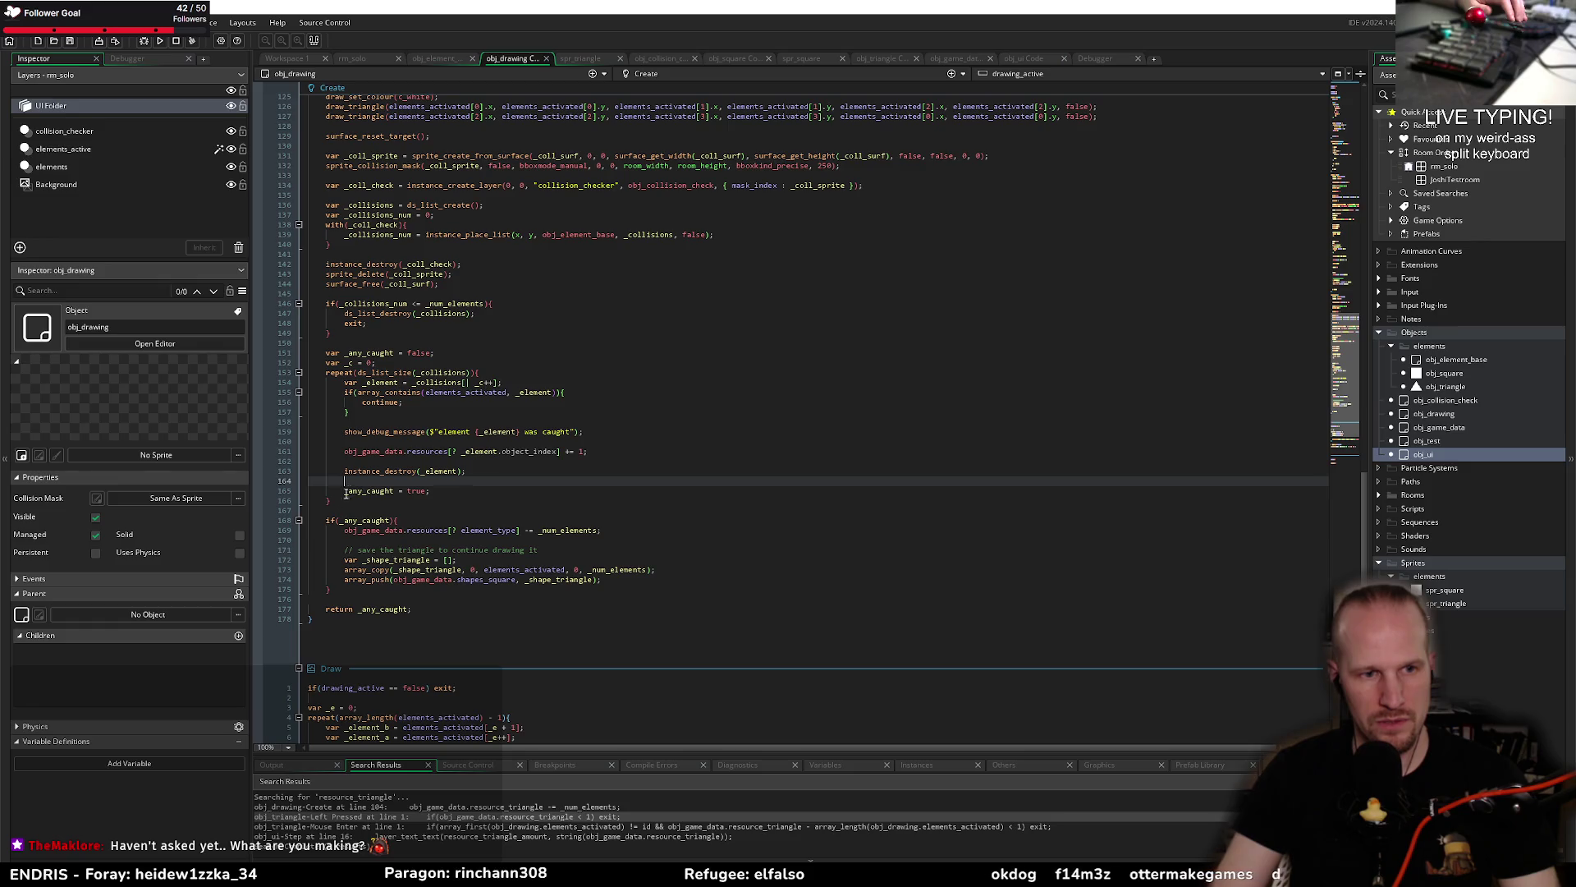
left_click(380, 563)
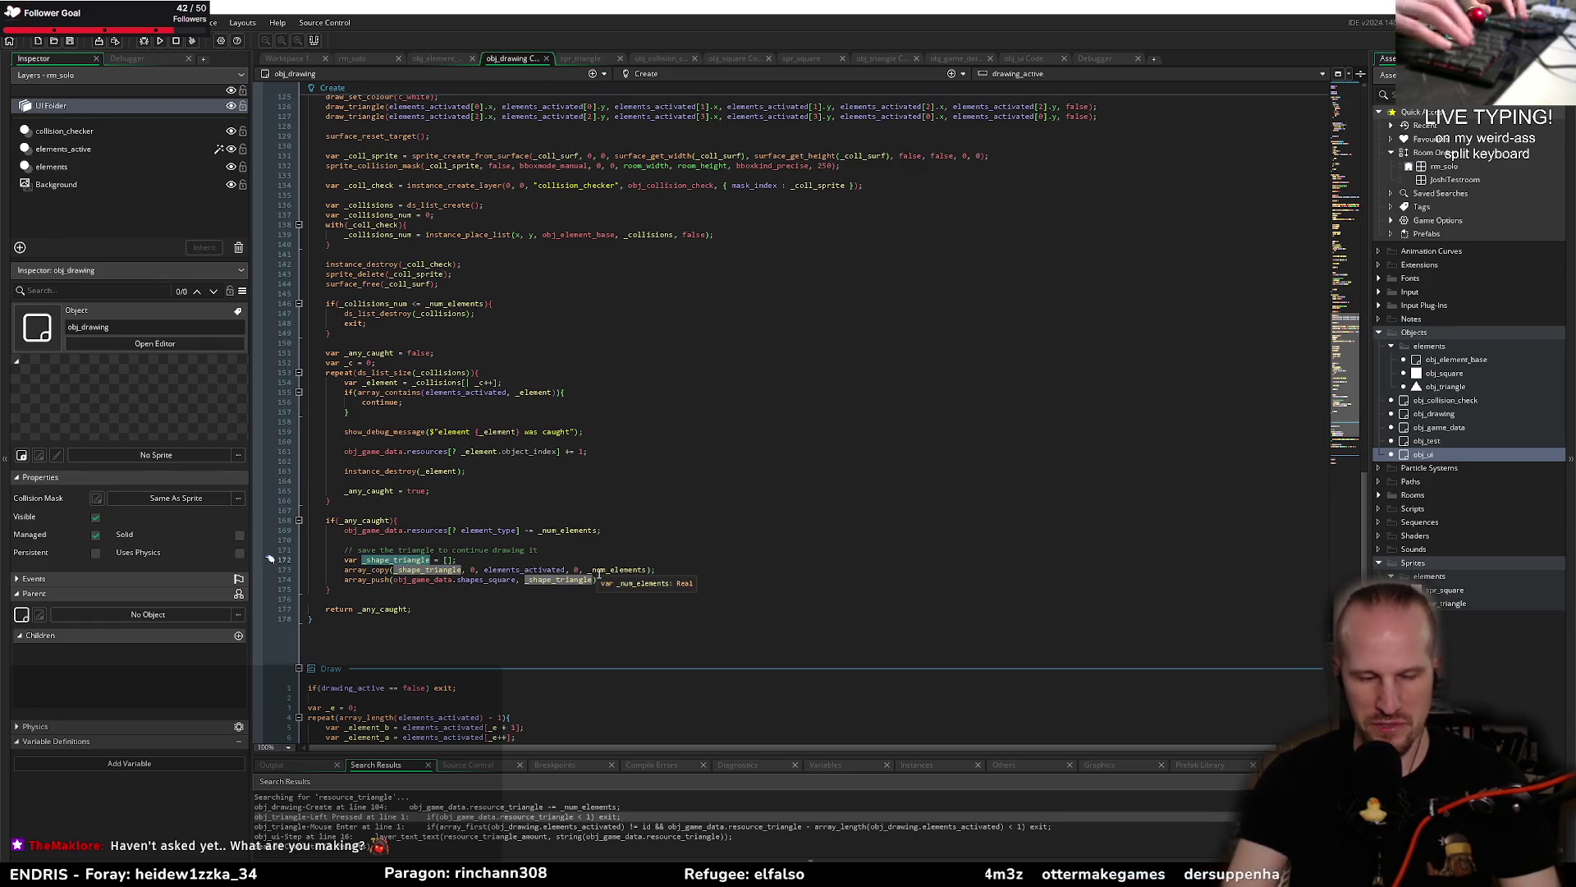
key("F2")
key("BackSpace")
key("BackSpace")
key("BackSpace")
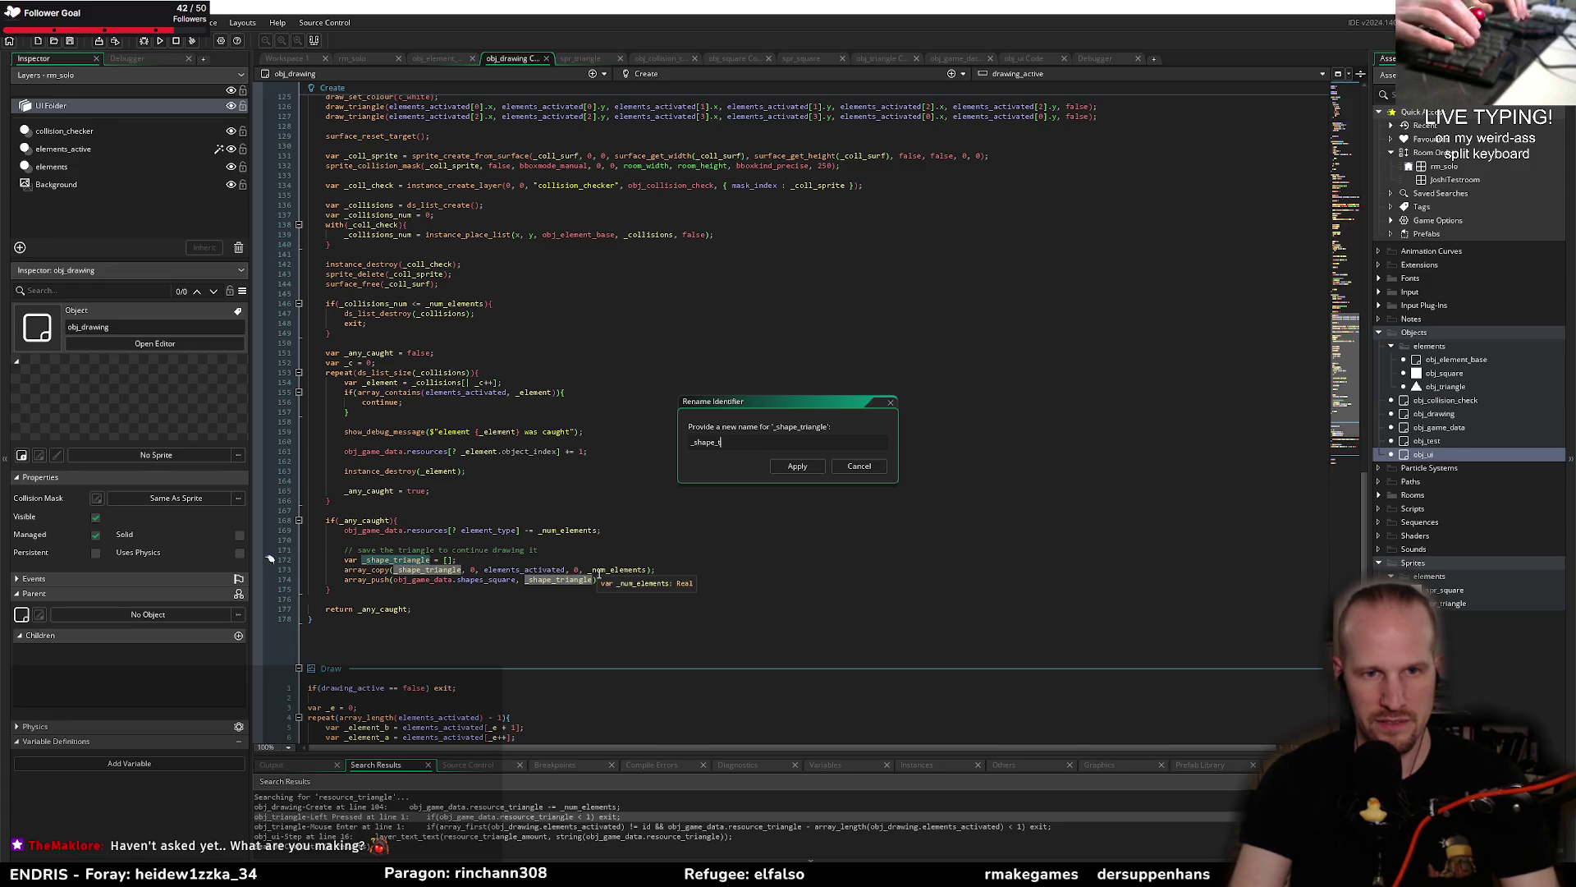
type("square")
left_click(796, 465)
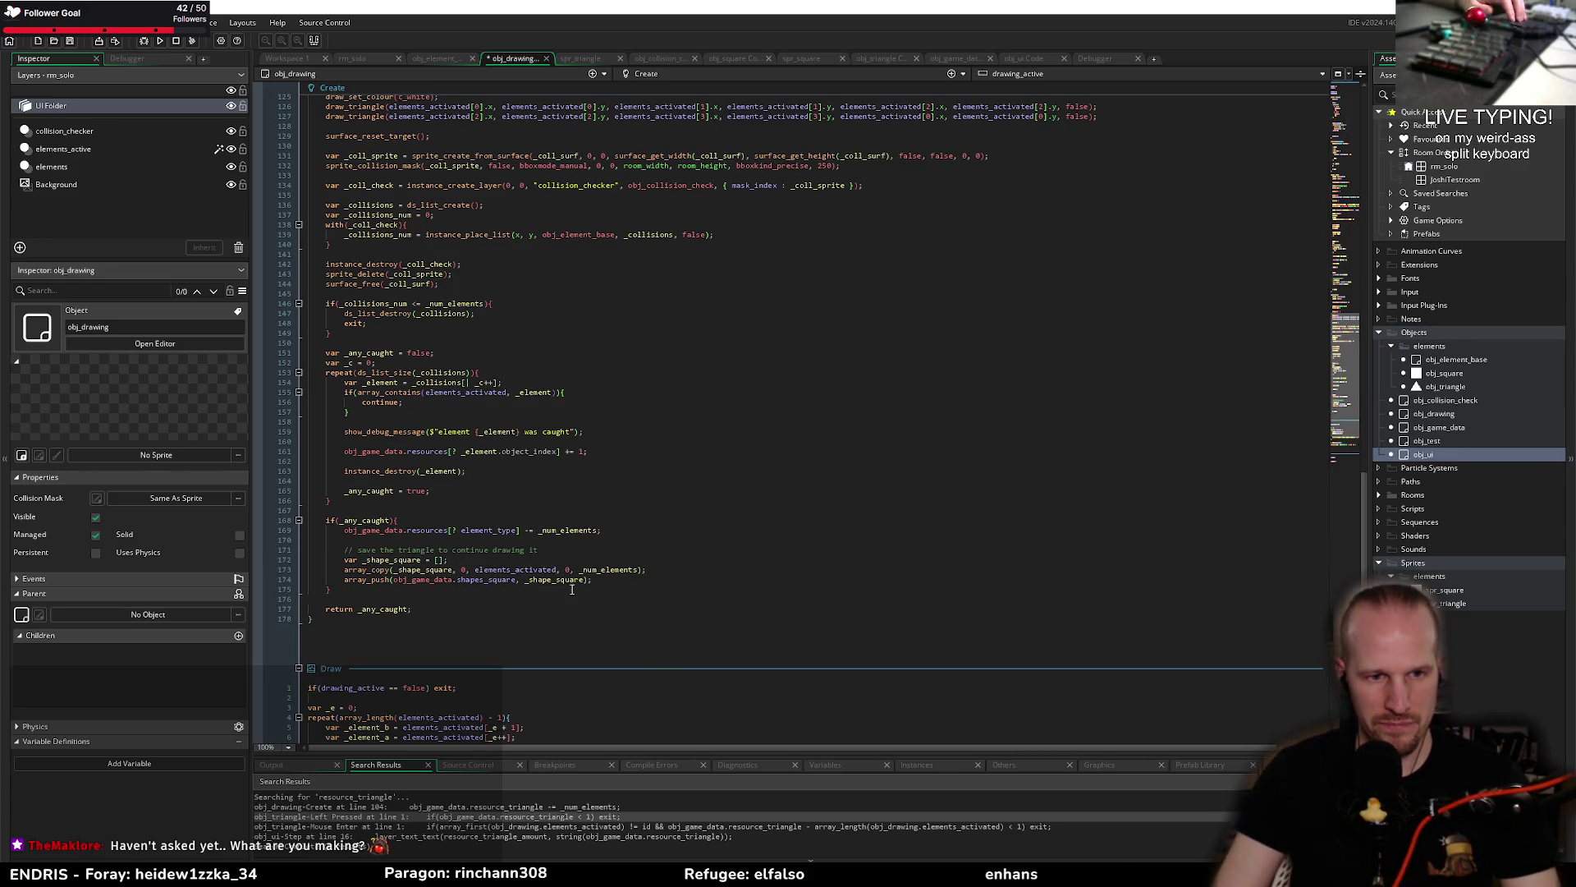
Step: Check where _num_elements and obj_game_data are used in the square code
scroll(449, 410, "up", 10)
scroll(576, 229, "down", 10)
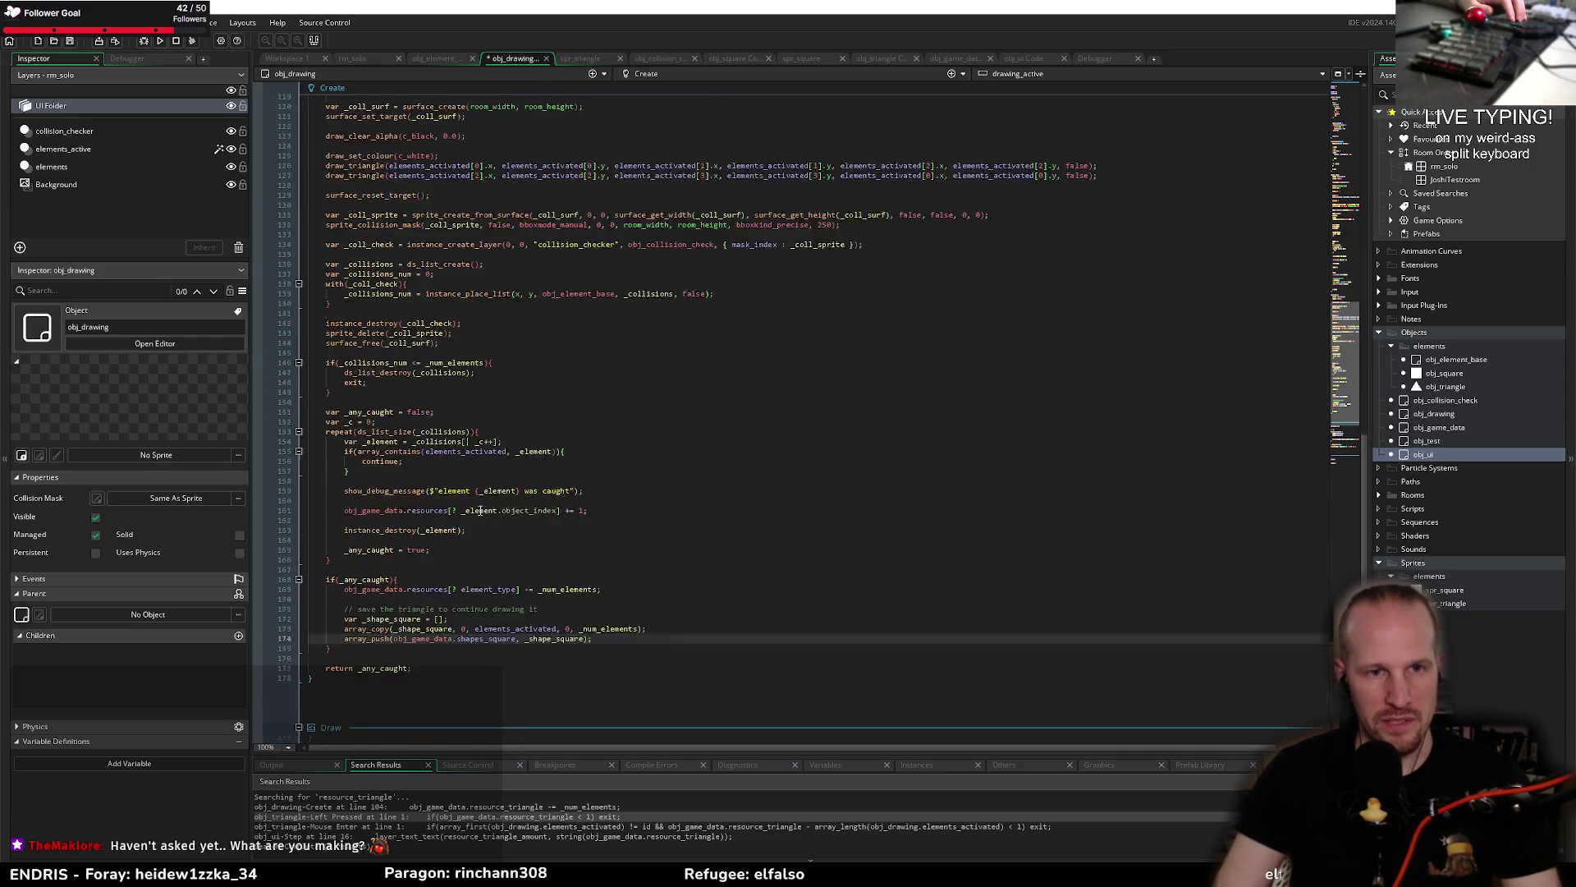
left_click(630, 570)
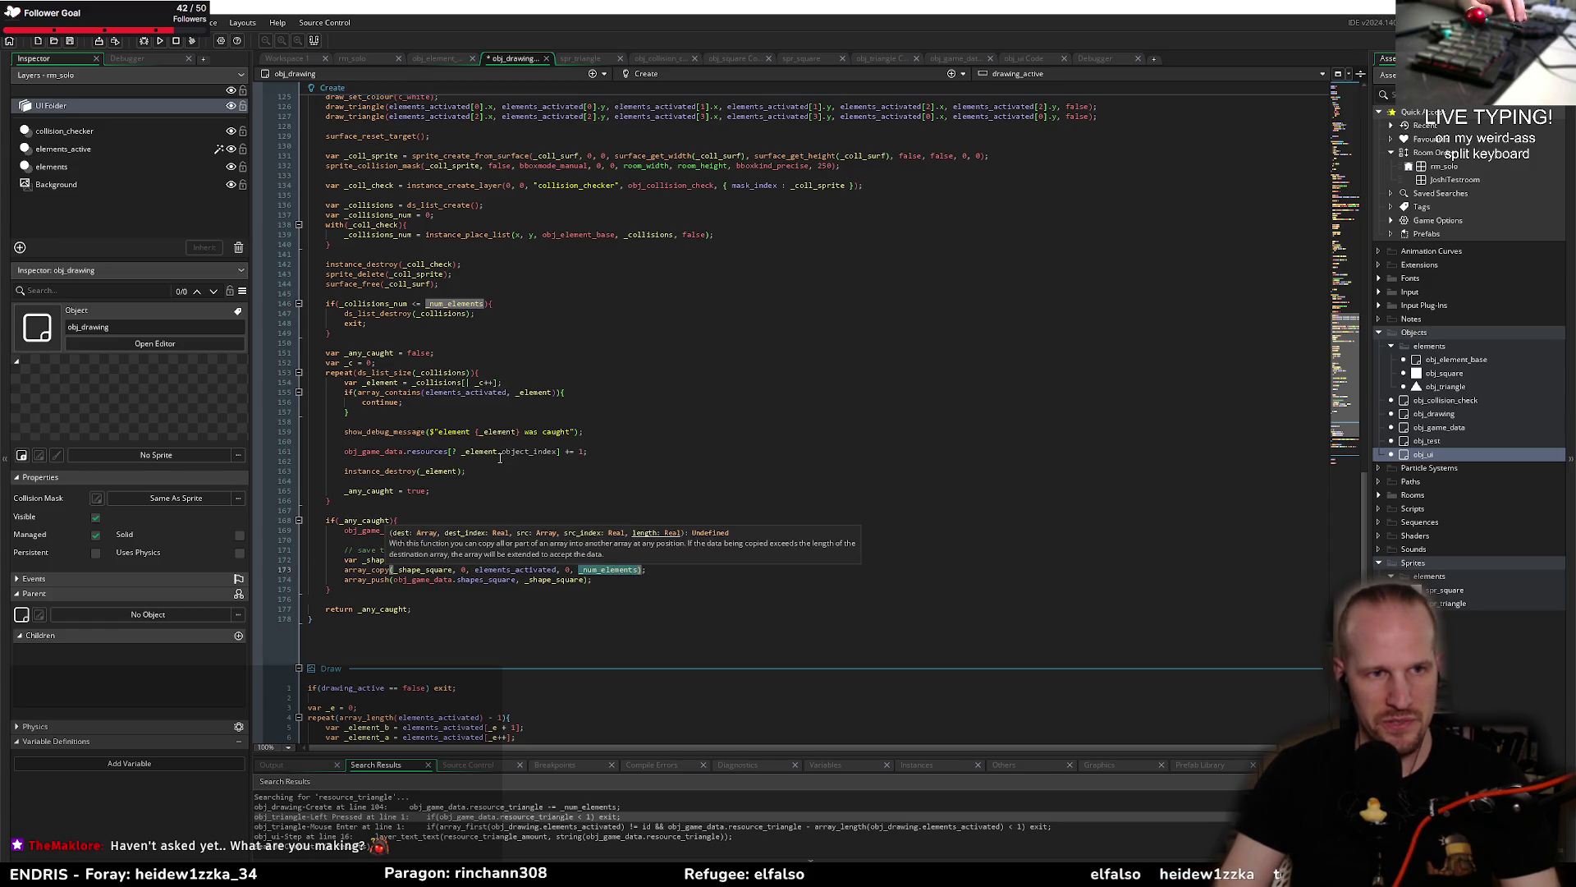
scroll(431, 316, "up", 8)
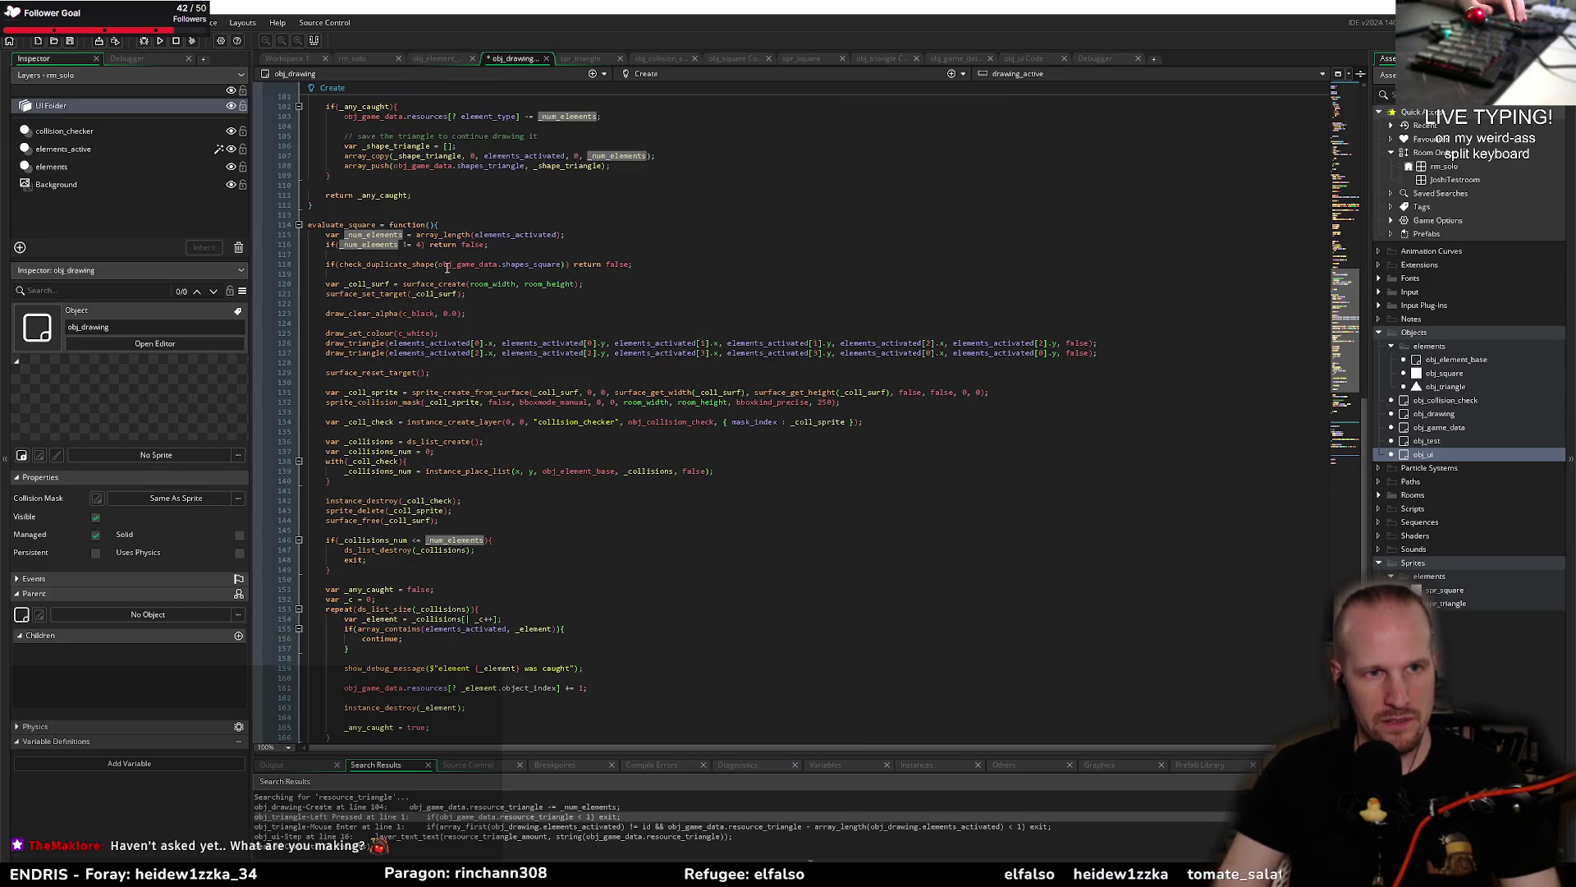
left_click(447, 265)
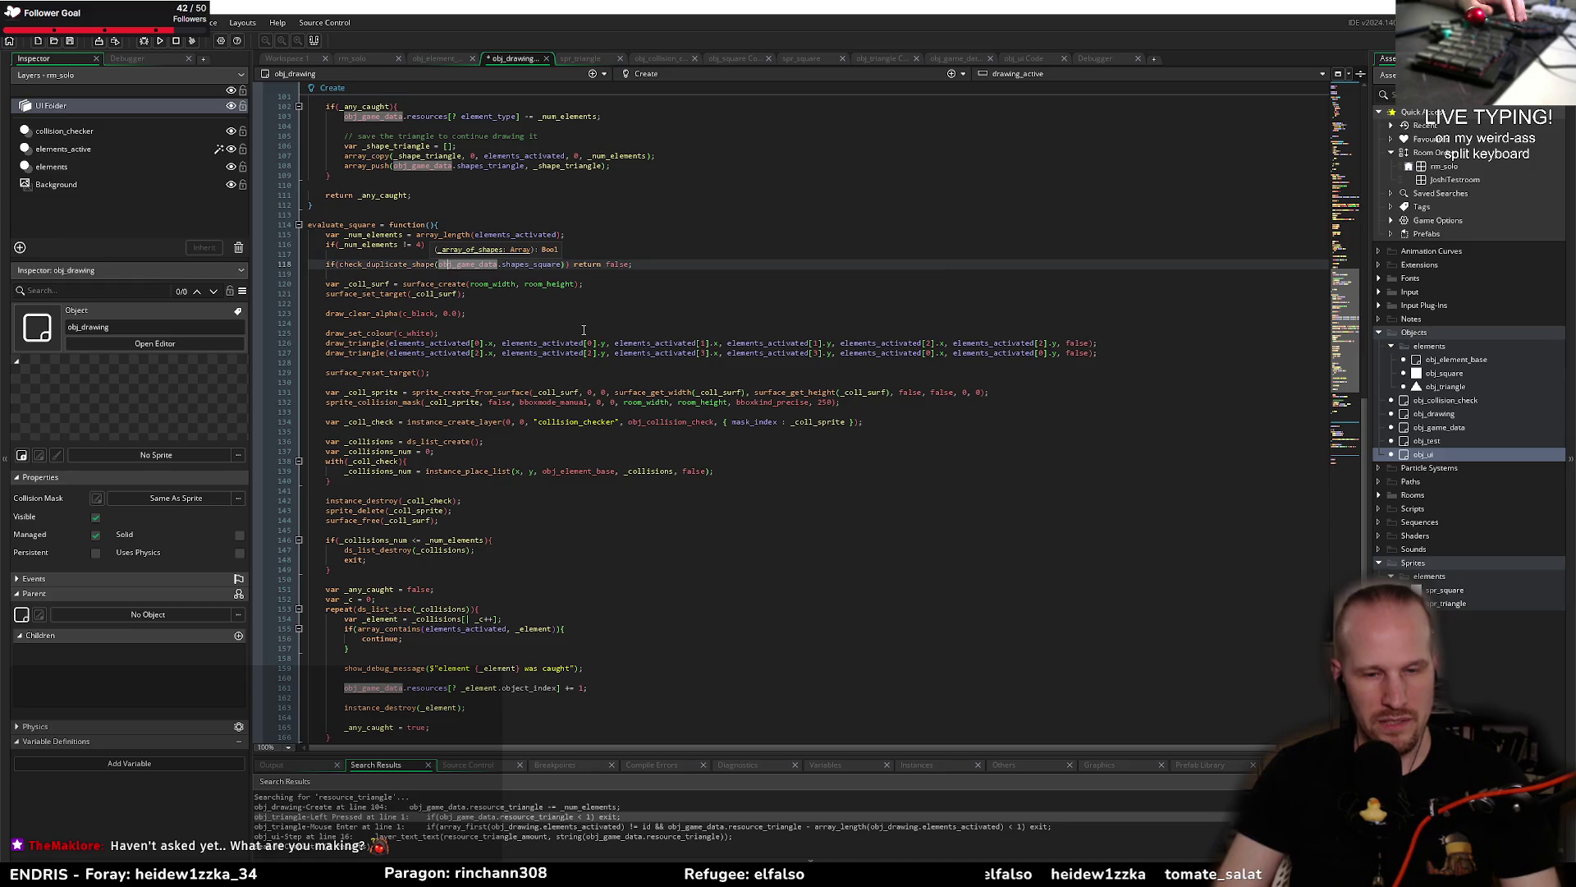
left_click(517, 375)
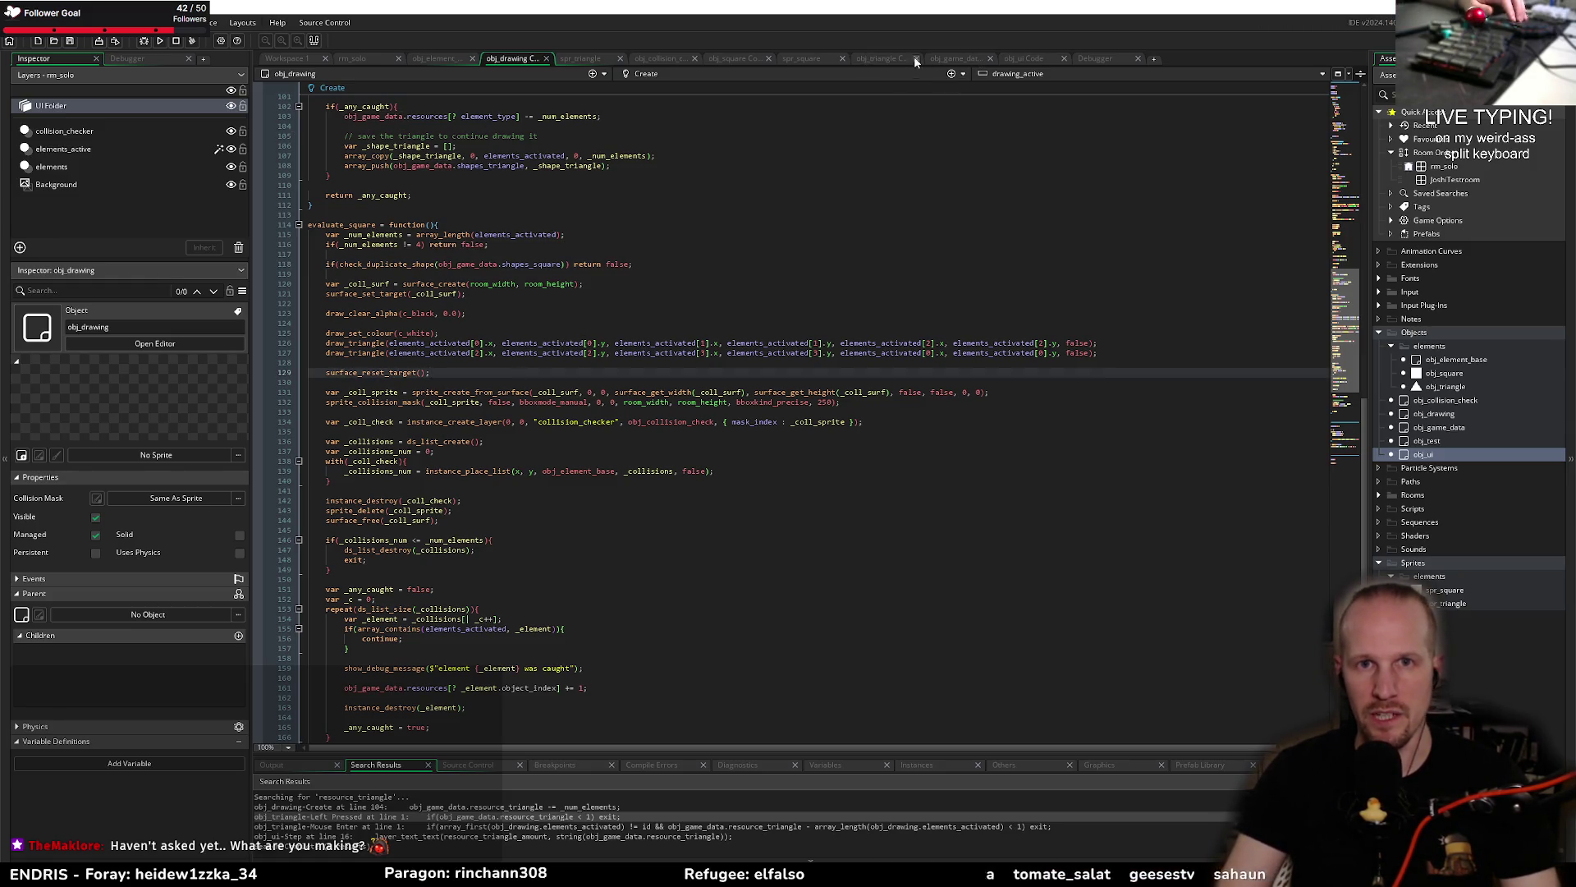
left_click(1026, 59)
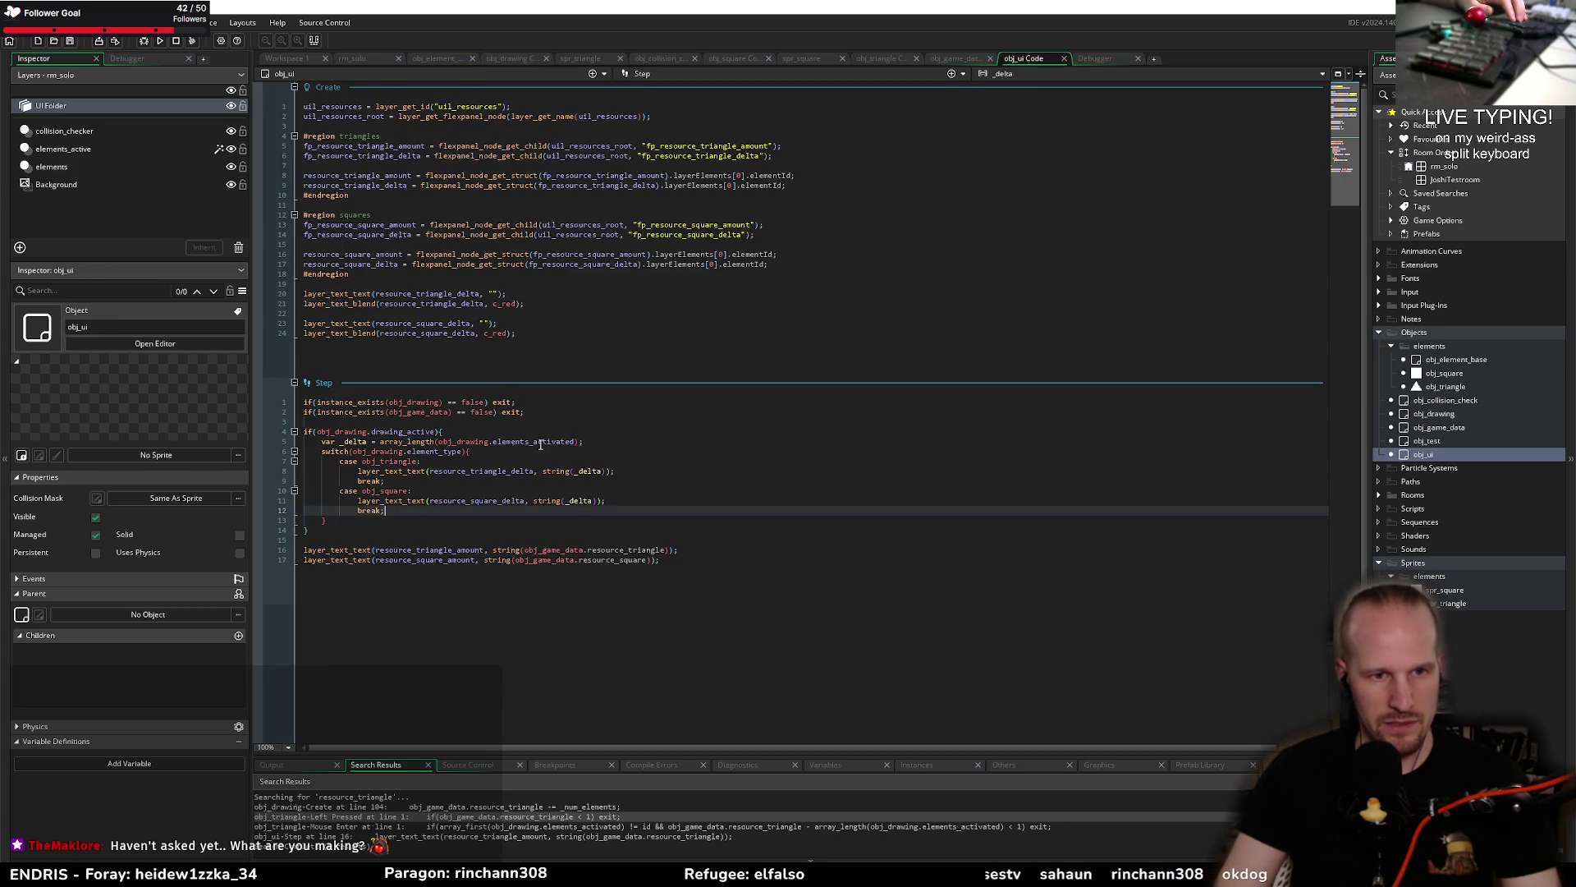
Step: Replace resource_triangle on line 16 with resources[? obj_triangle]
double_click(464, 551)
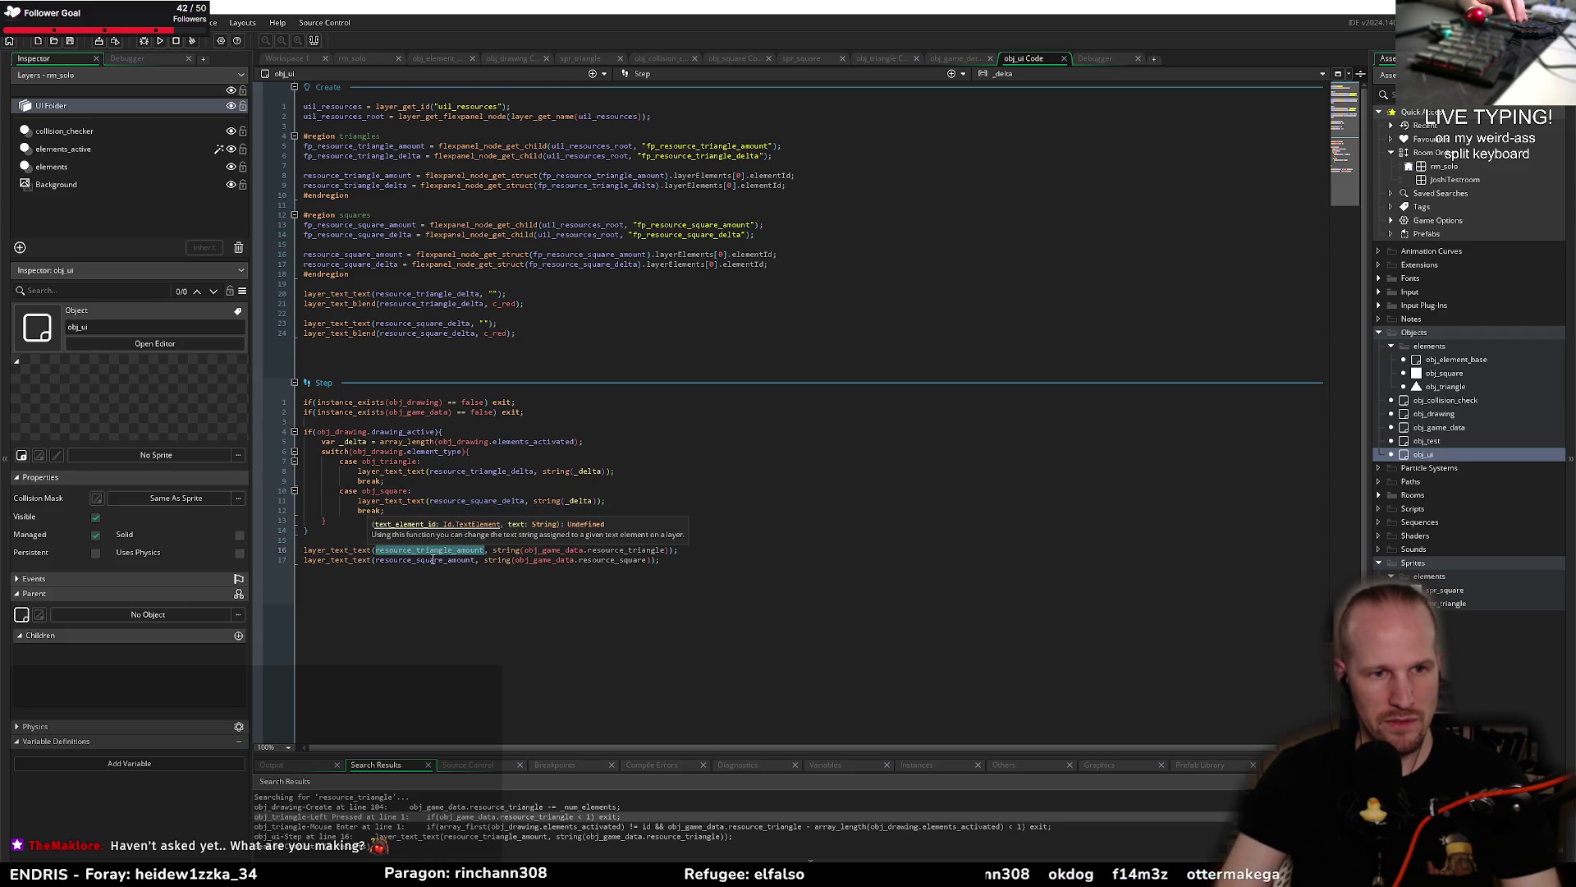
left_click(508, 573)
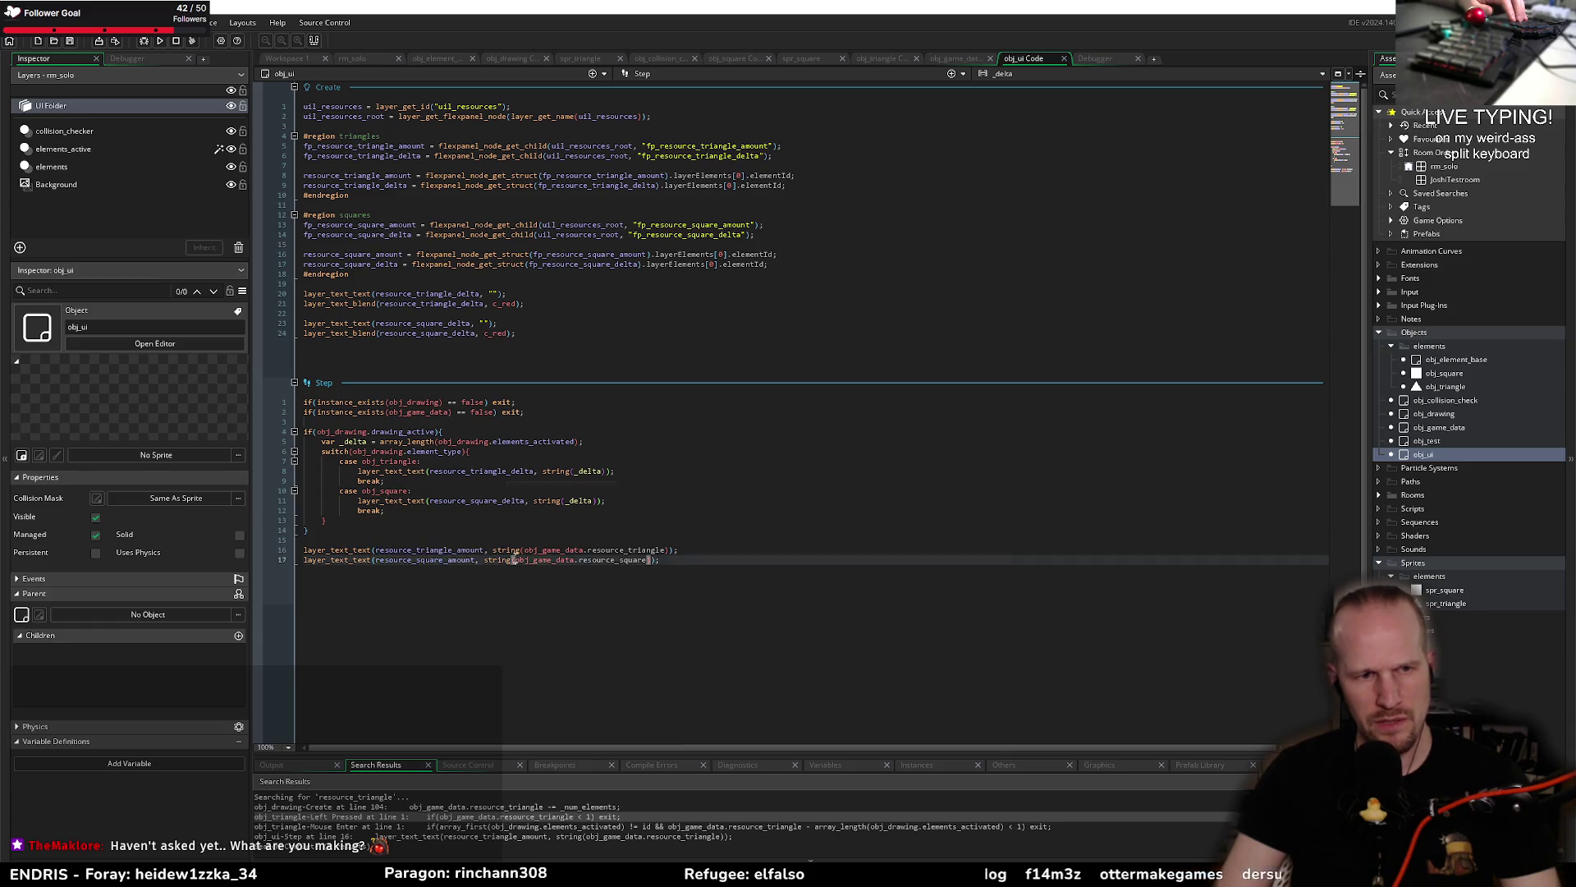
double_click(656, 549)
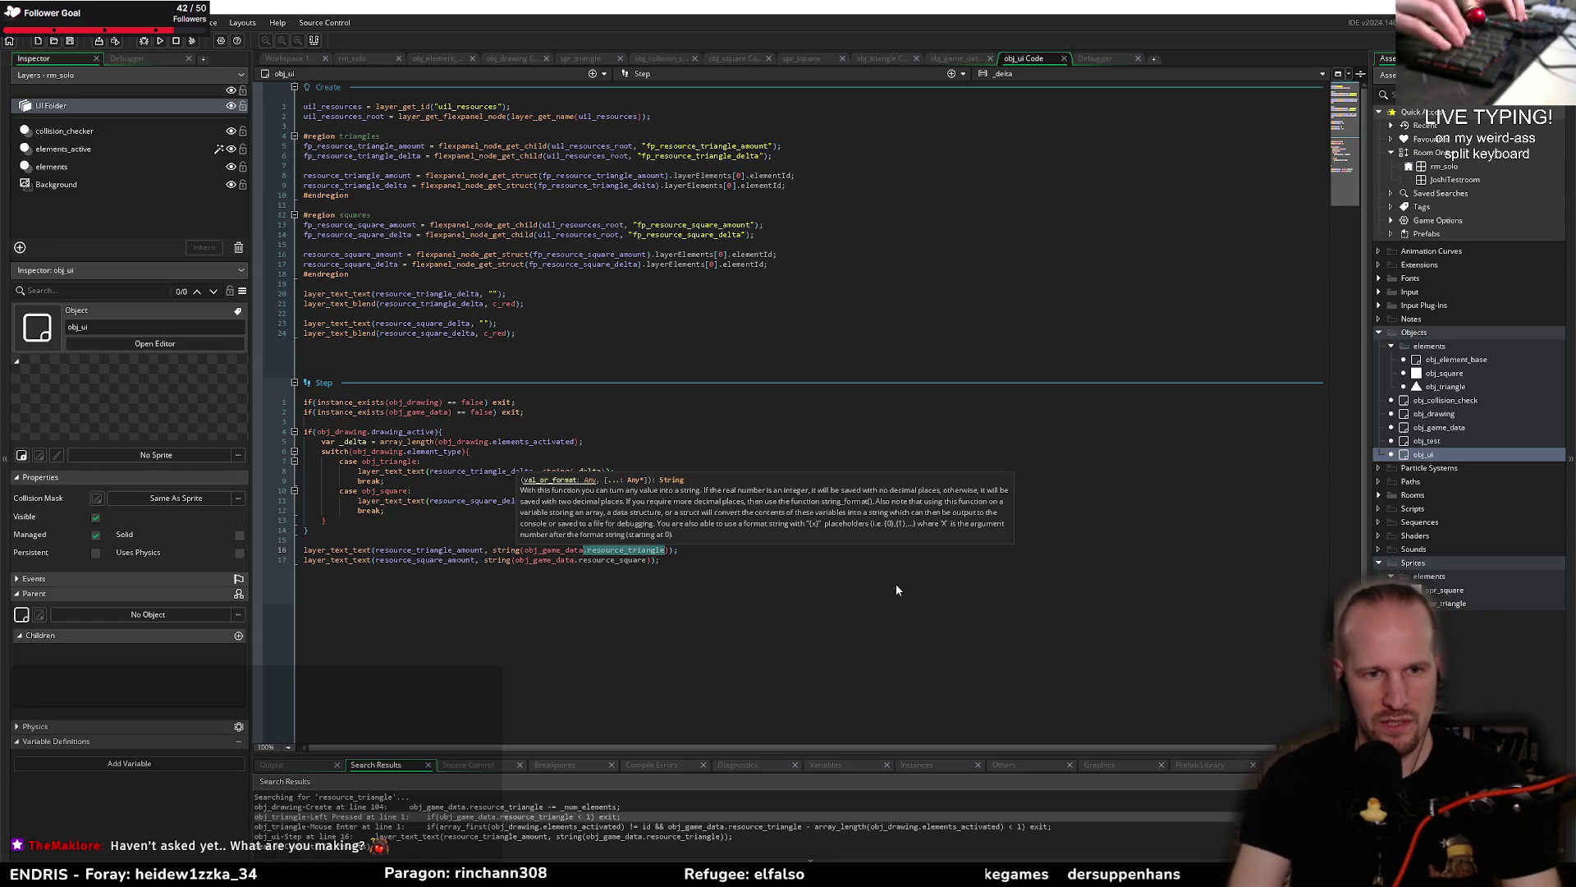
key("BackSpace")
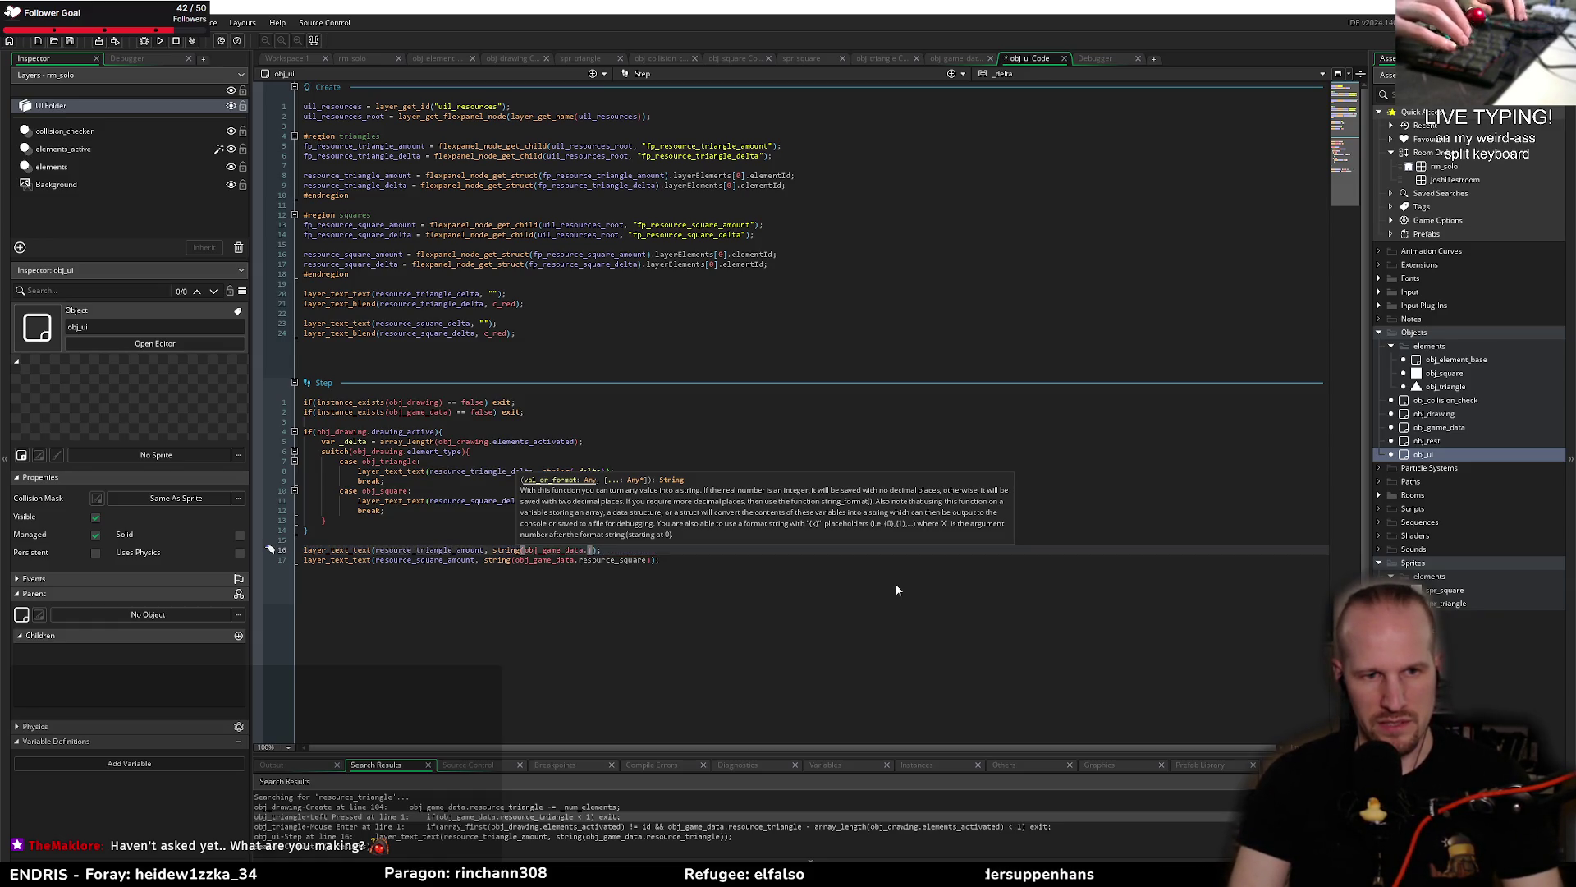
type("resources[")
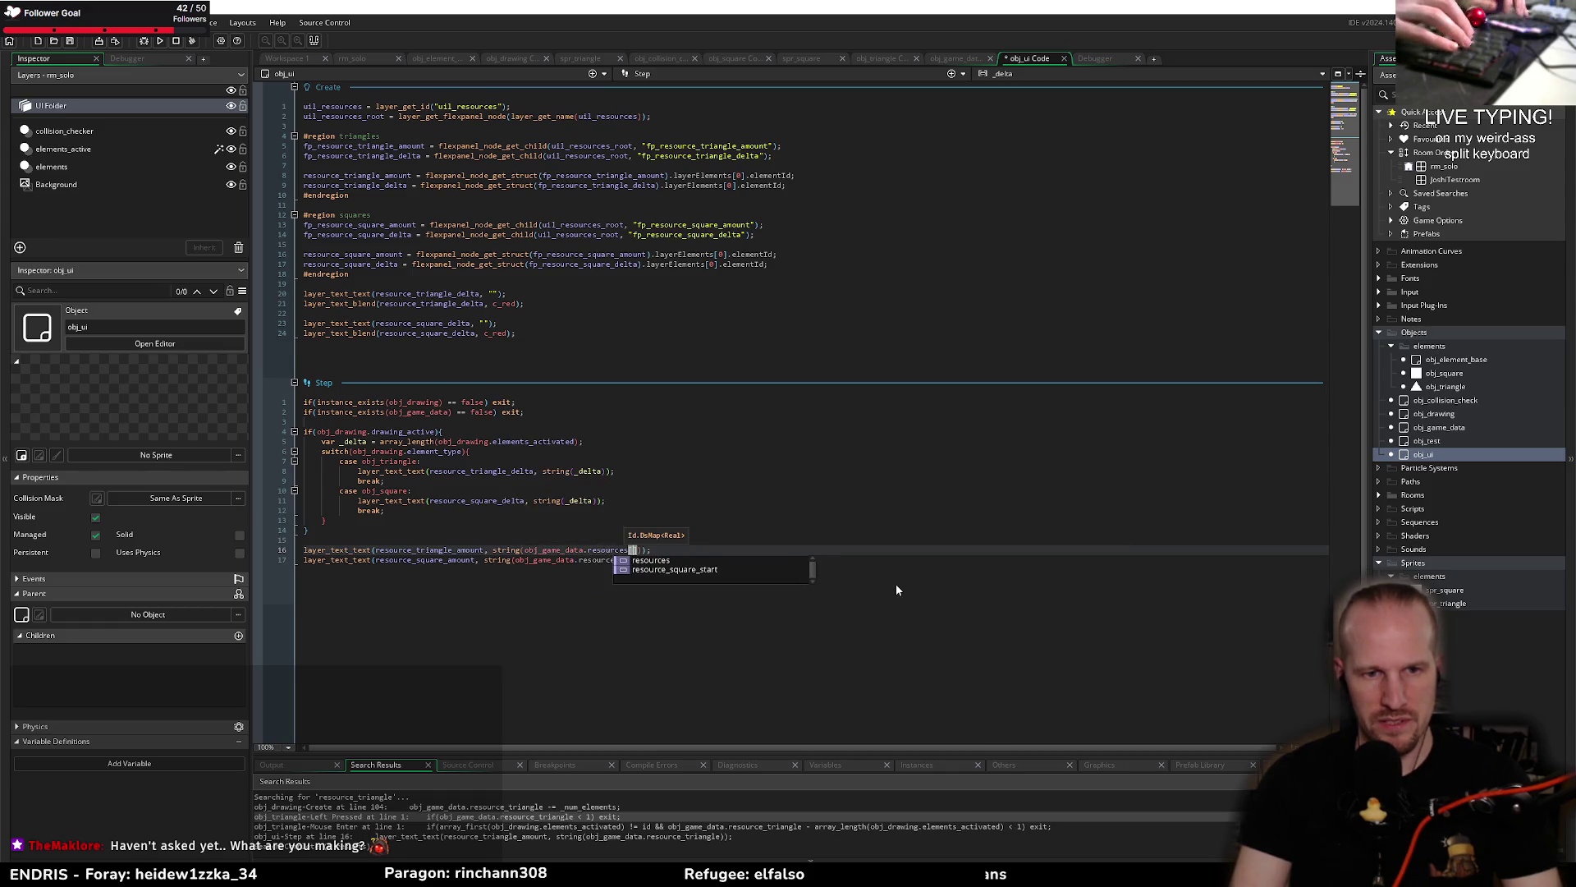
type("? obj_tr")
key("Return")
key("Down")
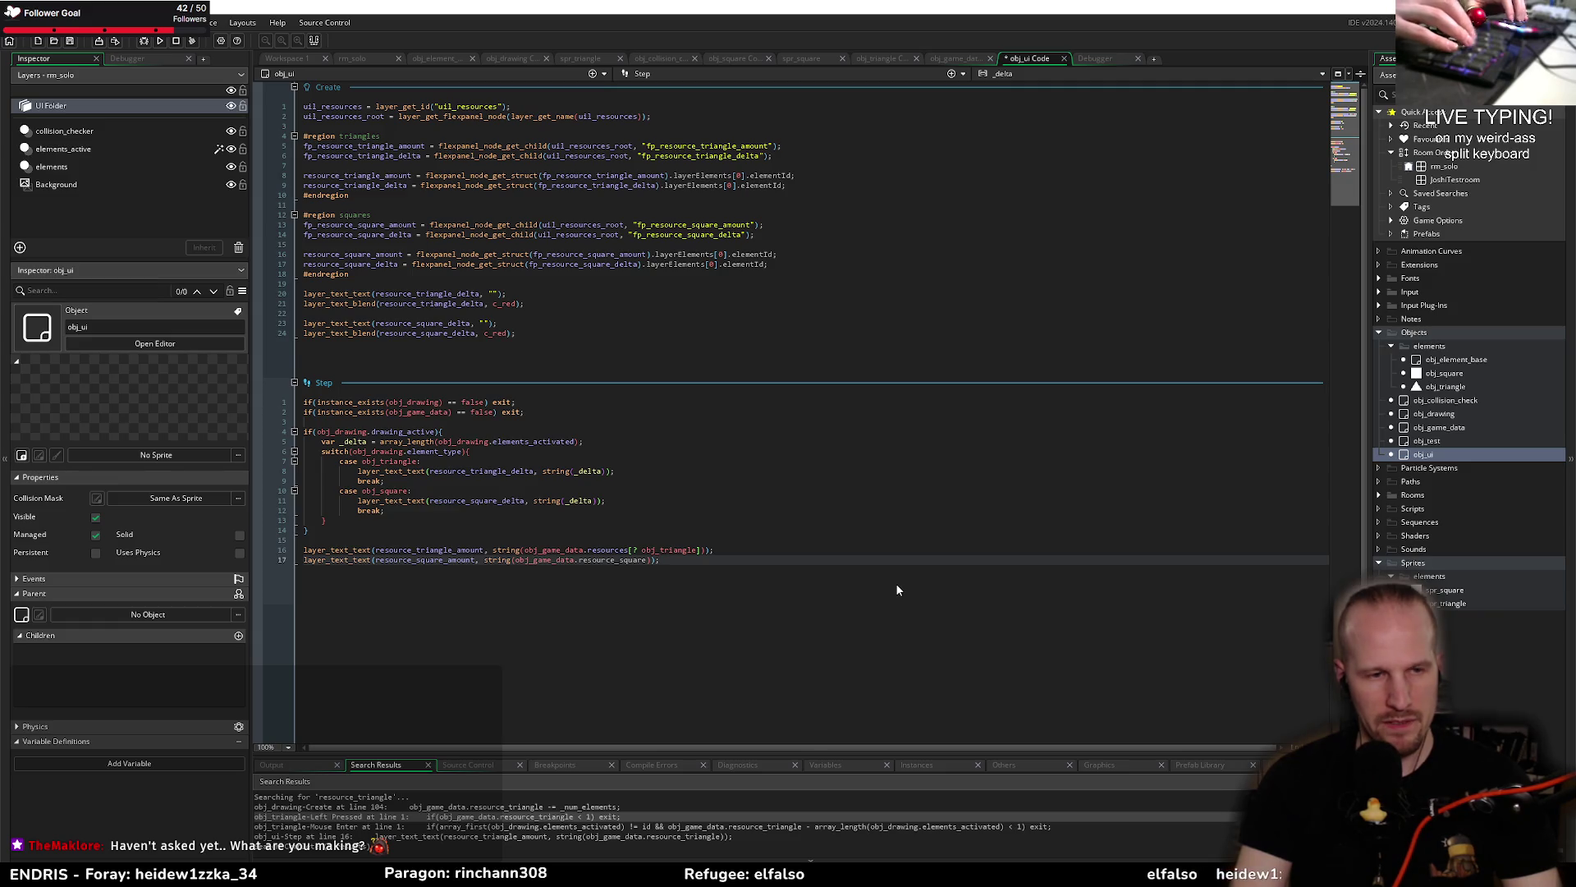
Step: Copy the triangle lookup onto line 17 and change it to resources[? obj_square]
key("Left")
key("Left")
key("ctrl+shift+Left")
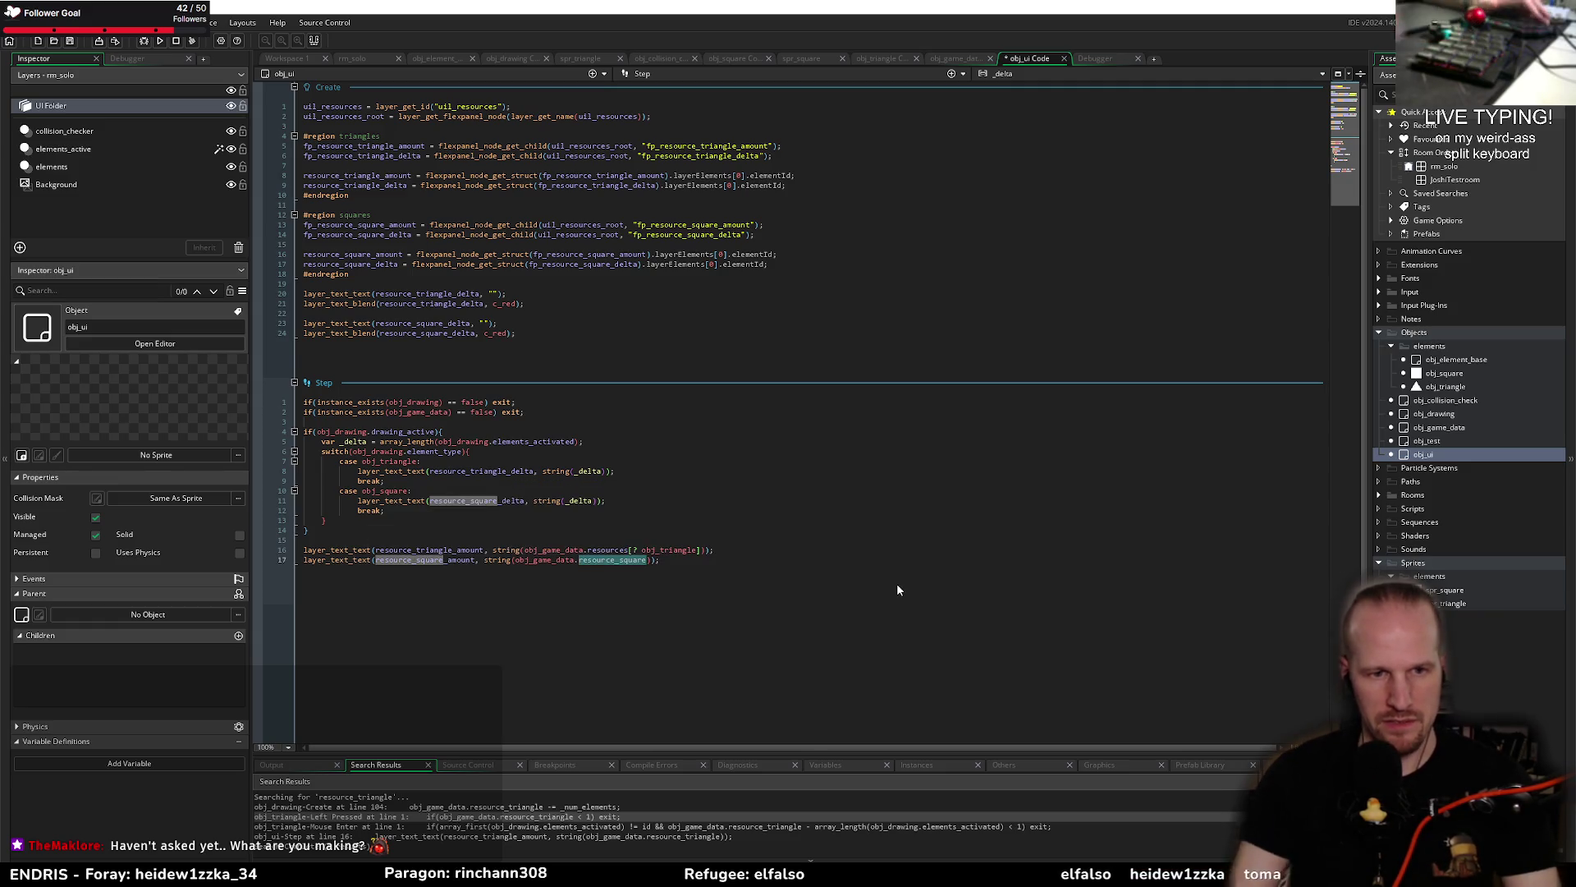
left_click_drag(526, 549, 704, 549)
key("ctrl+c")
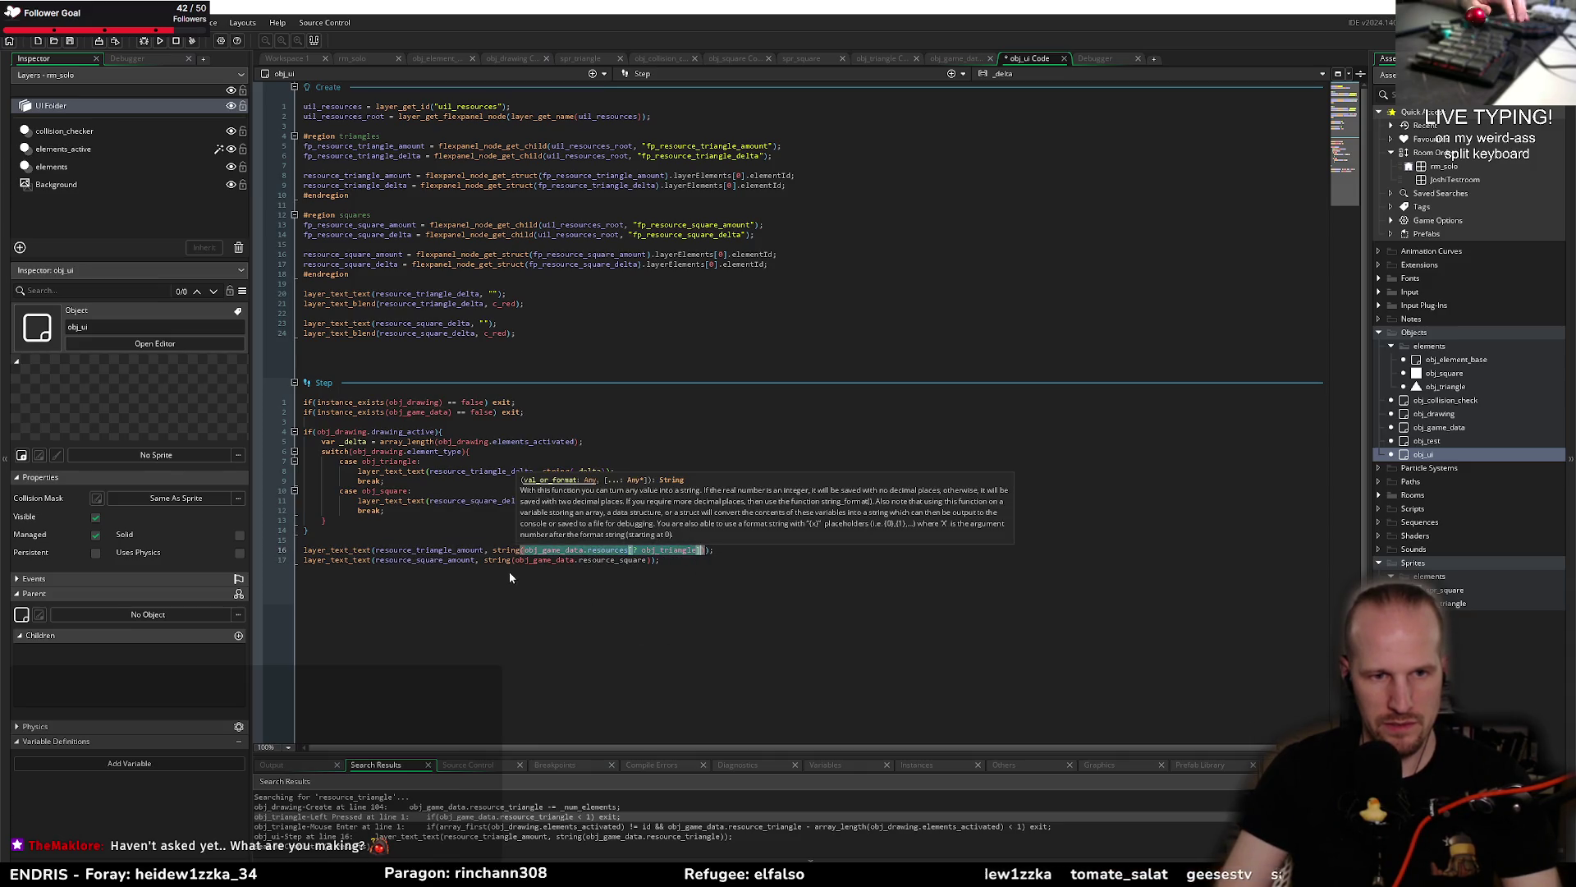
left_click_drag(516, 559, 599, 560)
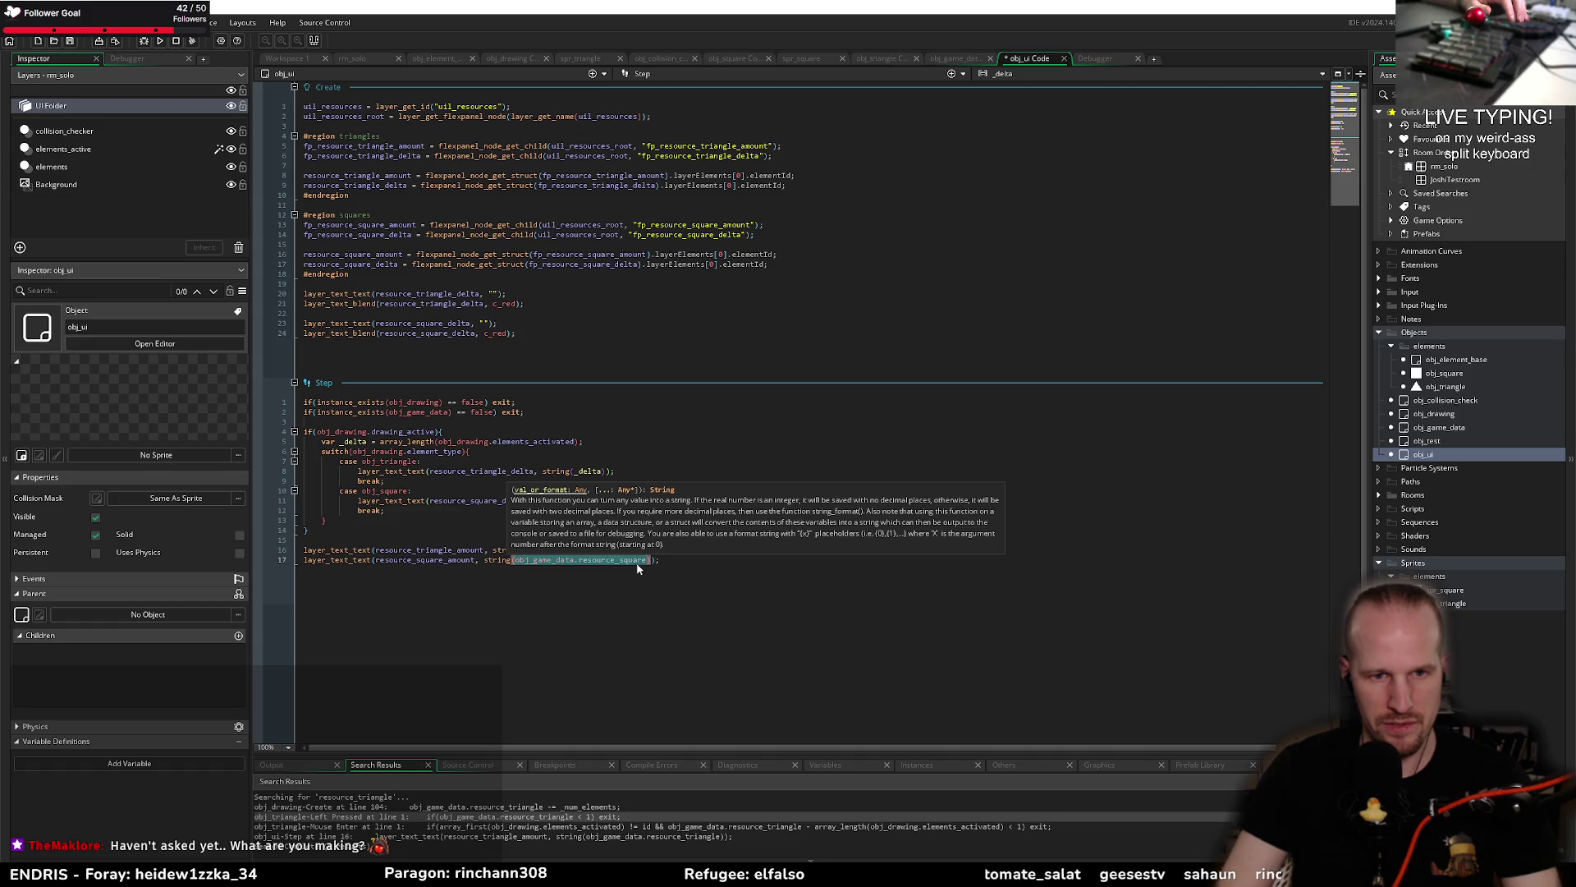
key("ctrl+v")
double_click(662, 559)
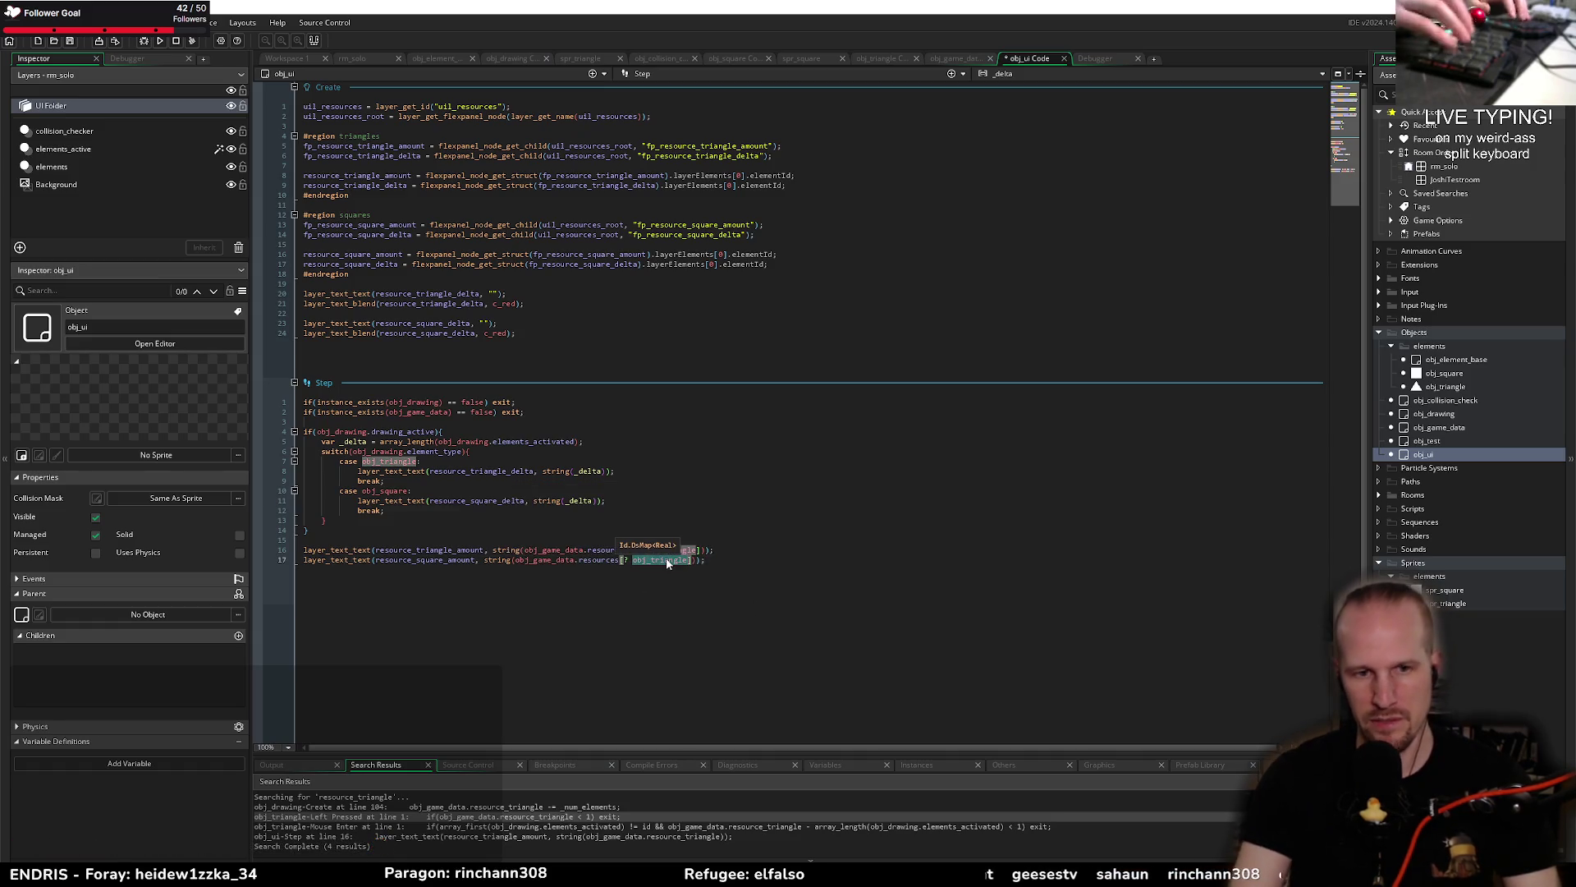
type("obj_sq")
key("Return")
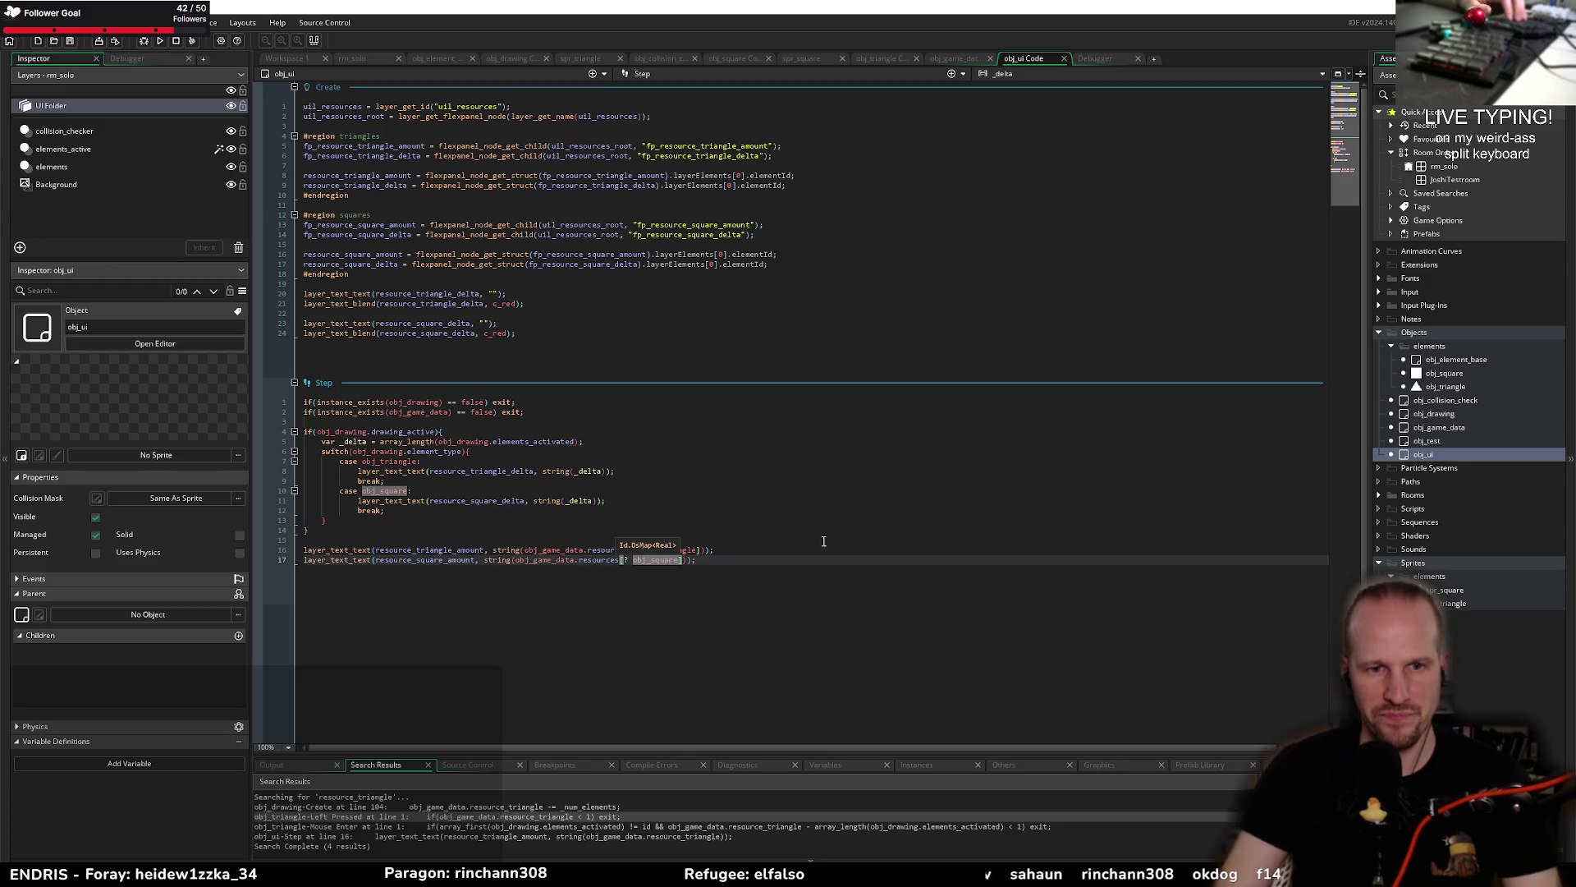
left_click(824, 540)
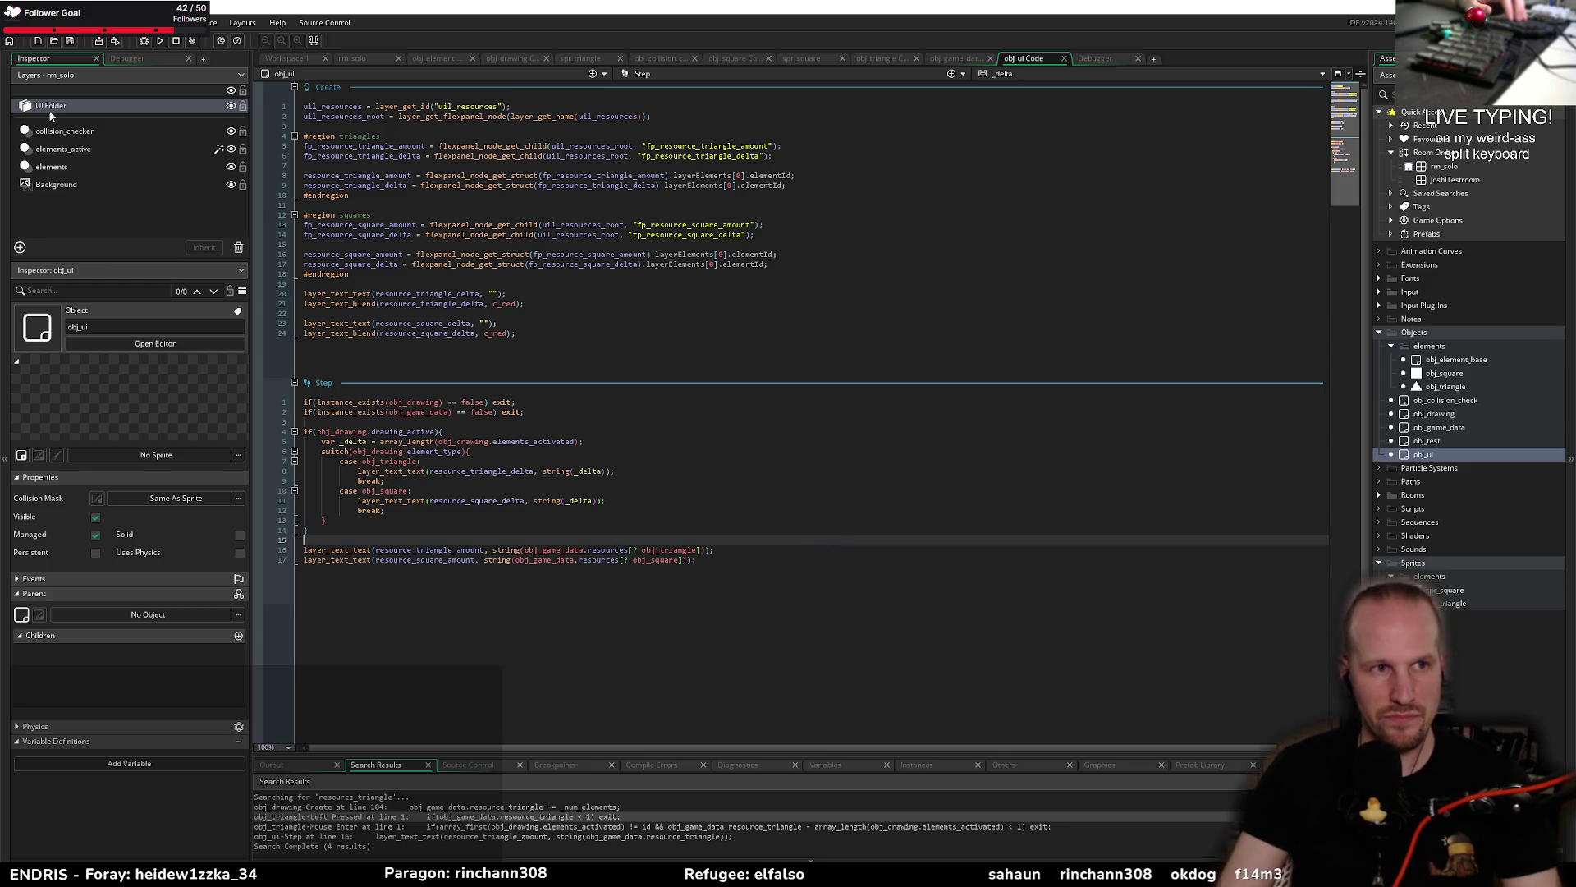
left_click(959, 60)
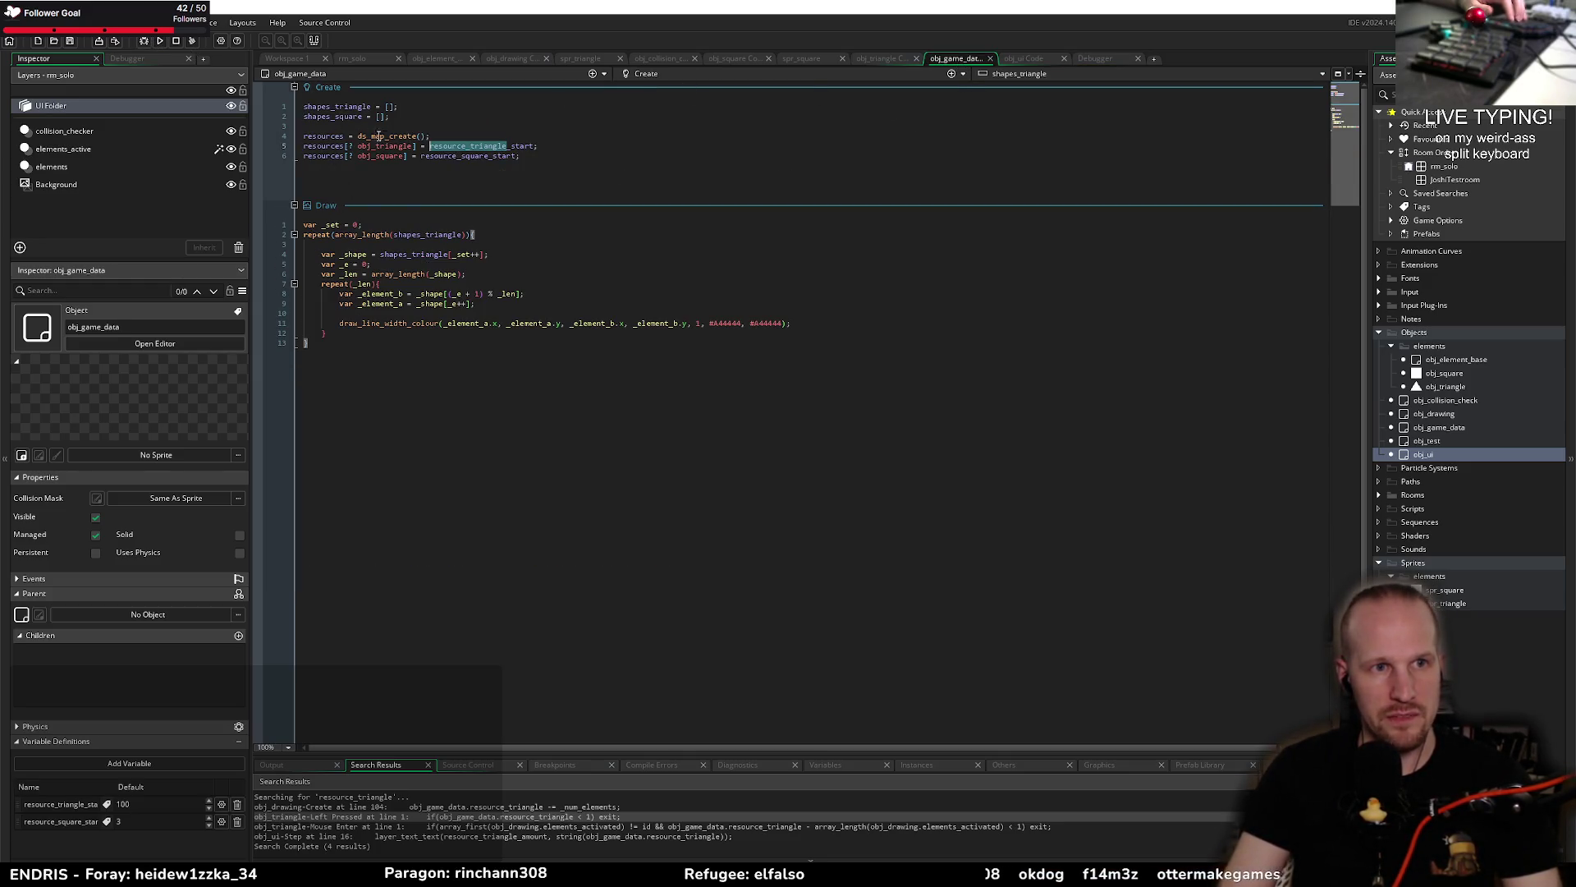
Step: Add a Clean Up event to obj_game_data containing ds_map_destroy(resources);
double_click(335, 137)
left_click(952, 75)
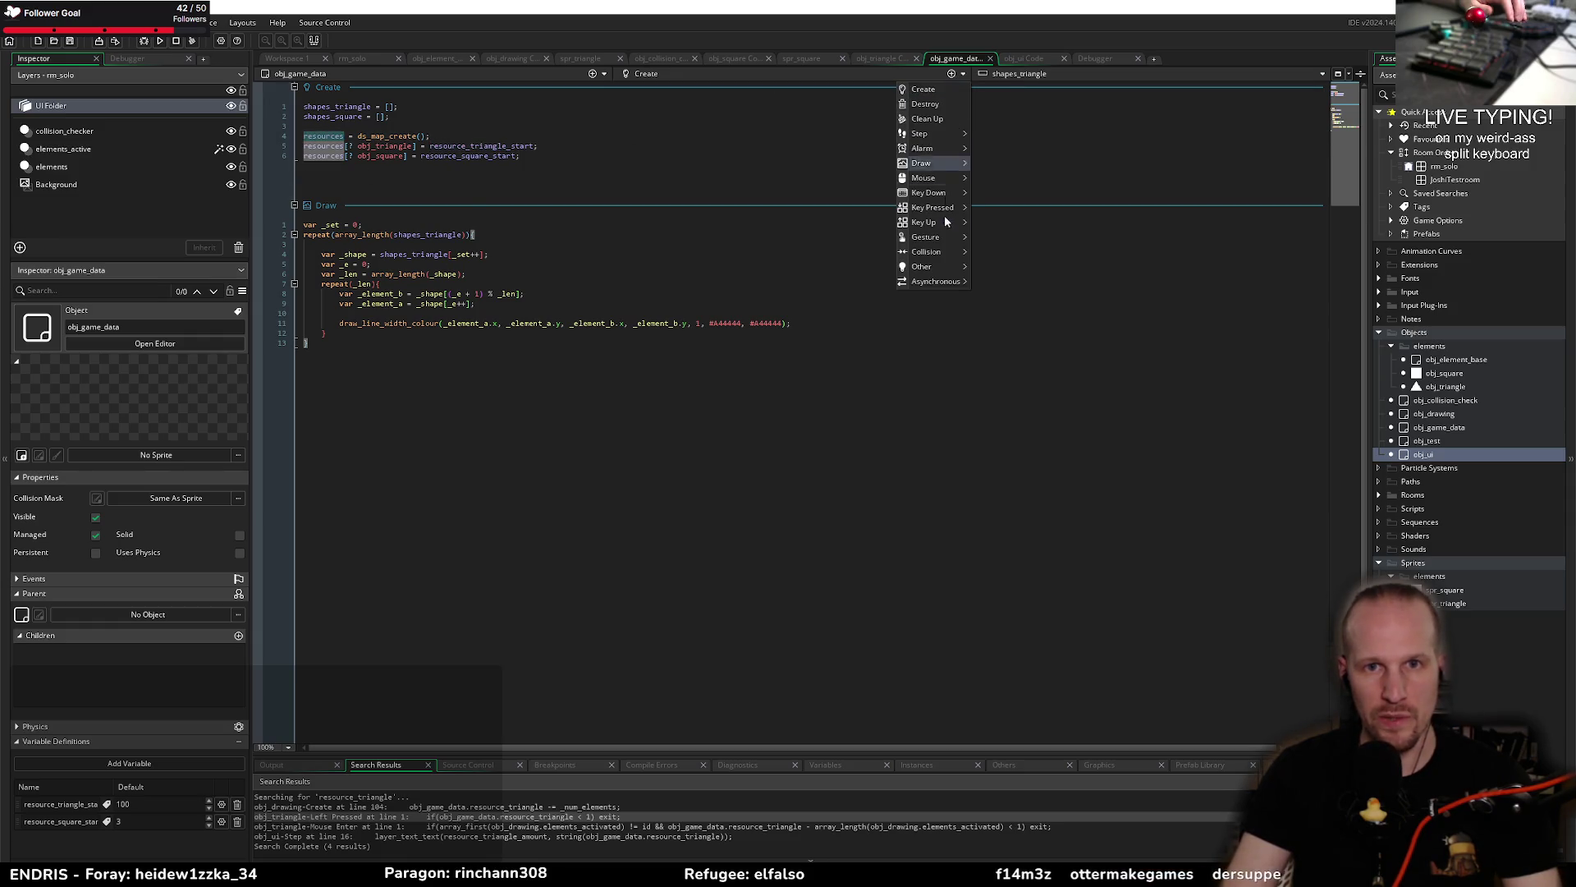
left_click(936, 117)
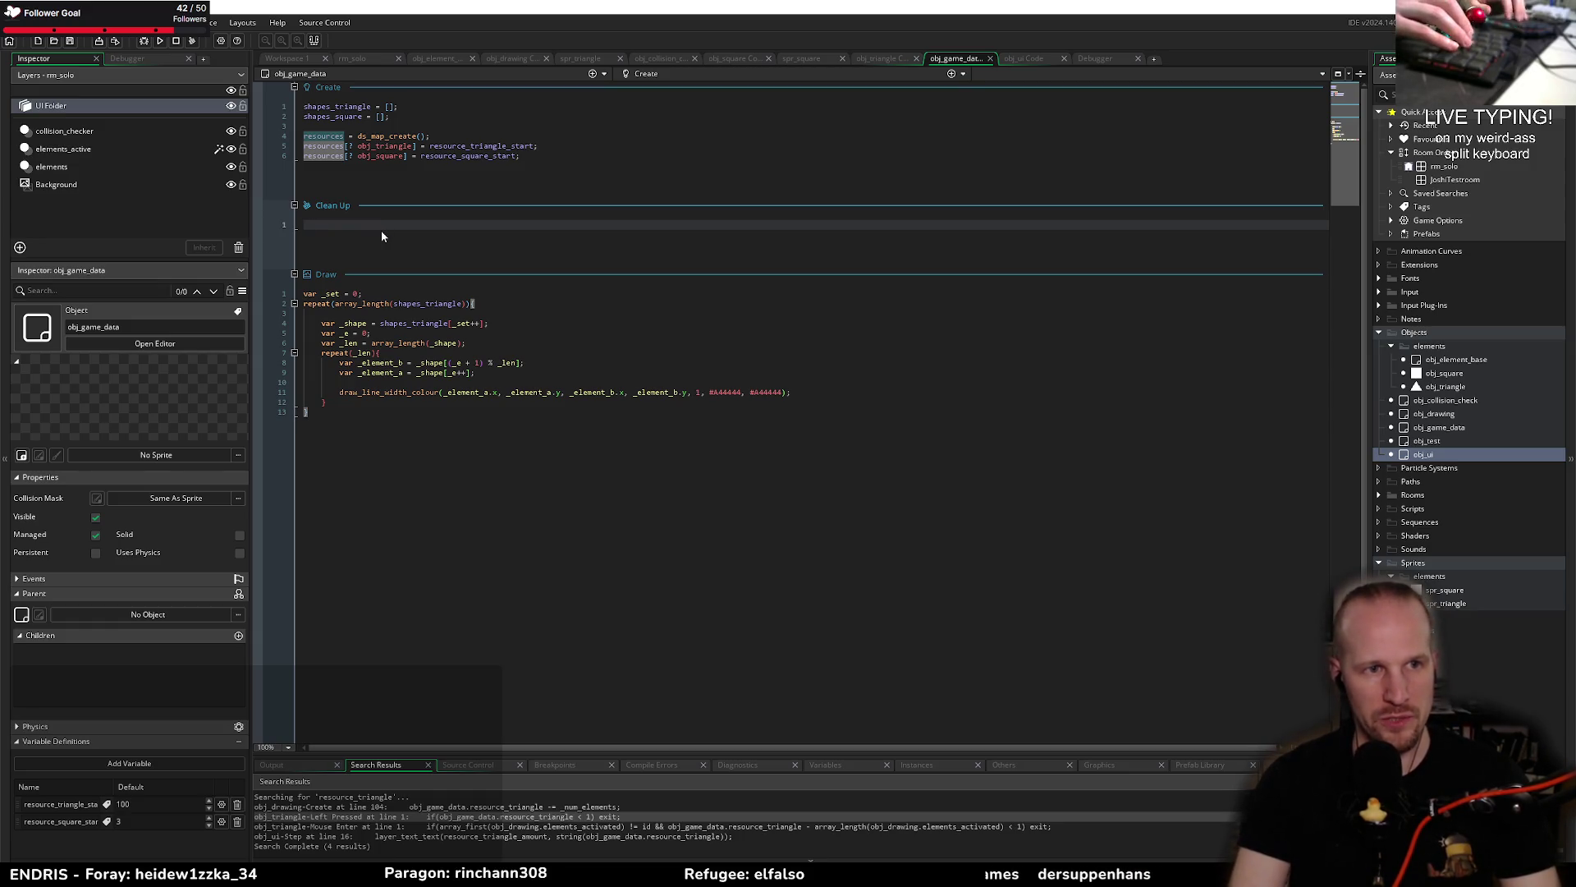
type("ds_map_cetro")
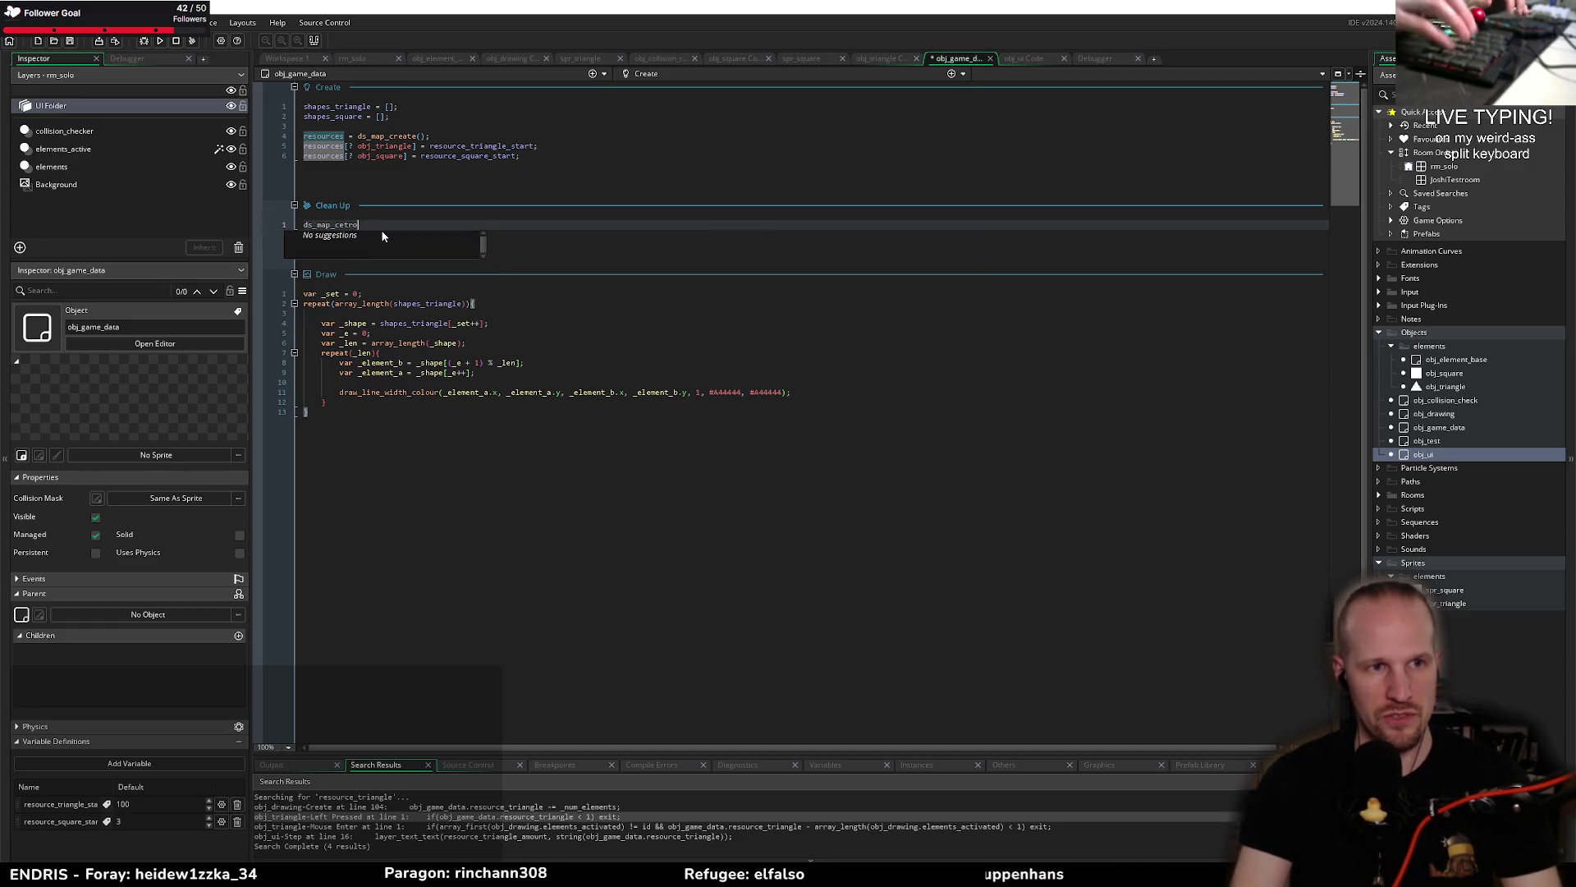
key("BackSpace")
key("BackSpace")
key("BackSpace")
key("BackSpace")
key("BackSpace")
type("des")
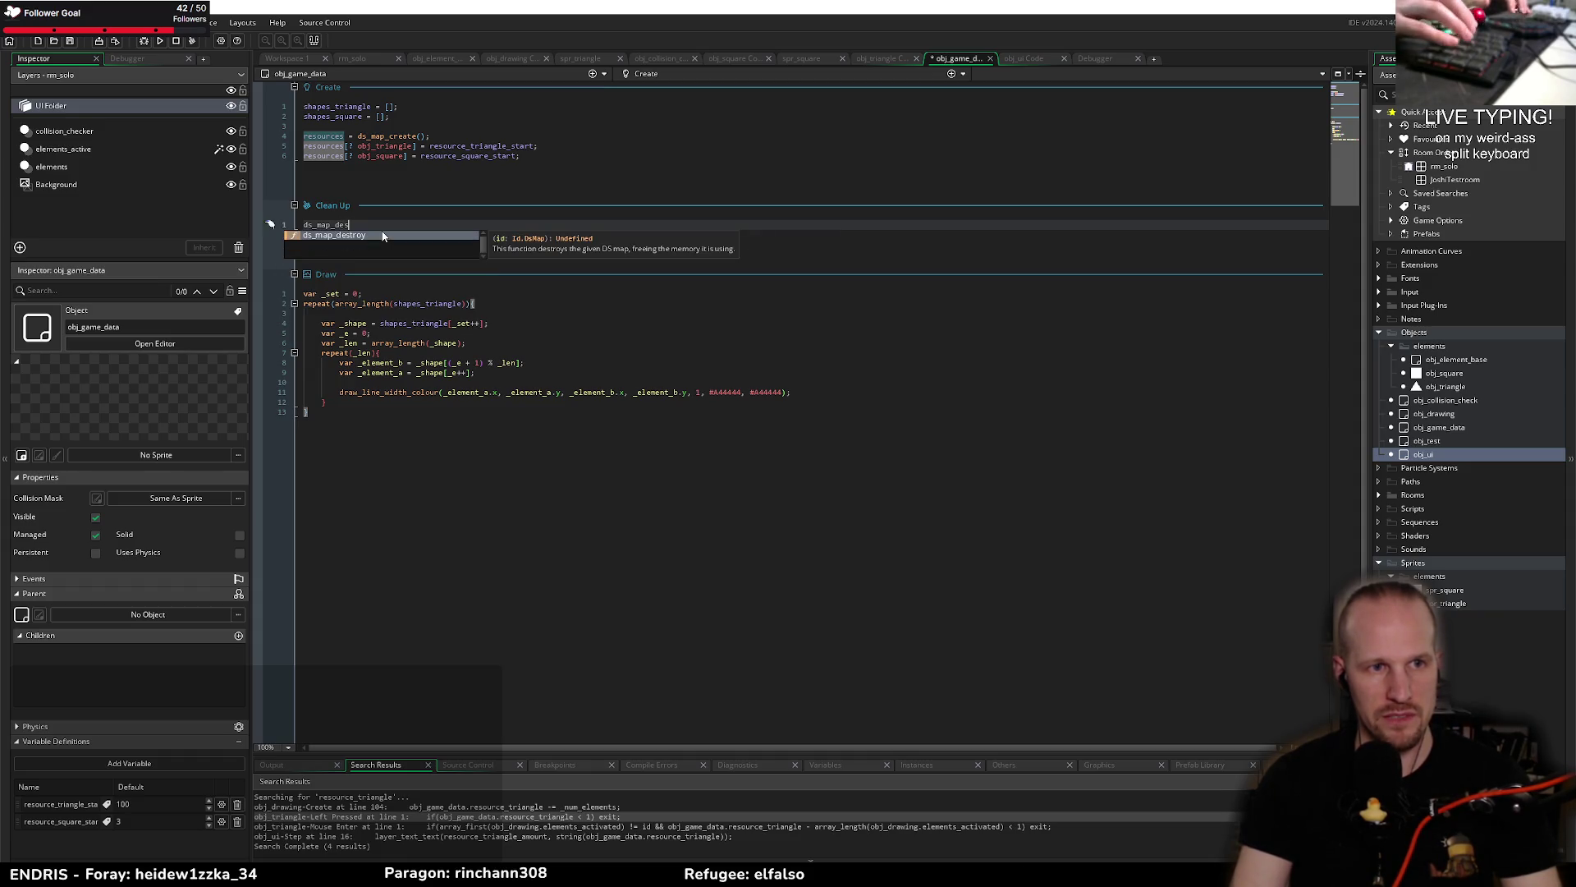
type("troy(resources);")
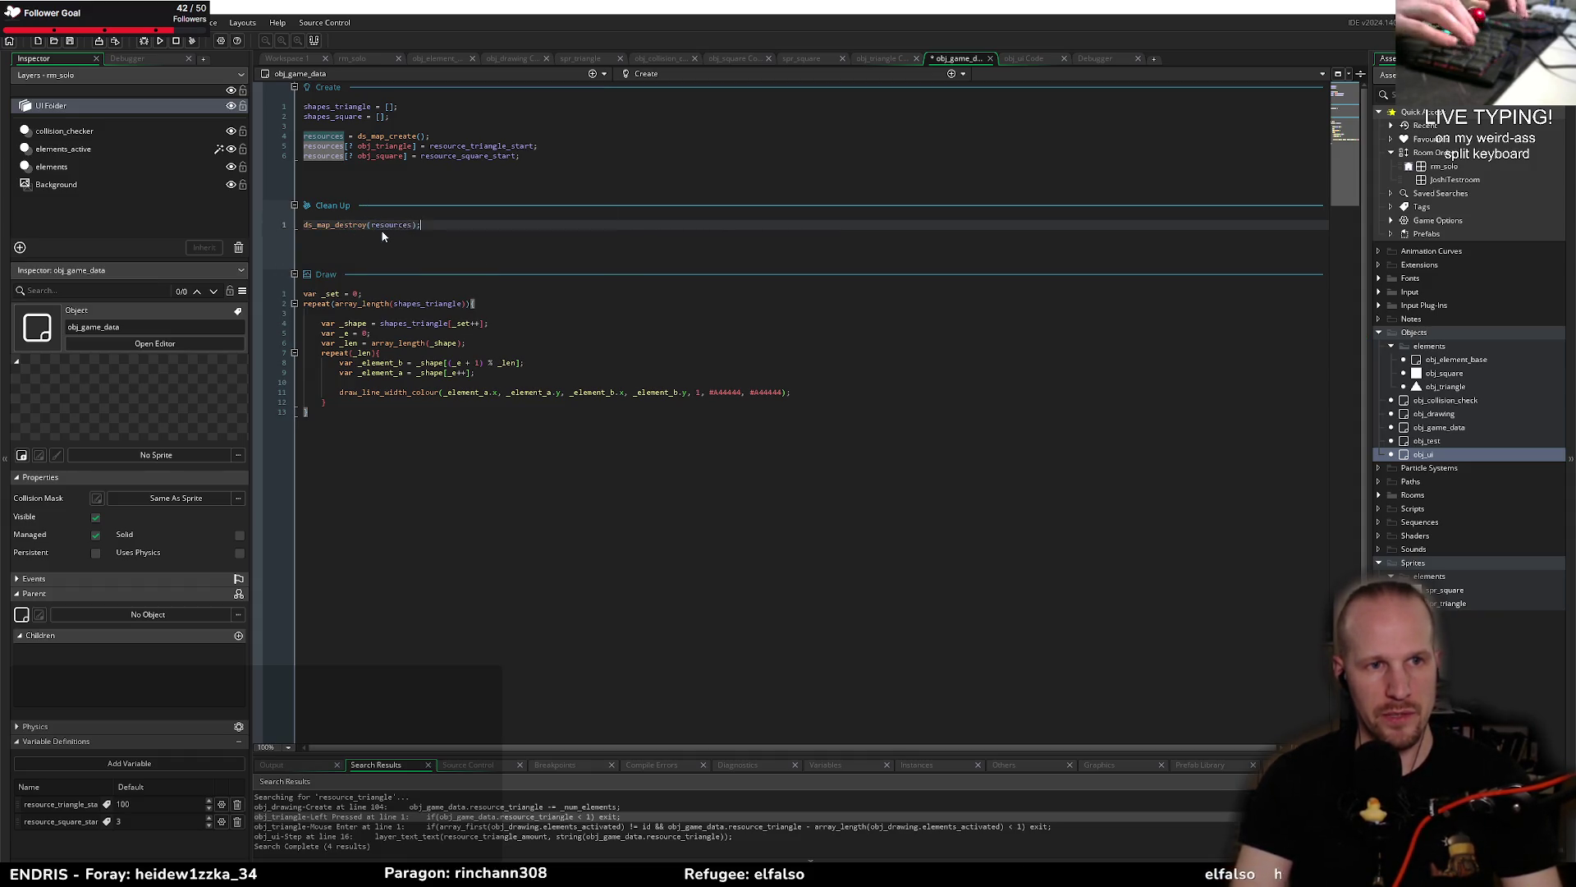
Step: Guard the destroy with if(ds_exists(resources, ds_type_map)) and save
key("Home")
type("if(ds_map")
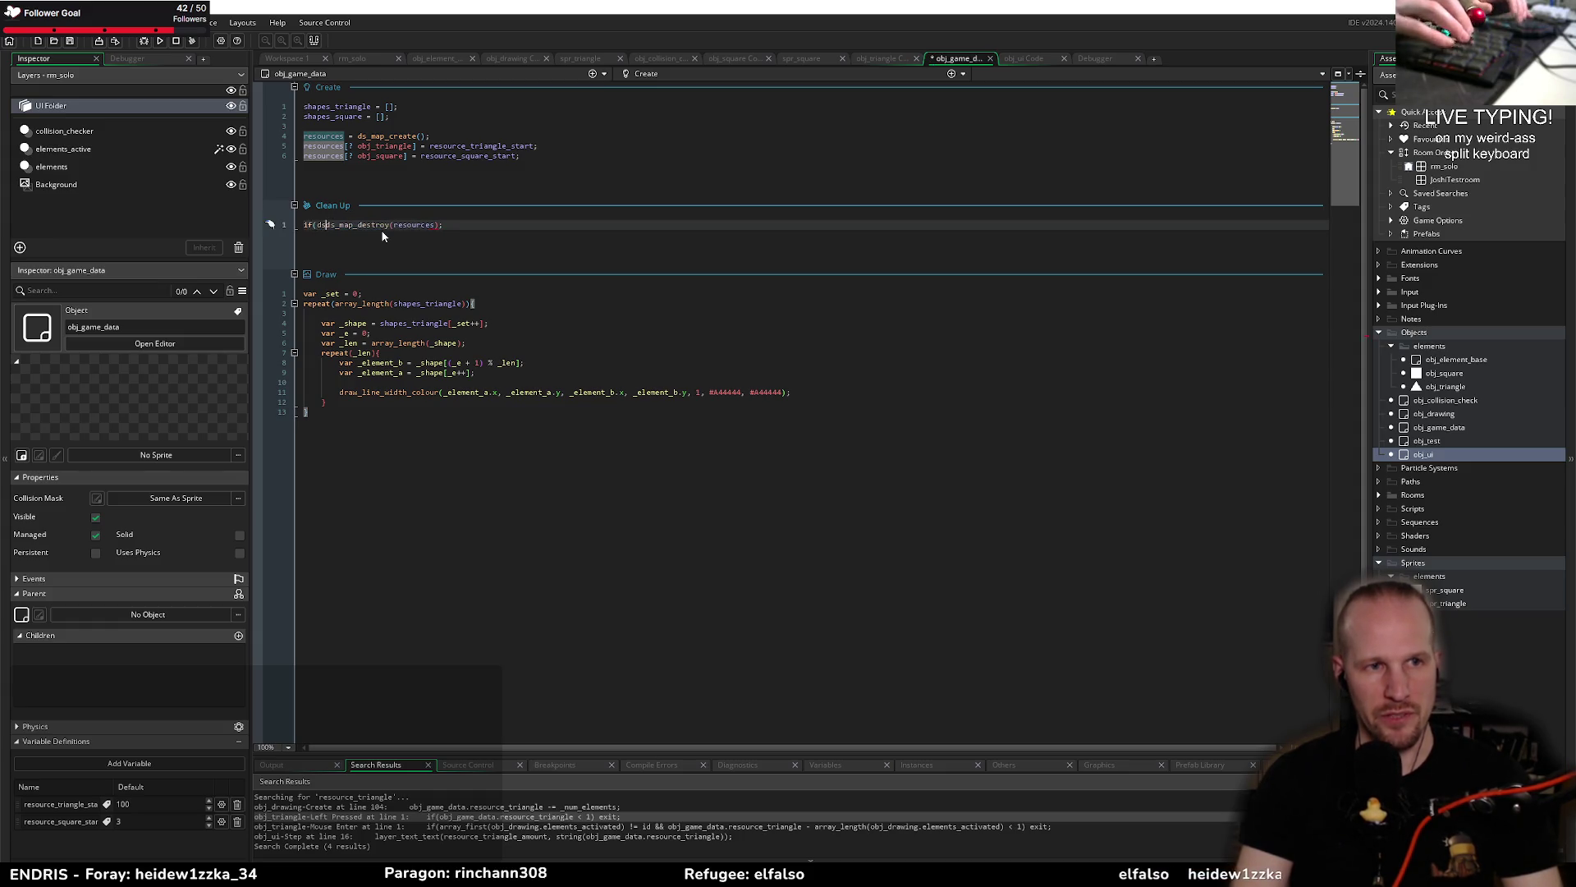
type("_m")
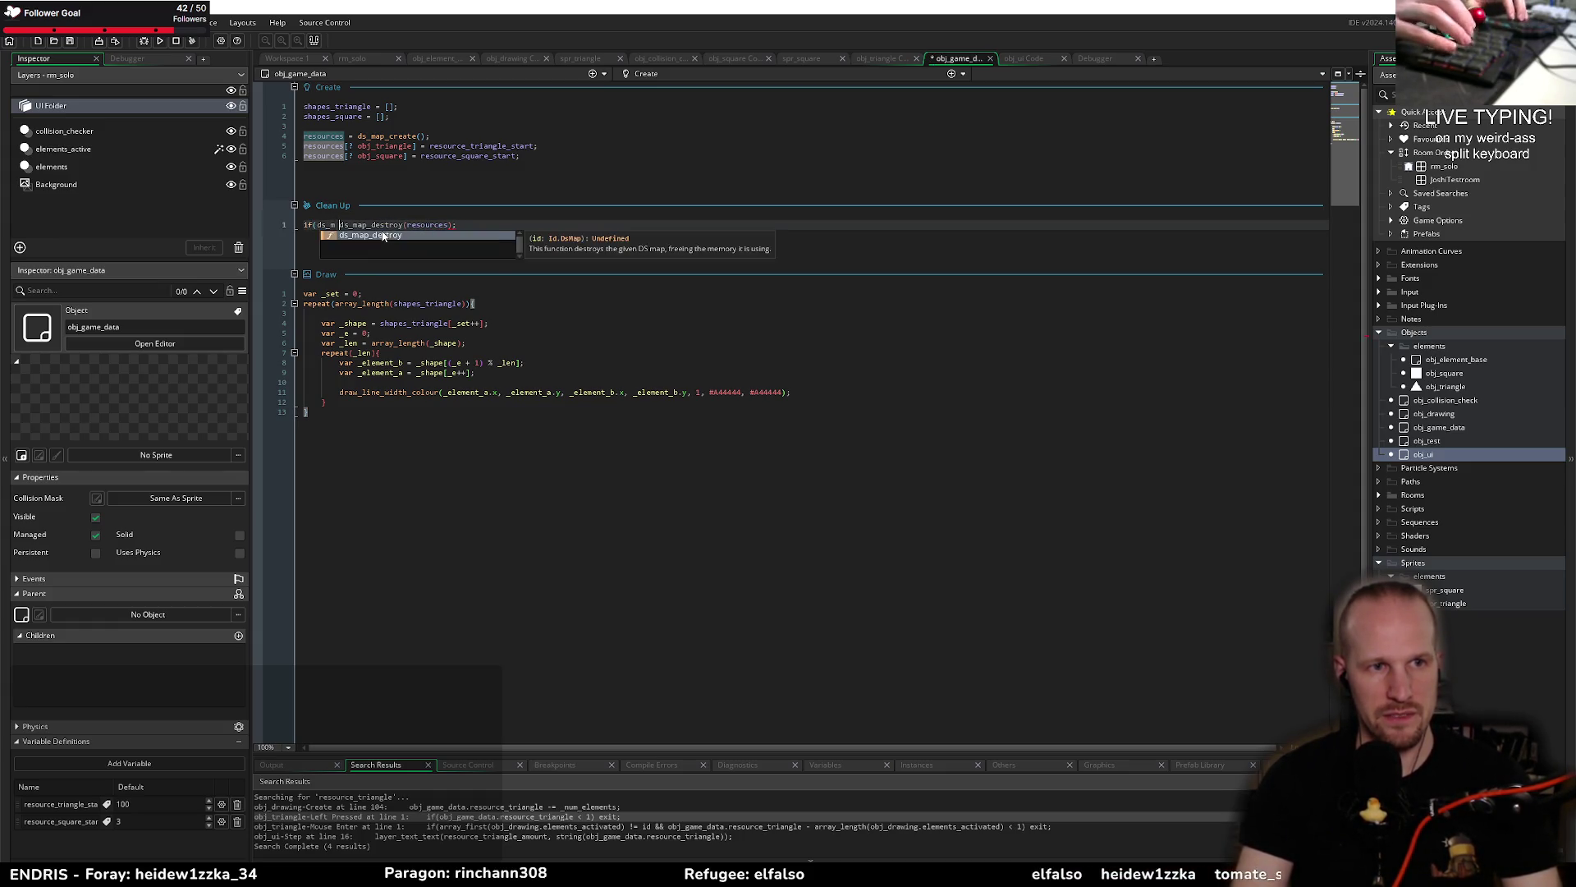
type("ex")
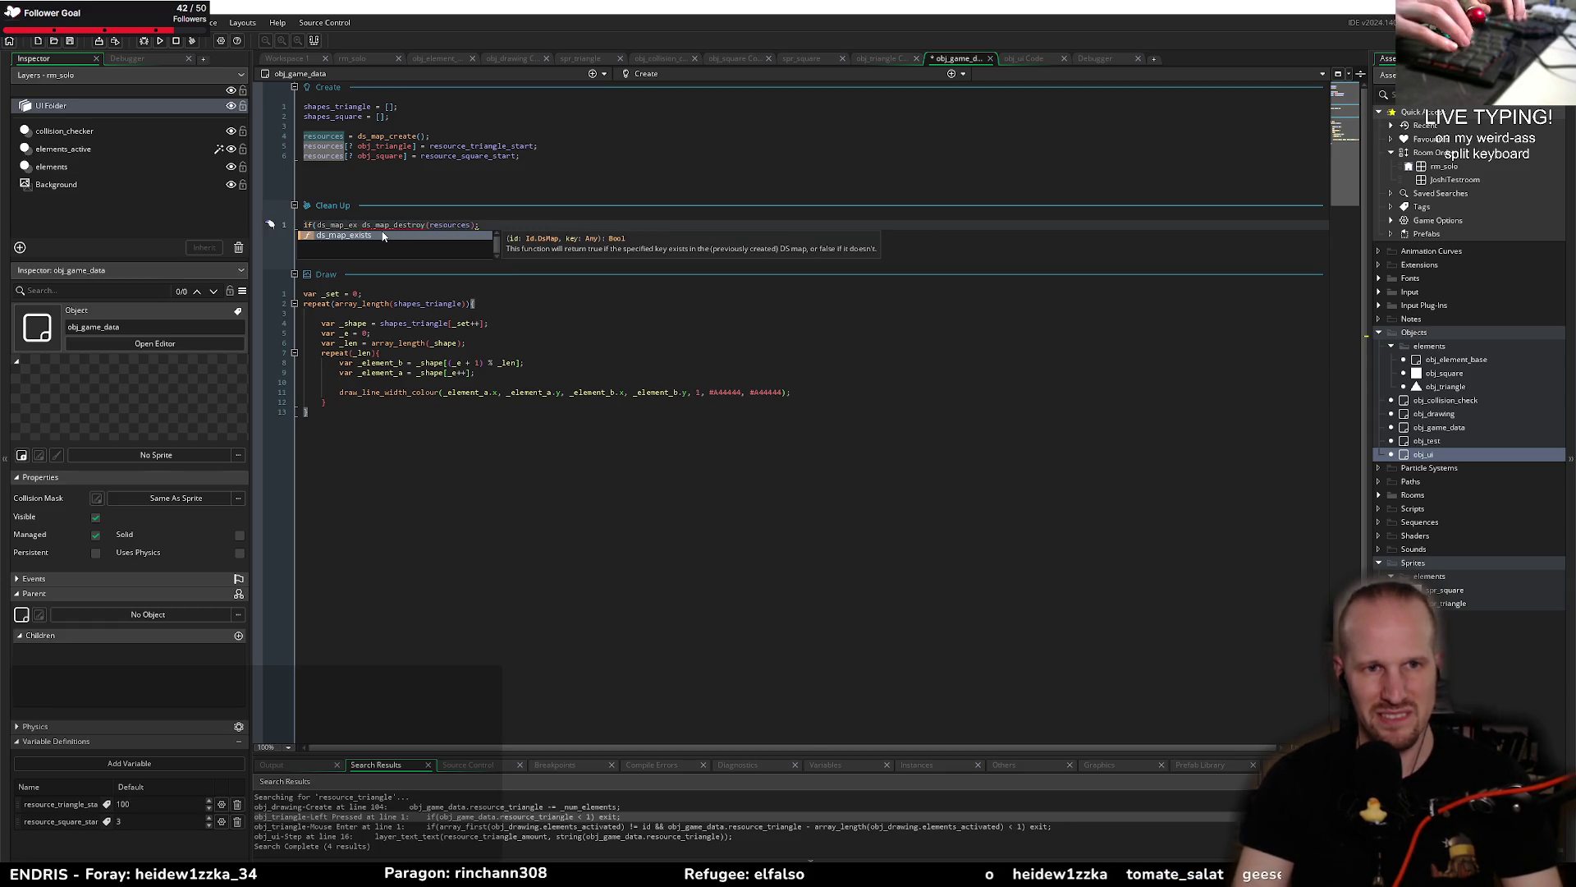
key("BackSpace")
key("BackSpace")
key("BackSpace")
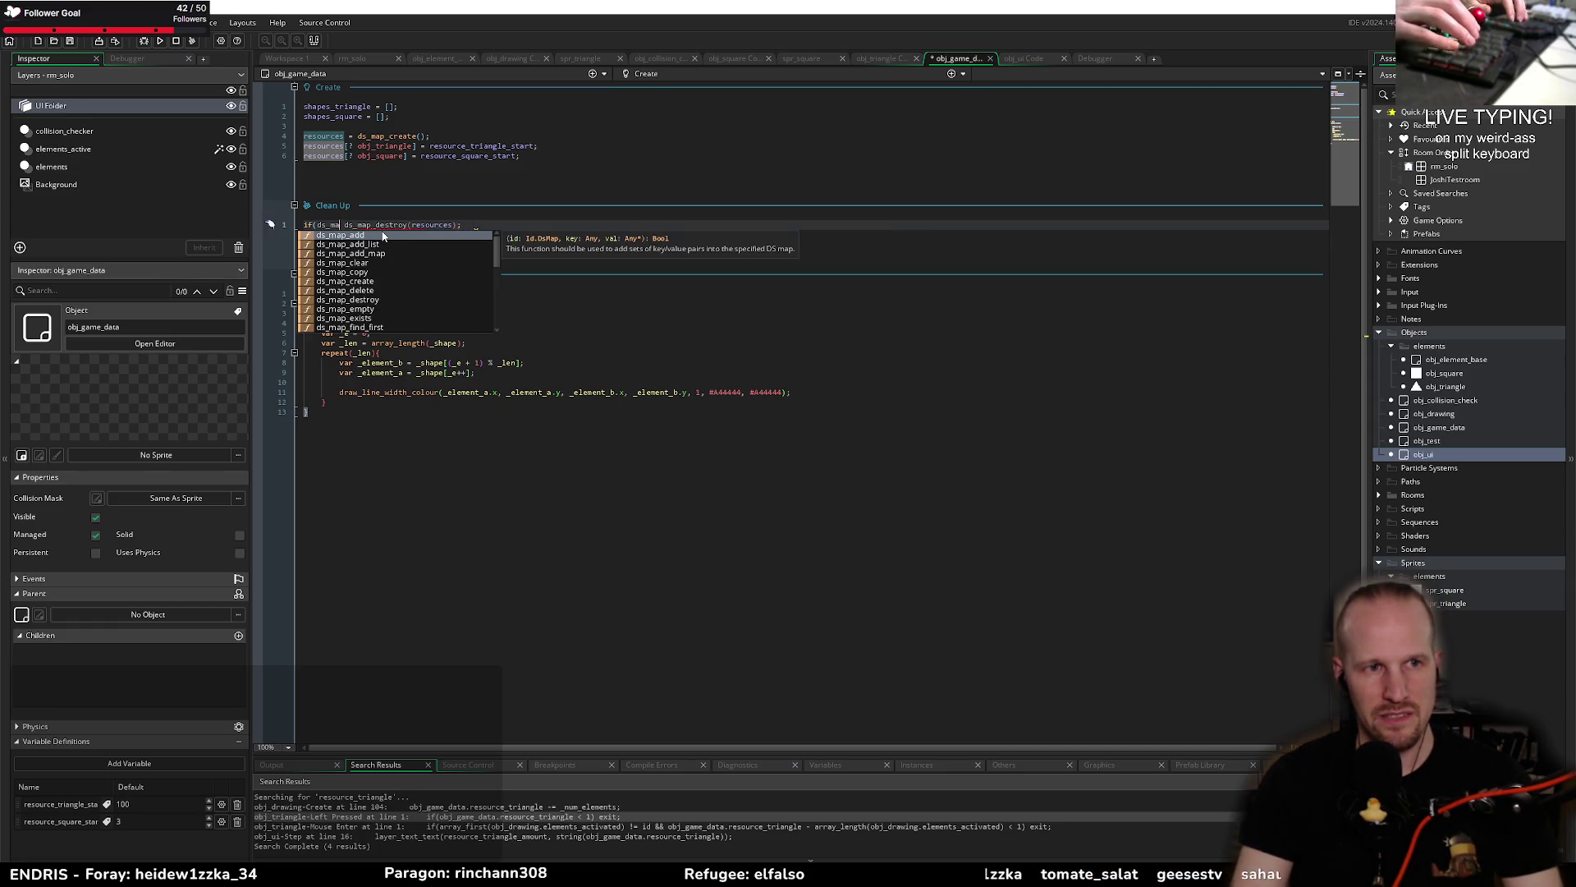
key("BackSpace")
key("BackSpace")
type("exists(res")
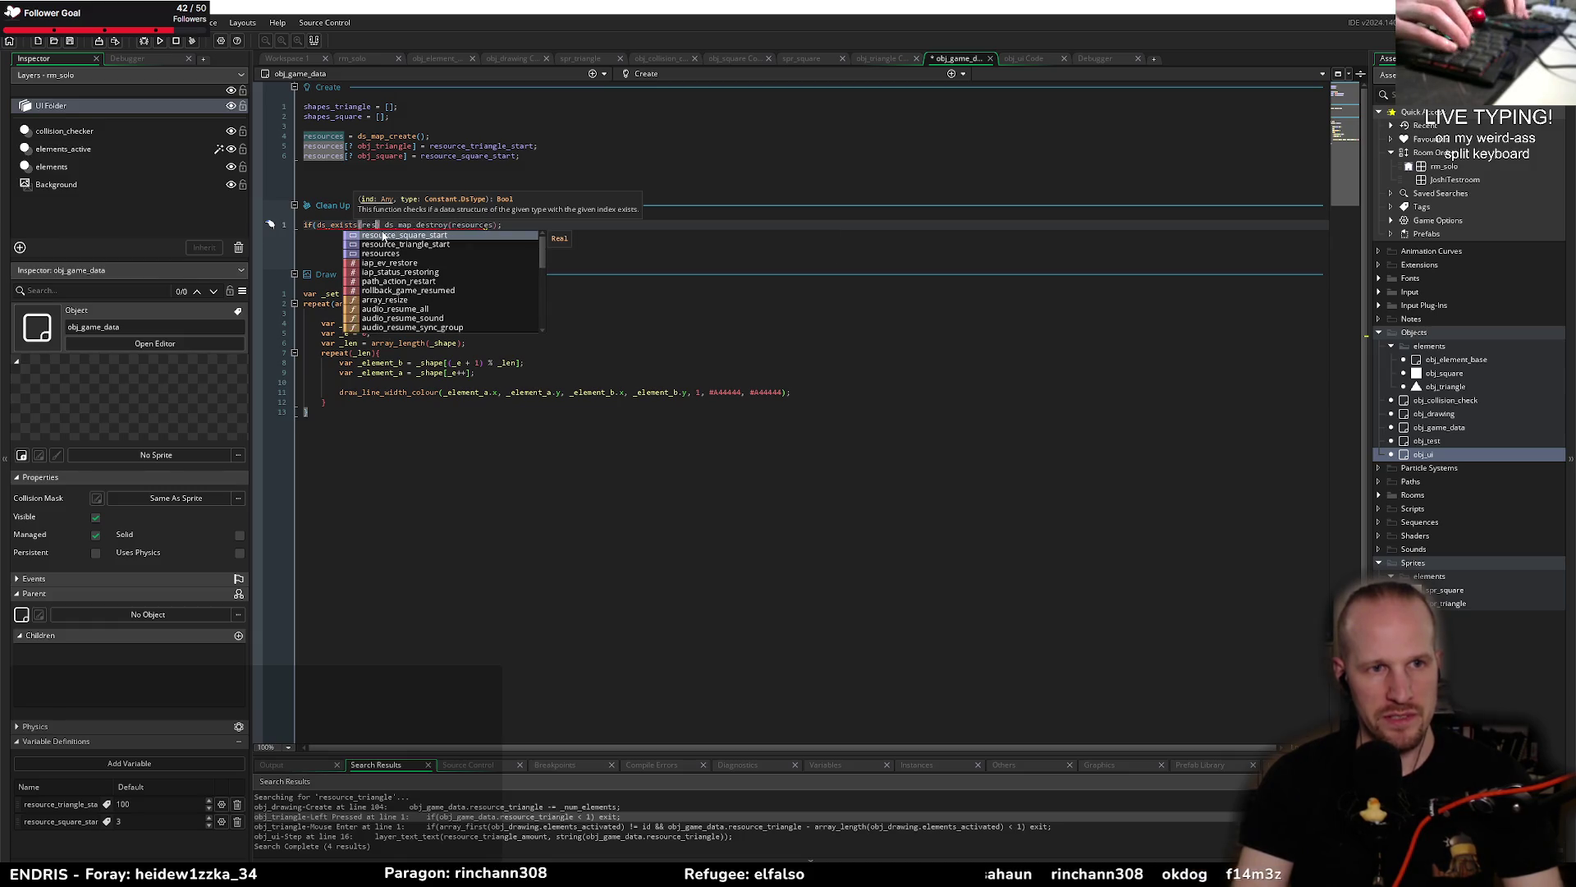
key("Escape")
type("resources")
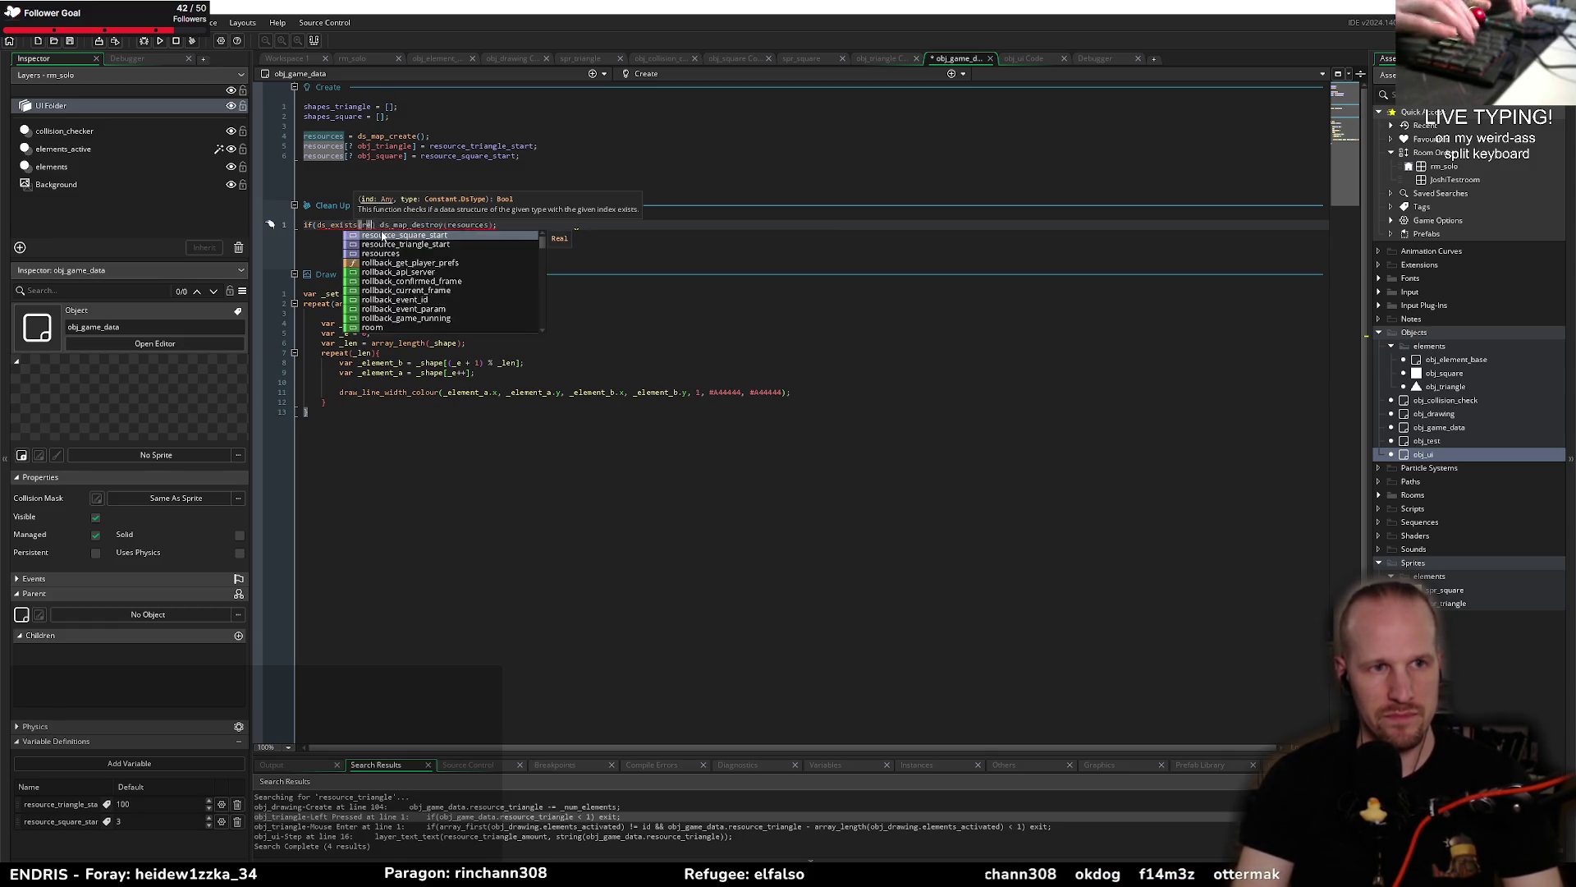
type(",")
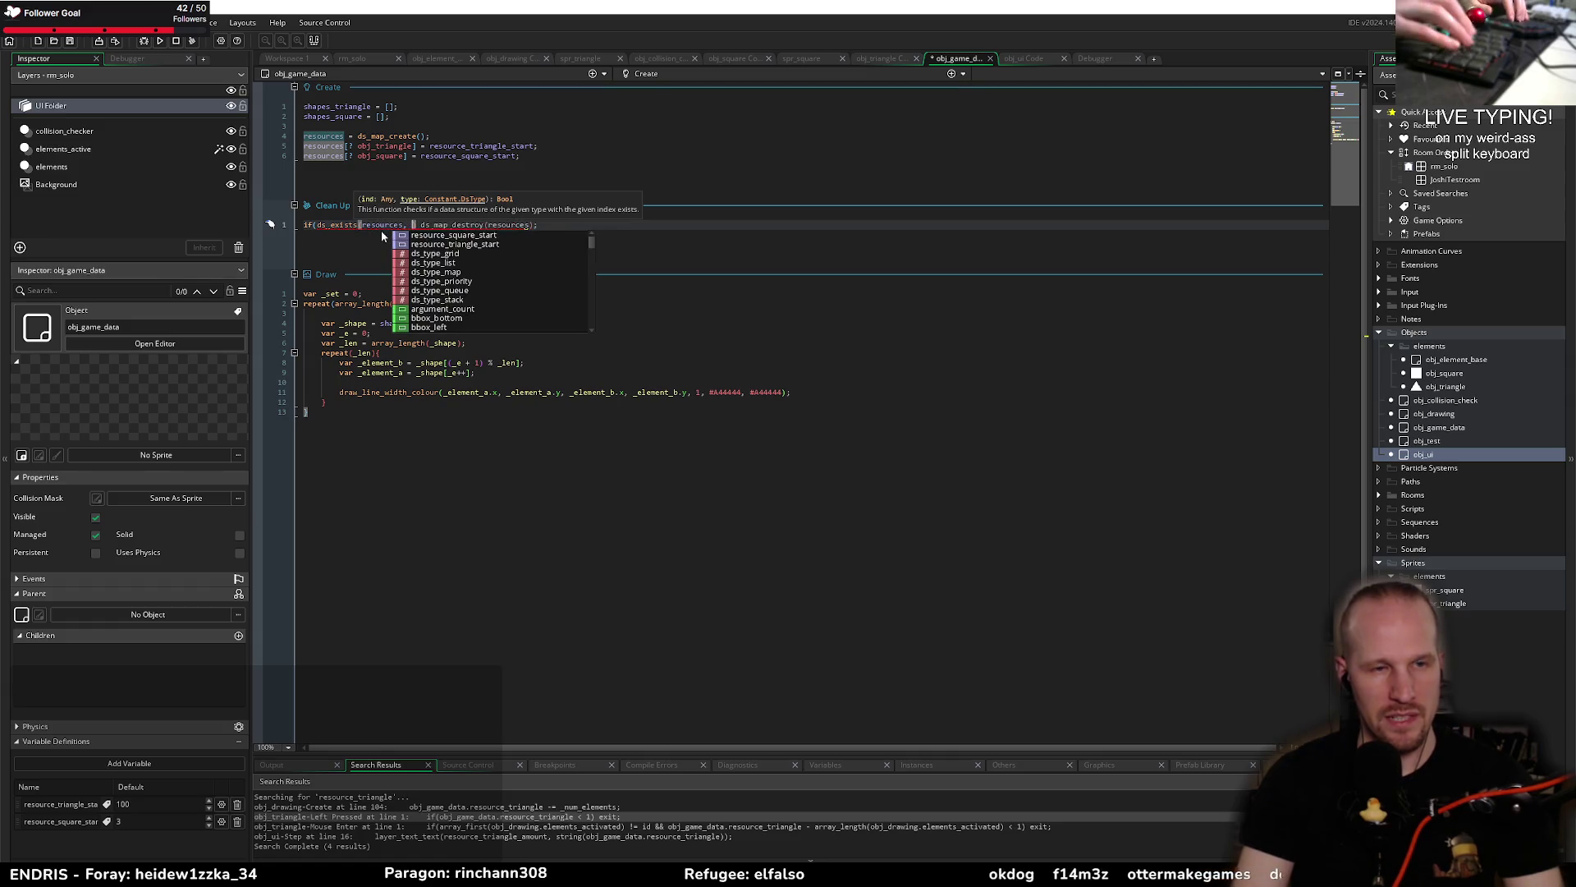
key("Down")
key("Down")
key("Down")
key("Return")
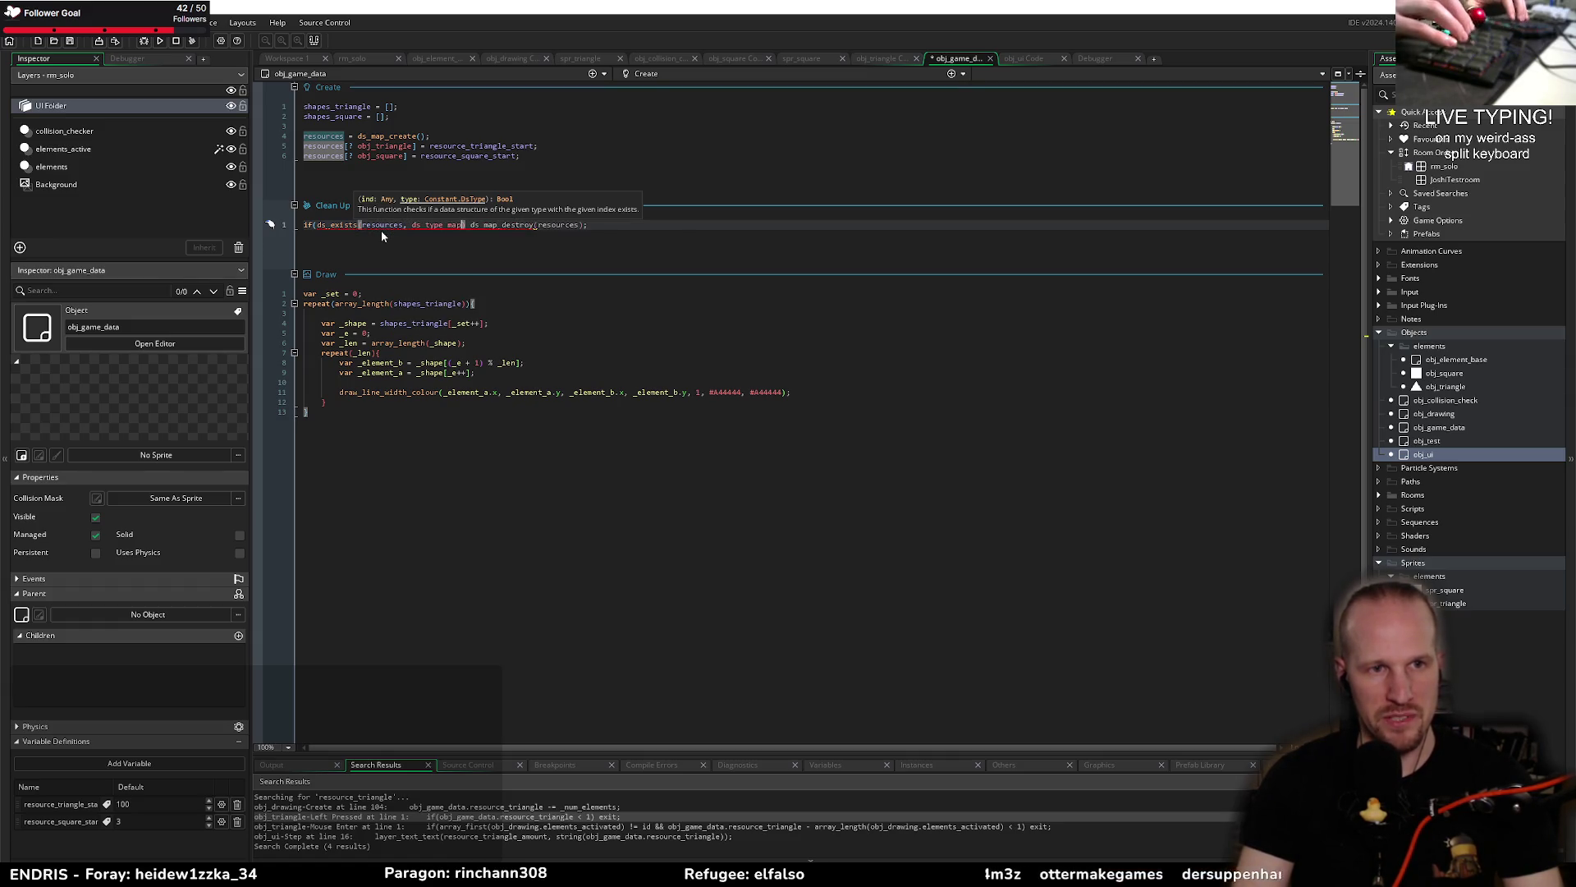
type("))")
key("ctrl+s")
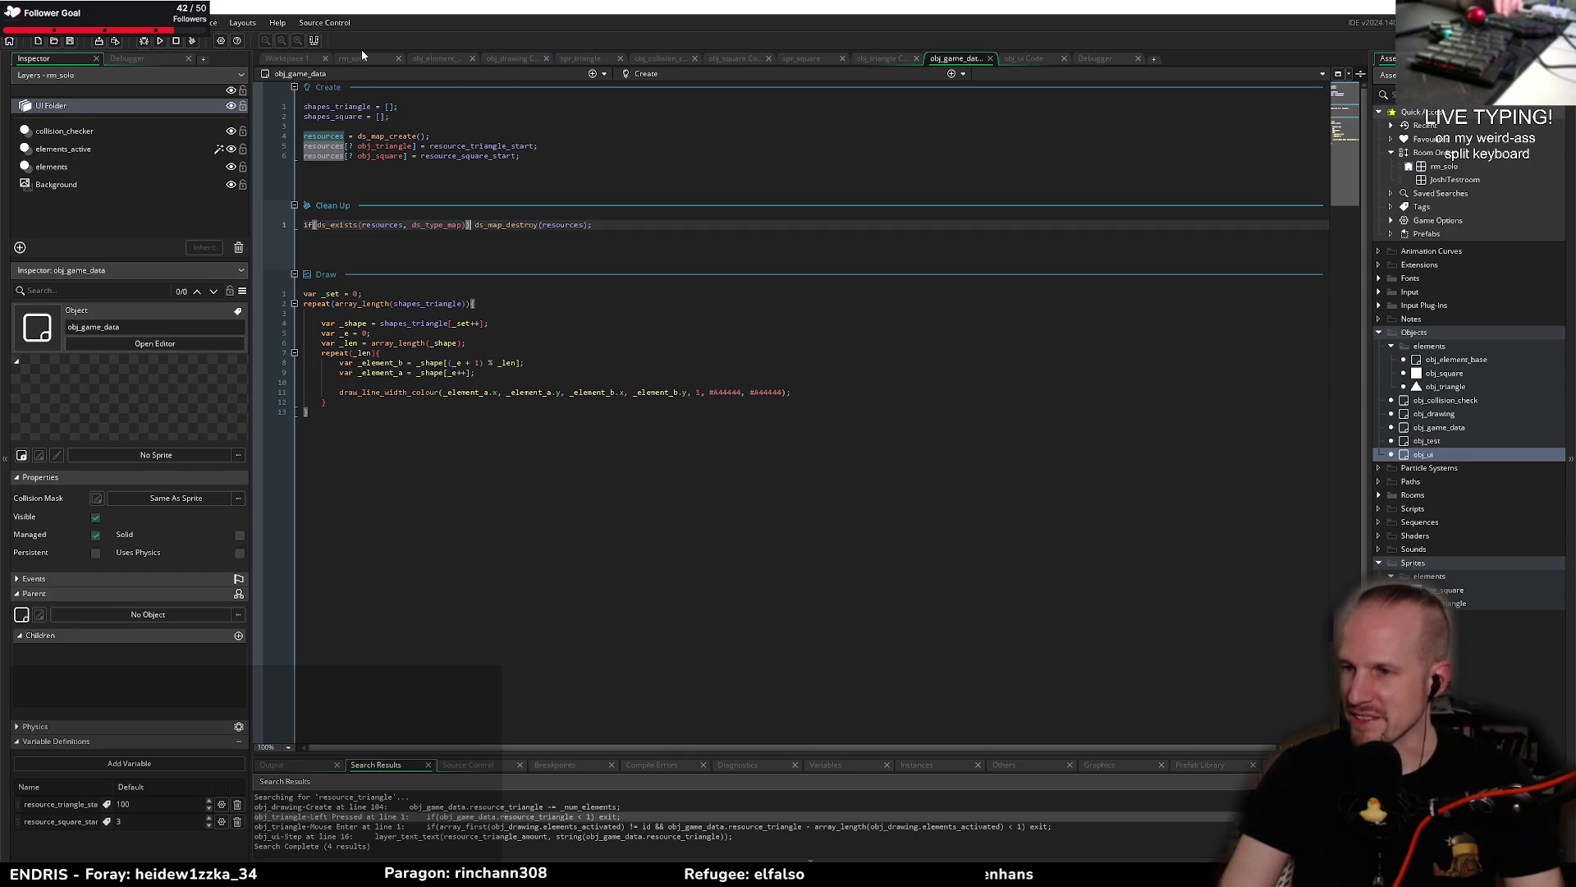
left_click(542, 225)
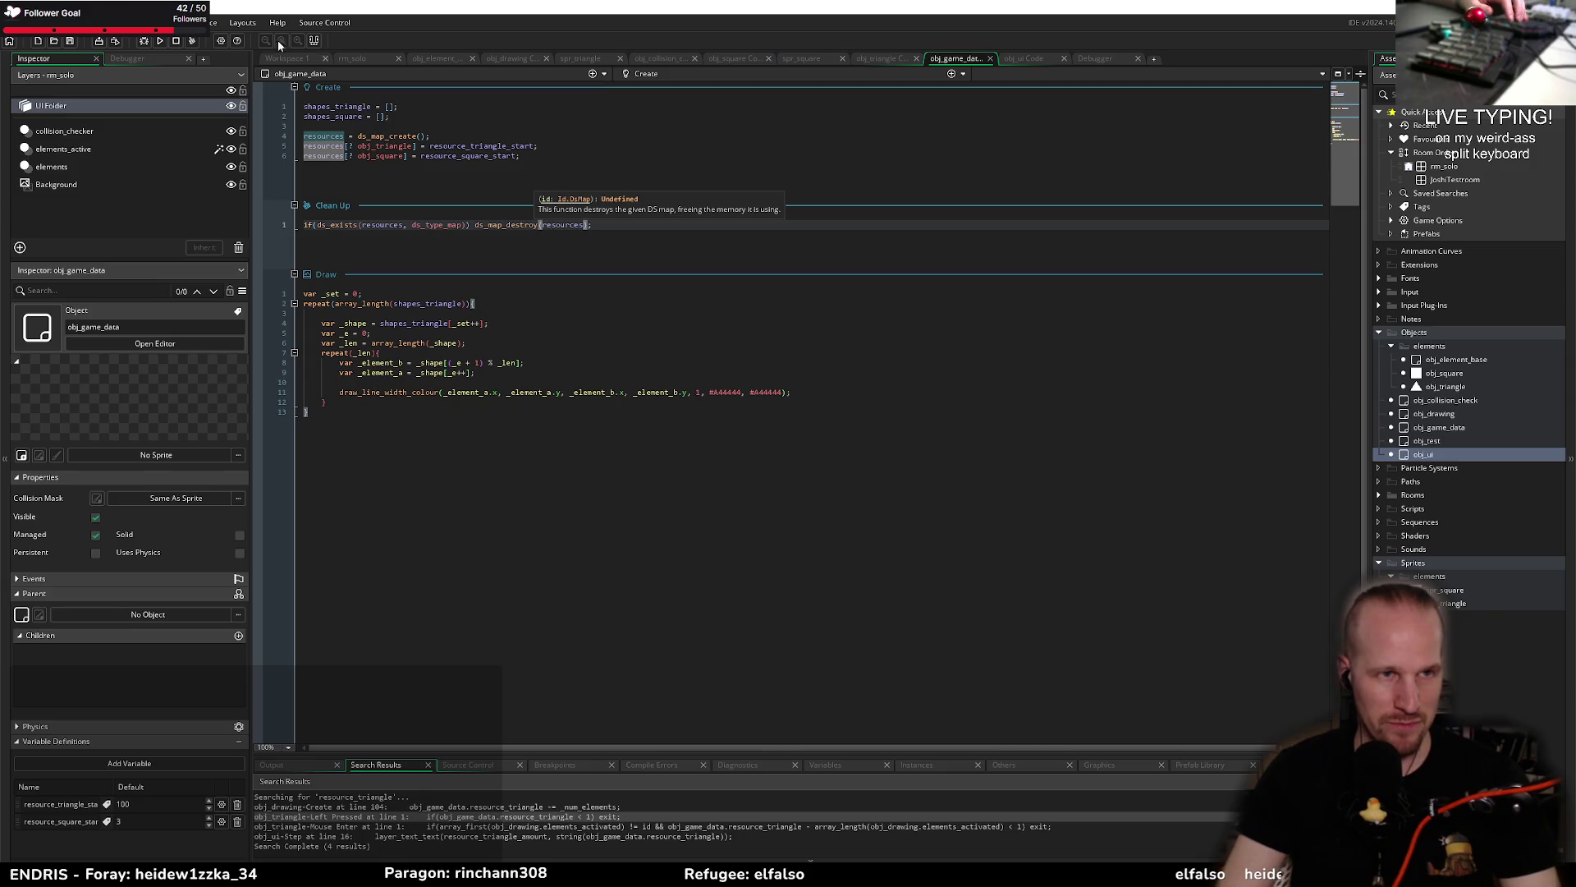
left_click(192, 41)
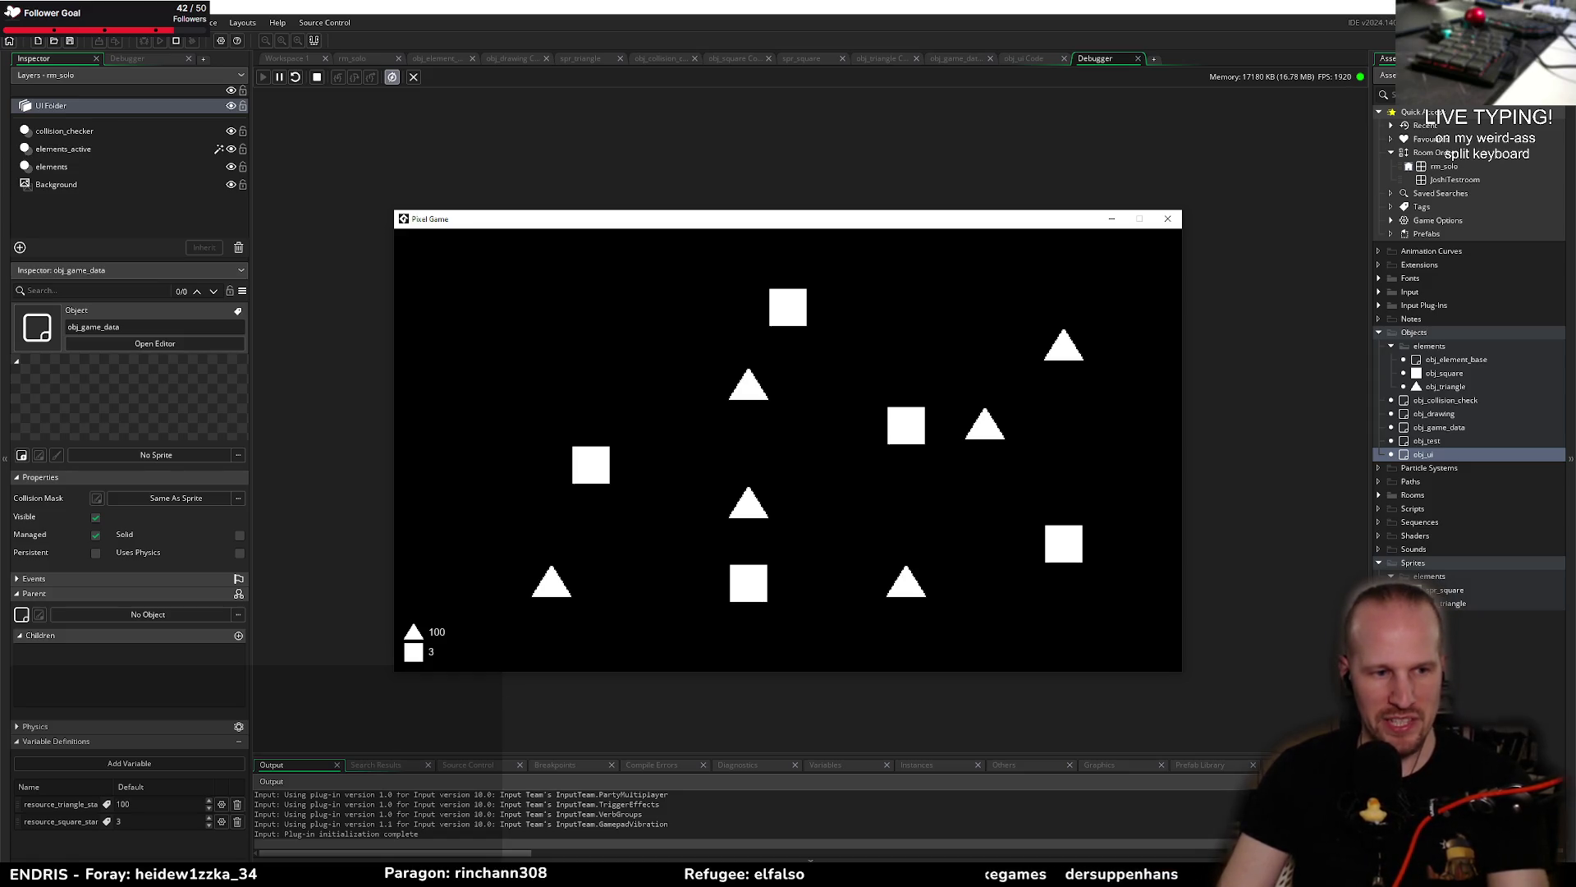
Step: Switch from the running game to the 'Equivalent Exchange' Miro board in the browser
key("alt+Tab")
left_click(219, 12)
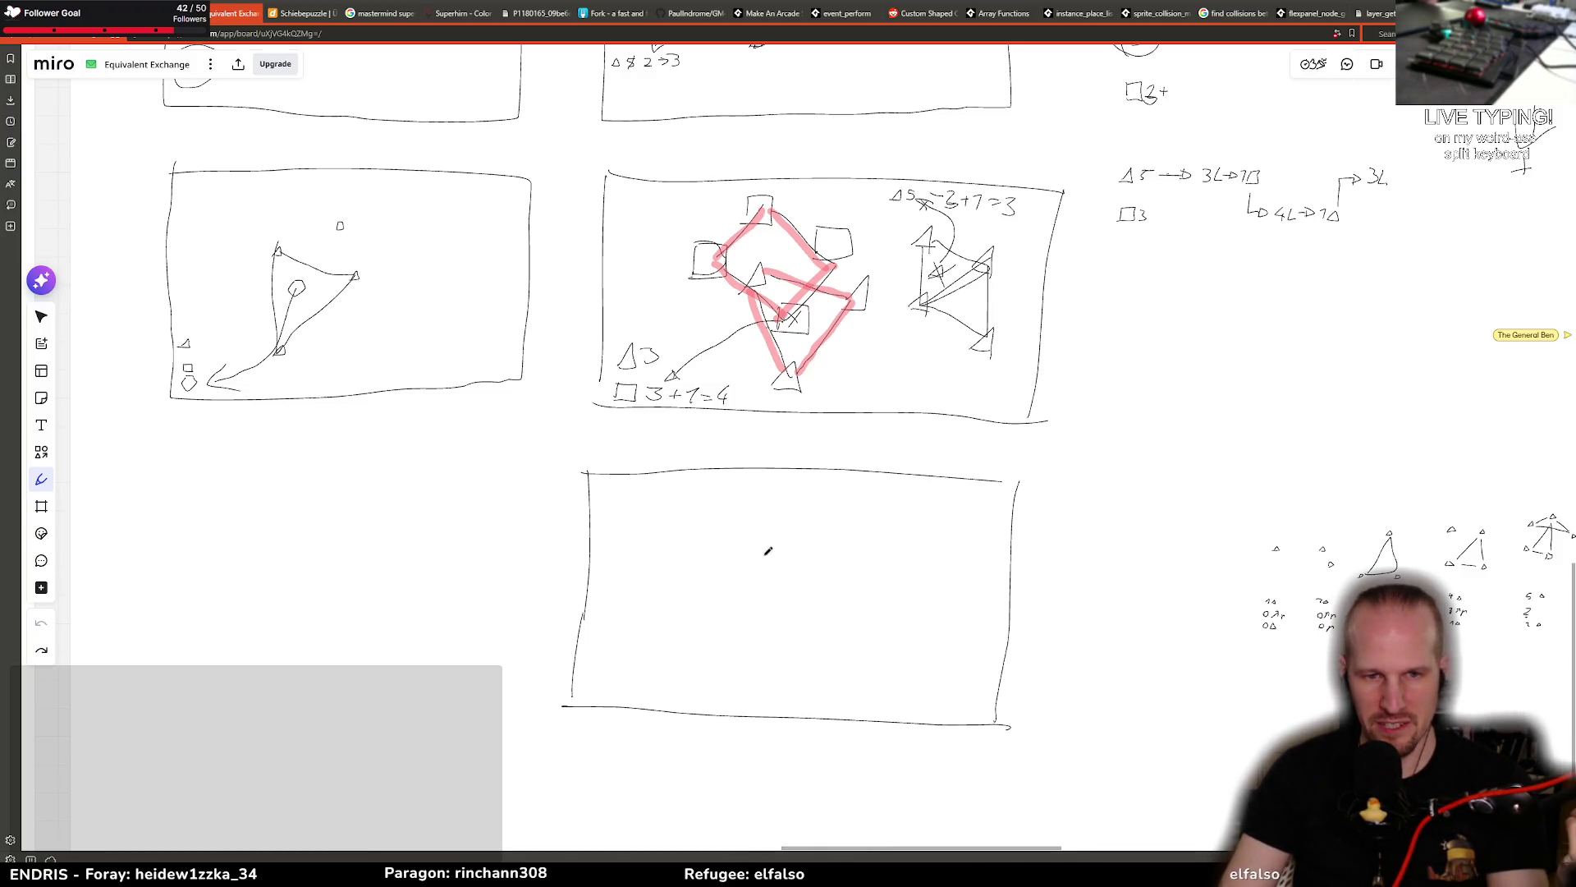
Step: Sketch triangles, squares and their counts in the bottom frame with the pen
mouse_move(603, 654)
left_mouse_down()
mouse_move(631, 651)
mouse_move(596, 669)
mouse_move(632, 696)
mouse_move(589, 688)
left_mouse_up()
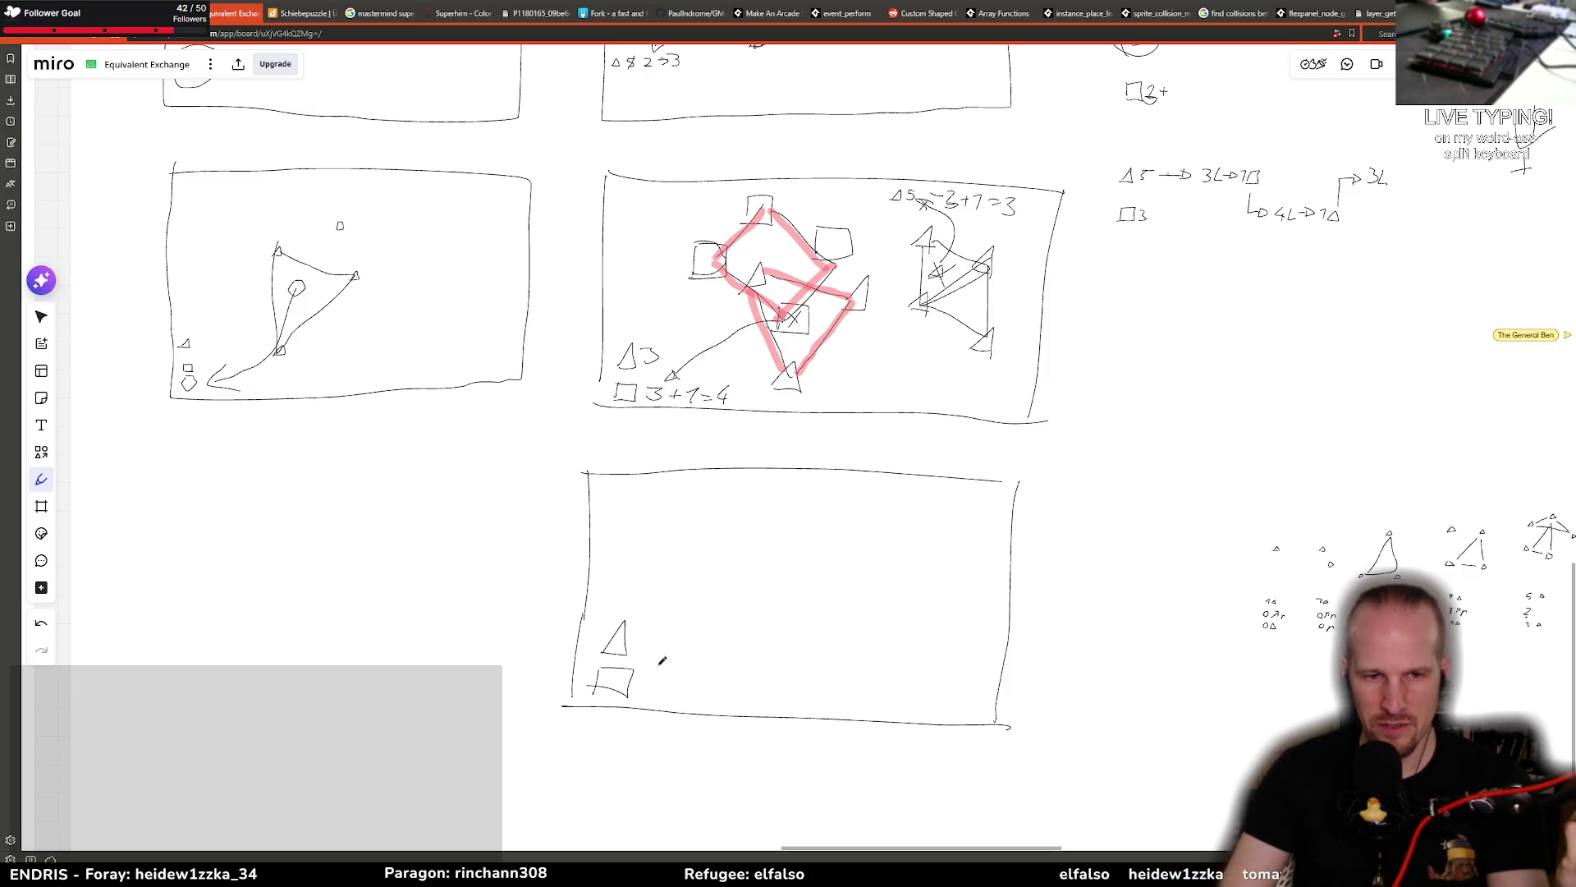
left_click_drag(652, 633, 645, 691)
mouse_move(751, 577)
left_mouse_down()
mouse_move(779, 576)
mouse_move(751, 578)
left_mouse_up()
mouse_move(854, 551)
left_mouse_down()
mouse_move(868, 526)
mouse_move(844, 558)
left_mouse_up()
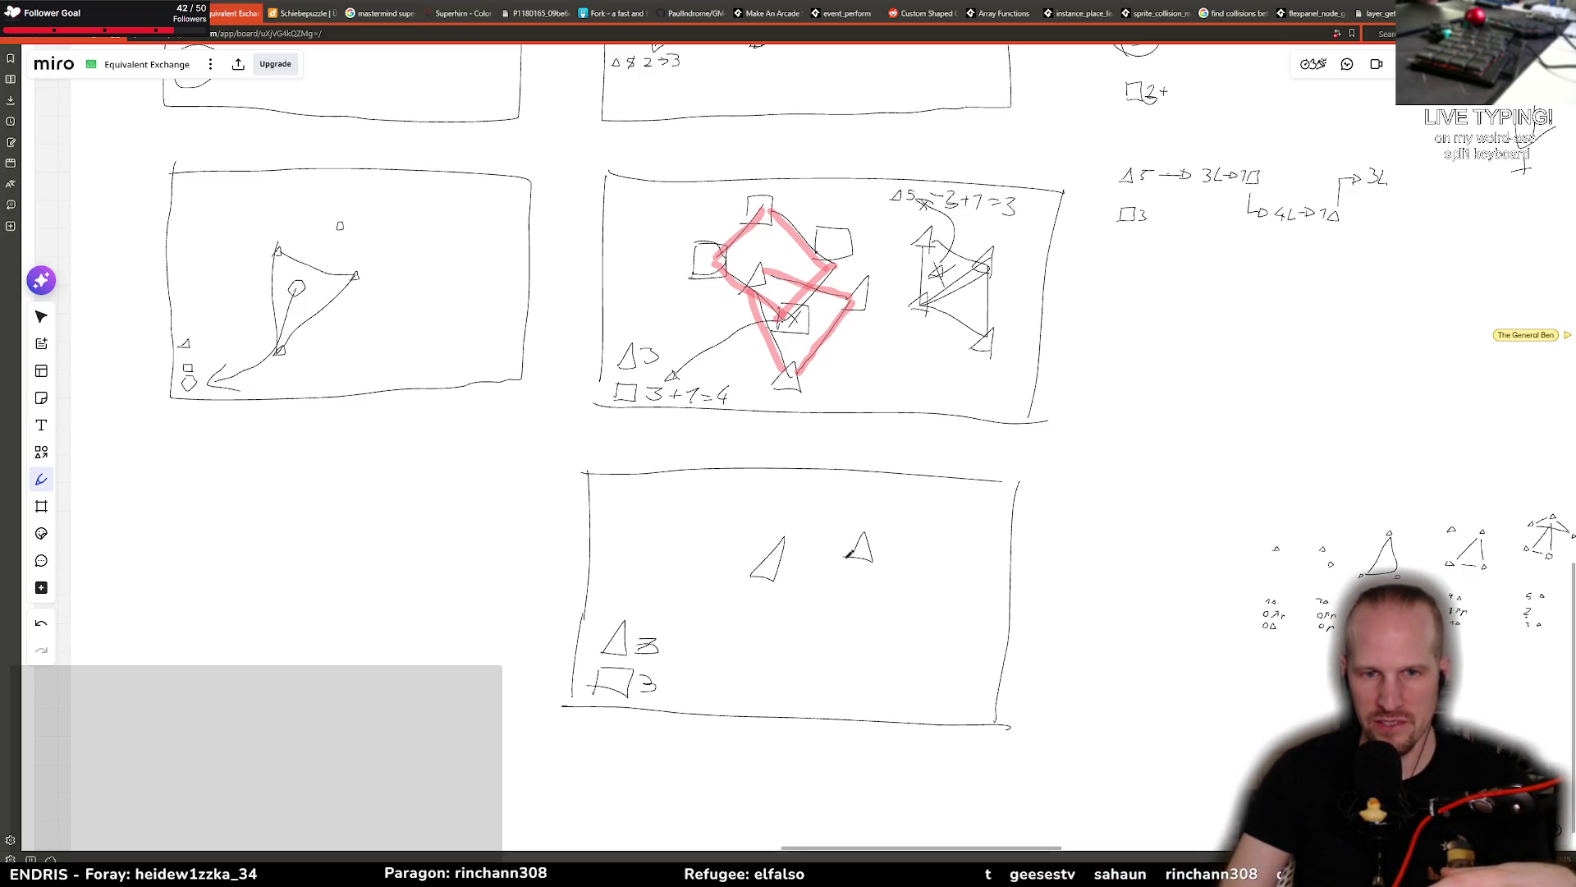
left_click_drag(813, 668, 807, 669)
left_click_drag(829, 599, 789, 608)
mouse_move(698, 503)
left_mouse_down()
mouse_move(728, 522)
mouse_move(697, 526)
left_mouse_up()
left_click_drag(899, 502, 908, 528)
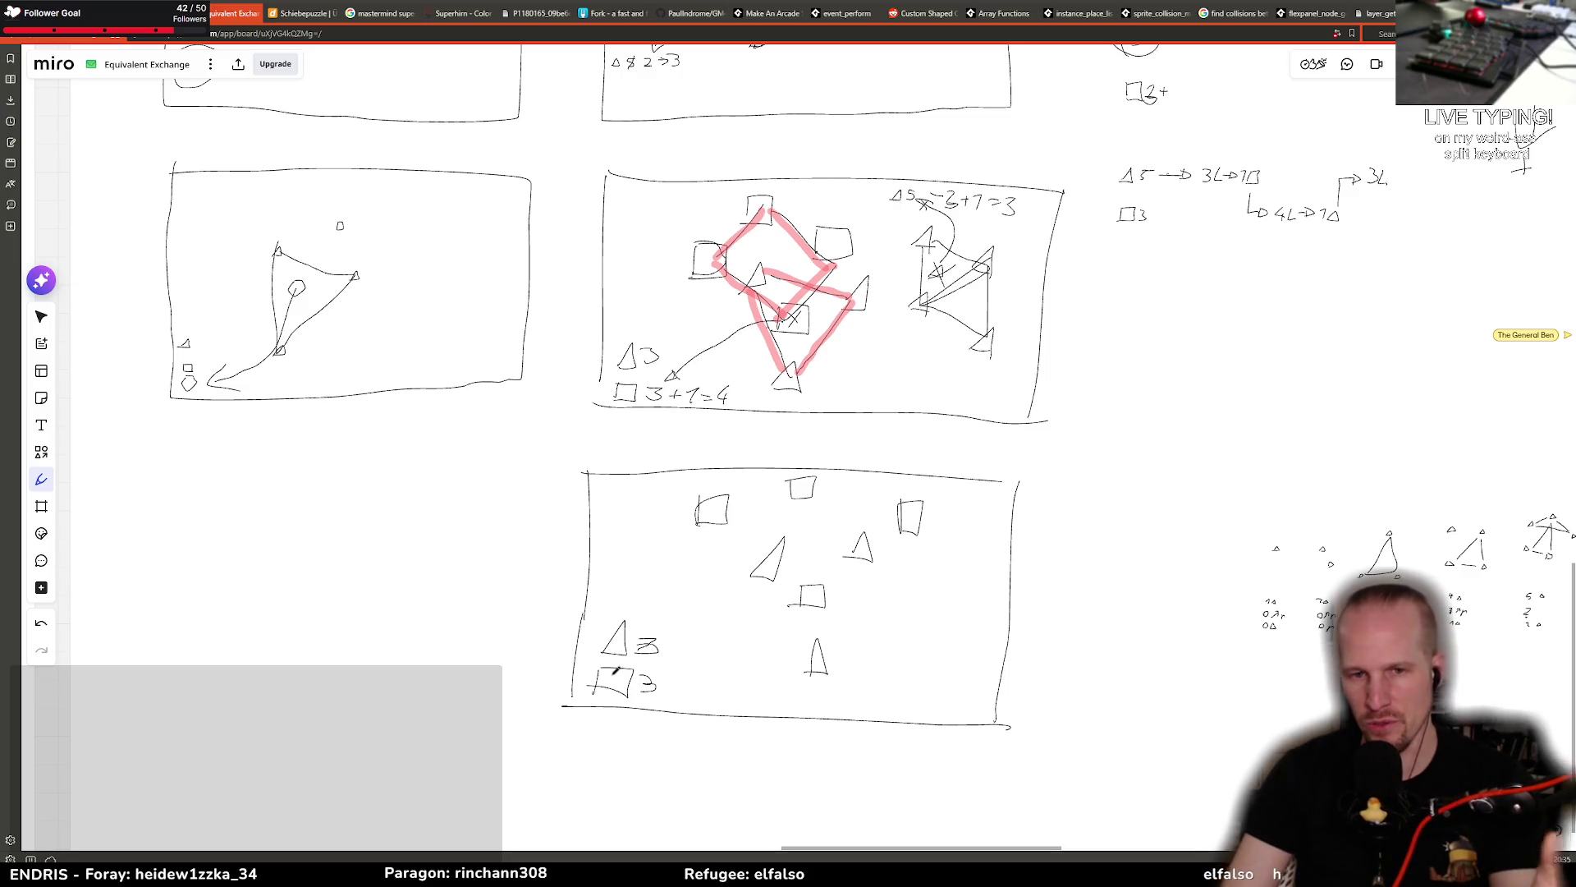
left_click_drag(587, 686, 606, 685)
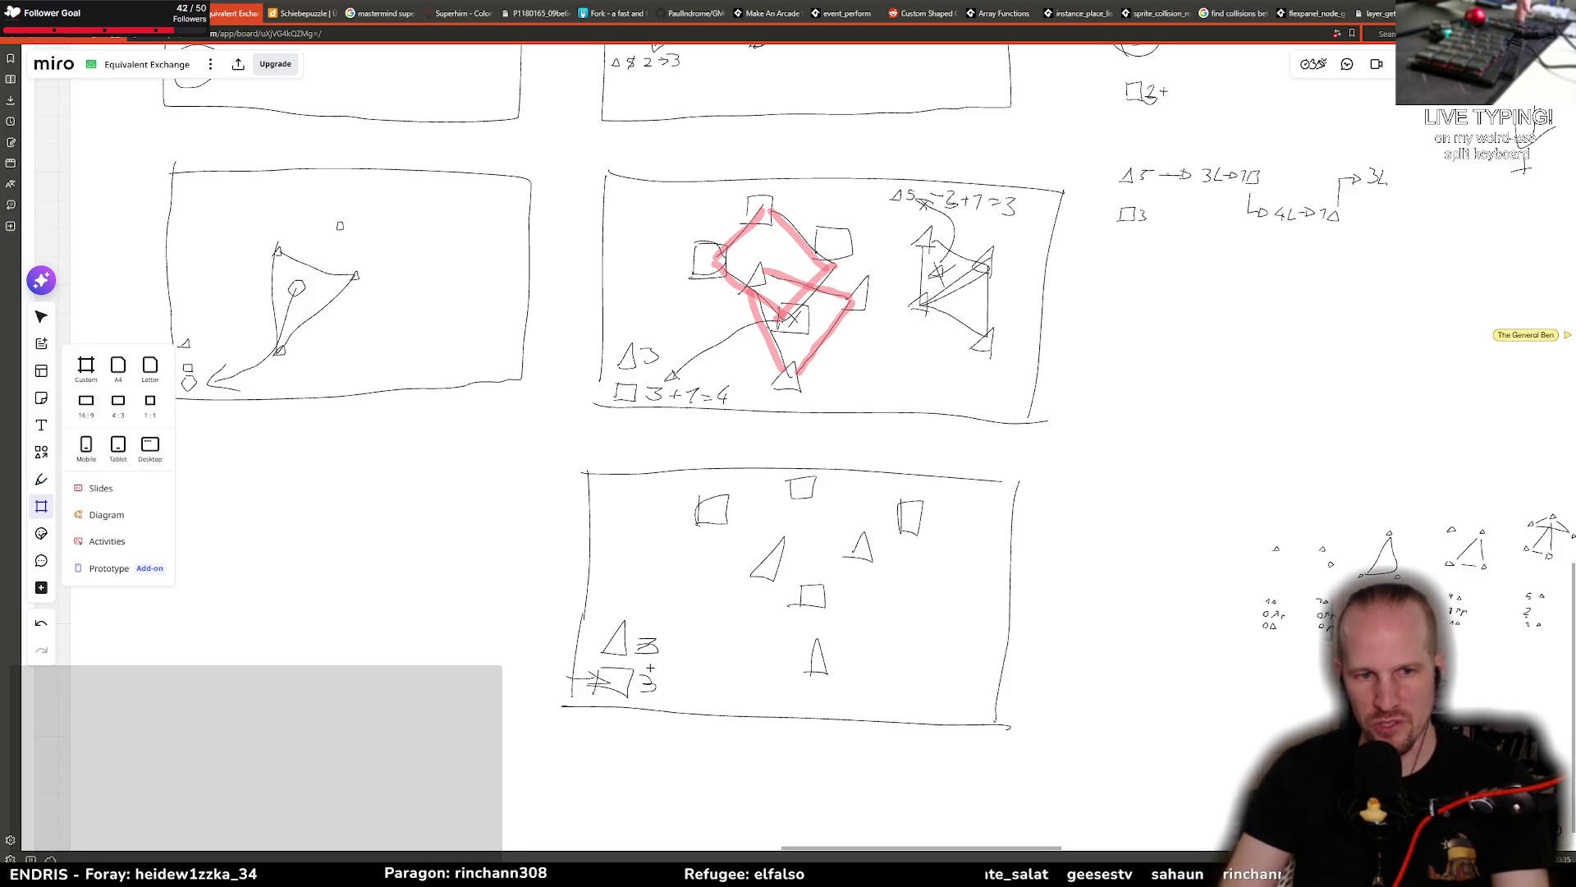
Step: Reselect the Pen, undo the stray strokes, and strike through the 3
left_click(41, 479)
left_click(42, 478)
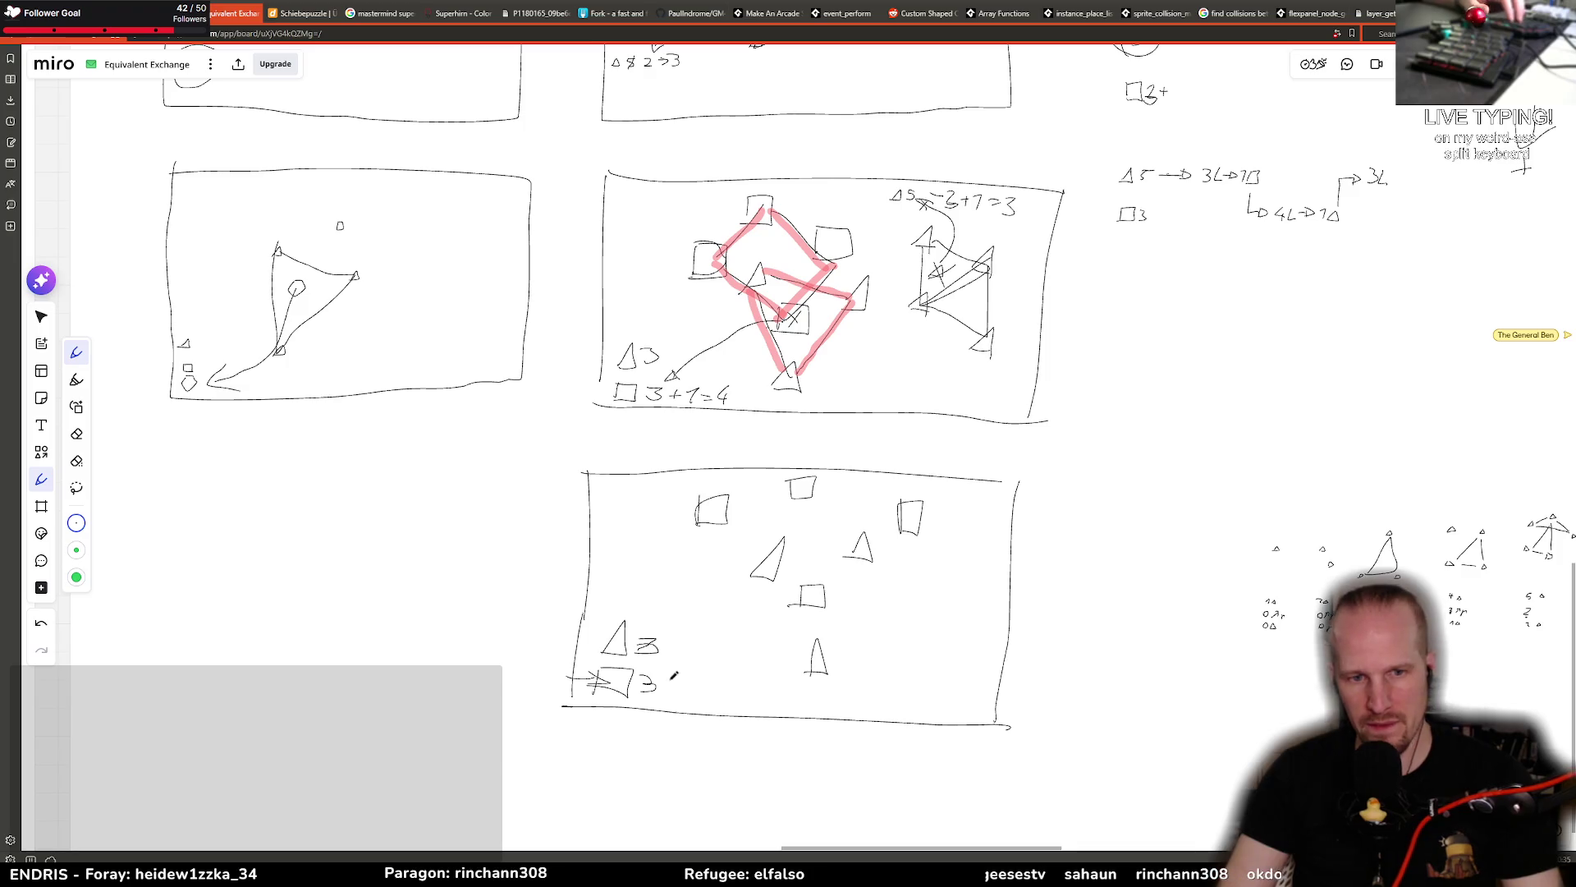
mouse_move(791, 606)
left_mouse_down()
mouse_move(816, 667)
mouse_move(857, 572)
mouse_move(812, 549)
mouse_move(766, 564)
mouse_move(803, 584)
mouse_move(793, 618)
mouse_move(831, 581)
left_mouse_up()
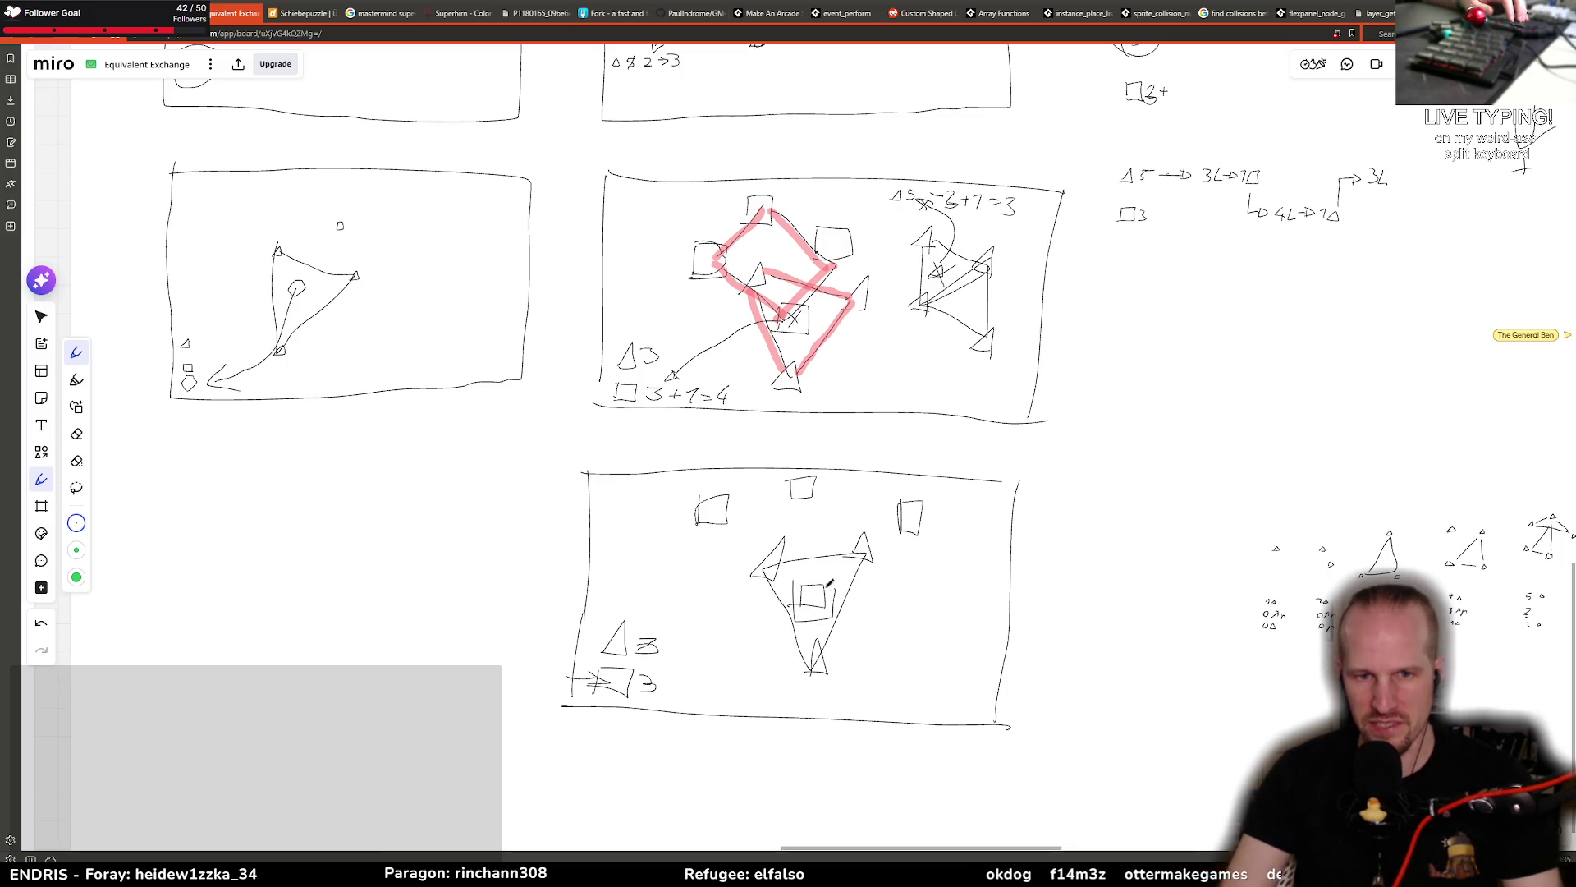
key("ctrl+z")
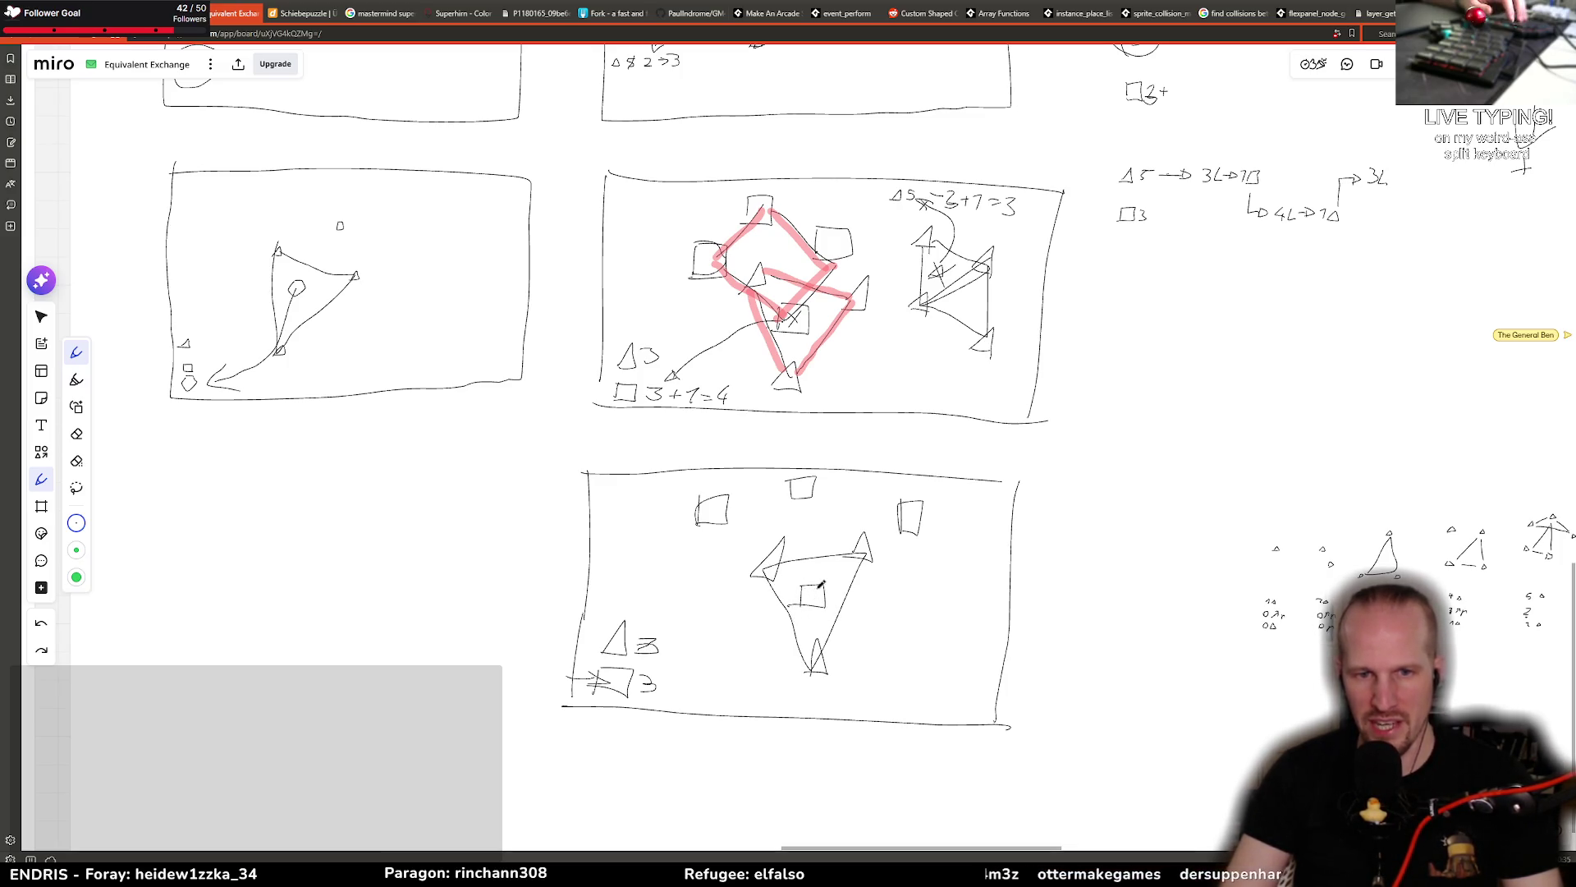
left_click_drag(733, 656, 690, 673)
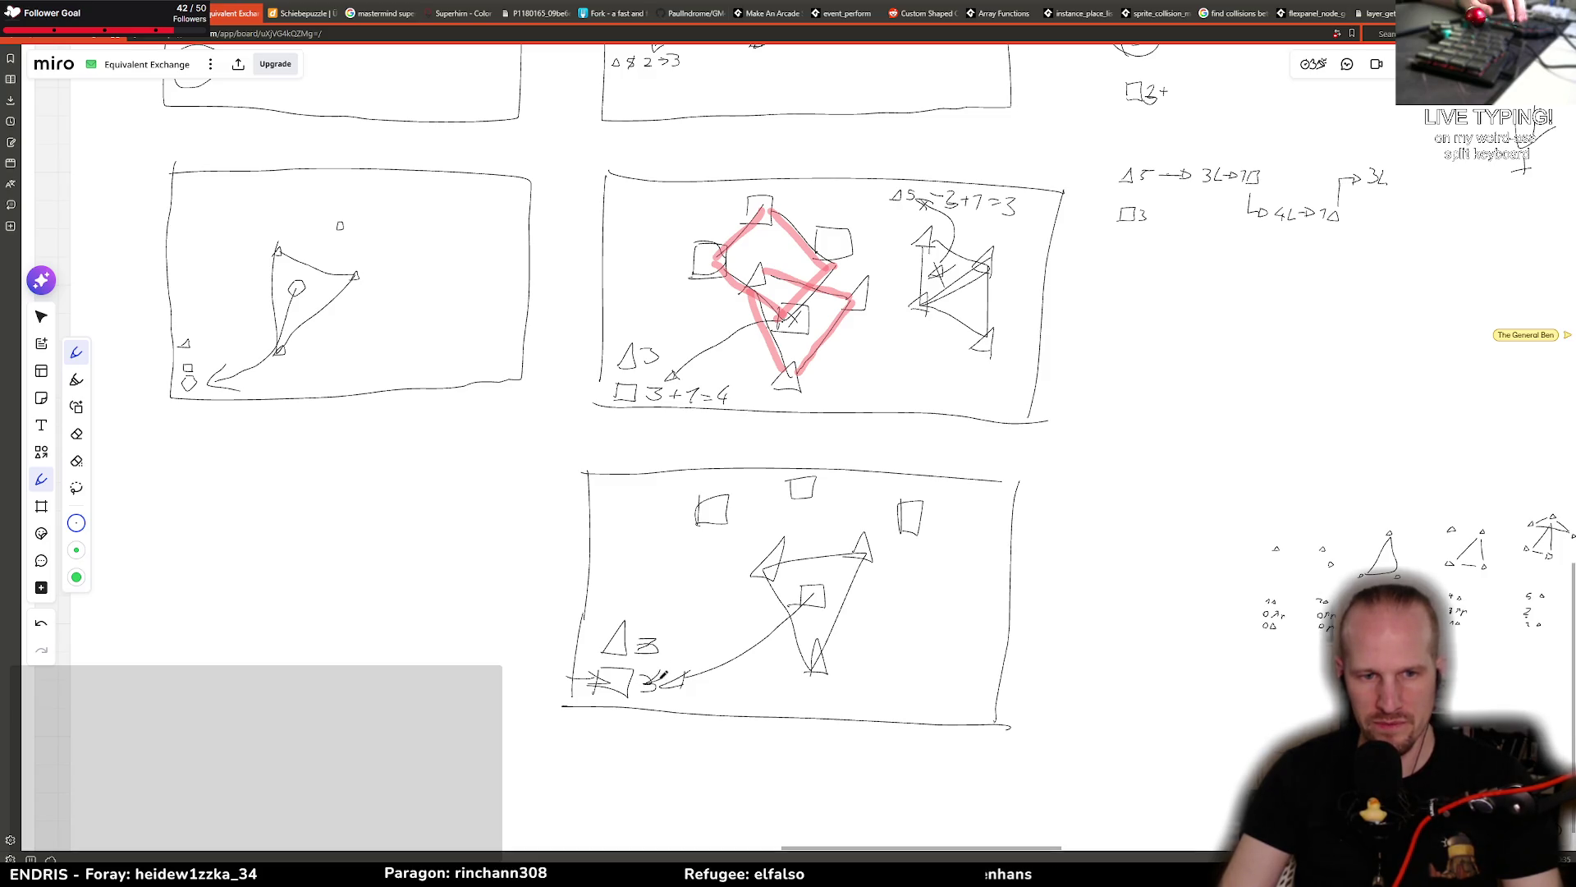
key("ctrl+z")
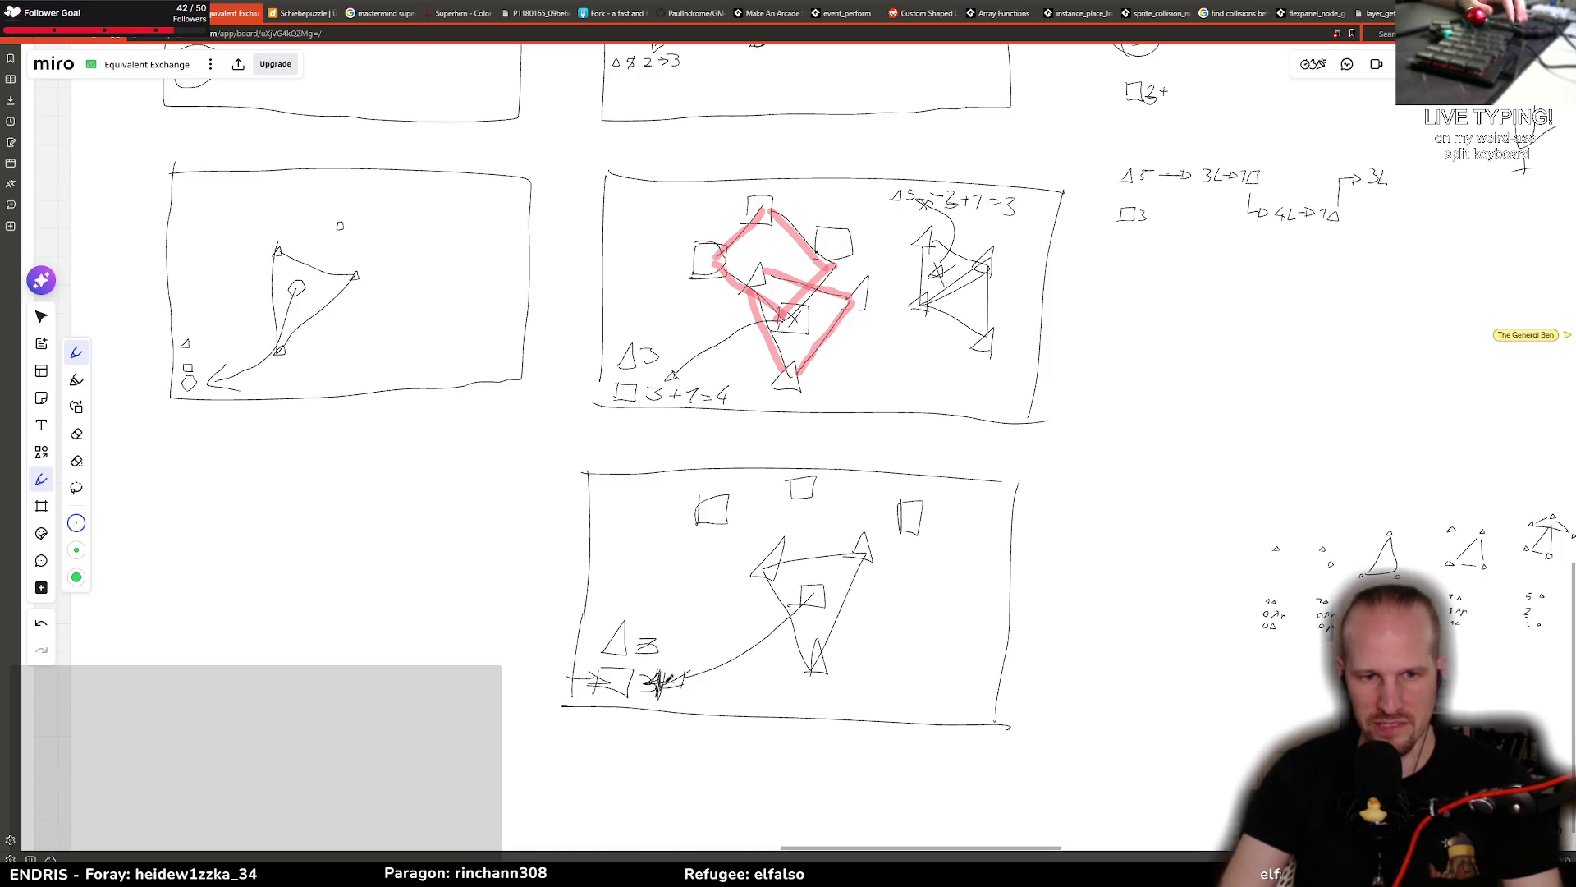
left_click_drag(661, 667, 658, 694)
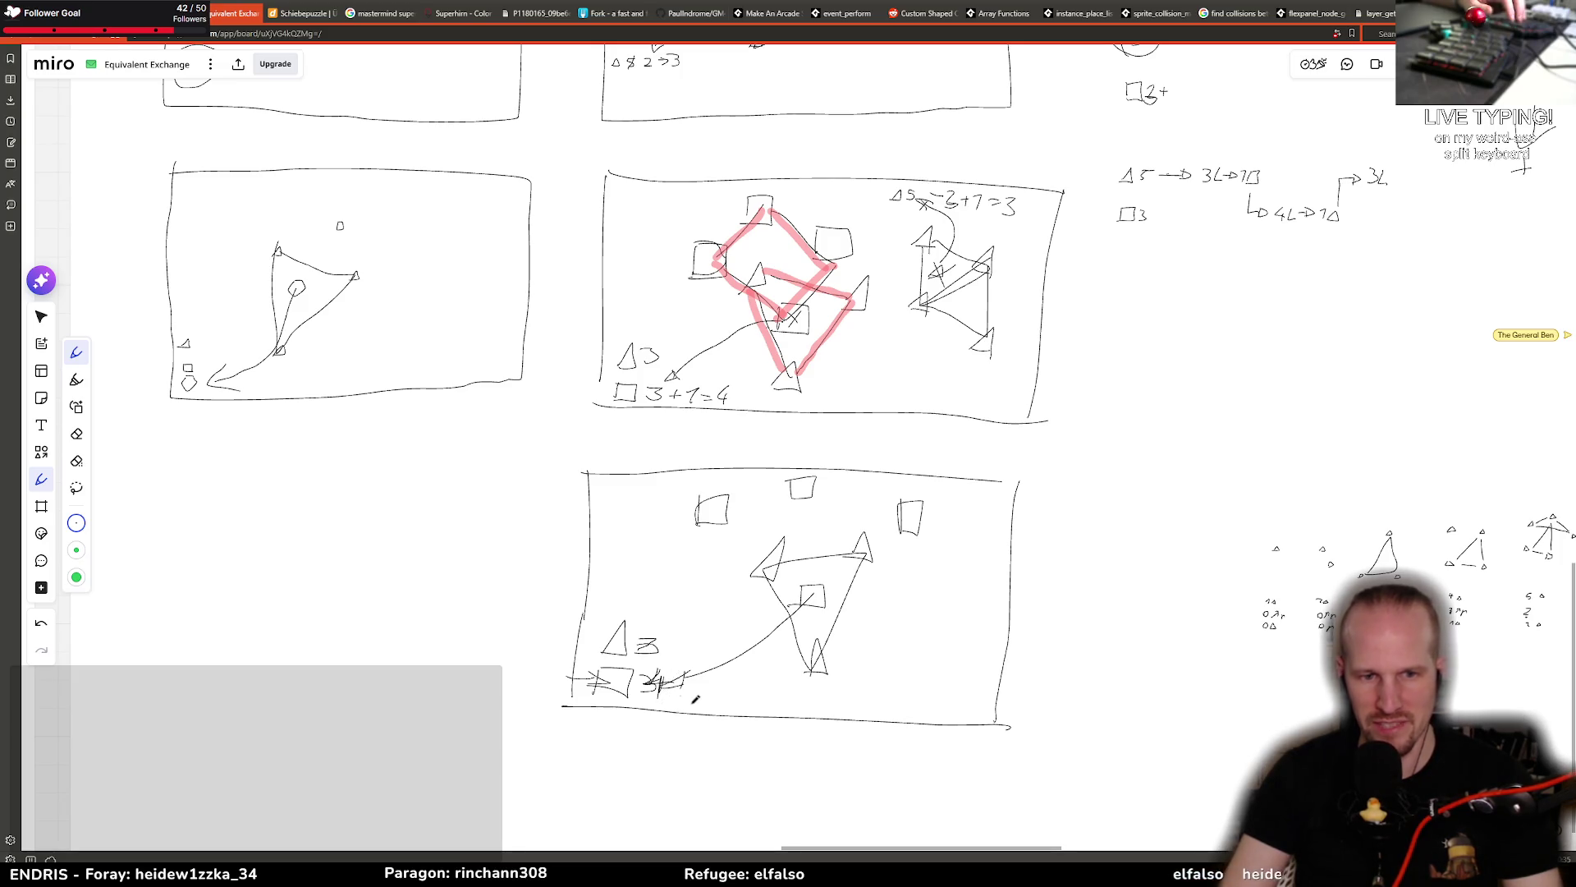
Step: Link the top-left square to the middle square, draw a checkmark, and switch to Select
mouse_move(719, 516)
left_mouse_down()
mouse_move(820, 588)
mouse_move(903, 537)
mouse_move(854, 501)
mouse_move(769, 497)
left_mouse_up()
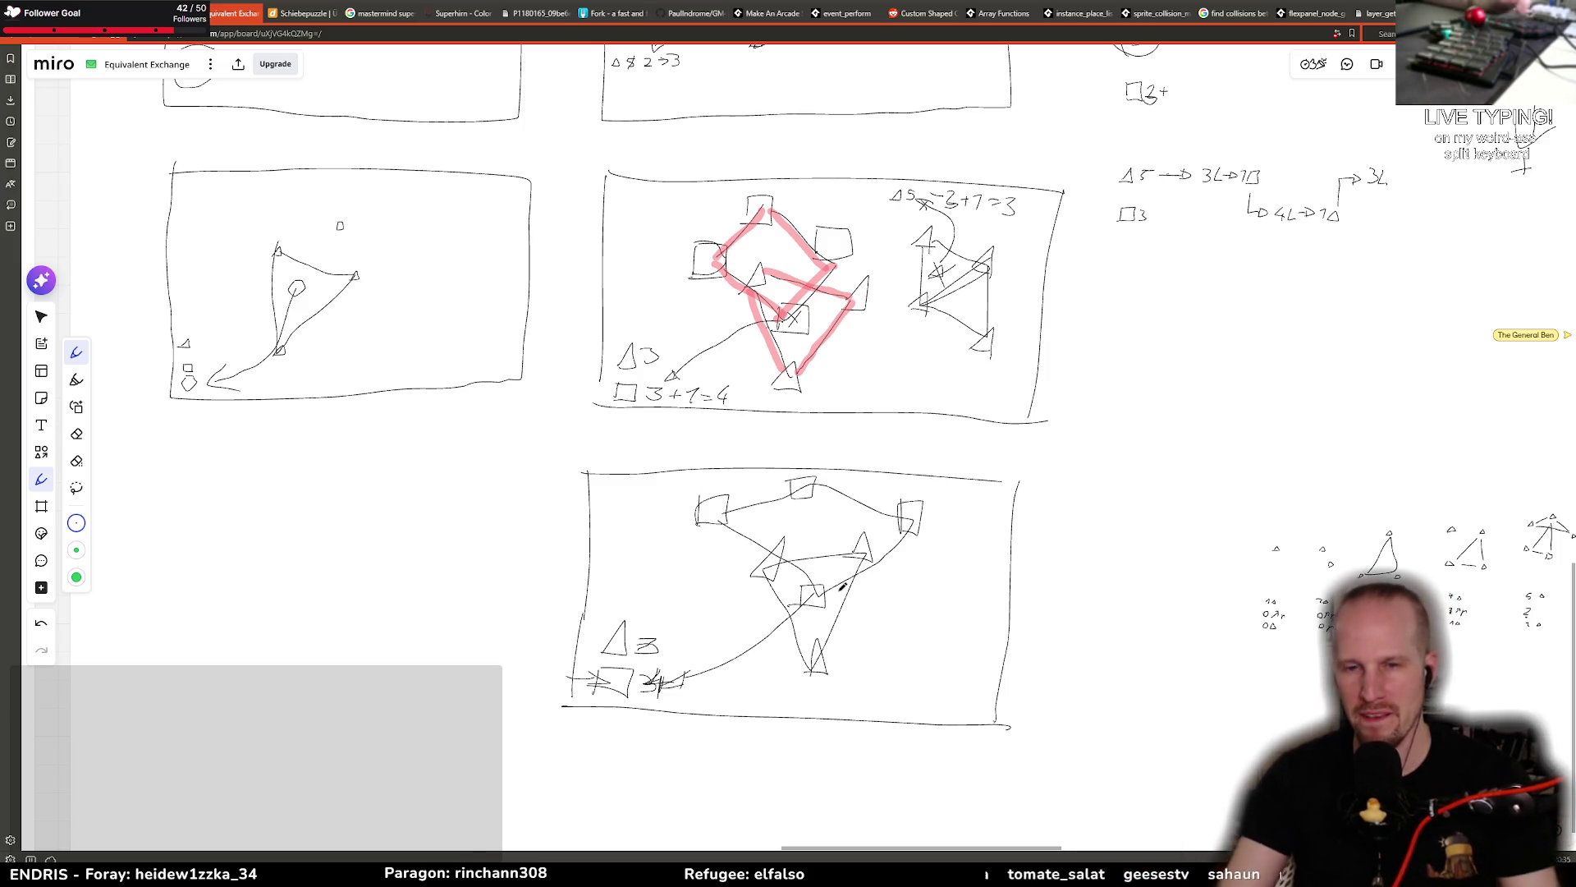
left_click_drag(906, 600, 973, 555)
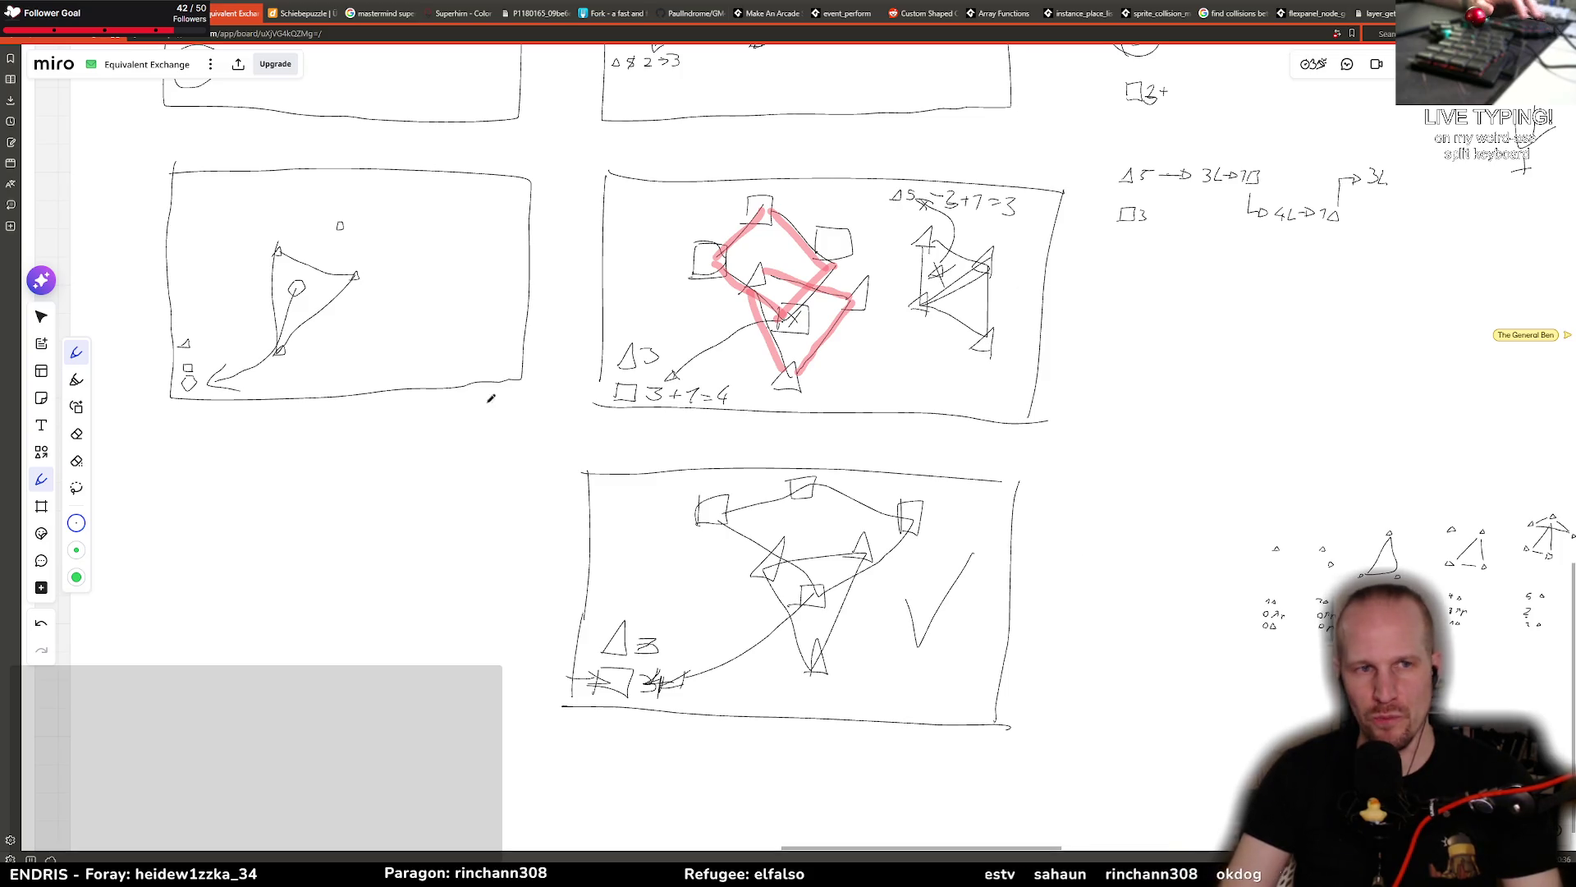
left_click(41, 316)
scroll(959, 240, "down", 5)
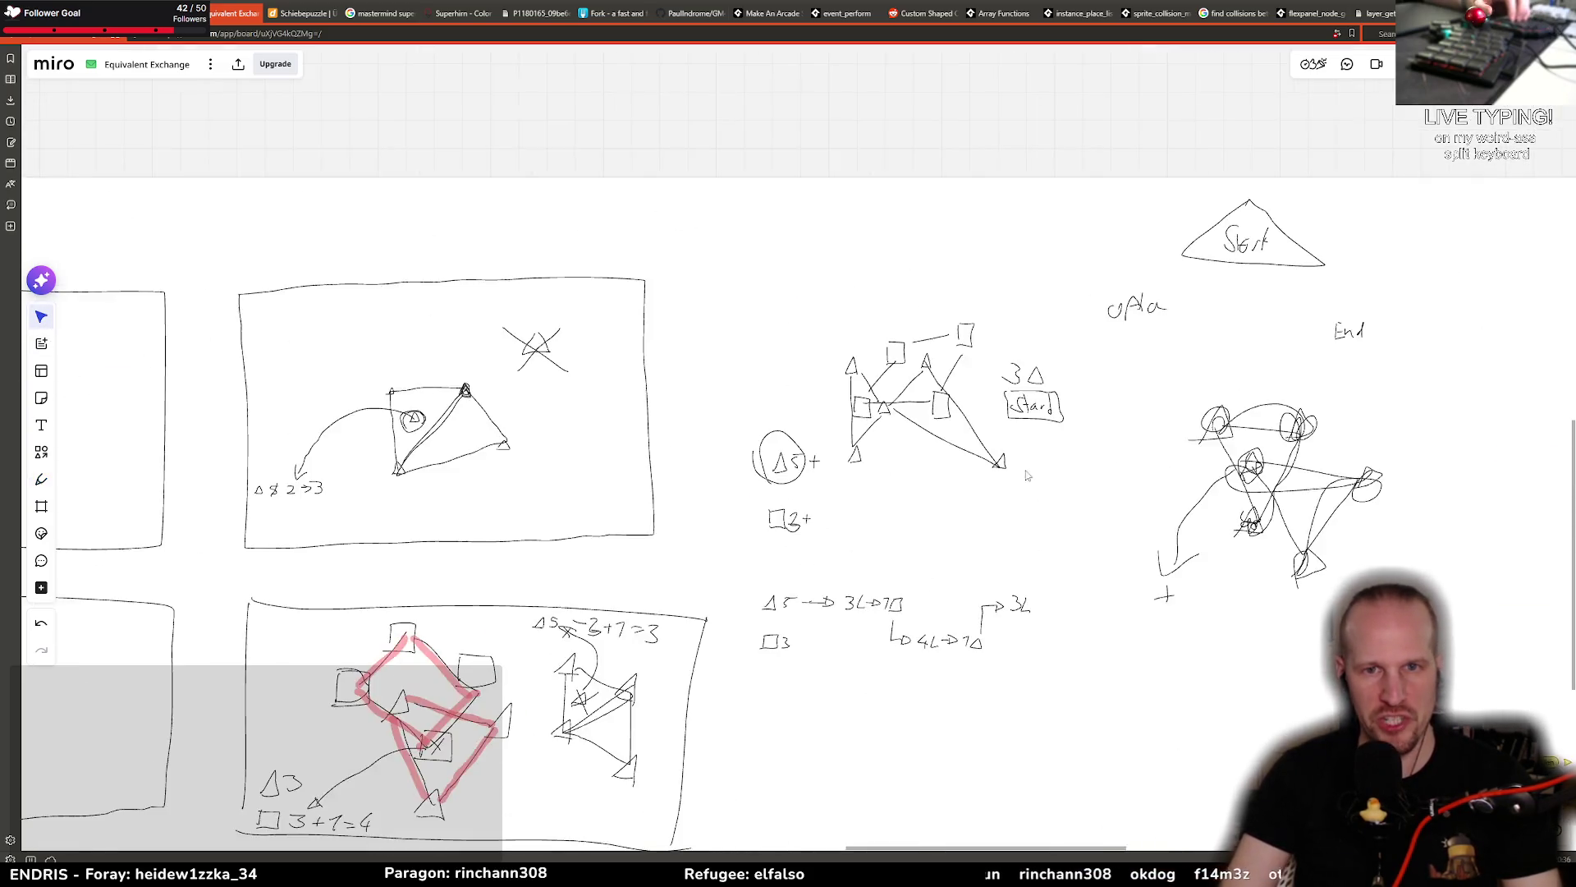
Step: Zoom out over all sketch frames, then bring up the running Pixel Game window and close it
scroll(835, 455, "down", 5)
scroll(904, 460, "up", 5)
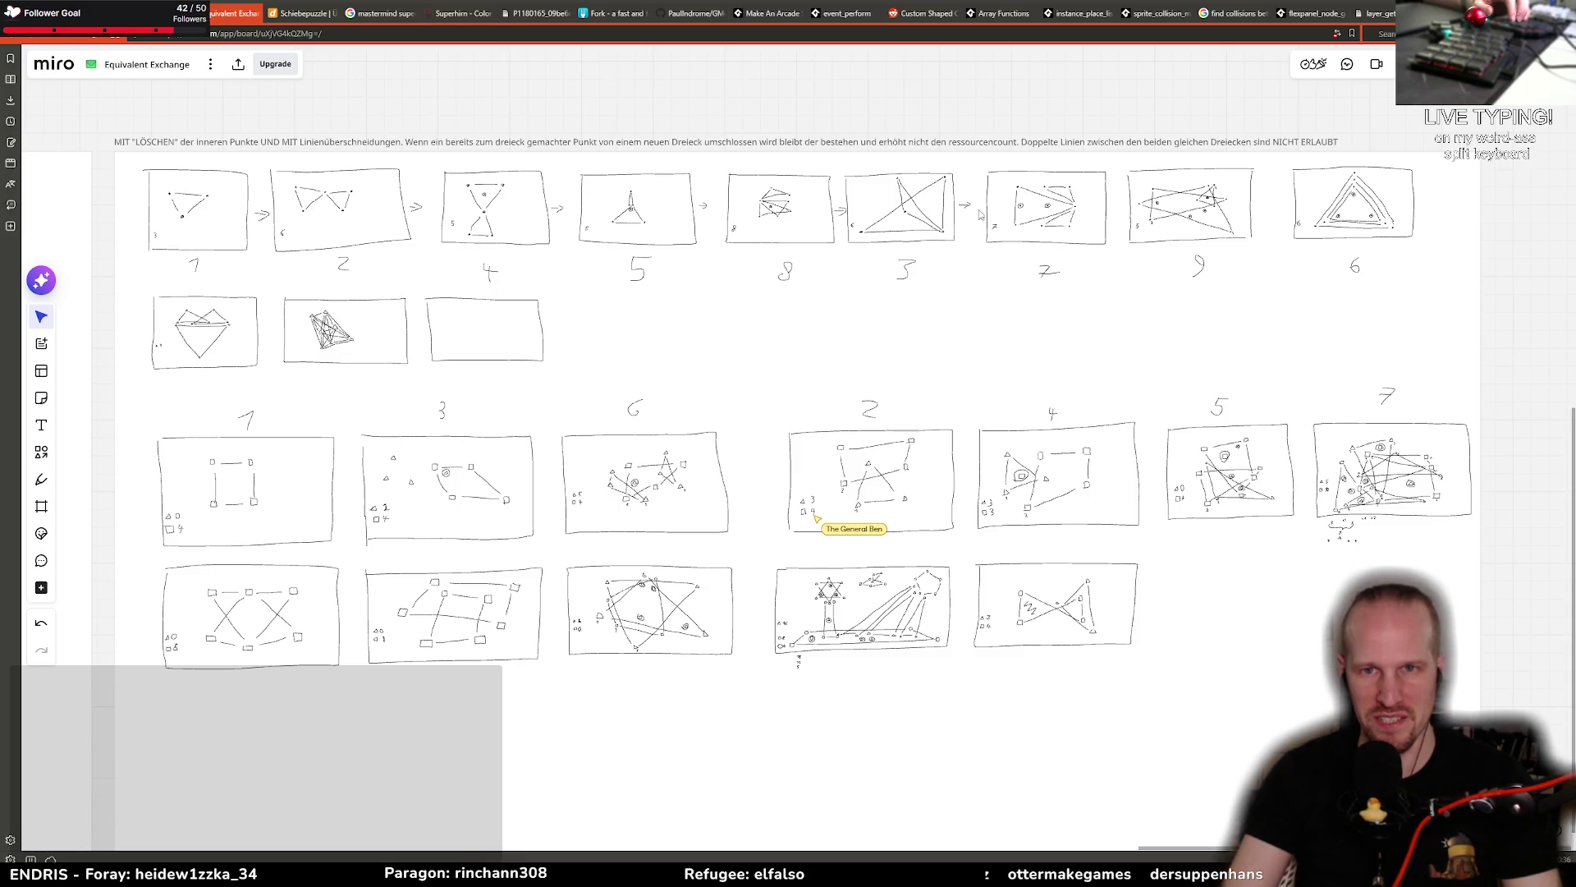
scroll(617, 426, "down", 1)
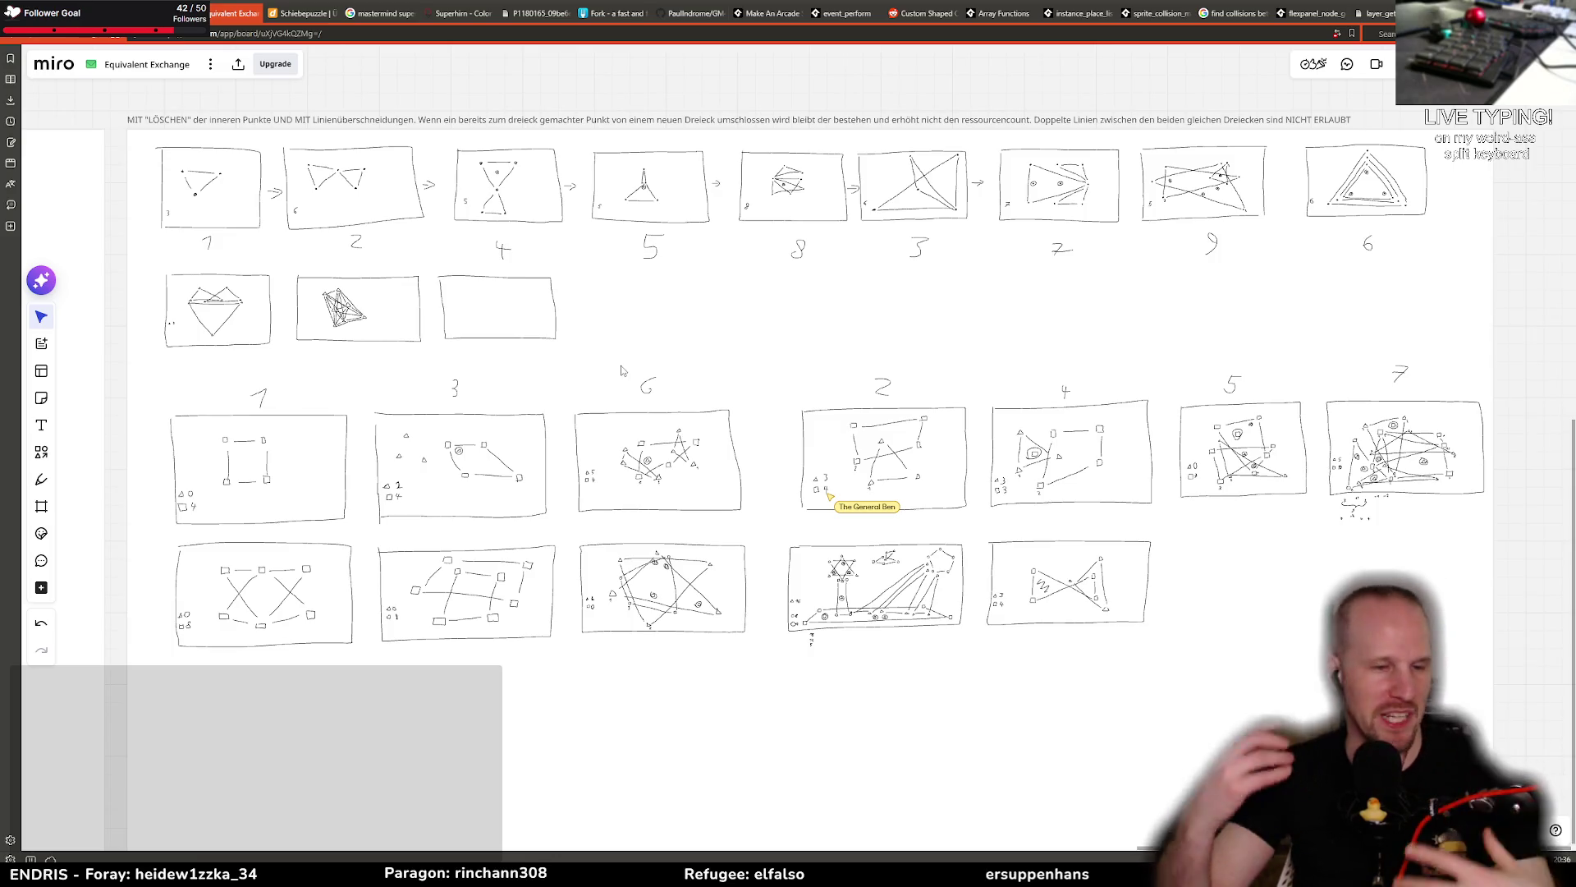
mouse_move(331, 872)
left_click(331, 817)
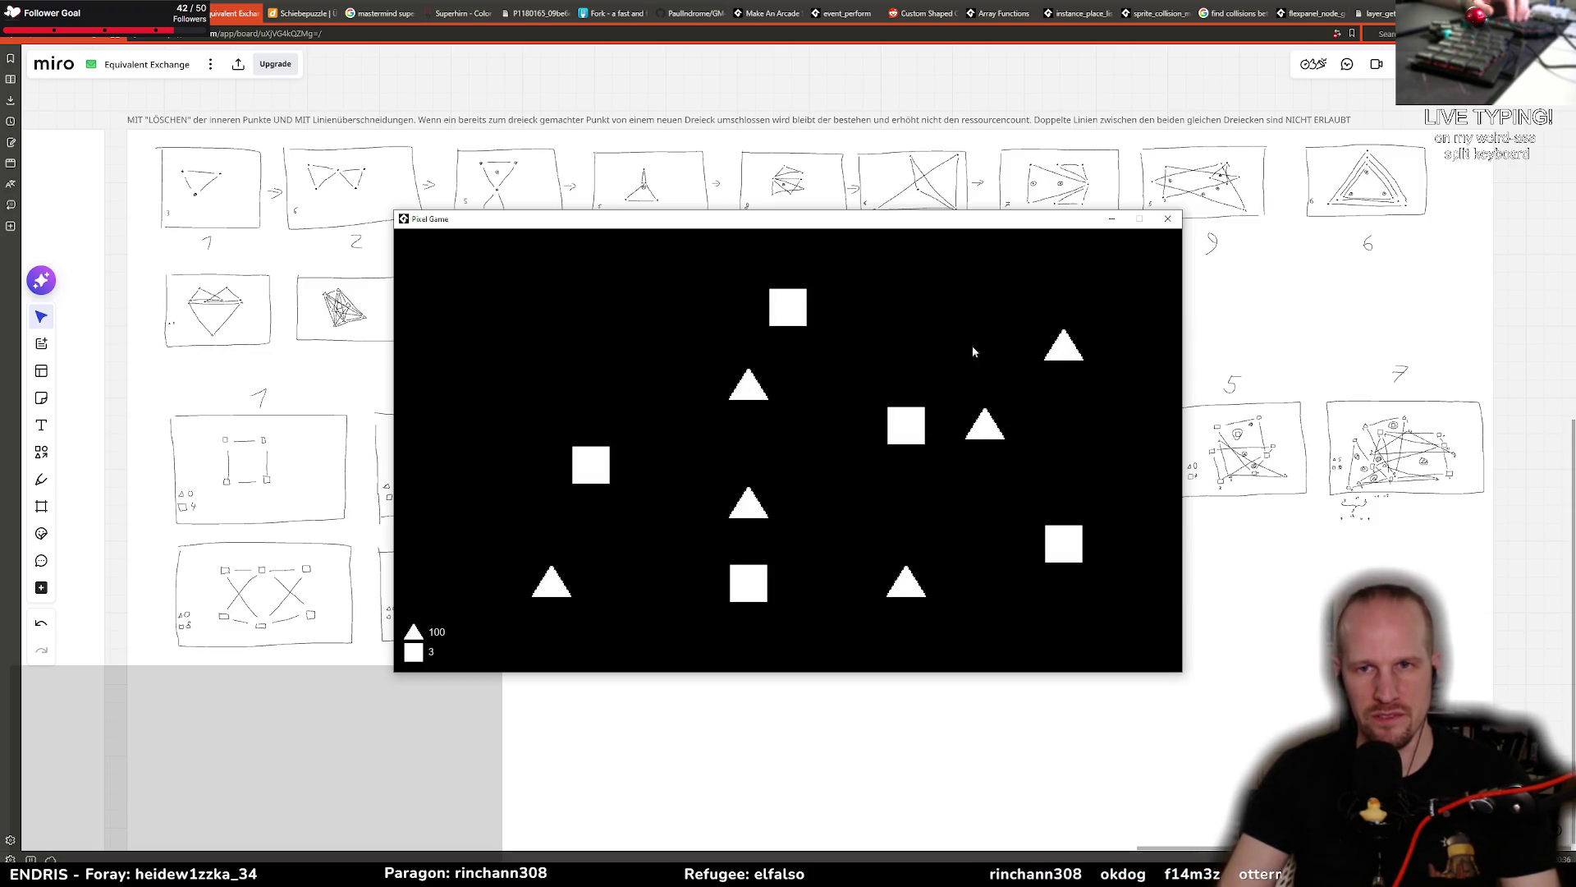
left_click(1168, 219)
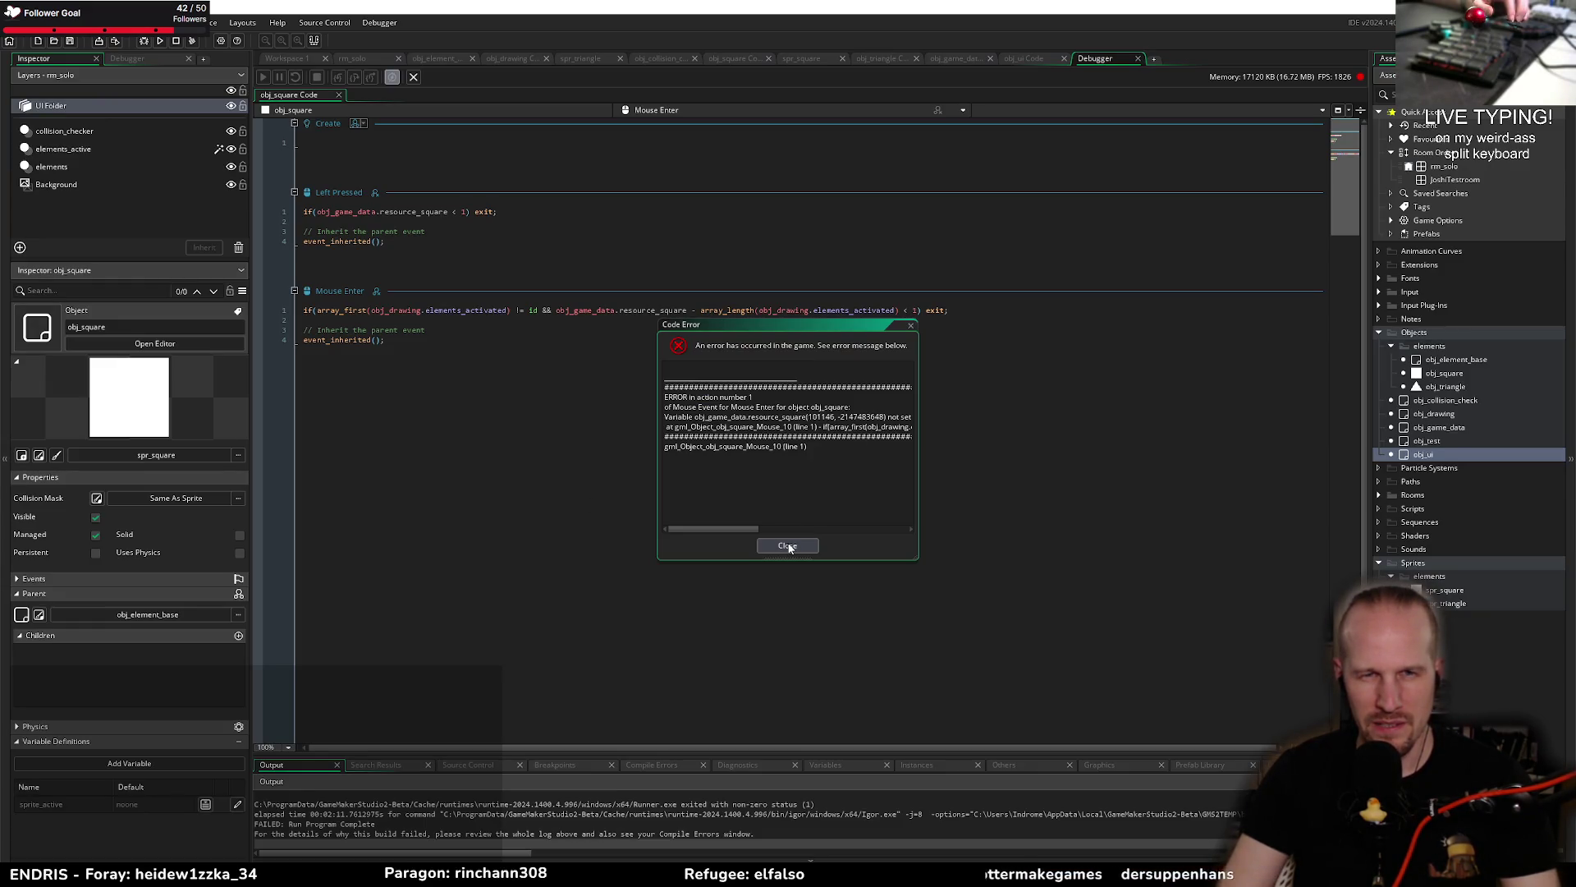
Step: Dismiss the code error and open obj_triangle's code from the resource_triangle search results
left_click(788, 546)
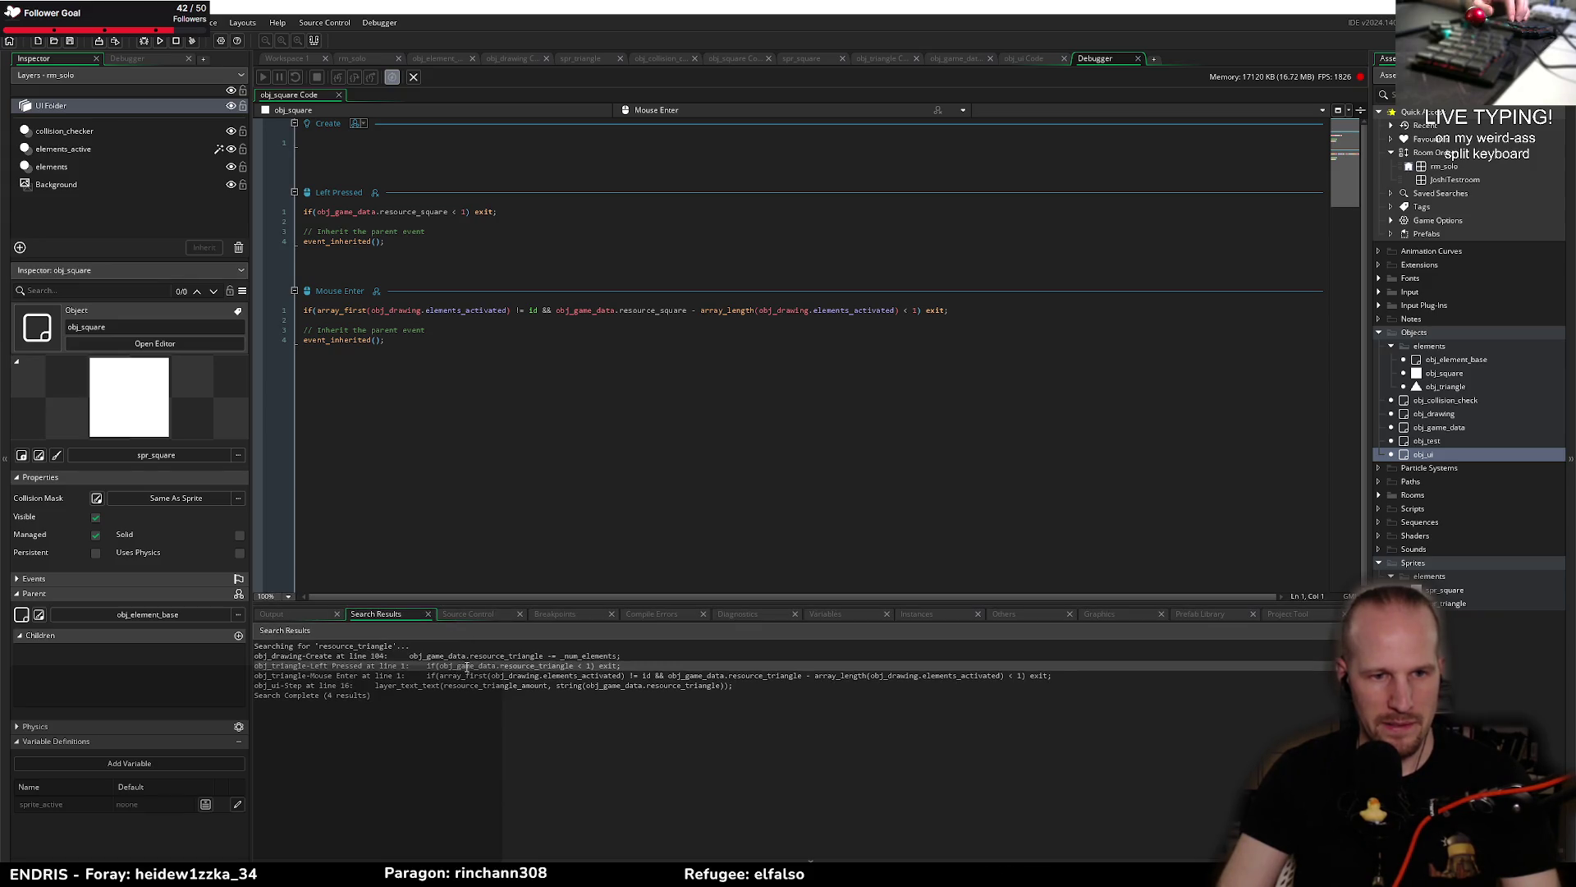
double_click(466, 667)
Step: Change obj_triangle's Mouse Enter check from resource_triangle to resources[? object_index]
left_click(481, 274)
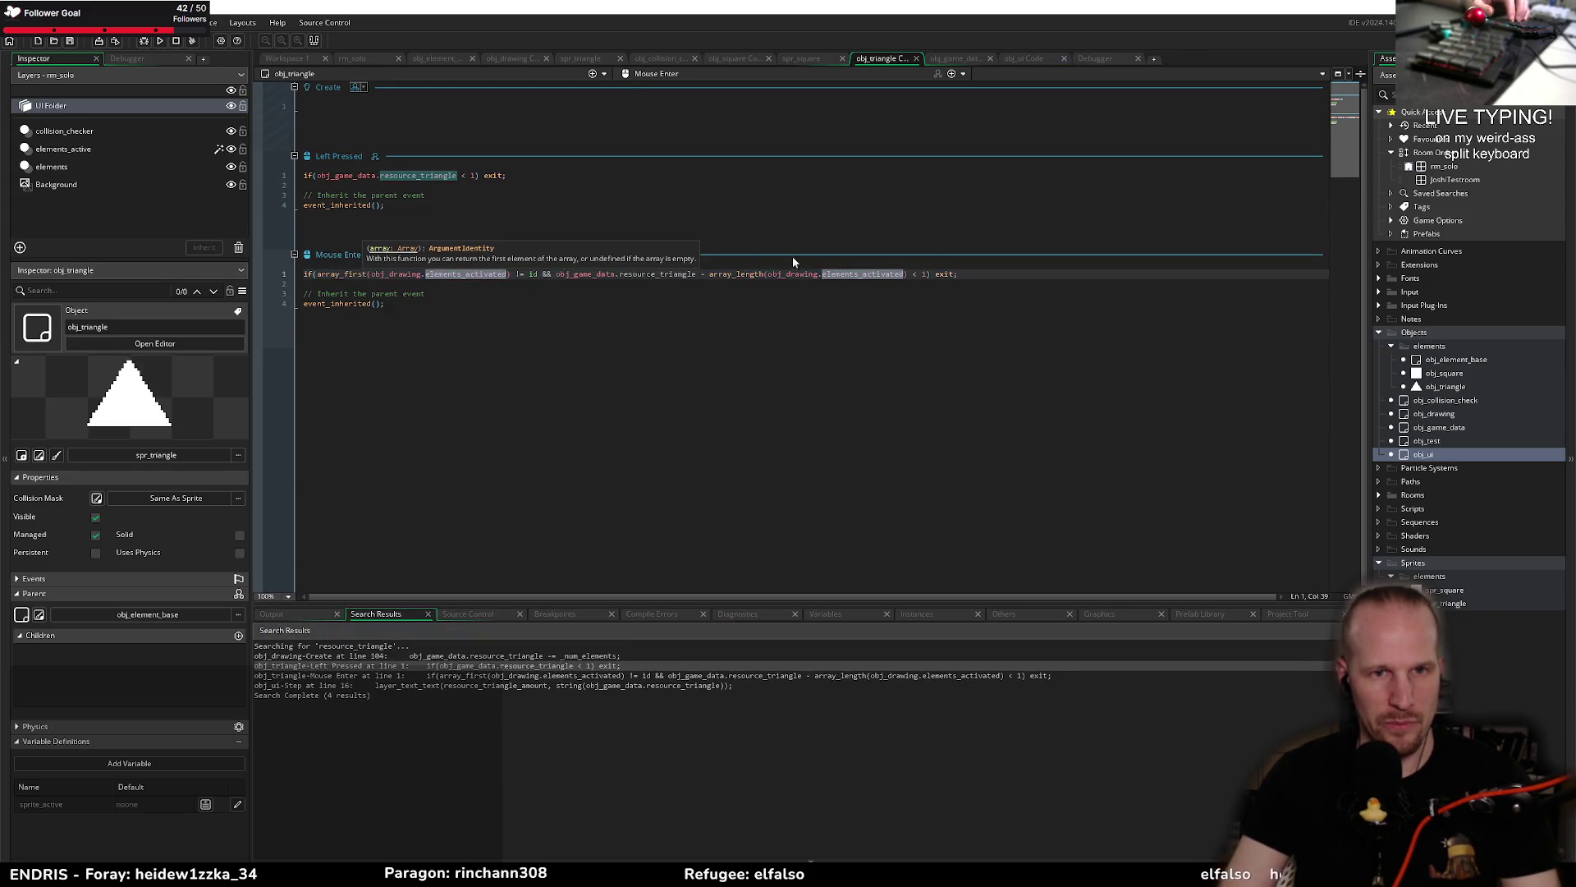
left_click(810, 275)
left_click(697, 275)
key("BackSpace")
key("BackSpace")
key("BackSpace")
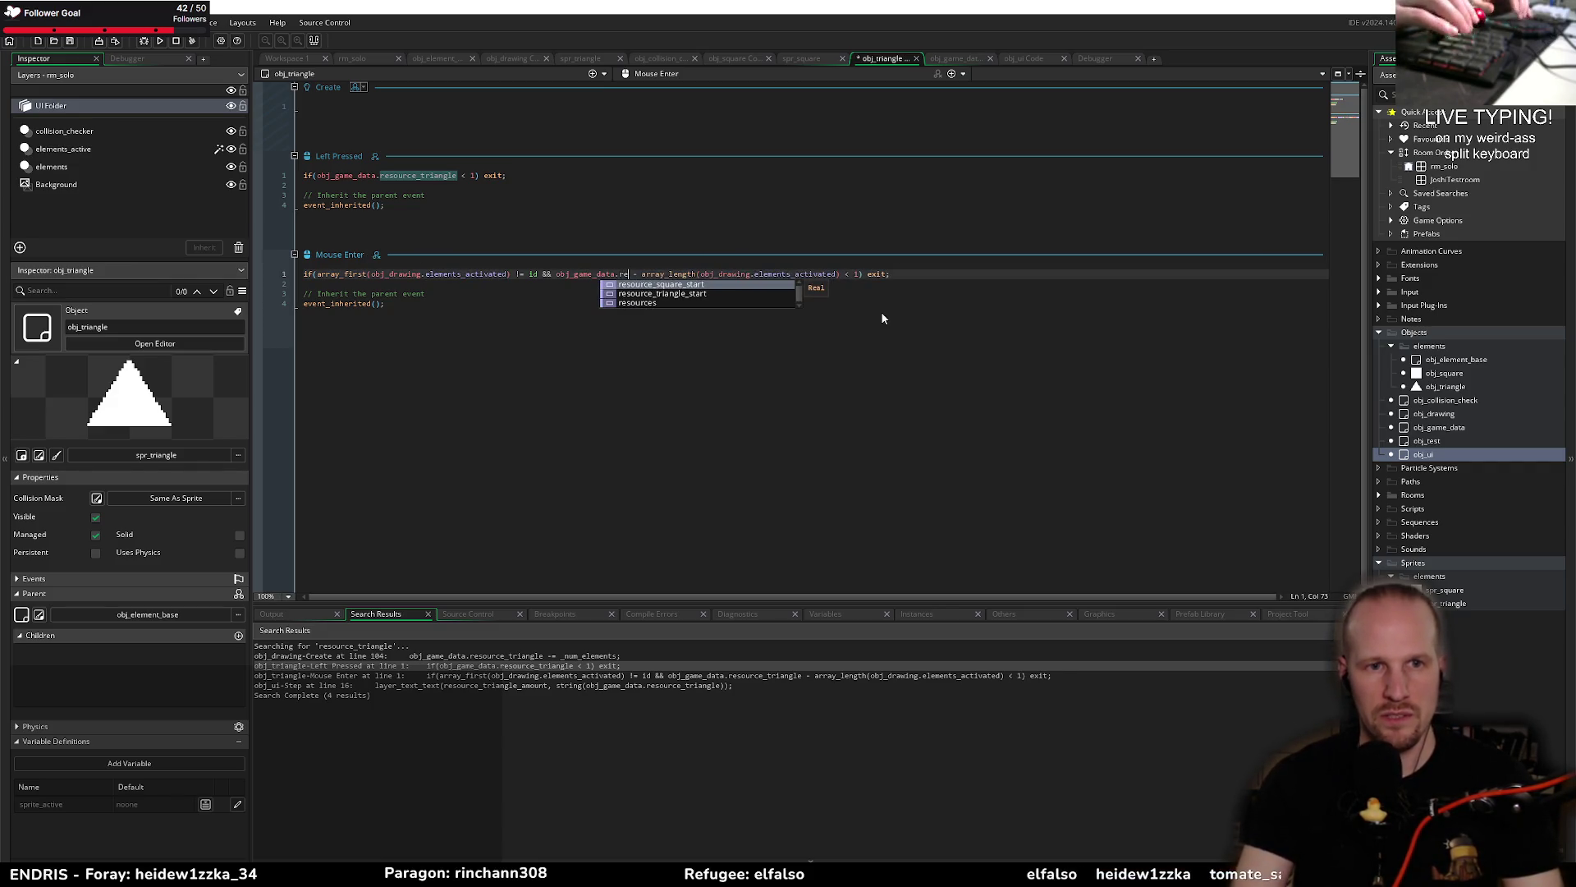
type("sos[? object")
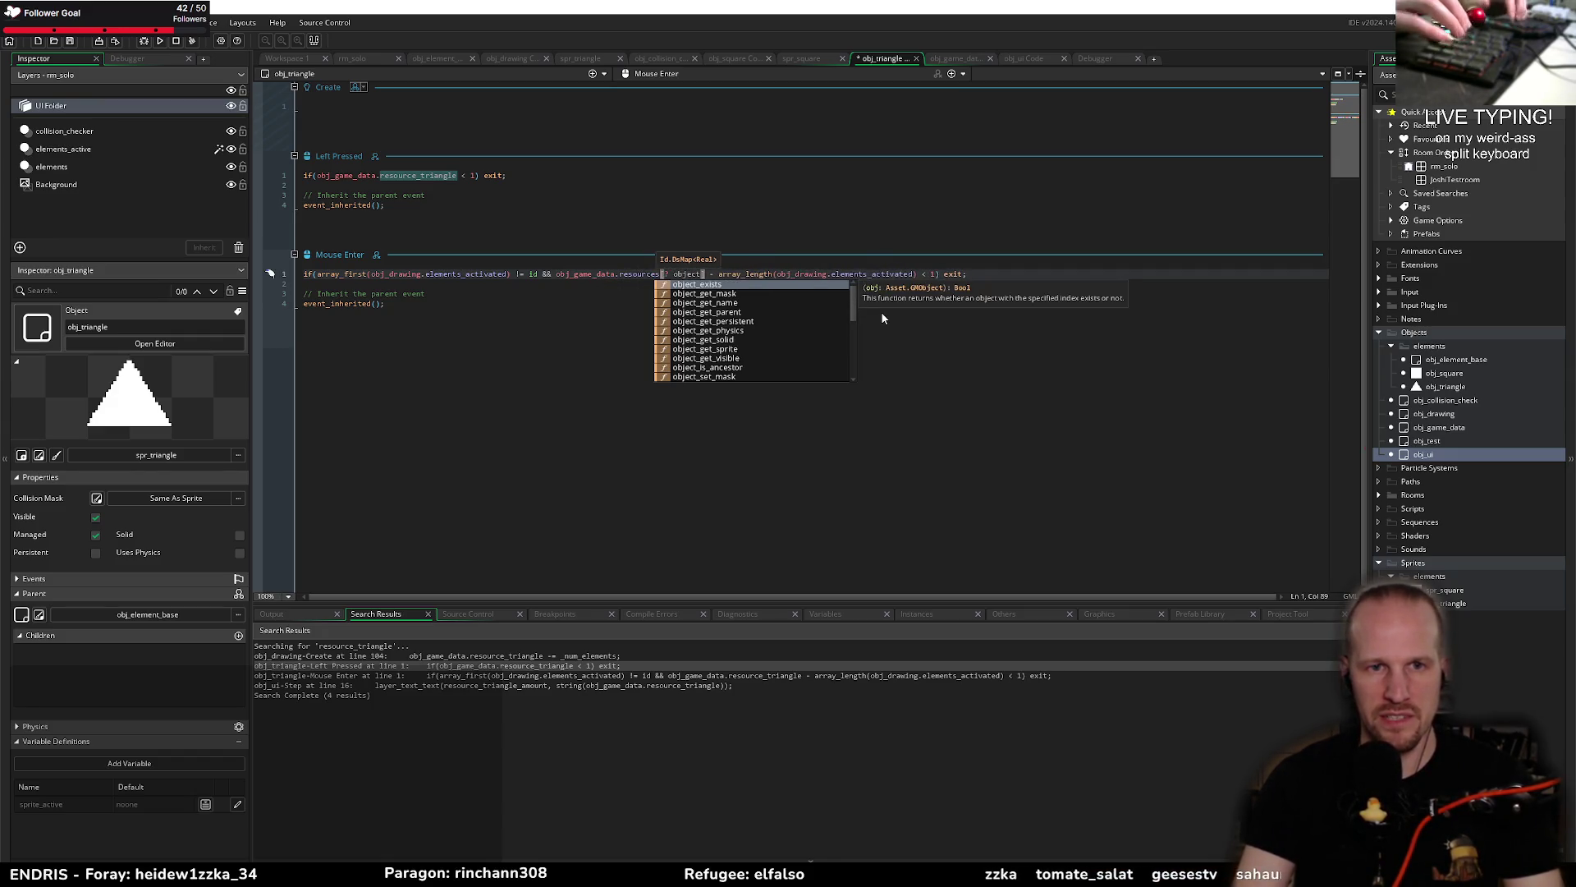
type("_index")
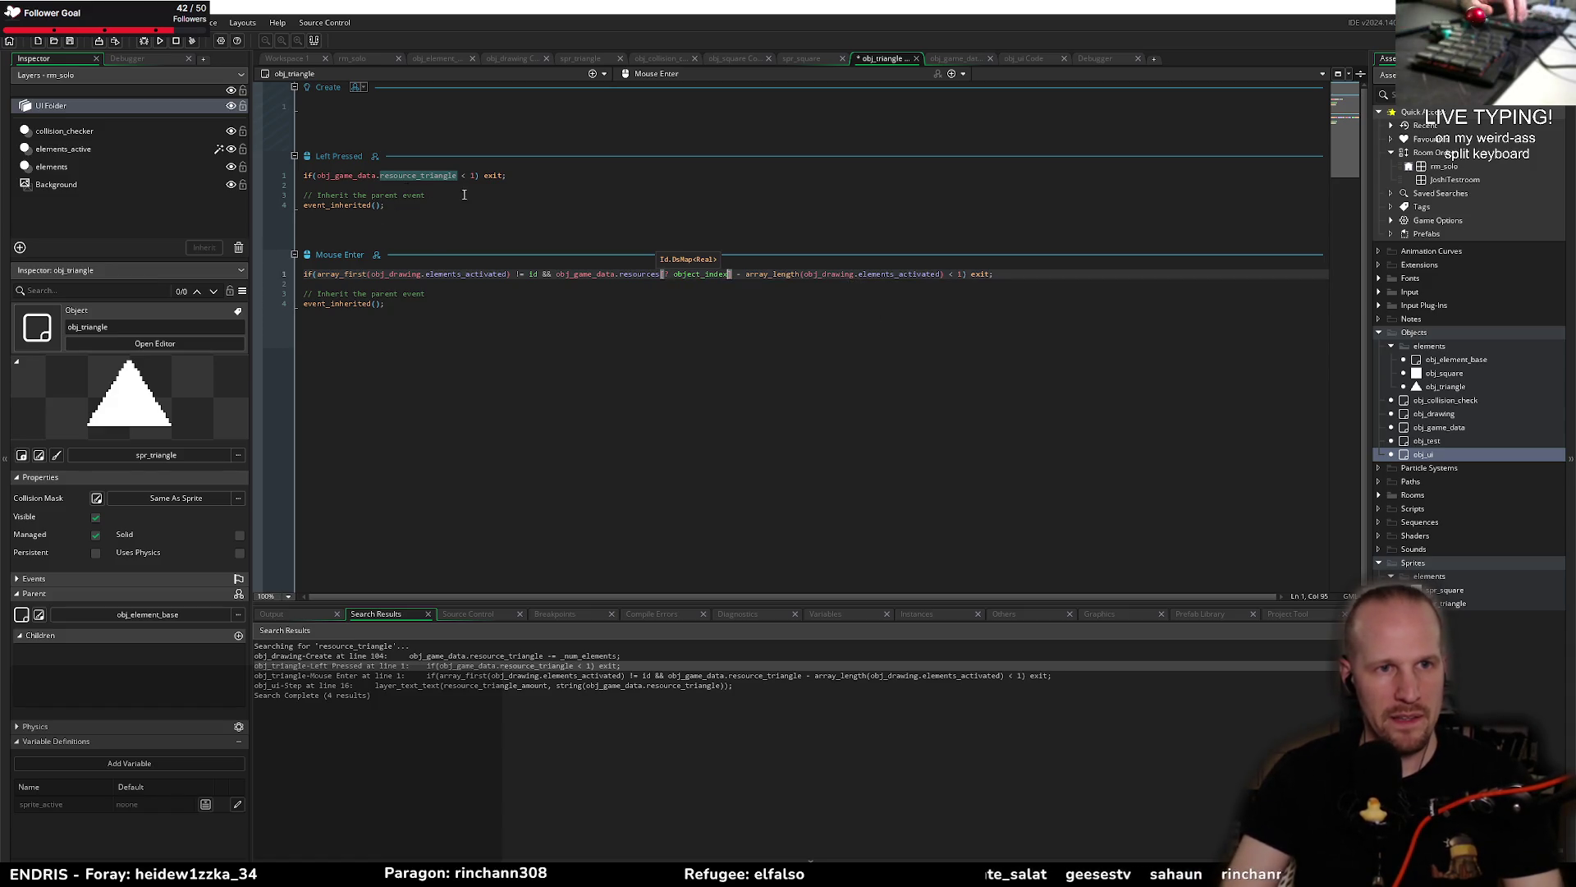
left_click_drag(557, 273, 720, 274)
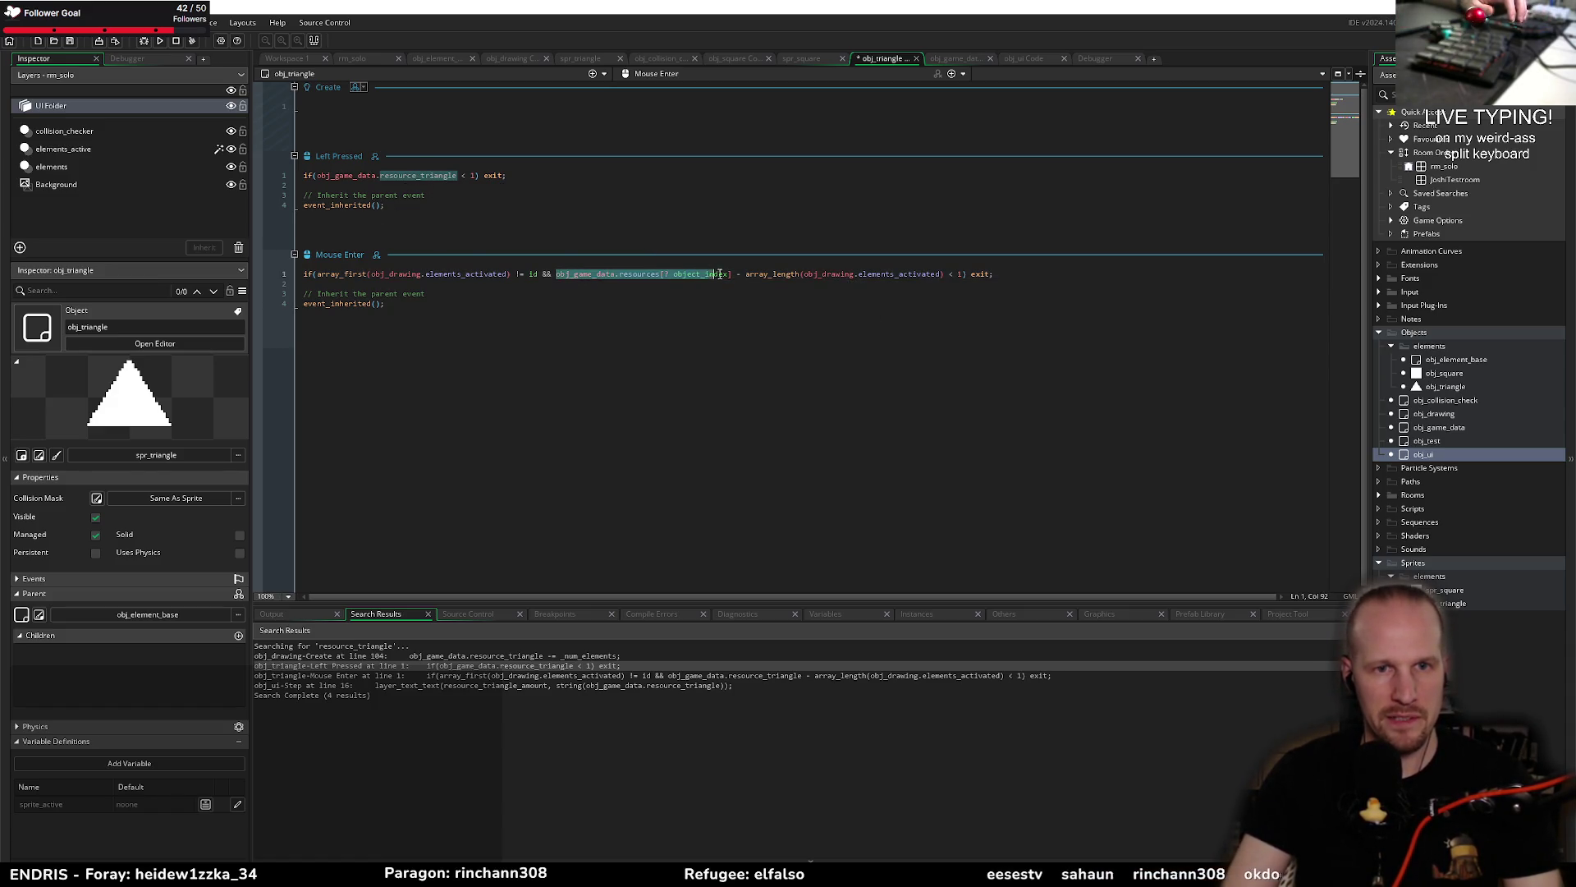
Step: Paste the resources[? object_index] lookup into the Left Pressed check, save, and copy it
double_click(441, 175)
left_click_drag(317, 176, 457, 177)
type("obj_game_data.resources[? object_index]")
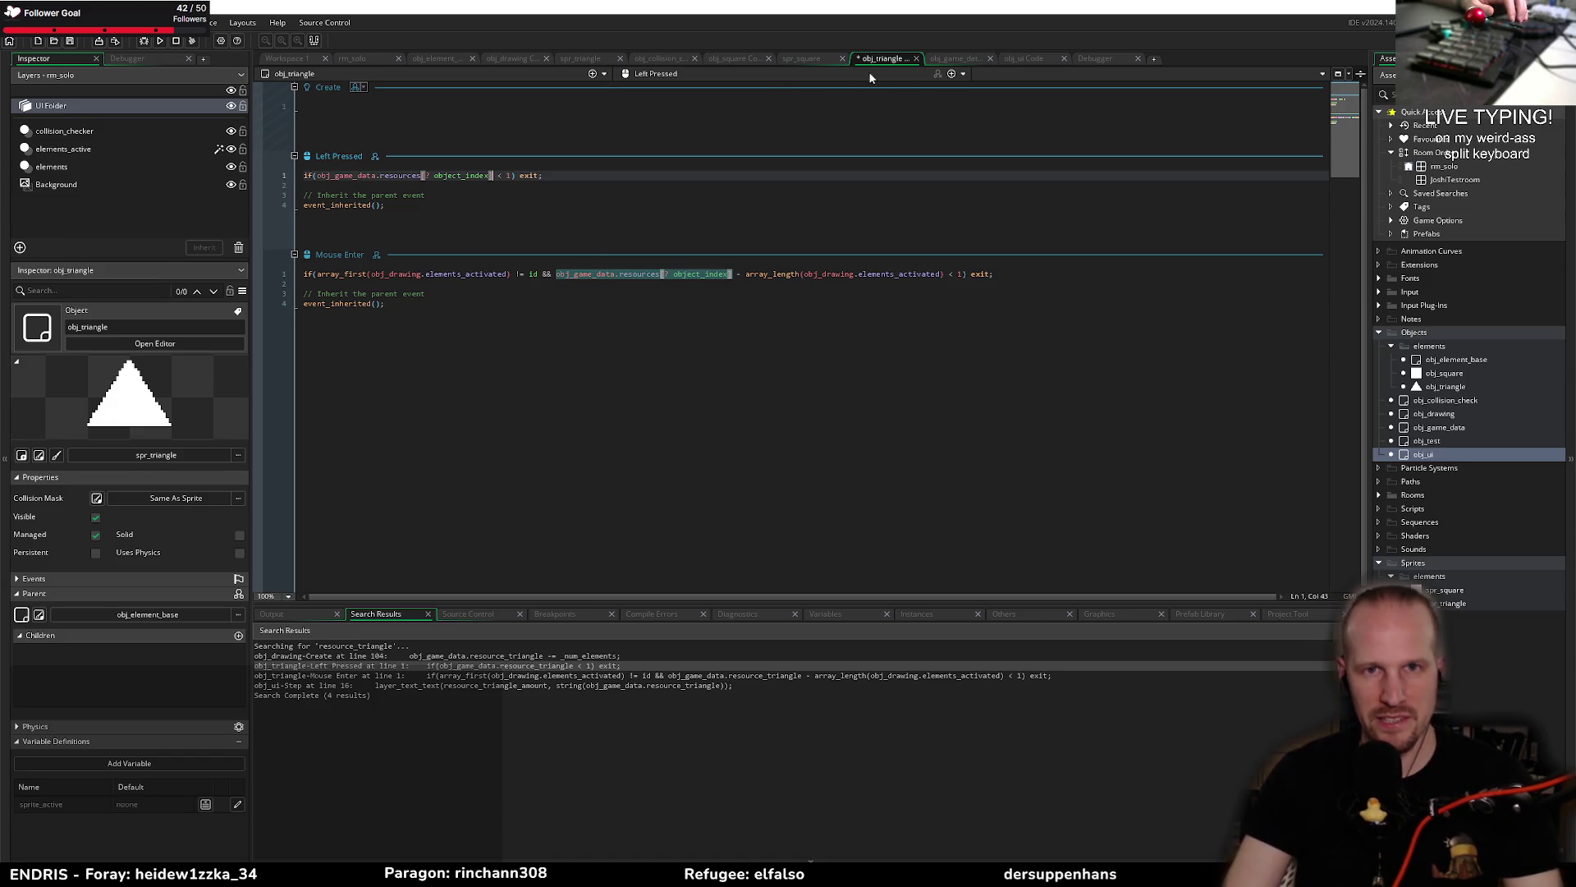
key("ctrl+s")
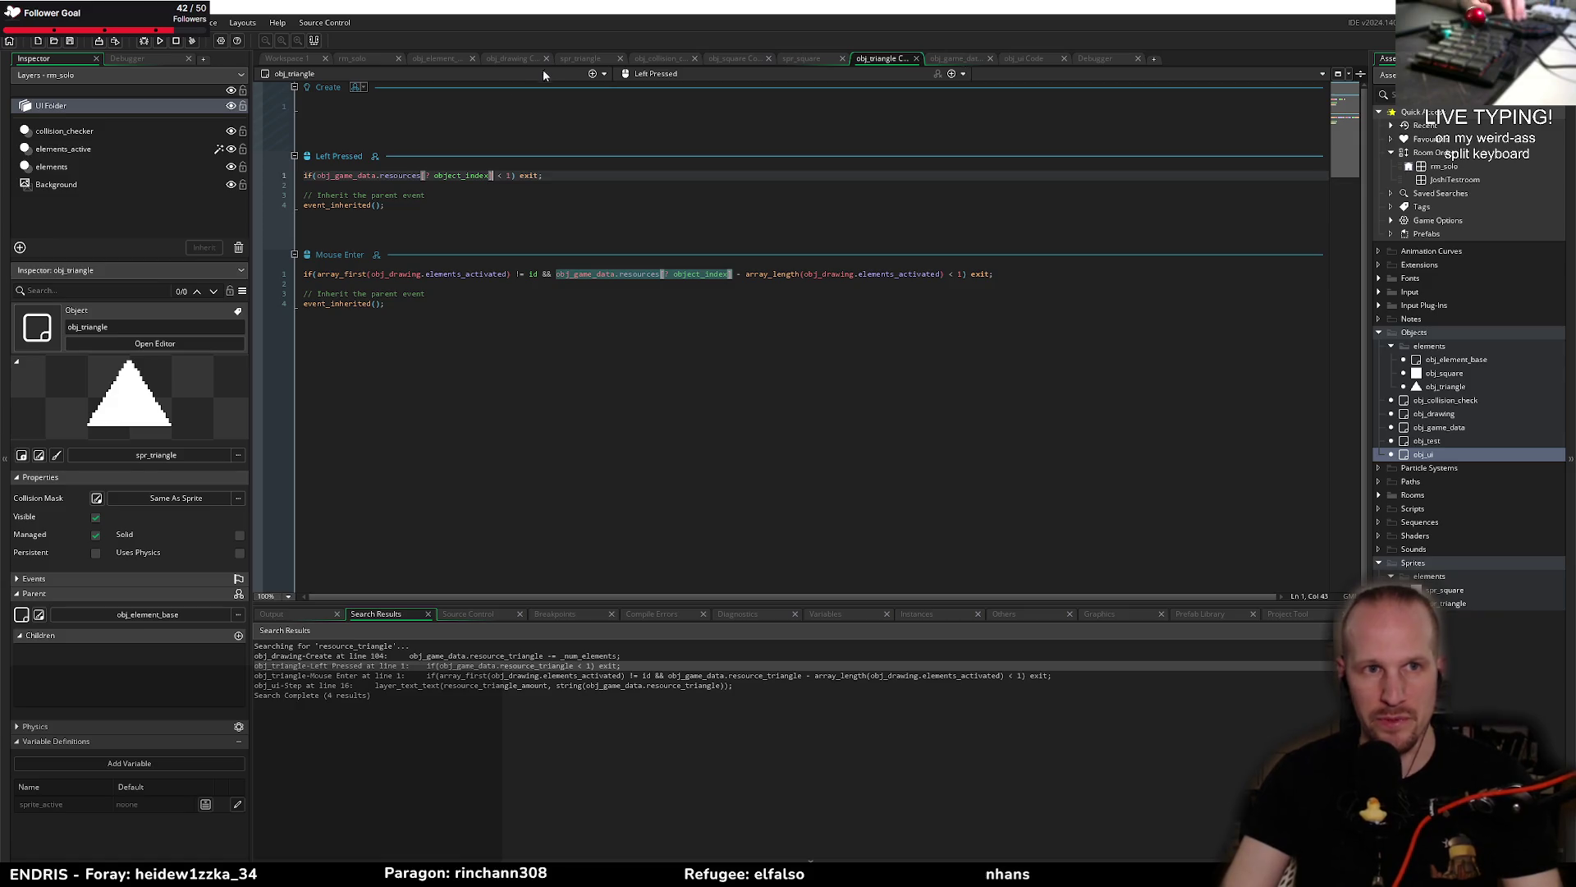
left_click_drag(493, 175, 324, 183)
key("ctrl+c")
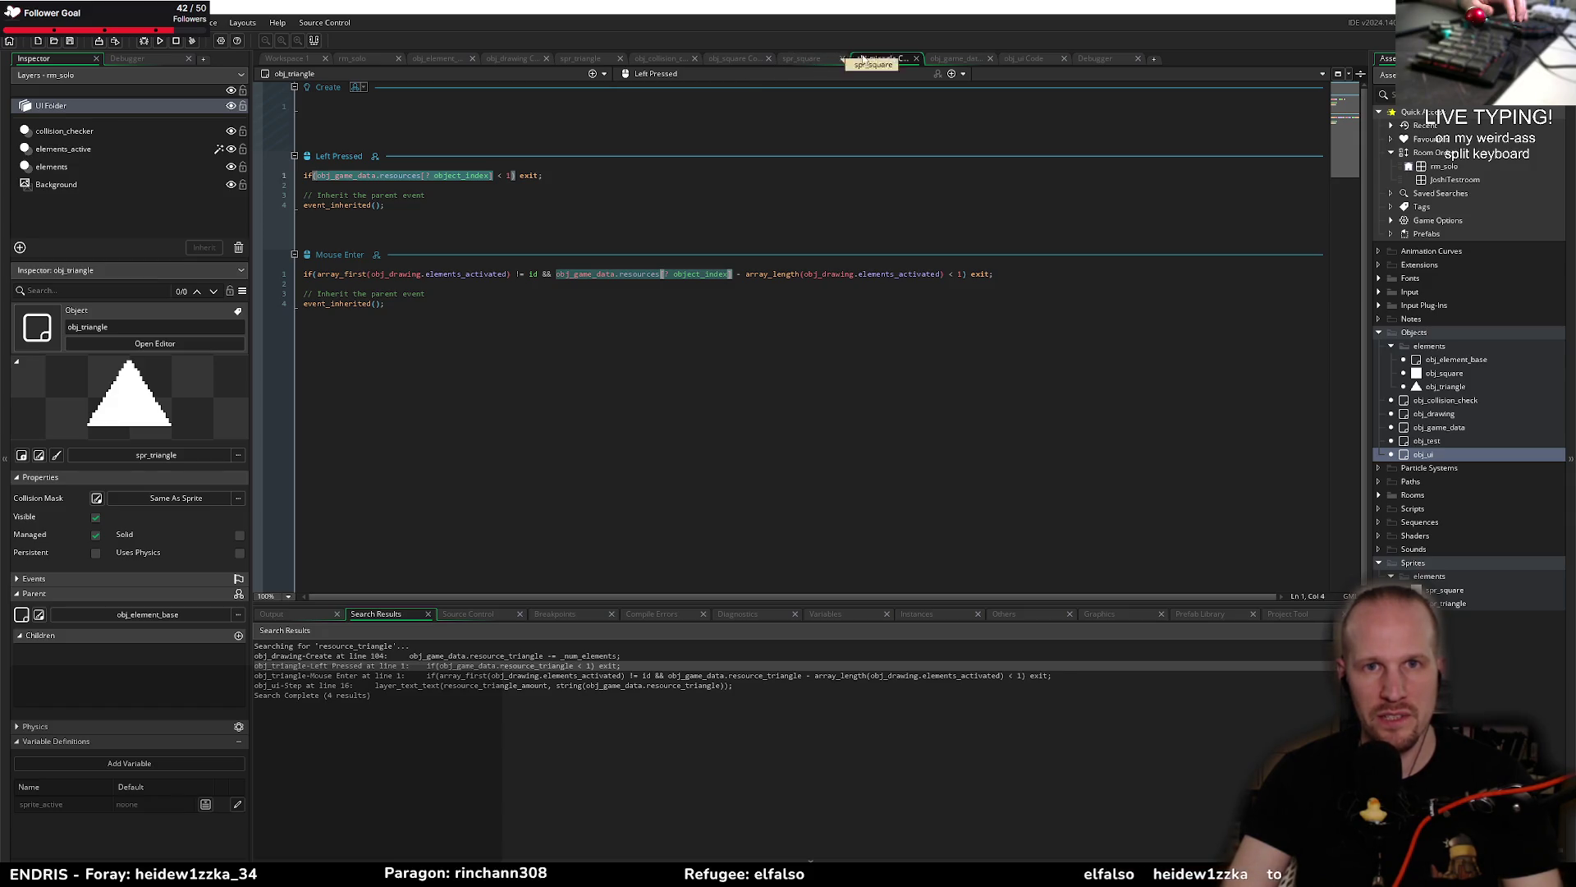
Step: Replace resource_square with resources[? object_index] in obj_square's Left Pressed check
left_click(726, 62)
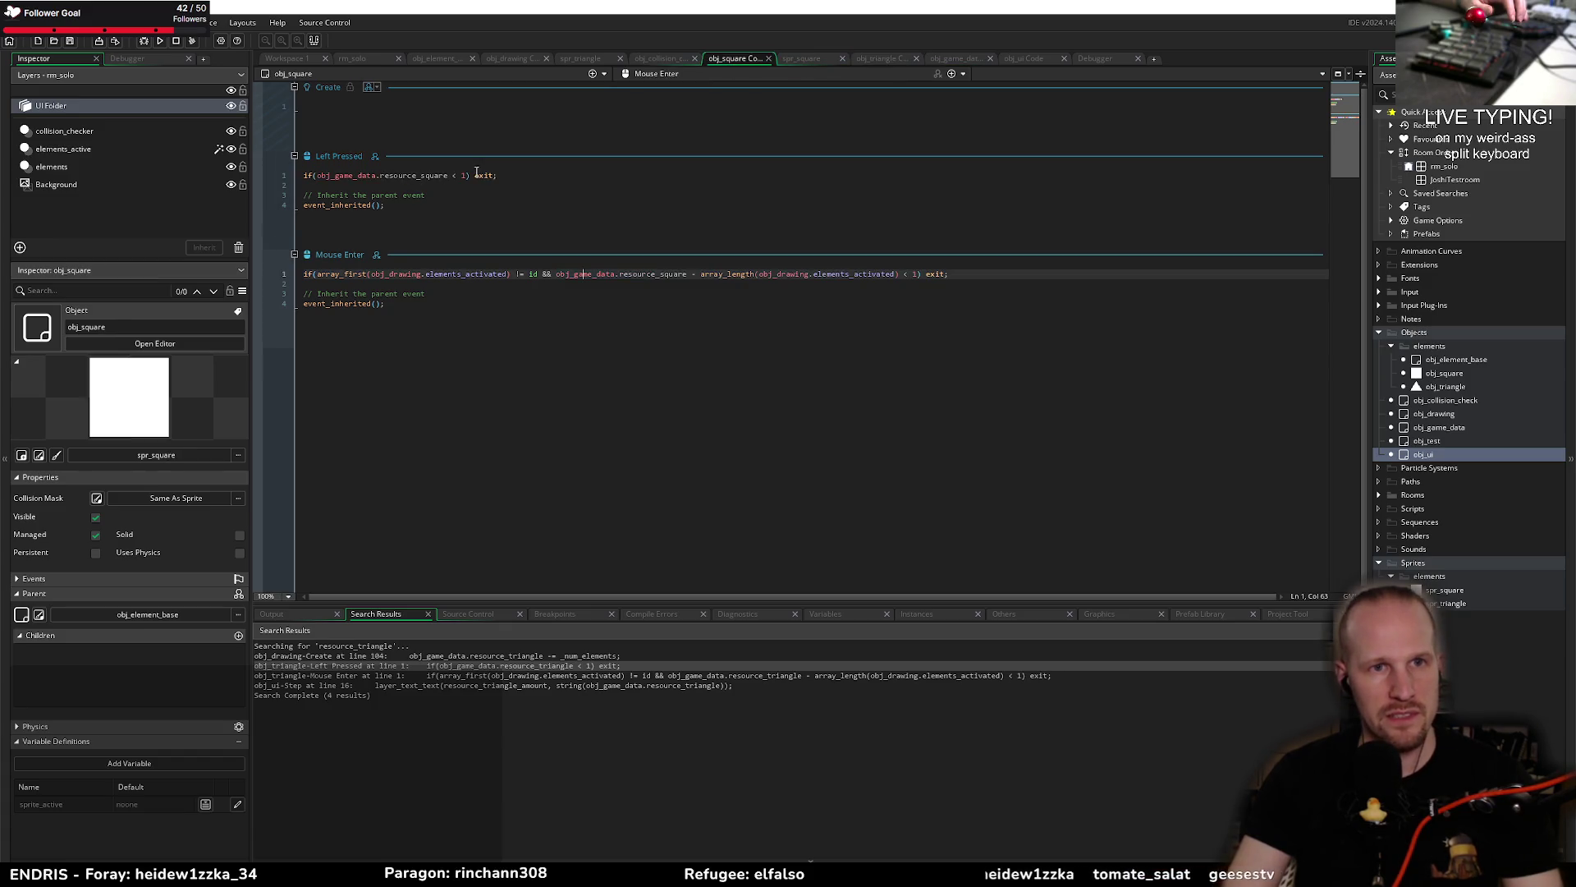
triple_click(446, 176)
key("ctrl+v")
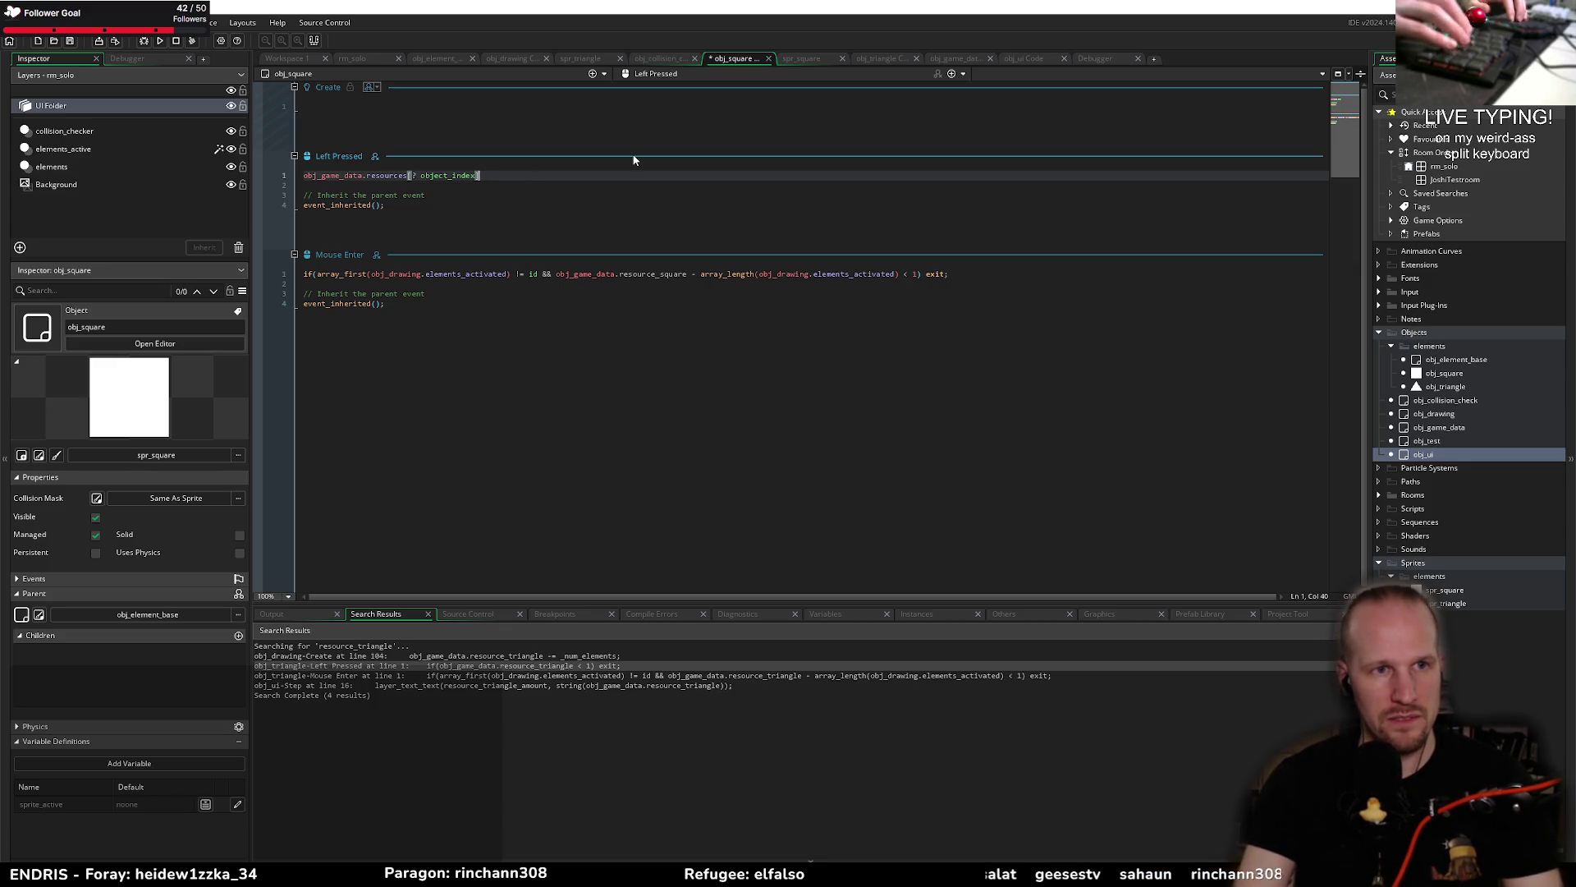
key("ctrl+z")
left_click(460, 194)
left_click_drag(448, 175, 327, 177)
key("ctrl+v")
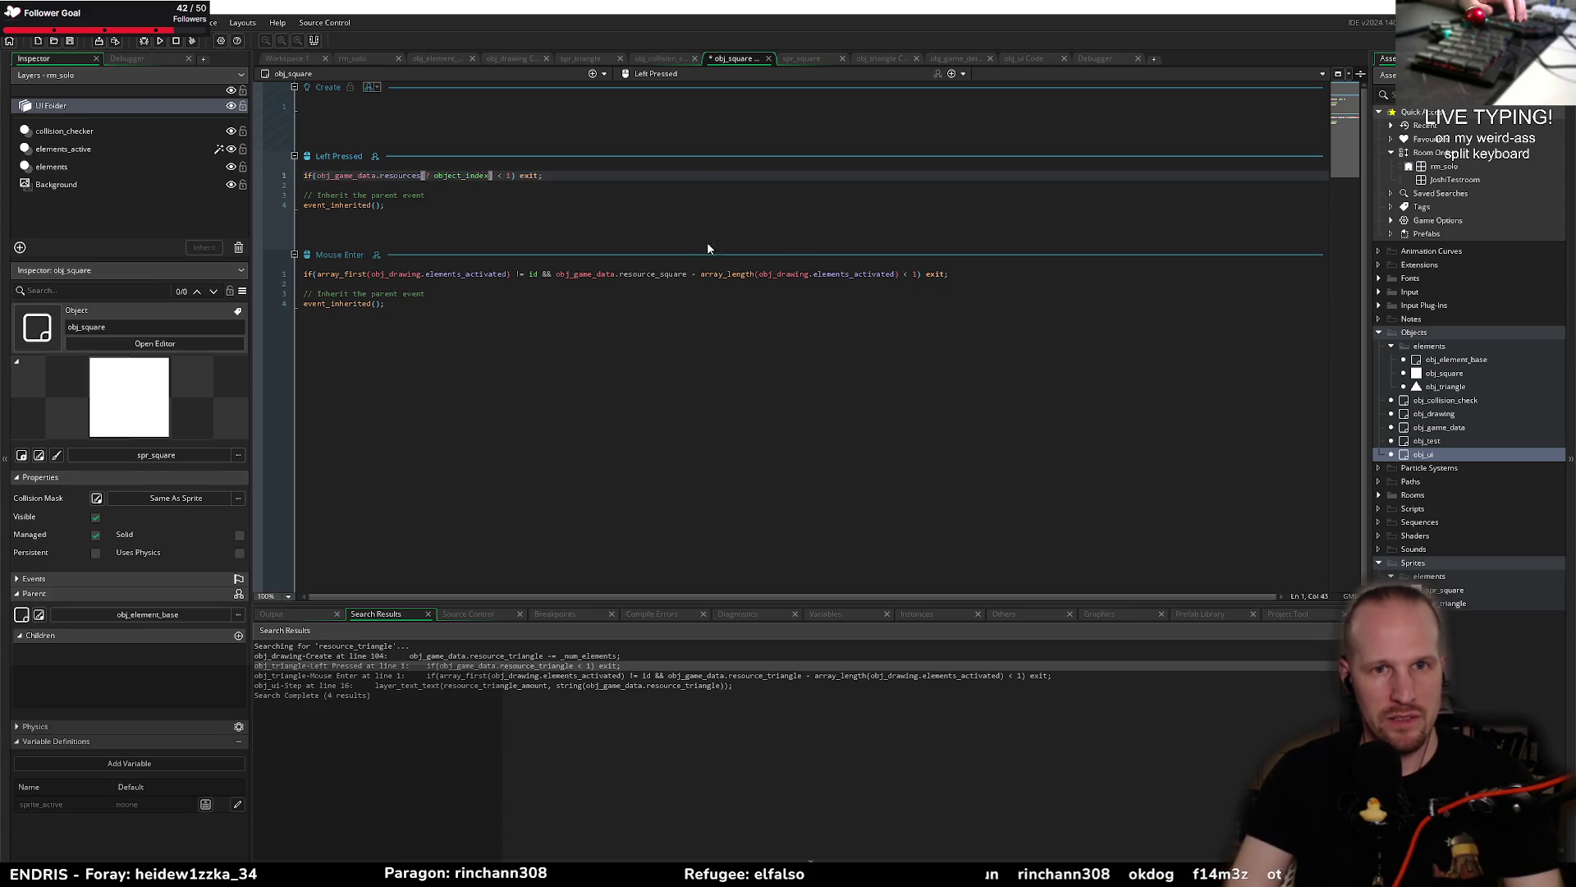
Step: Paste the same lookup into obj_square's Mouse Enter check, then save and run with F5
left_click_drag(689, 275, 556, 275)
key("ctrl+v")
left_click(632, 334)
key("F5")
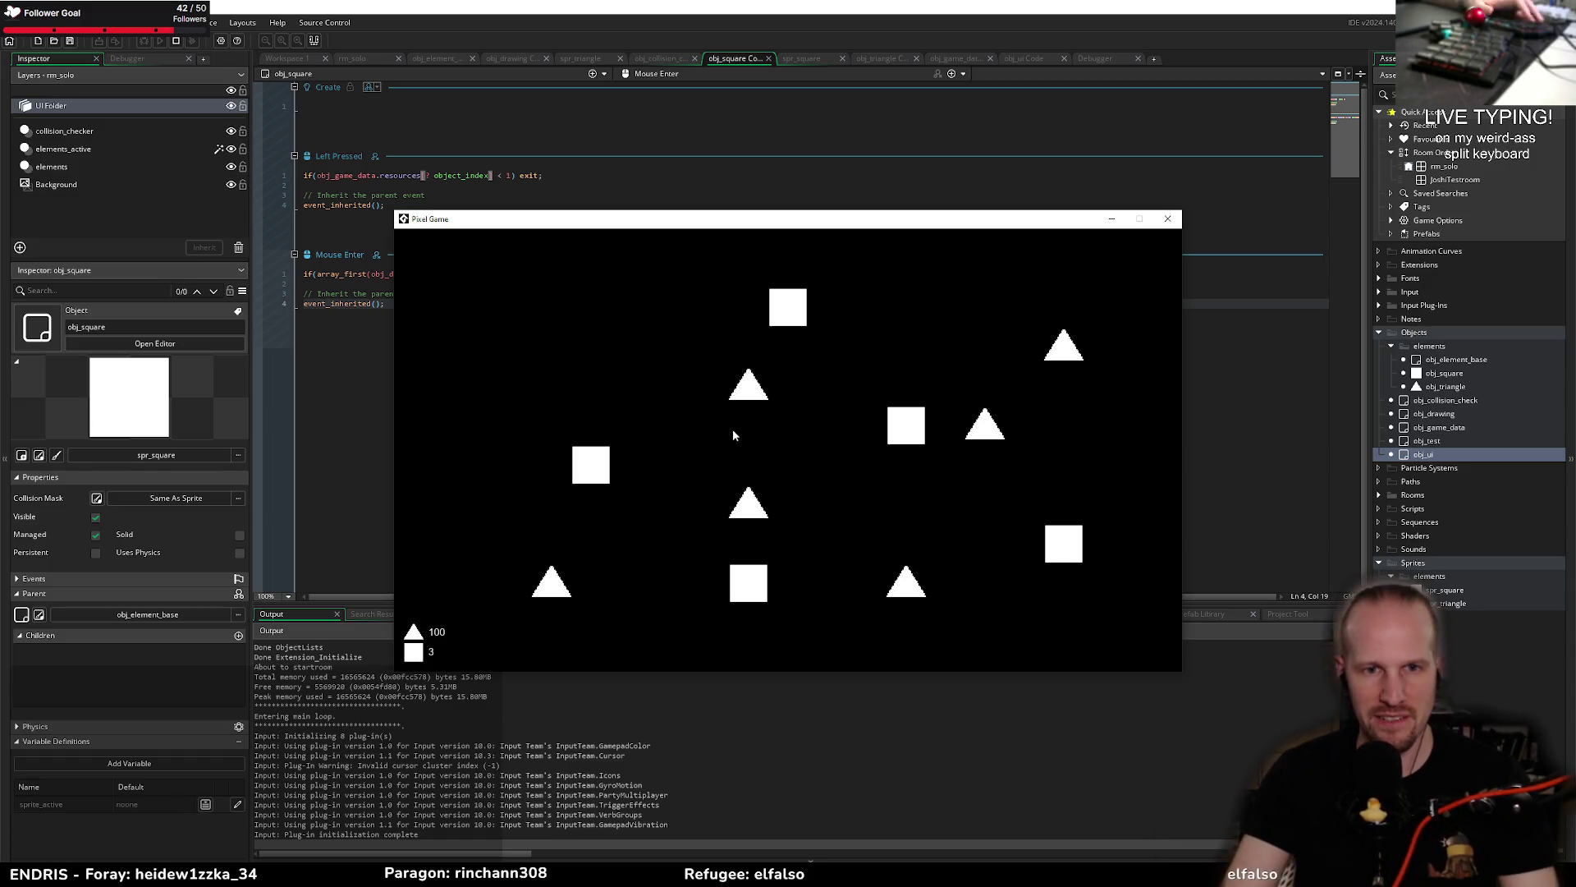
Step: Link the triangles and chain four squares in the game, then move the window to reveal the error
mouse_move(768, 393)
left_mouse_down()
mouse_move(1090, 350)
mouse_move(1067, 355)
mouse_move(1064, 535)
mouse_move(1030, 538)
mouse_move(1022, 455)
mouse_move(907, 573)
mouse_move(755, 394)
left_mouse_up()
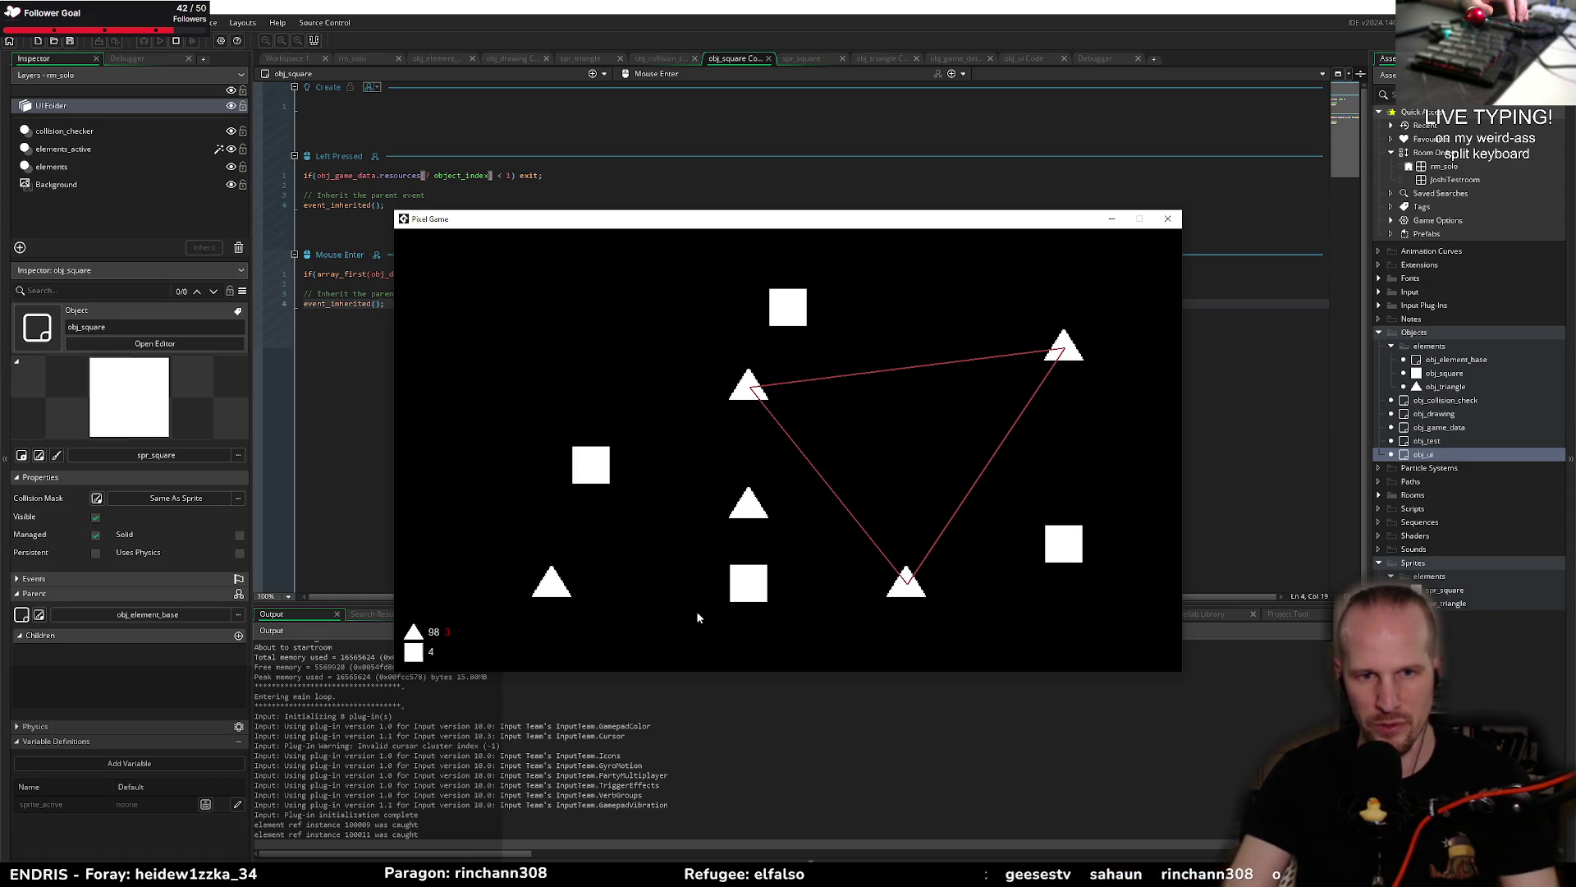
mouse_move(602, 488)
left_mouse_down()
mouse_move(749, 581)
mouse_move(1063, 541)
mouse_move(919, 374)
mouse_move(788, 308)
mouse_move(591, 465)
mouse_move(616, 520)
left_mouse_up()
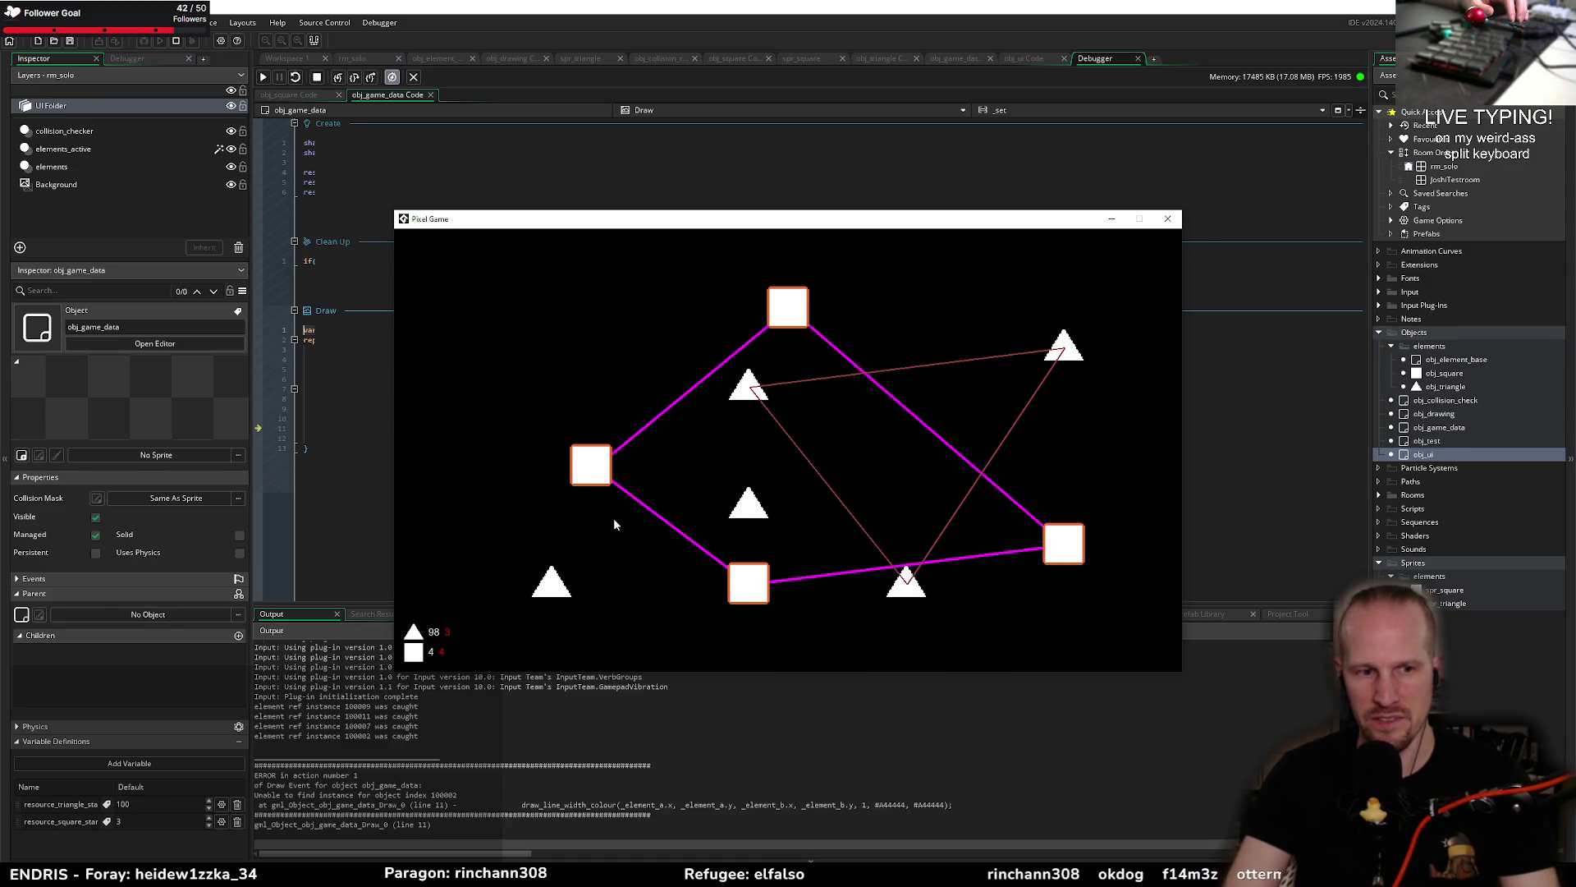
mouse_move(543, 223)
left_mouse_down()
mouse_move(649, 353)
mouse_move(605, 517)
left_mouse_up()
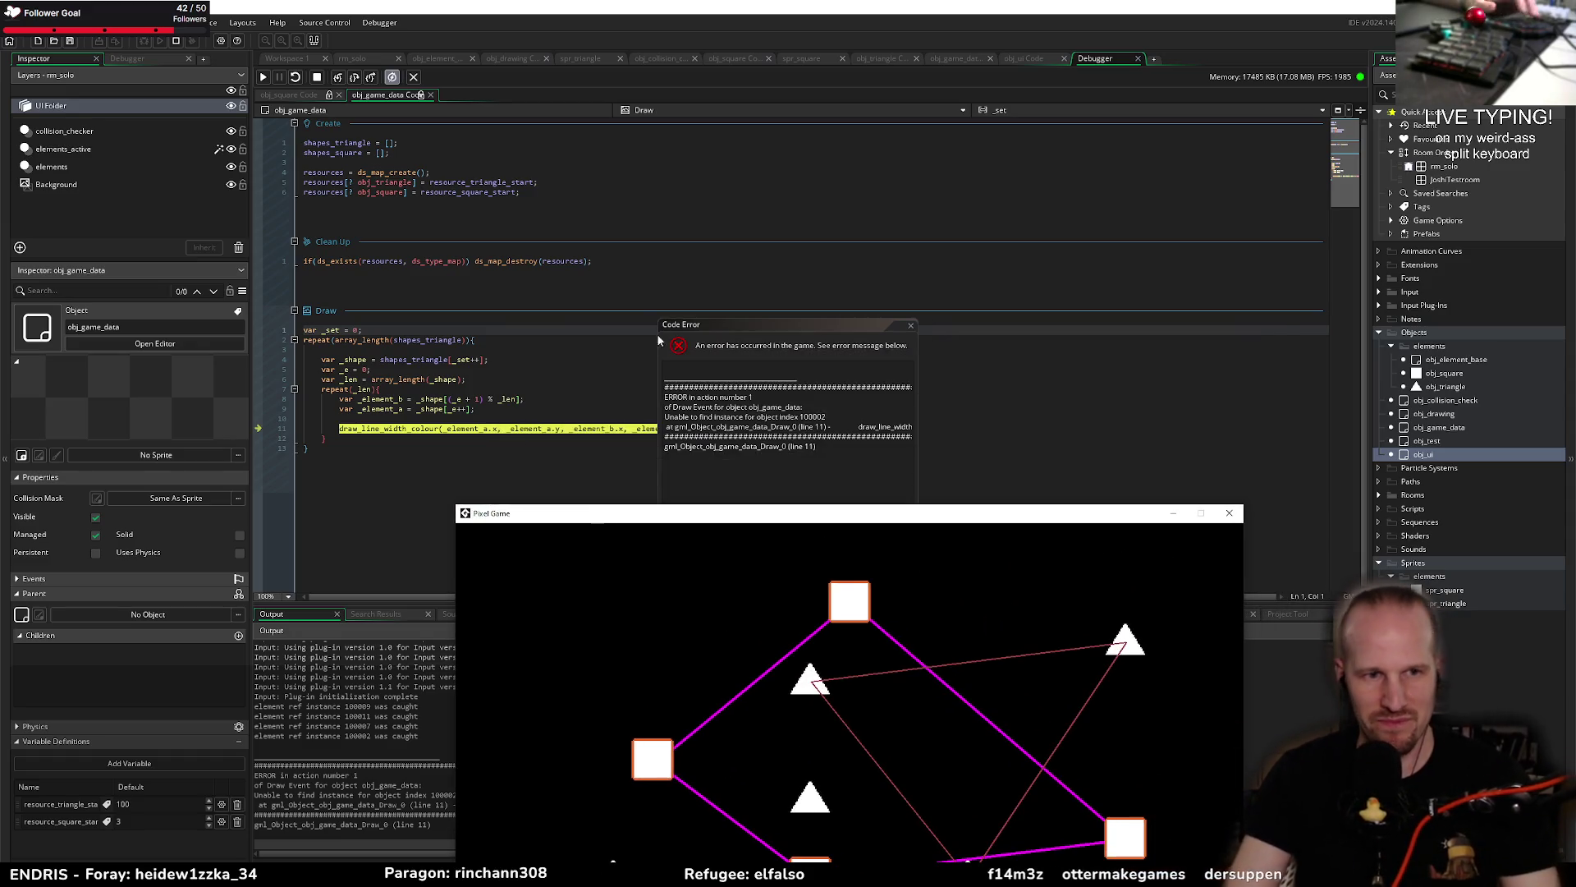
Step: Read the Draw line 11 error, close it, stop the game, and show obj_game_data's code in the editor
mouse_move(803, 325)
left_mouse_down()
mouse_move(909, 129)
mouse_move(896, 157)
left_mouse_up()
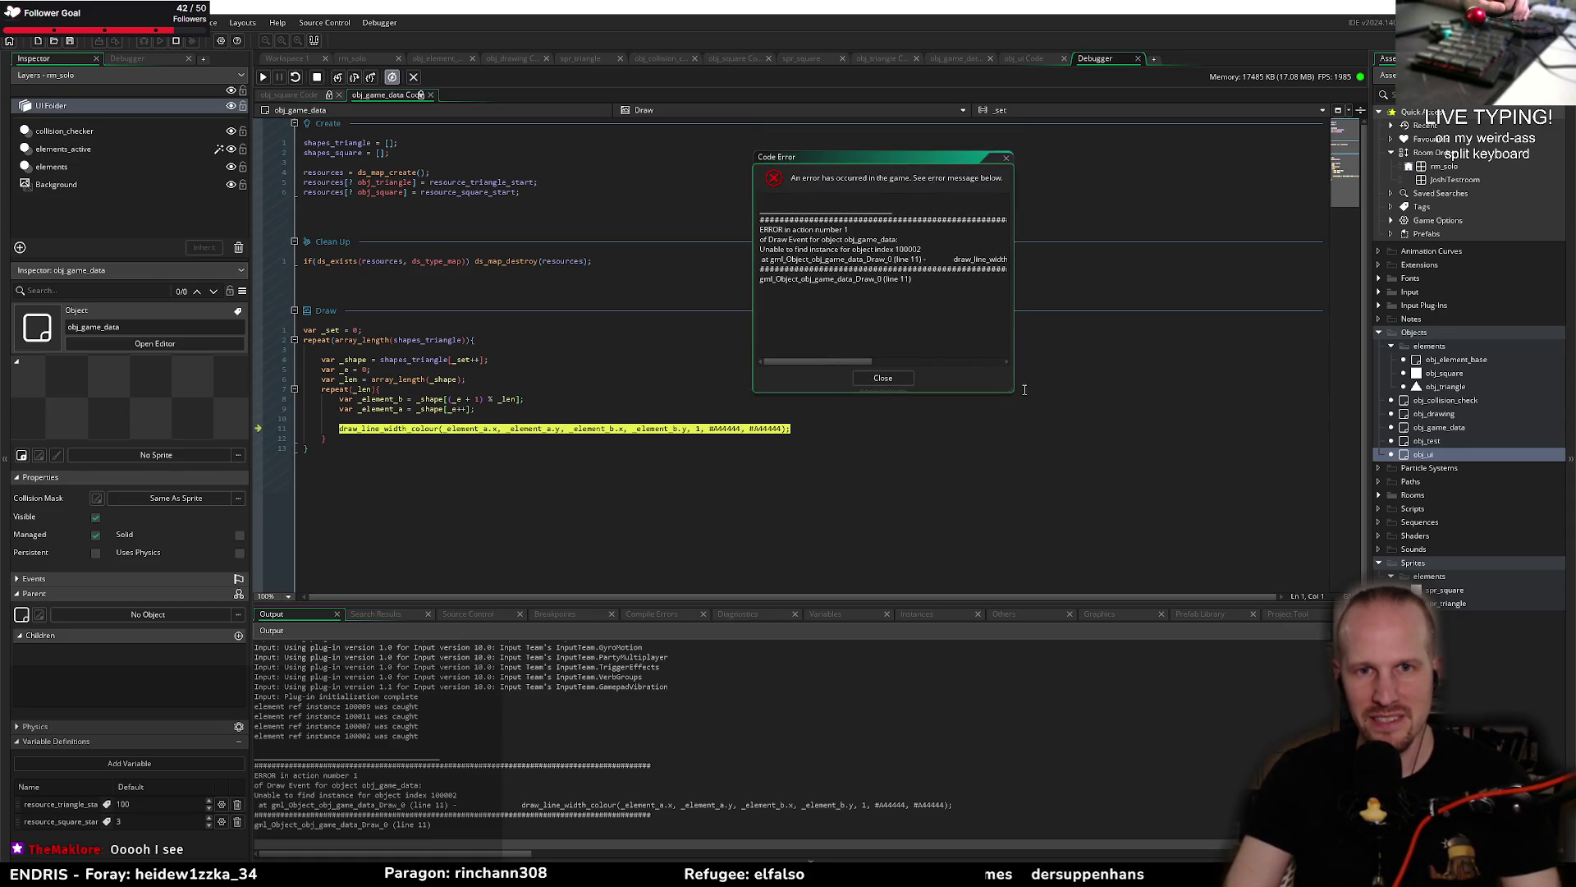
mouse_move(1012, 389)
left_mouse_down()
mouse_move(1137, 468)
mouse_move(1231, 460)
left_mouse_up()
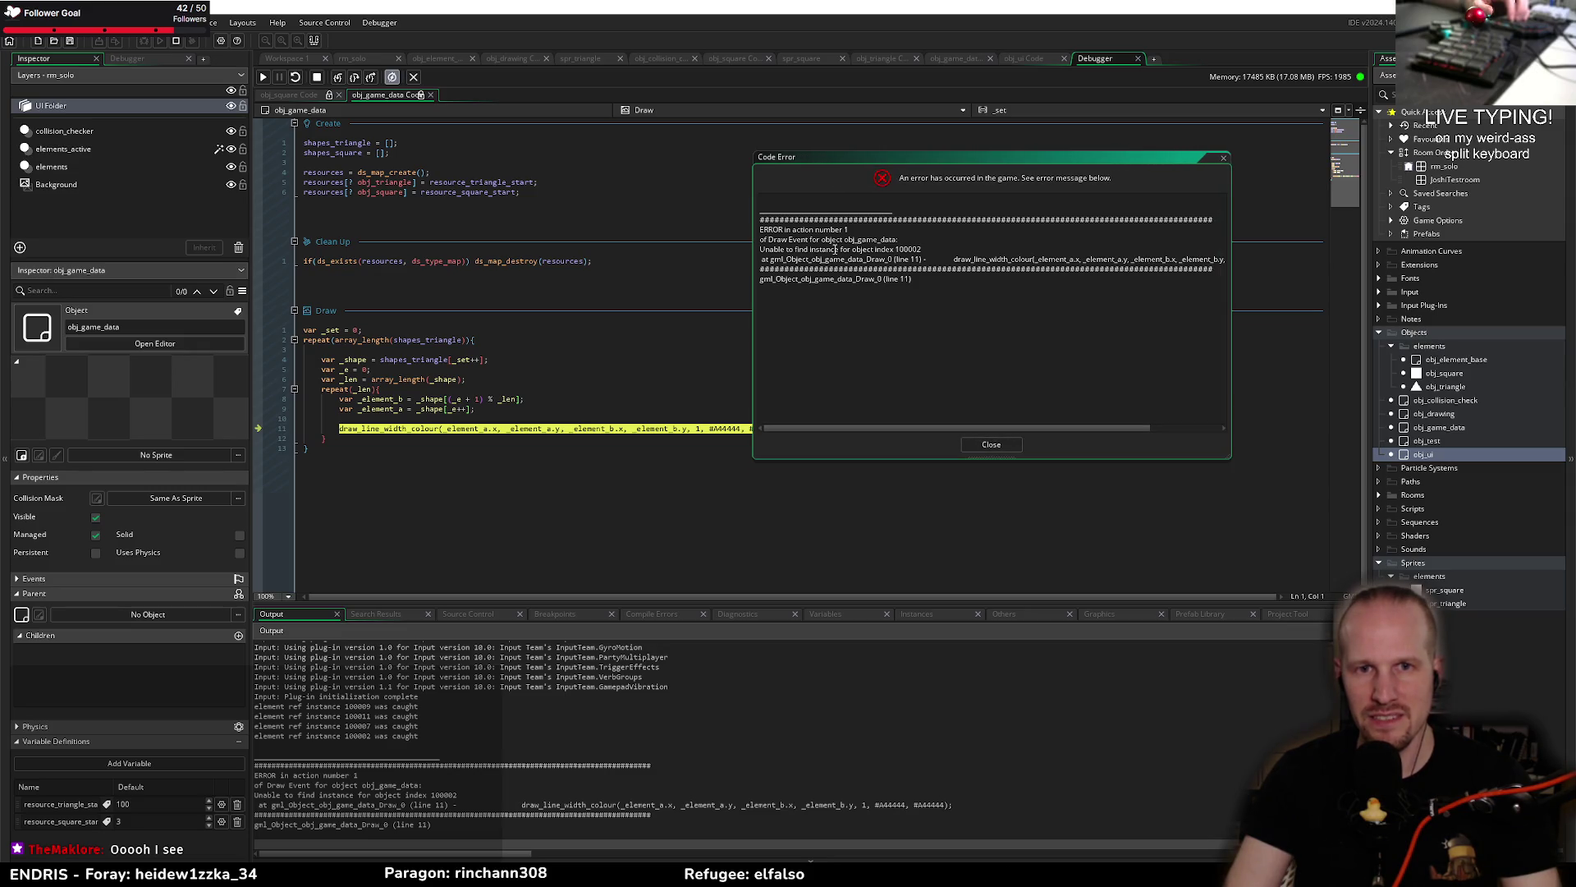
left_click(1009, 444)
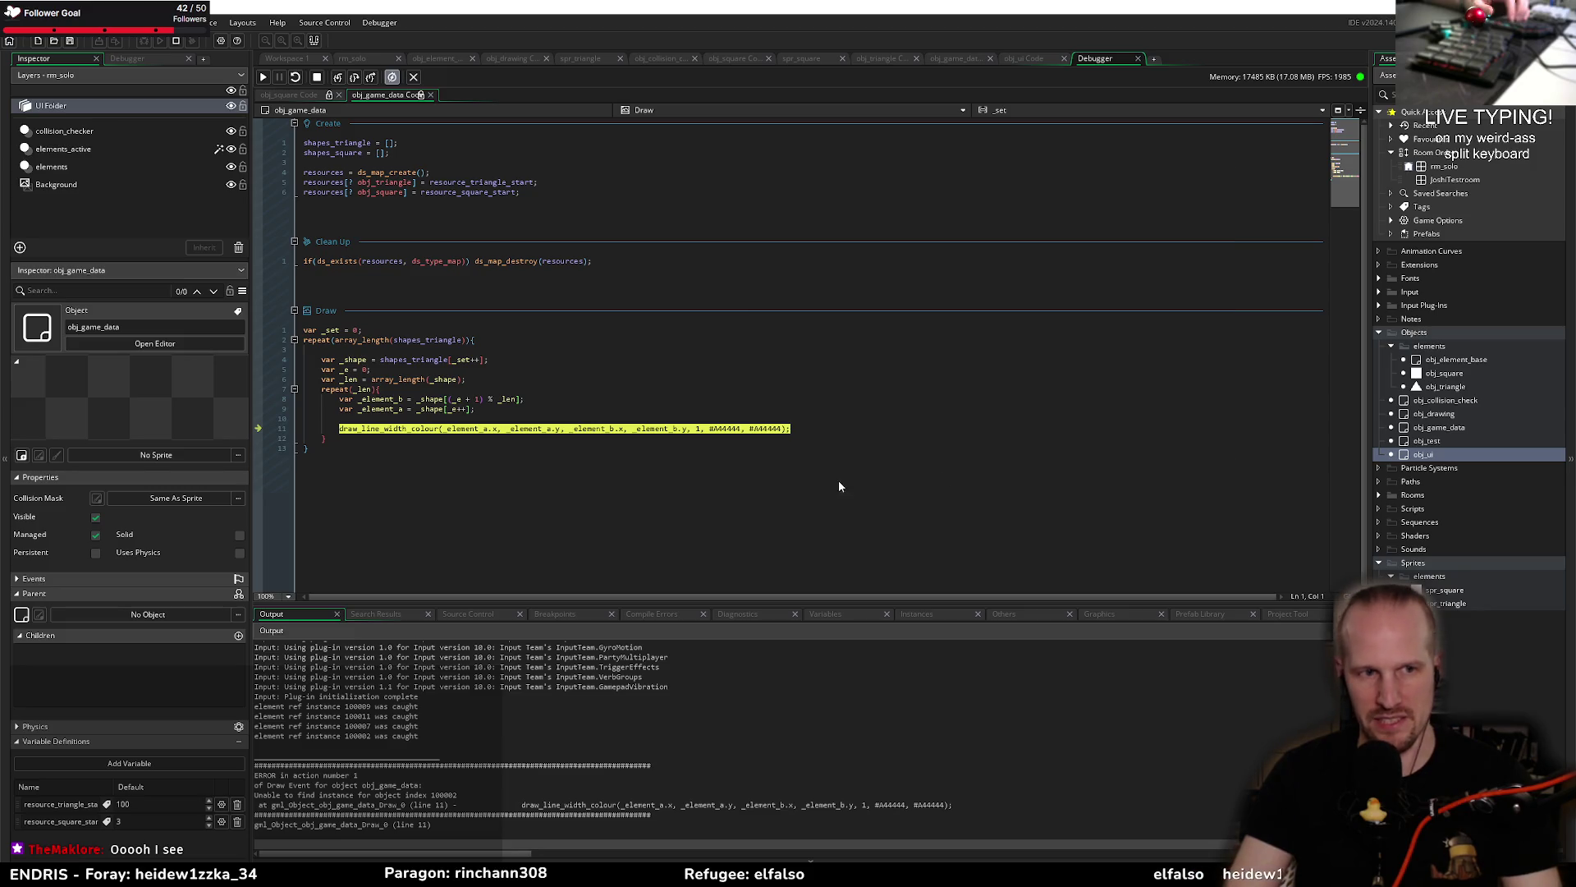
left_click(317, 77)
left_click(380, 389)
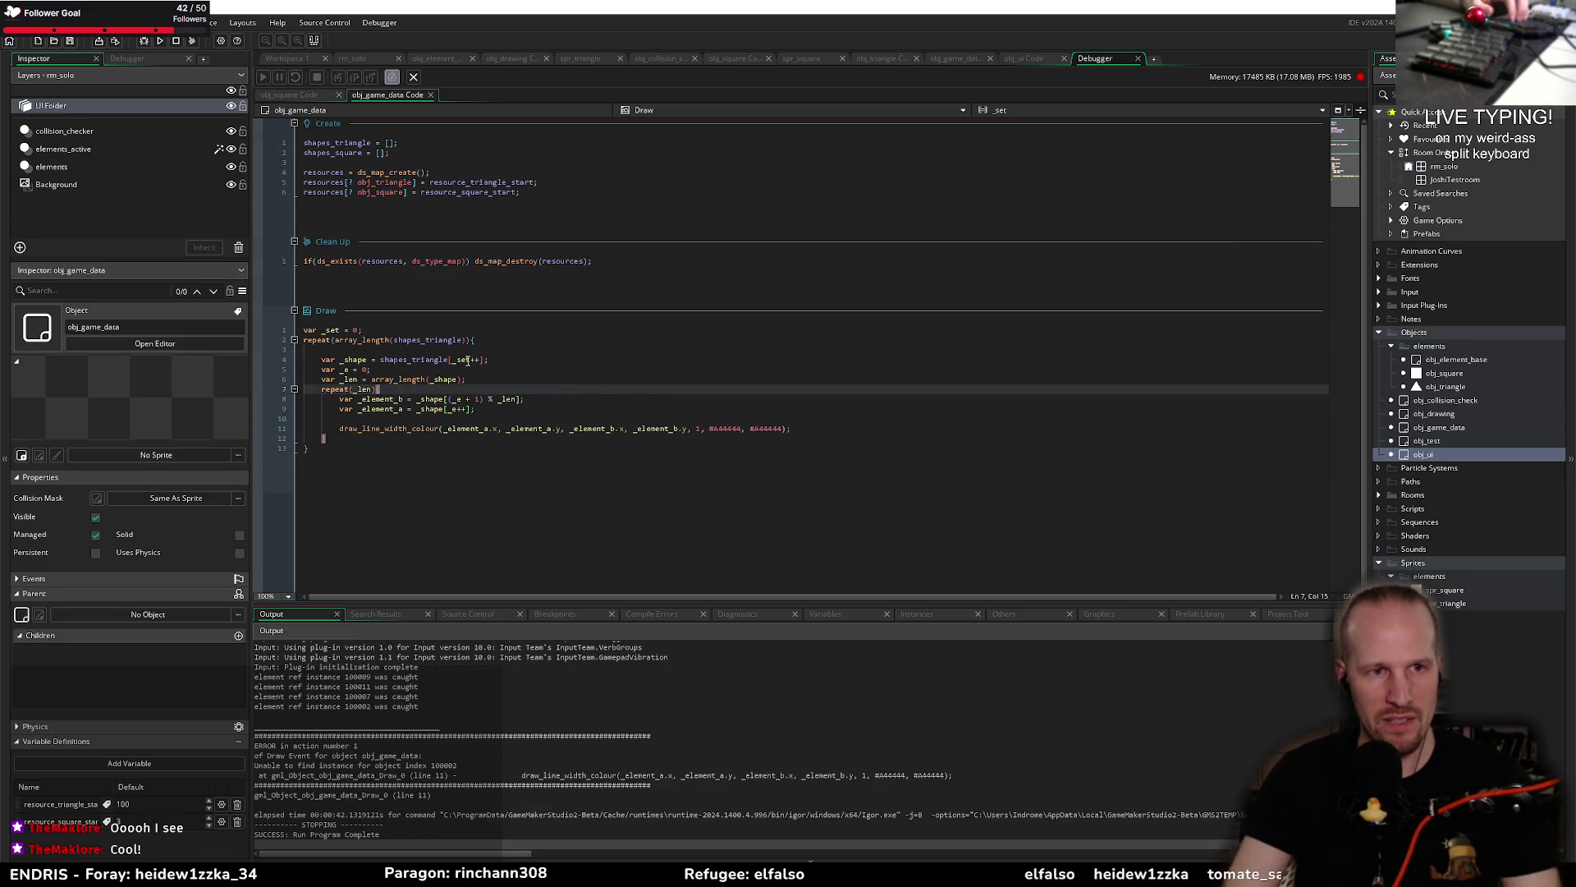
left_click(806, 426)
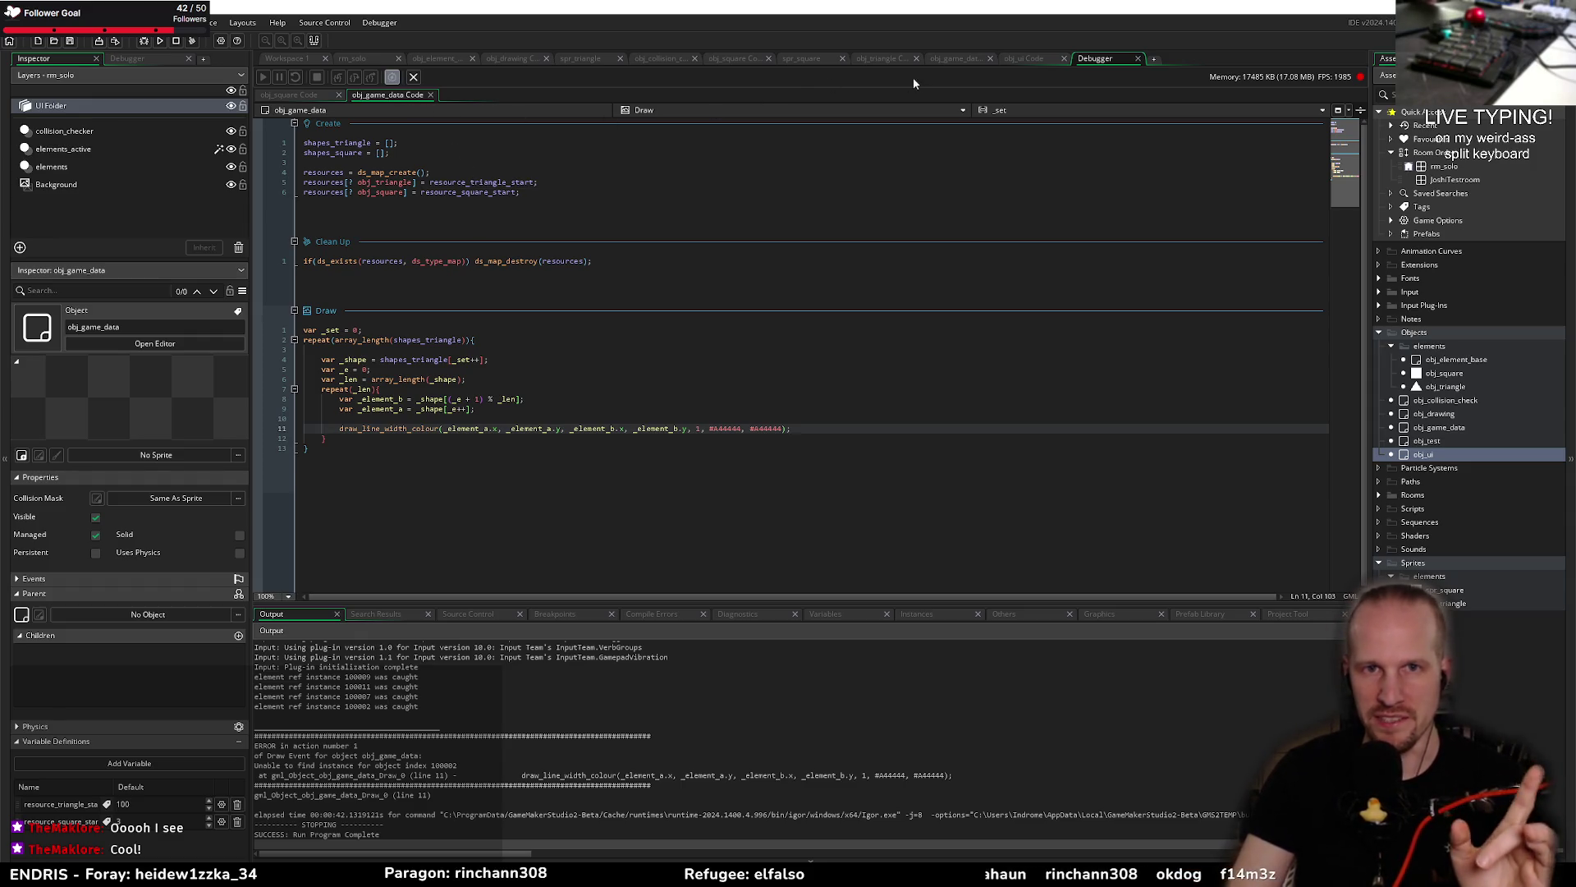
left_click(937, 58)
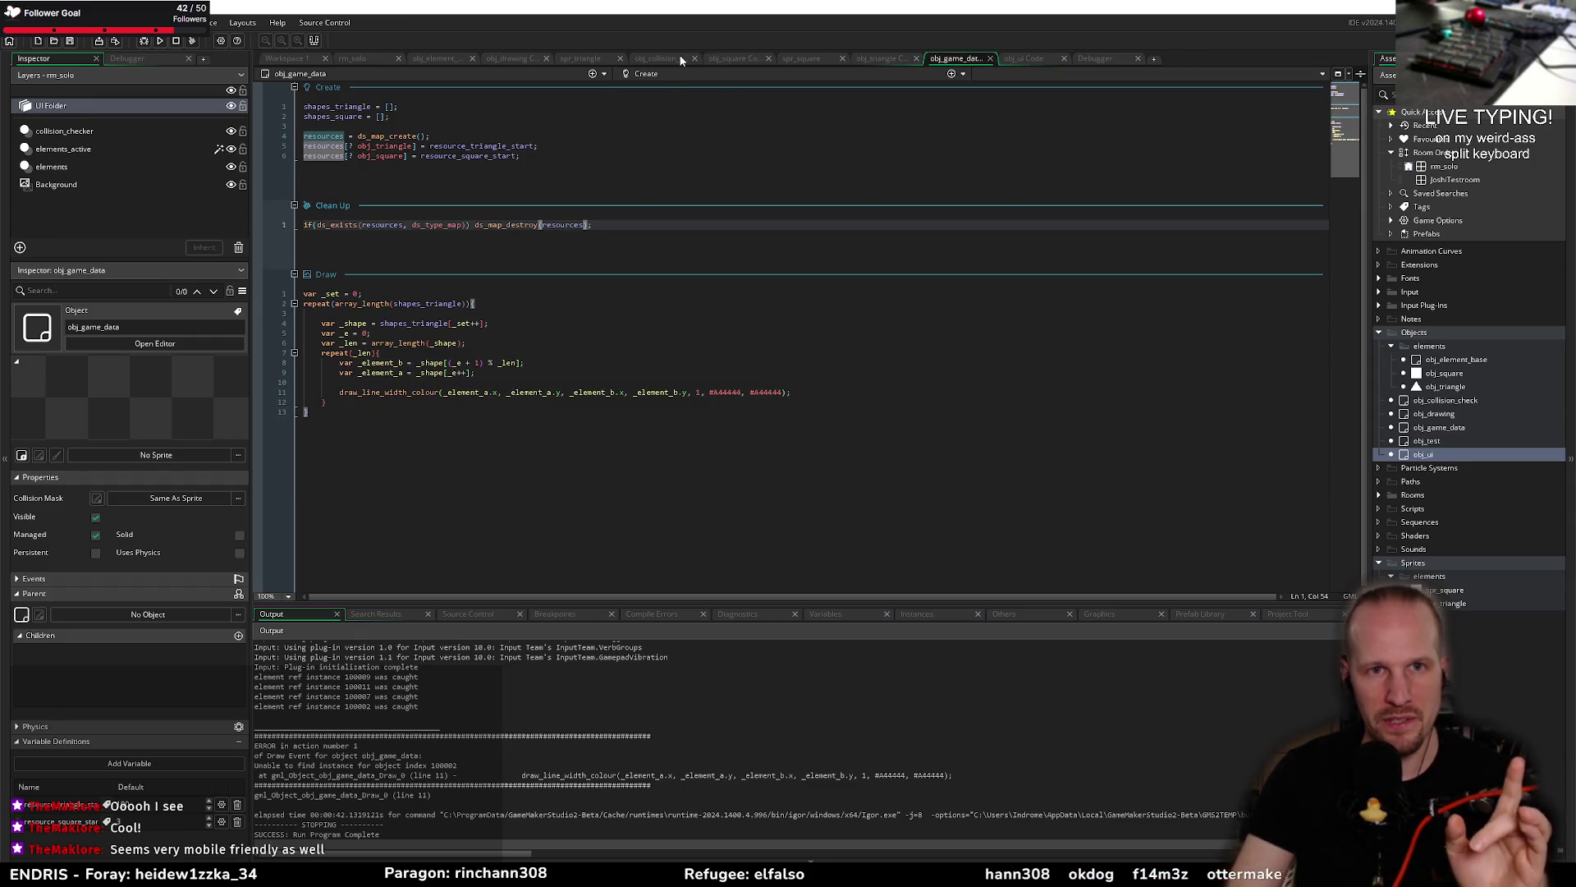
Step: Type 'if(' before instance_destroy on line 163 of obj_drawing's Create event
left_click(511, 58)
left_click(449, 372)
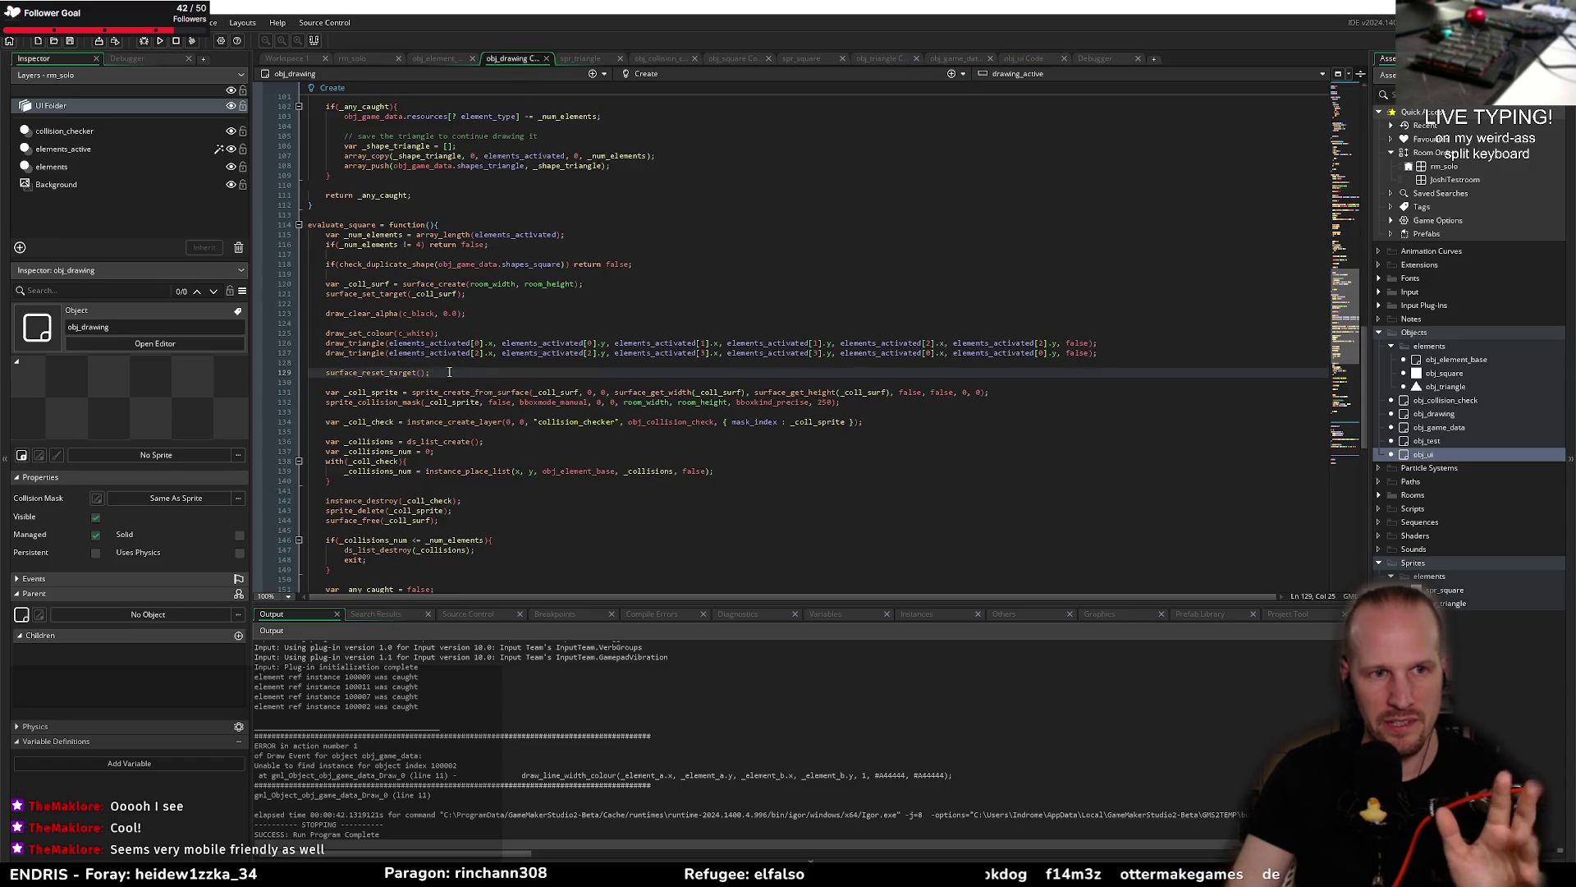
scroll(460, 403, "down", 10)
left_click(465, 415)
key("Home")
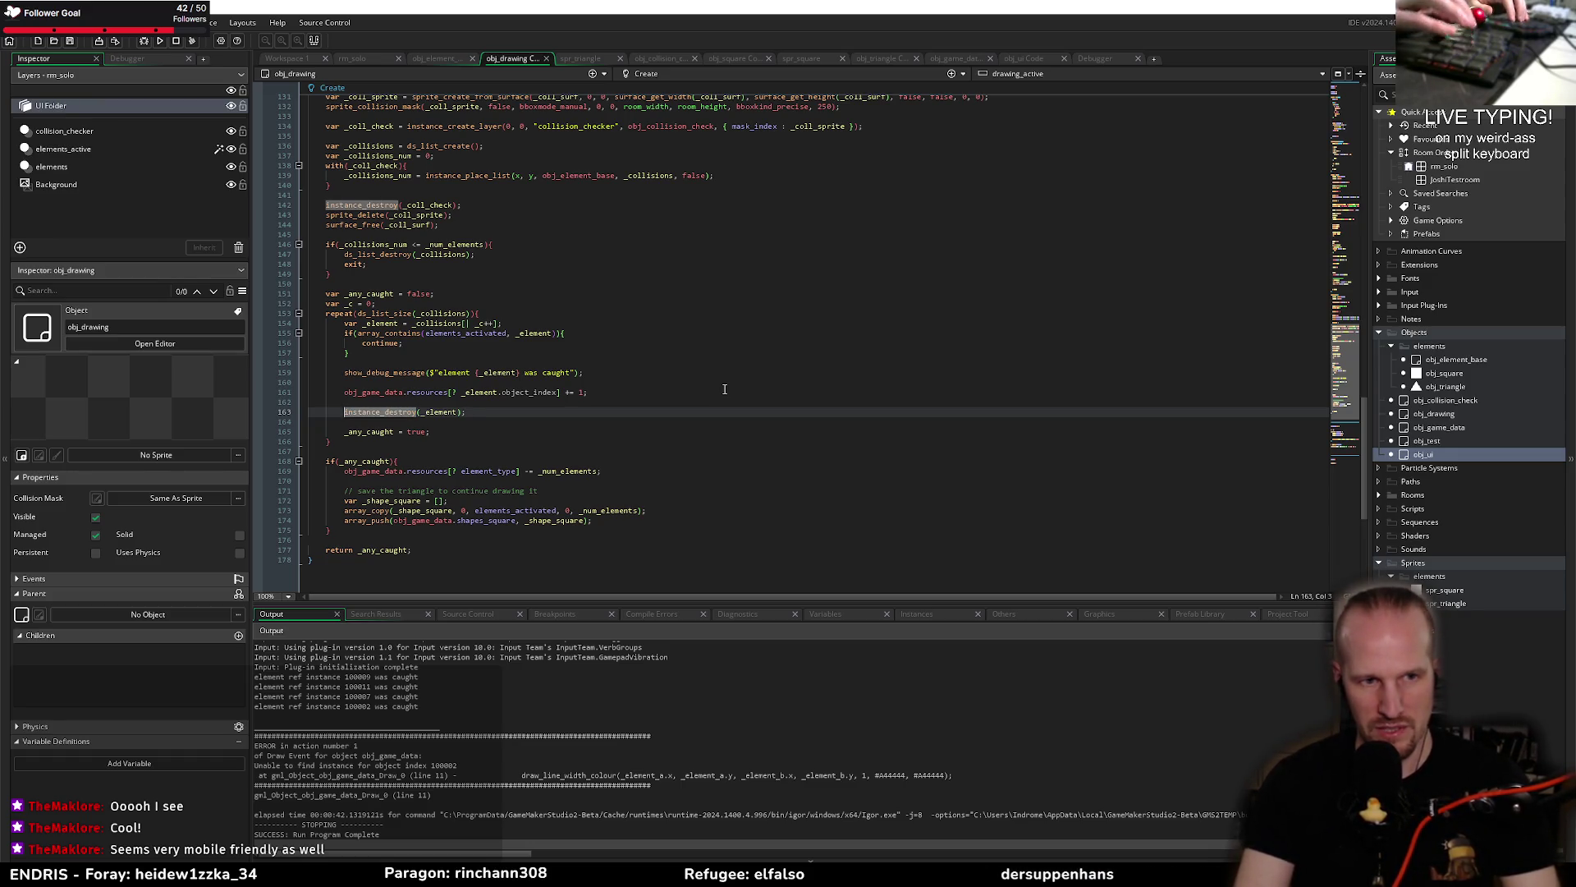
type("if(")
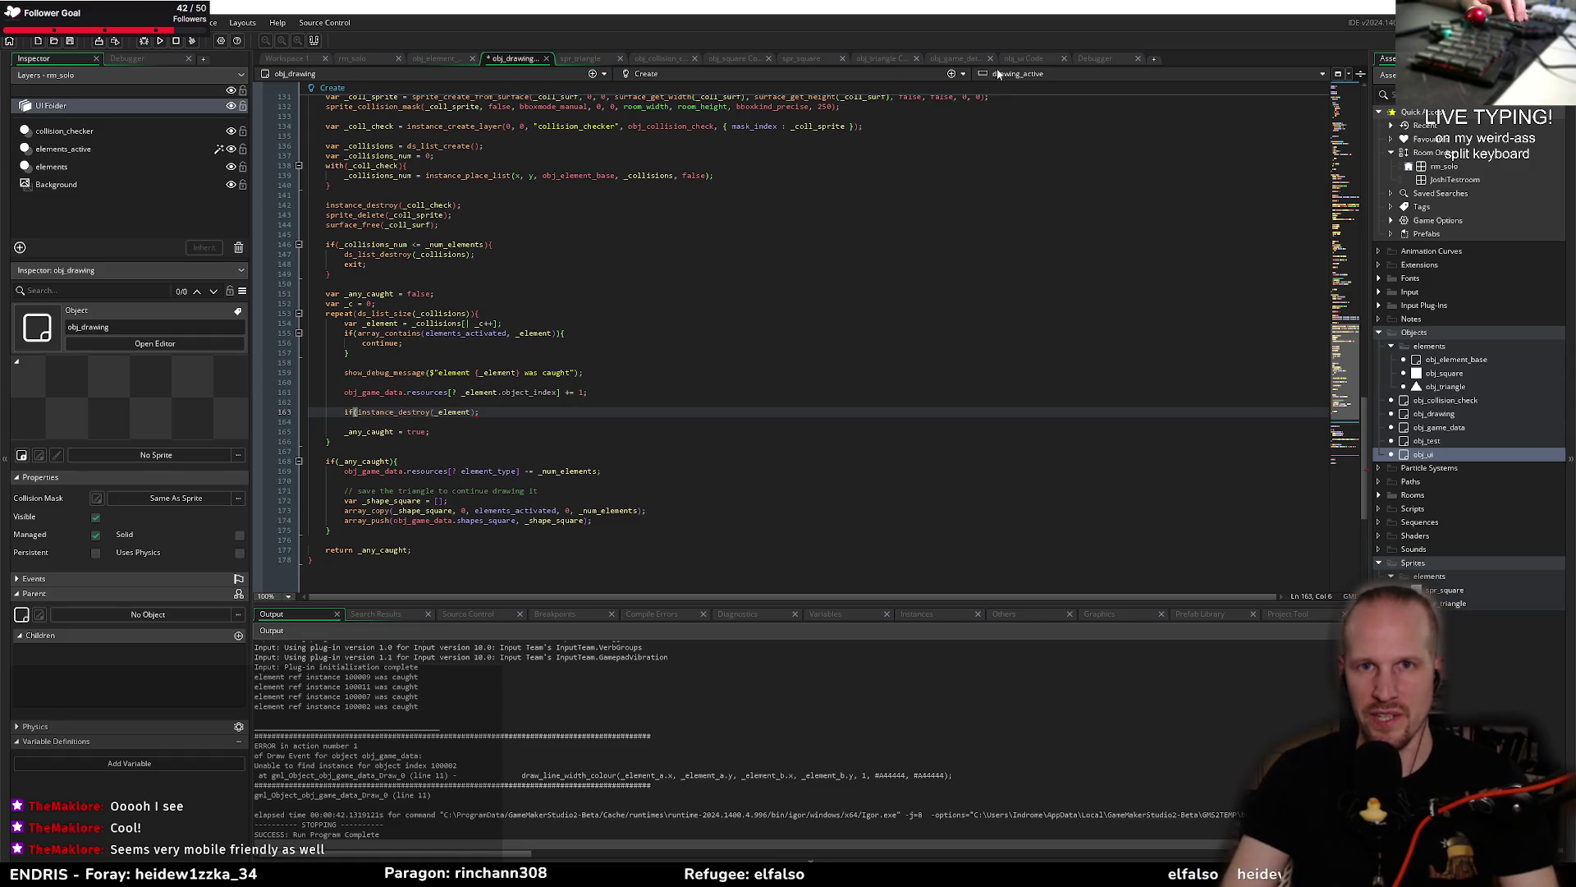
Step: Insert a new line after line 6 in obj_game_data's Create event
left_click(952, 61)
left_click(565, 156)
key("Return")
key("Return")
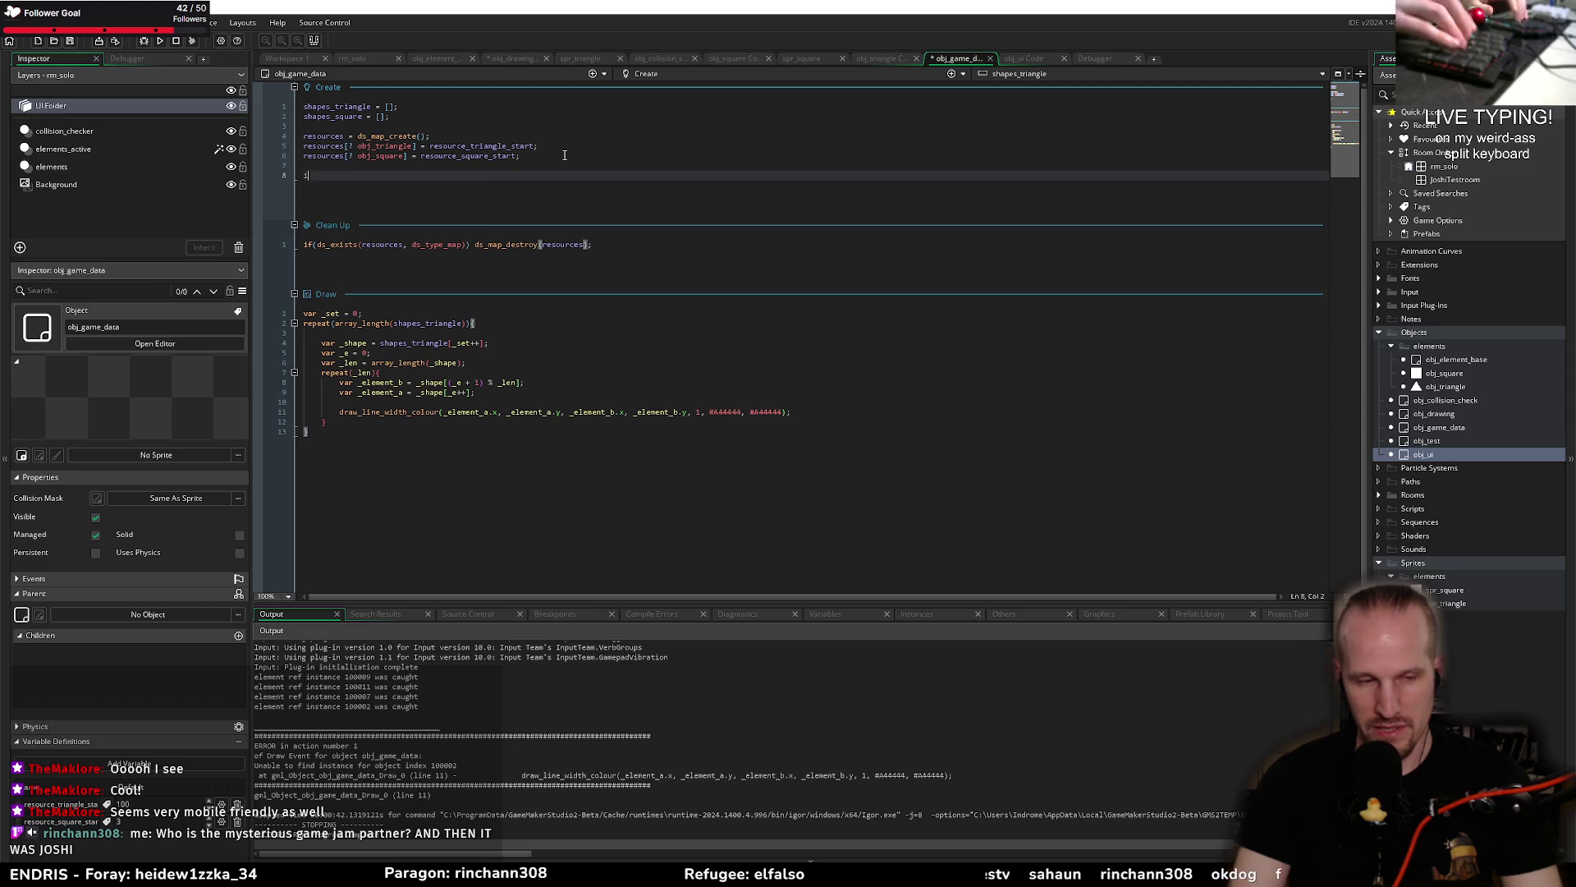
Step: Replace the mistyped line with 'is_part_of_shape = function(_instance)' and open its body
type("st=part")
key("Home")
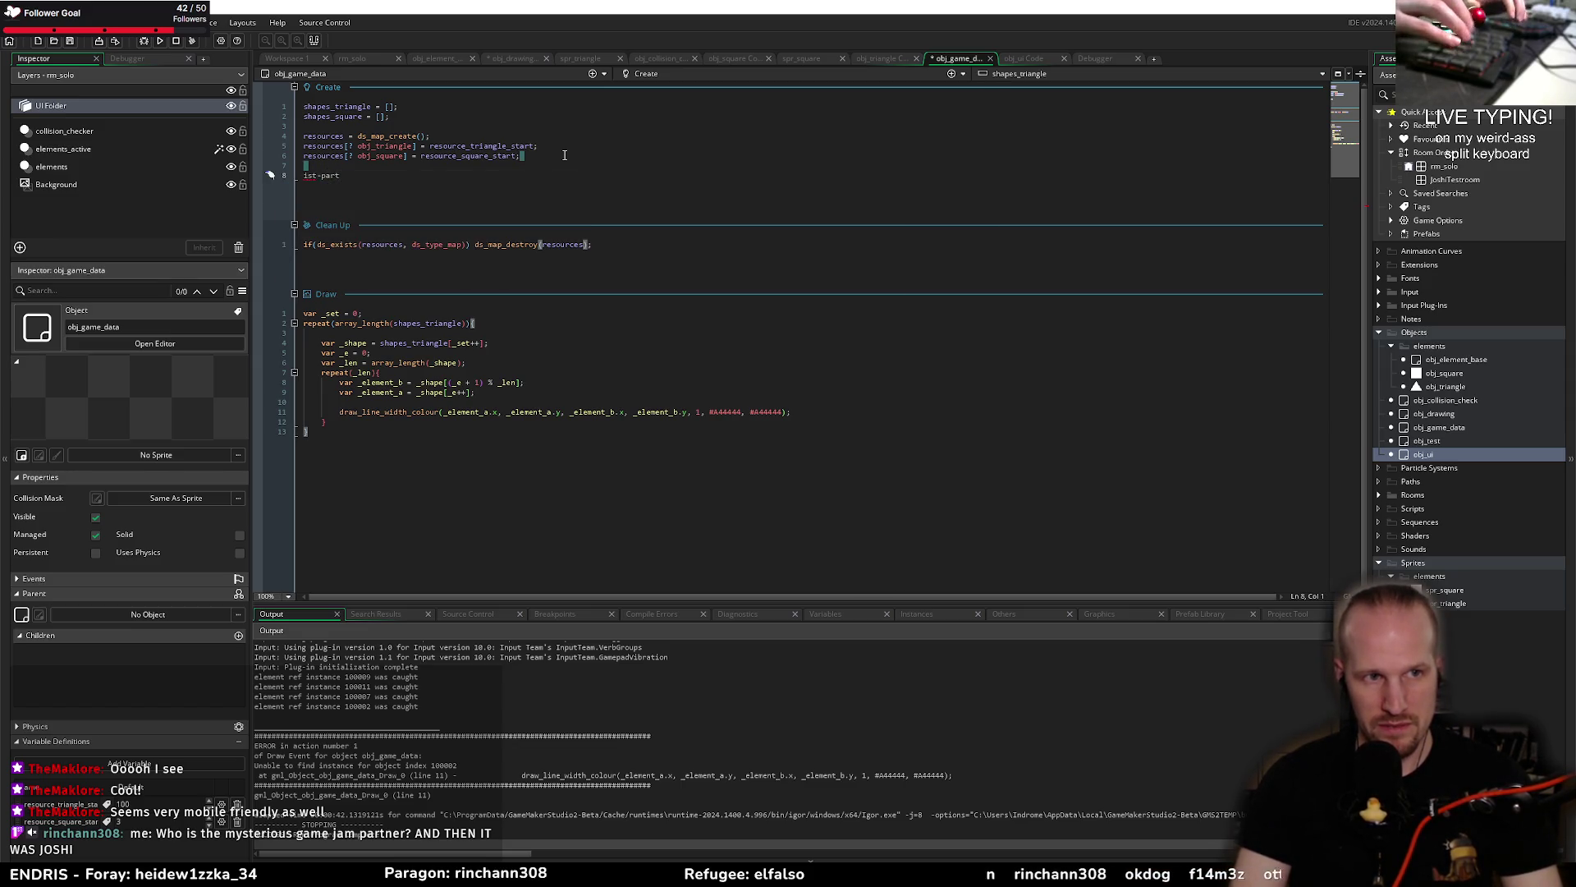
key("shift+End")
type("is_part_of_shape = functi")
key("Return")
type("_instance)")
key("Return")
key("Return")
key("Up")
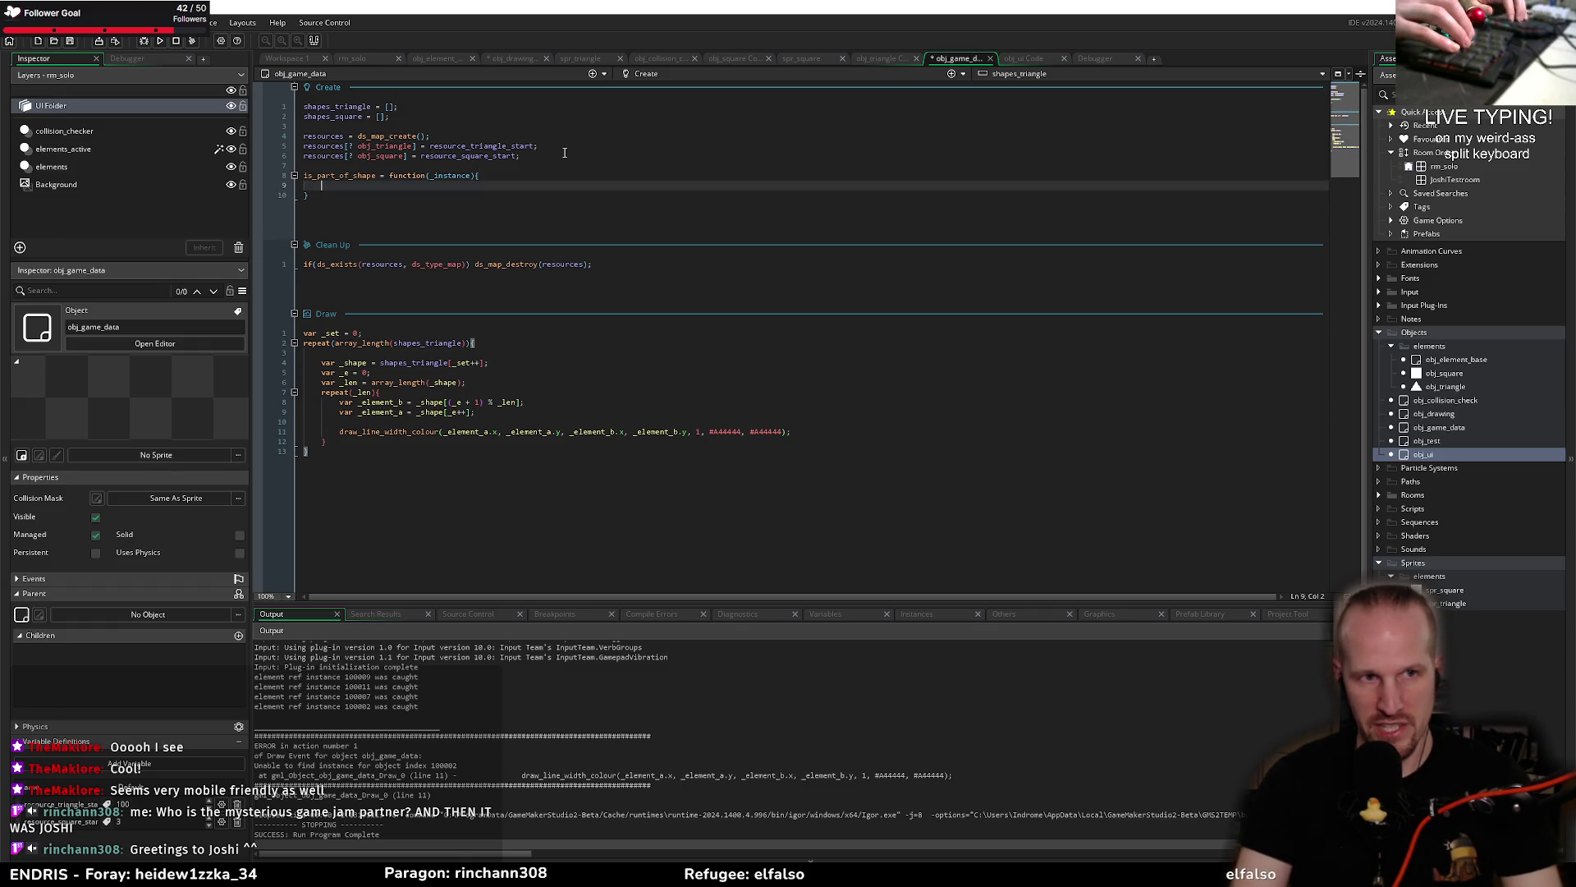
Step: Add 'if(ds_map_exists(resources, _instance.object_index) == false) return true;' and save
type("if(_int")
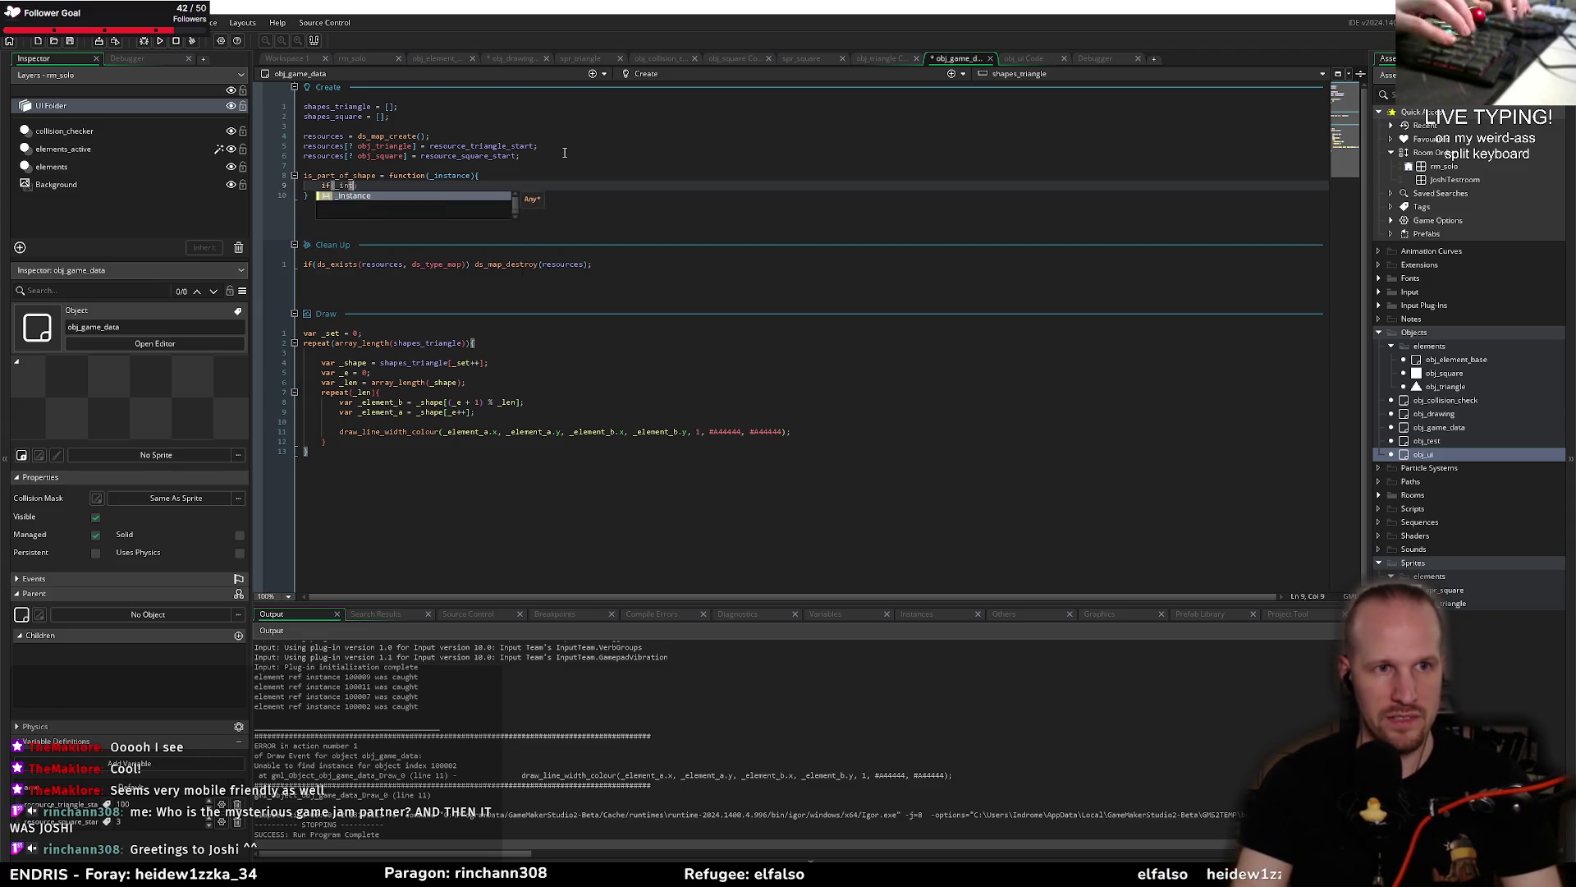
key("BackSpace")
type("stance.")
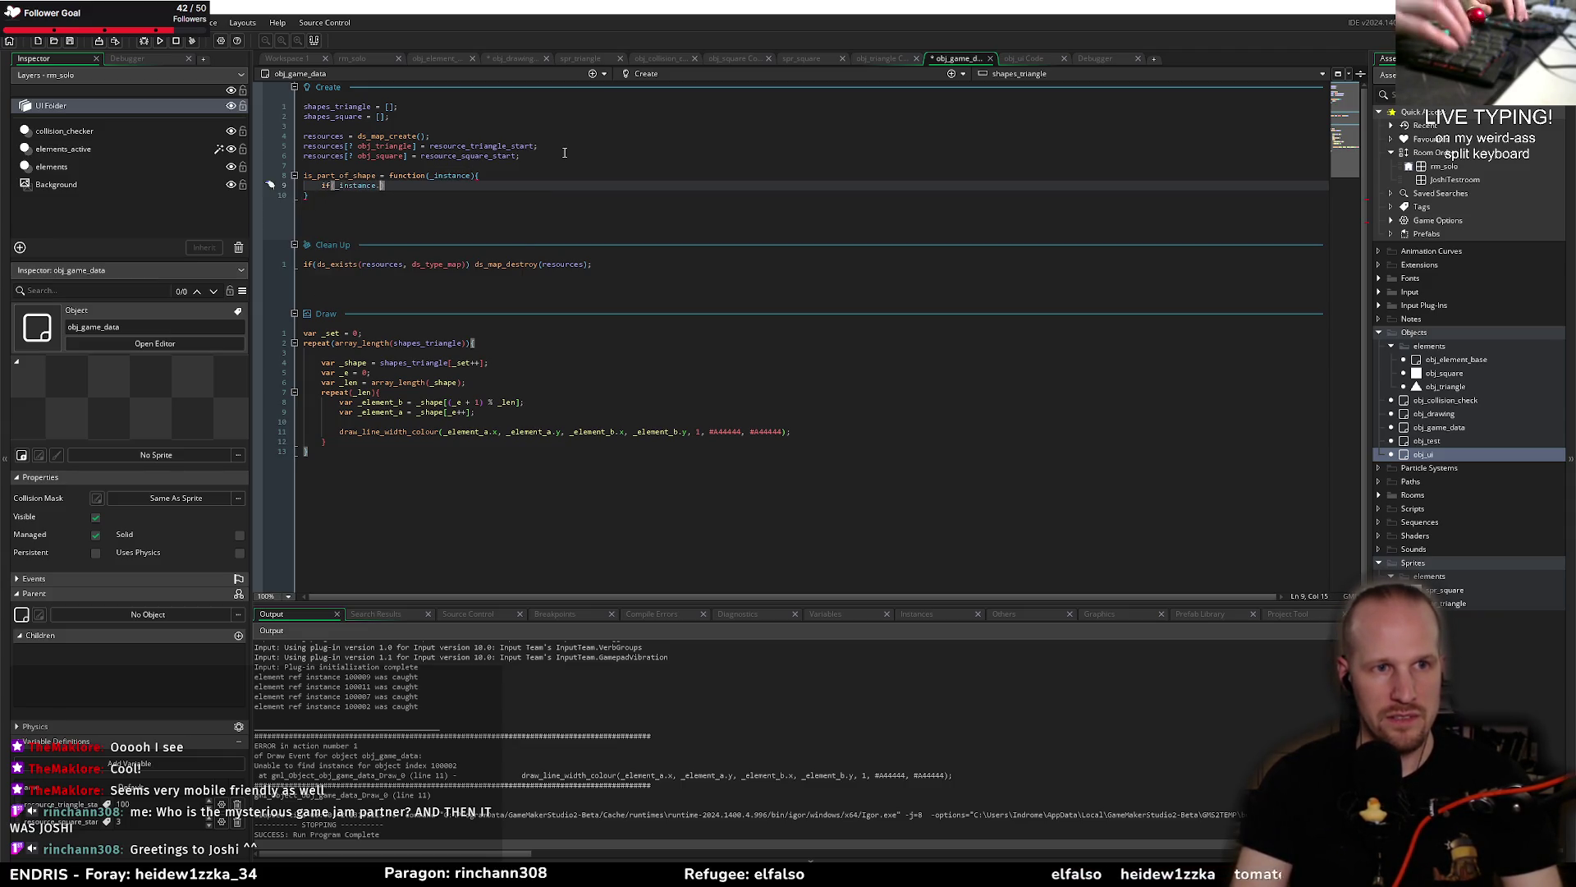
type("objec")
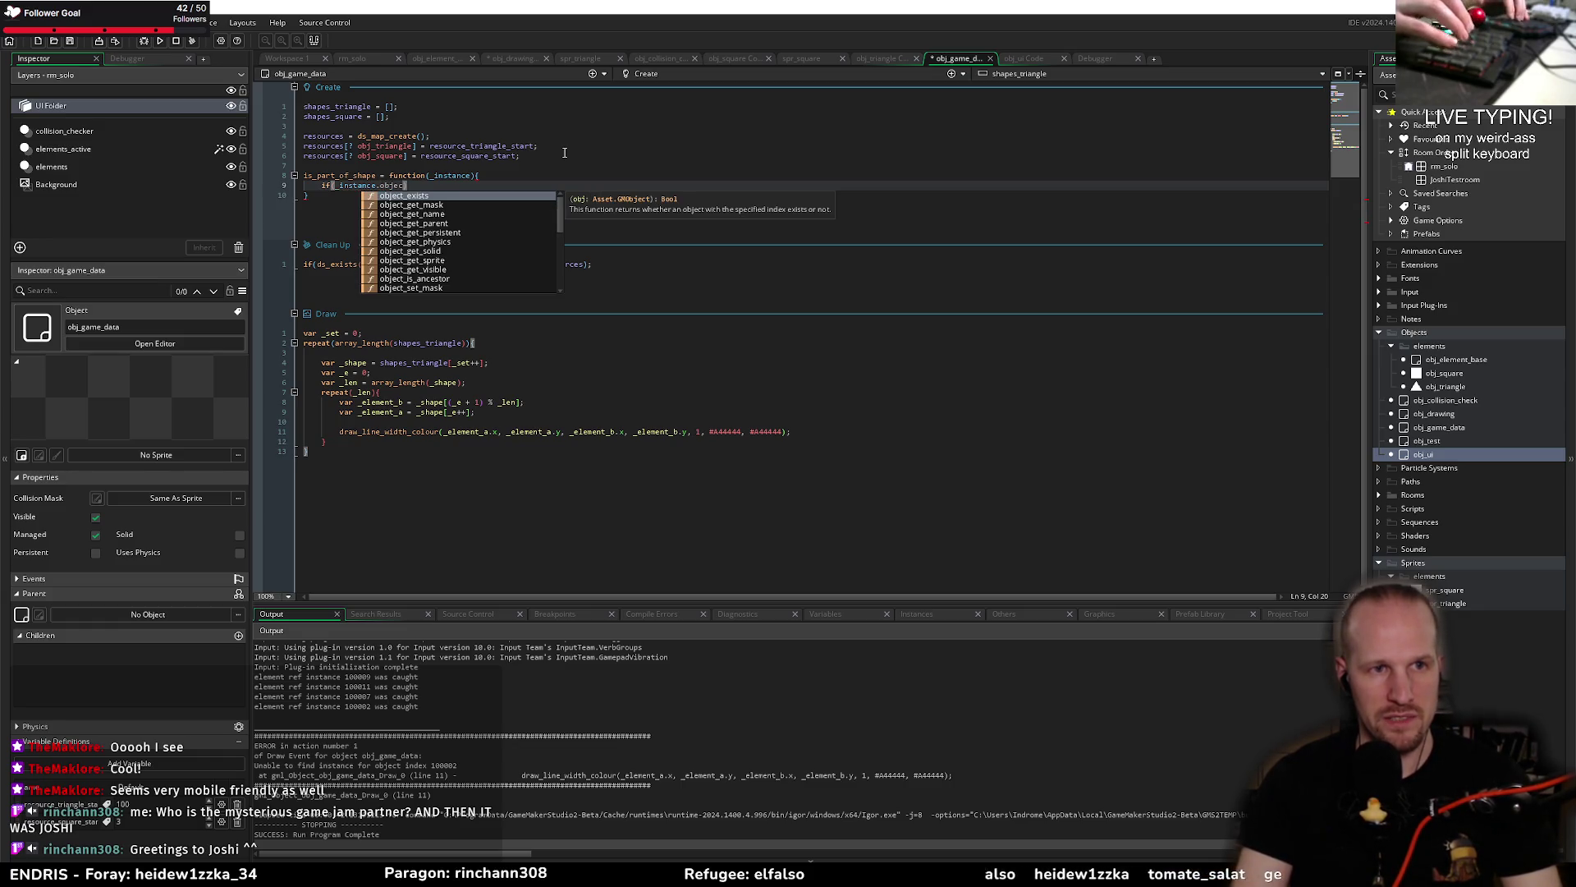
type("t_index)")
key("Home")
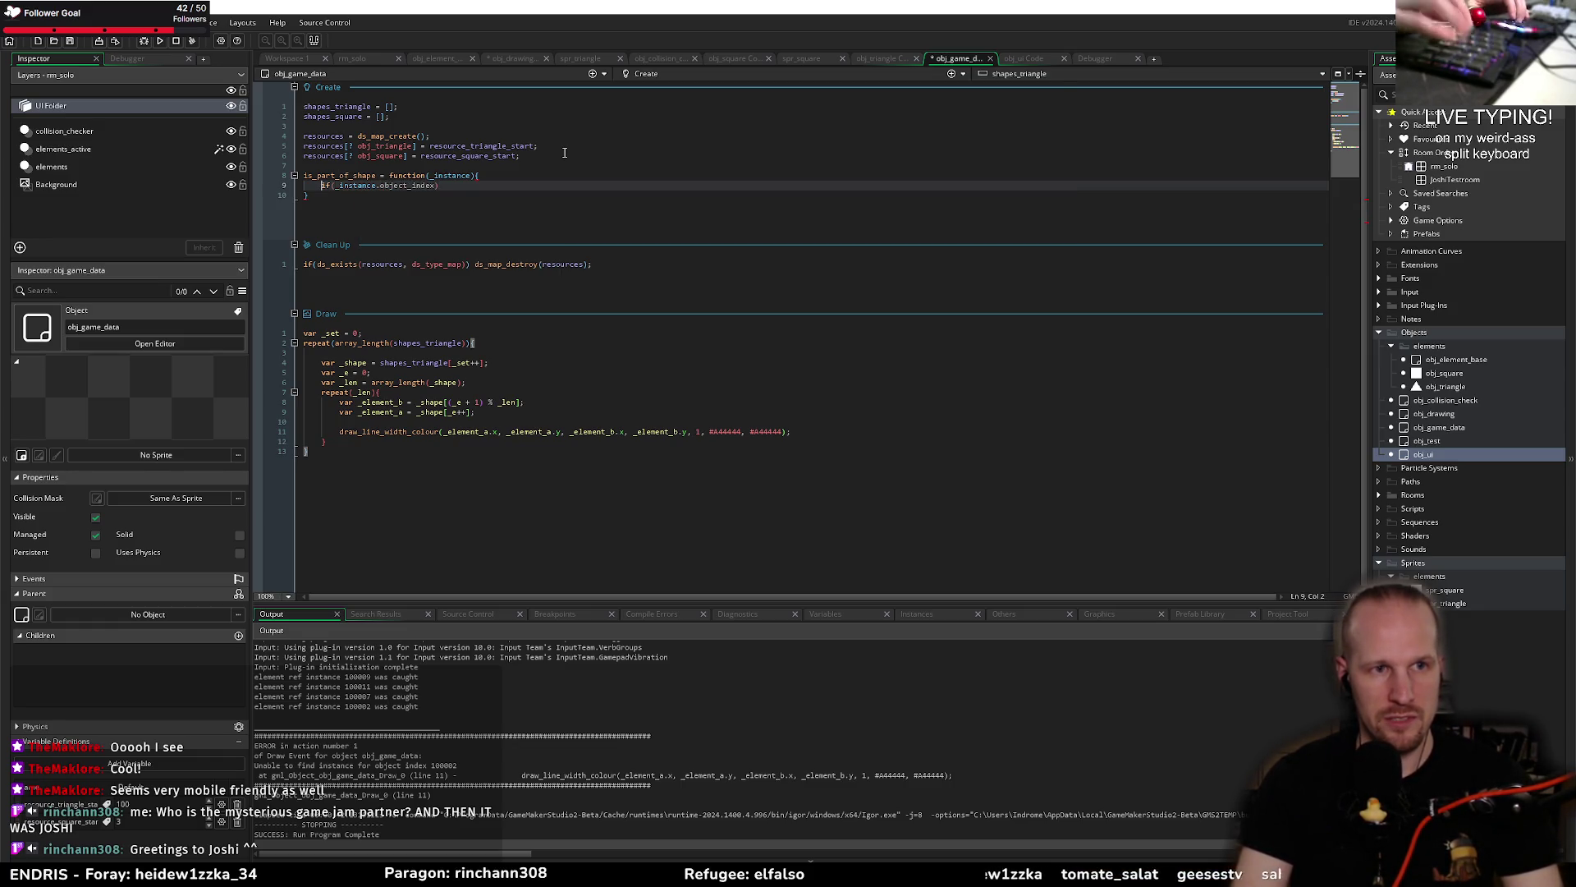
type("ds_map")
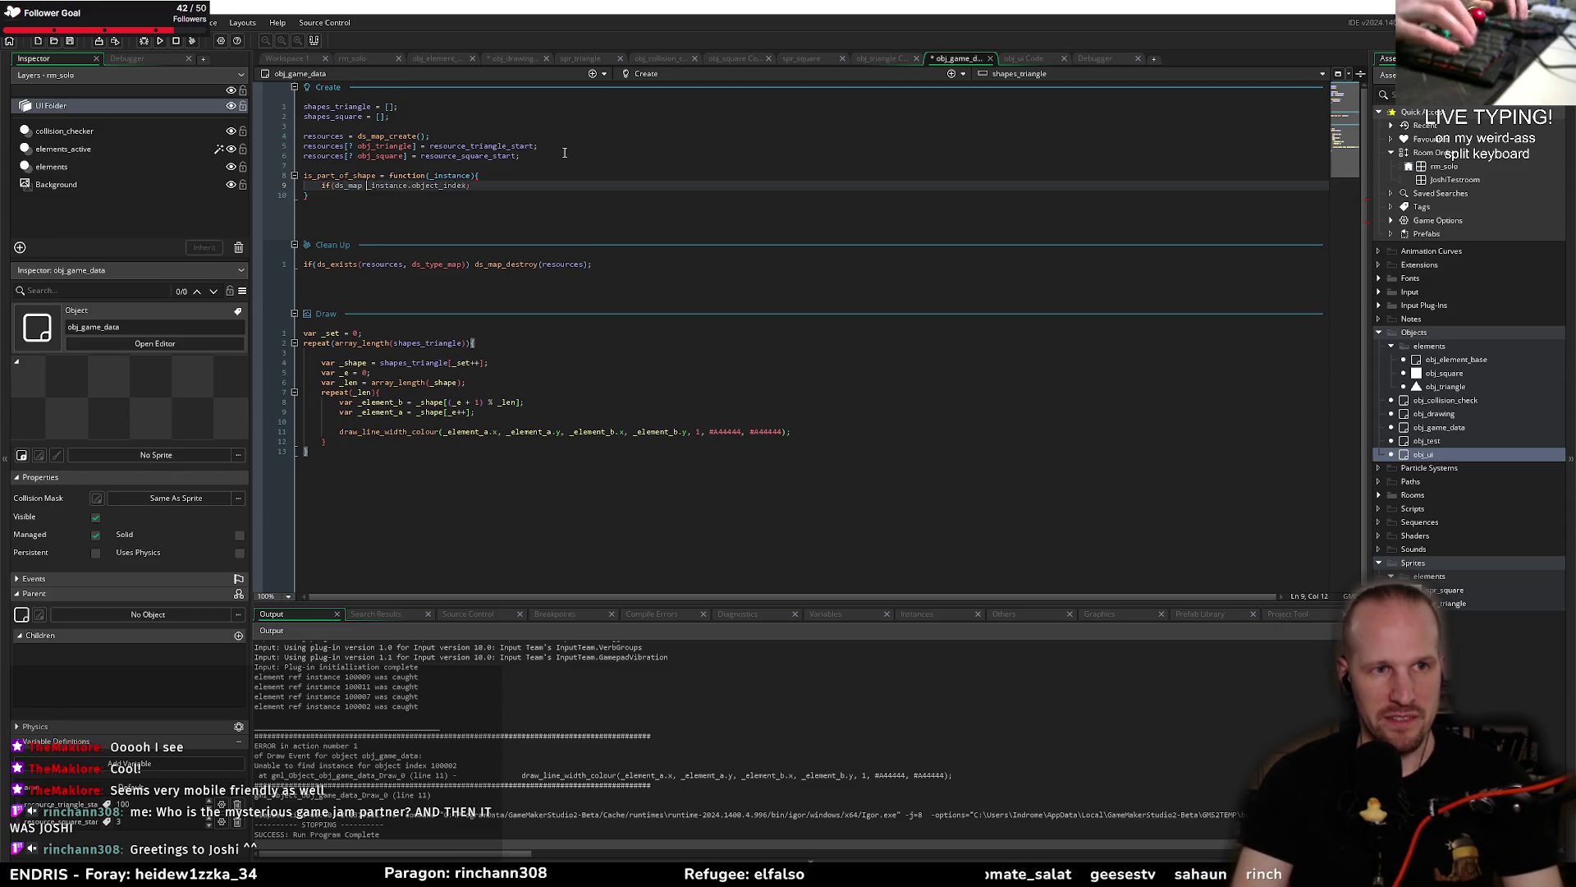
type("_ex")
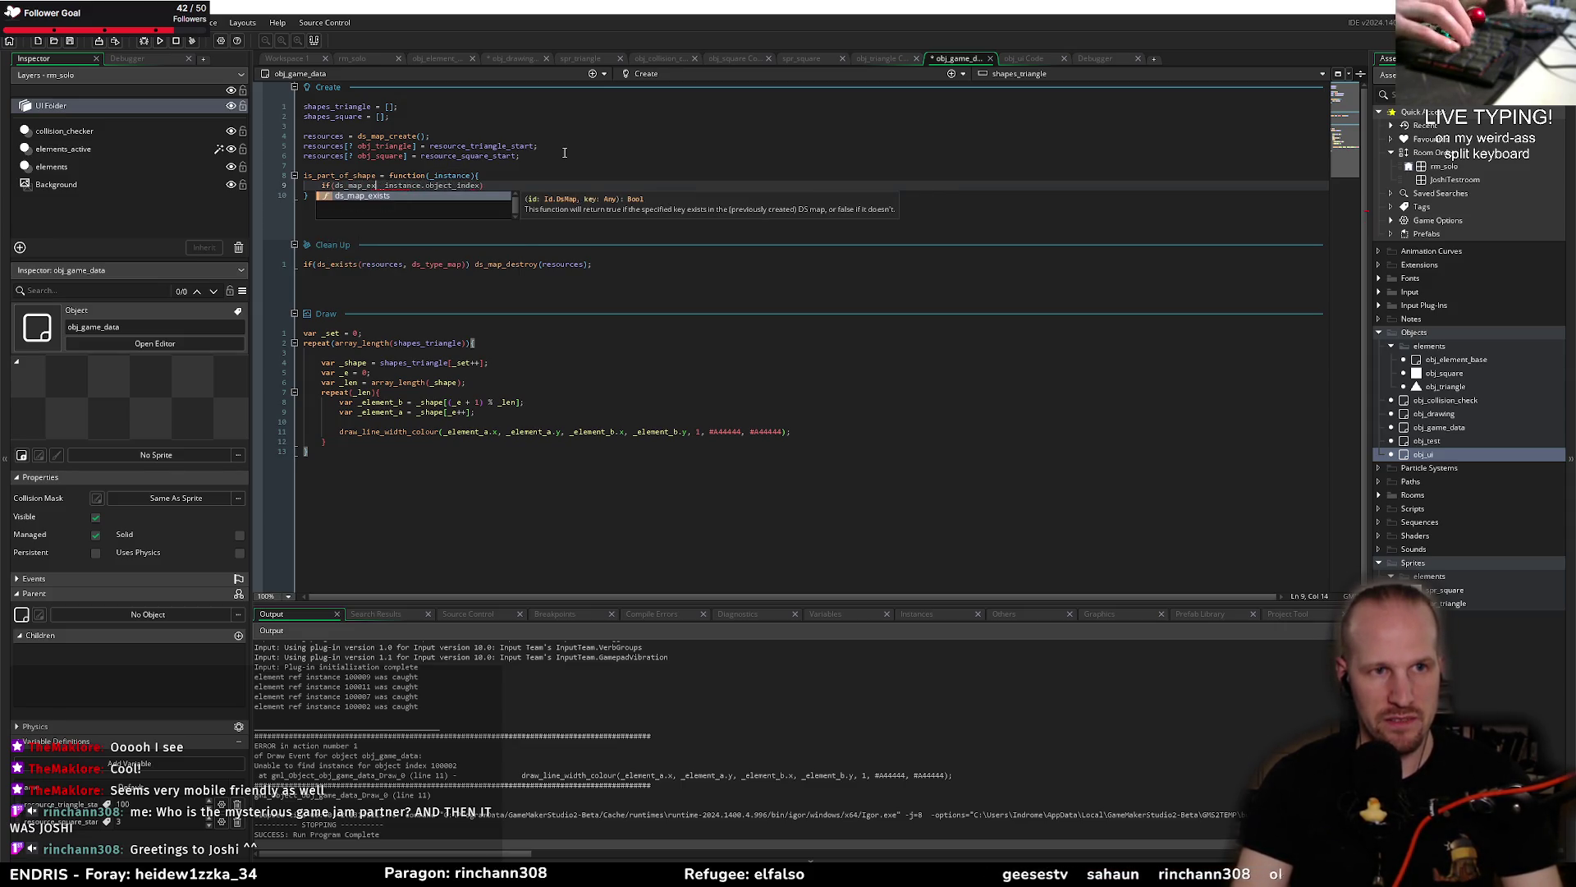
key("Return")
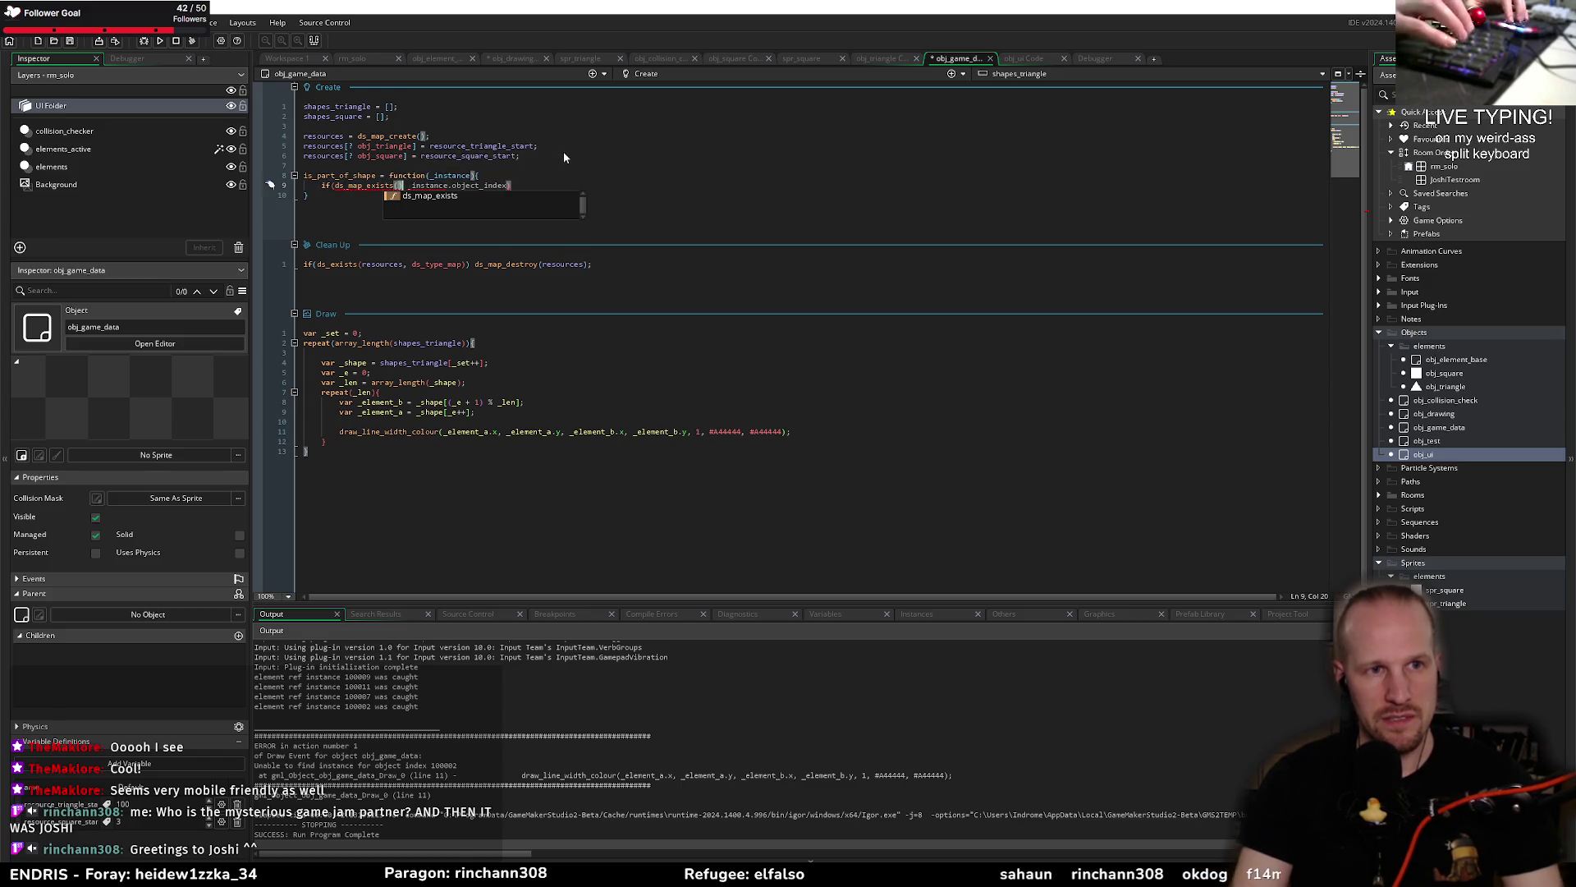
type("res")
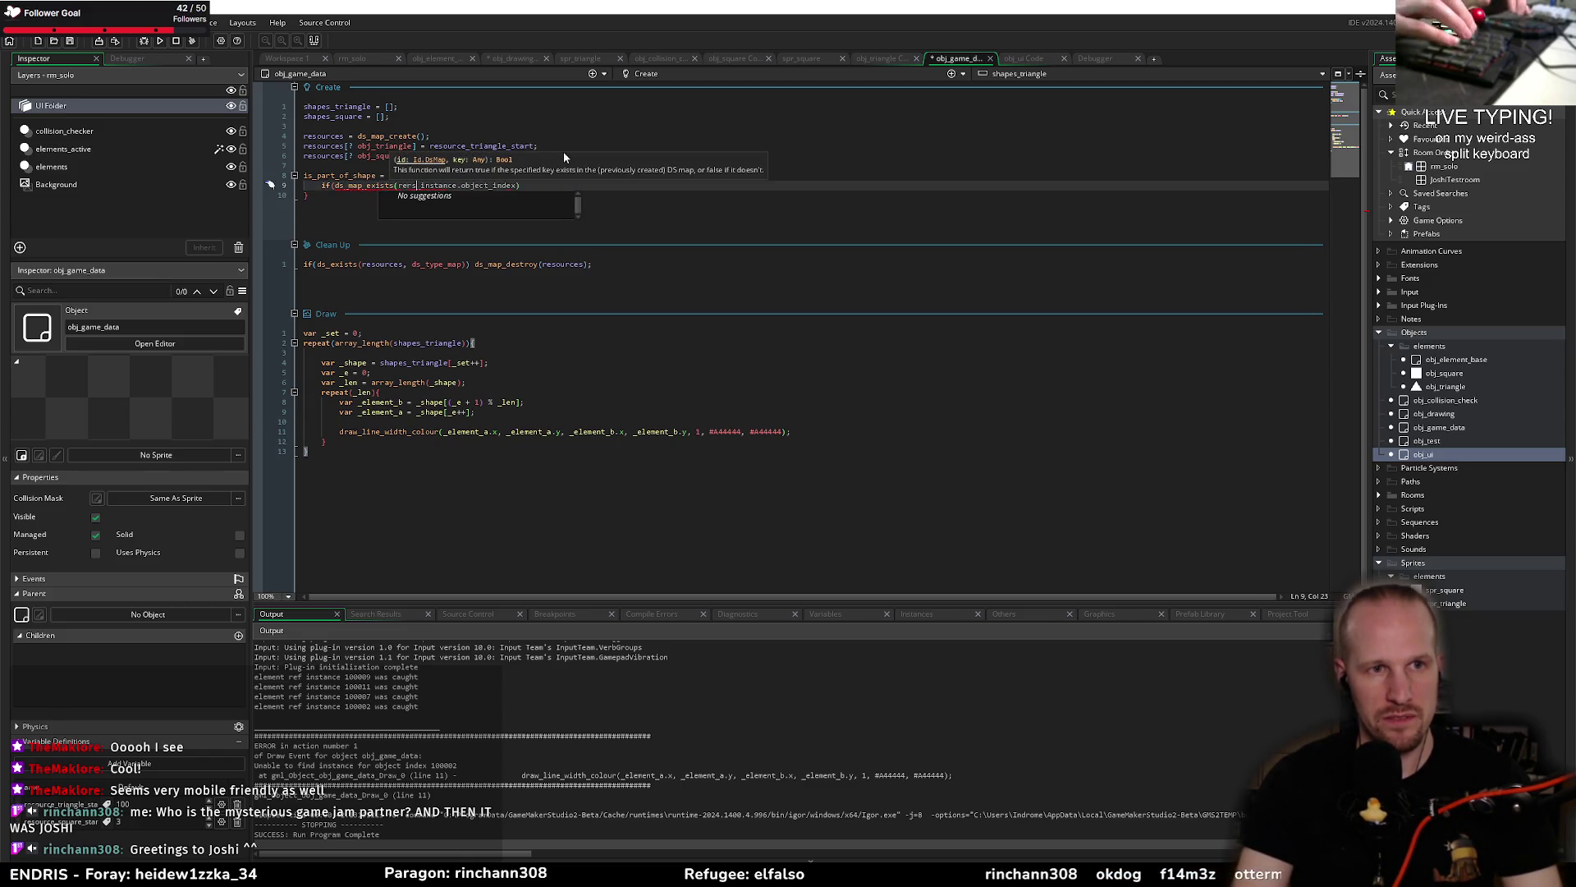
type("ources,")
key("End")
key("Left")
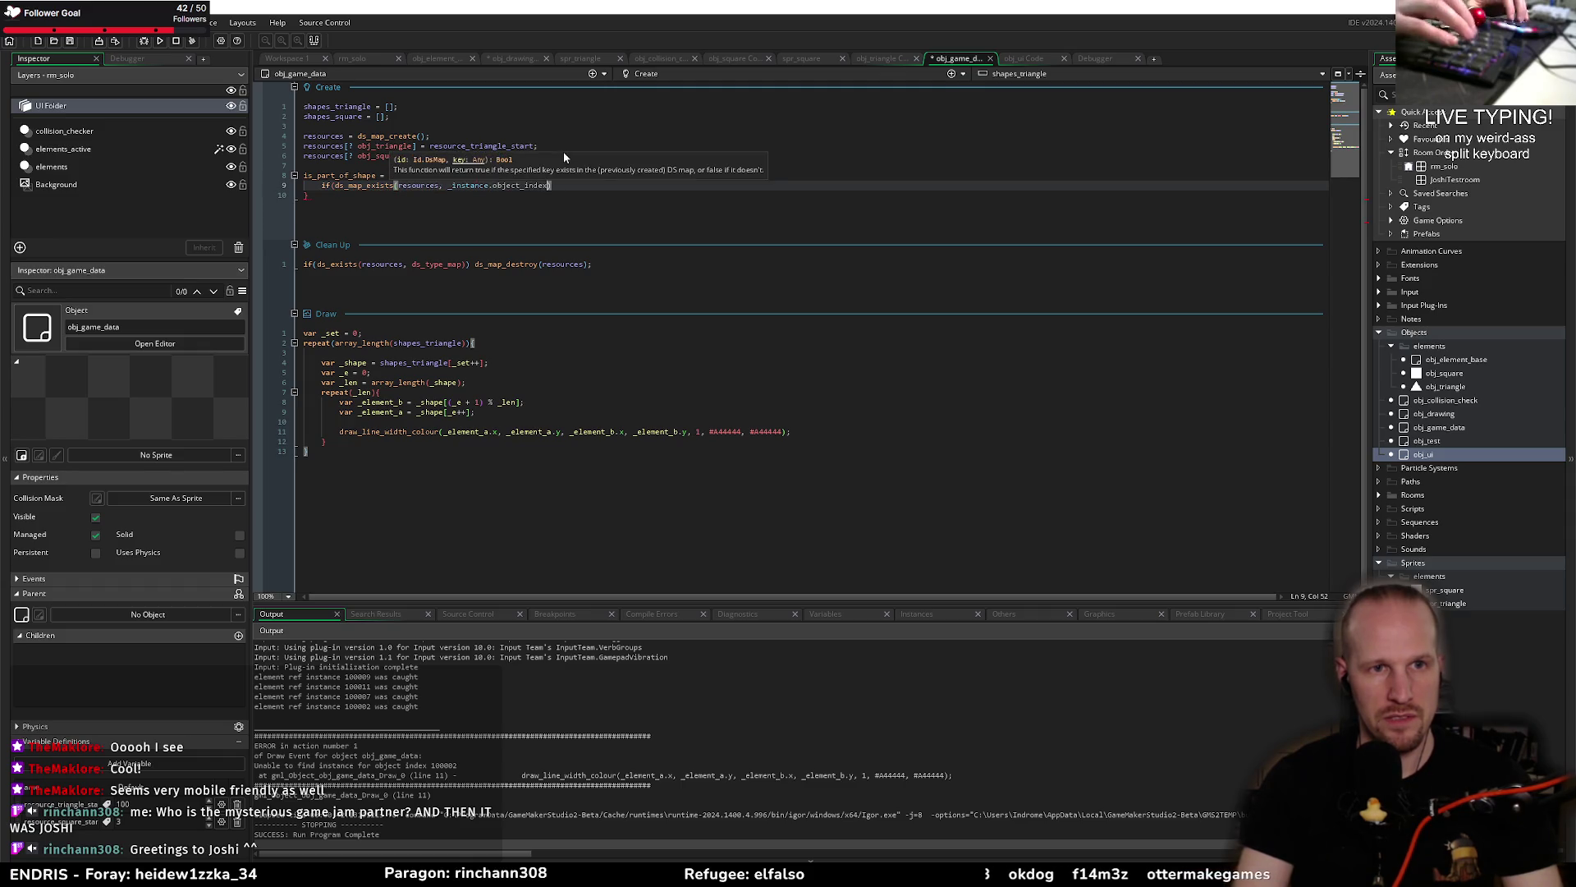
key("Right")
type("== false) e")
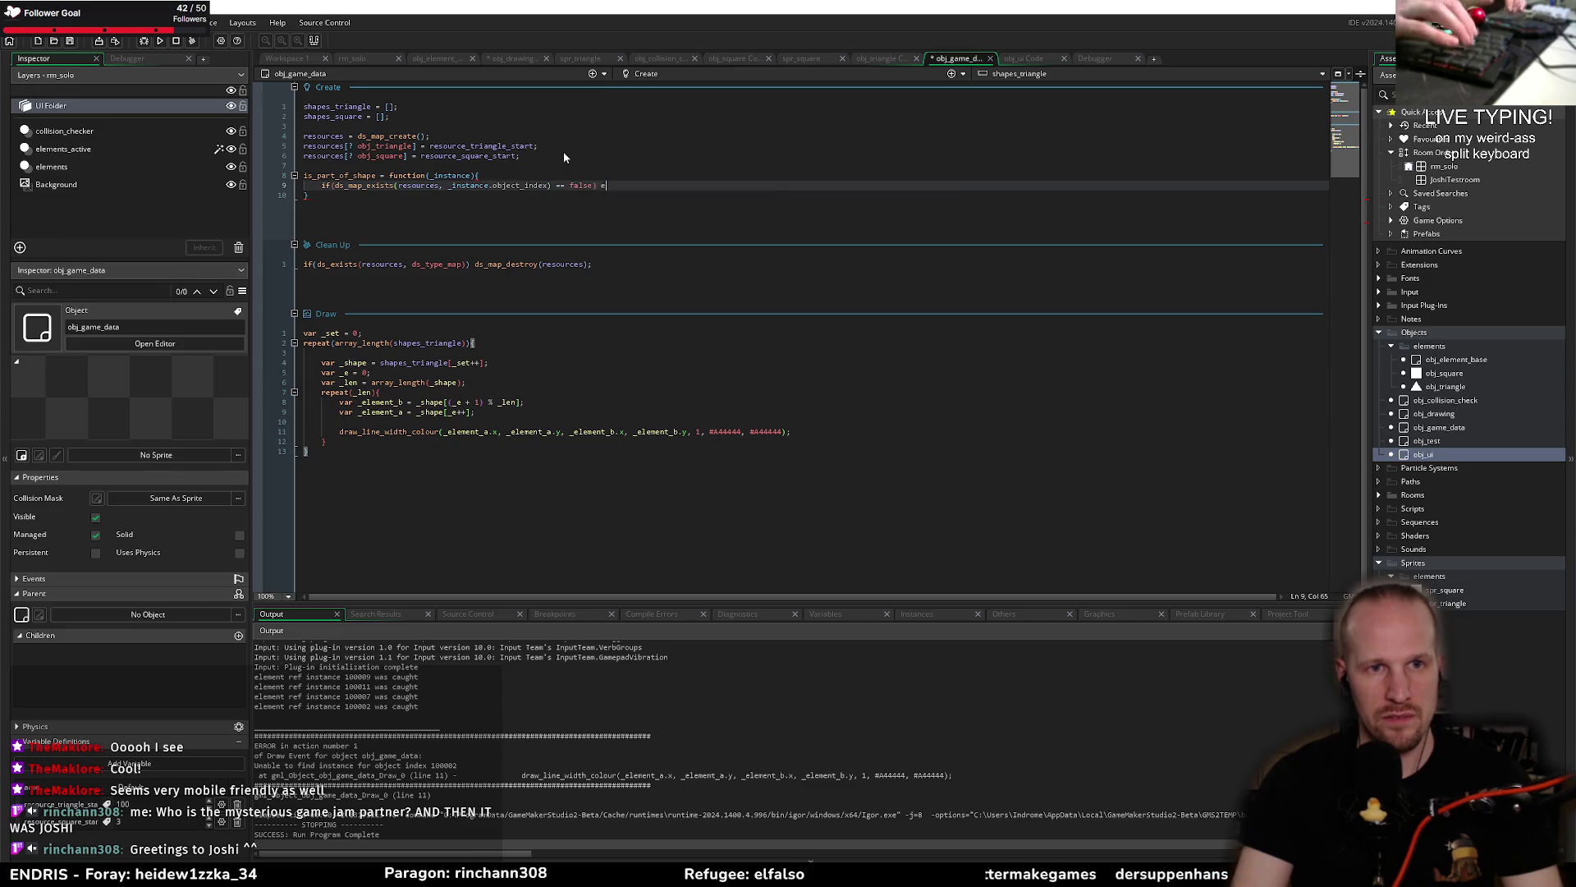
key("BackSpace")
type("return")
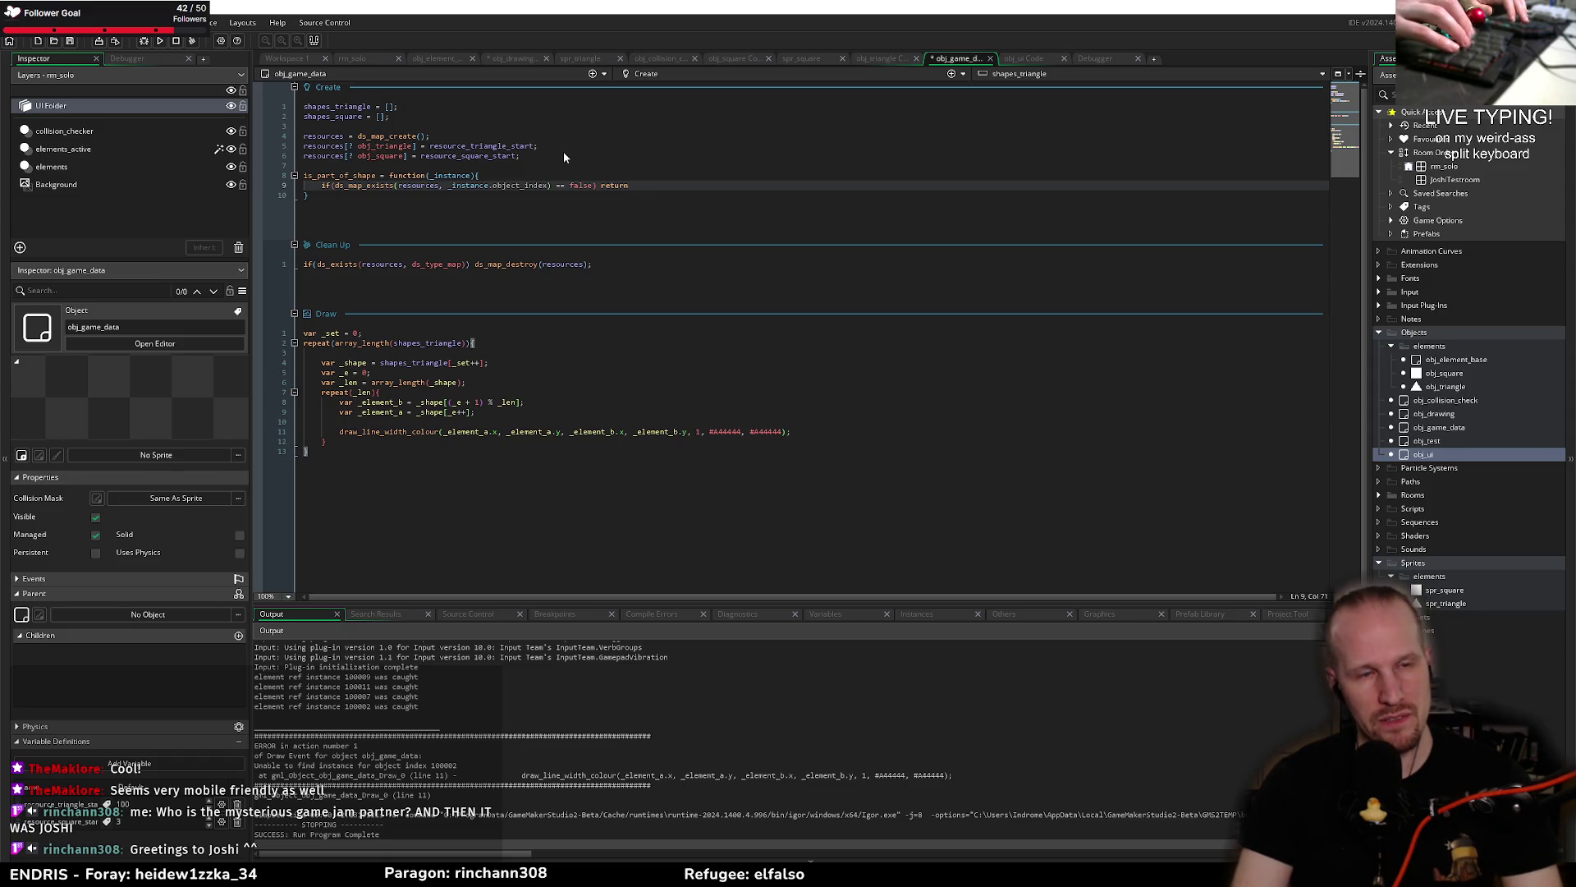
type(" true;")
key("ctrl+s")
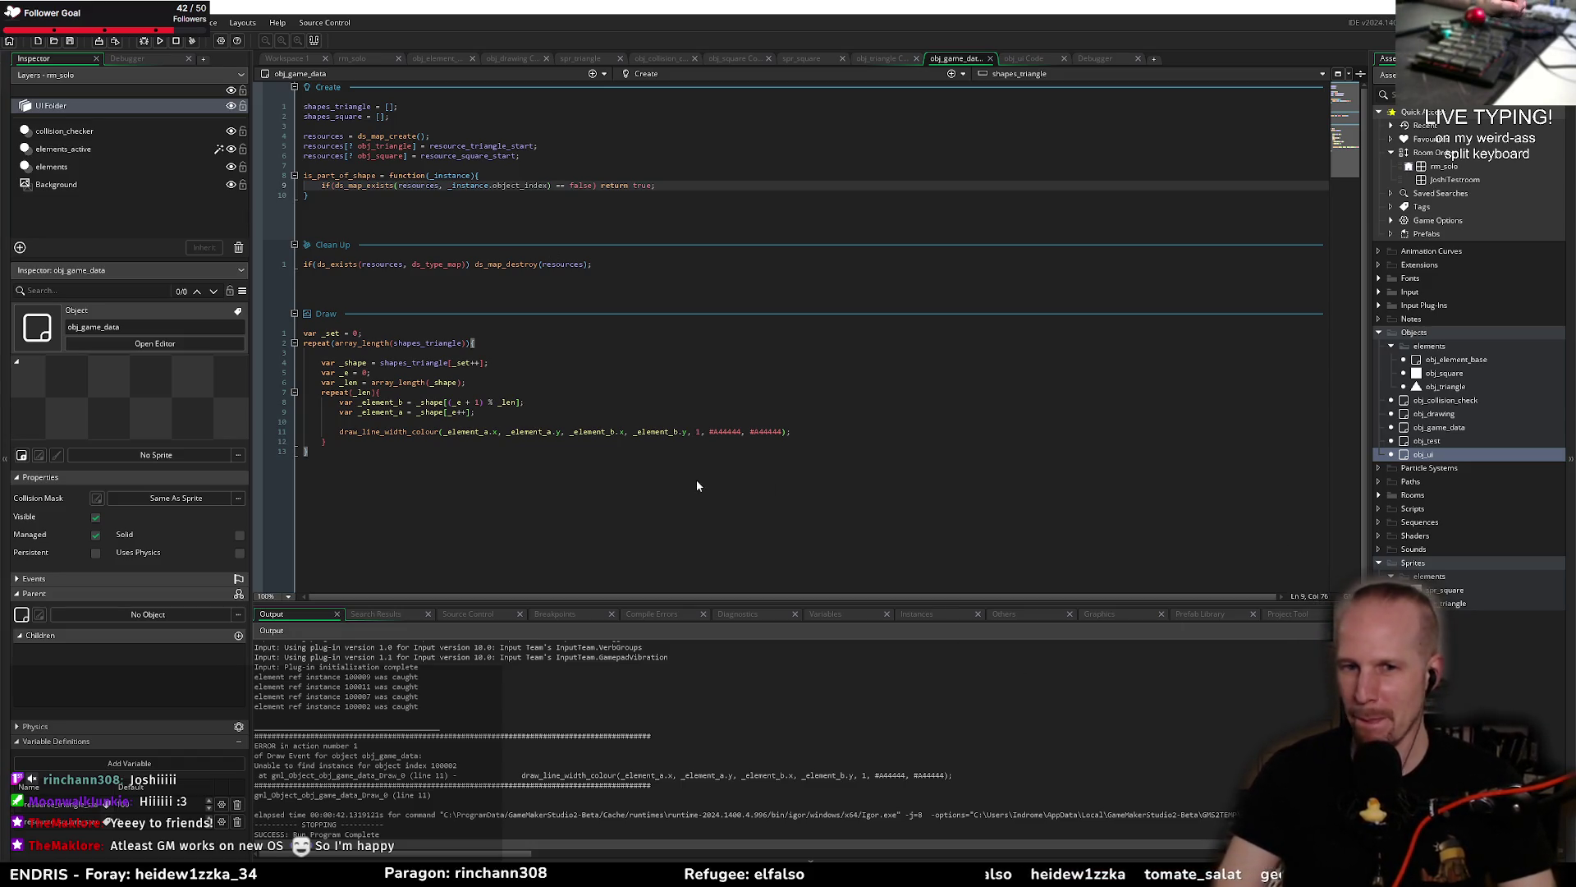
Step: Go to the closing line of the Draw event loop
left_click(380, 443)
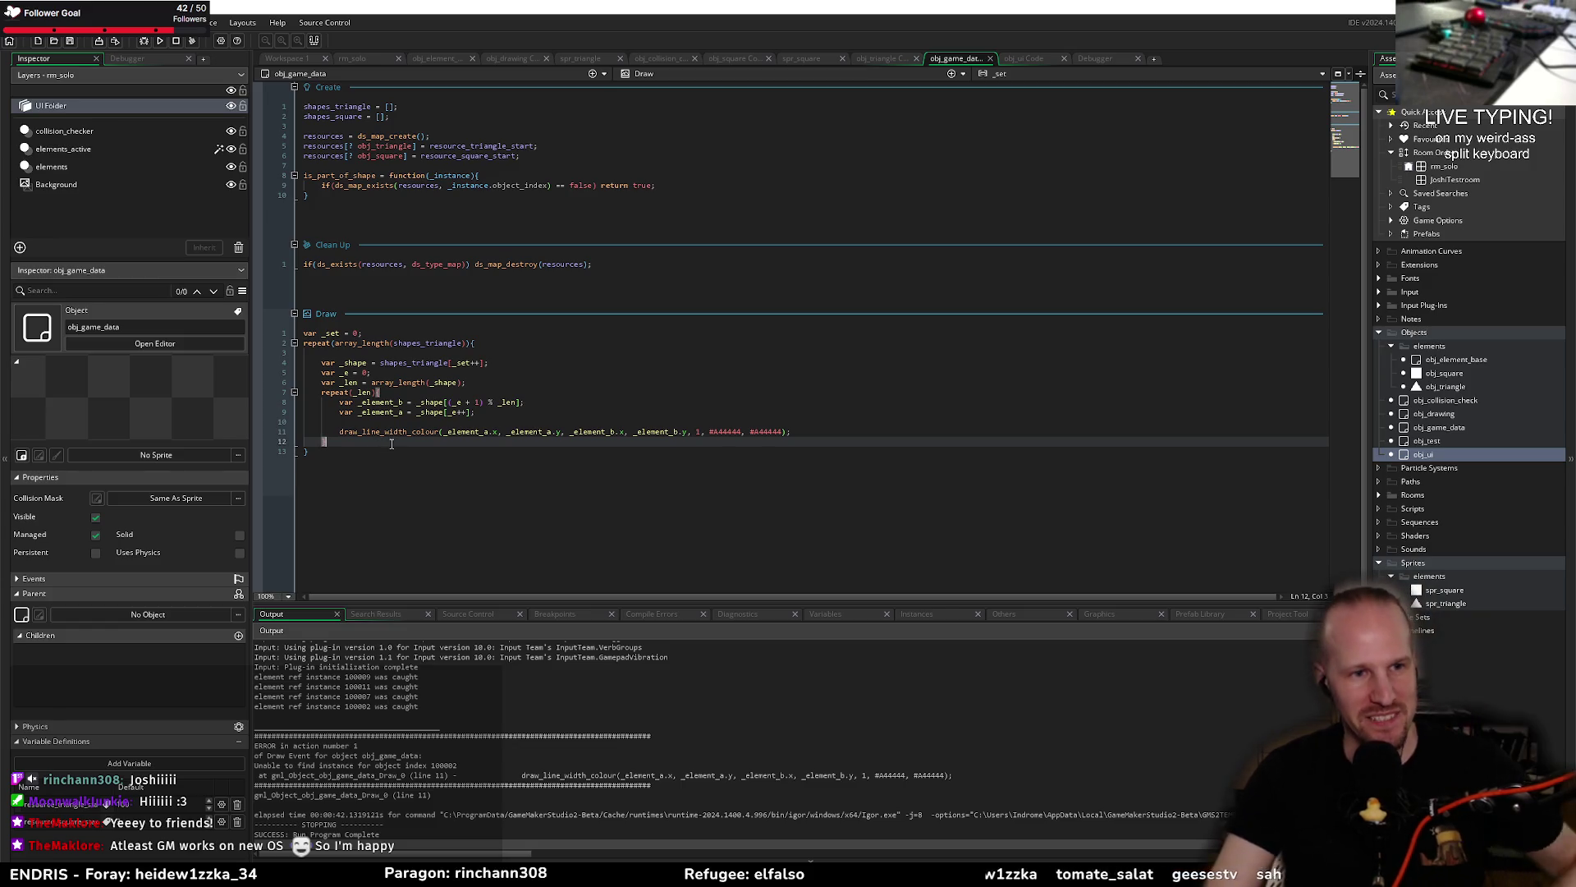
type("}")
key("Down")
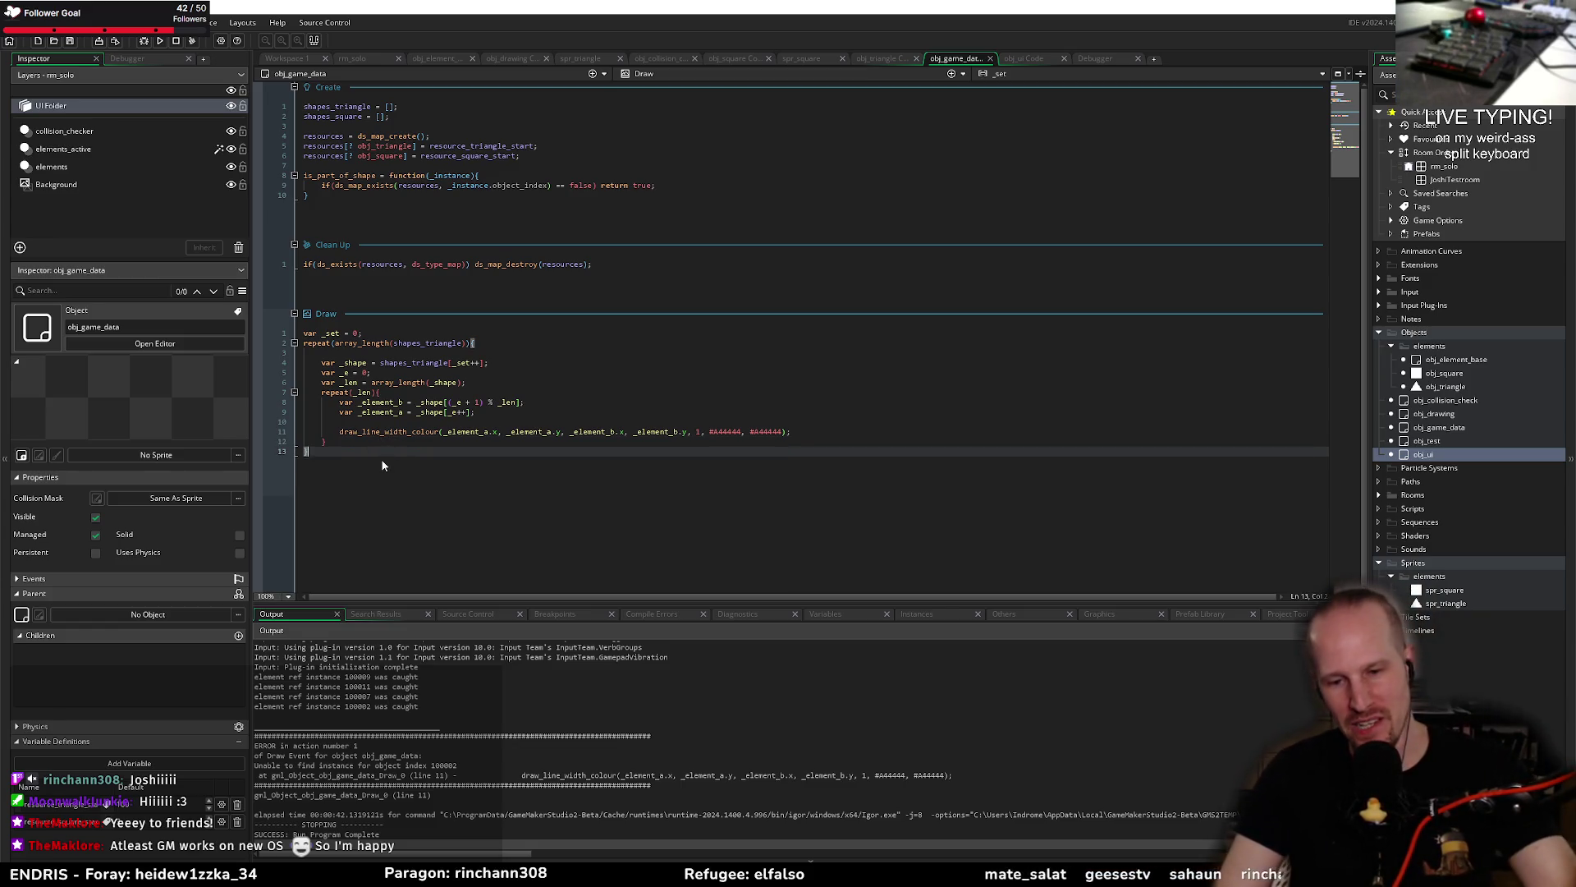
mouse_move(391, 386)
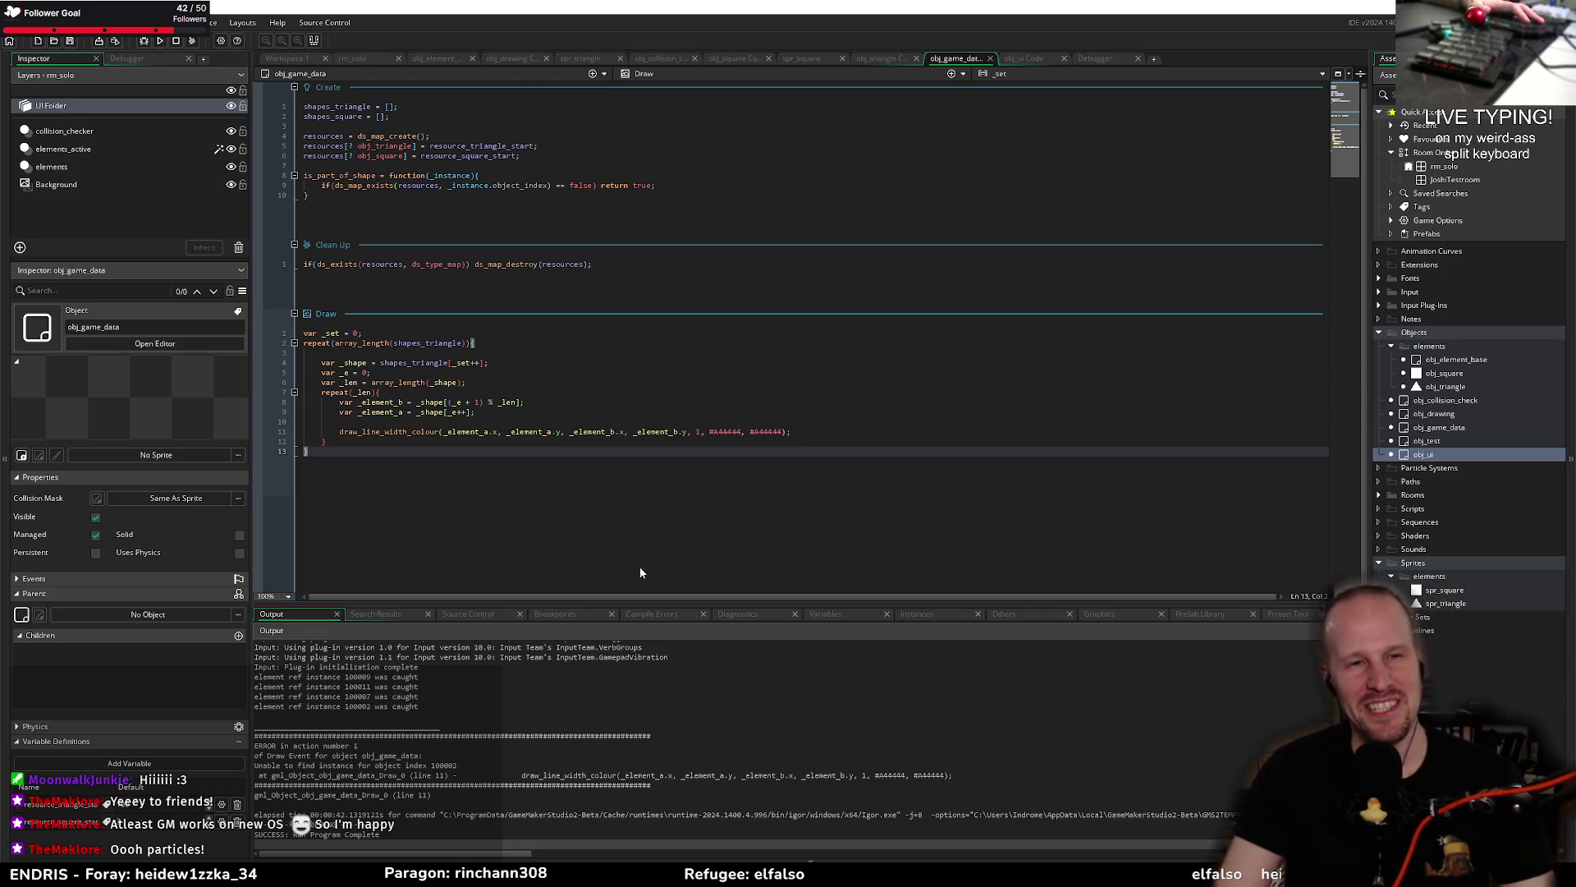
left_click(544, 422)
left_click(493, 442)
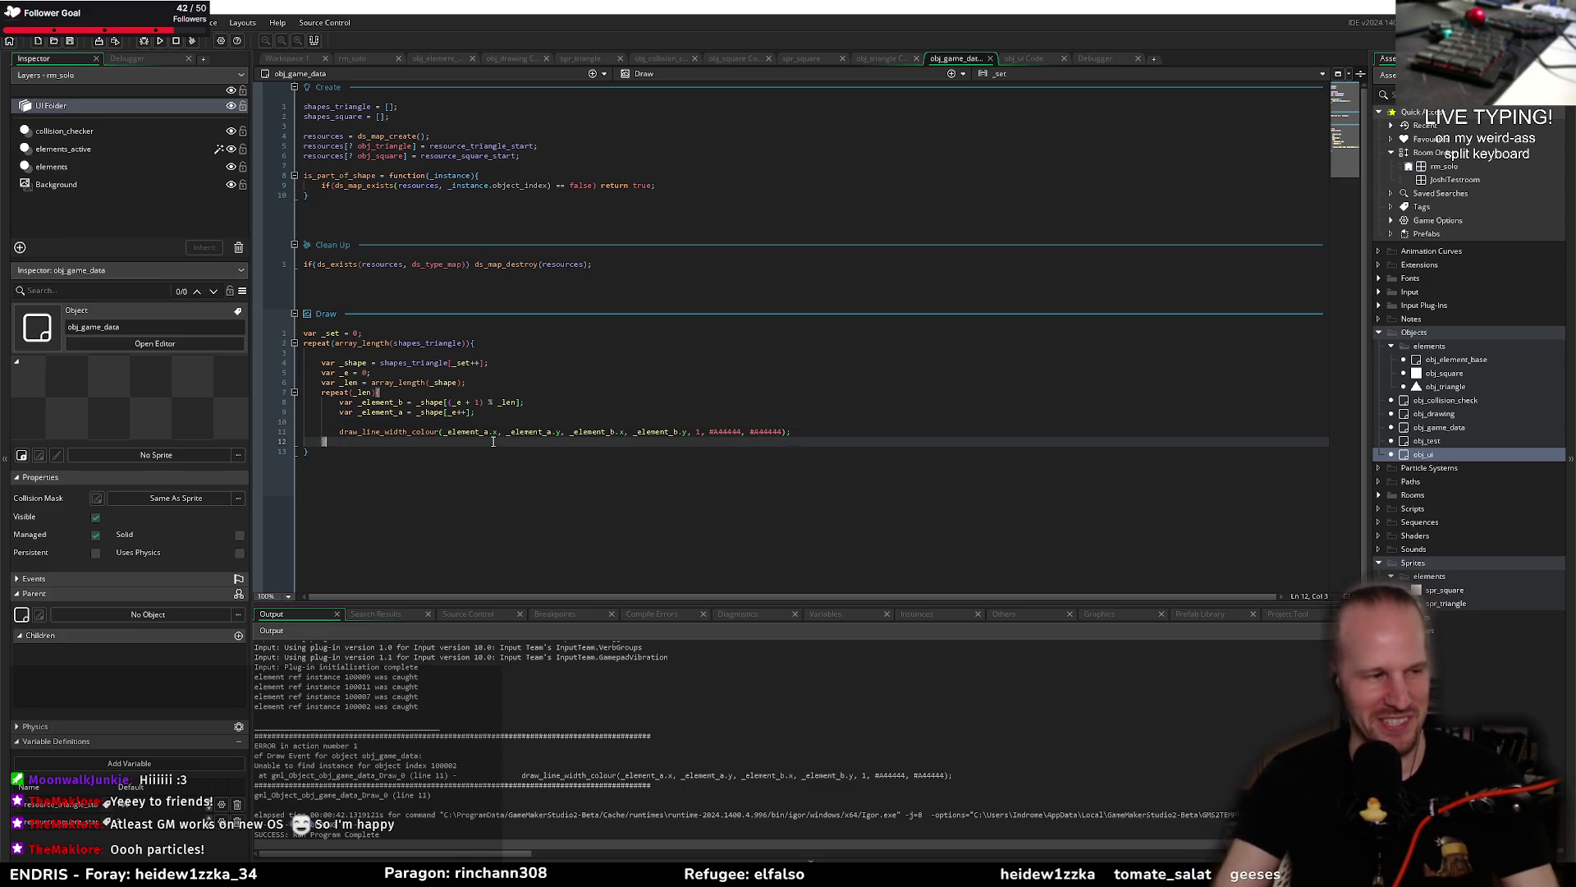
key("Up")
key("End")
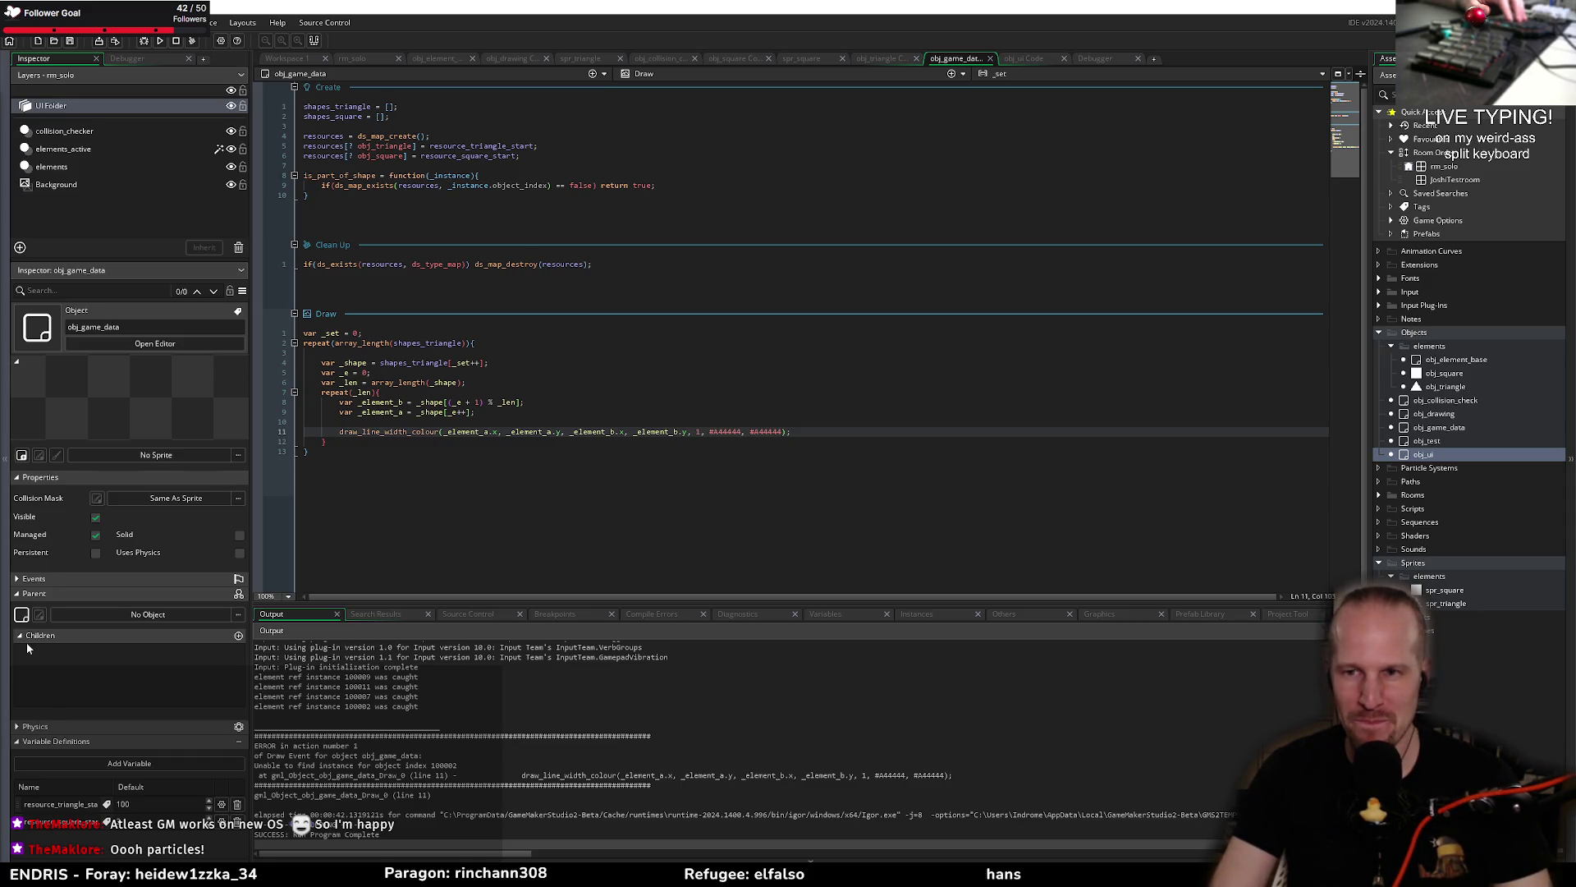
left_click(516, 420)
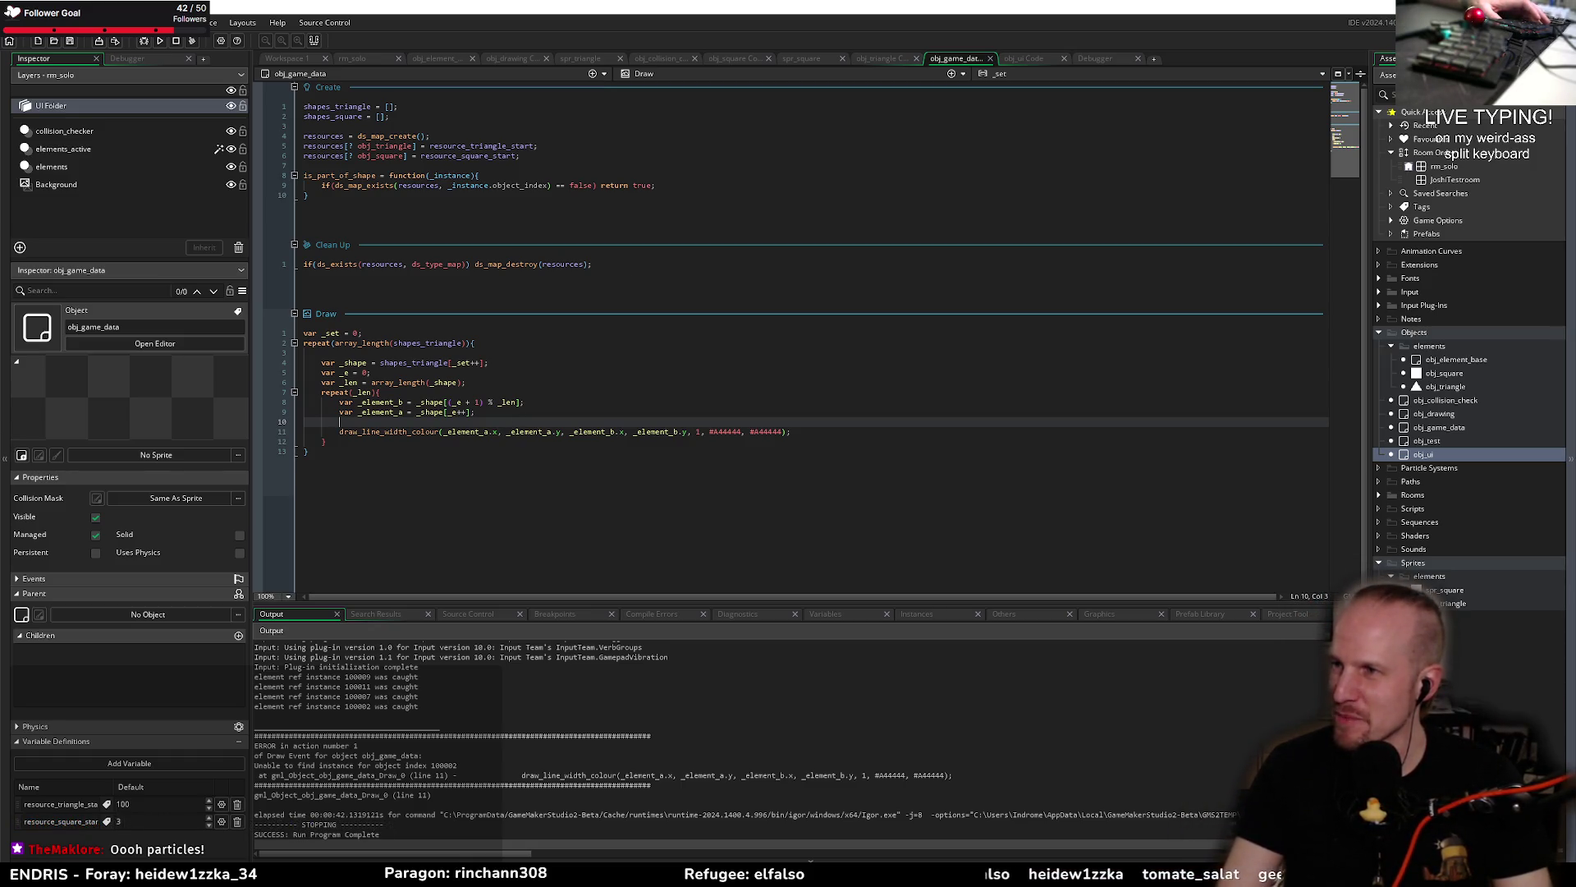
left_click(406, 390)
left_click(383, 420)
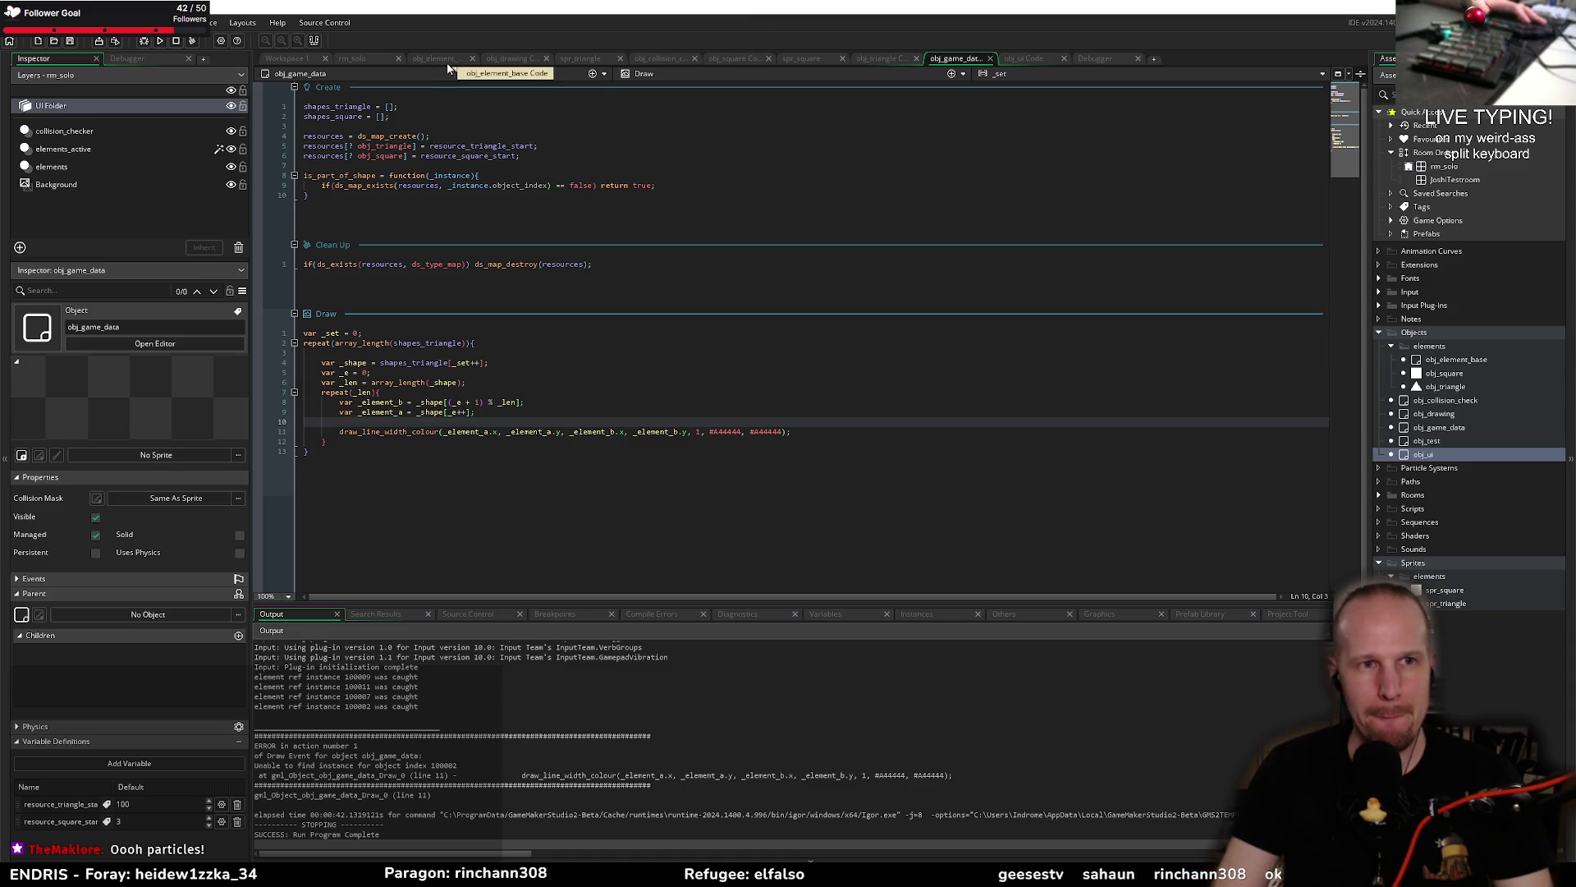
left_click(498, 60)
key("Down")
key("Down")
key("Down")
left_click(525, 414)
key("shift+Home")
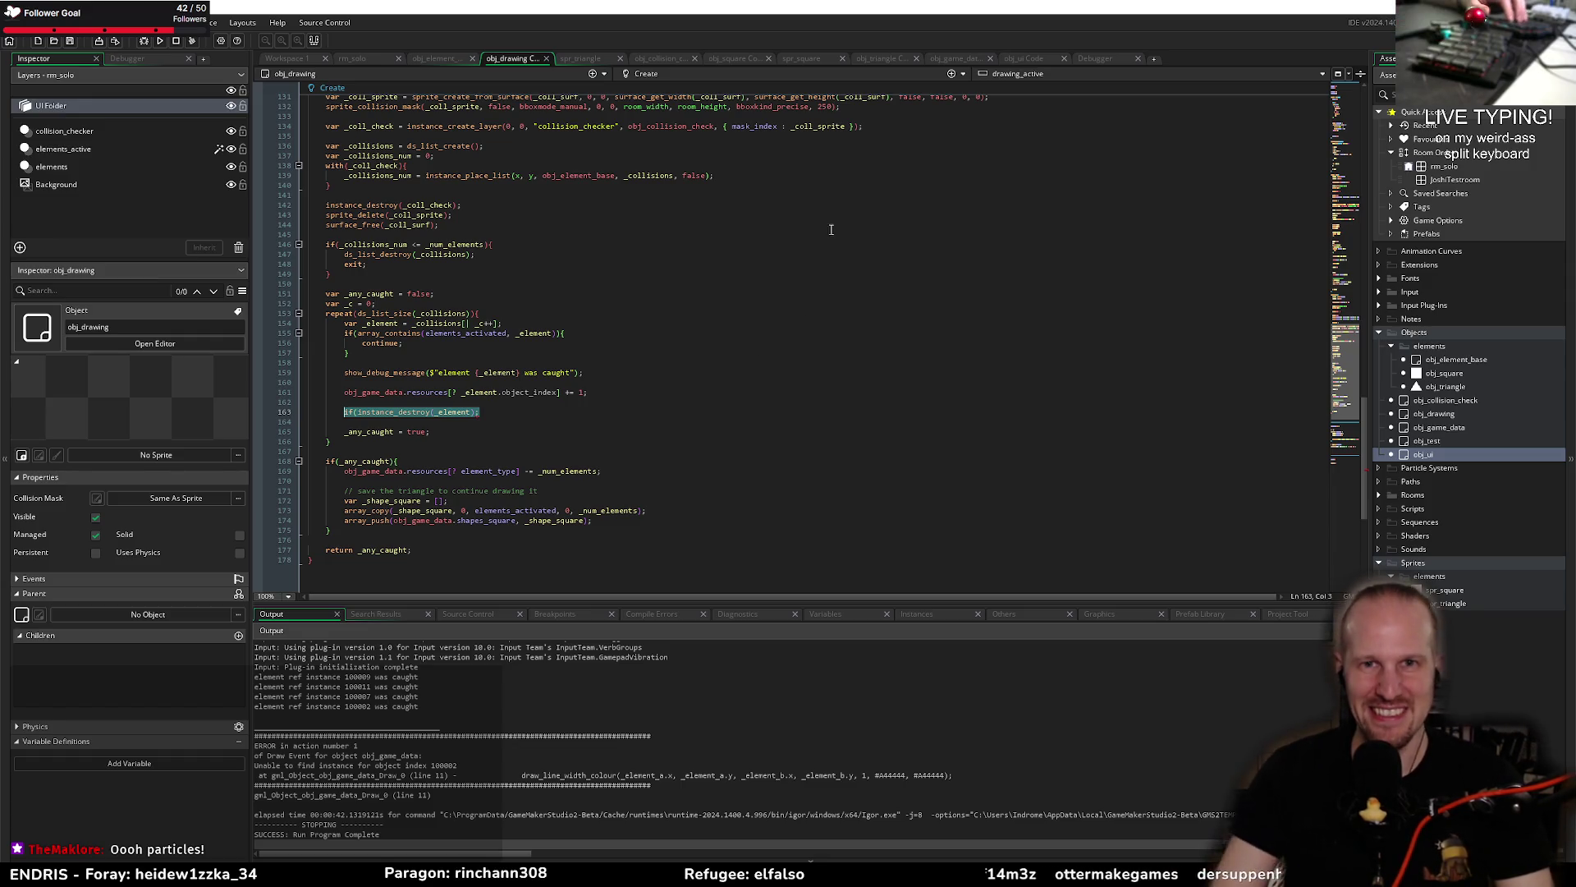
left_click(963, 59)
left_click(441, 185)
key("End")
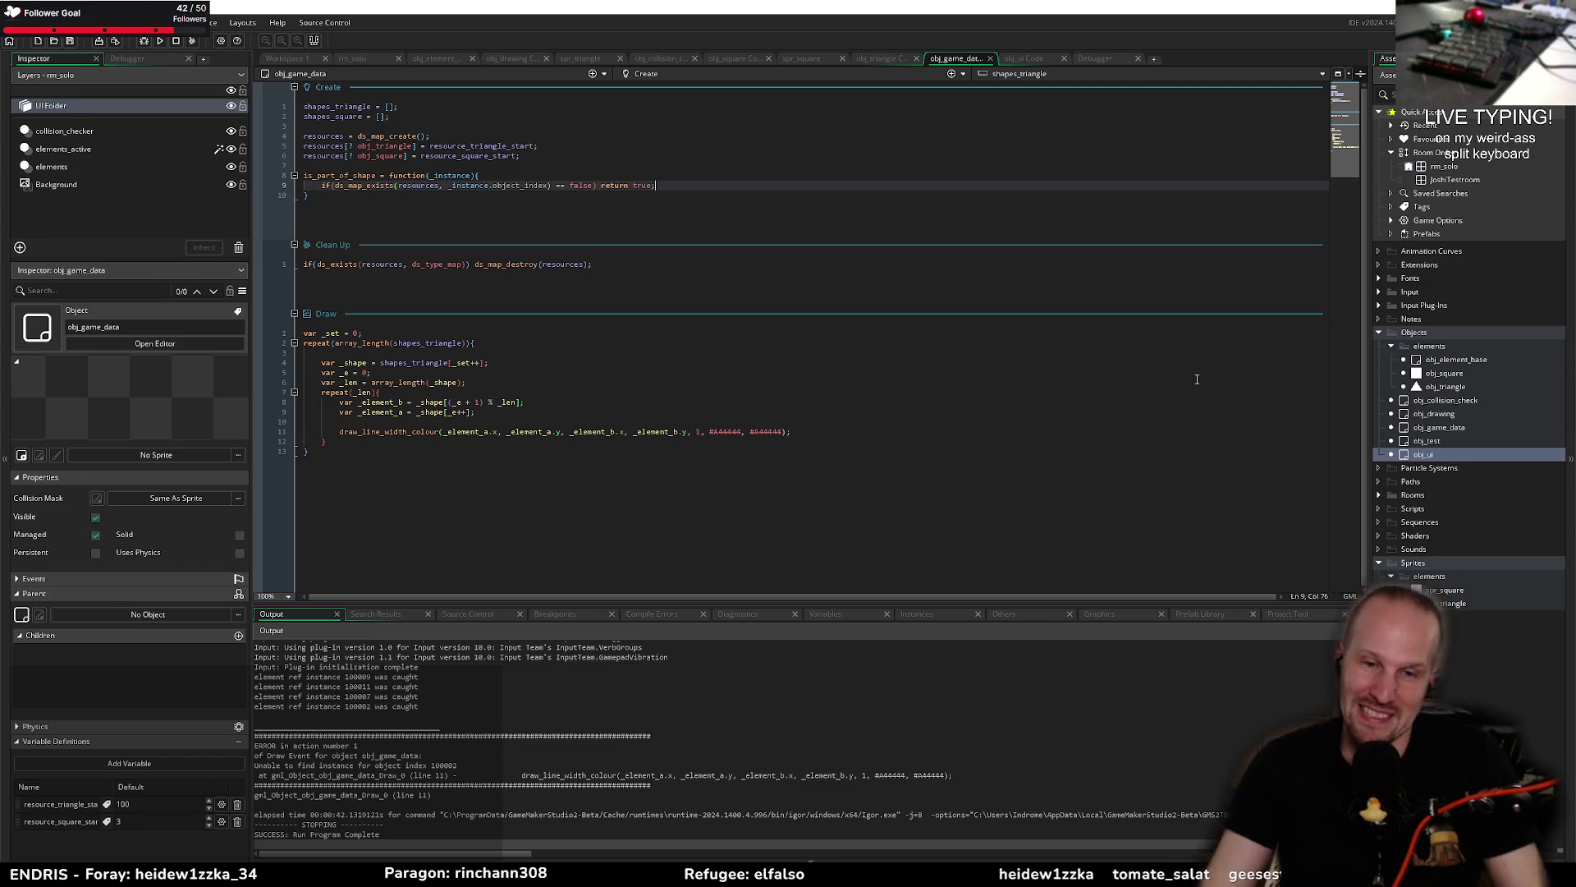
left_click(433, 371)
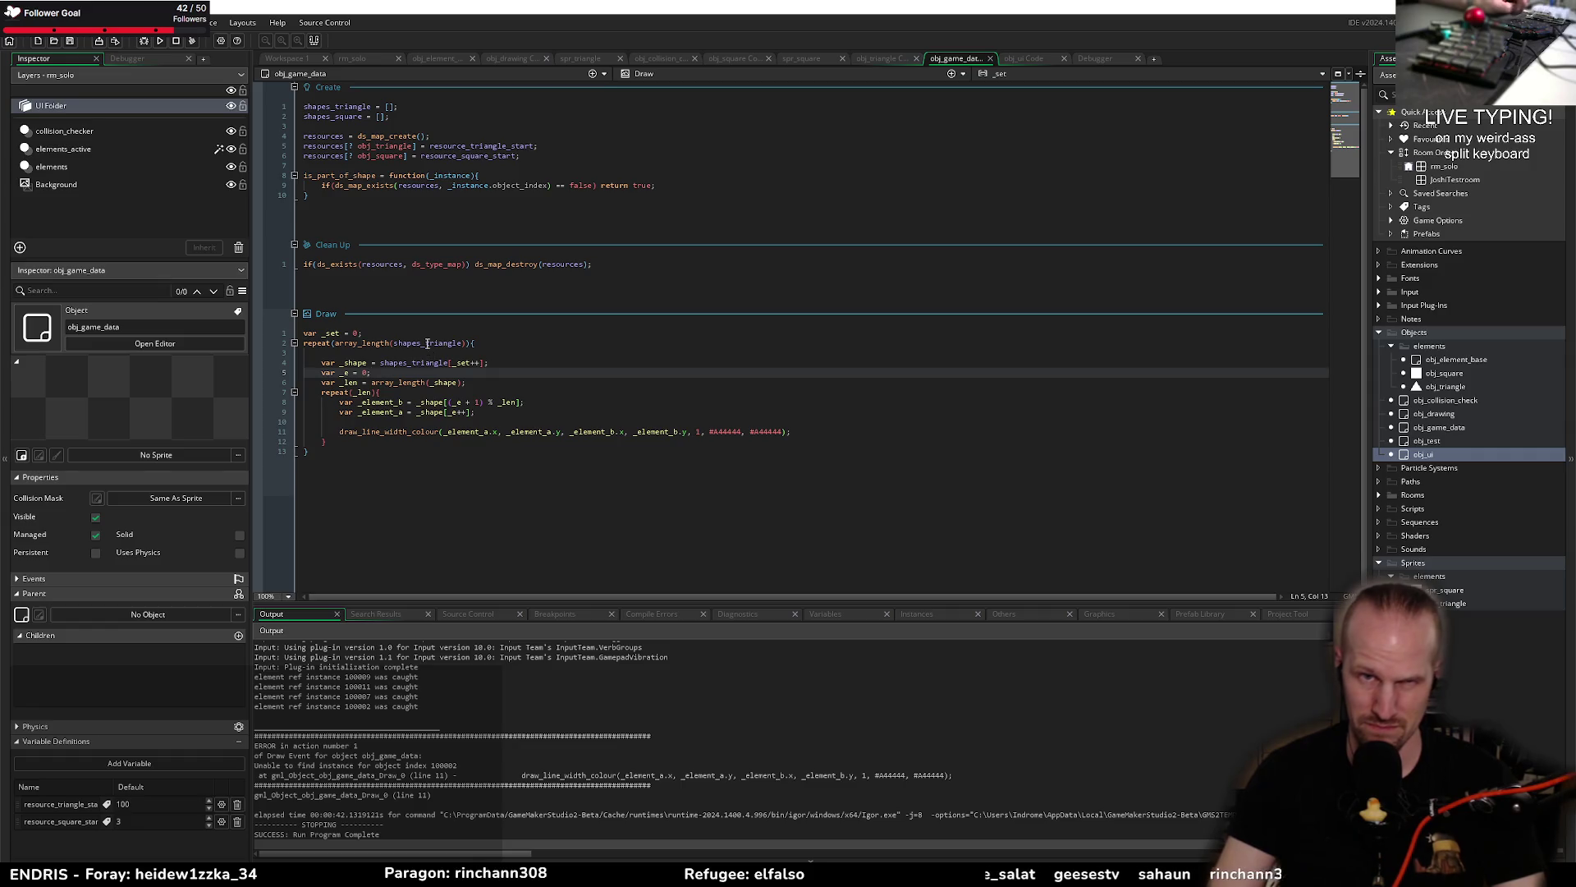
left_click(496, 353)
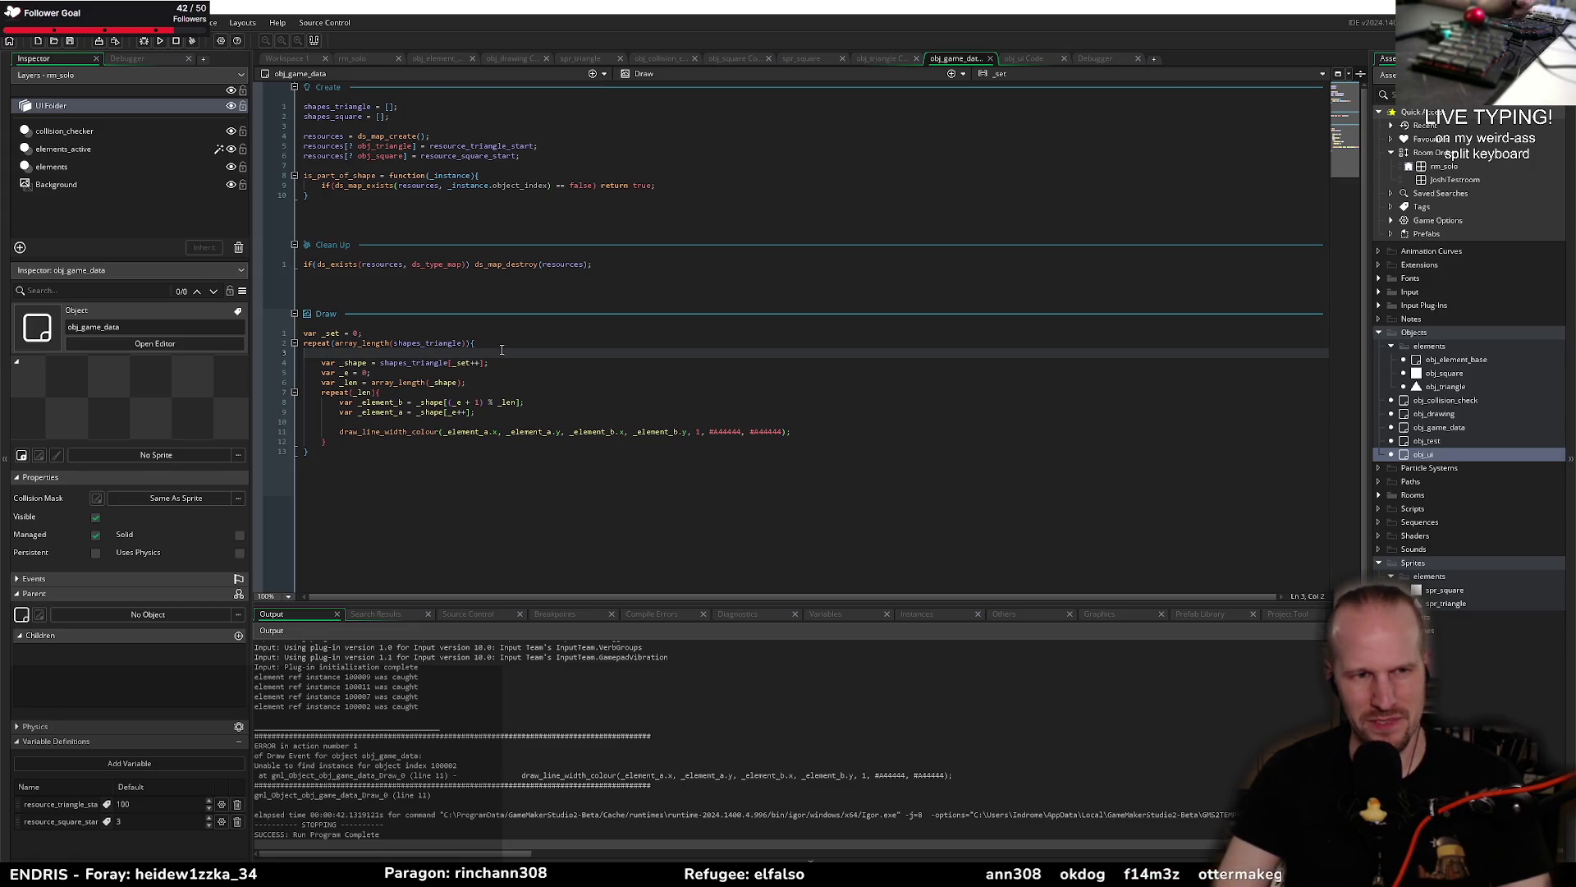
left_click(496, 362)
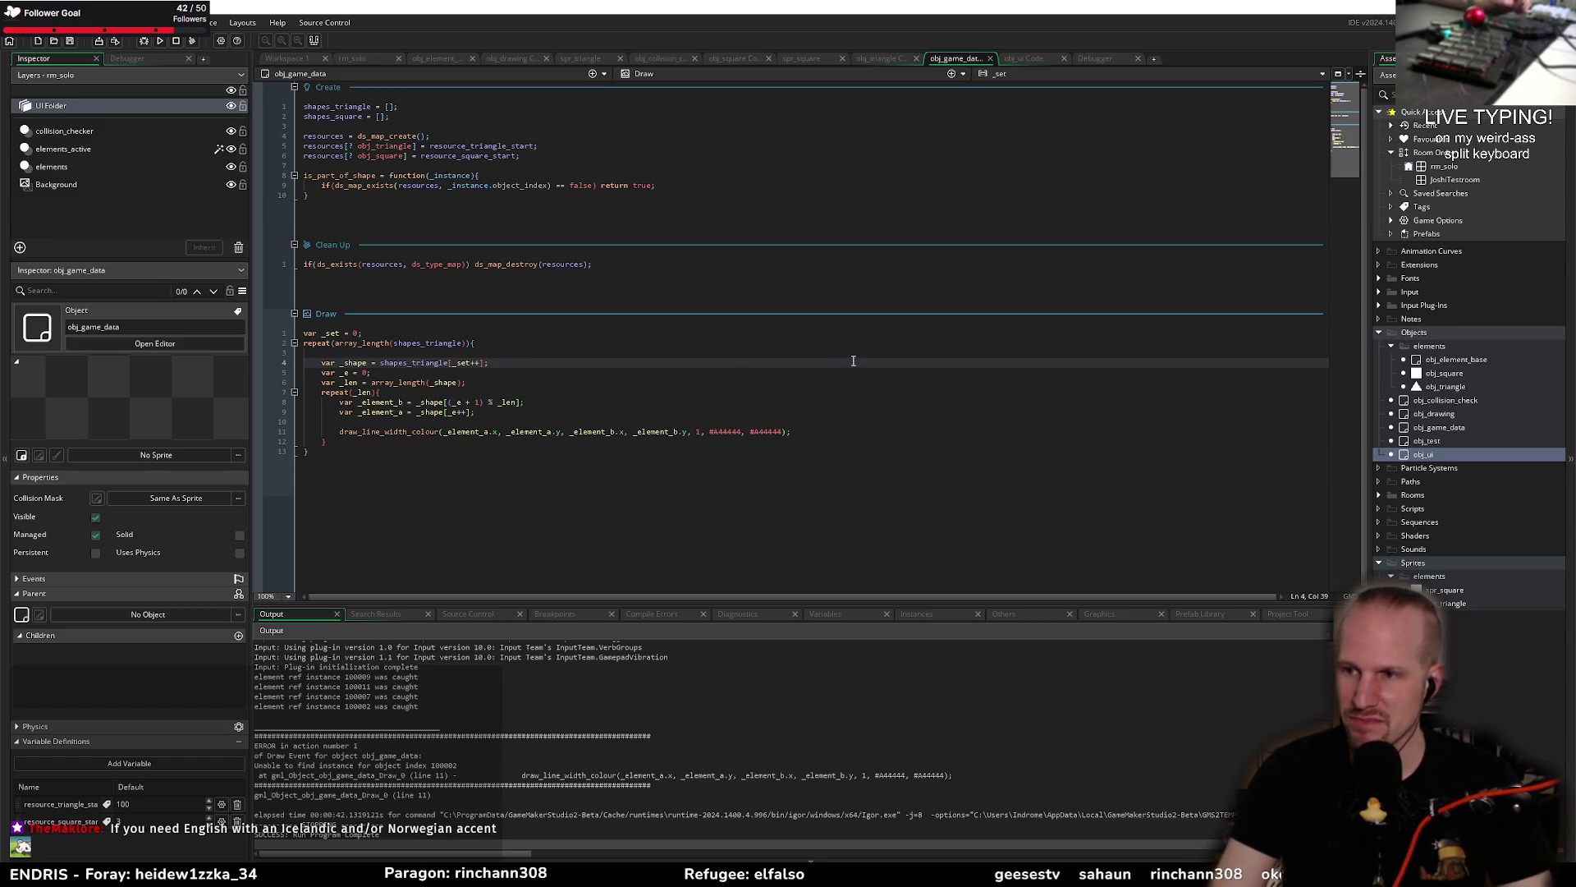
Step: Step through the Draw event's var _len, repeat(_len) and var _e lines, past the draw call
left_click(467, 383)
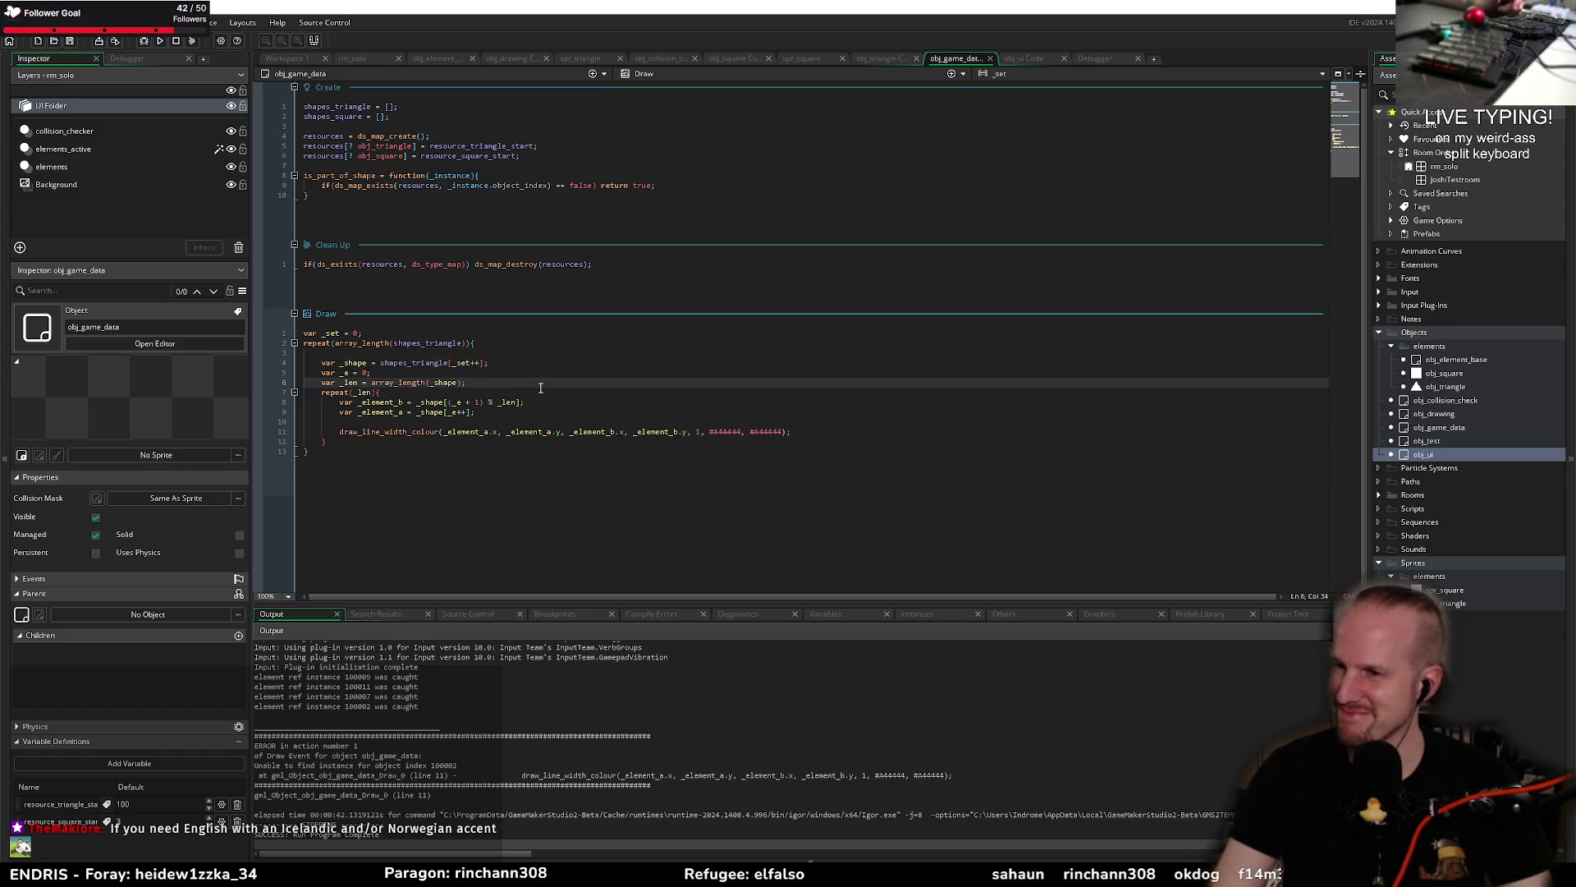
left_click(480, 400)
left_click(489, 391)
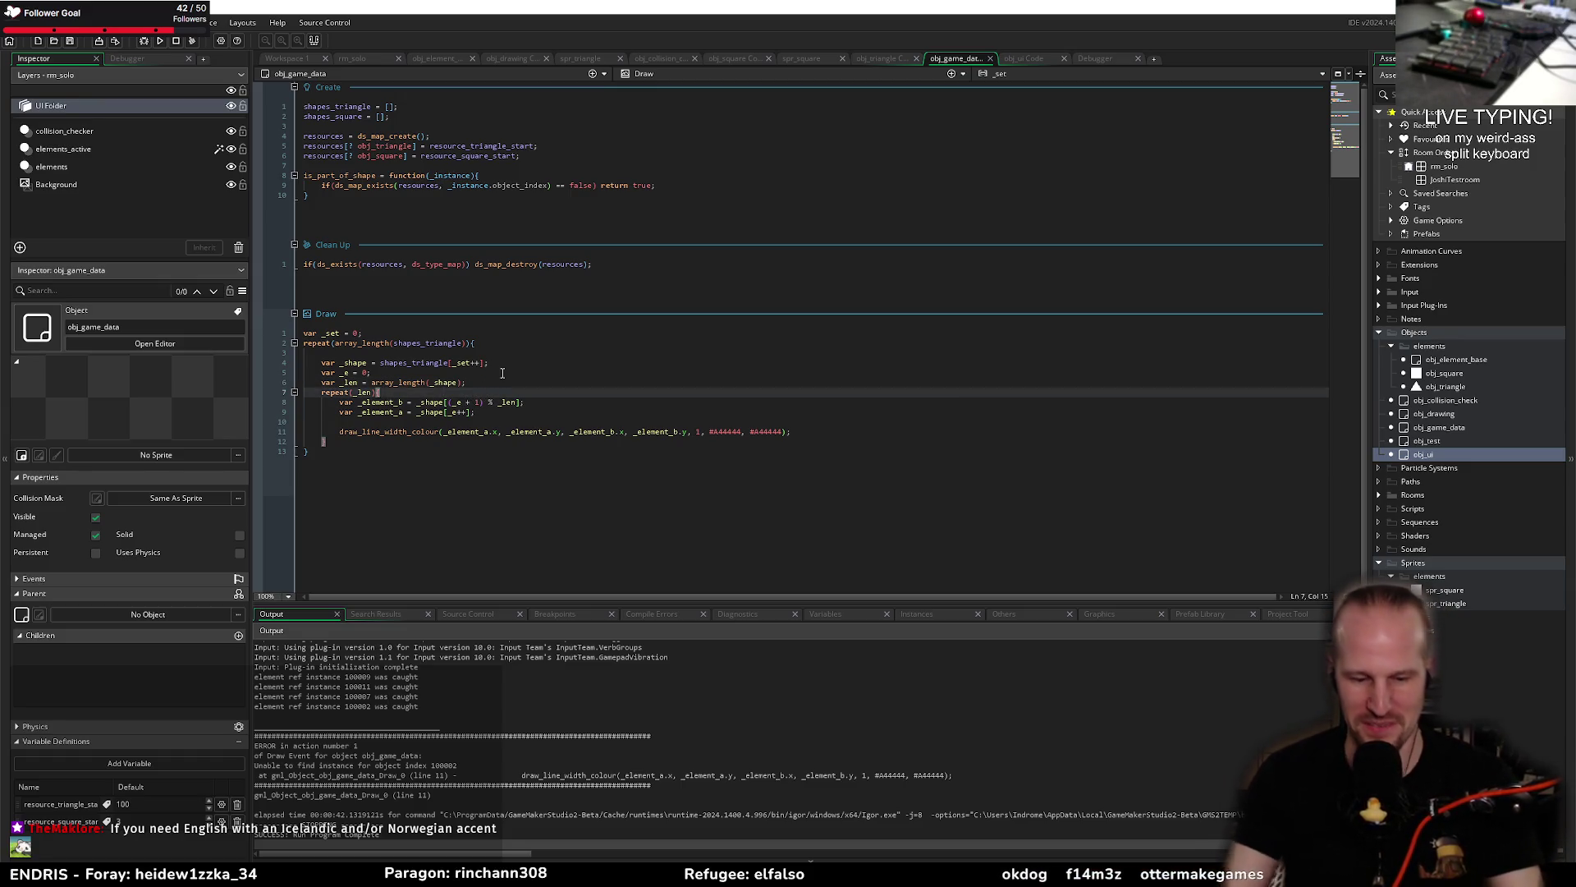
left_click(532, 376)
left_click(602, 421)
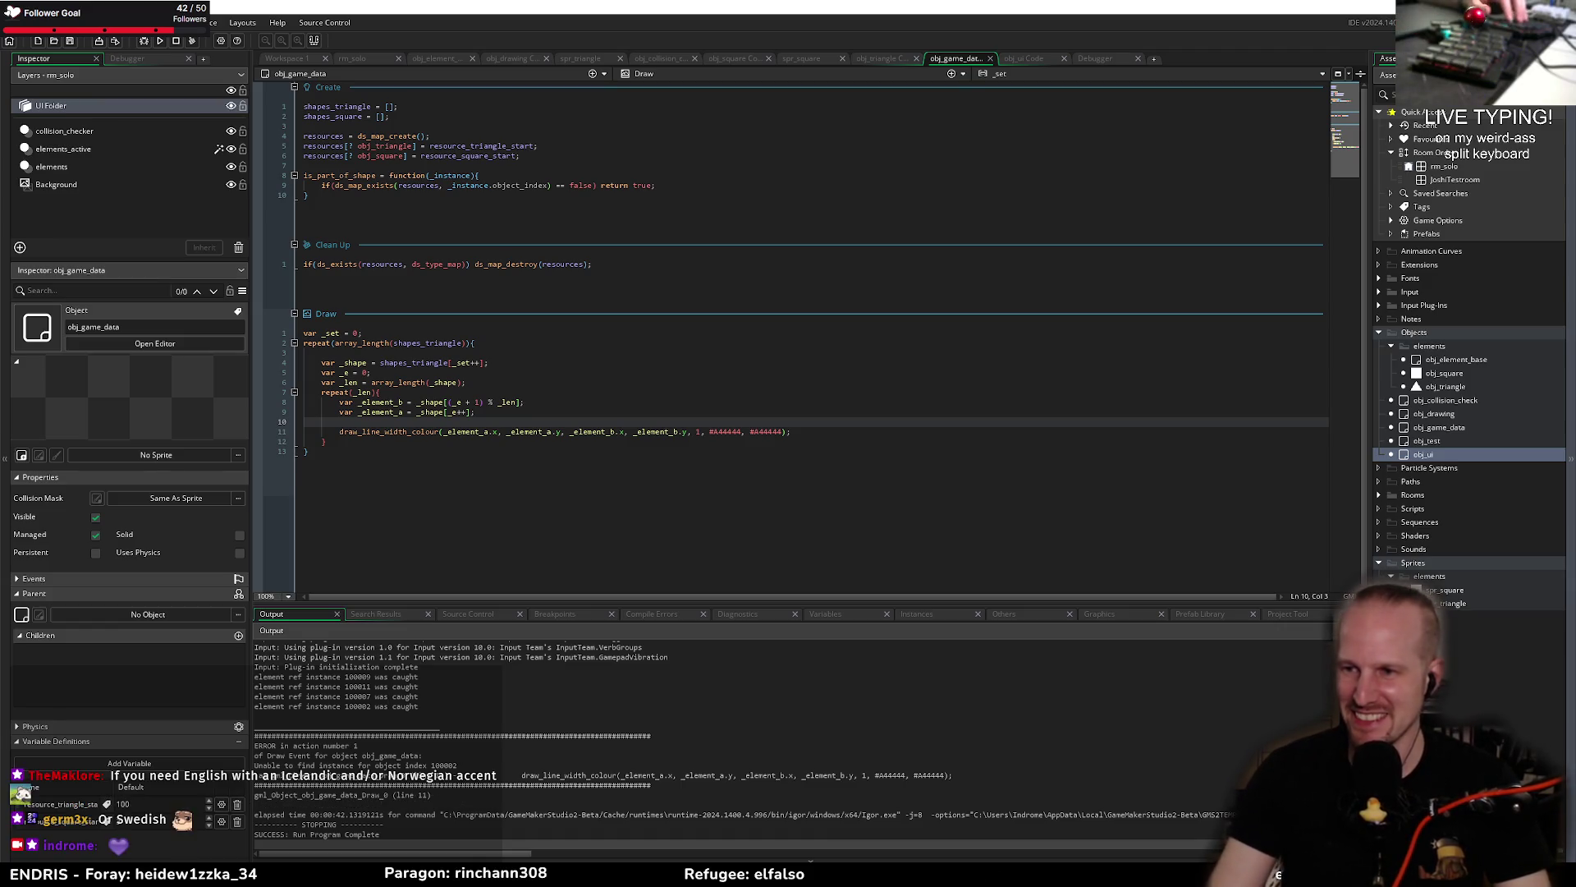
key("Down")
key("Down")
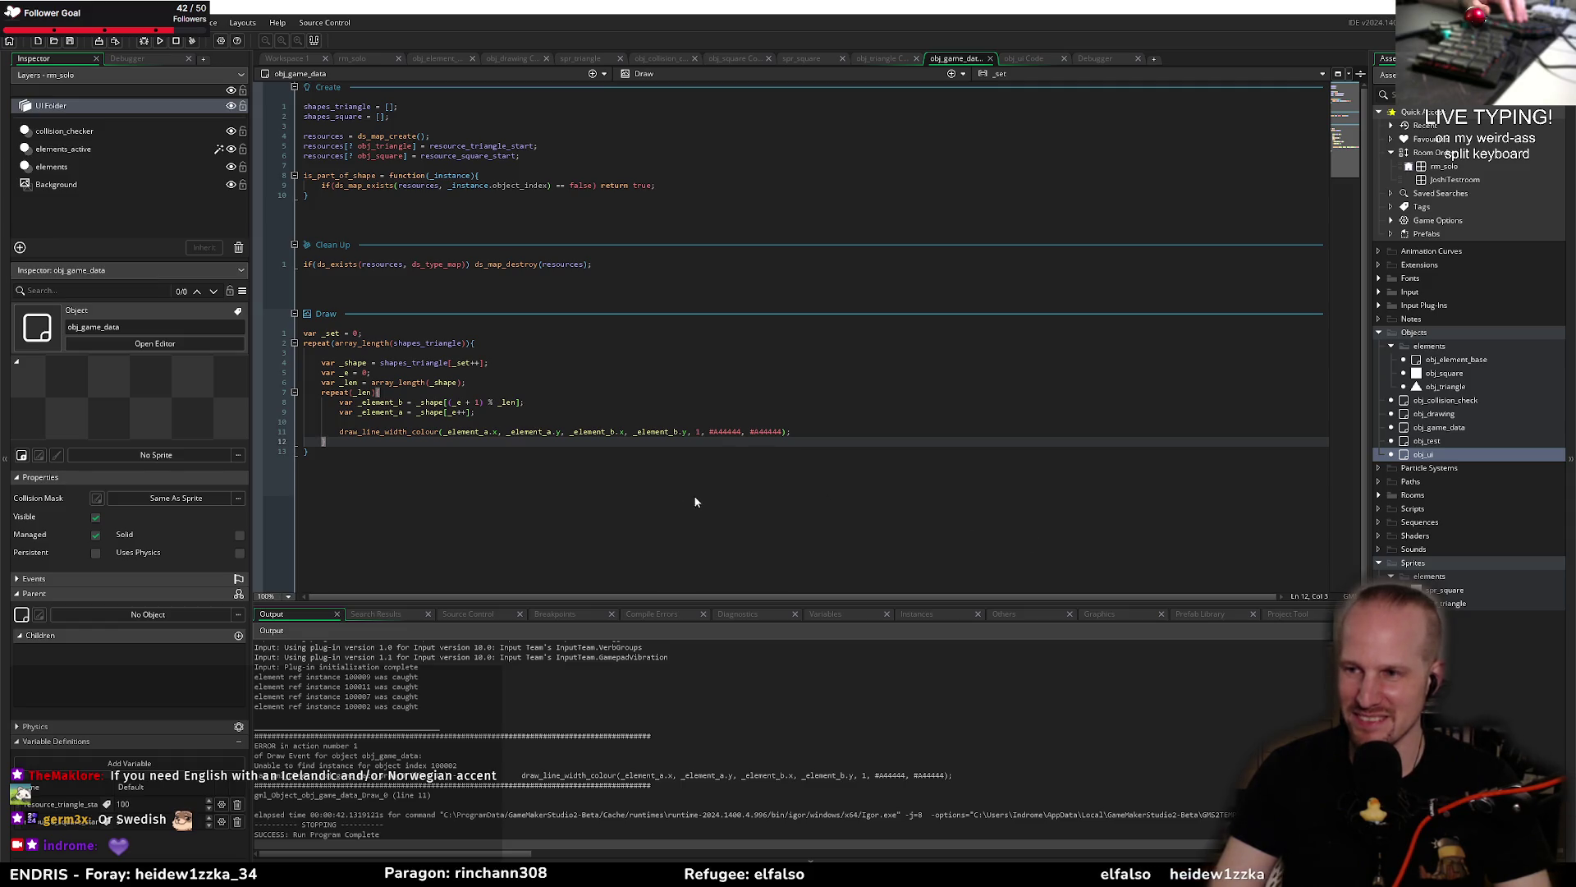
Step: Try a blank line after var _e = 0, undo it, and move to the Create event's if check
left_click(550, 394)
left_click(464, 373)
key("Return")
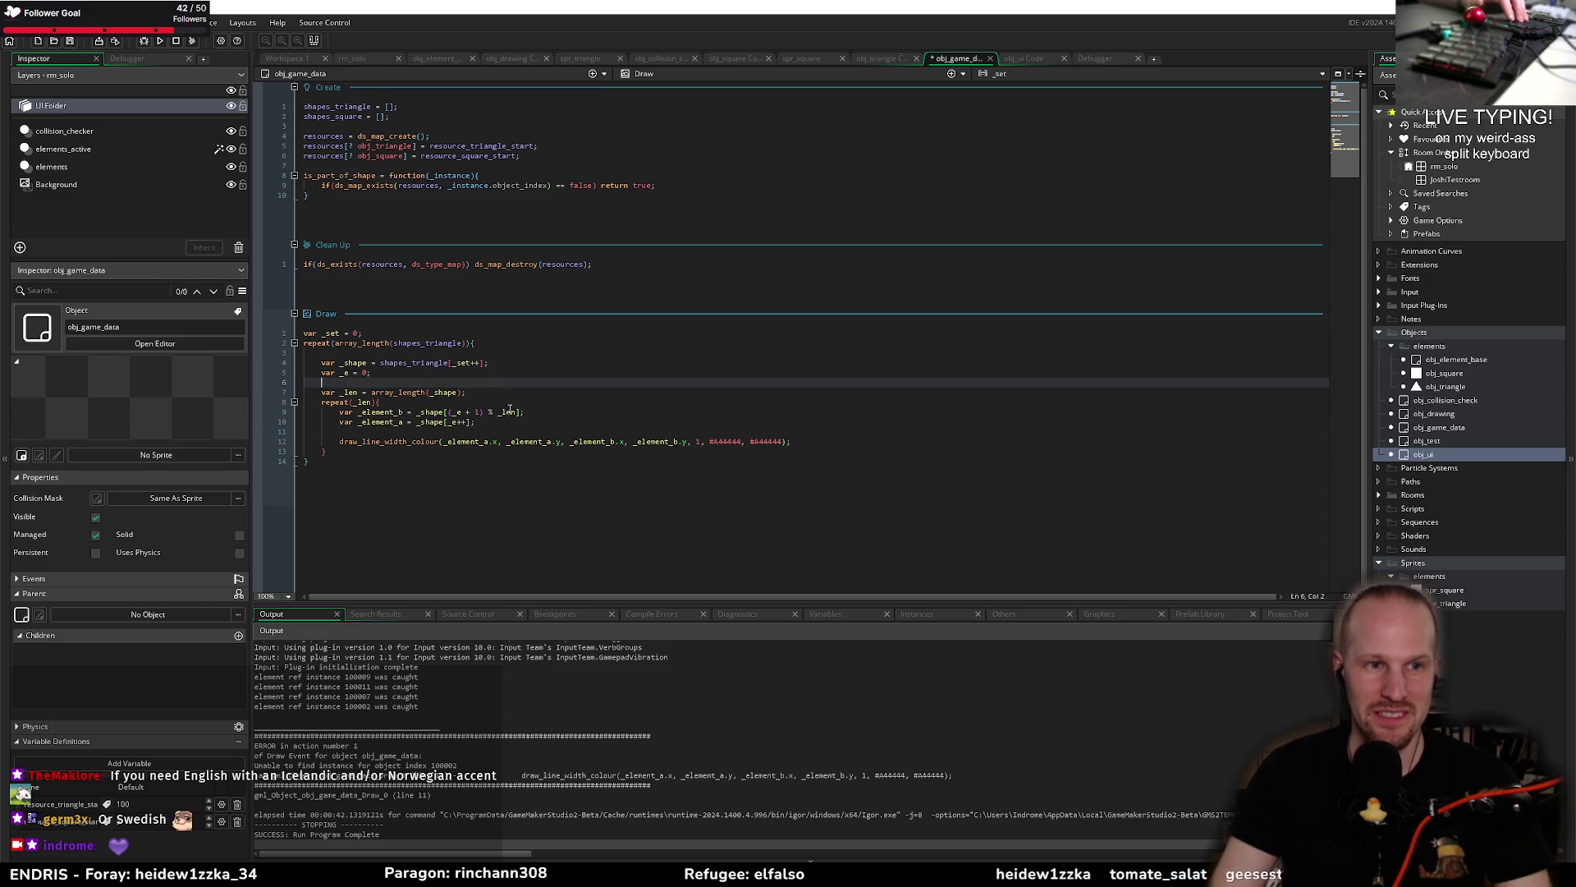
key("BackSpace")
key("BackSpace")
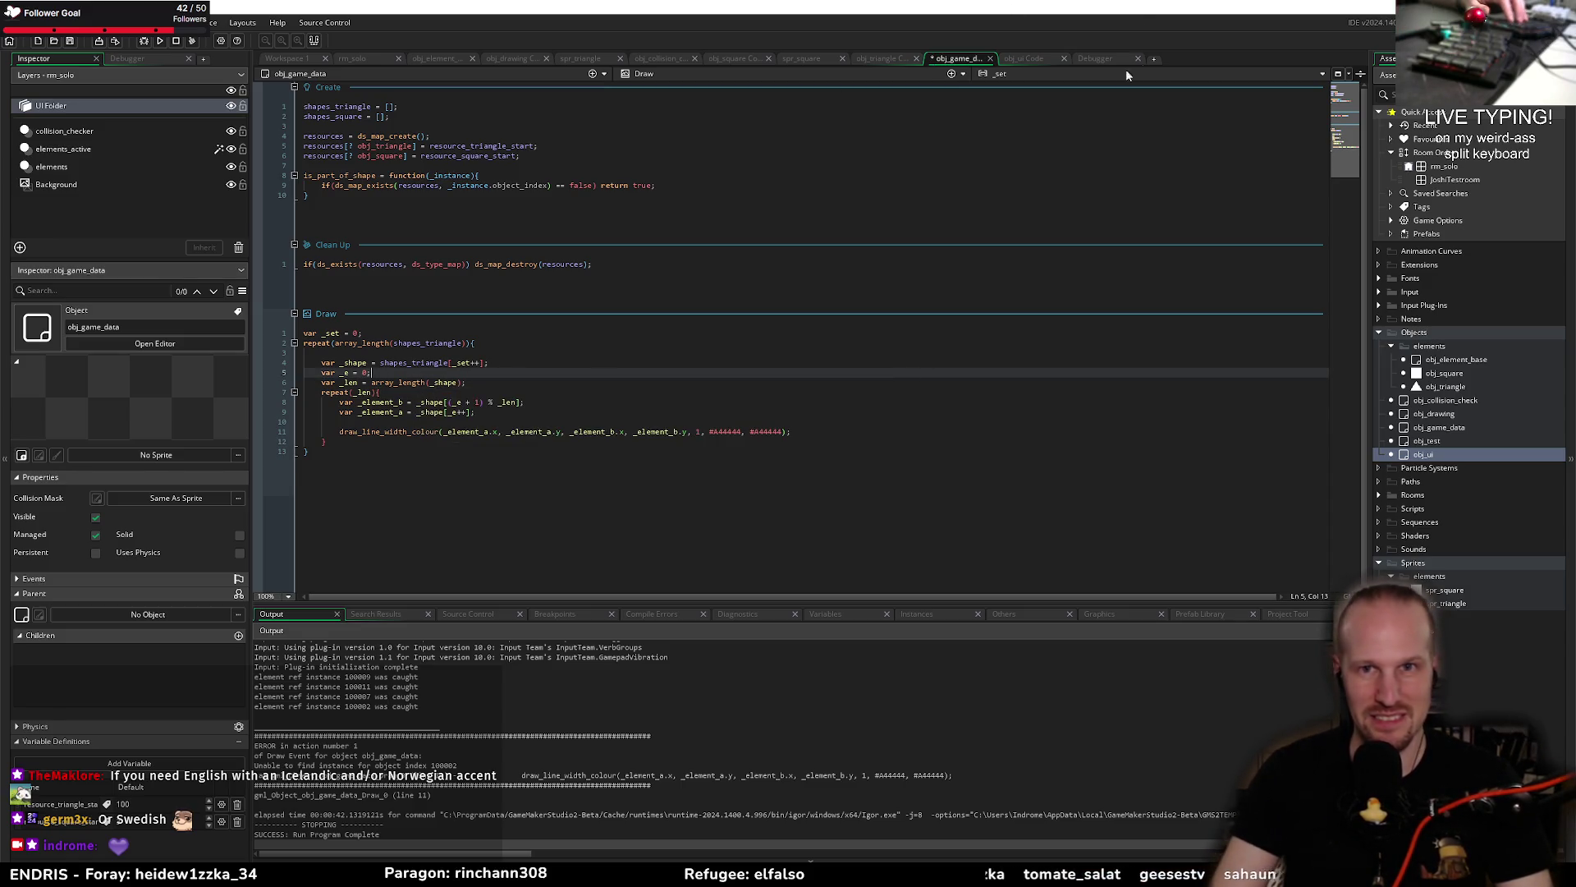
left_click(706, 185)
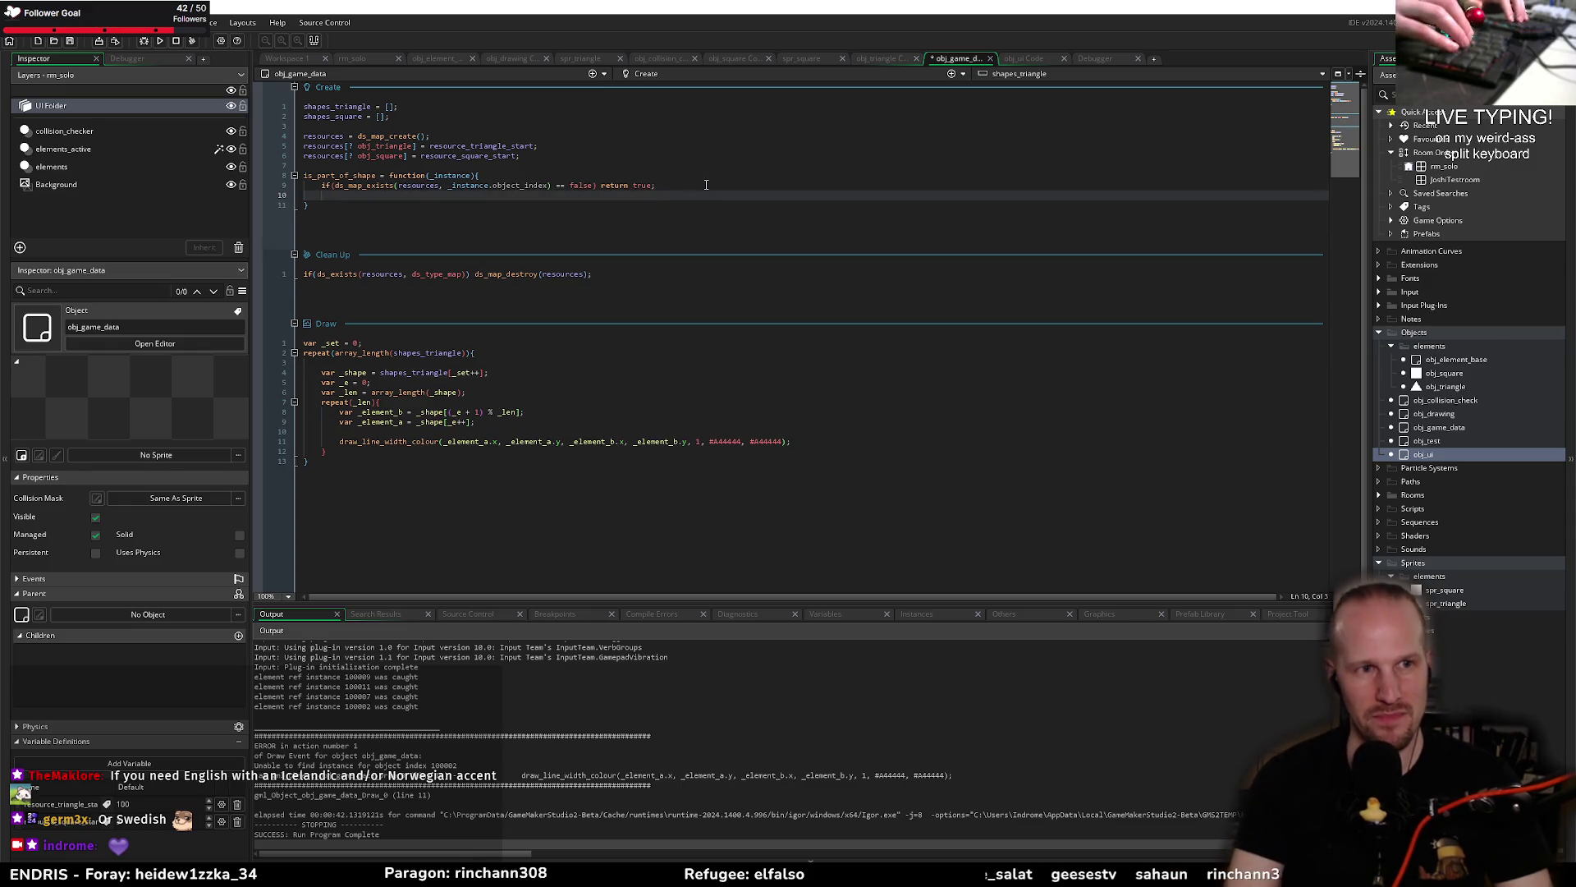
Step: Type array_foreach(resources with a trailing comma on the new line, then switch to the Paint sketch
key("Return")
key("Return")
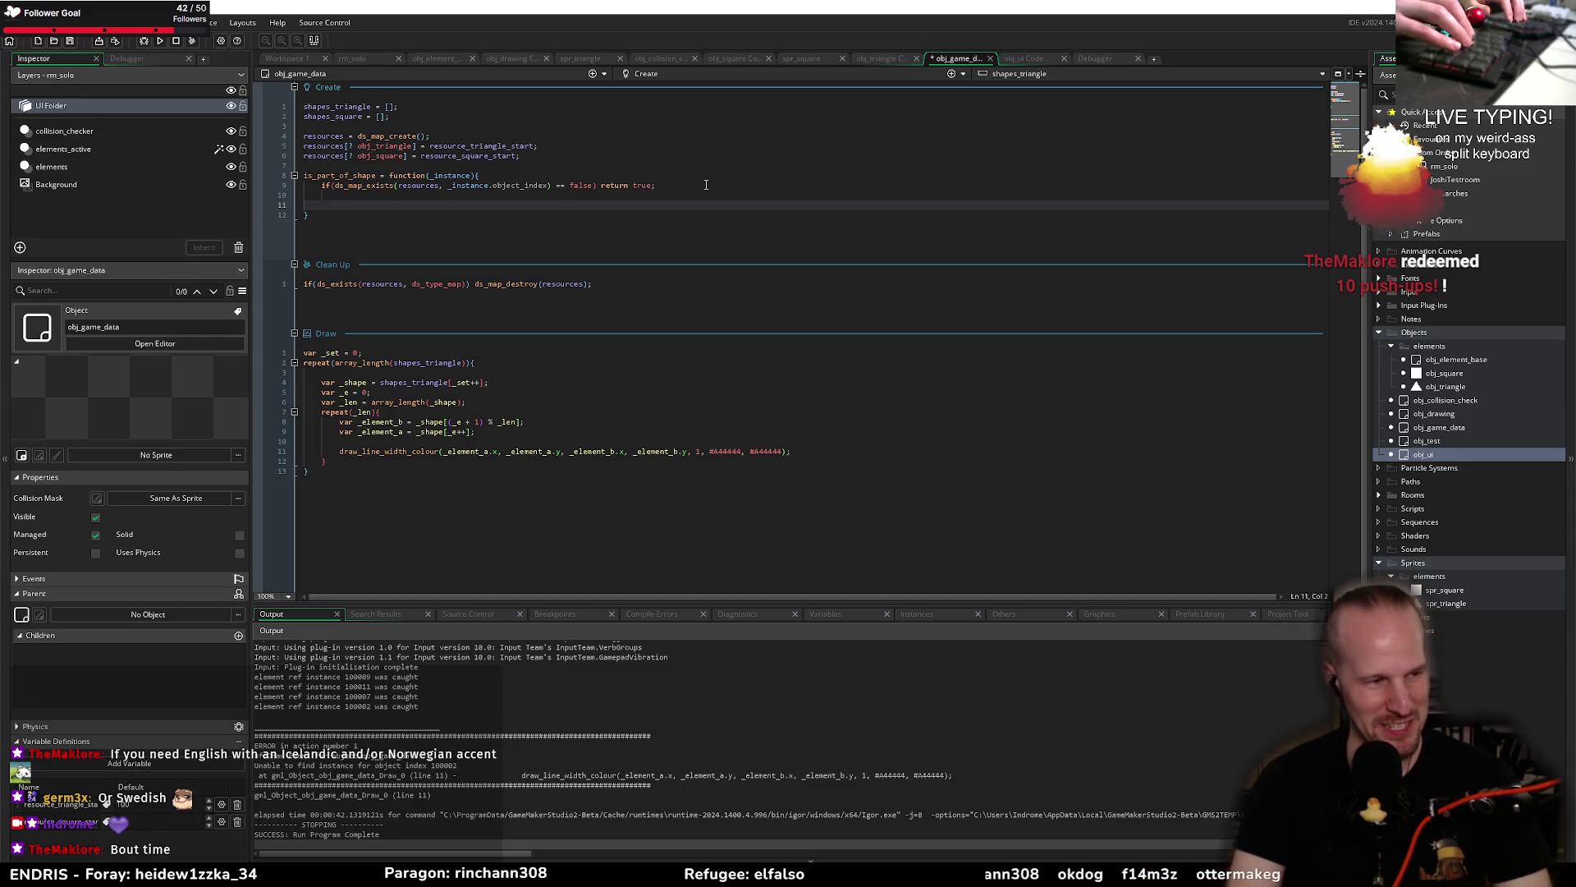
type("array_foreach(")
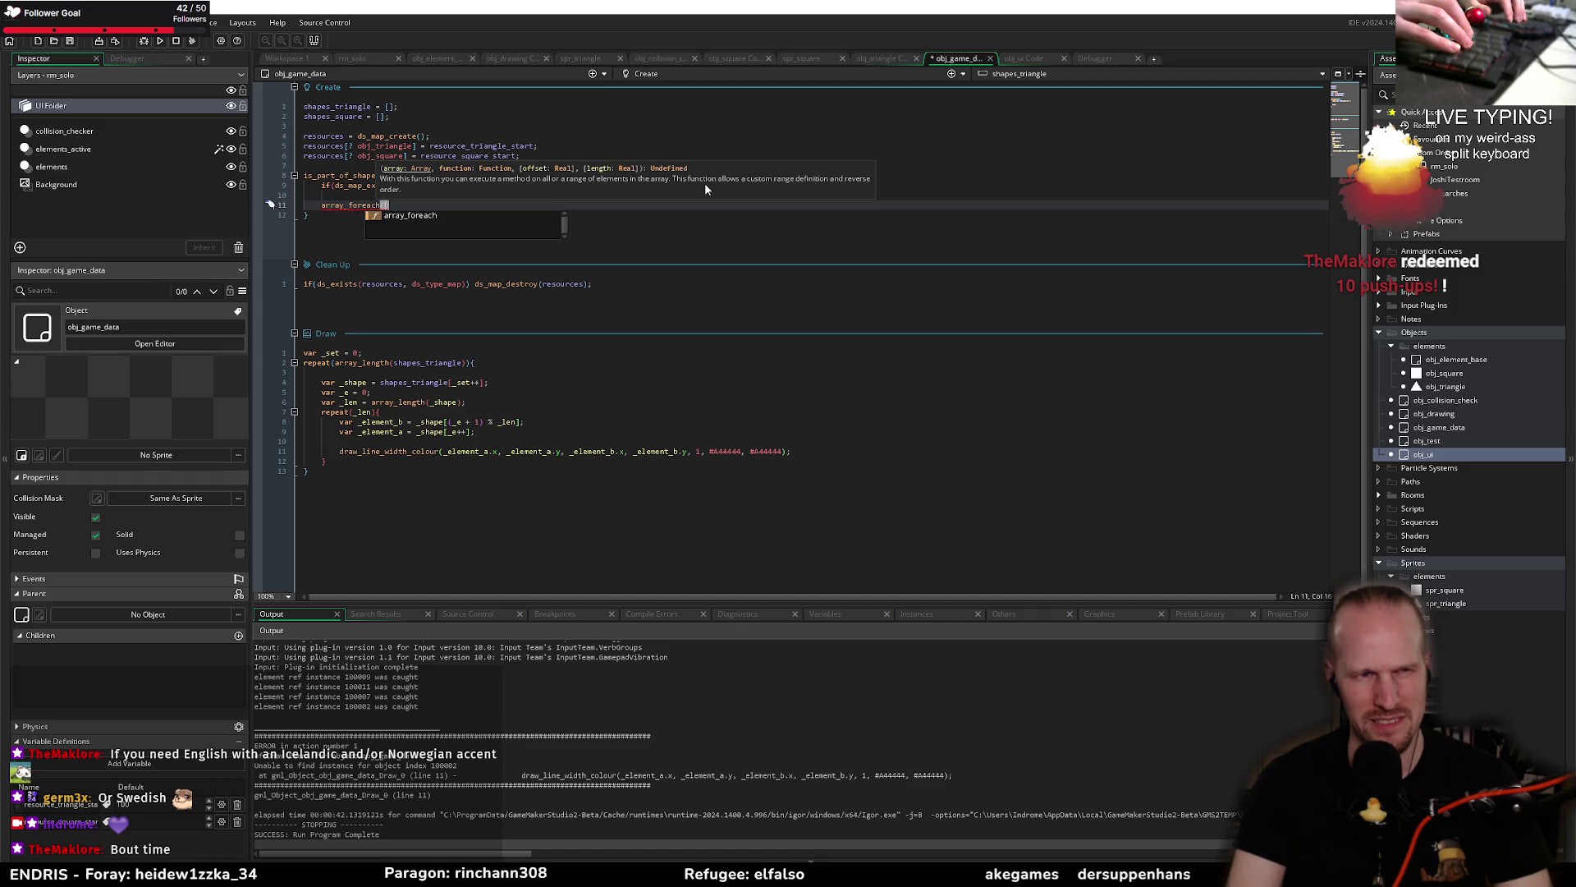
type("resourcer")
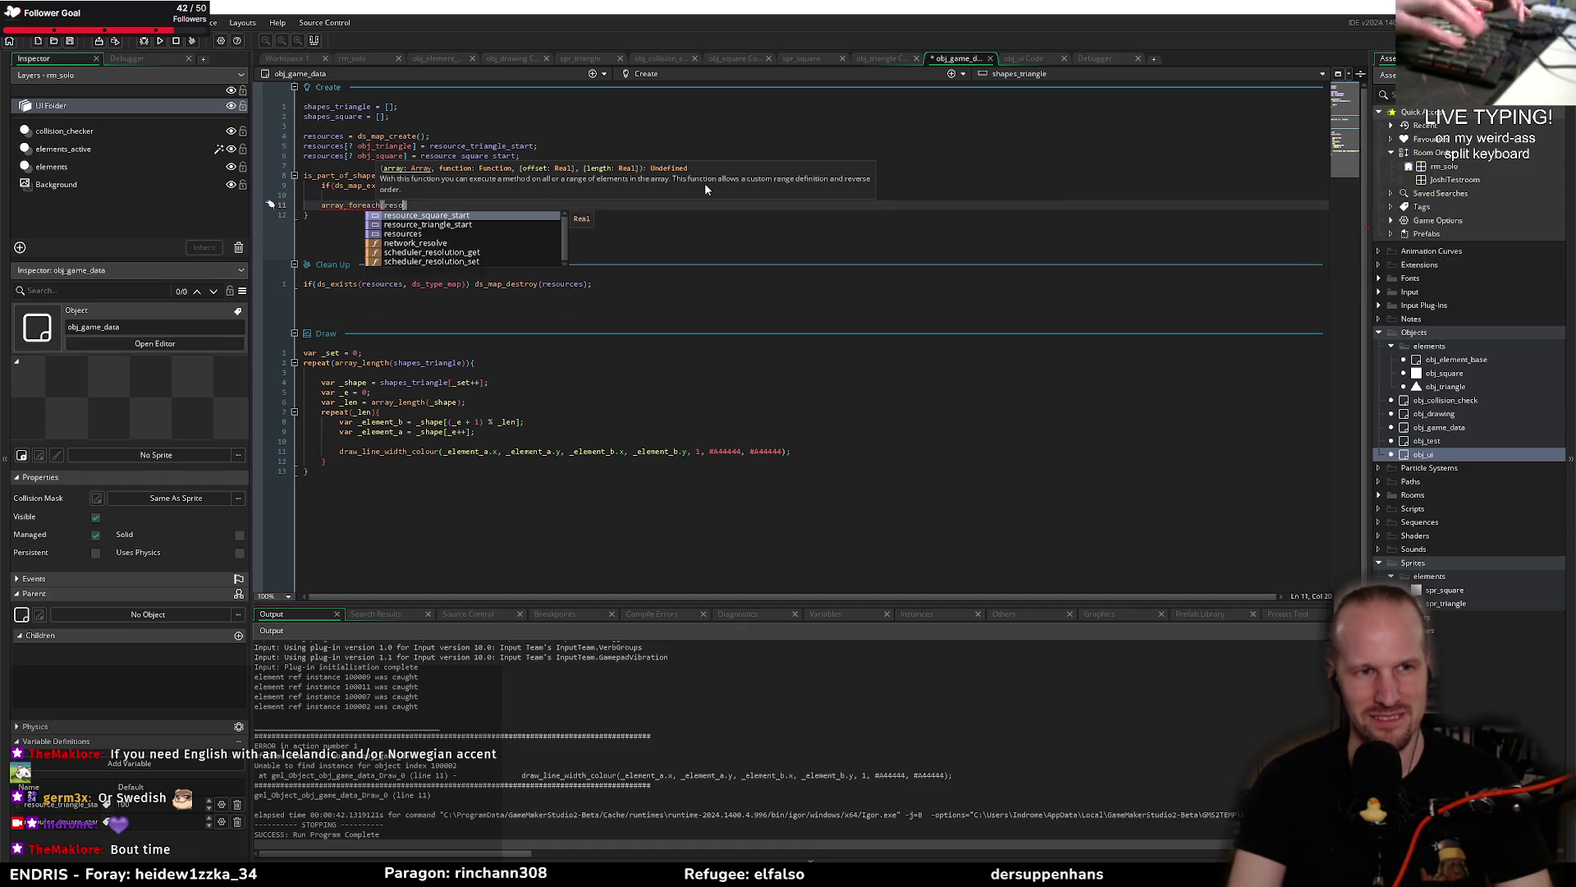
key("BackSpace")
key("BackSpace")
type("urces")
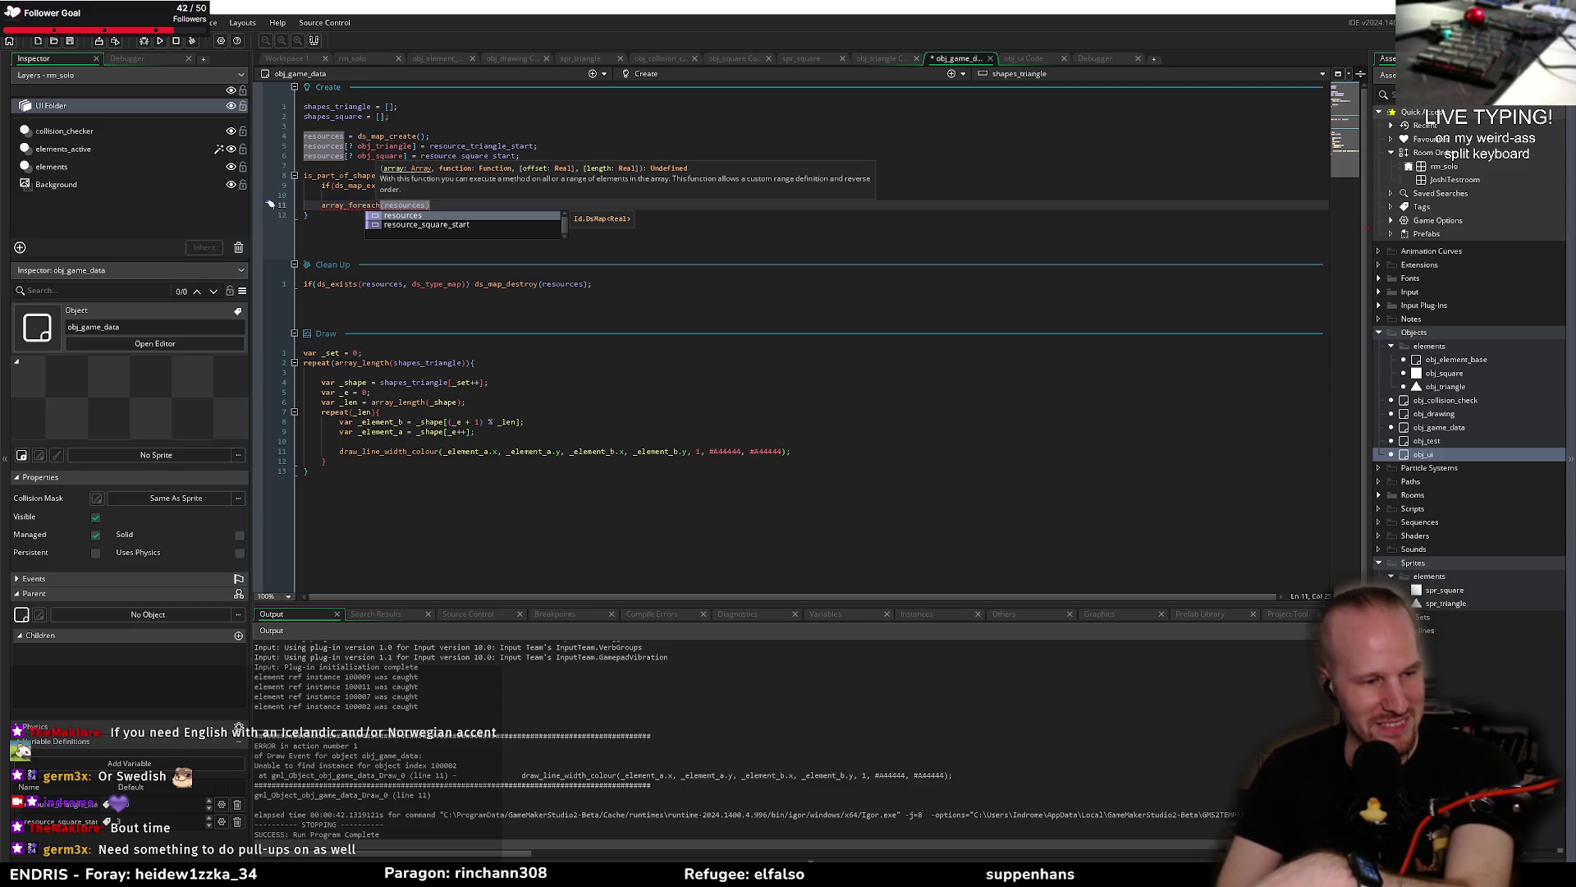
left_click(446, 206)
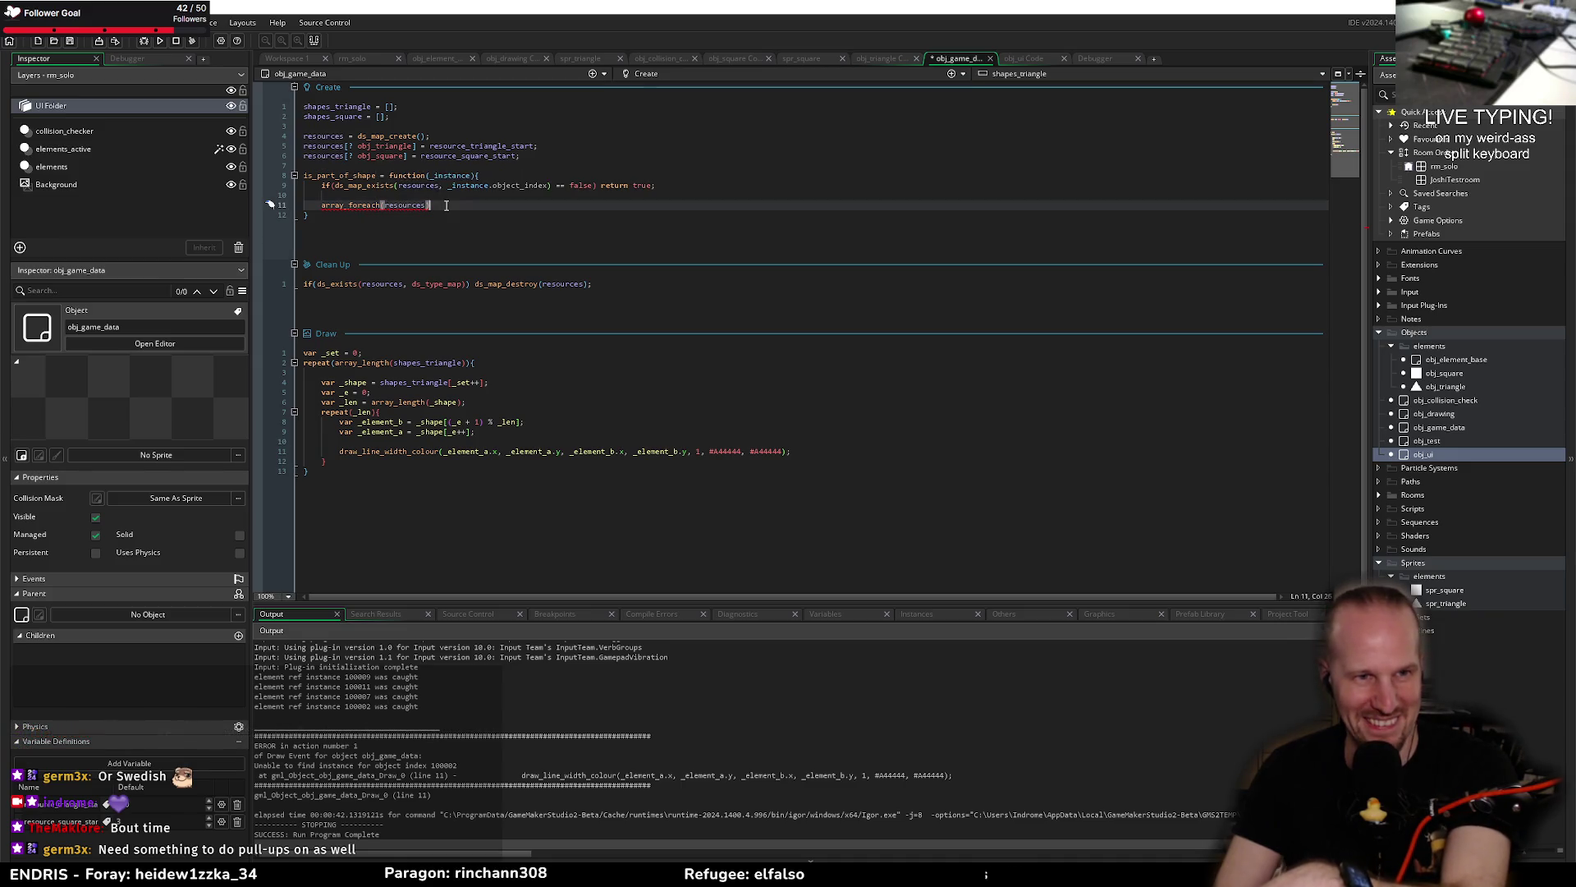
key("Left")
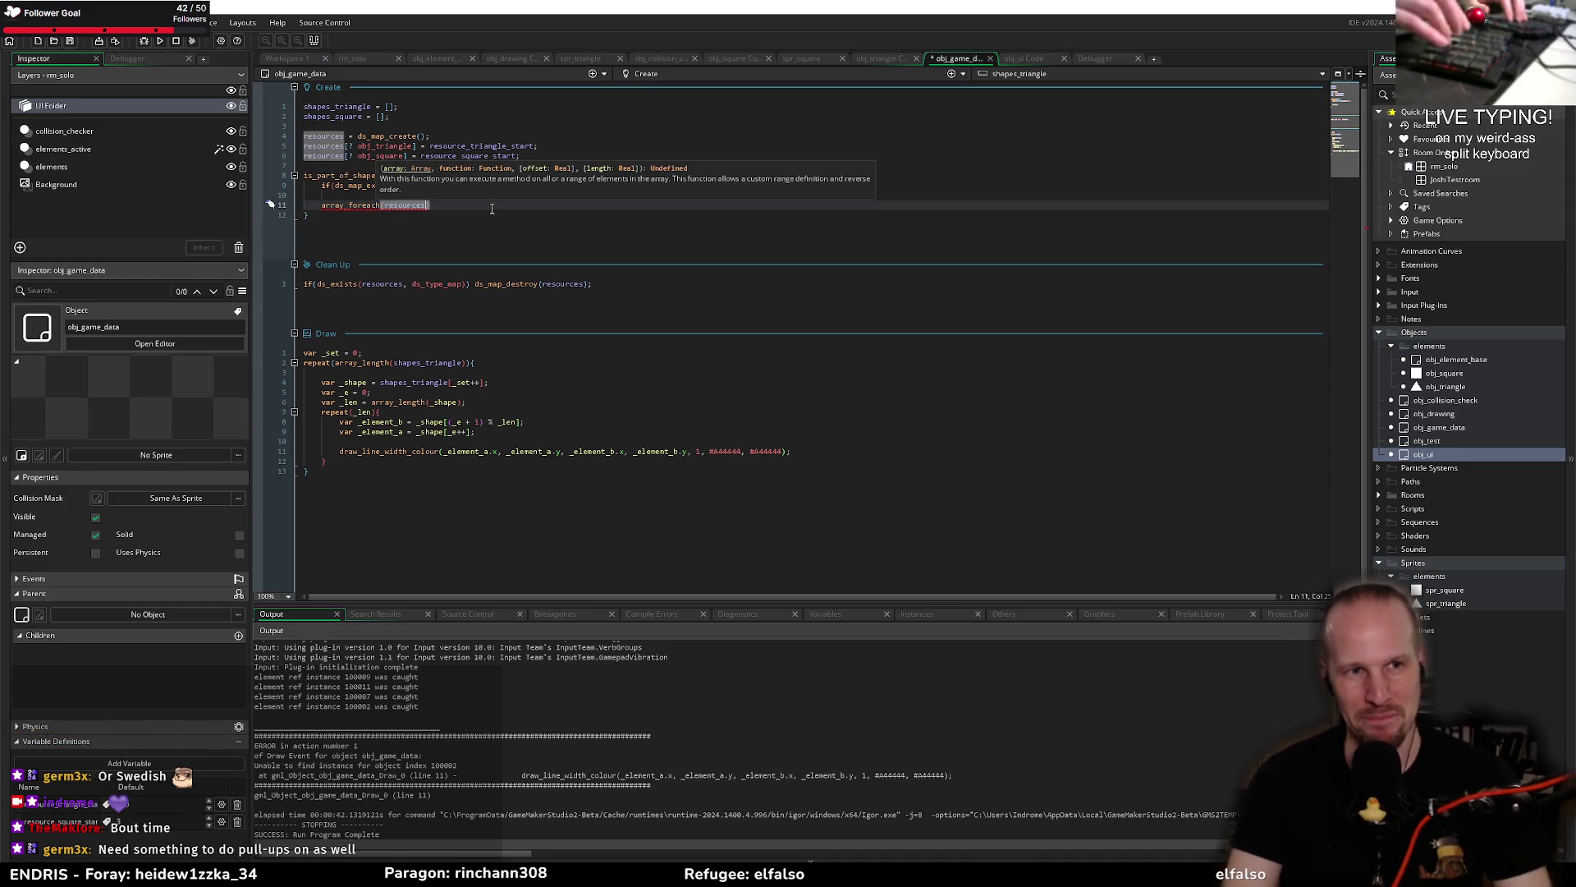
type(",")
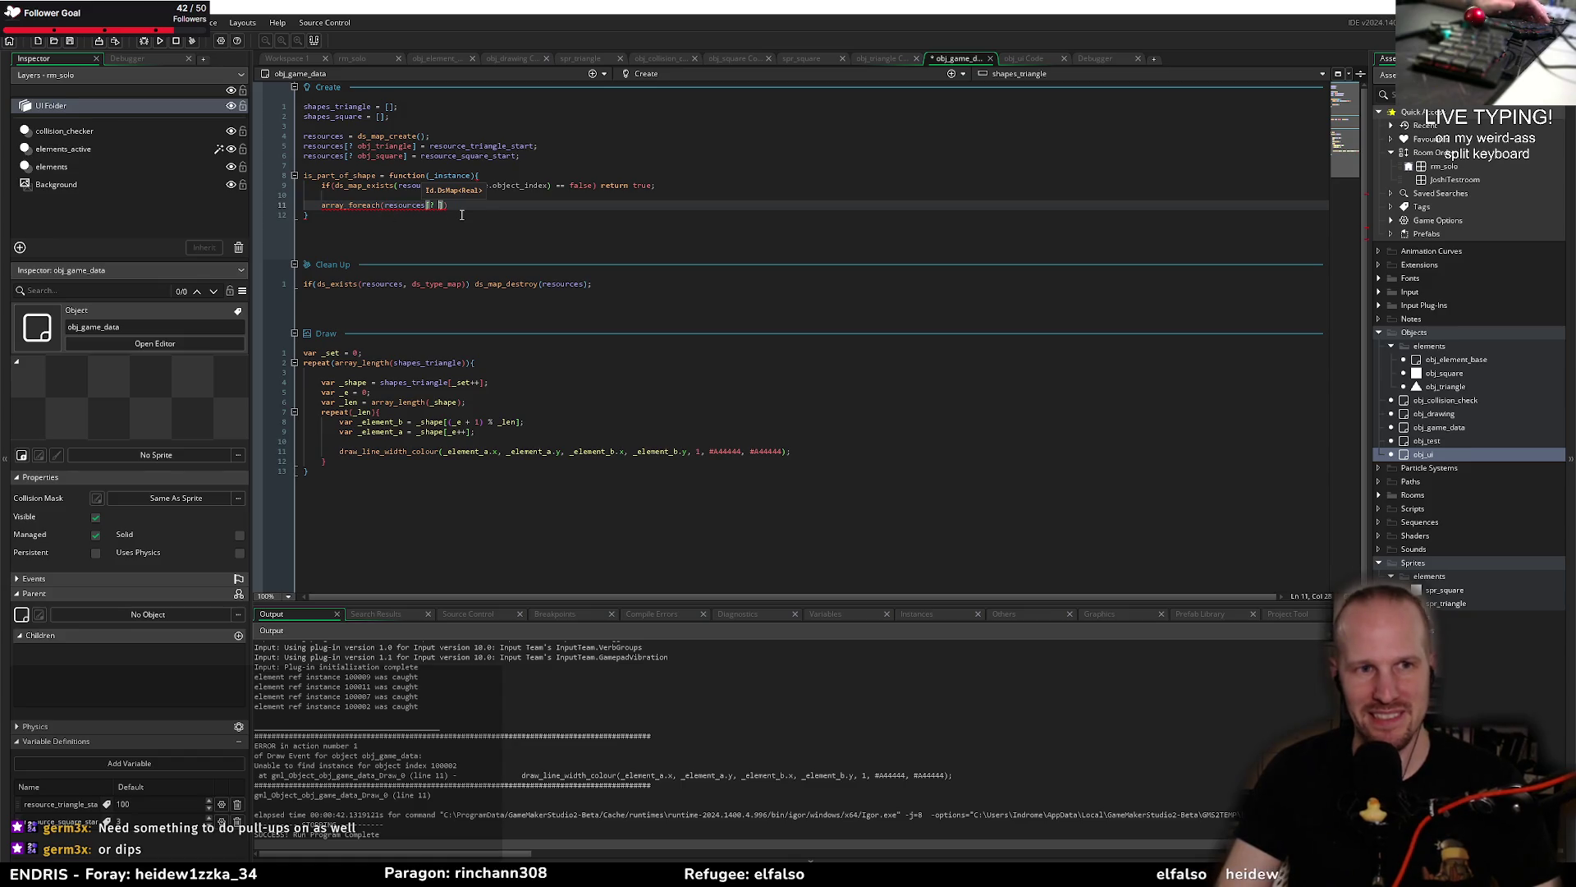
key("alt+Tab")
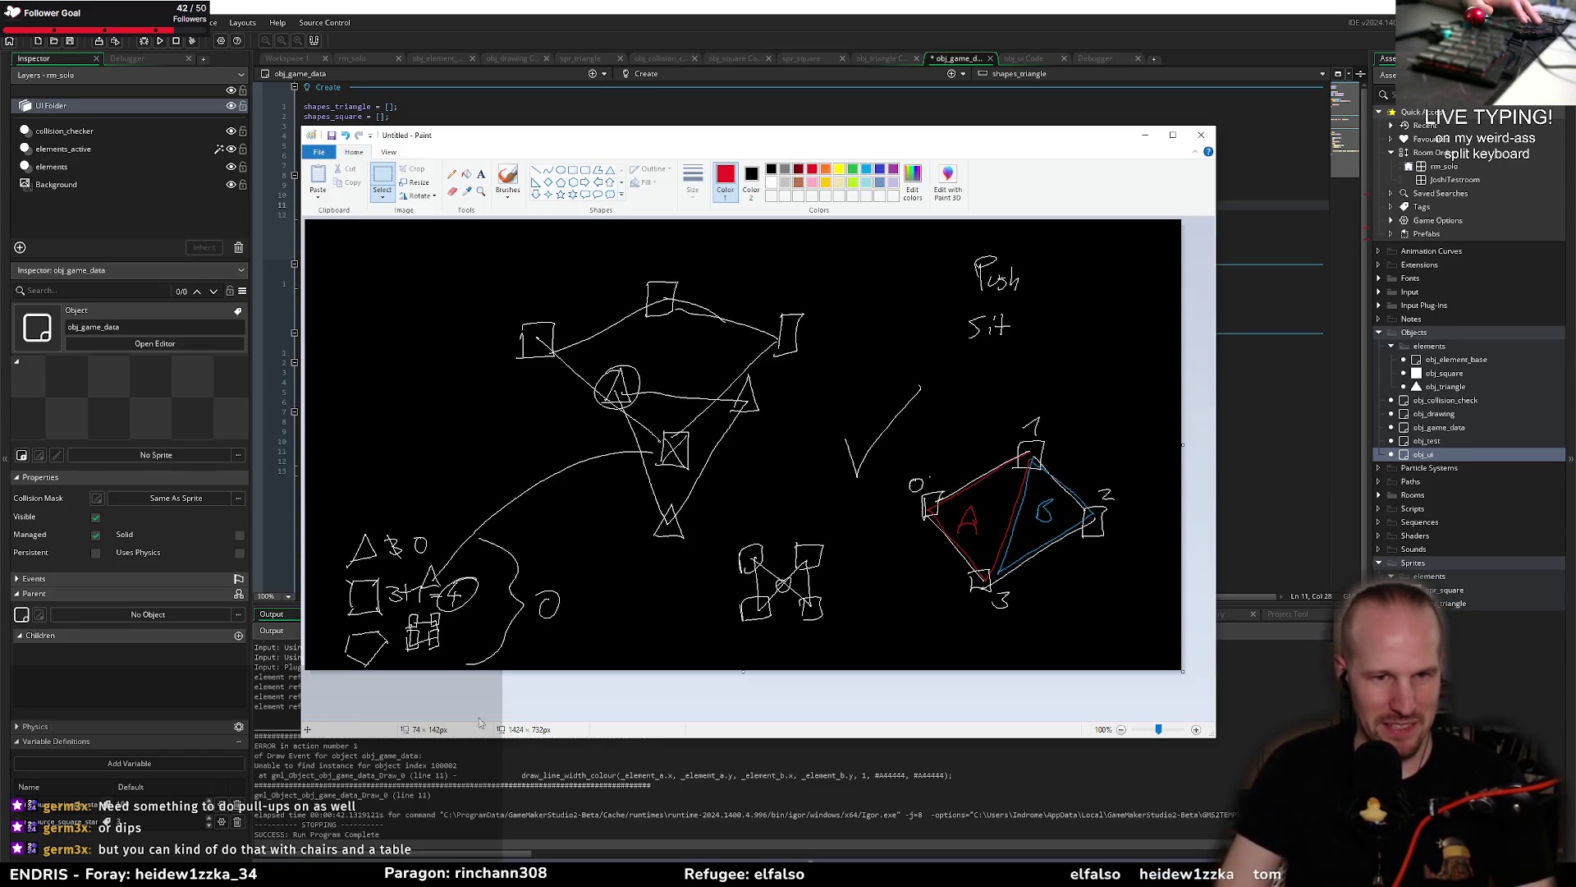
Step: Draw a white pencil tally beside 'Push' on the sketch, then return to GameMaker
left_click(452, 174)
left_click(772, 183)
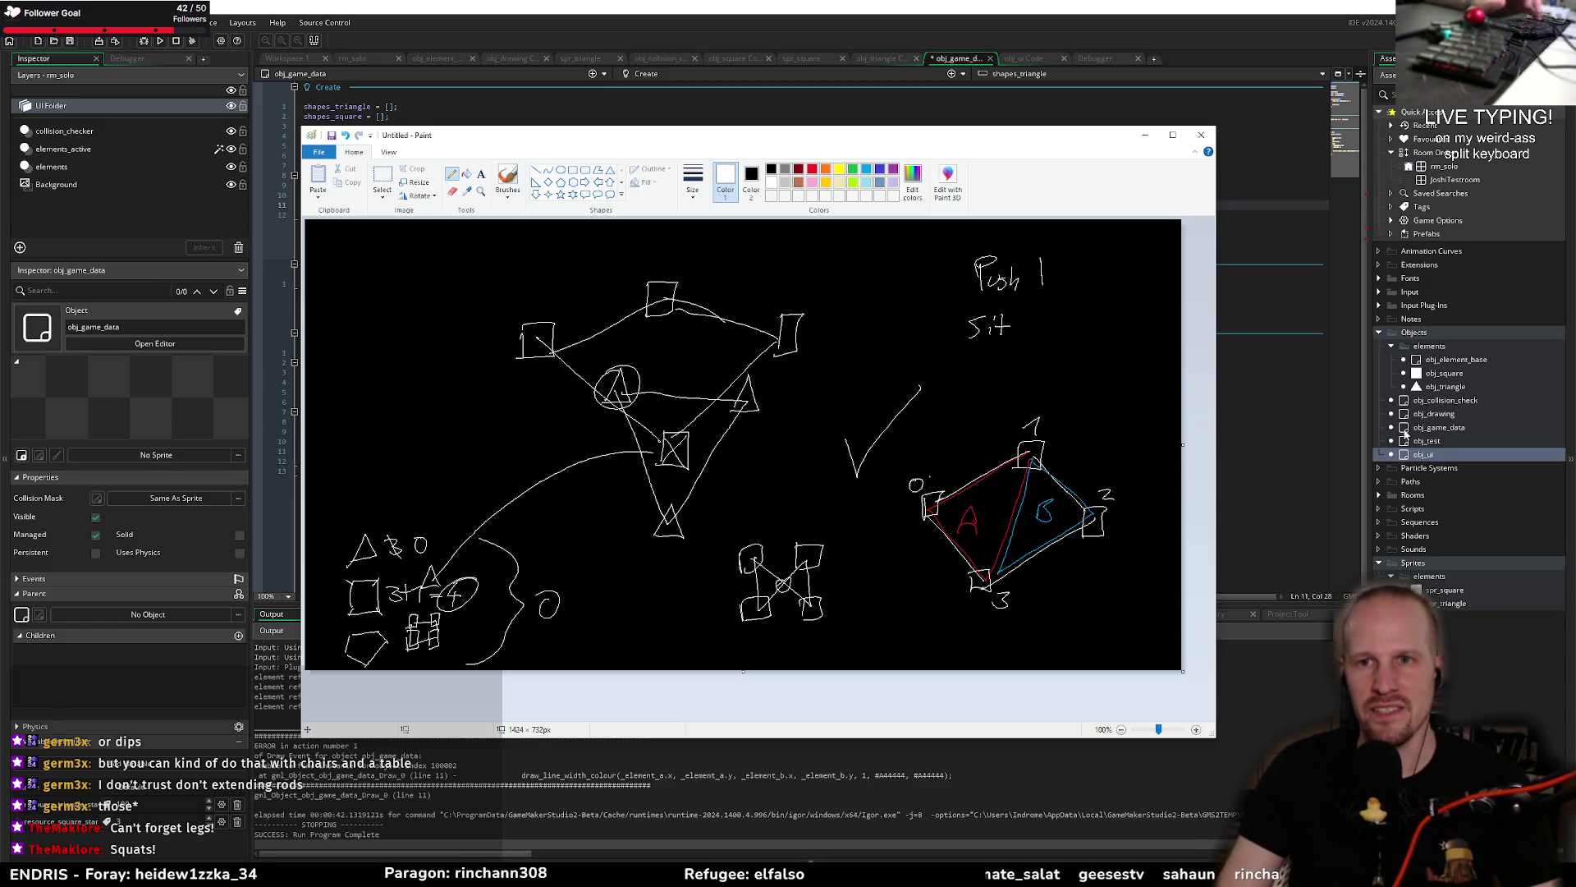
left_click(1173, 27)
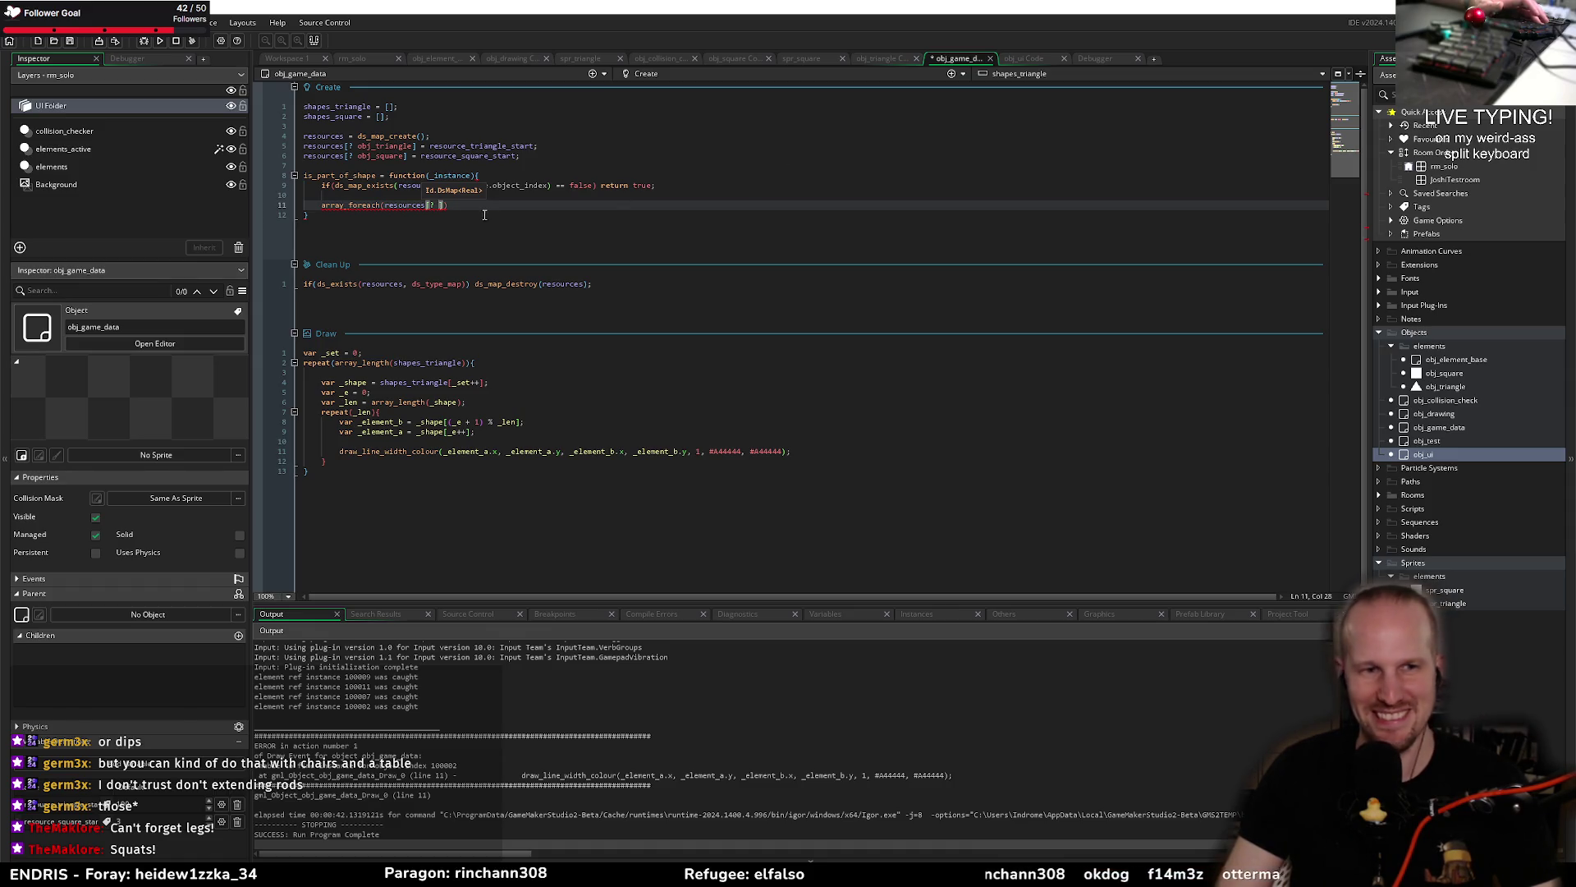
Step: Fill in [? _instance.object_index] and add function(){ with an empty body on new lines
key("BackSpace")
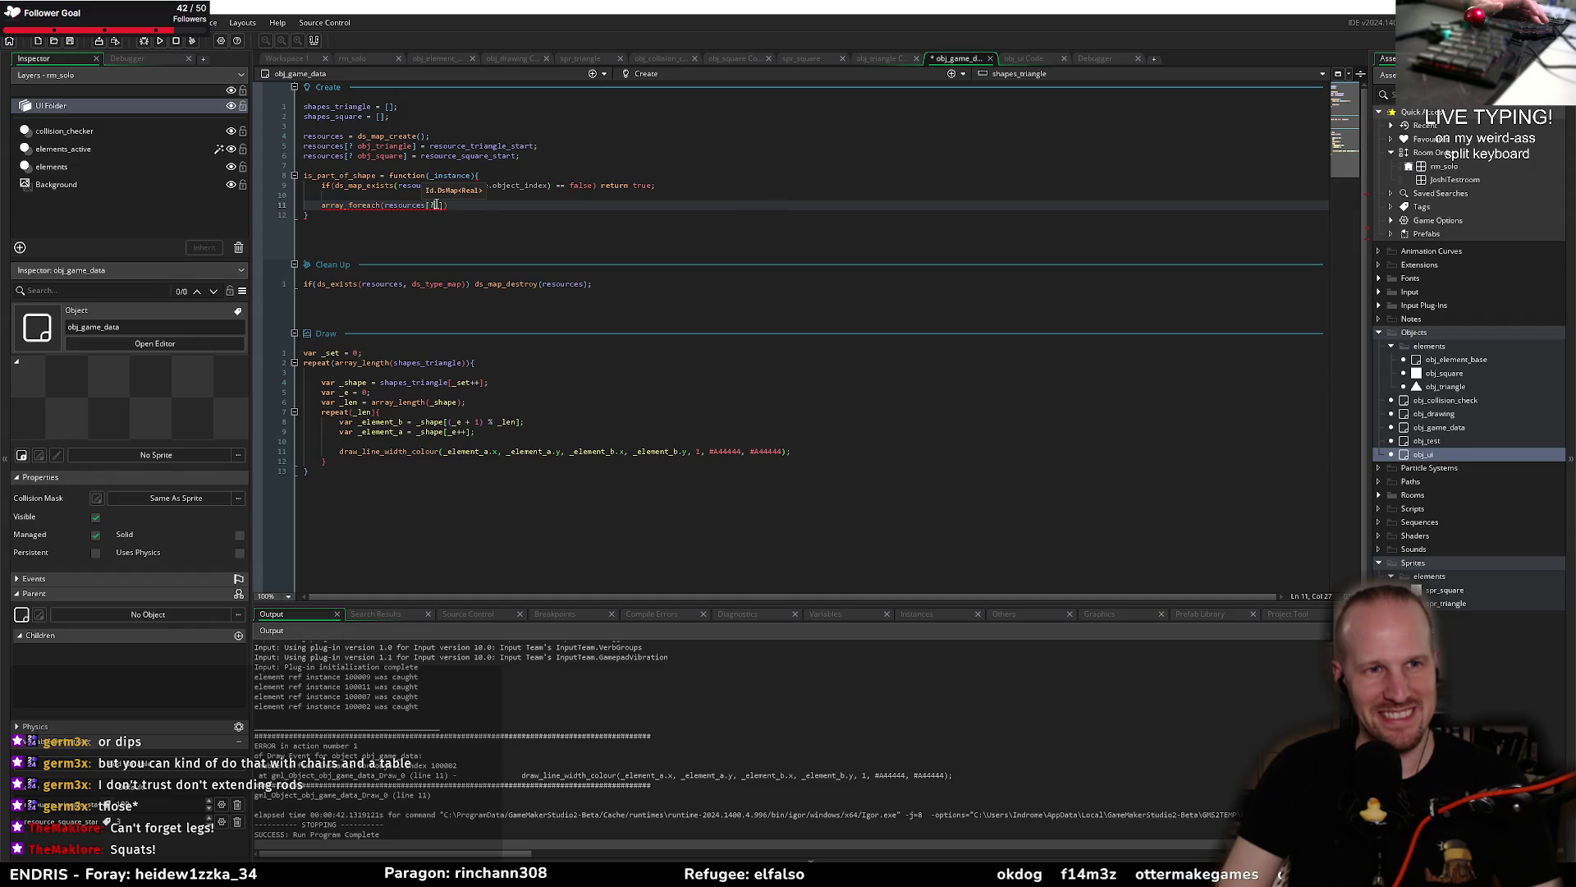
type("])")
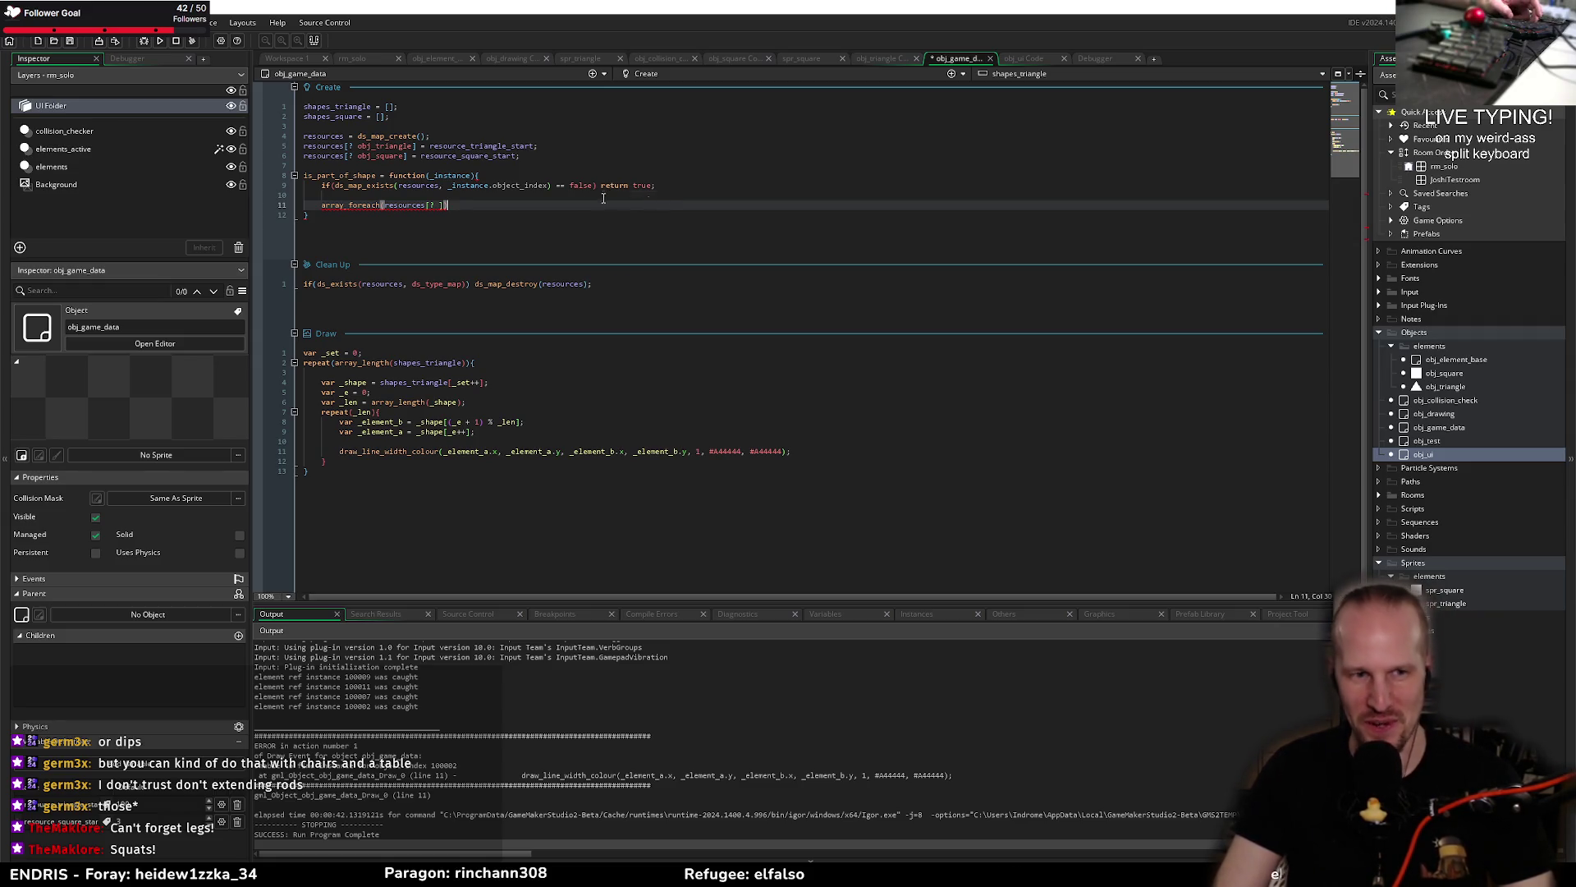
key("Left")
key("Left")
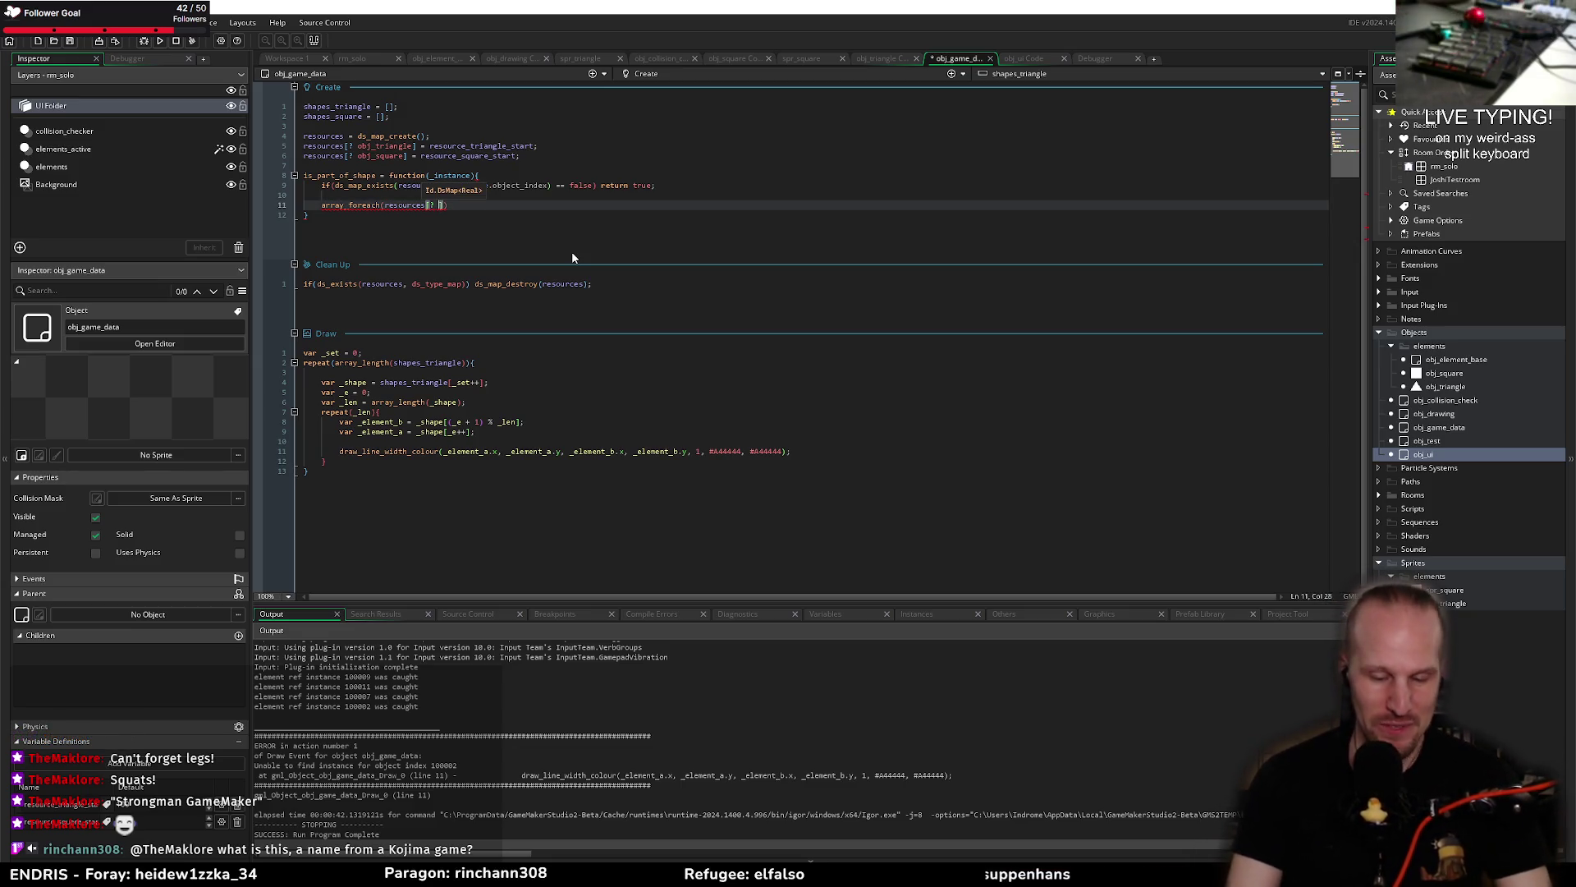
type("_isn")
key("BackSpace")
key("BackSpace")
type("n")
key("Return")
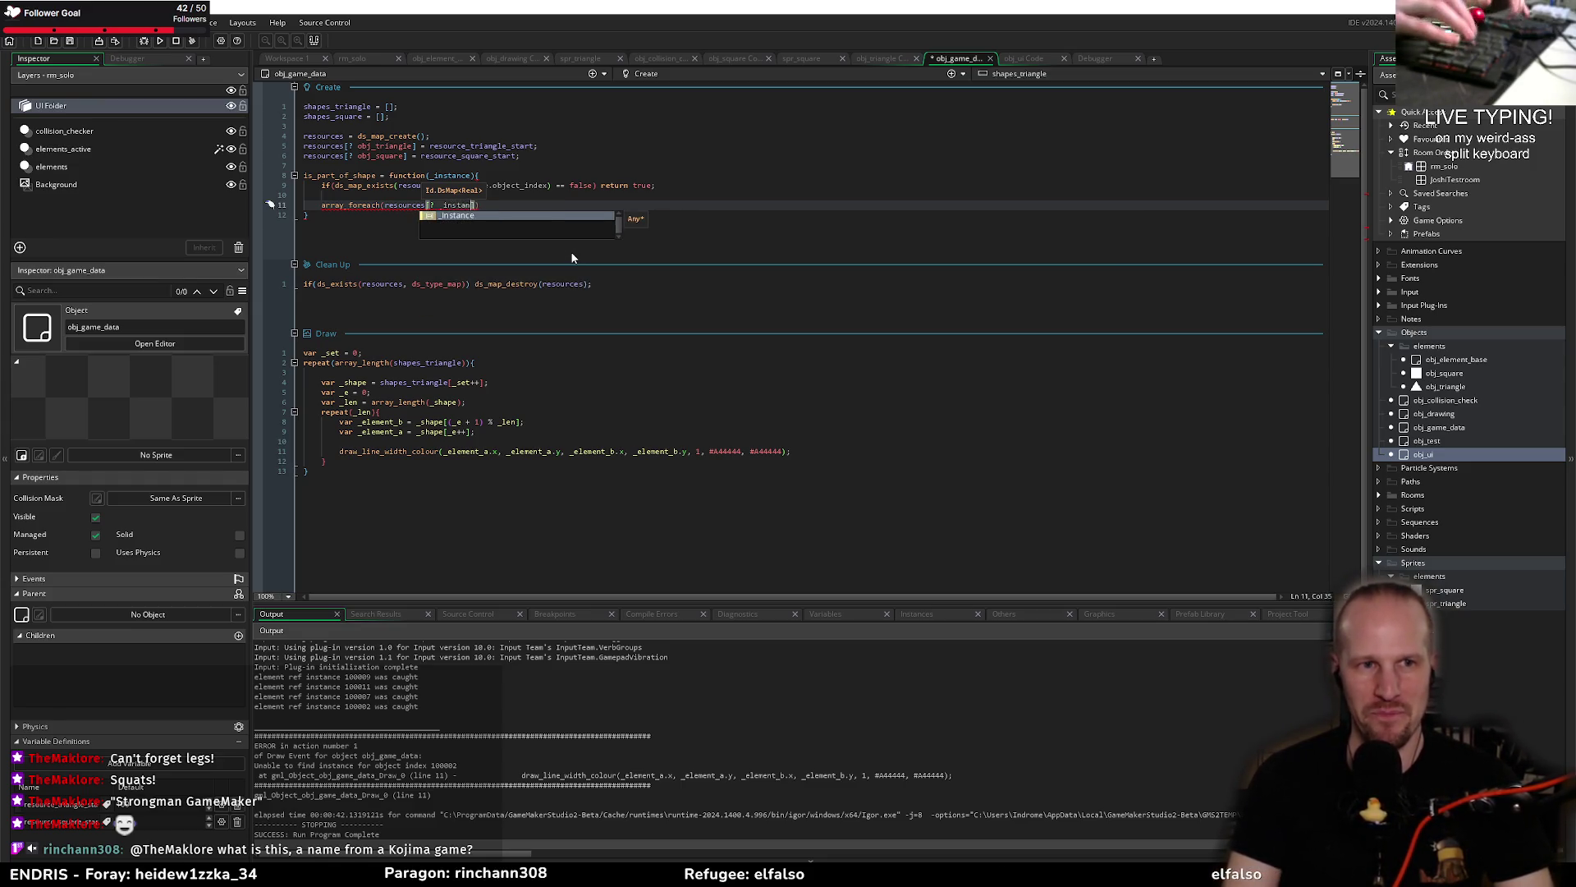
type("ce.object_index")
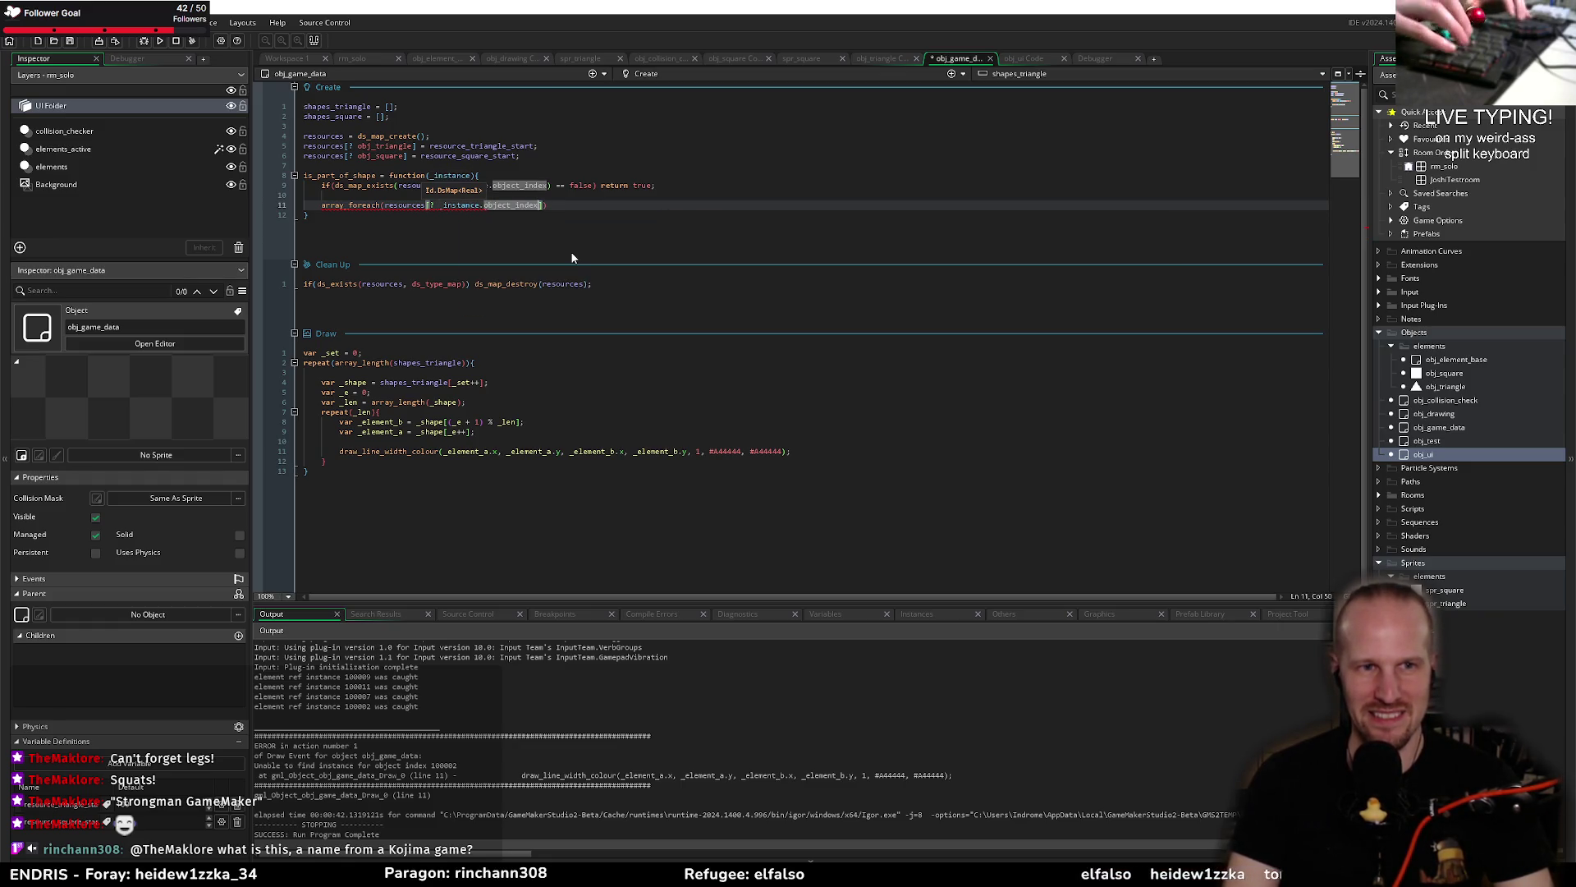
key("Return")
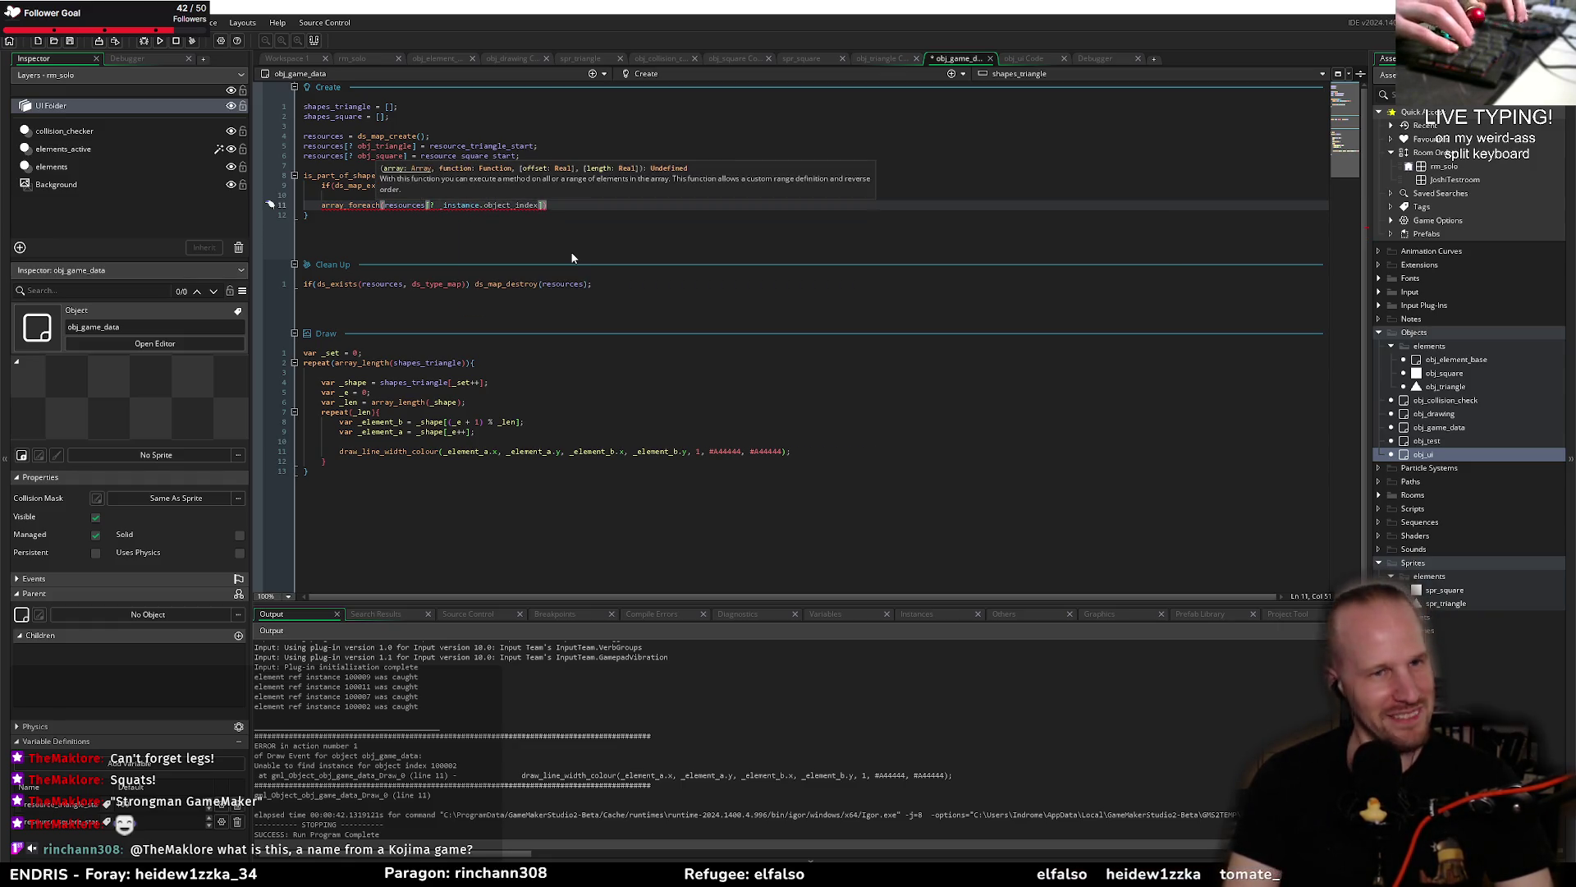
type("], funct")
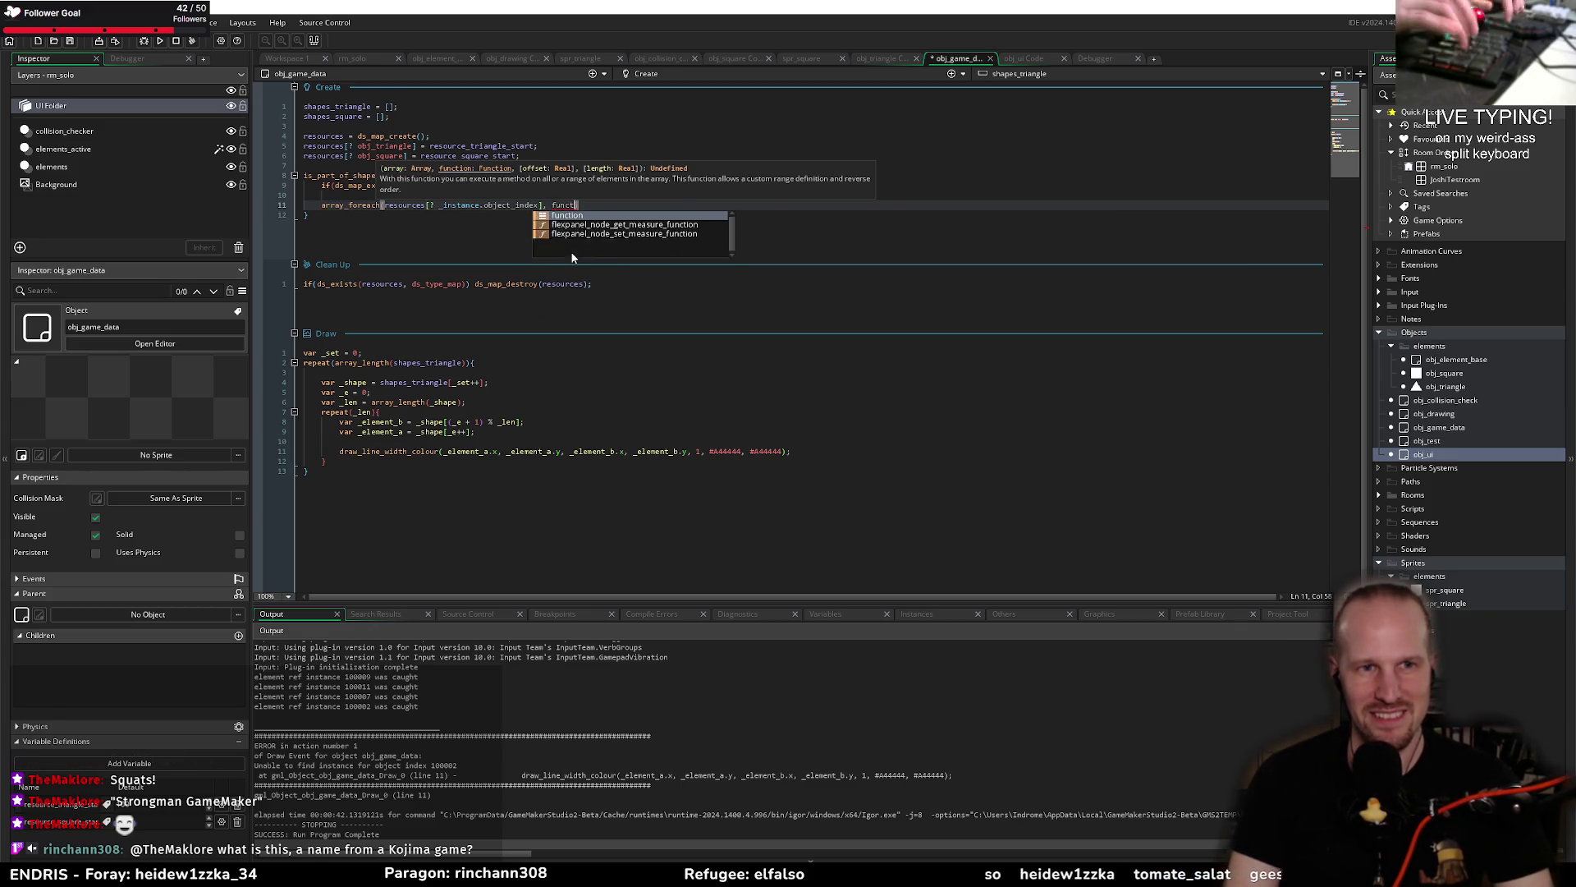
type("ion()")
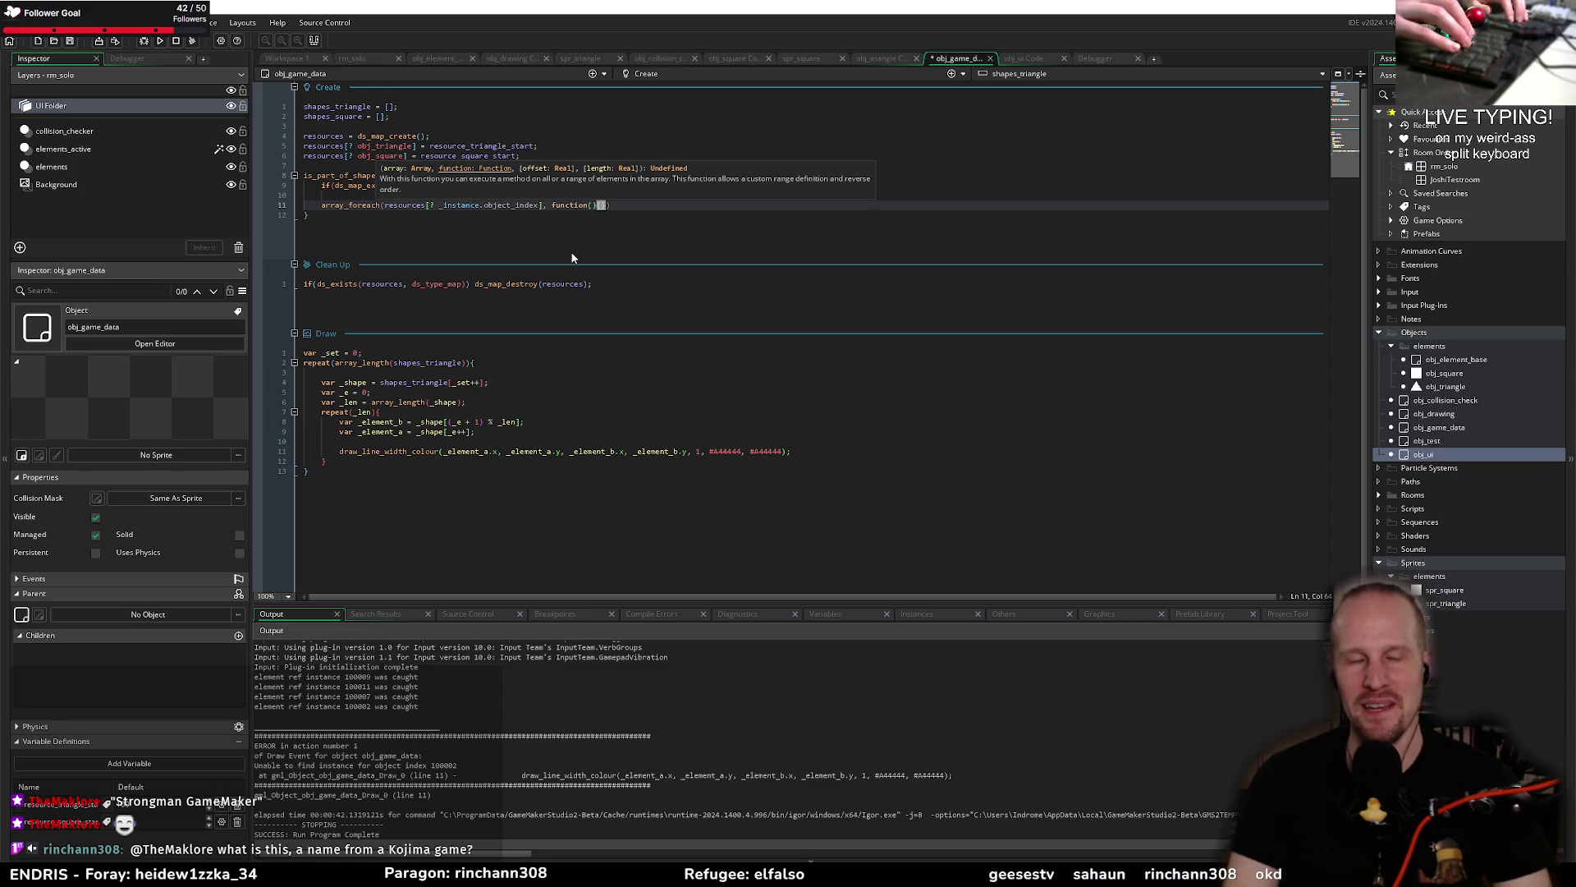
type(";")
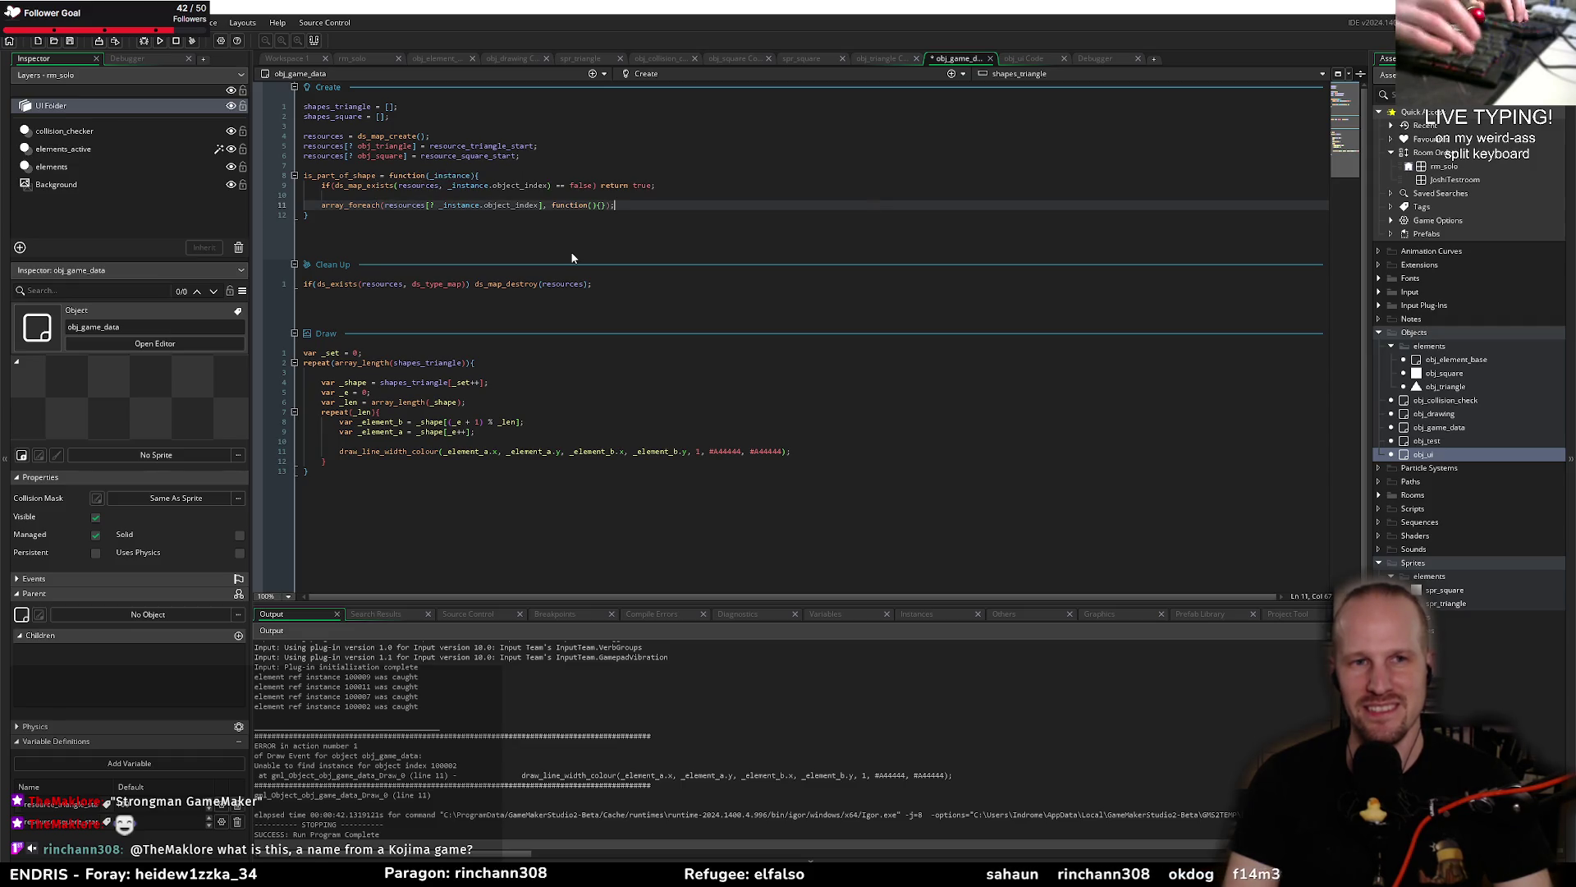
type("{")
key("Return")
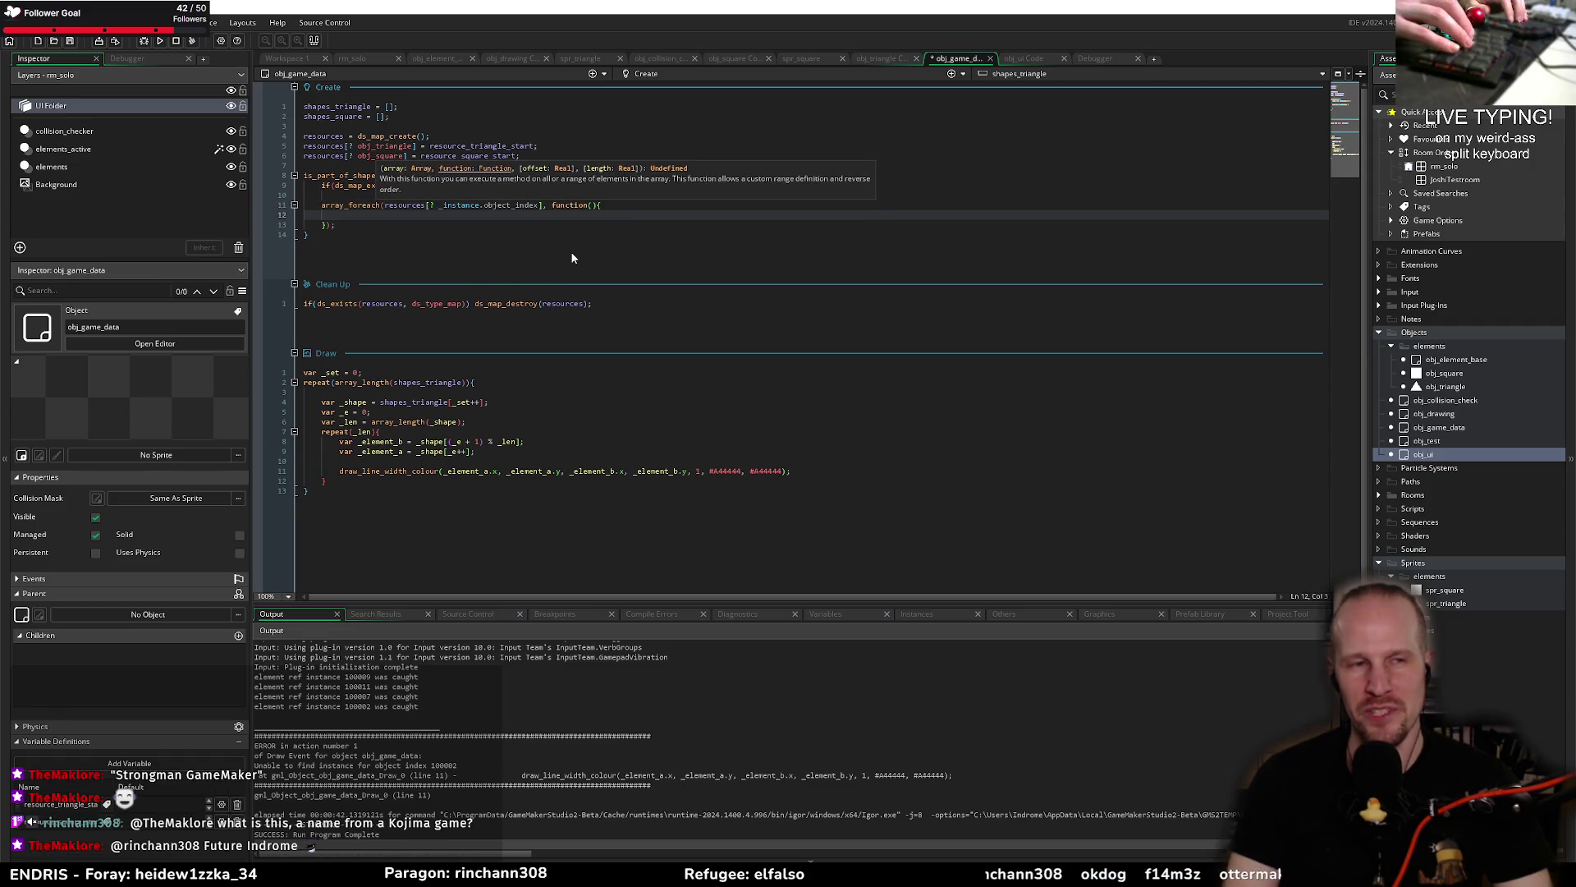
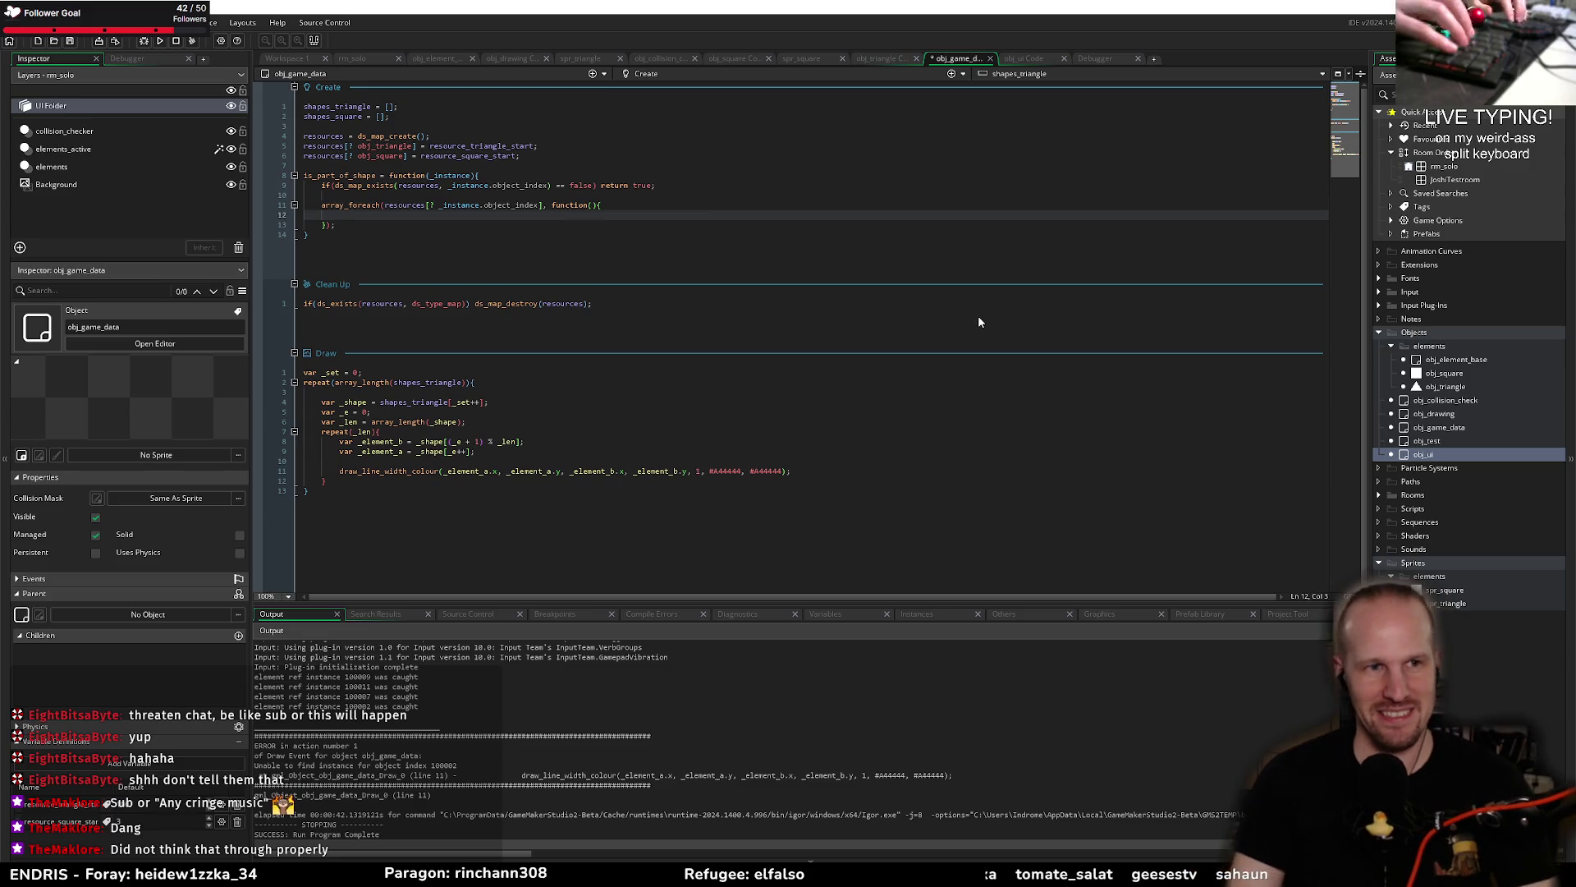
Step: Change array_foreach to return array_any and start an array_contains check in the callback
type("_inst")
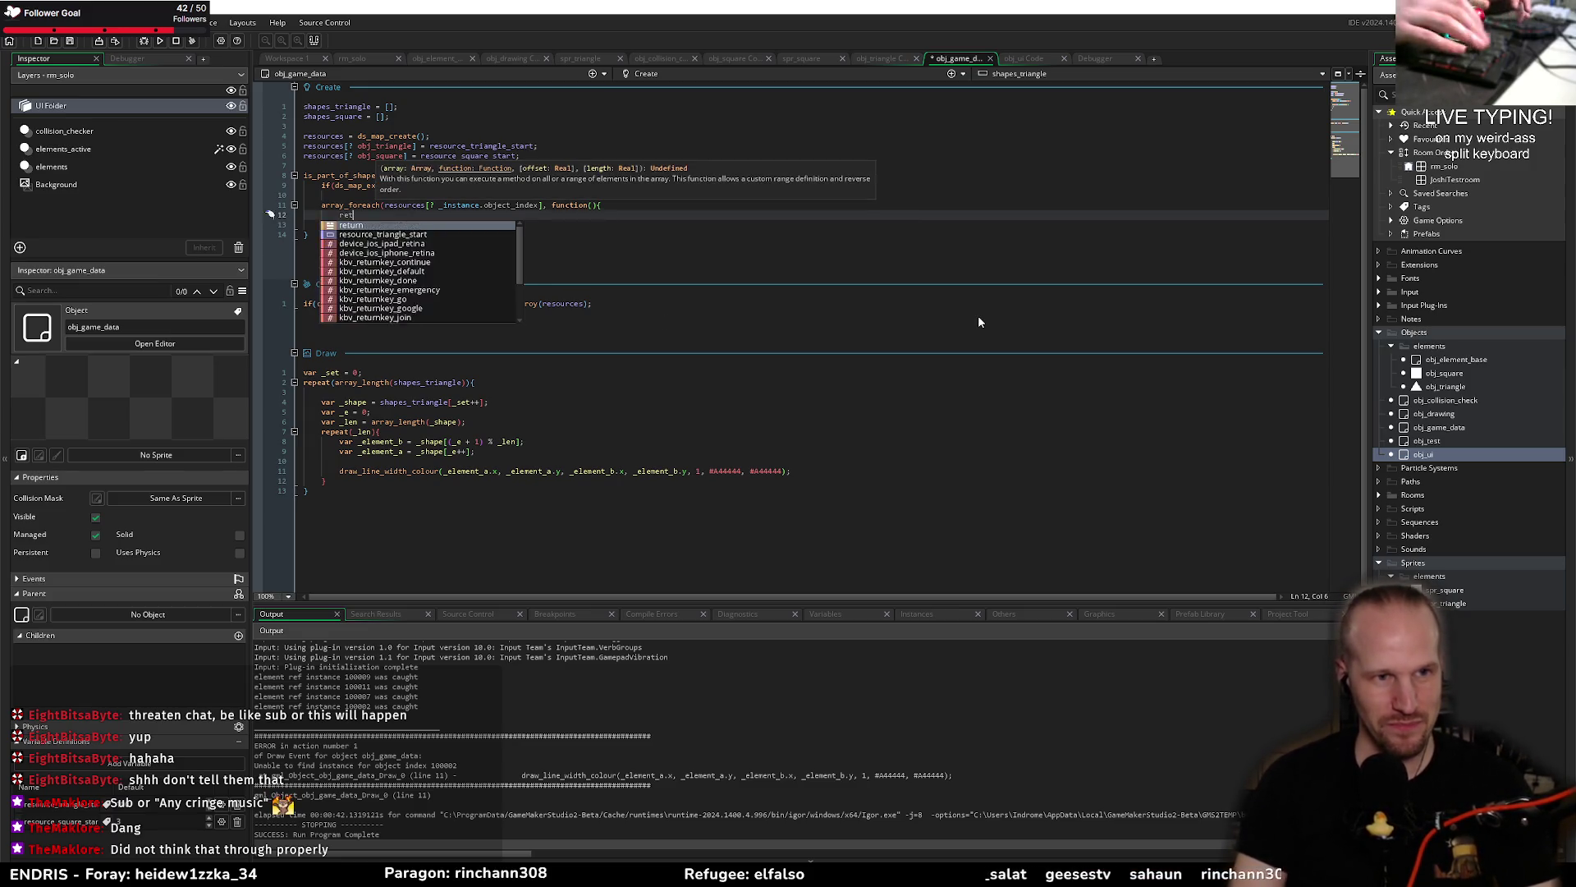
key("BackSpace")
key("BackSpace")
key("BackSpace")
key("Up")
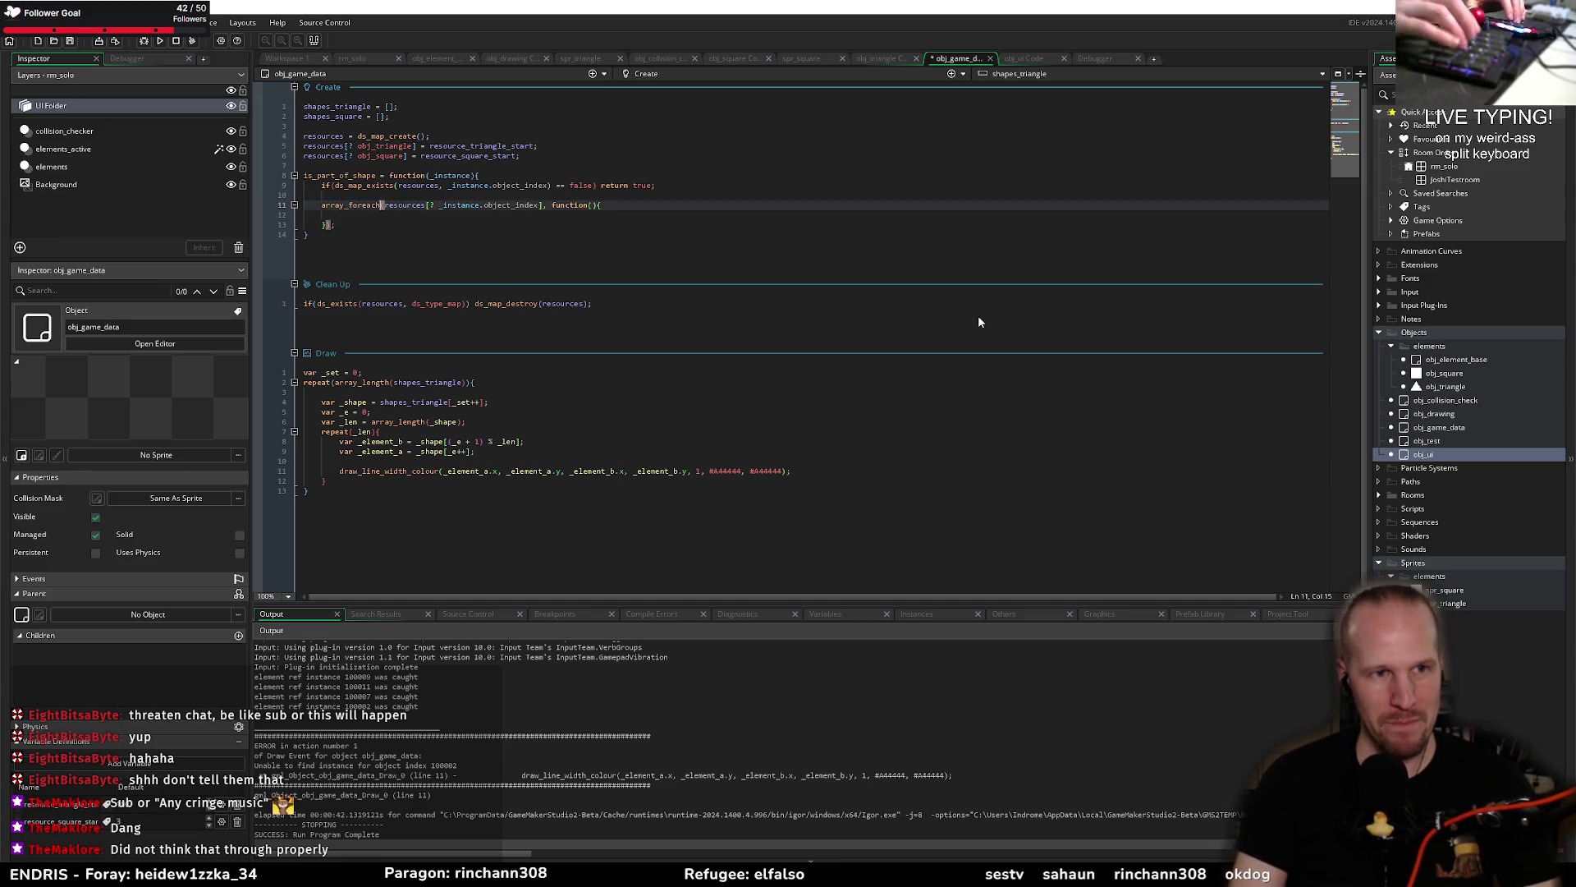
key("Left")
key("Left")
key("Left")
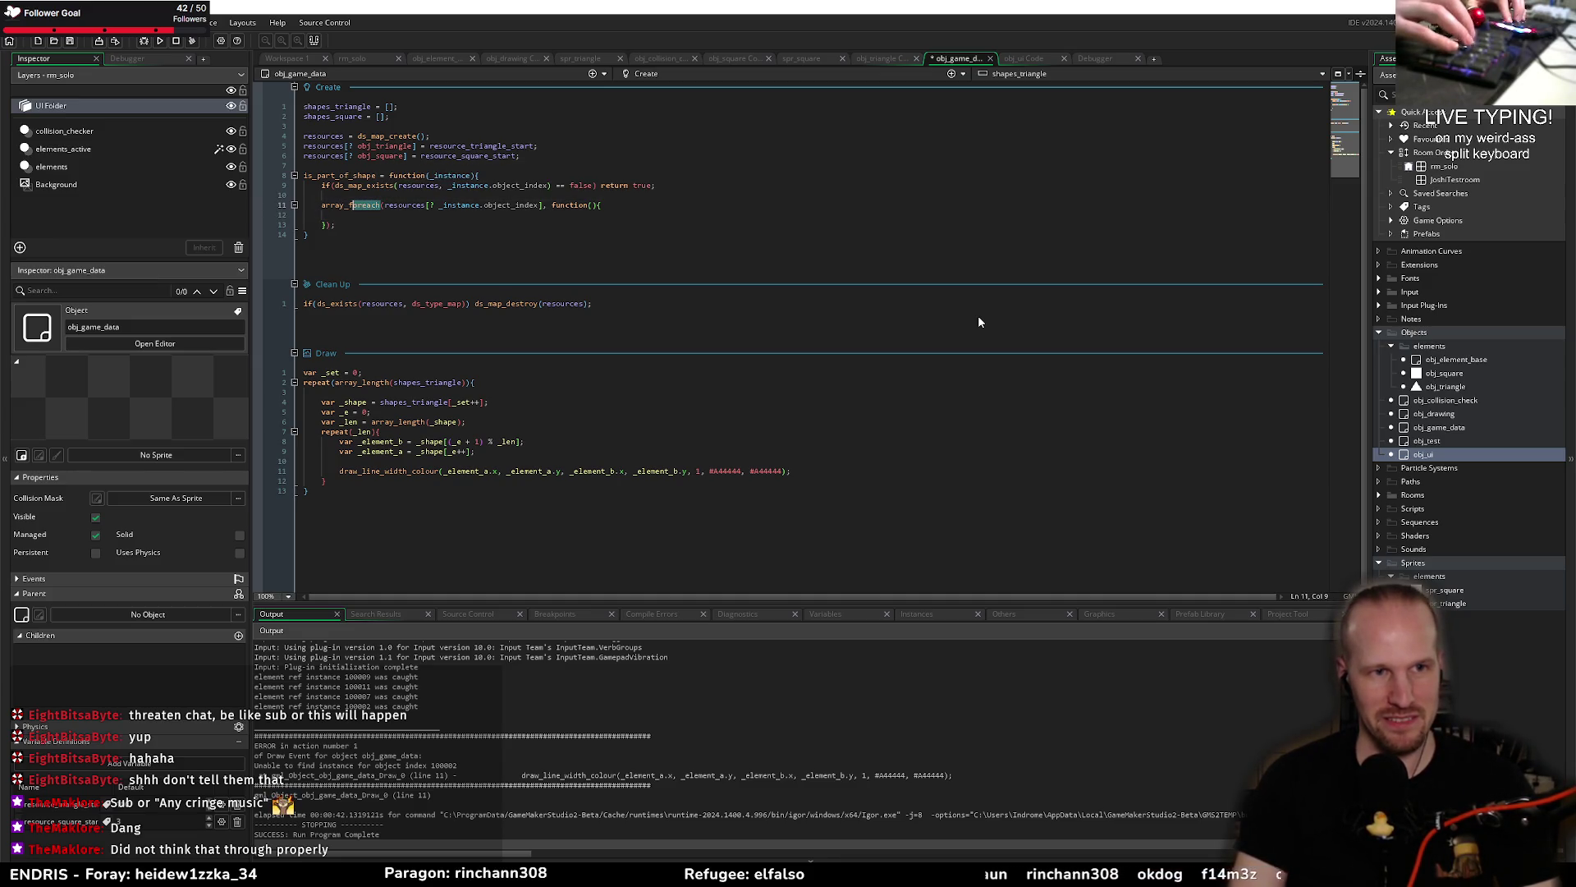
type("any")
key("Home")
type("return")
key("Down")
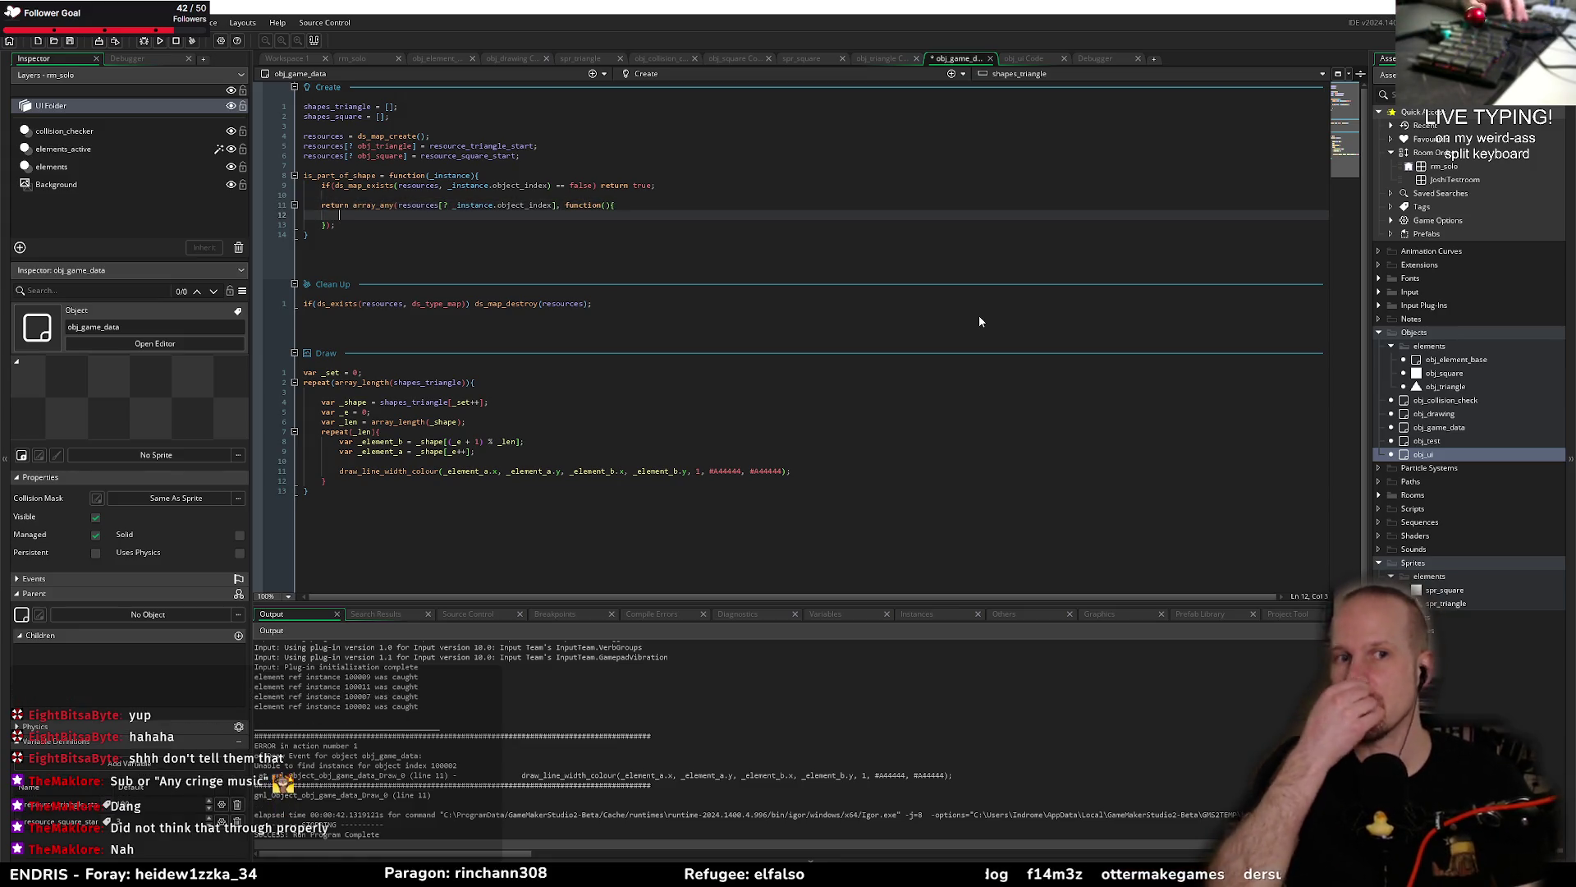
key("Up")
key("End")
key("Left")
key("Left")
key("Down")
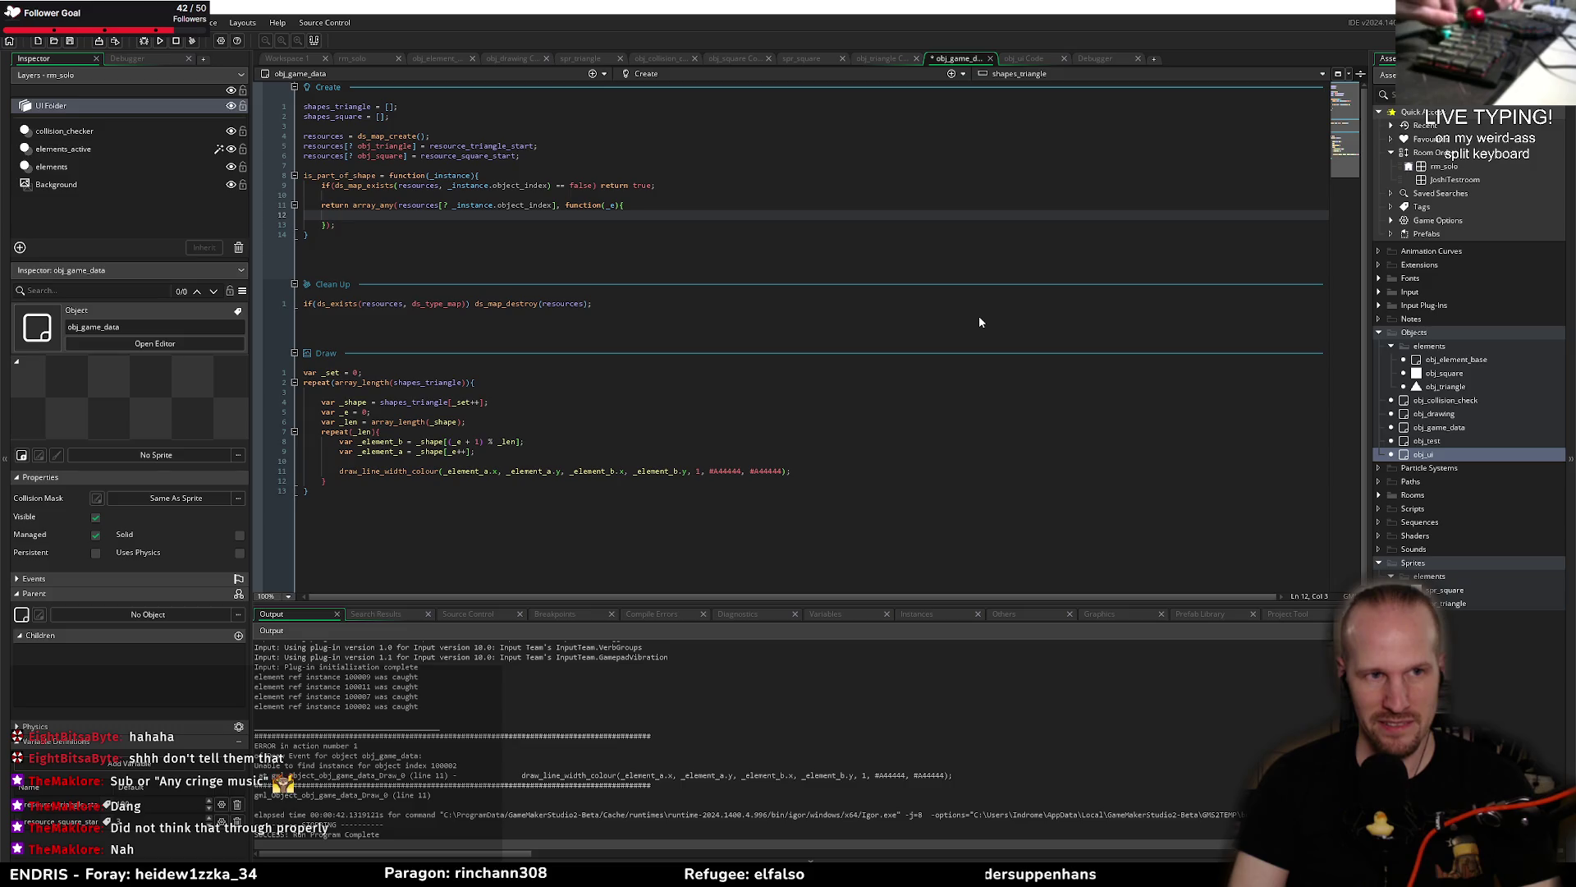
type("if(array")
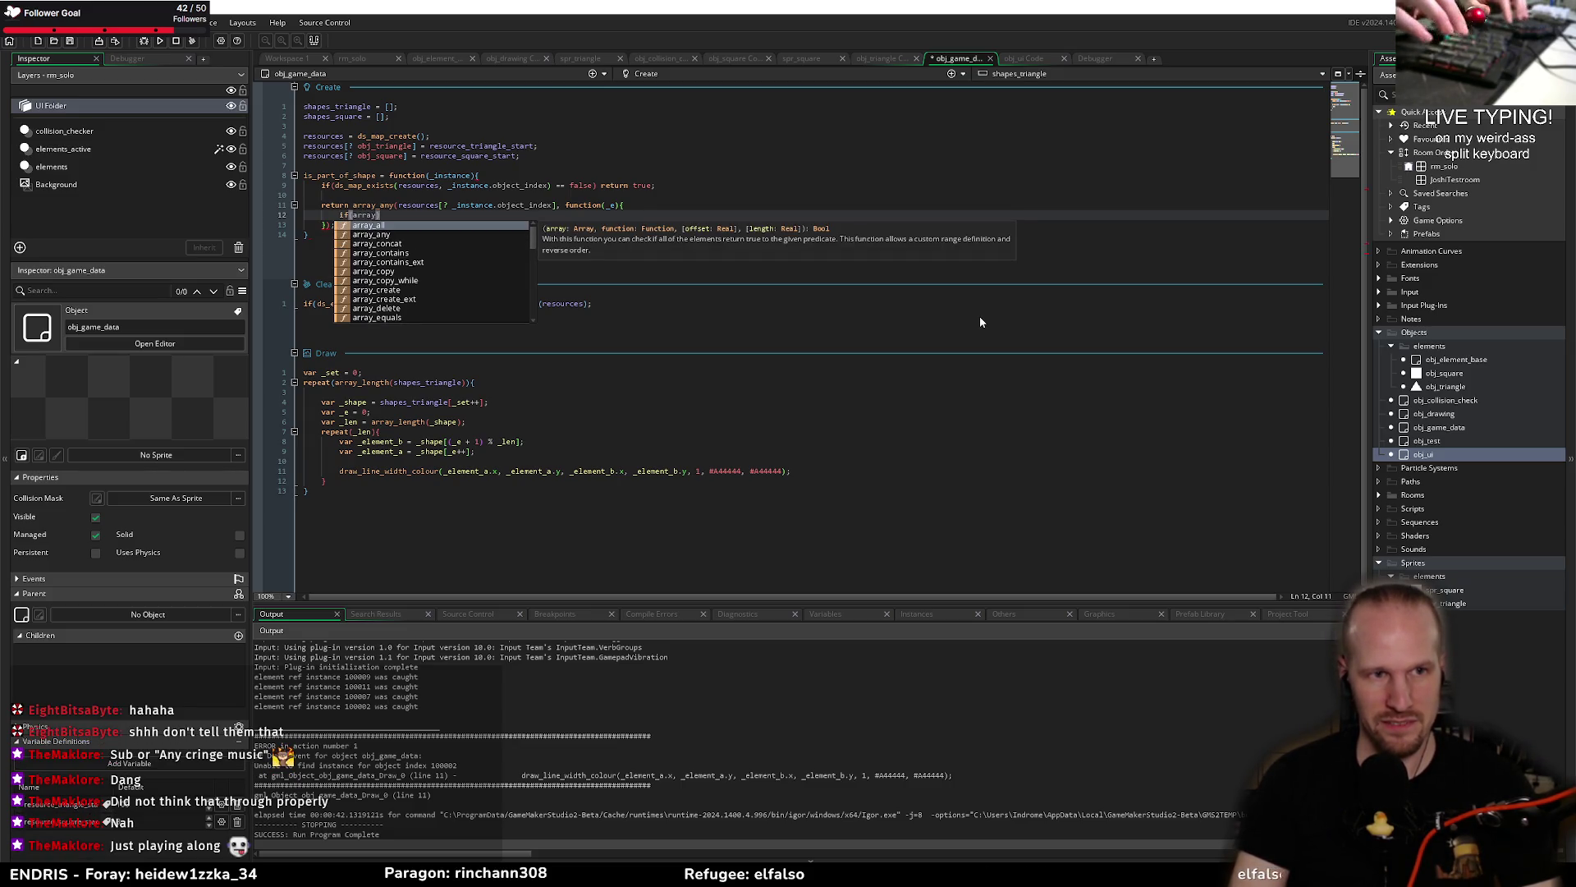
type("_contains")
Step: Wrap the callback in method(_instance, ...) and close the array_any call with a semicolon
key("Escape")
key("Up")
key("ctrl+Right")
key("ctrl+Right")
key("ctrl+Right")
type("a")
type("od(")
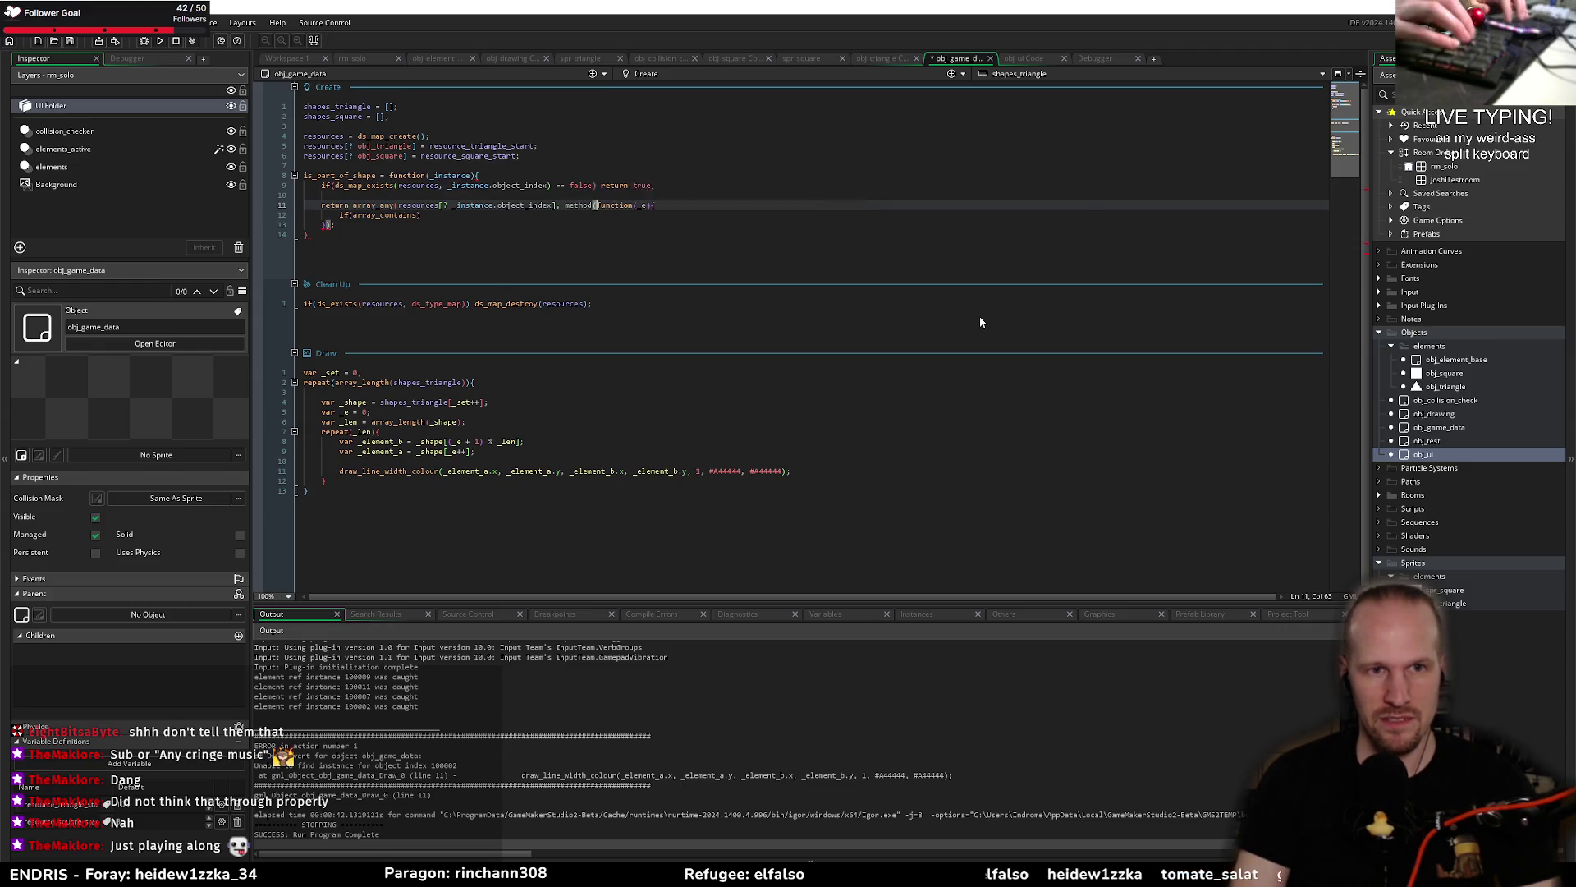
type("e,")
key("Down")
key("Down")
key("Left")
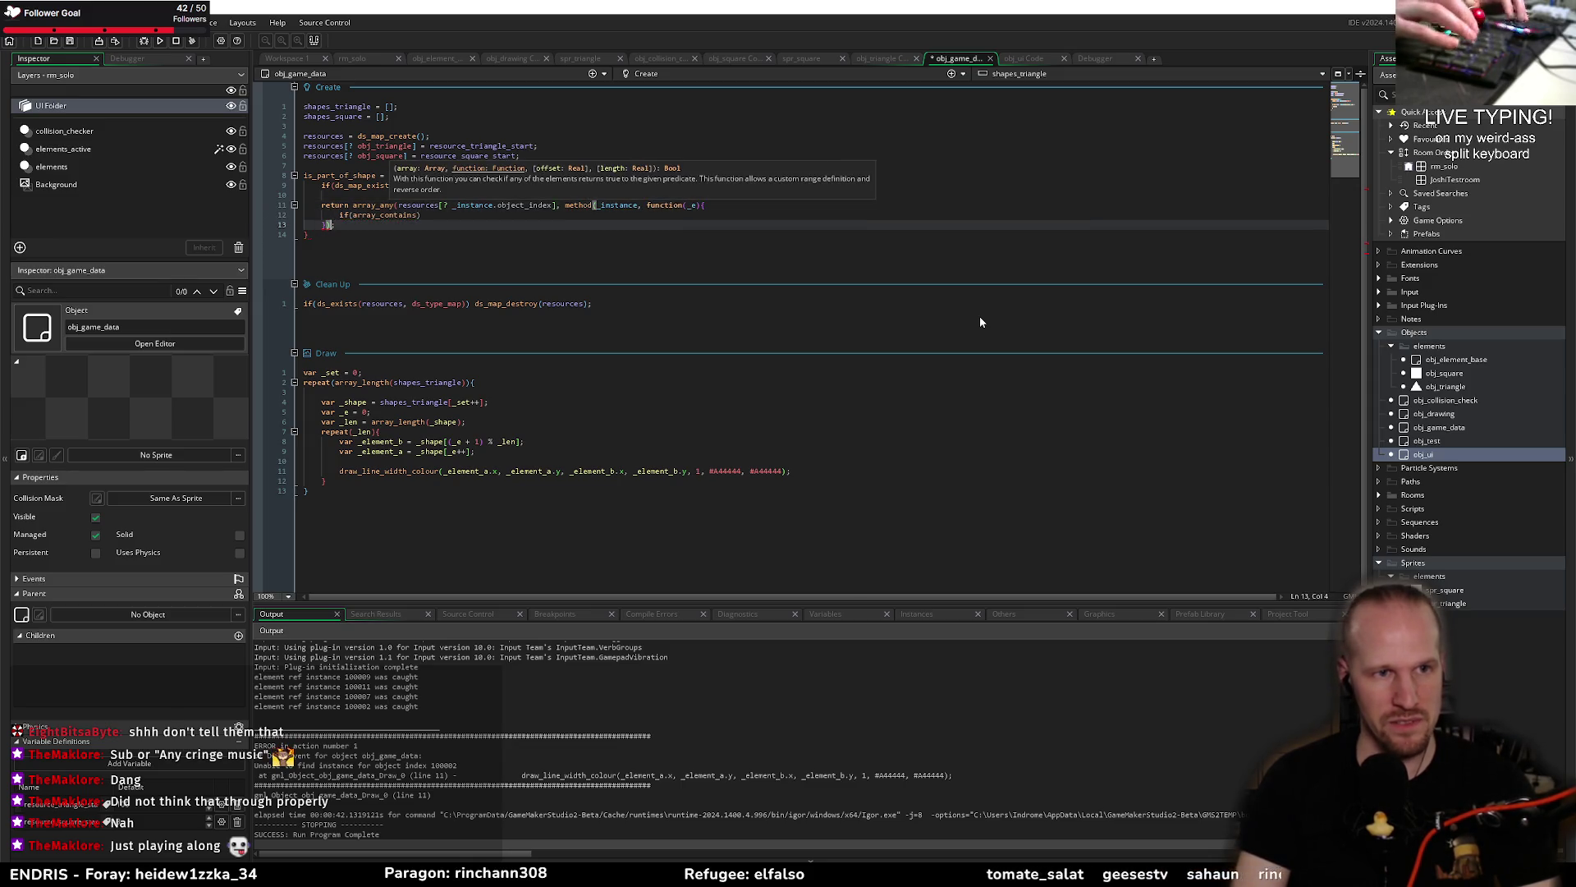
type(";")
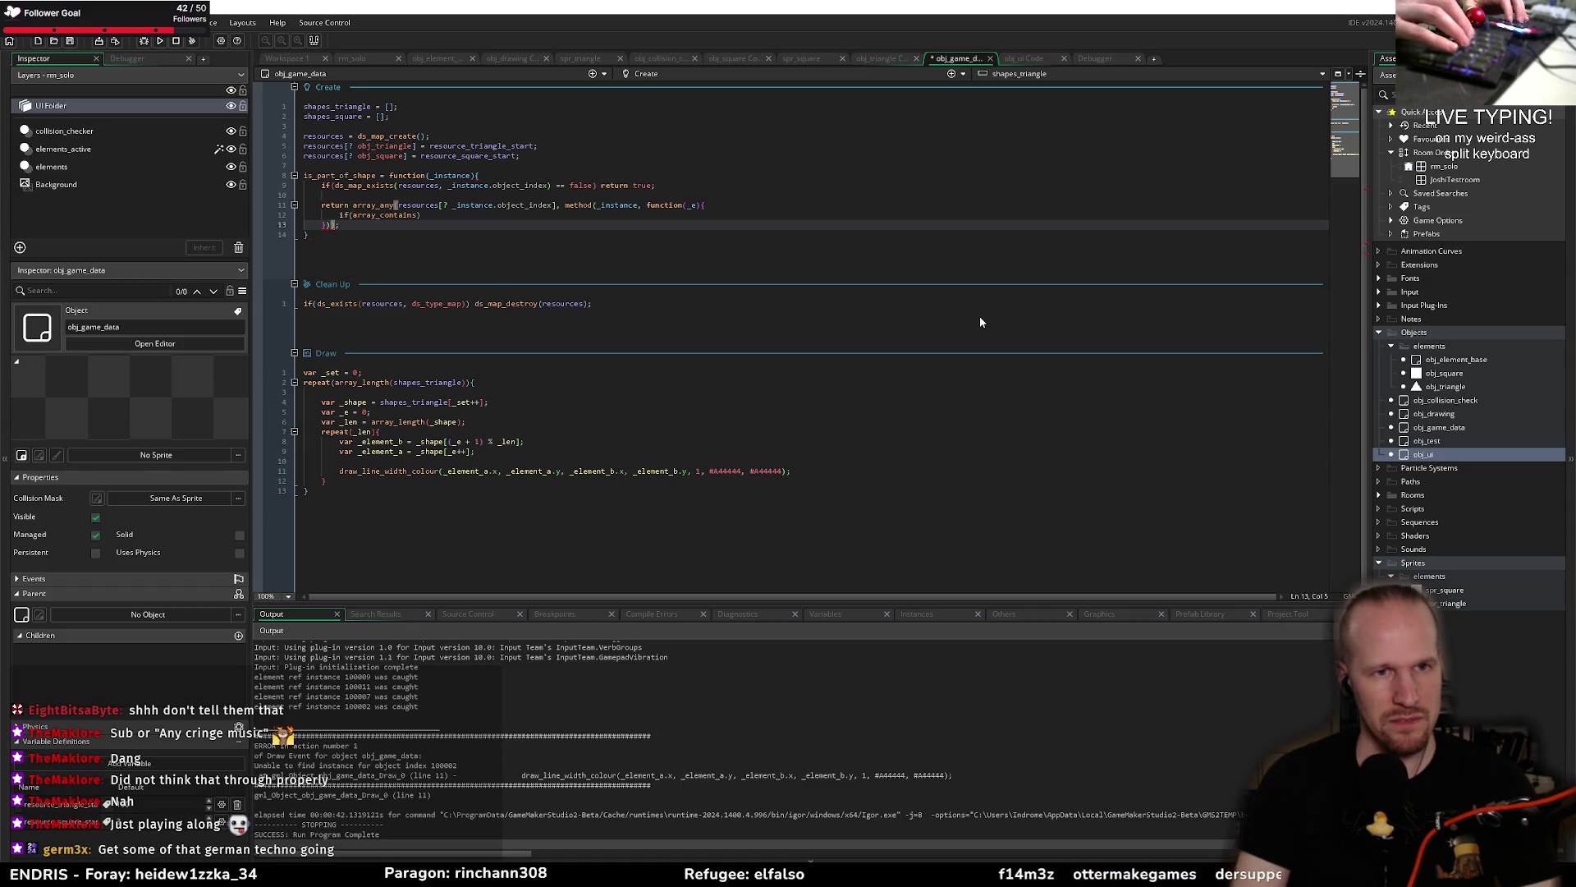
Step: Make the callback return array_contains(_e, id) and save obj_game_data
key("Up")
key("End")
key("Left")
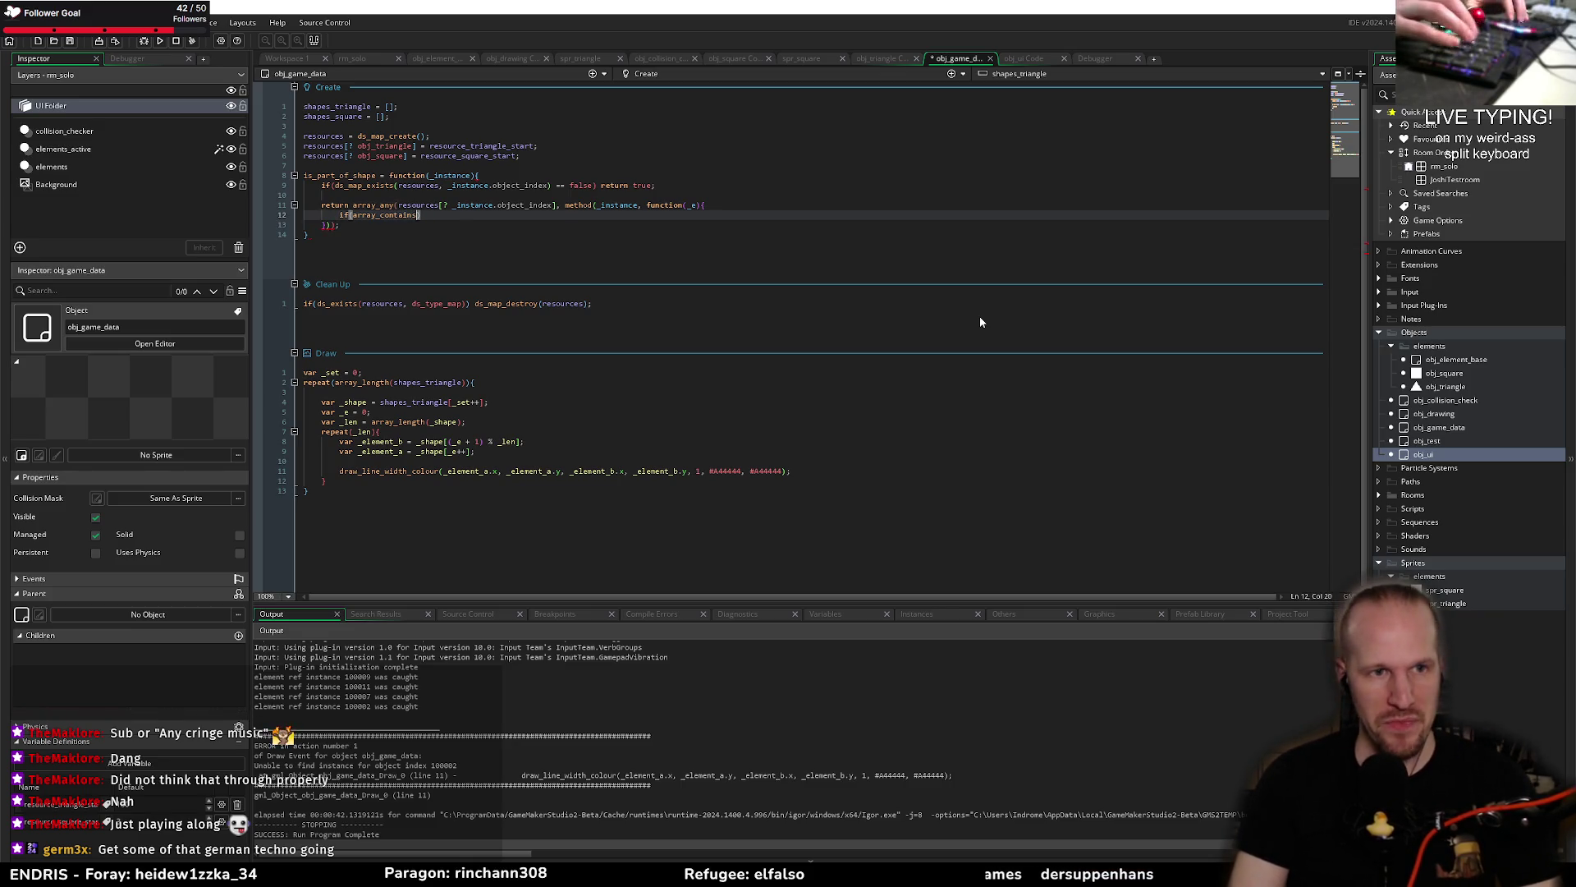
type("(_e, ")
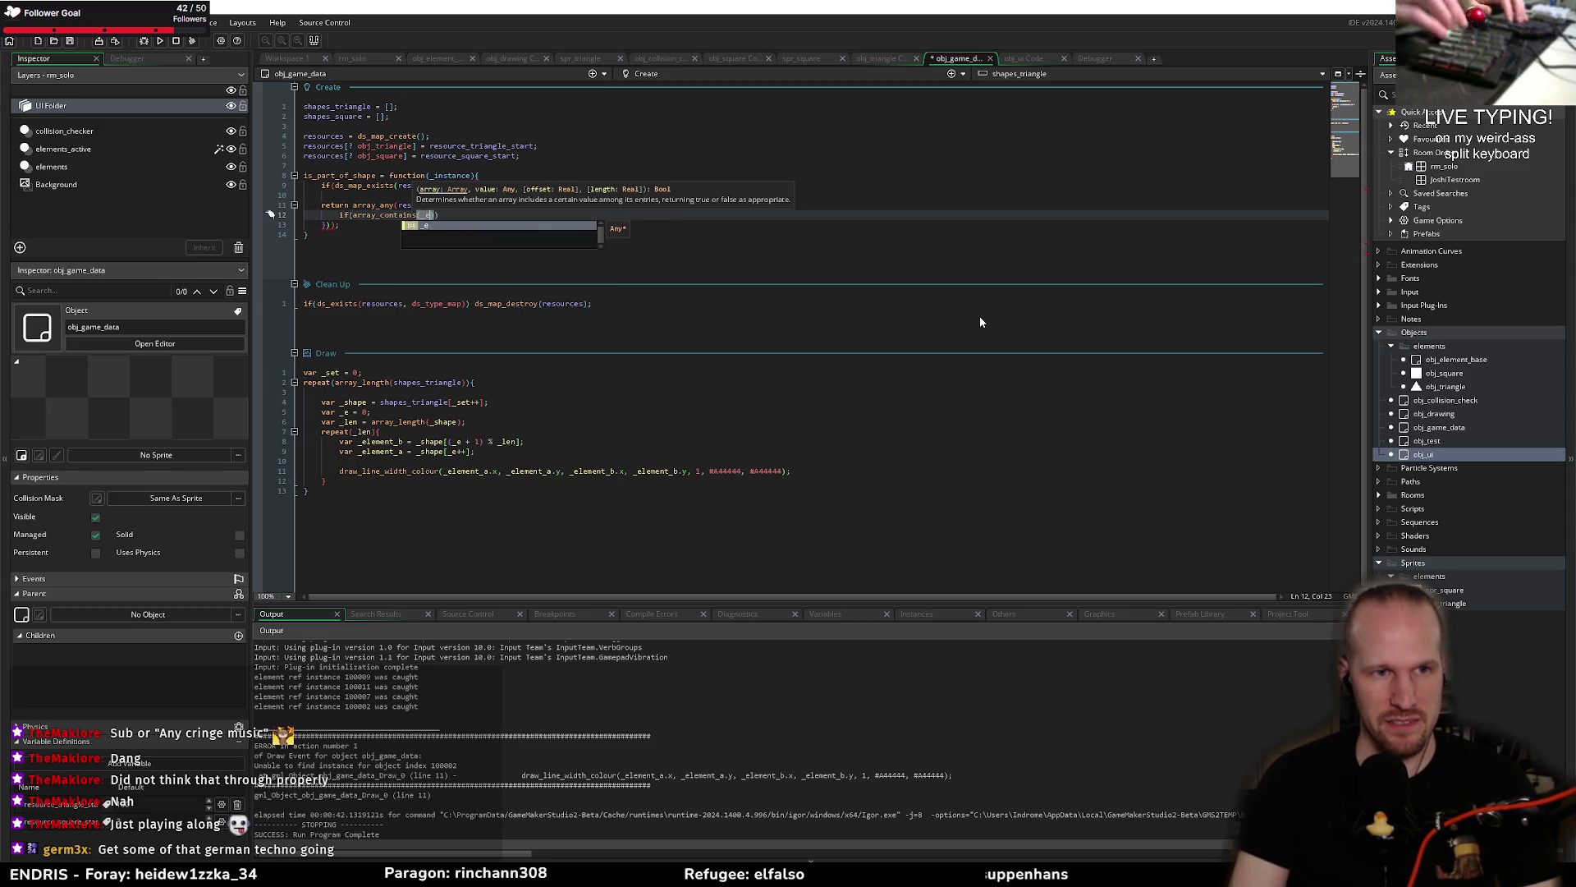
type("_instances)")
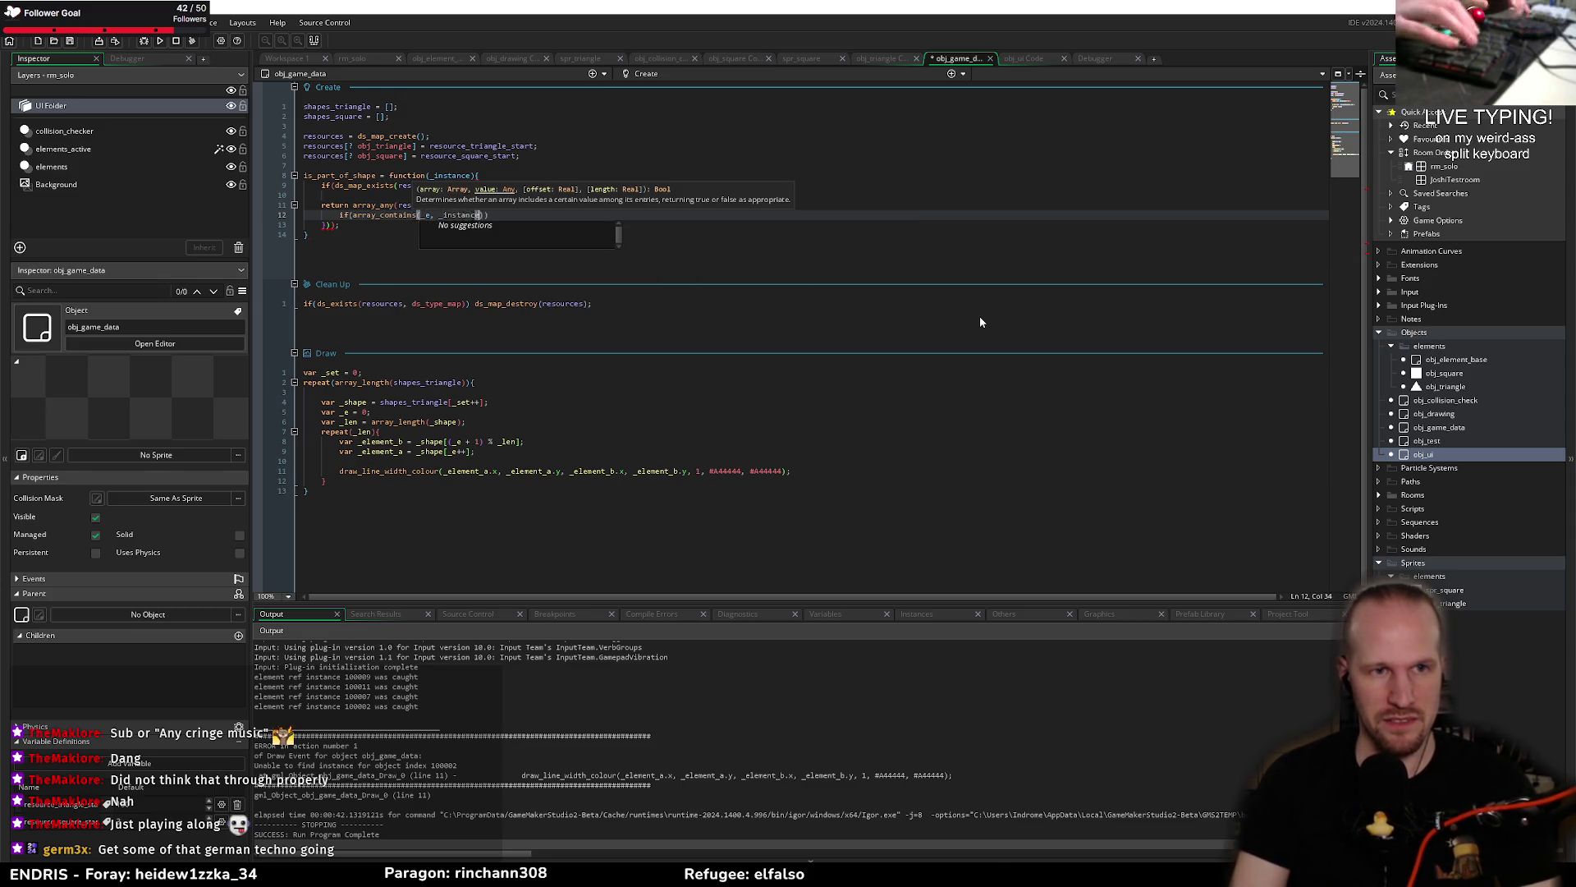
key("ctrl+BackSpace")
type("id")
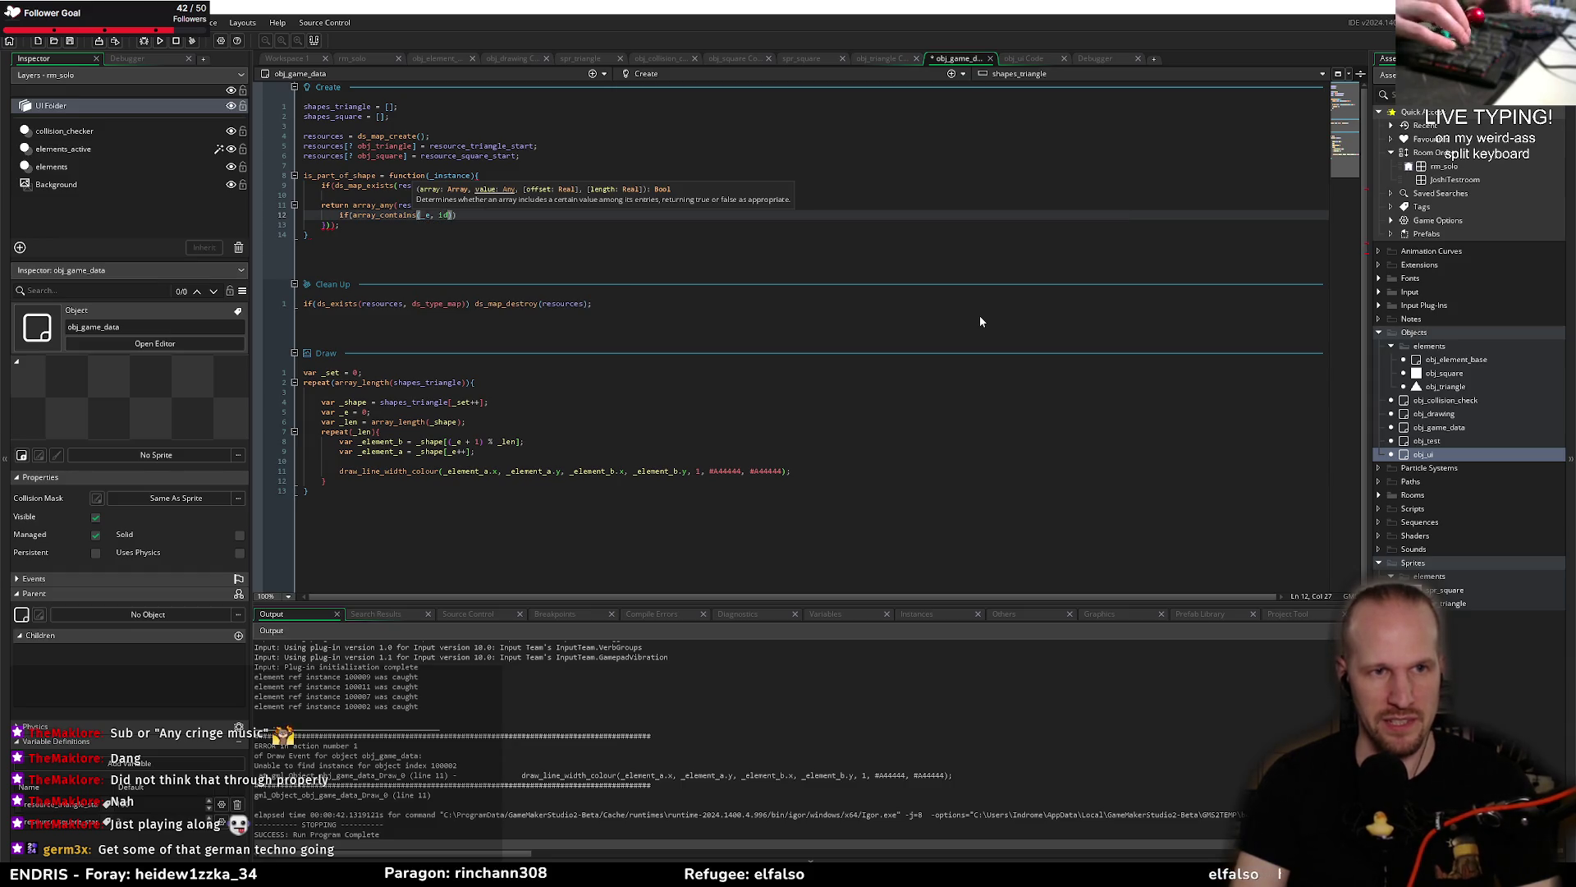
type("))")
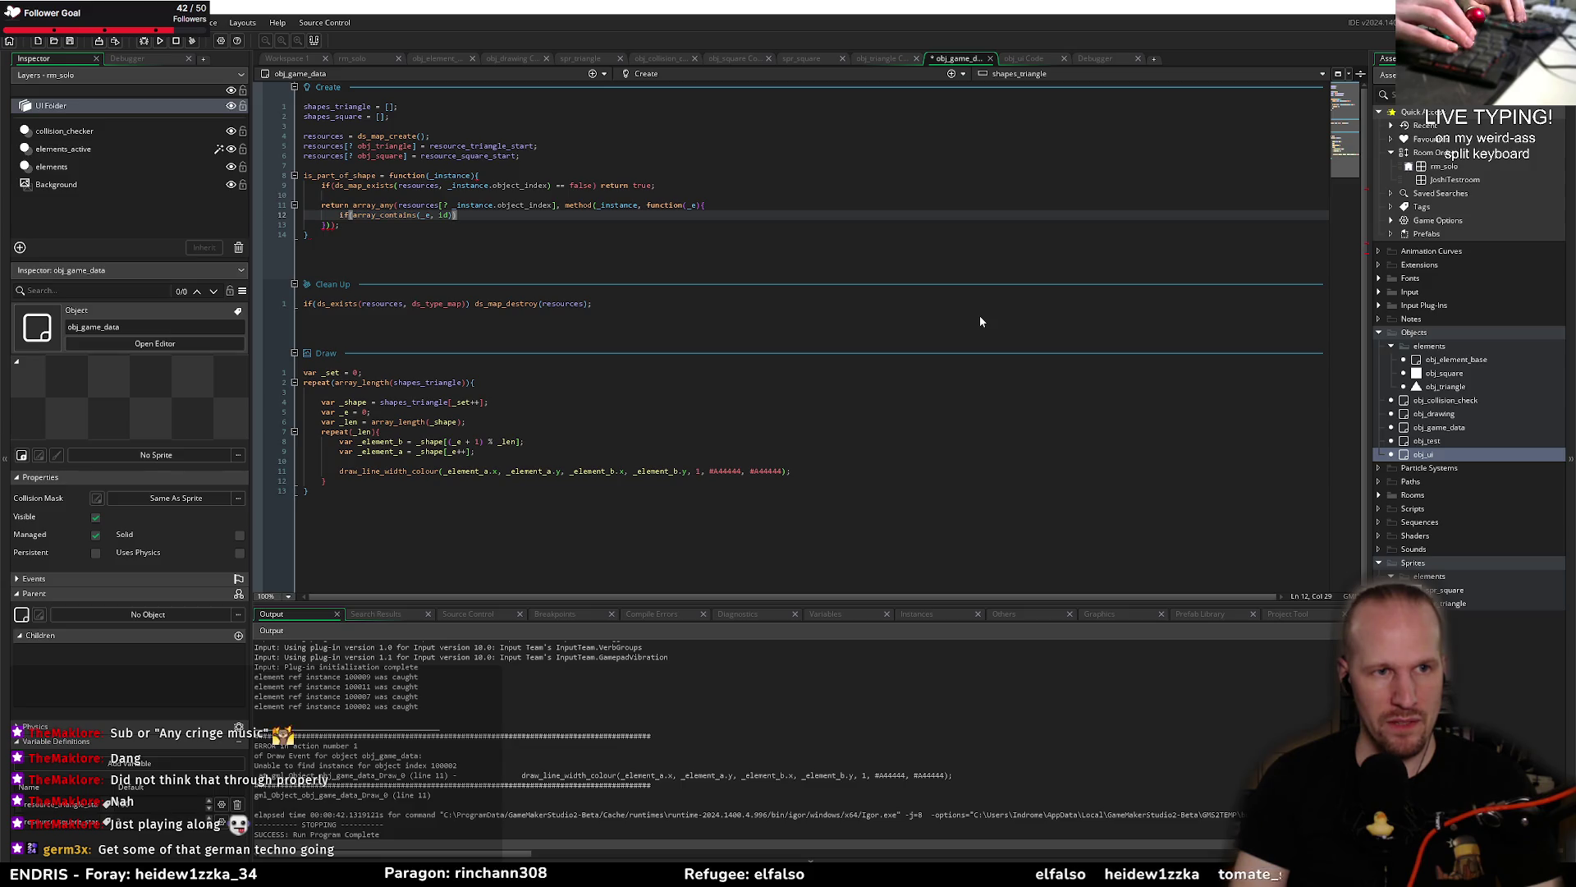
key("Home")
key("Delete")
key("Delete")
key("Delete")
type("re")
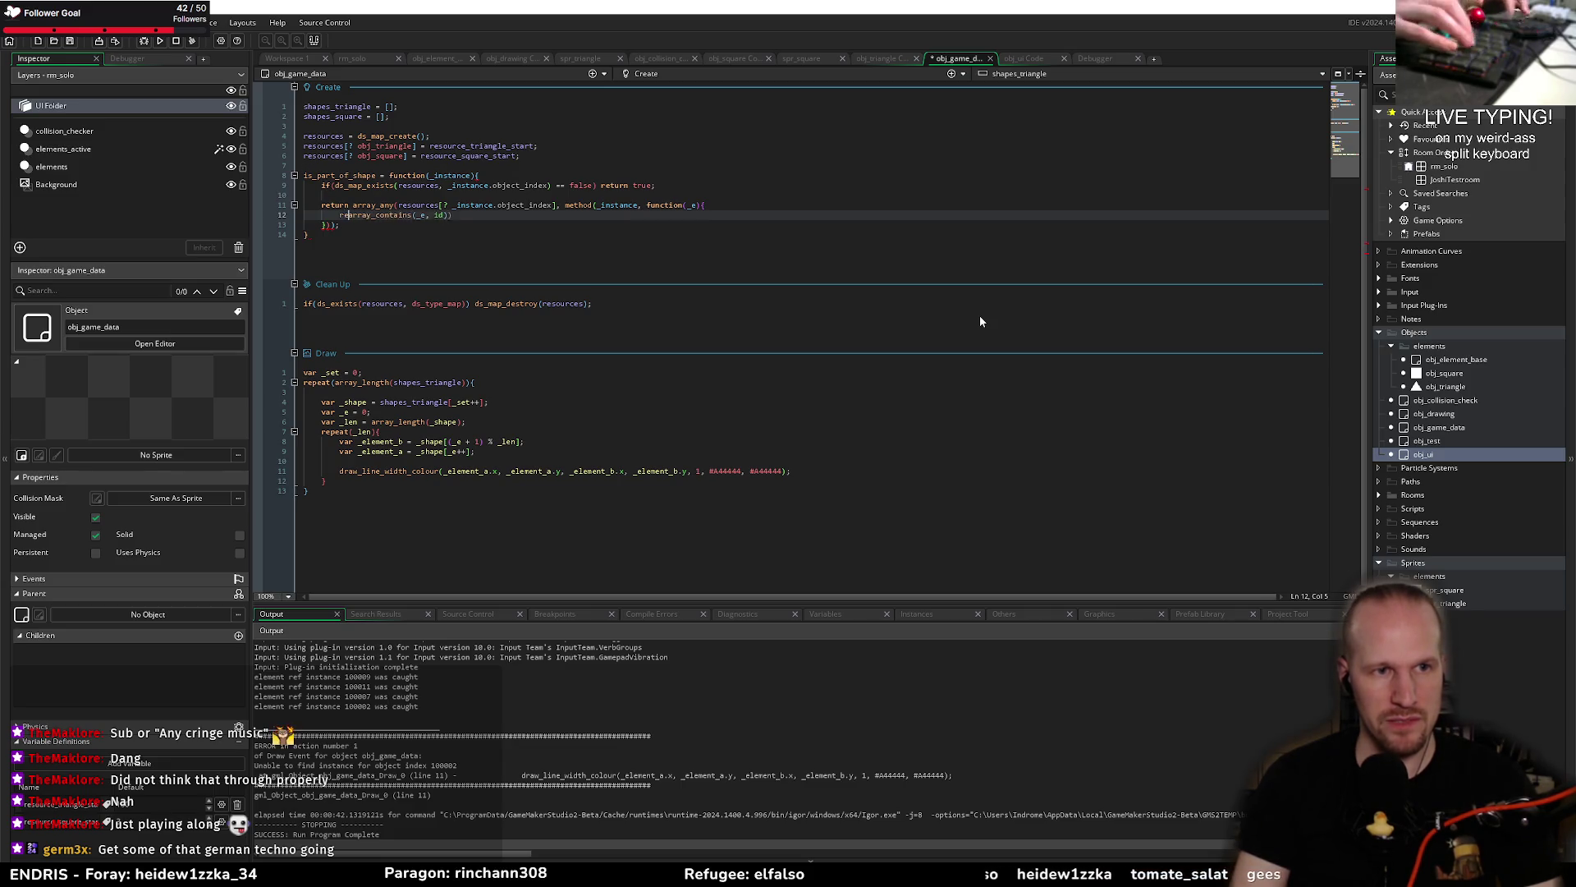
type(";")
key("ctrl+s")
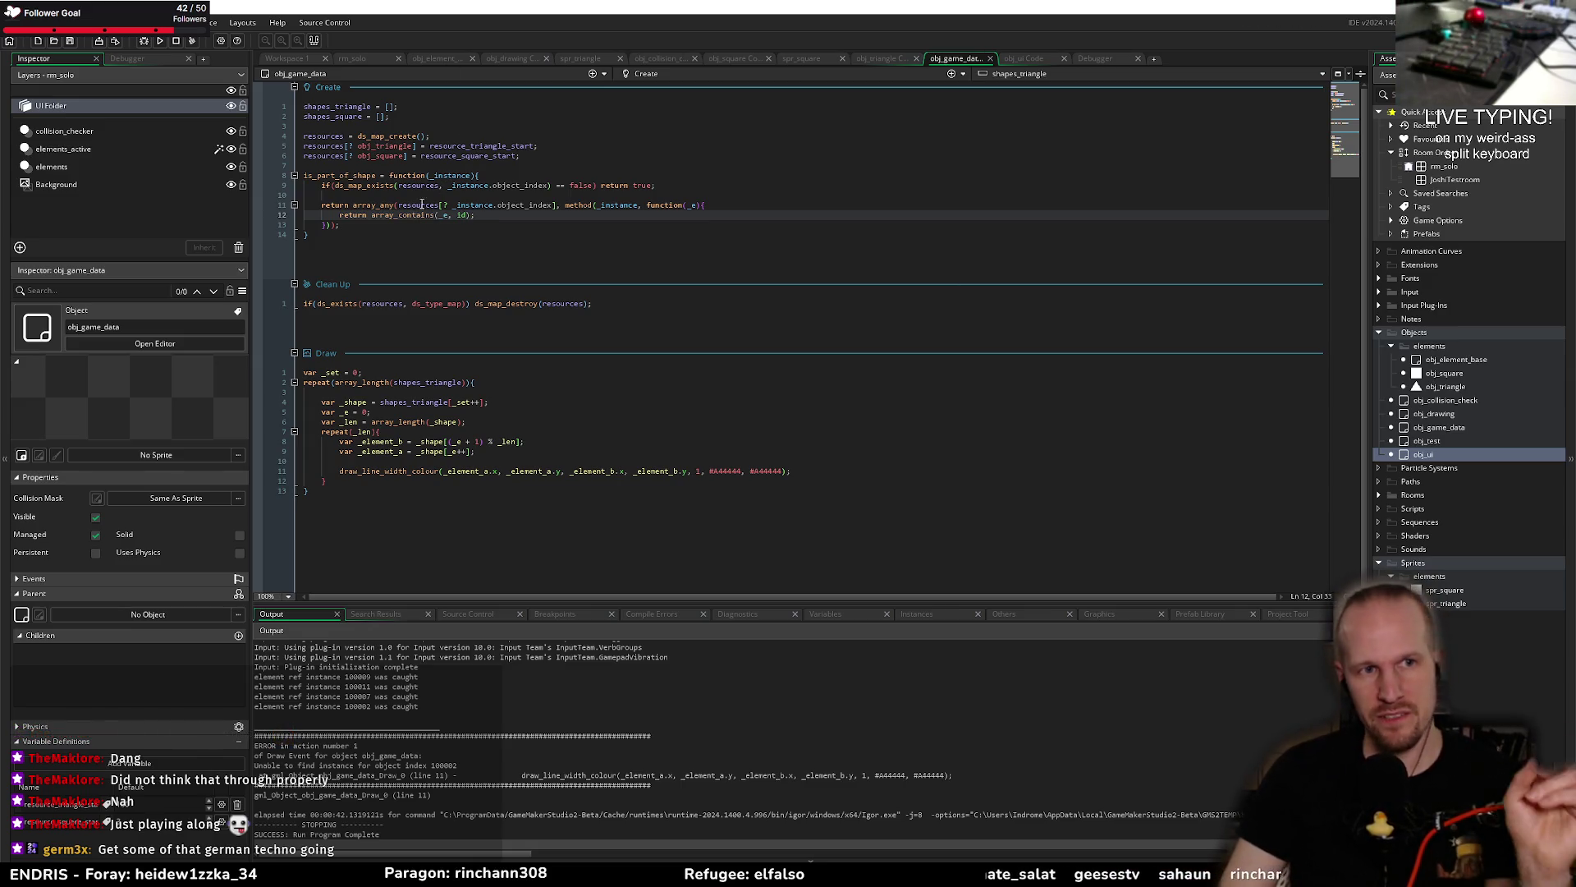
Step: Review the is_part_of_shape declaration, then move to the obj_drawing code
key("Up")
key("Up")
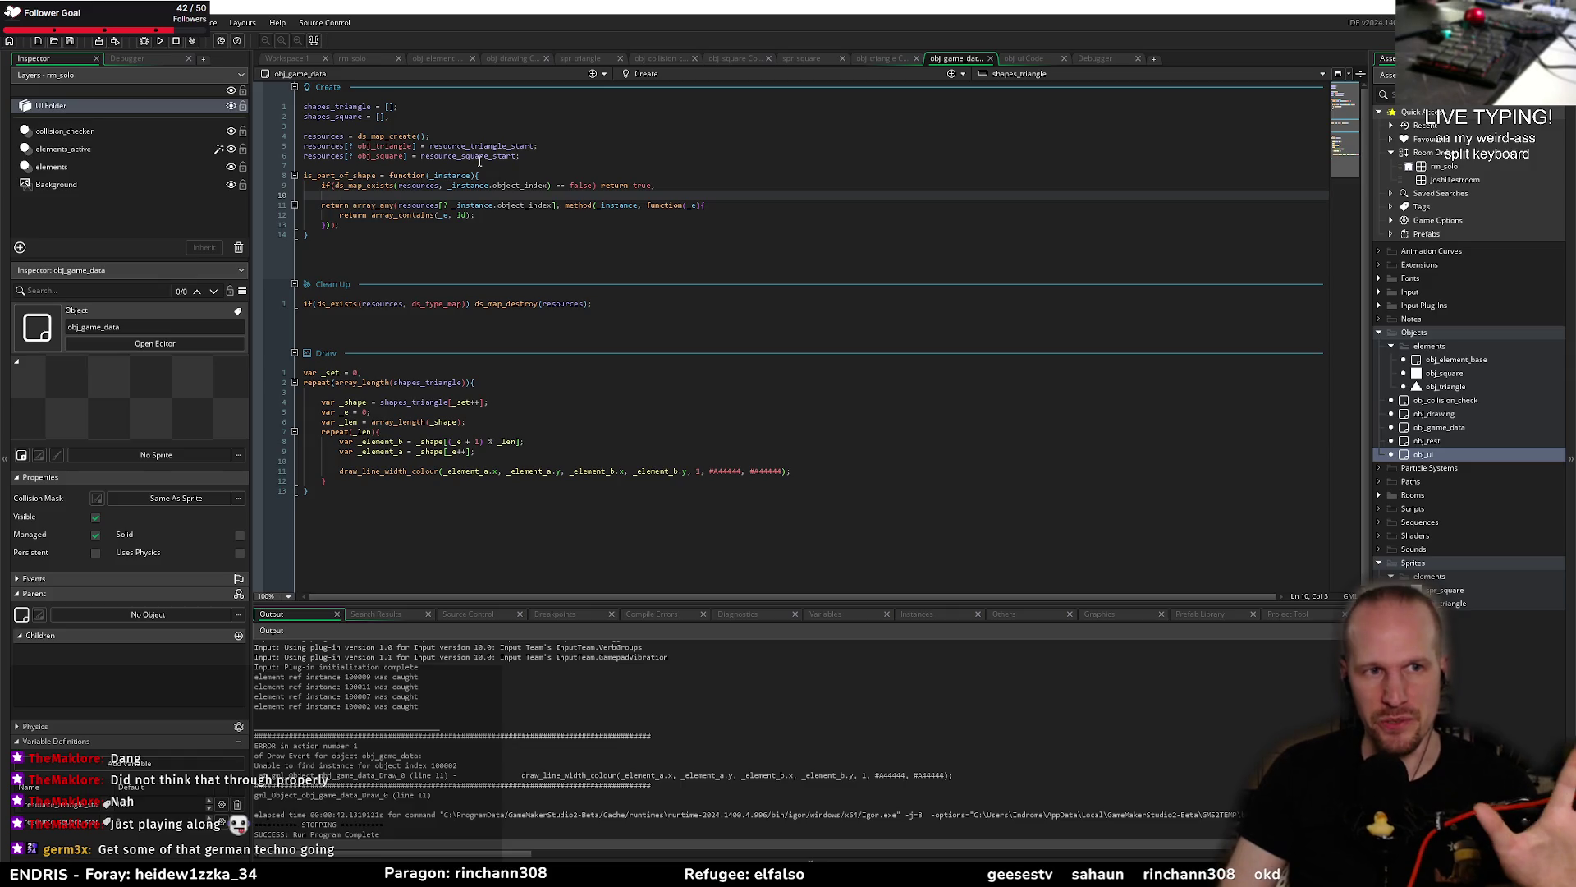
key("Up")
key("Up")
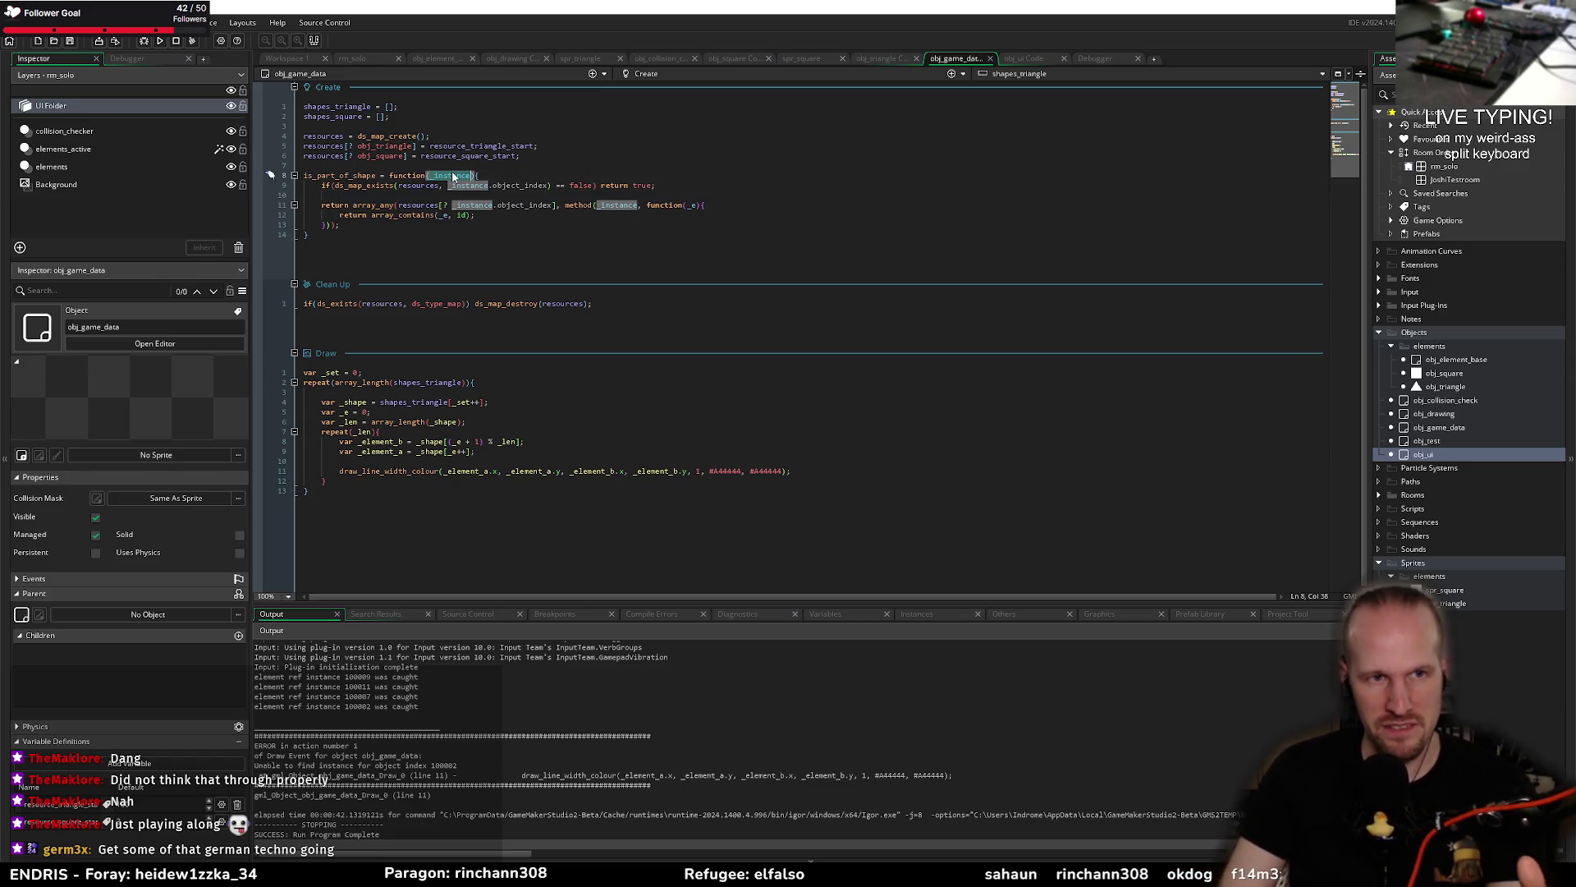
key("End")
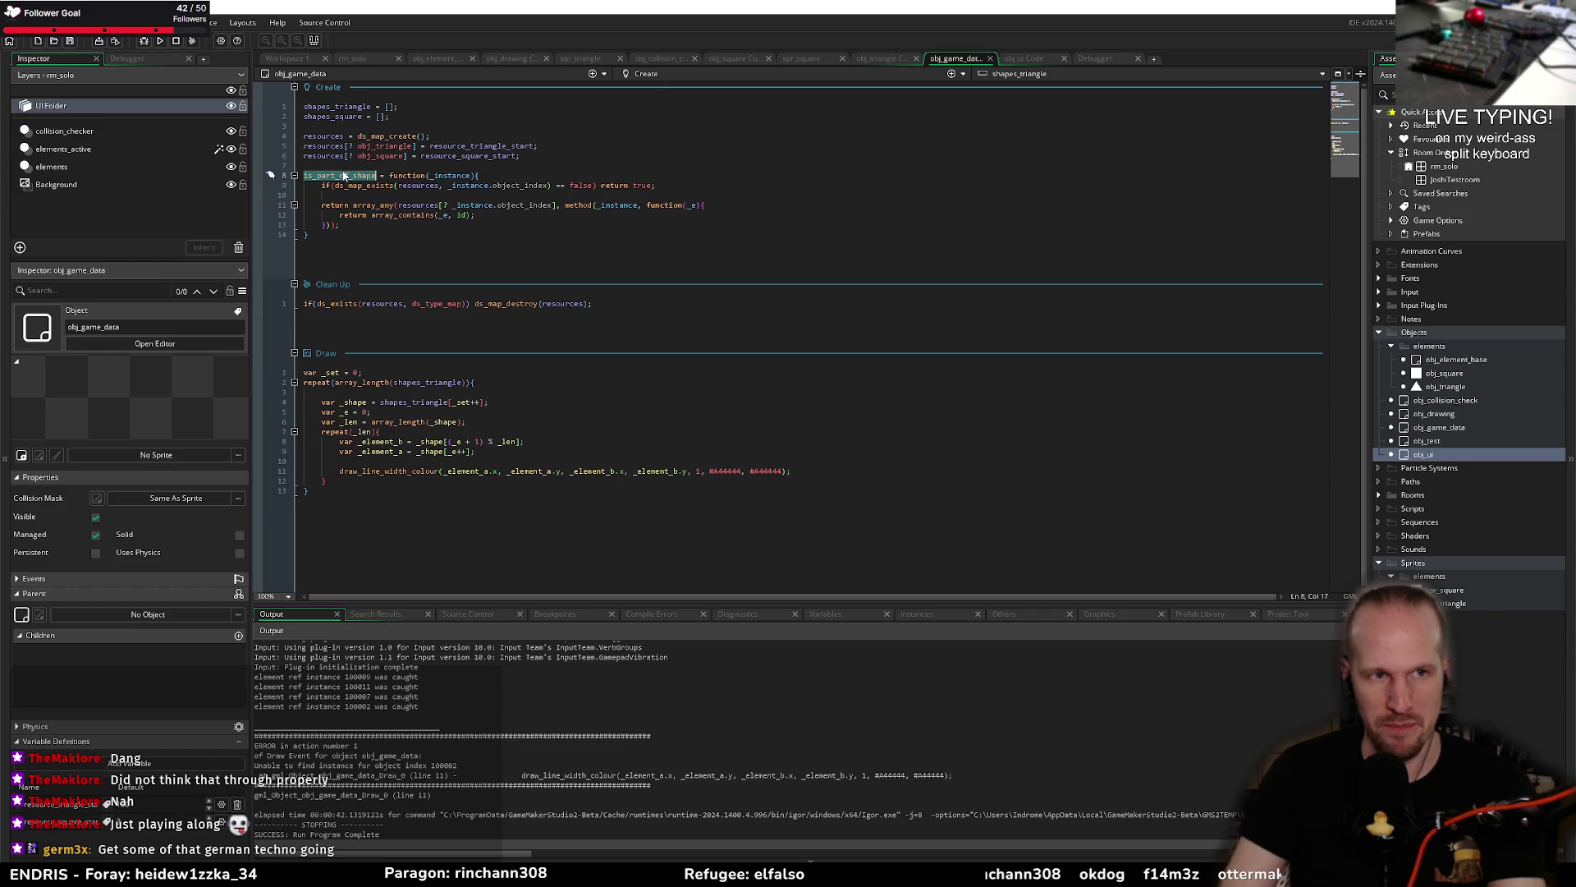
left_click(401, 193)
double_click(339, 176)
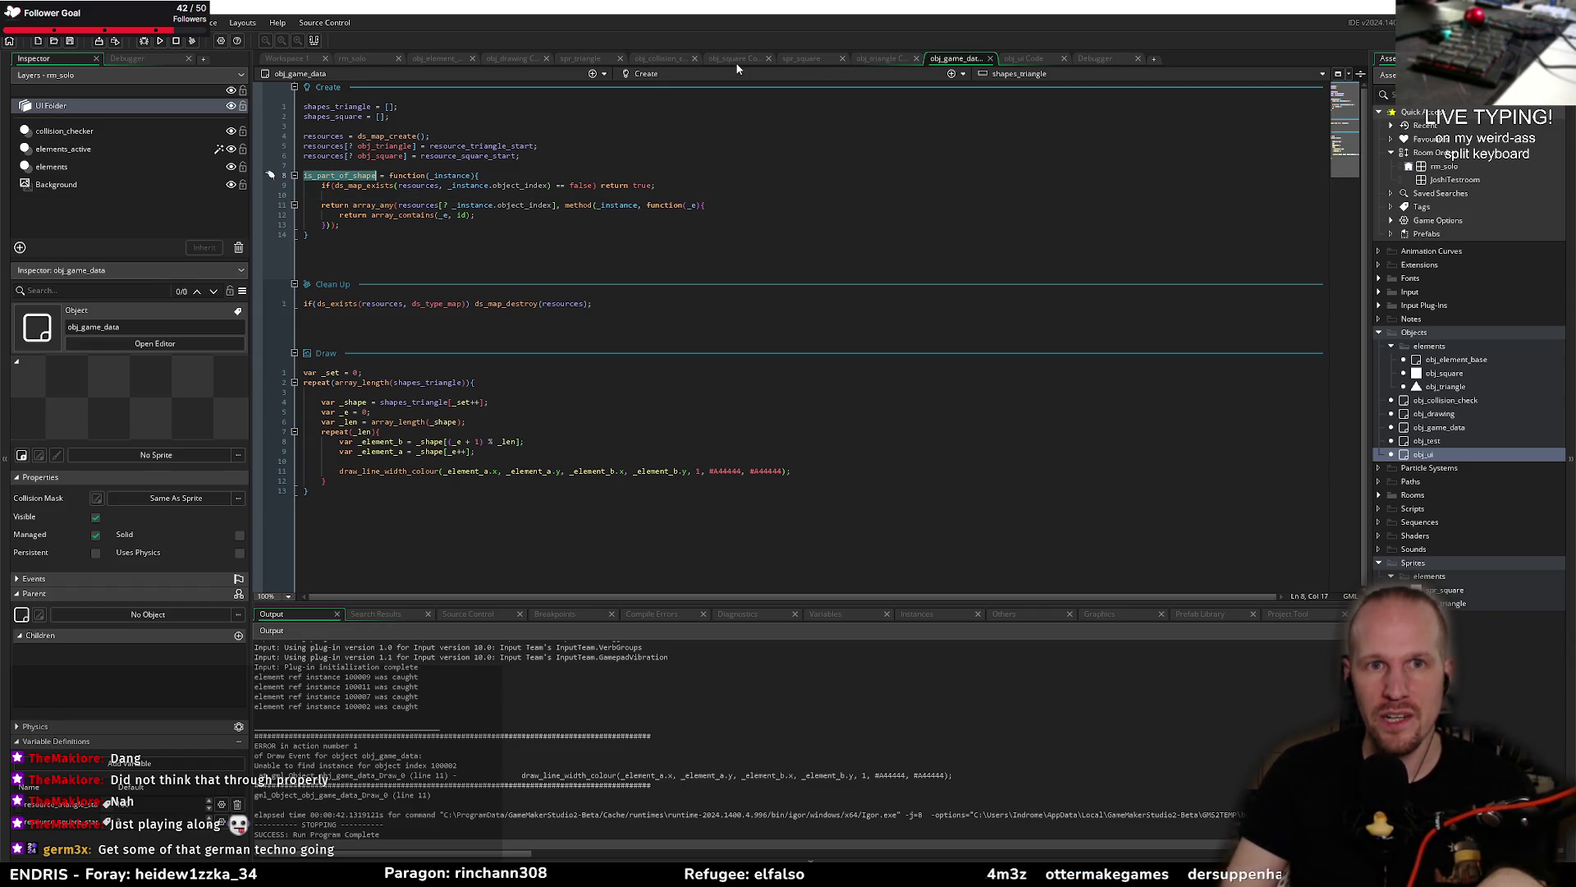
left_click(530, 59)
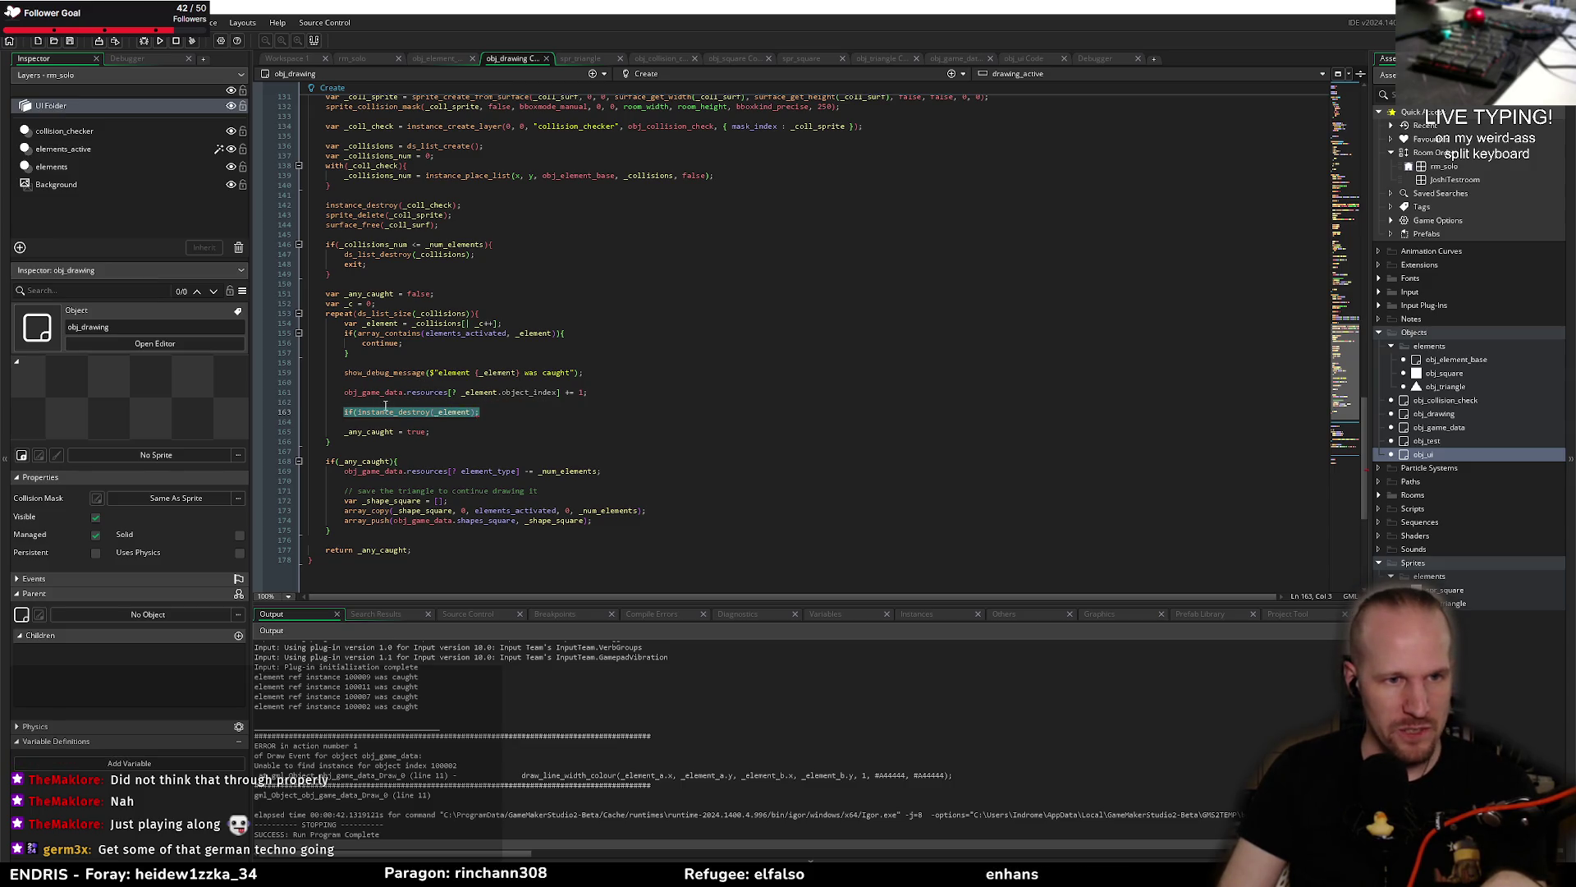
Step: Guard the square check's destroy with if (obj_tr_game_data.is_part_of_shape(_element) == false)
left_click(359, 412)
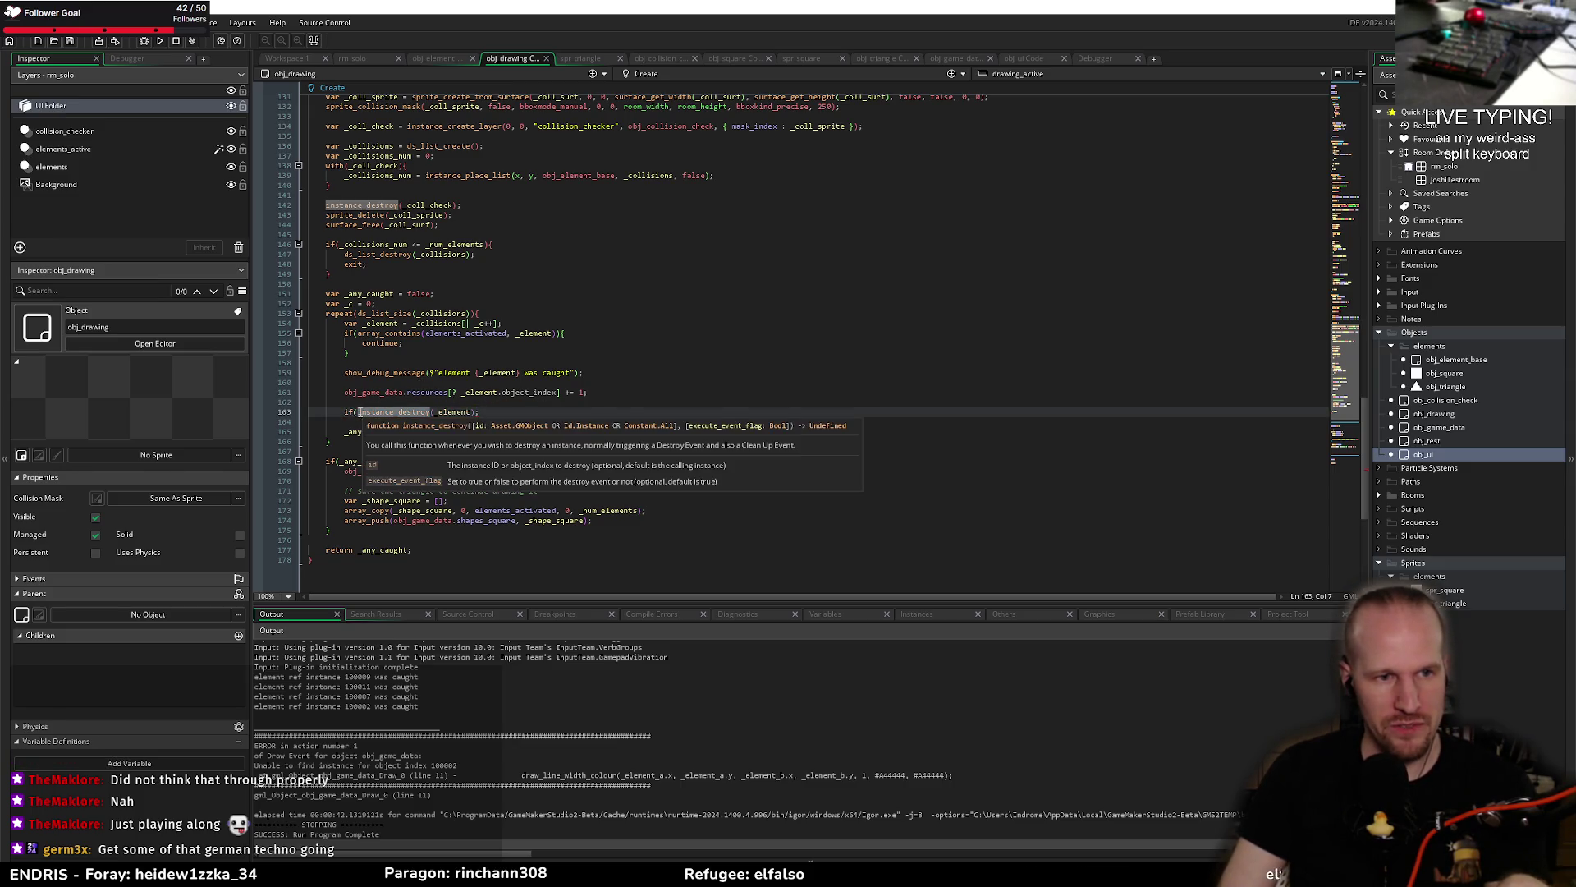
type("is_part_of_shape(")
key("ctrl+Left")
key("ctrl+Left")
type("obj_tr_game_da")
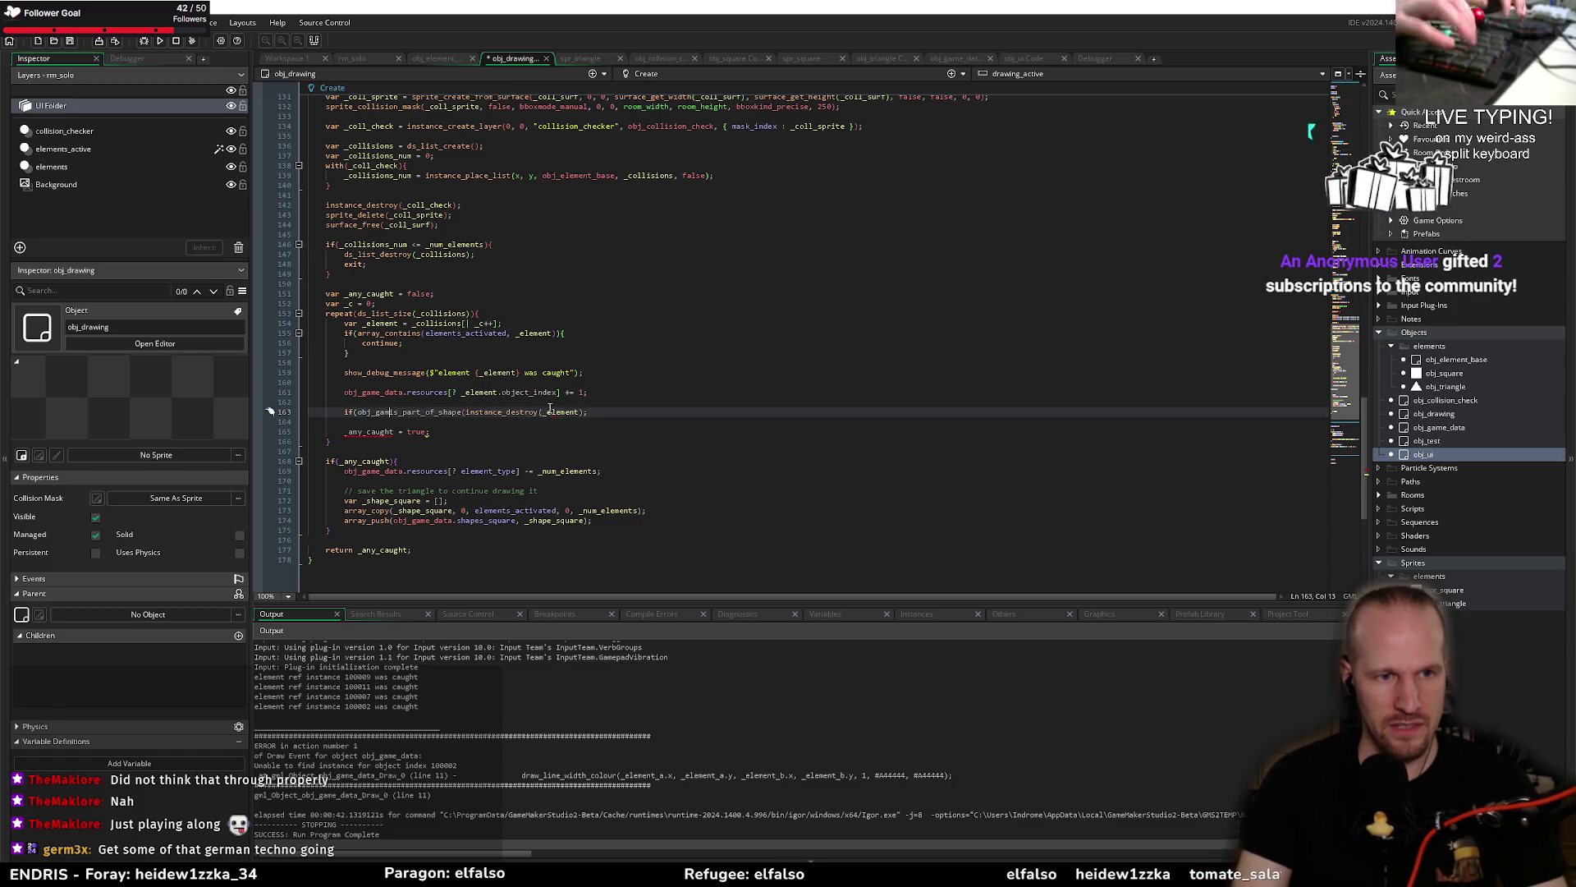
type("ta.")
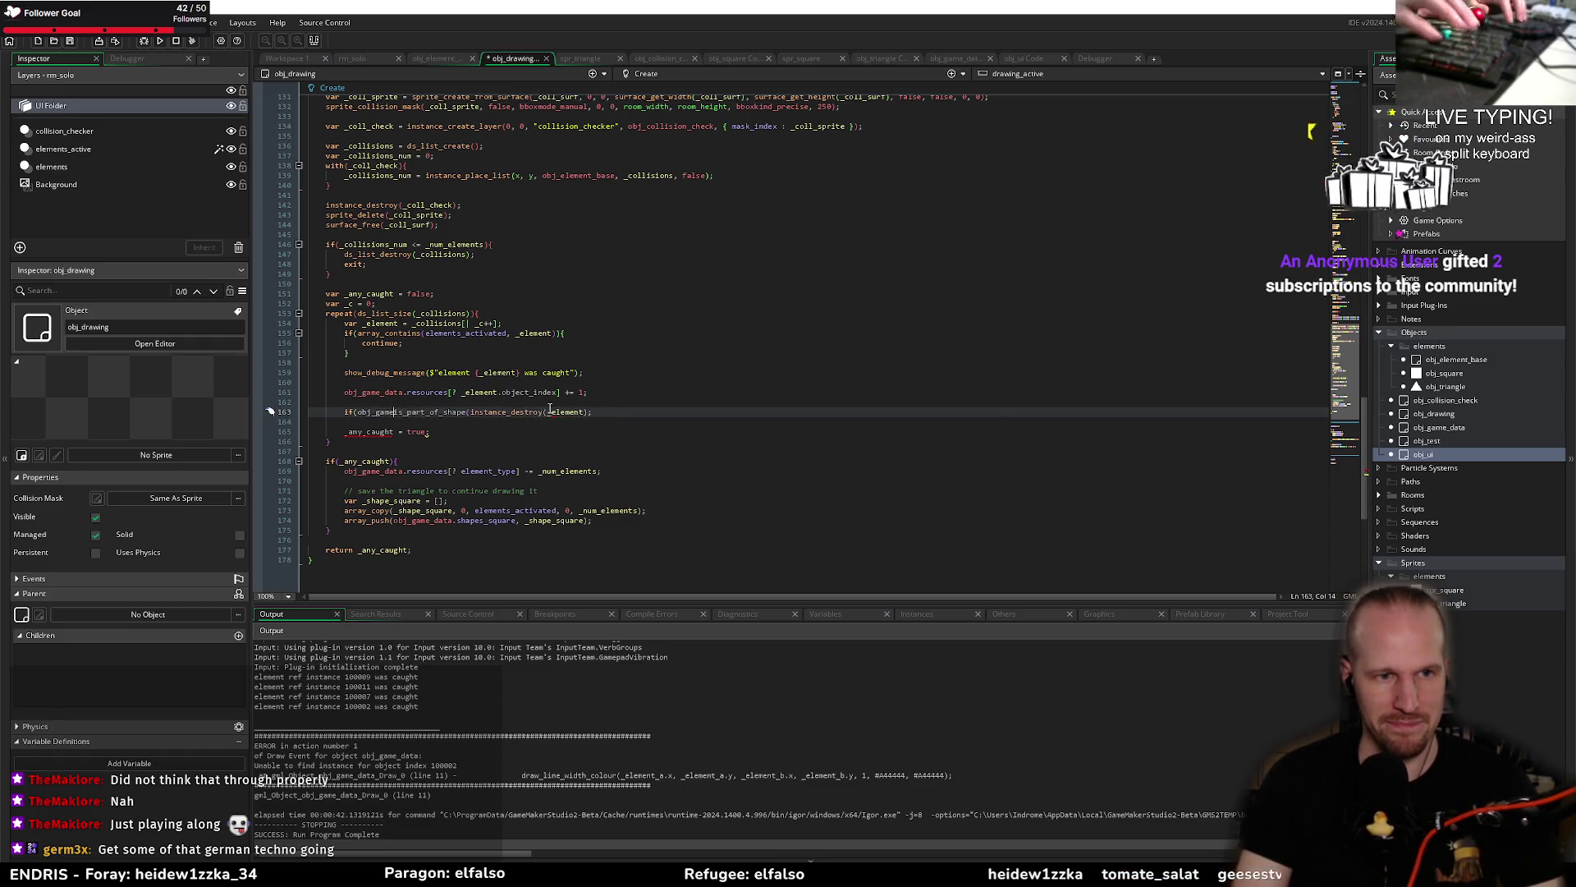
key("ctrl+Right")
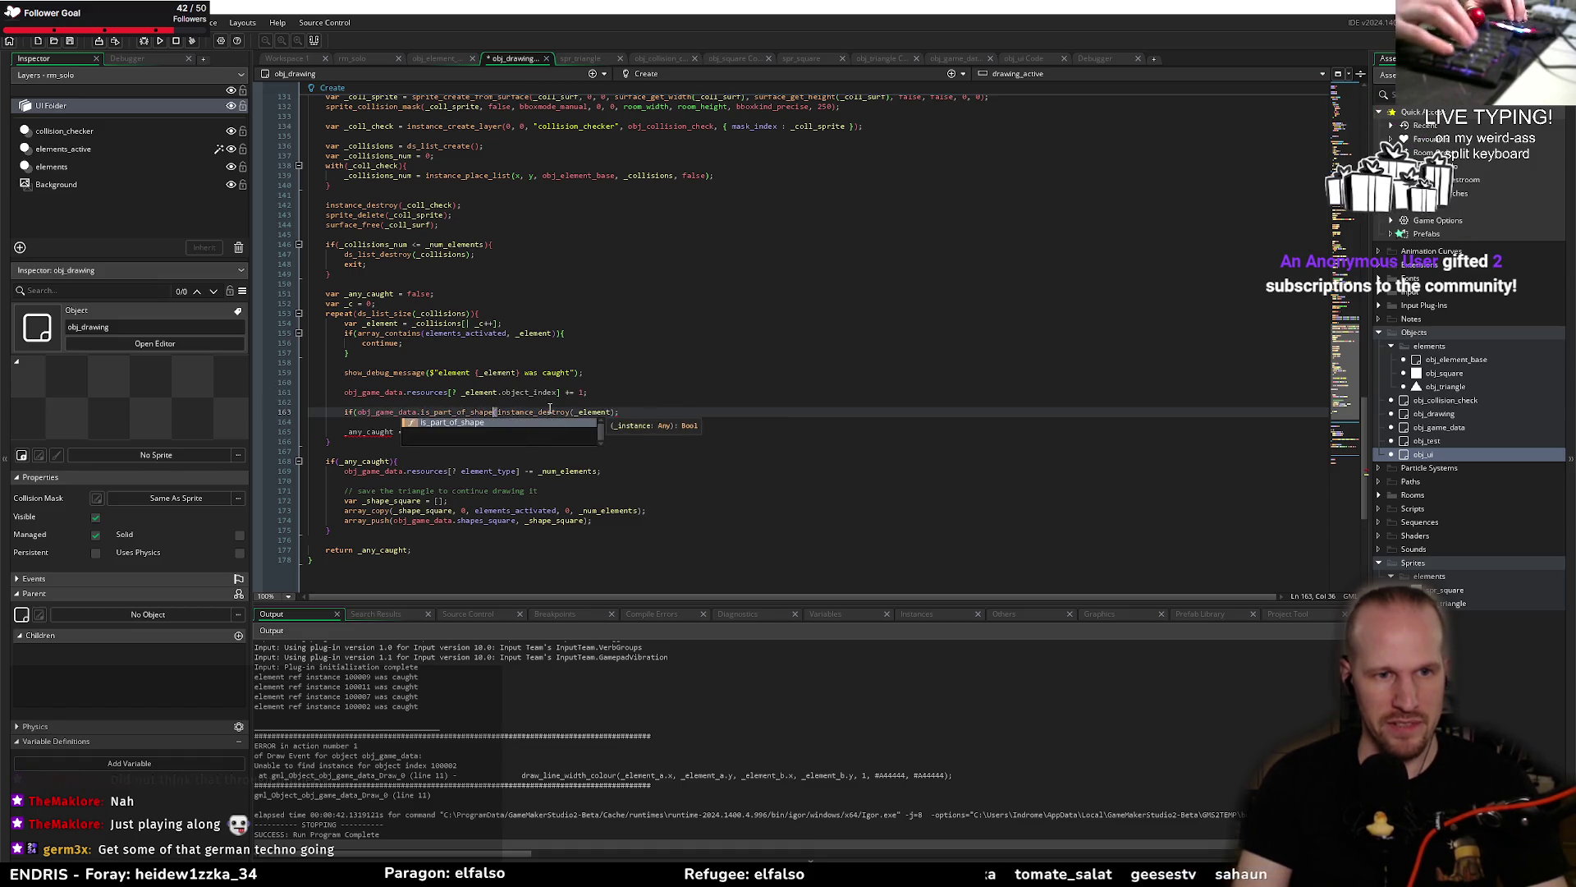
type("(_eleme")
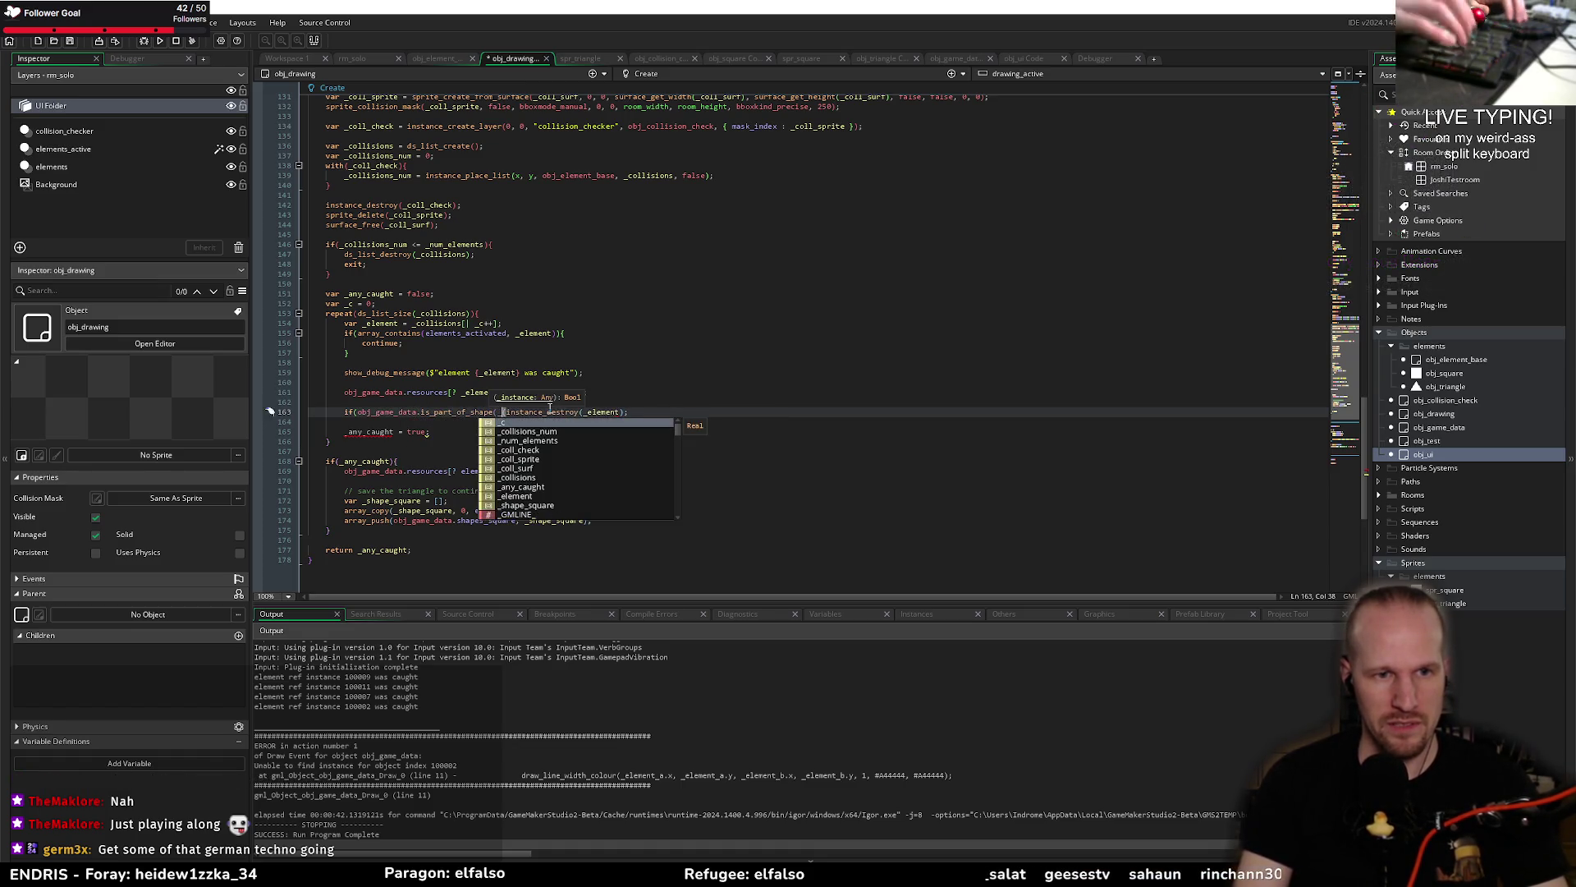
type("nt)")
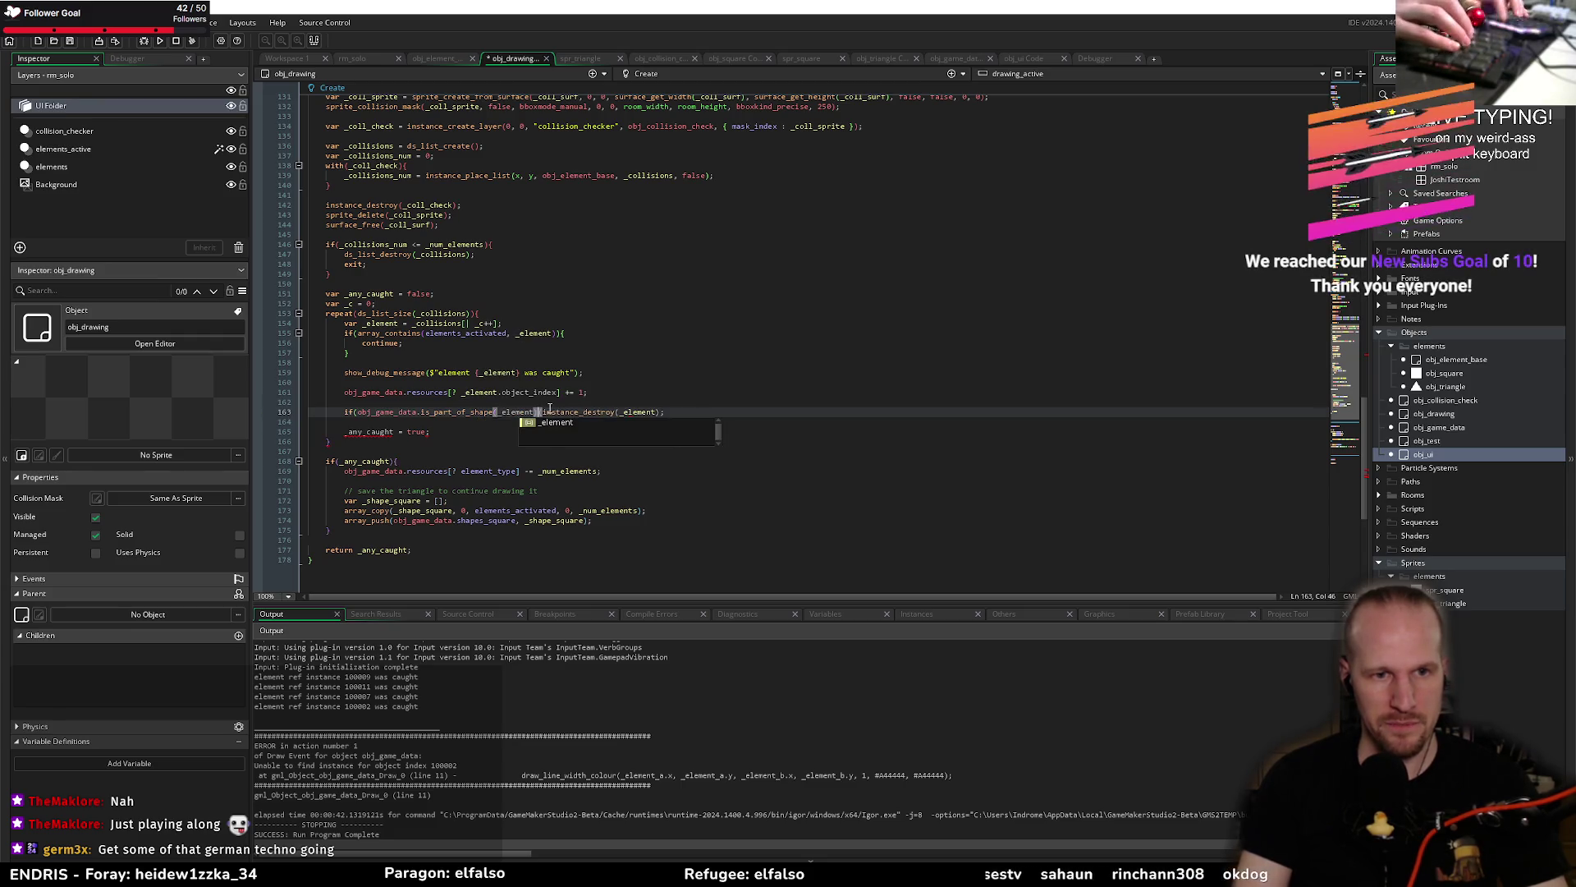
type(")")
left_click(548, 412)
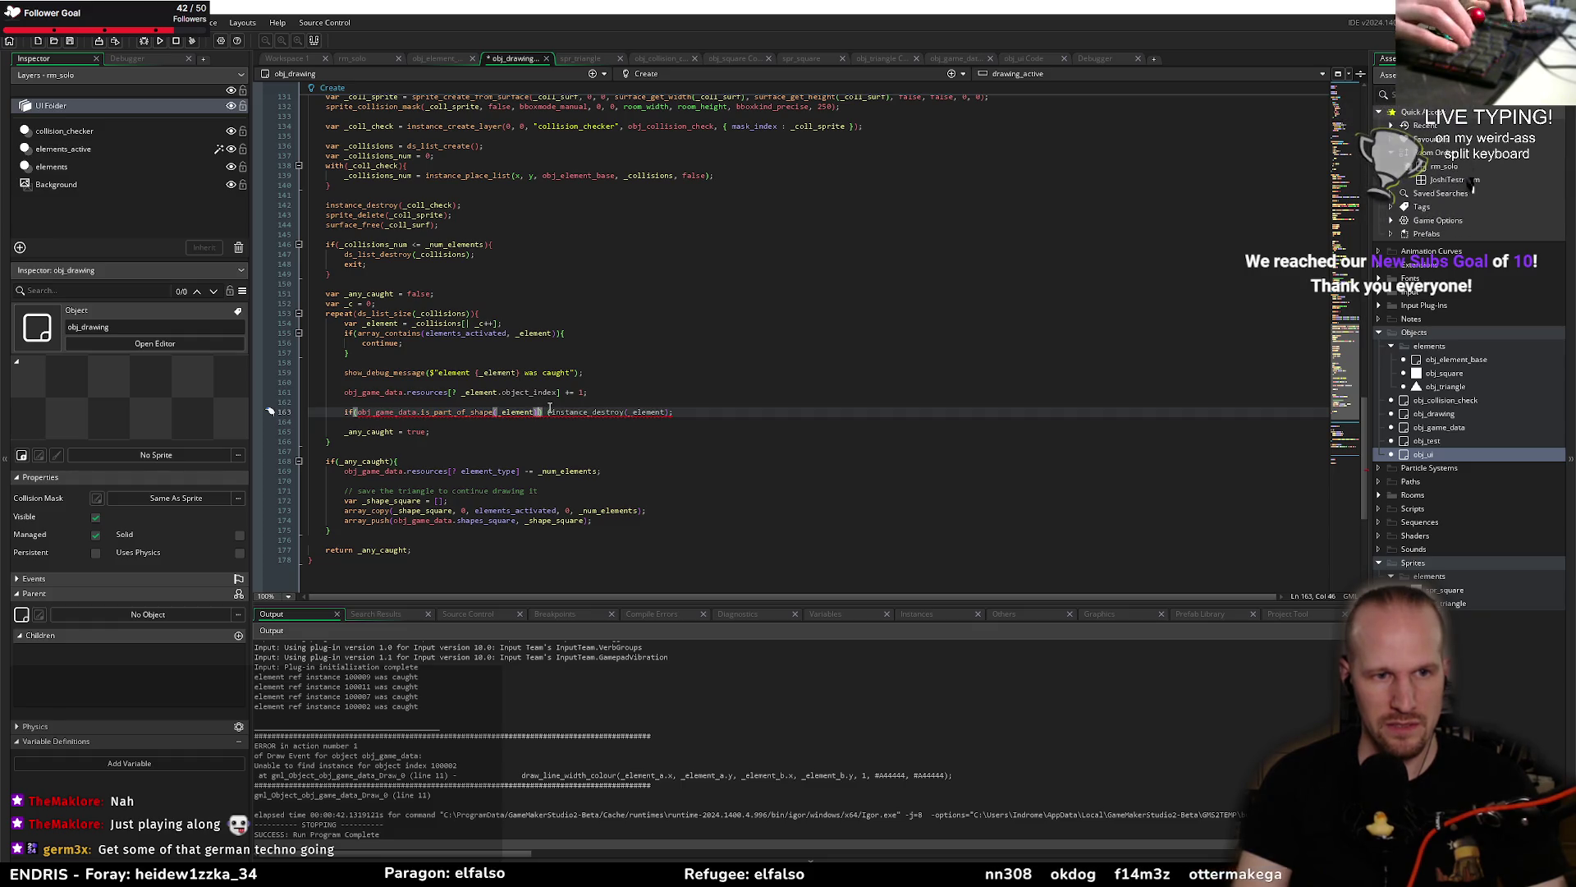
type("== false)")
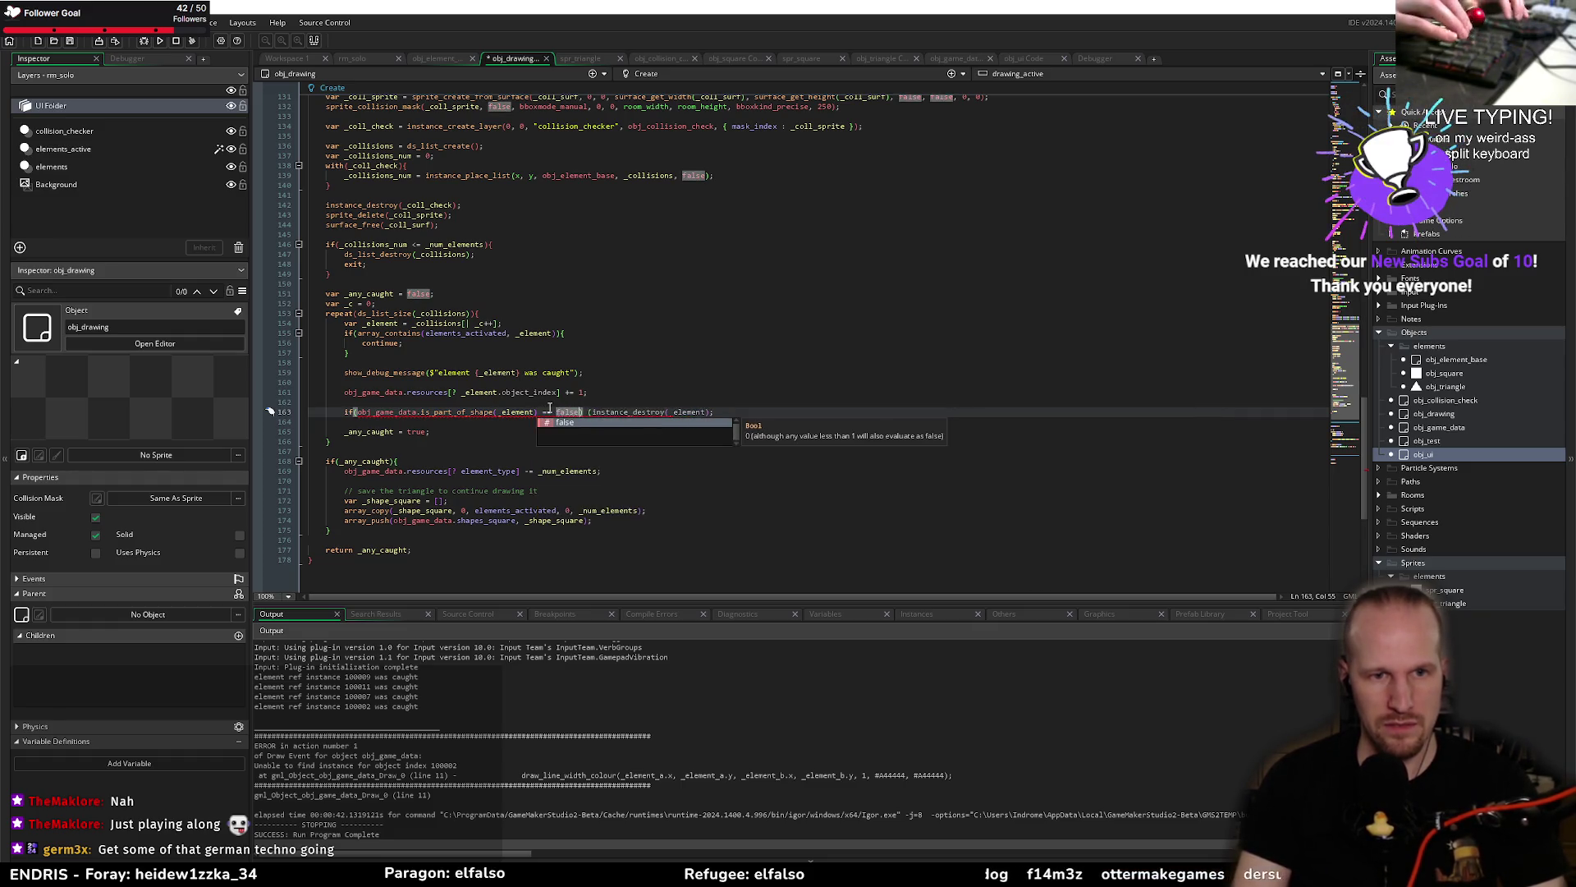
key("End")
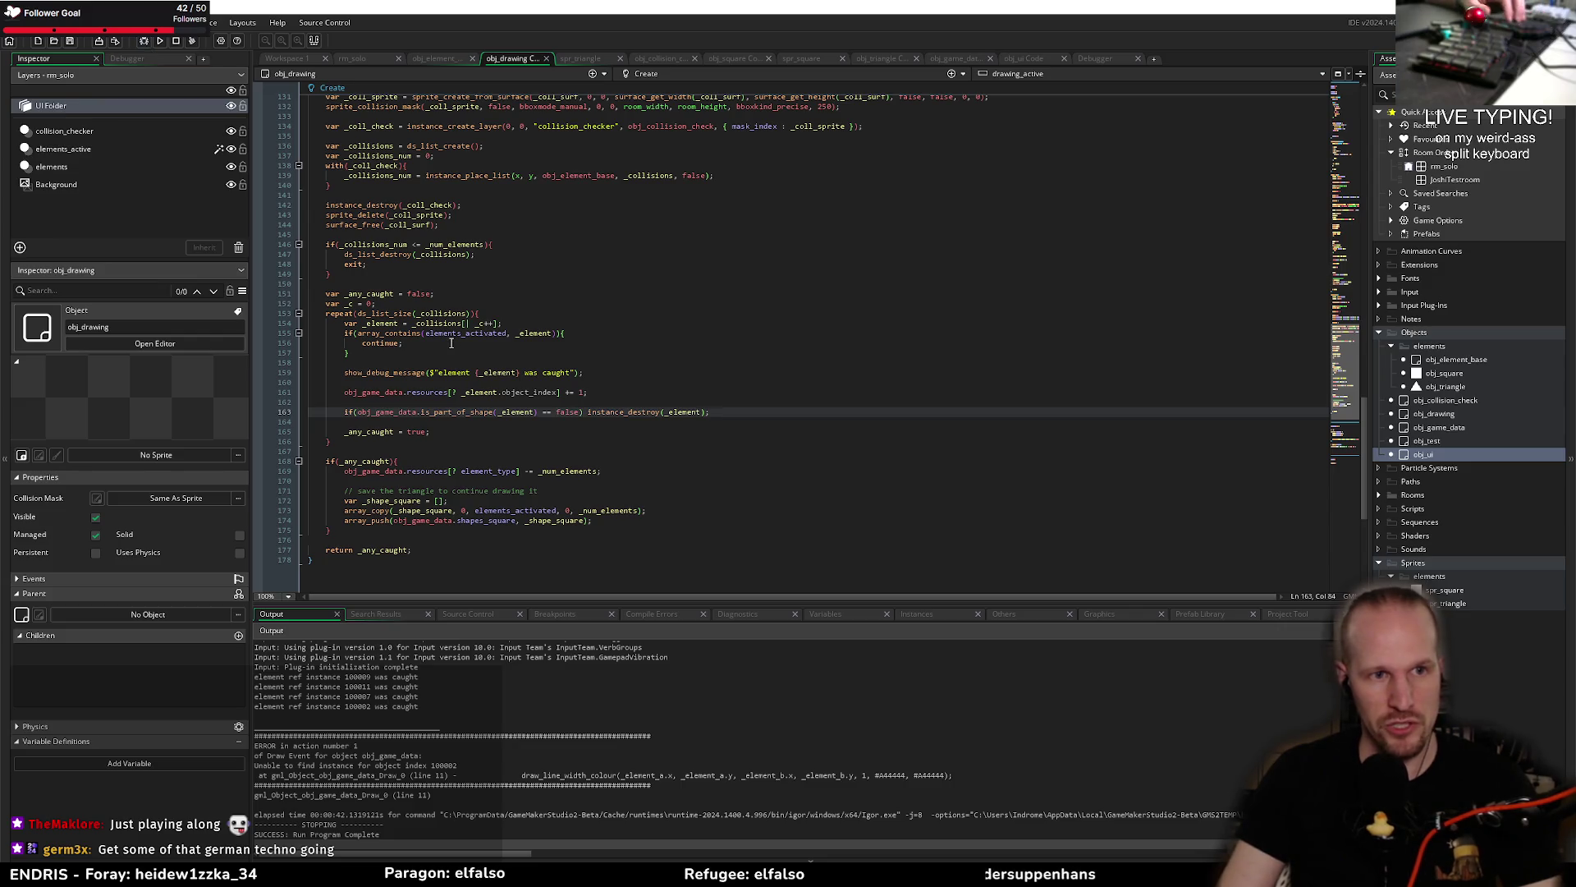
Step: Paste that conditional destroy over the triangle check's instance_destroy, save, and start debugging
left_click_drag(710, 413, 346, 412)
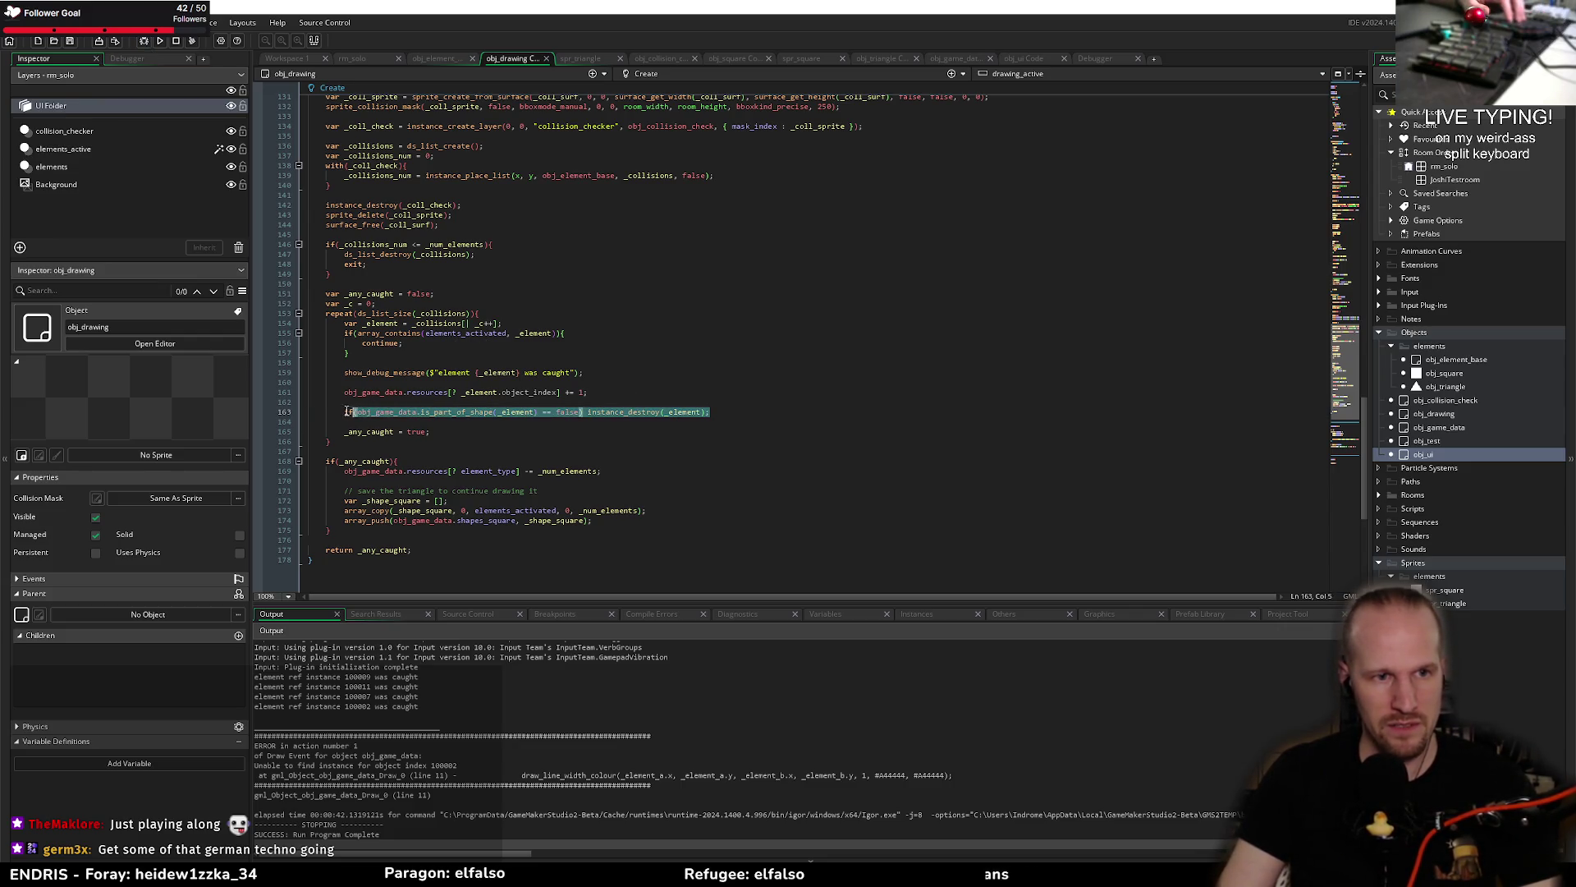
scroll(480, 393, "up", 10)
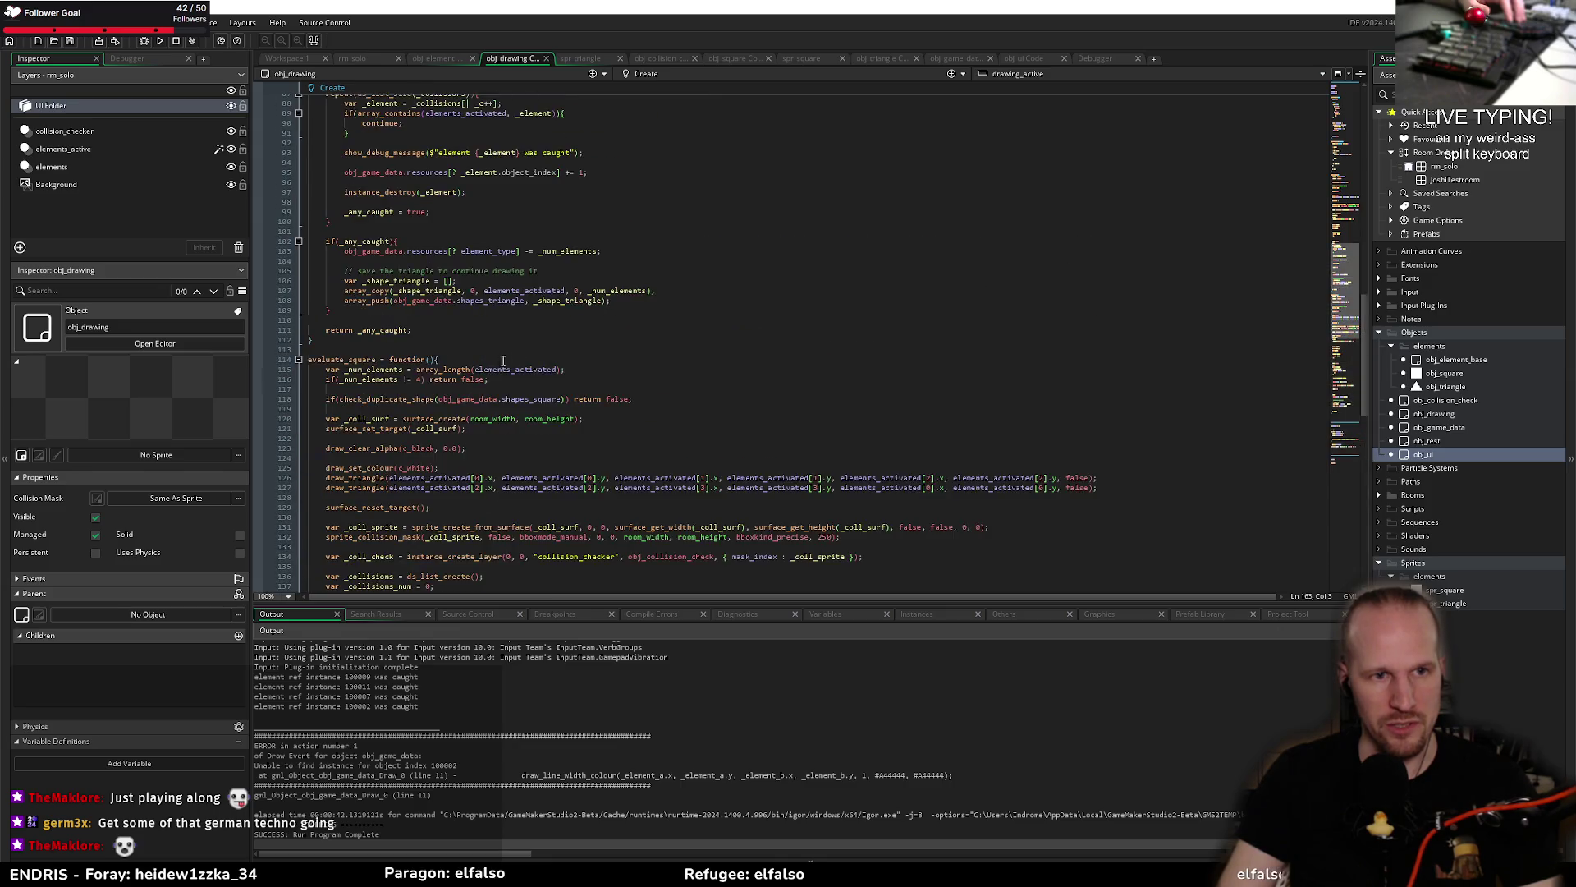
left_click_drag(325, 310, 469, 310)
type("if(obj_game_data.is_part_of_shape(_element) == false) instance_destroy(_element);")
left_click(813, 300)
key("ctrl+s")
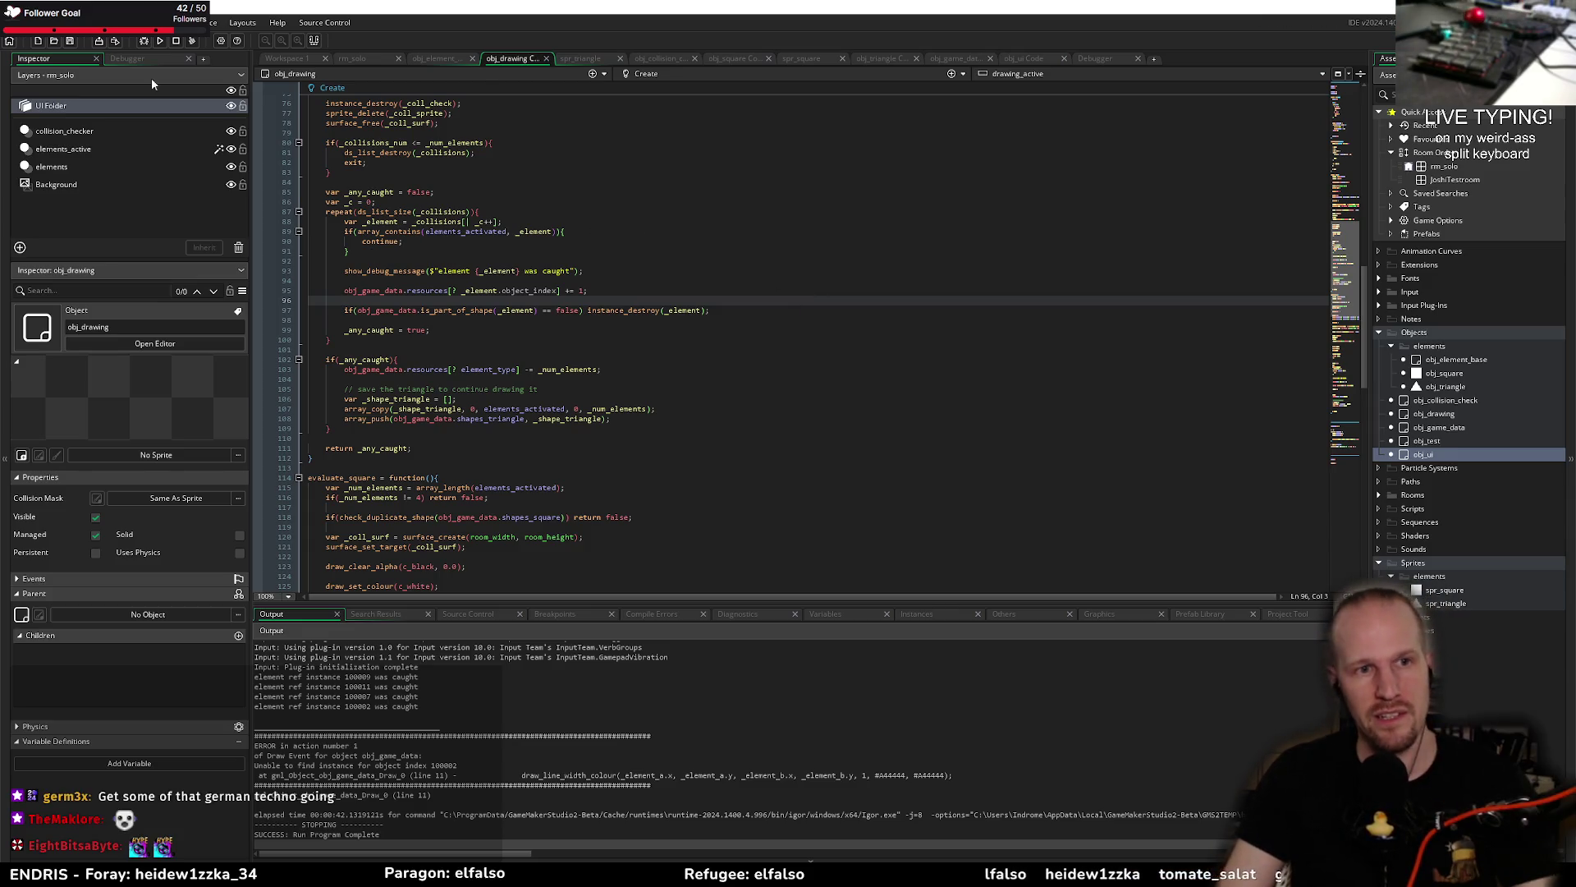
left_click(144, 43)
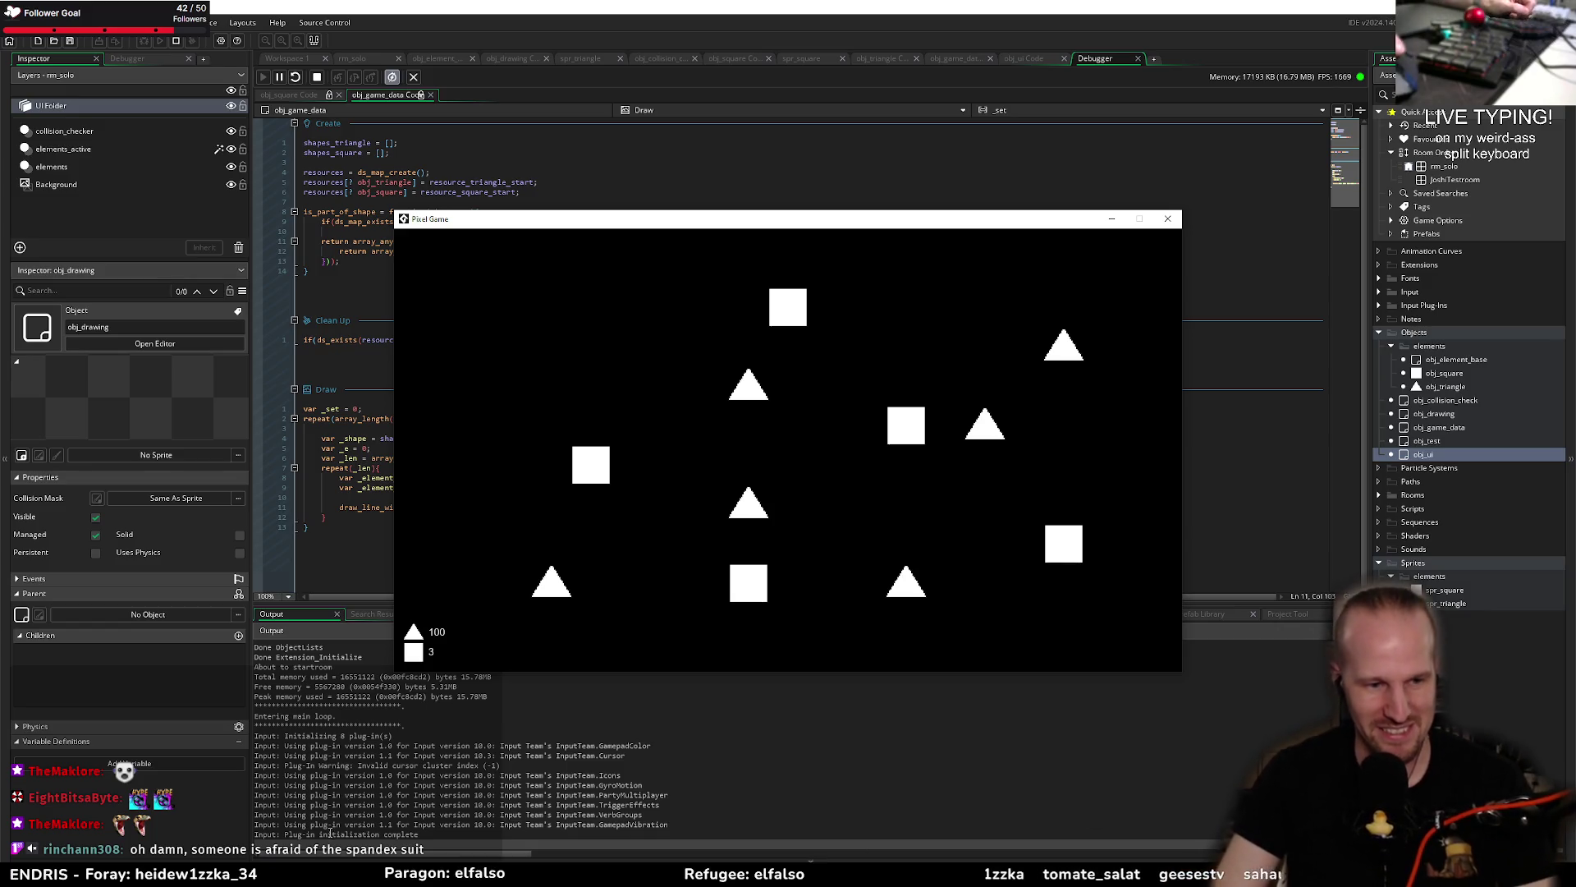
Step: Bring the Paint sketch of connected squares and triangles in front of the debug game
key("alt+Tab")
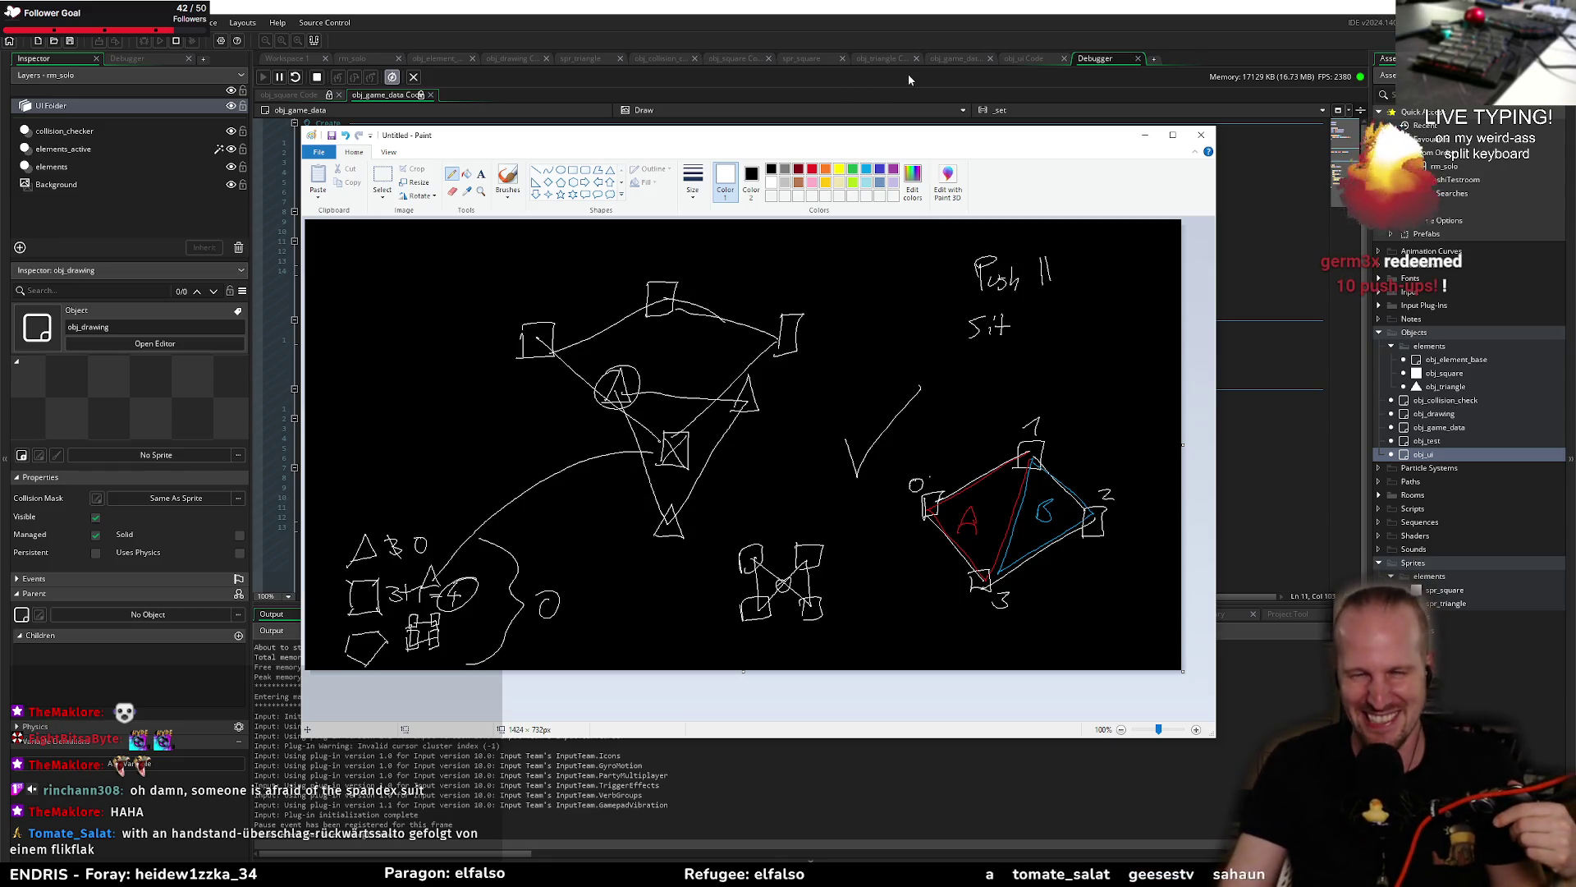
Step: Draw two small pencil tally strokes beside the Push count
mouse_move(1055, 262)
left_mouse_down()
mouse_move(1043, 281)
mouse_move(1048, 260)
left_mouse_up()
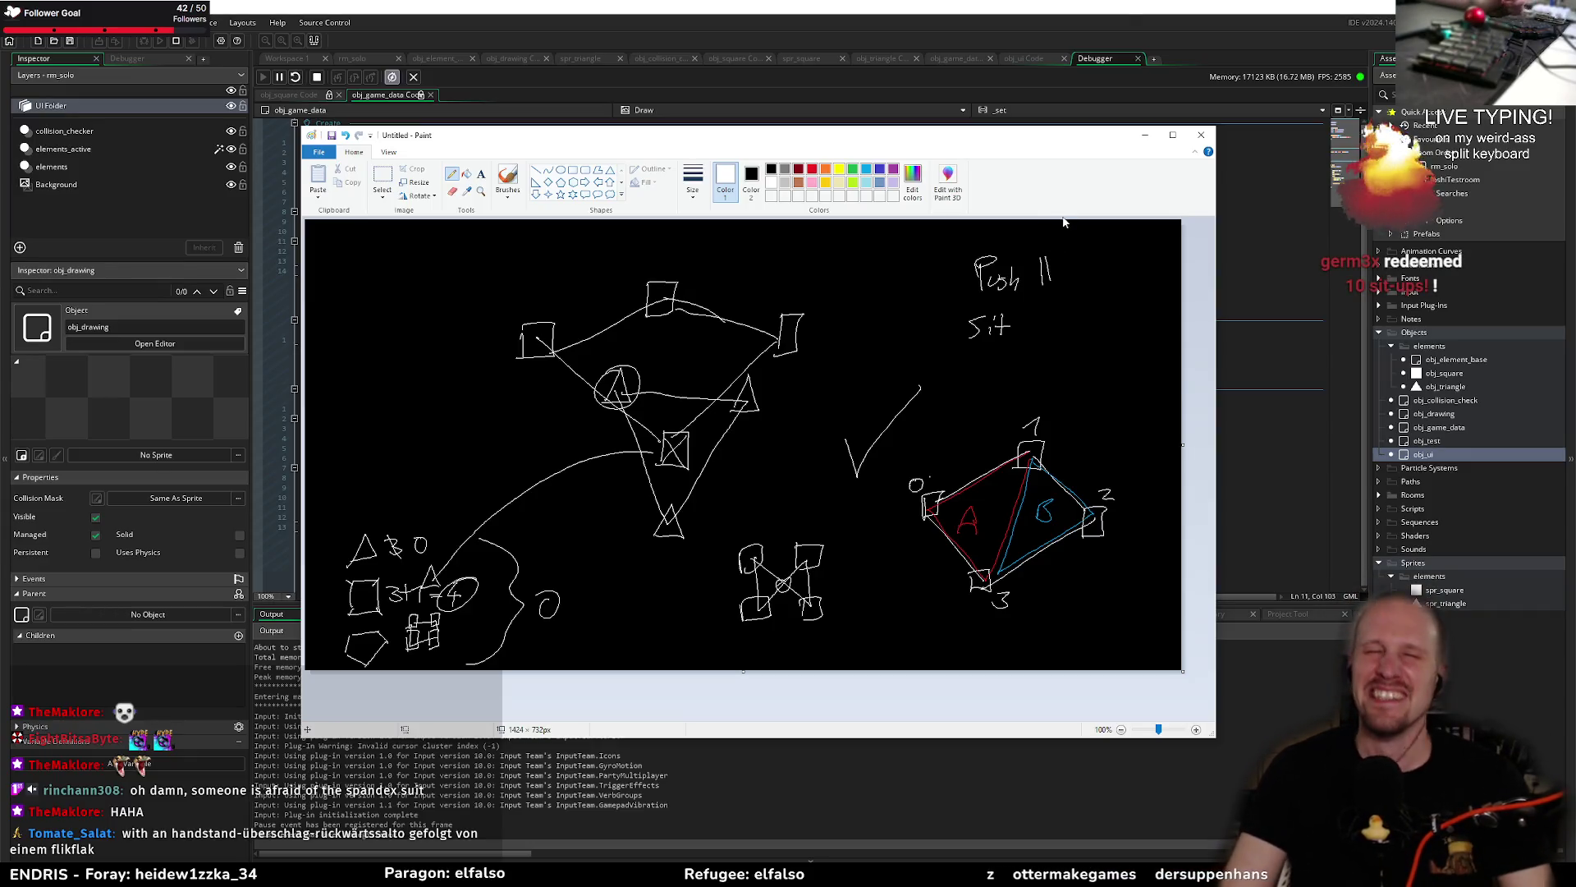
left_click_drag(1060, 252, 1053, 261)
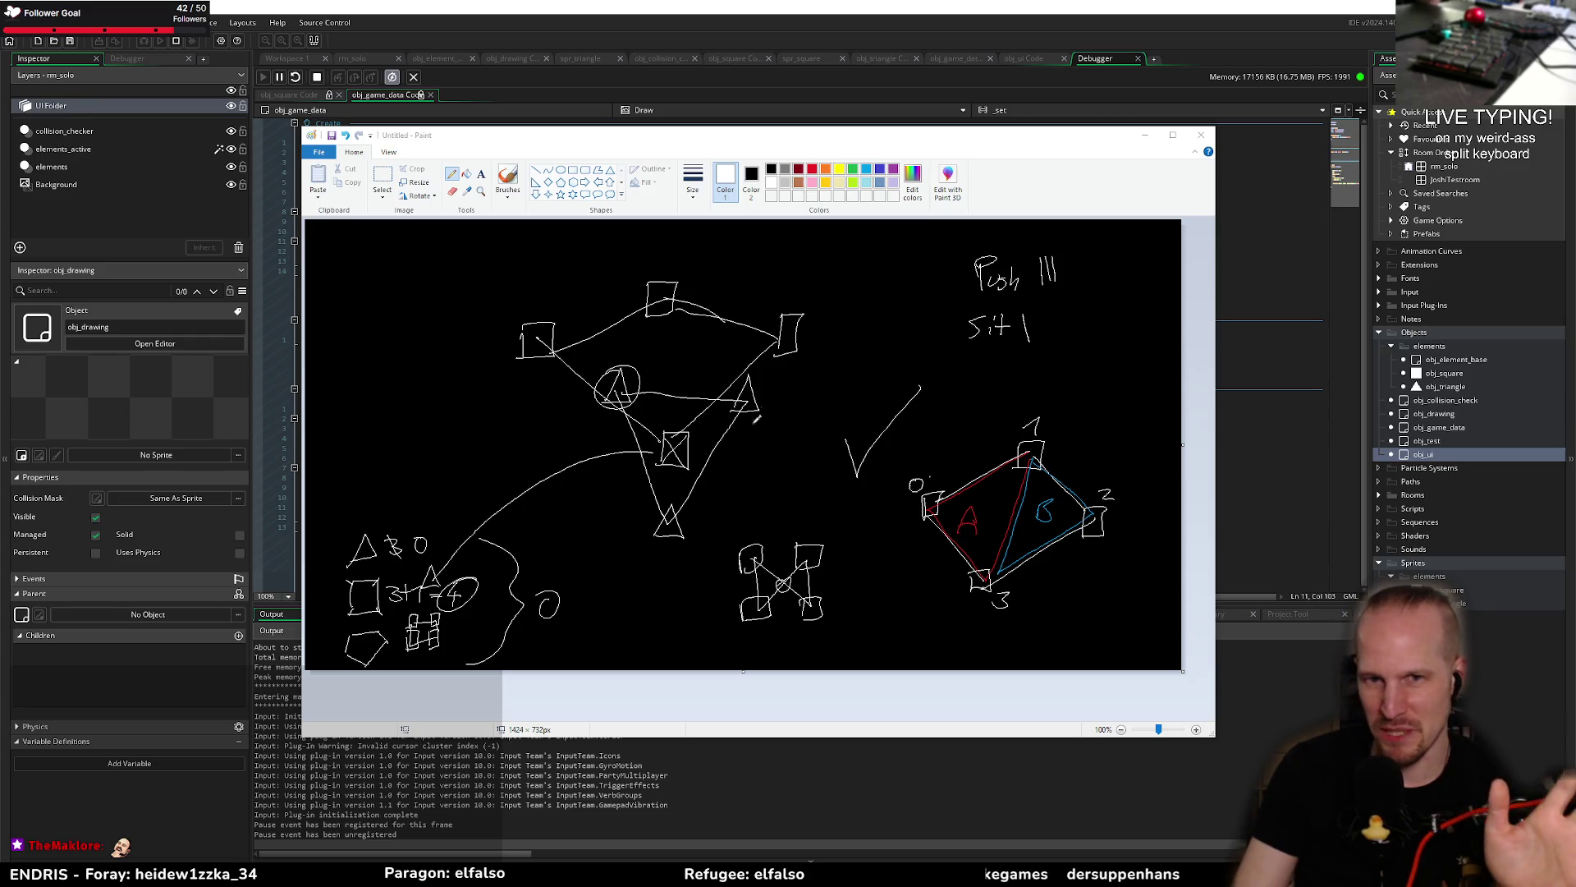
Step: Touch up the Push tallies, add a fourth, switch to red, then return to the Create event
left_click_drag(1058, 258, 1047, 272)
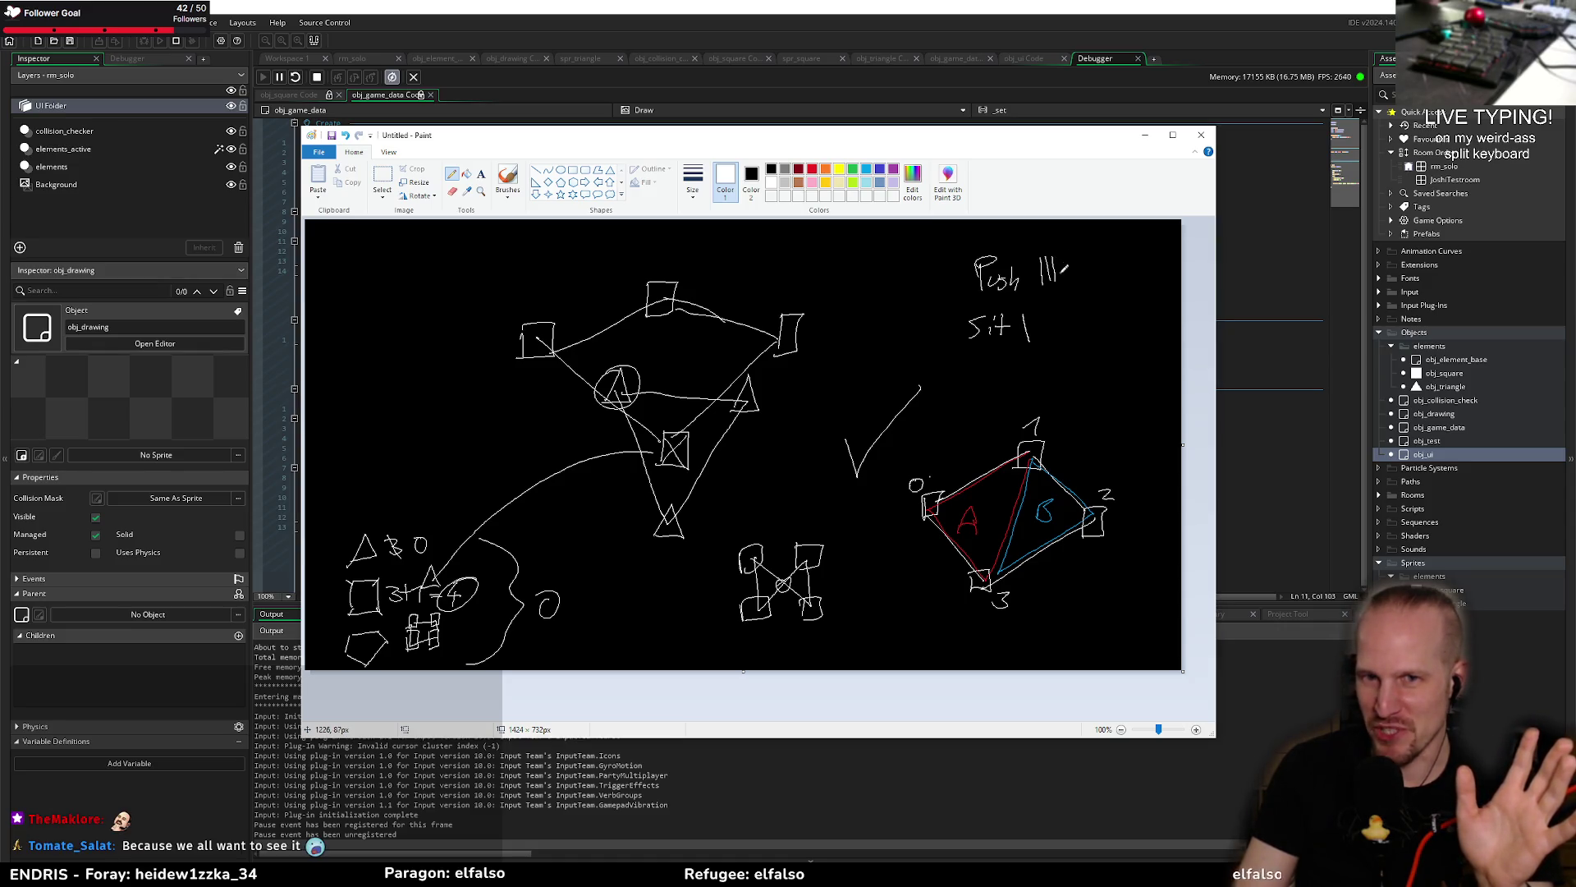
left_click_drag(1060, 263, 1062, 285)
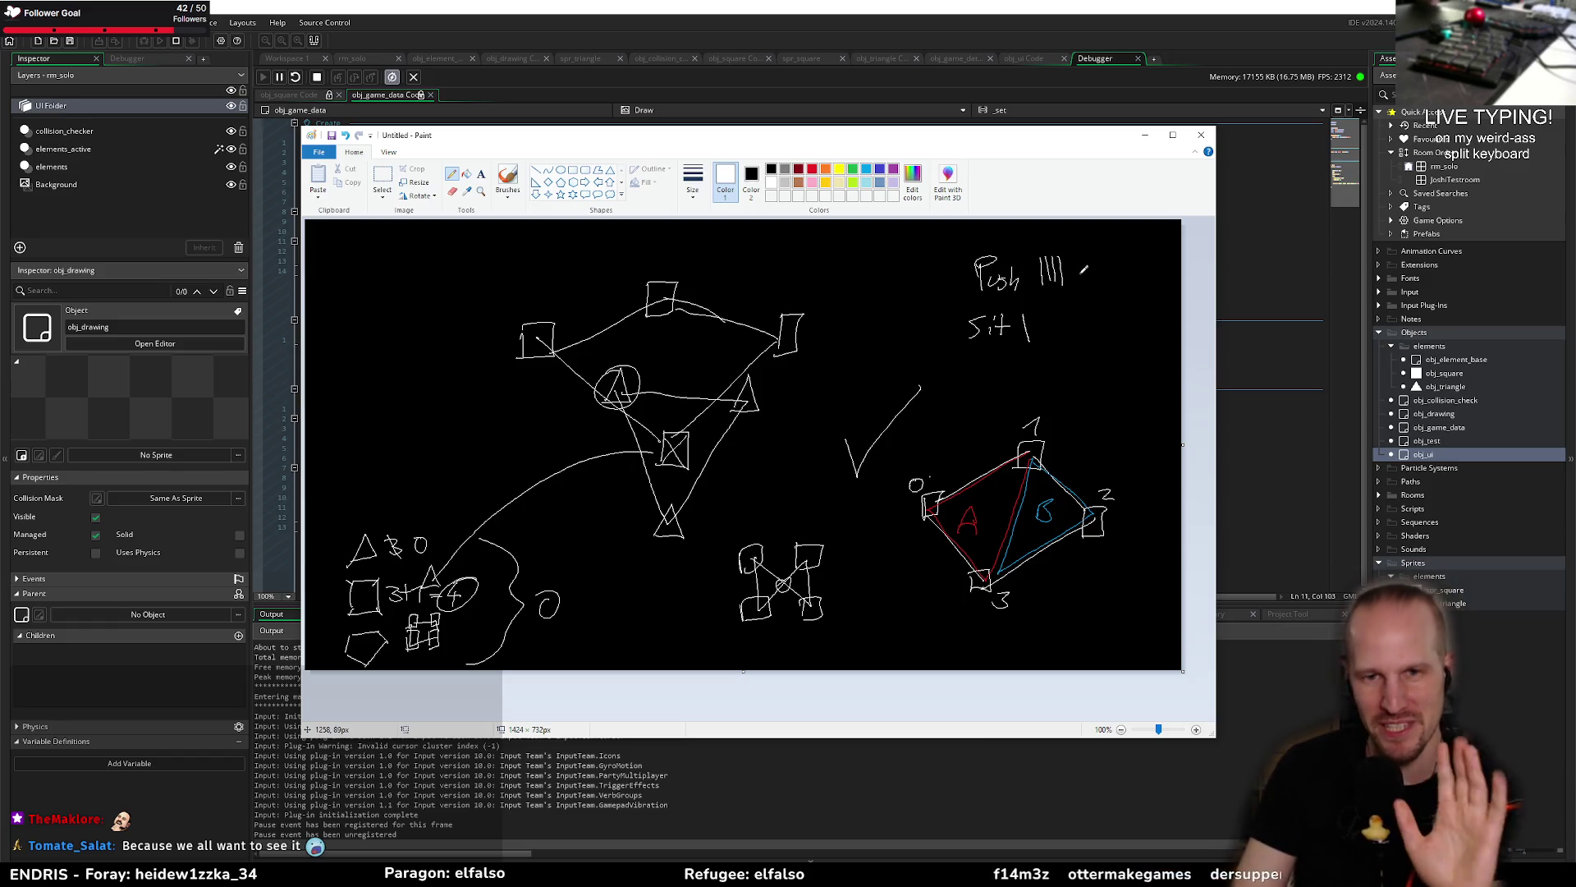
left_click(812, 168)
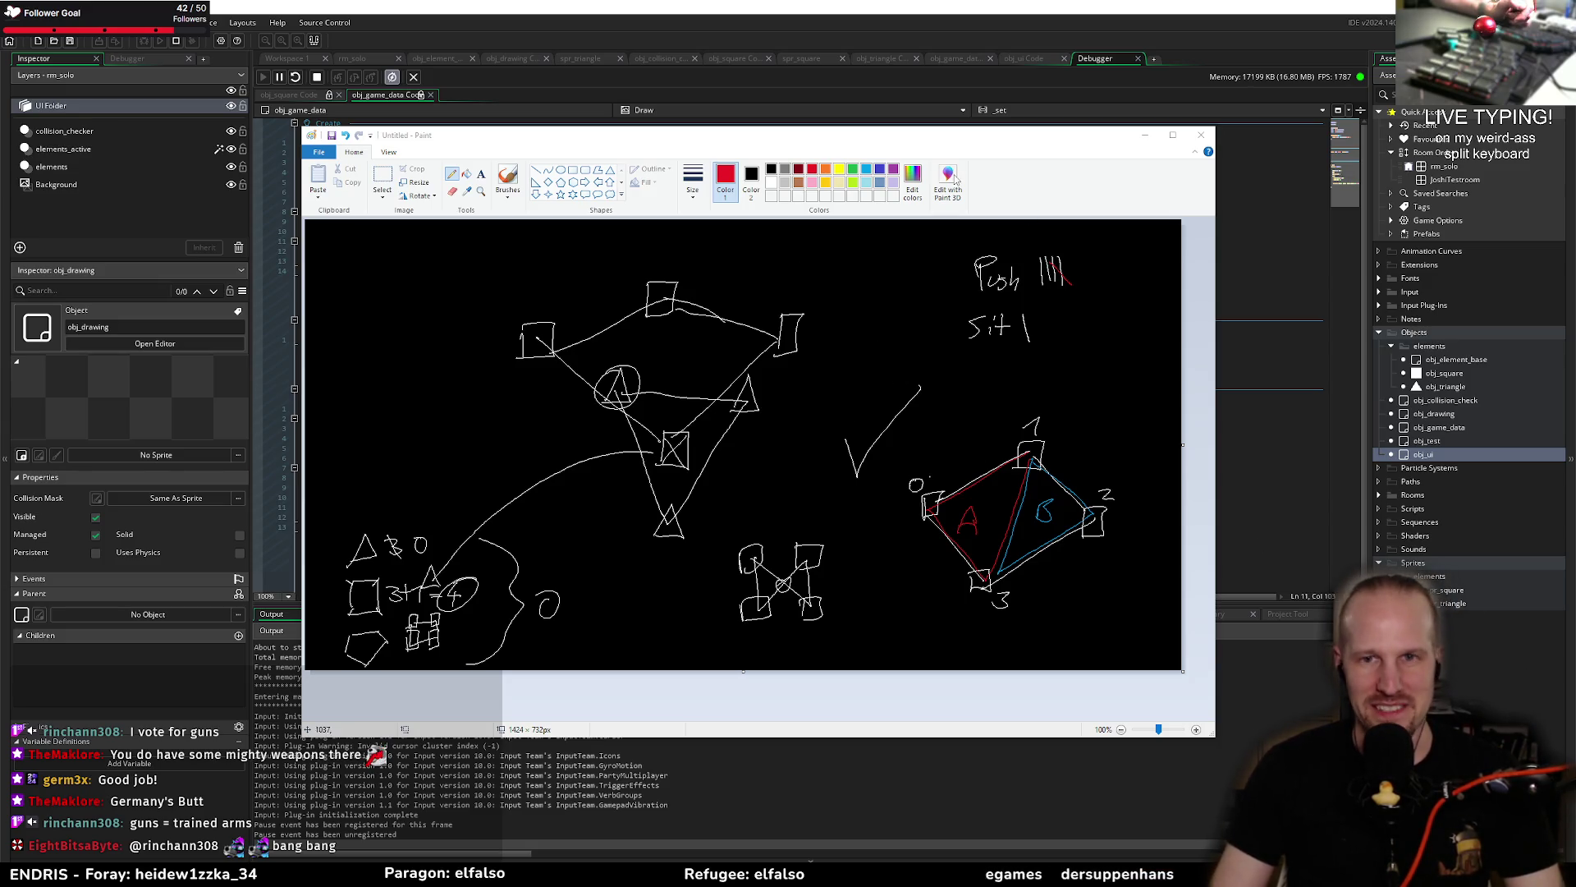
left_click(840, 9)
left_click(496, 269)
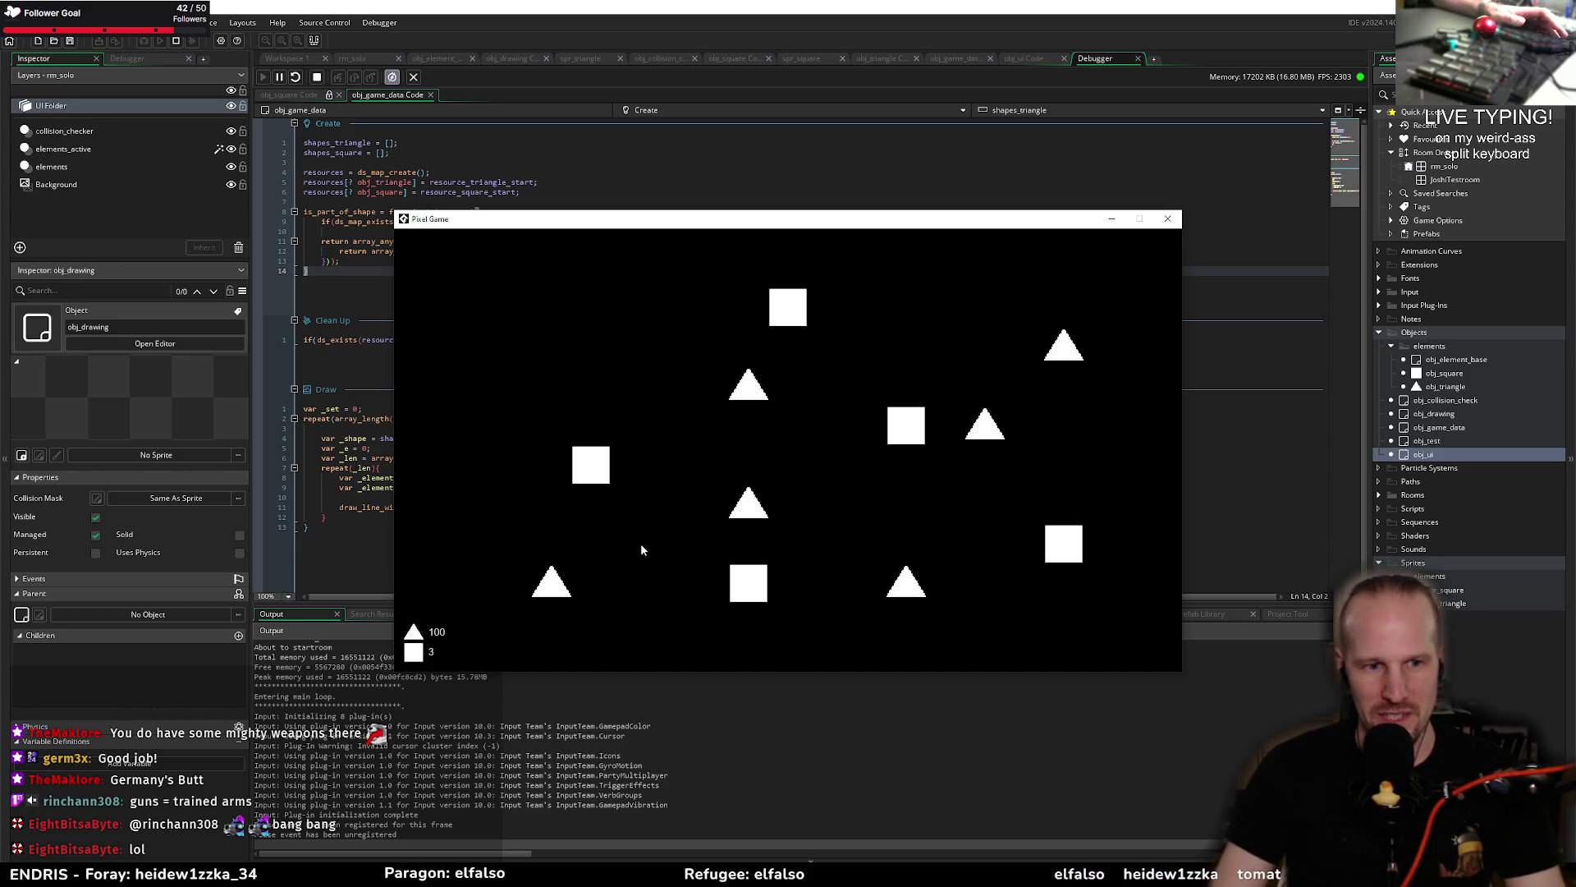
Step: Drag across three triangles in the running game to link them into a shape
mouse_move(748, 387)
left_mouse_down()
mouse_move(1020, 356)
mouse_move(1031, 484)
mouse_move(904, 588)
mouse_move(754, 396)
left_mouse_up()
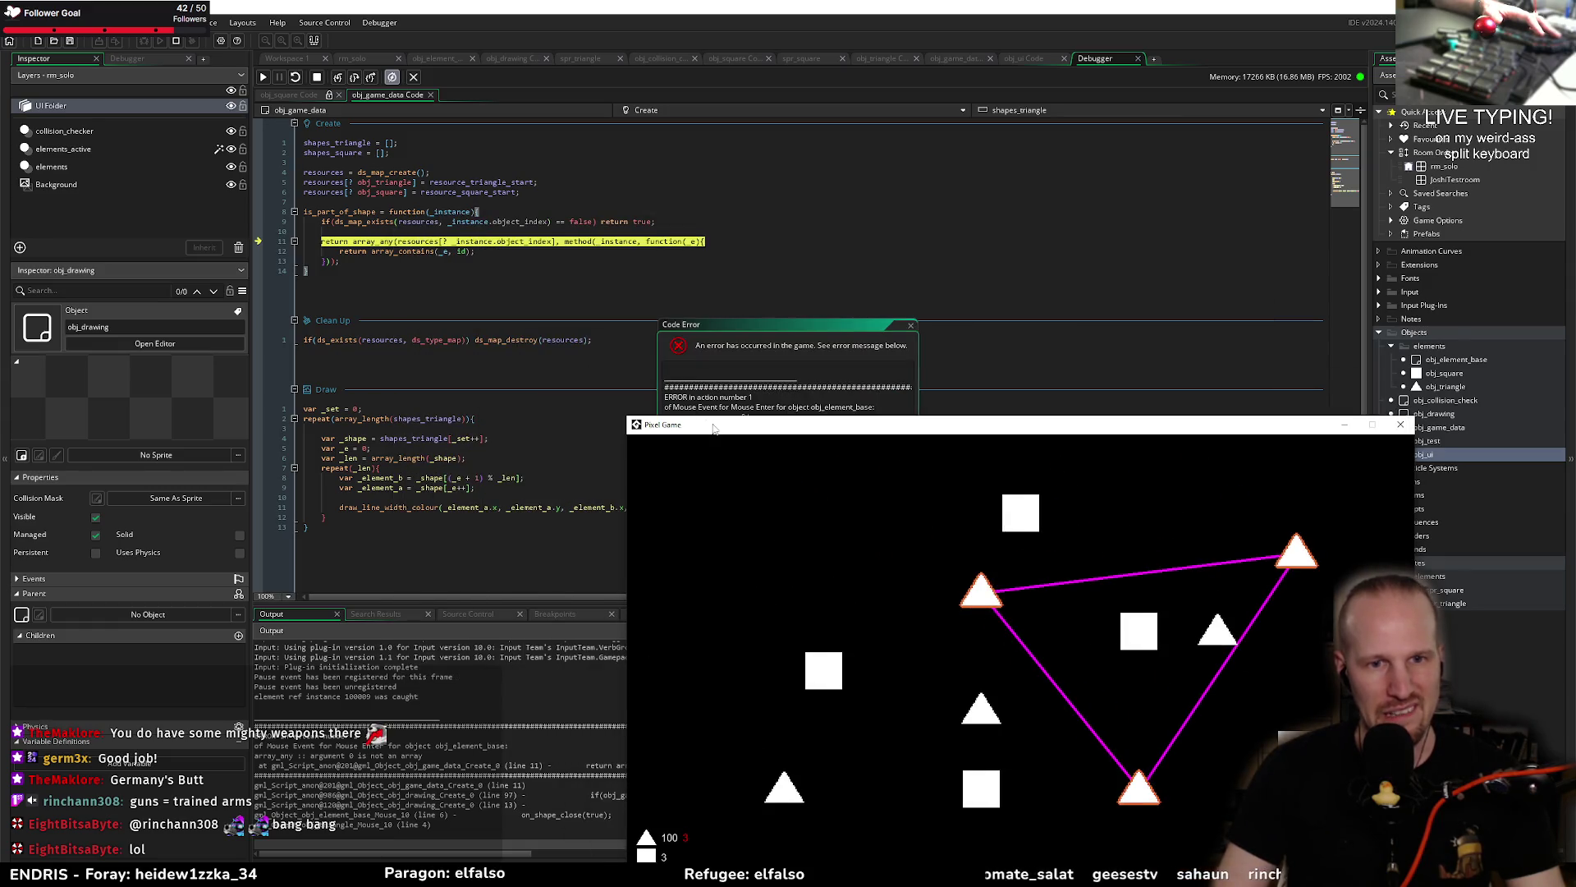
Step: Read the 'argument 0 is not an array' error, inspect _instance values, then stop the game
mouse_move(730, 328)
left_mouse_down()
mouse_move(701, 195)
mouse_move(753, 195)
left_mouse_up()
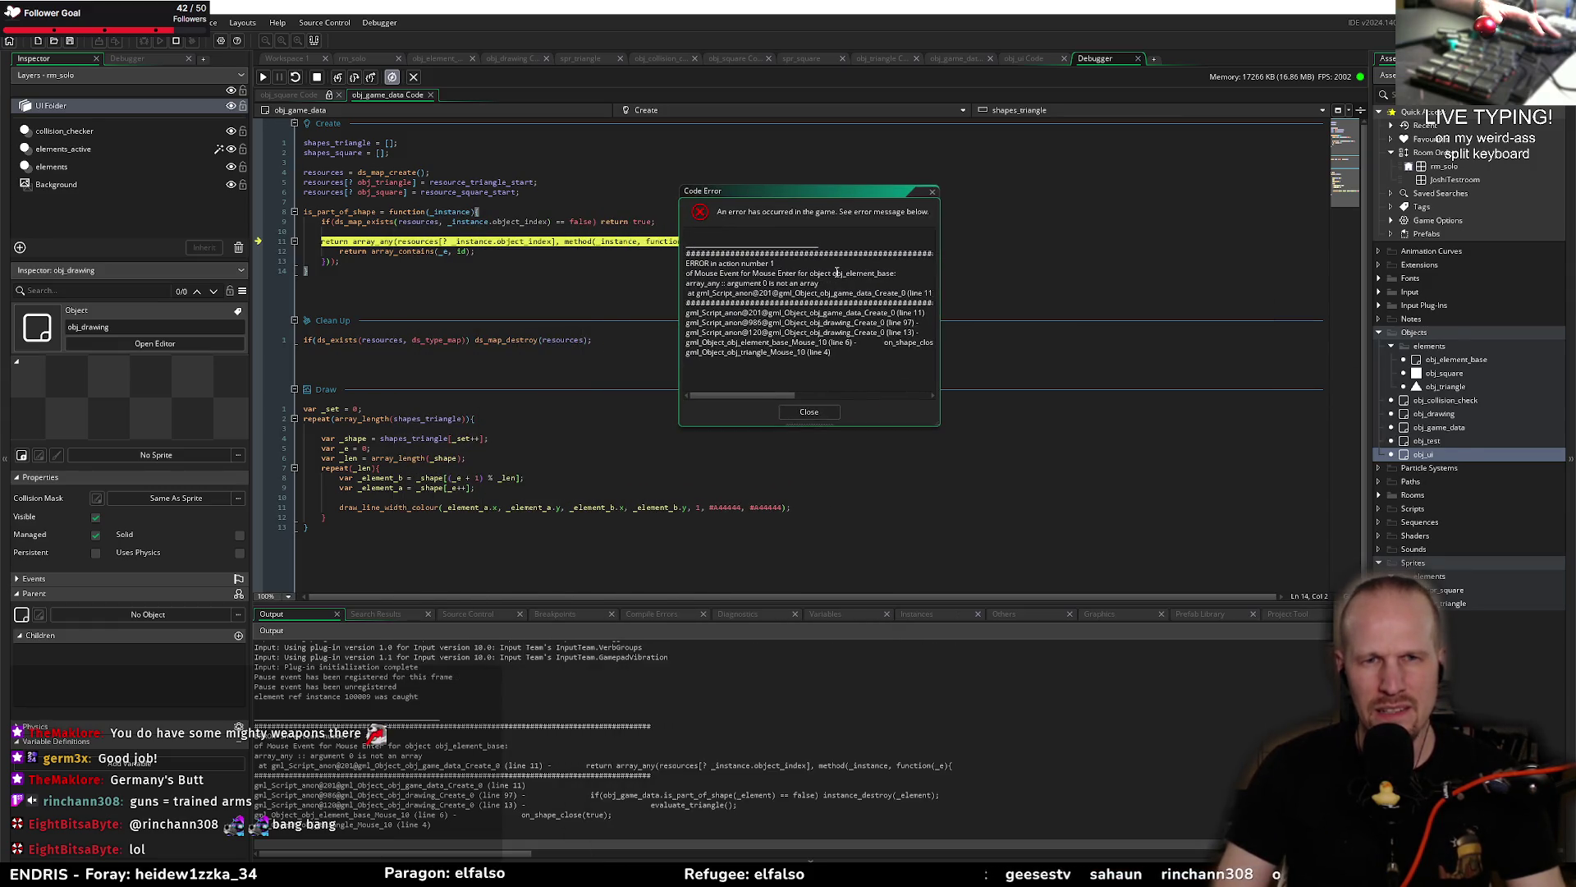
left_click_drag(740, 283, 819, 283)
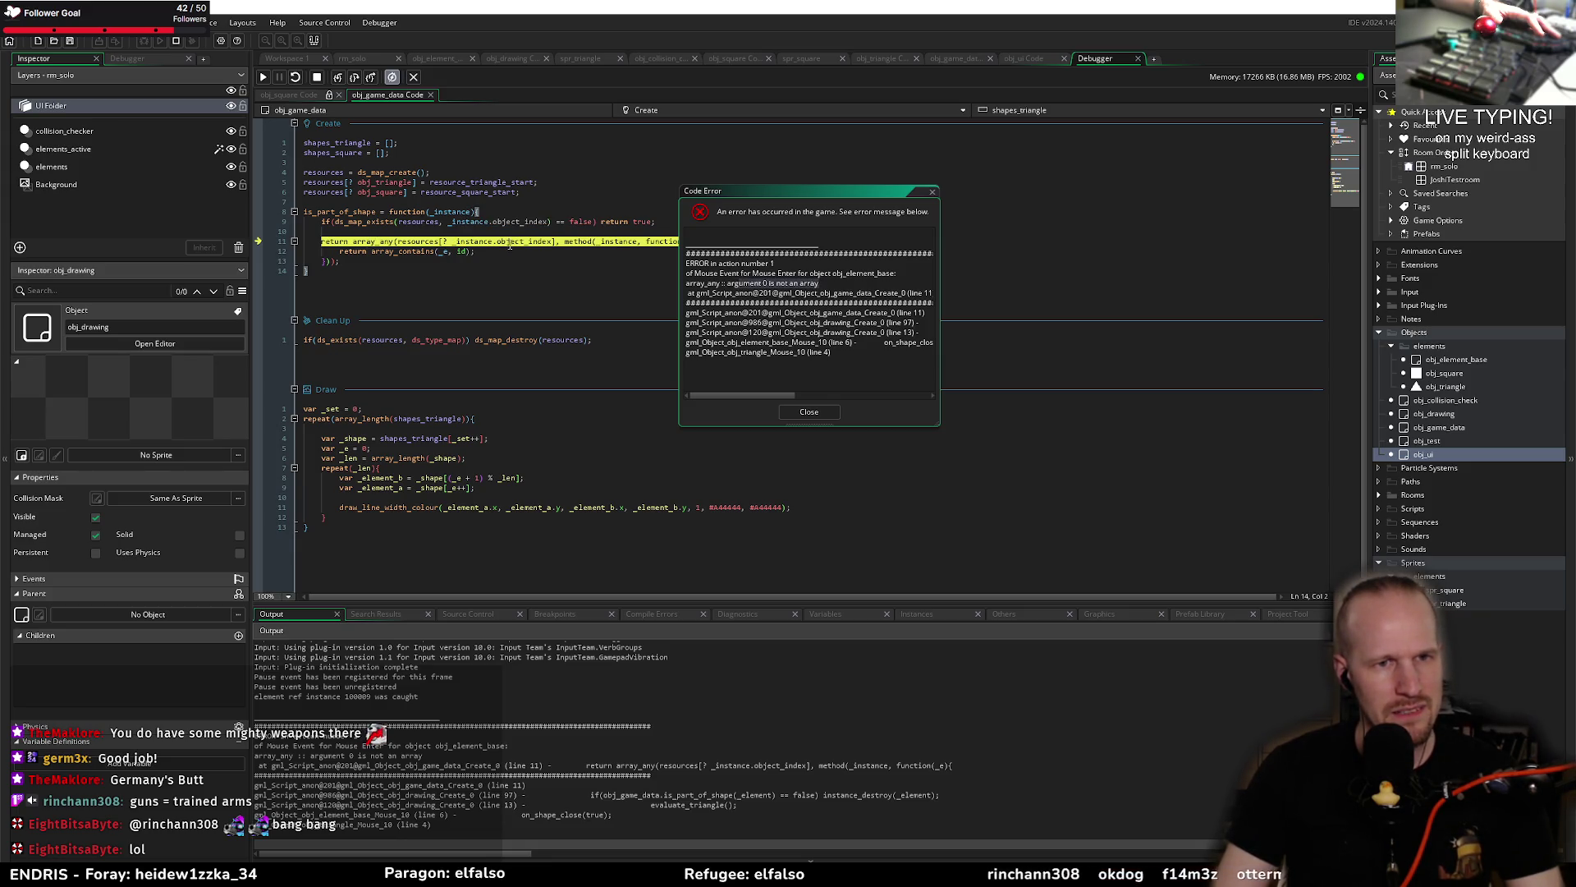
mouse_move(479, 242)
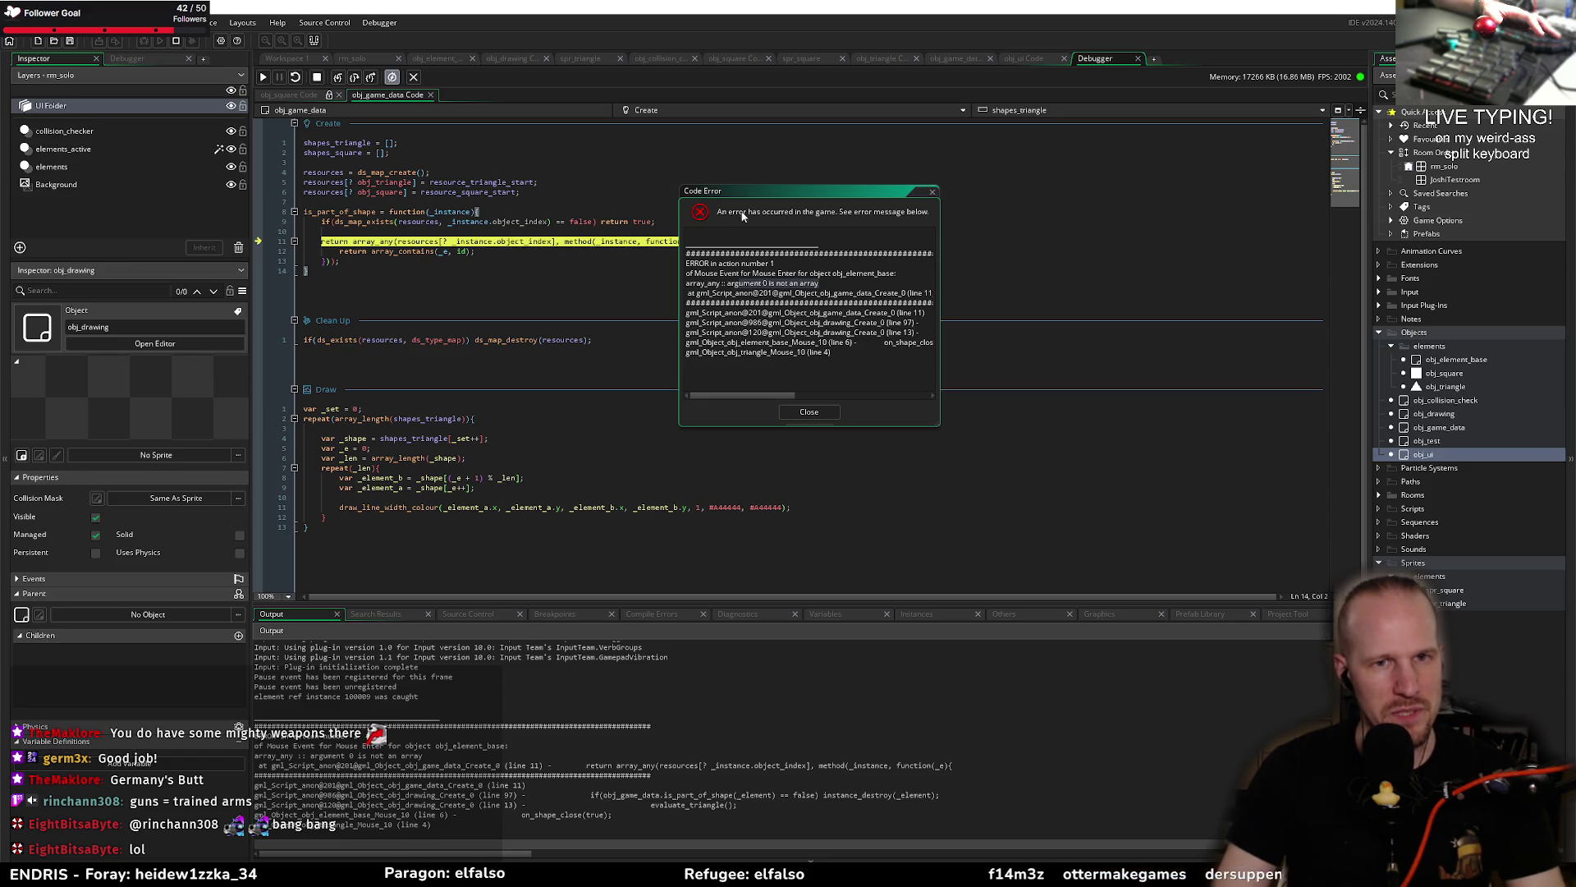
left_click_drag(749, 192, 932, 201)
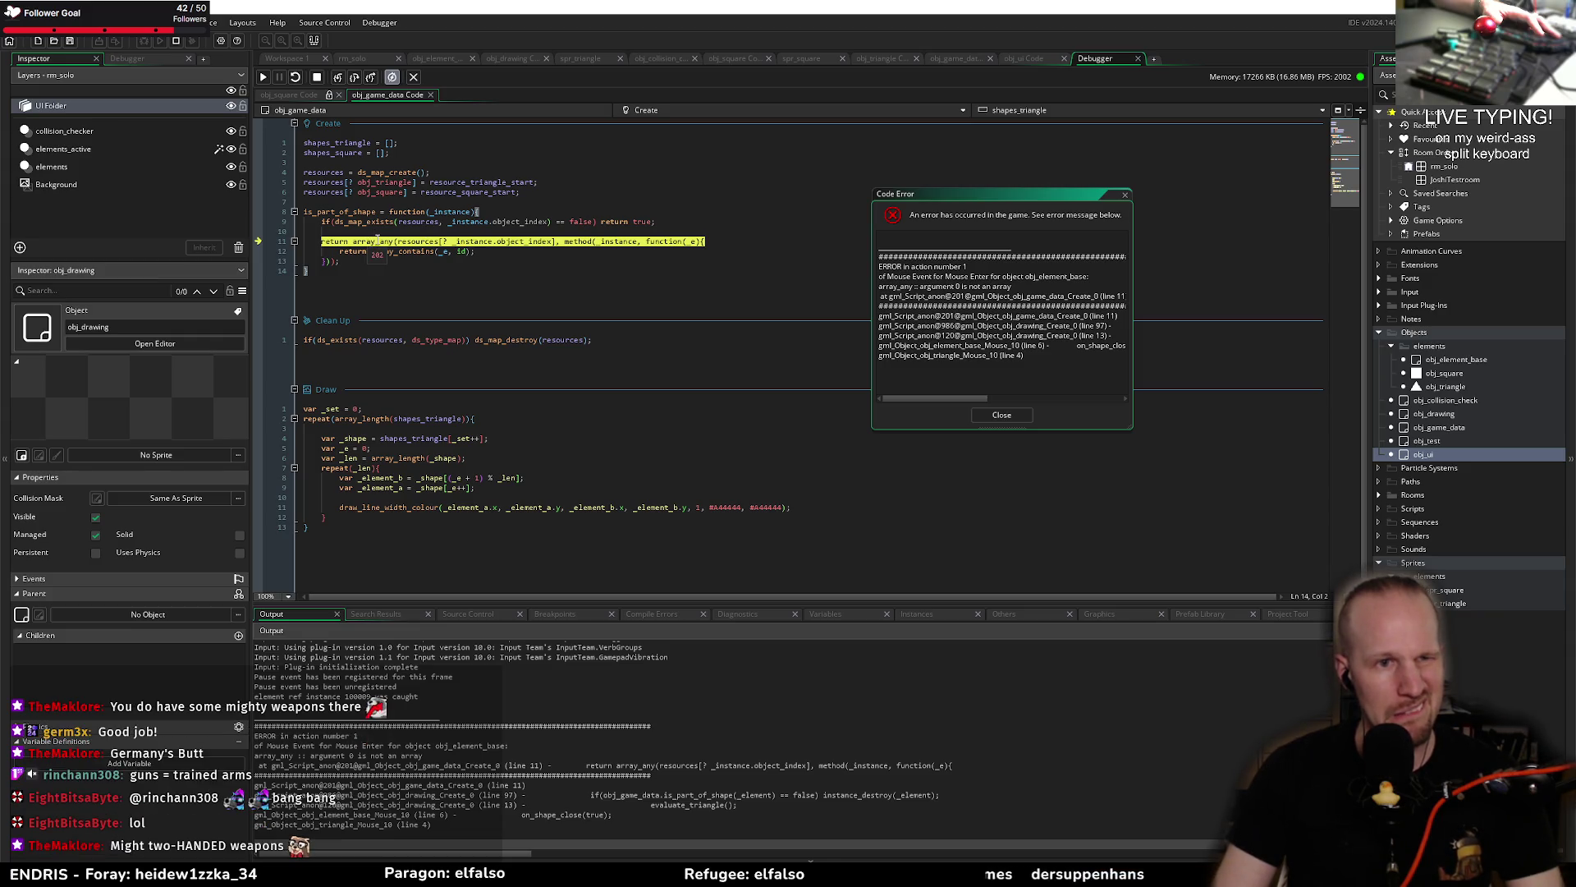
mouse_move(517, 242)
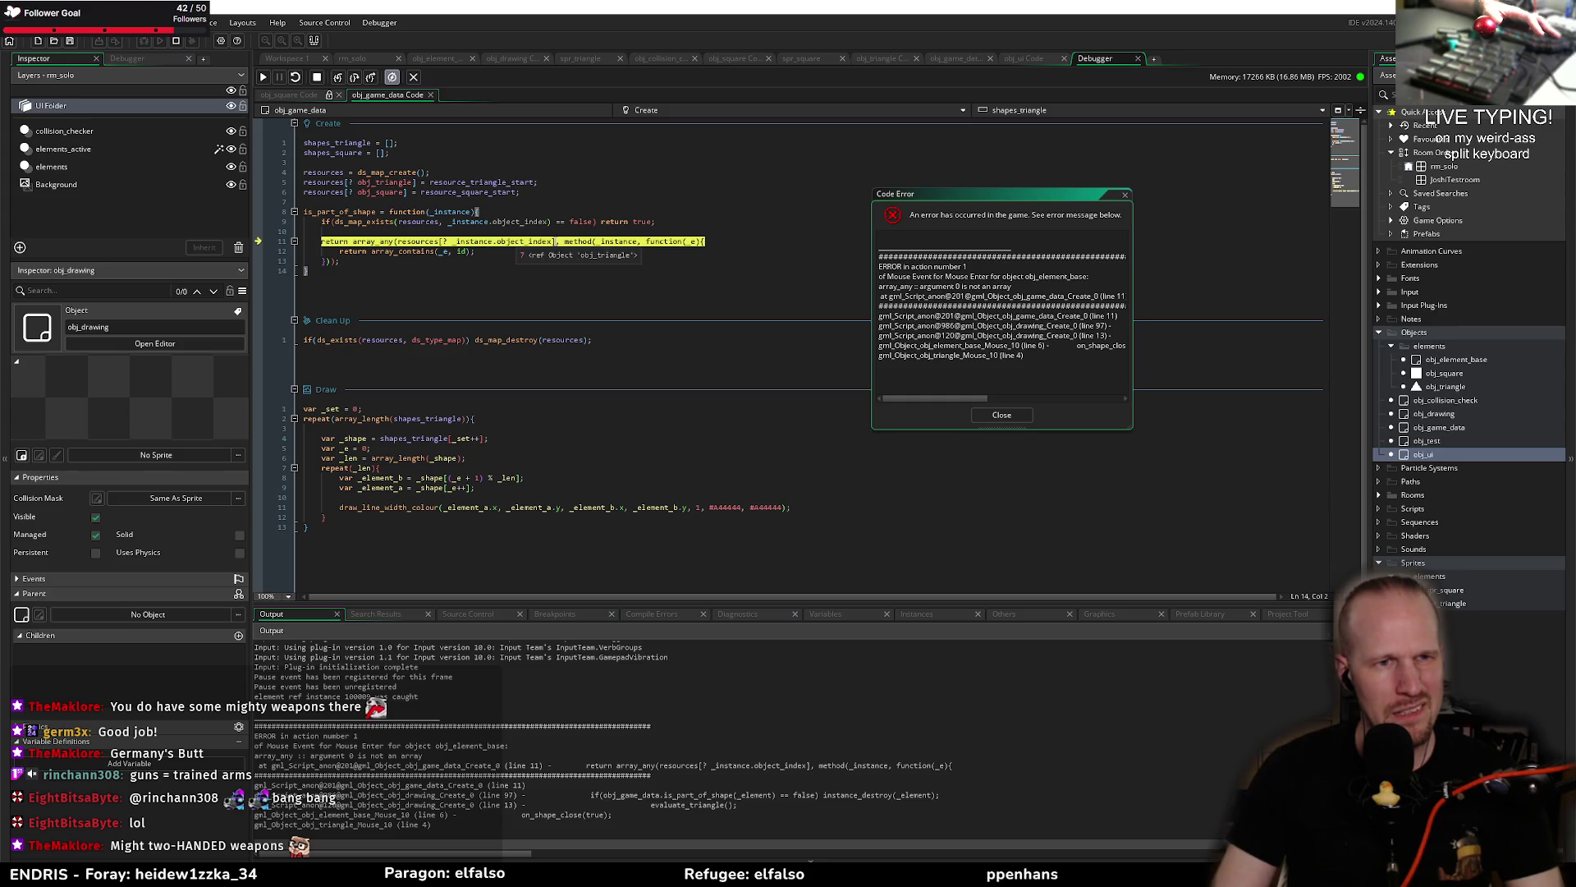
left_click(318, 78)
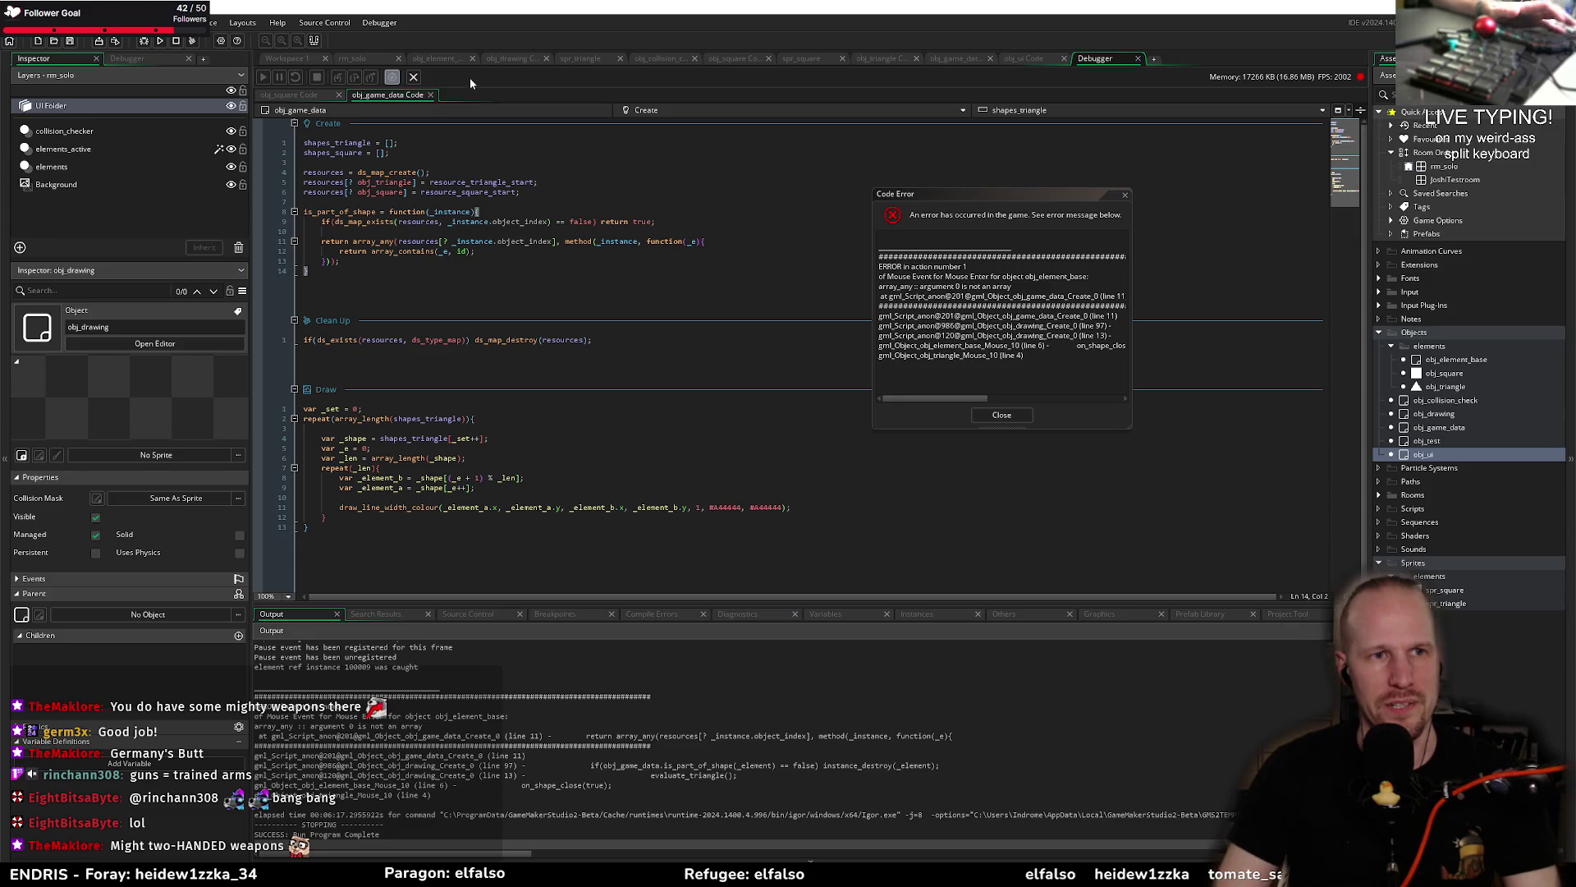
Step: Dismiss the error and add a new line: return array_any(_e, function(){})
left_click(1003, 416)
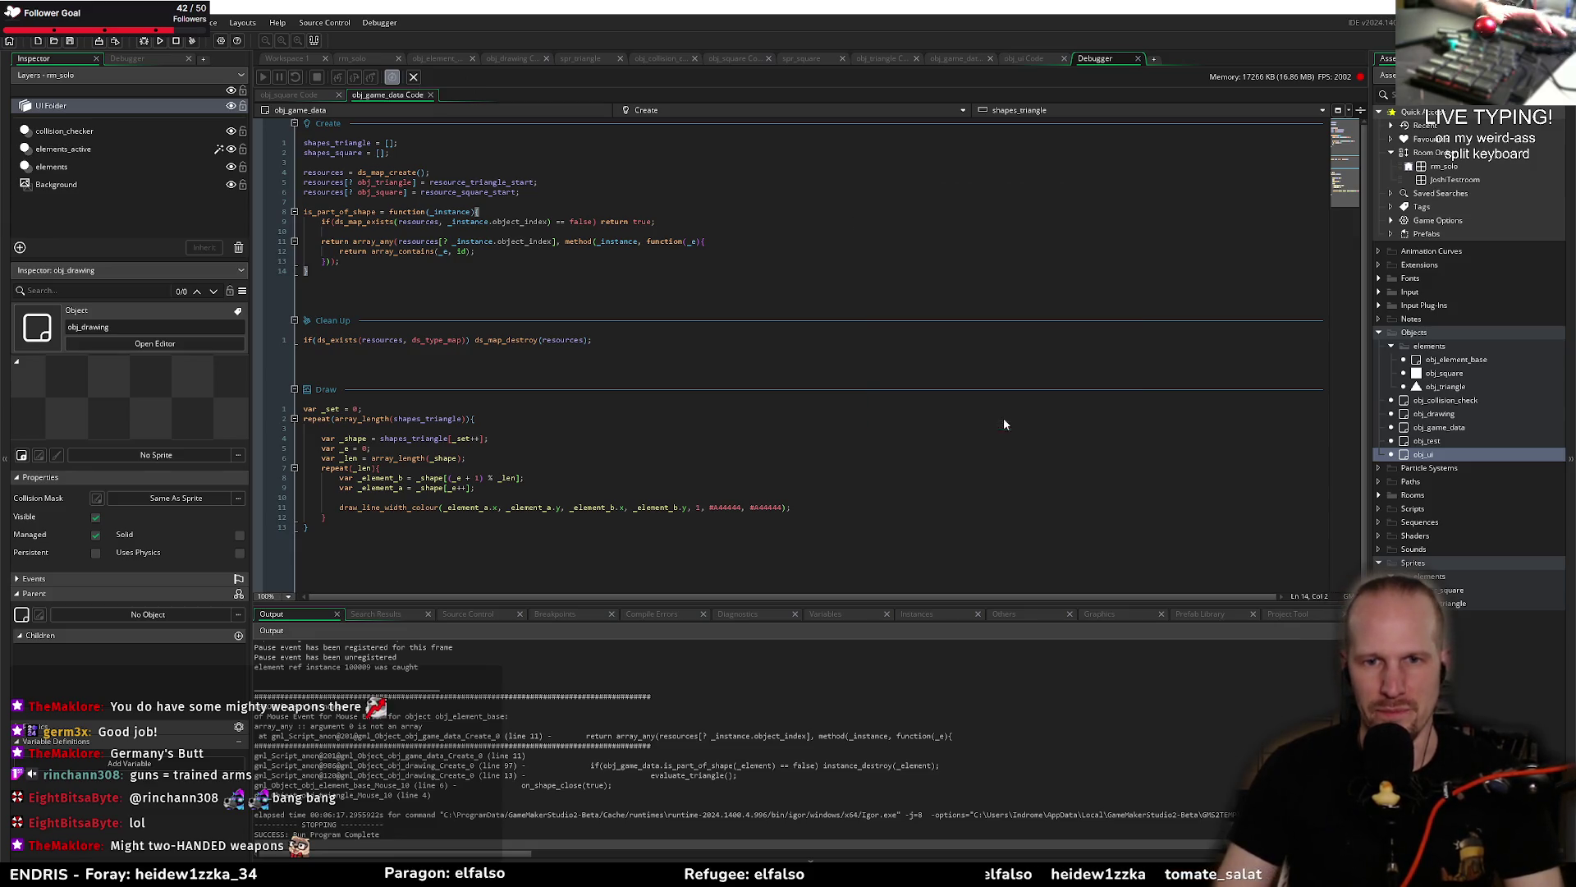
left_click(724, 240)
key("Return")
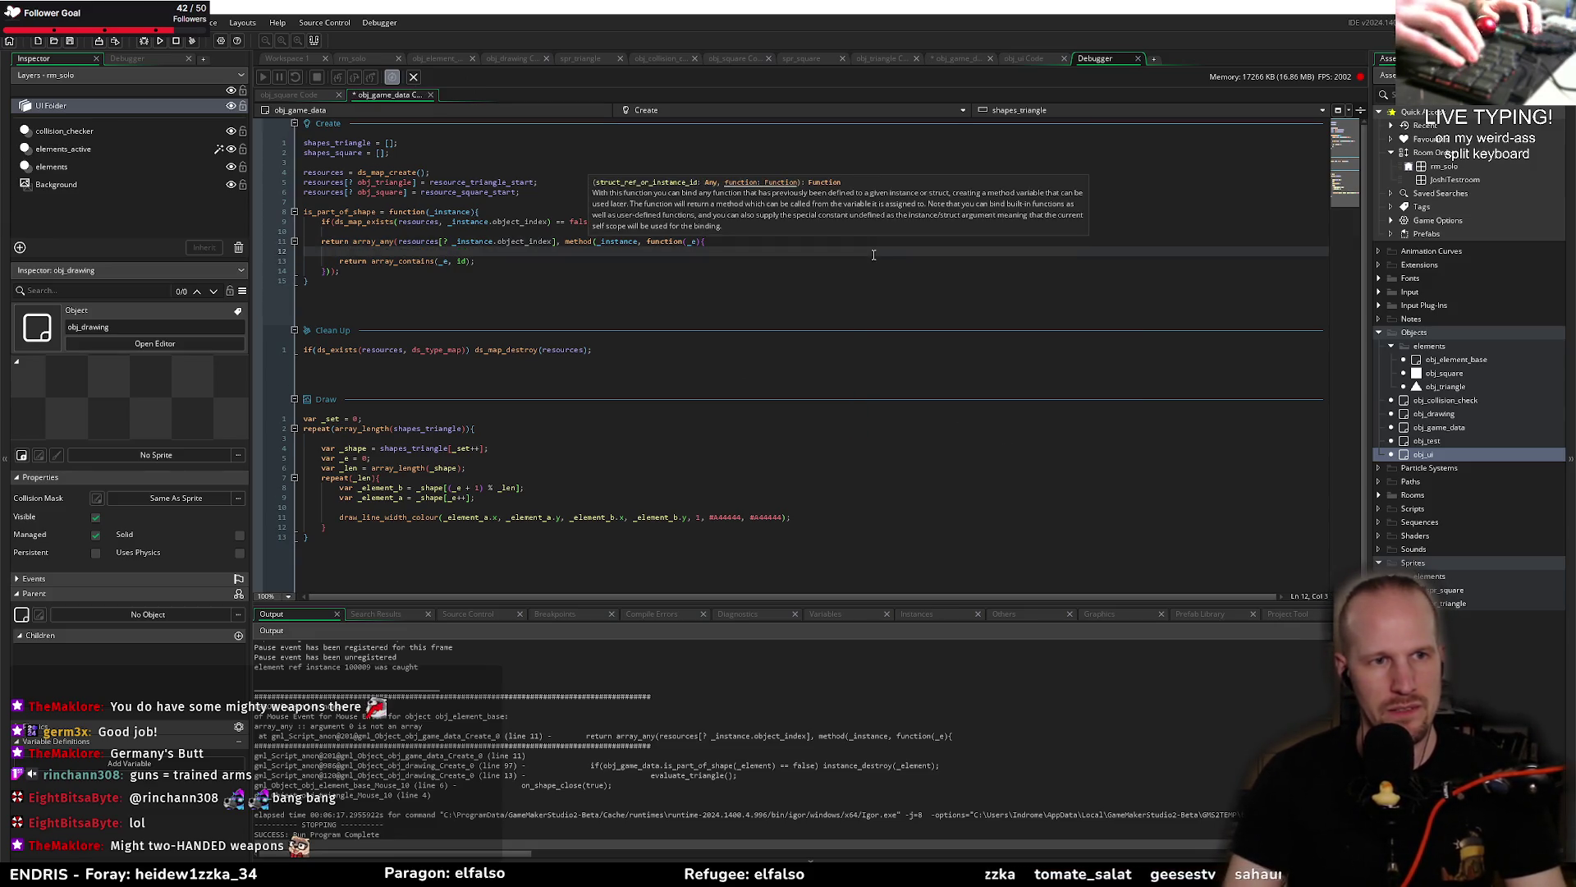
type("return ")
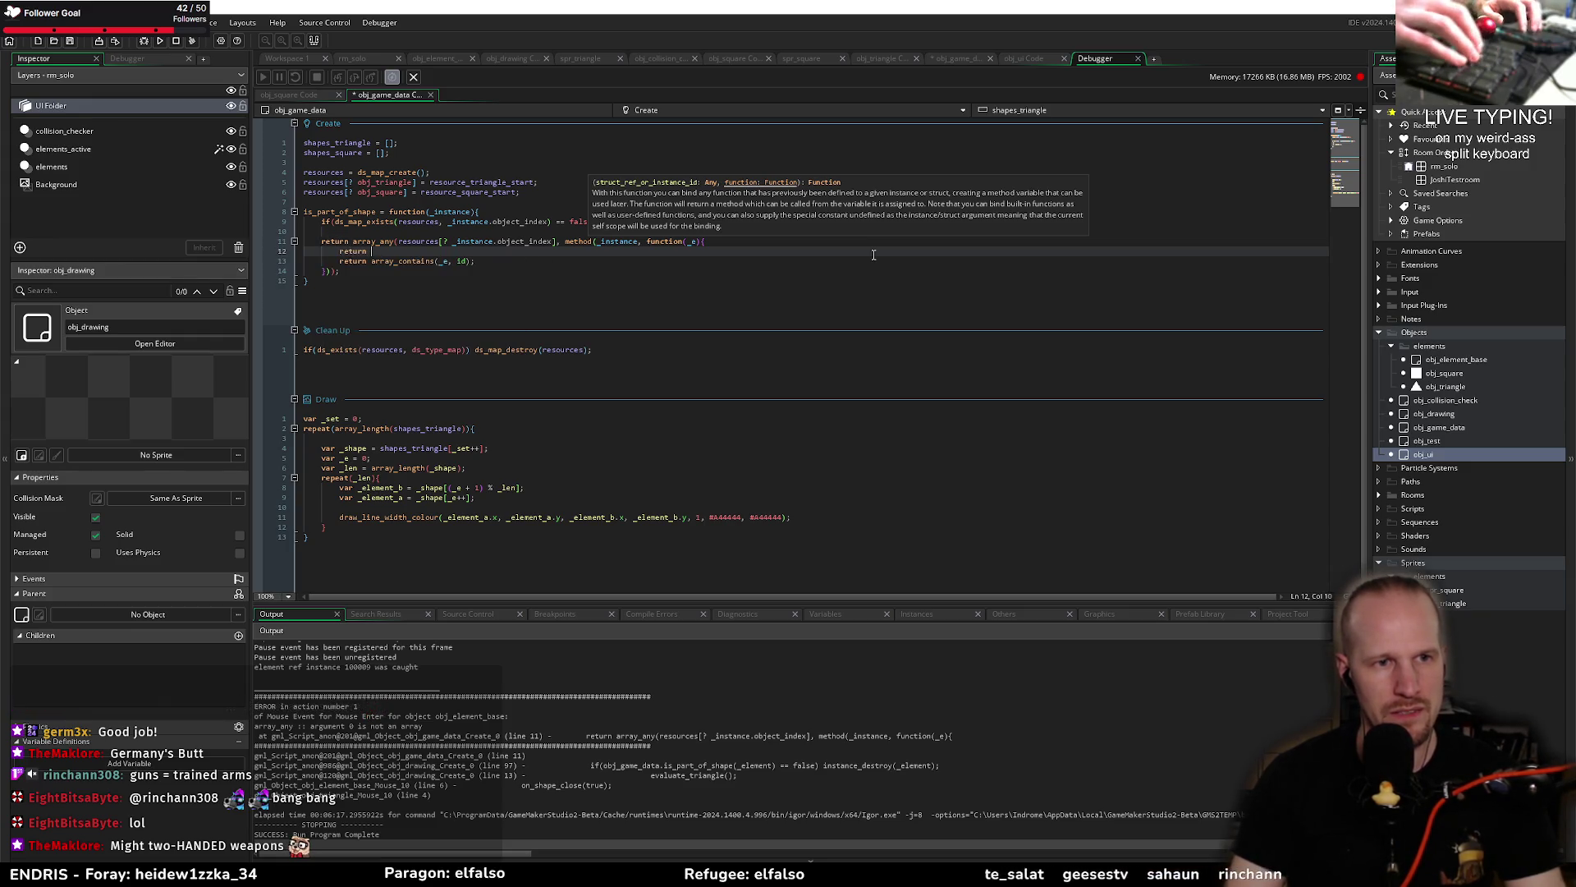
type("array_any(")
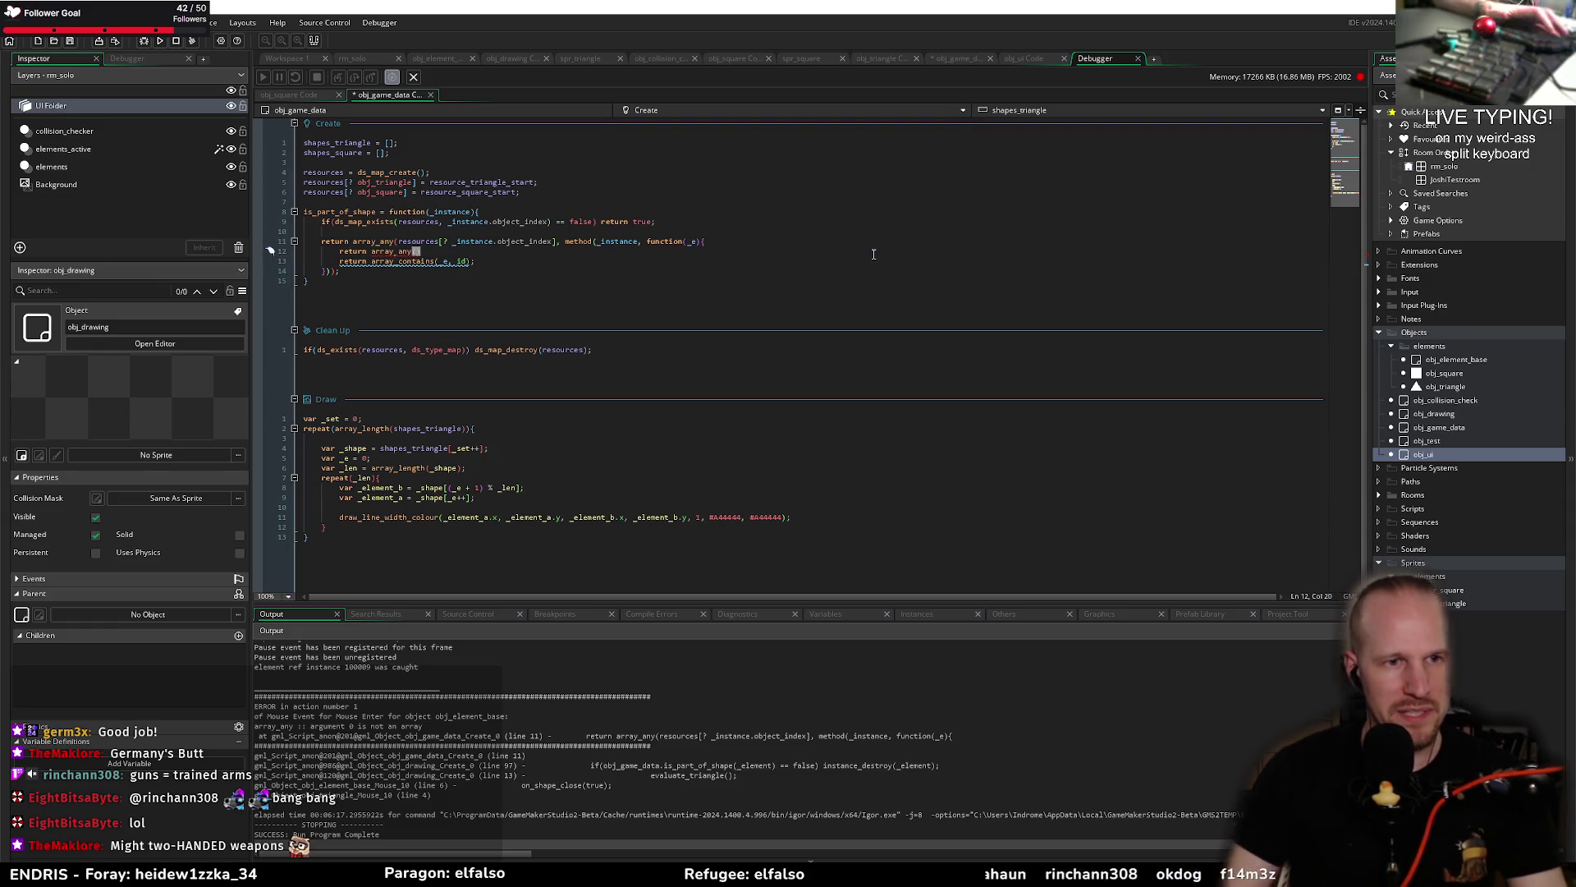
left_click(440, 262)
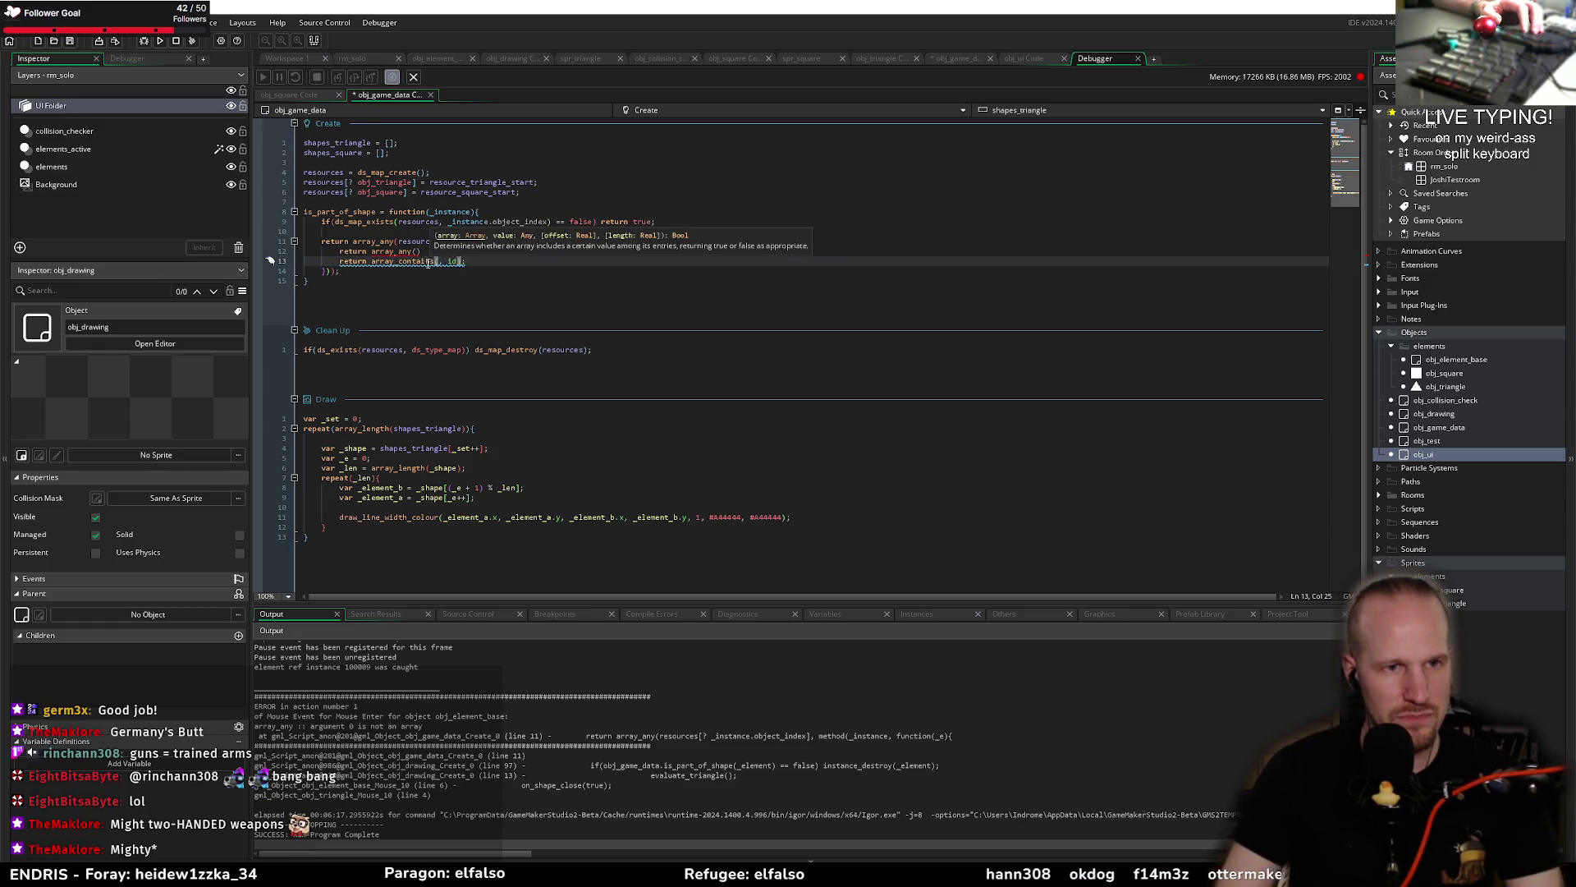
left_click(416, 250)
type("_e,")
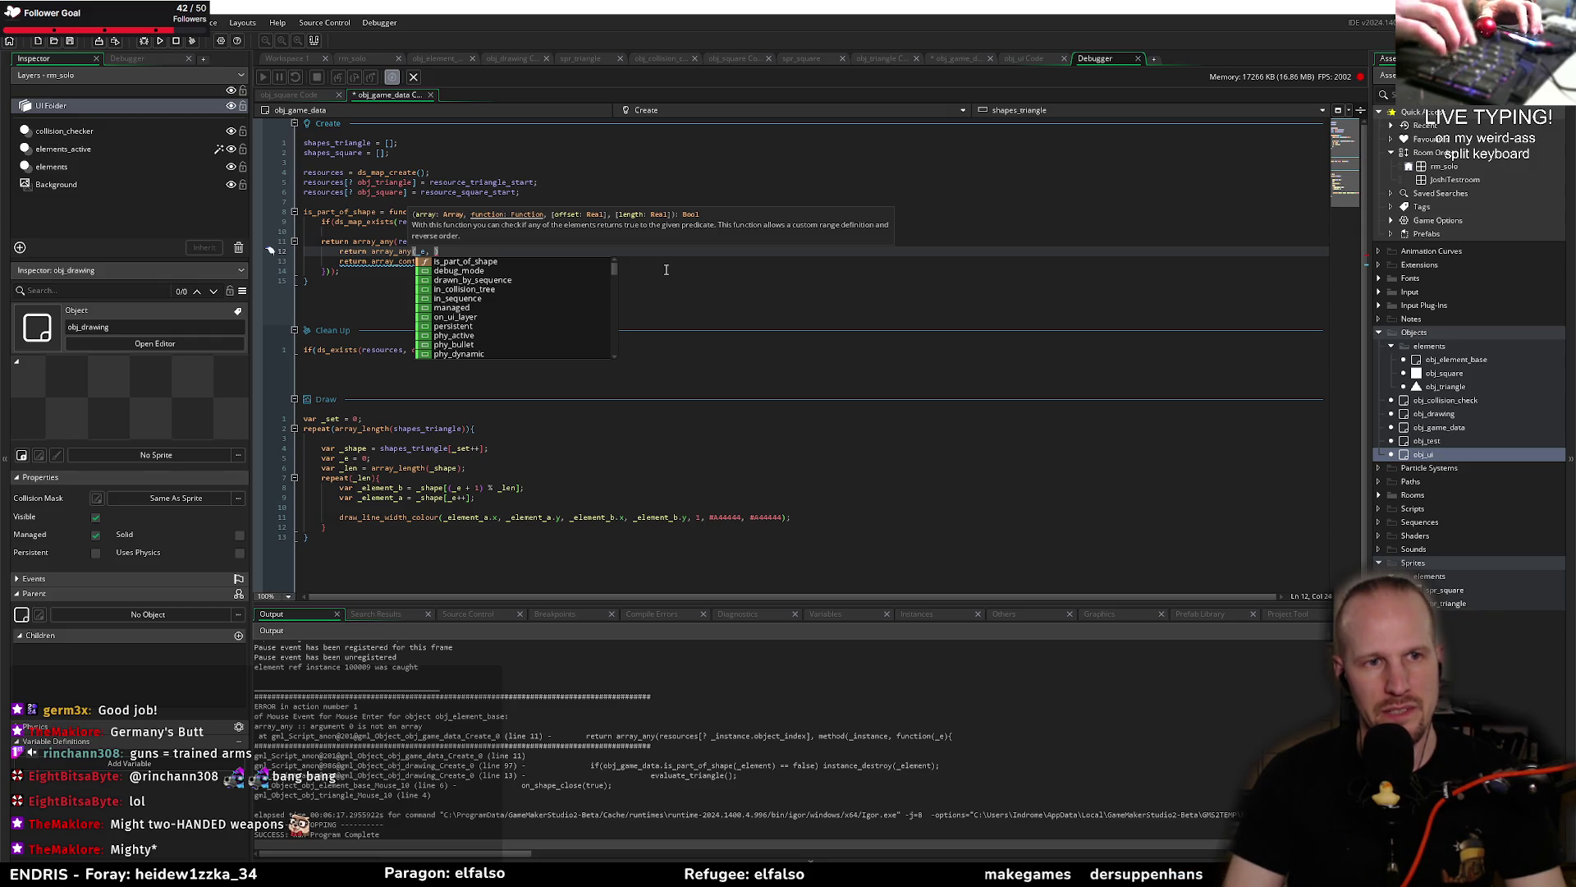
key("Right")
key("Left")
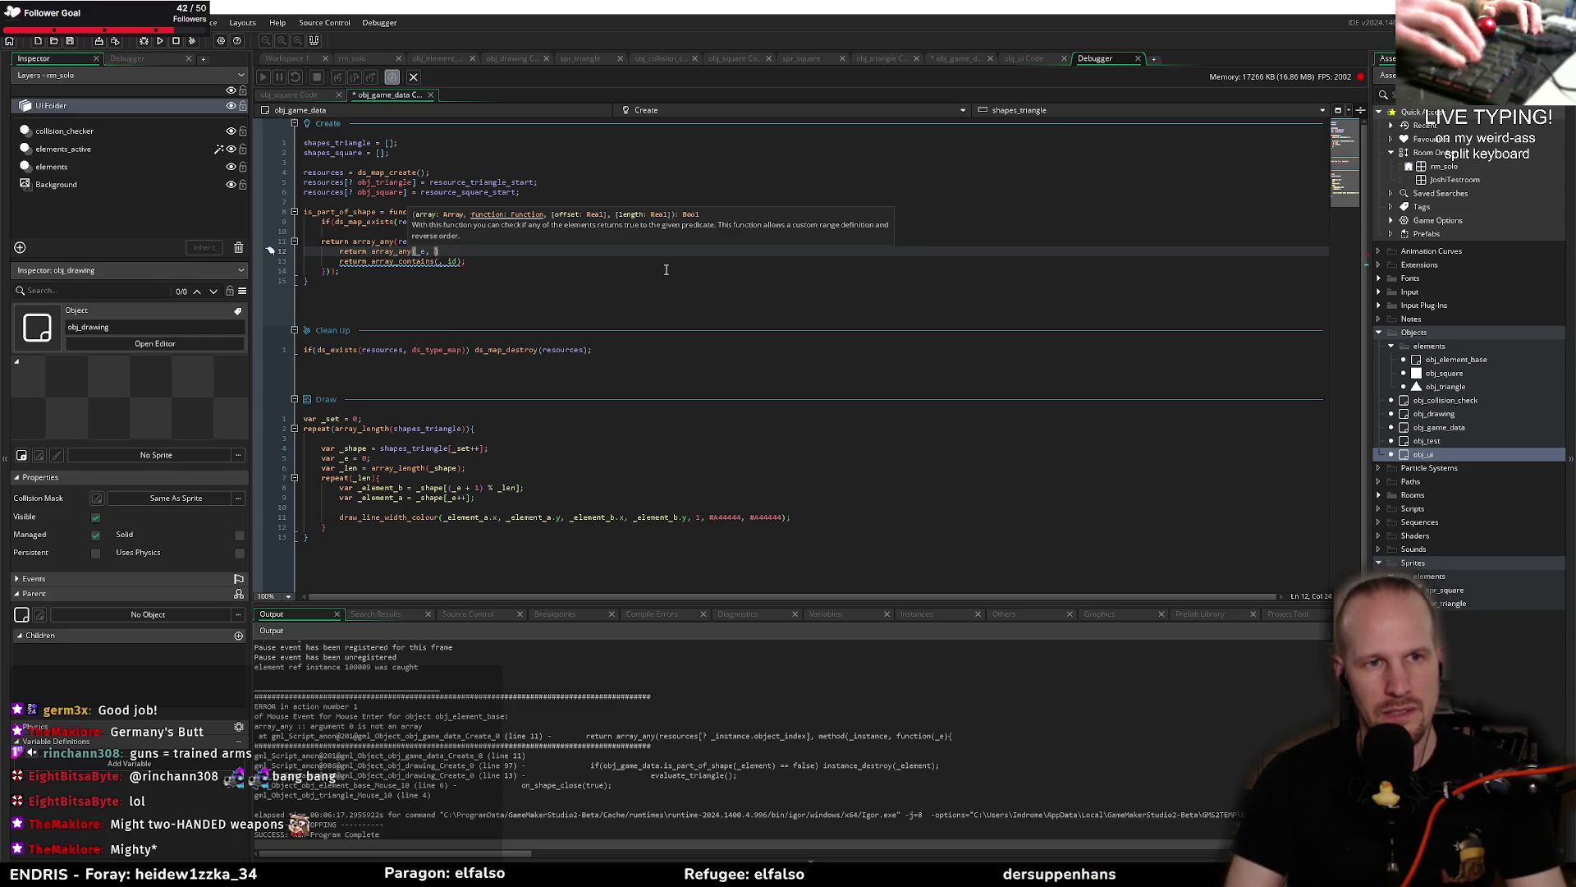
type("function(")
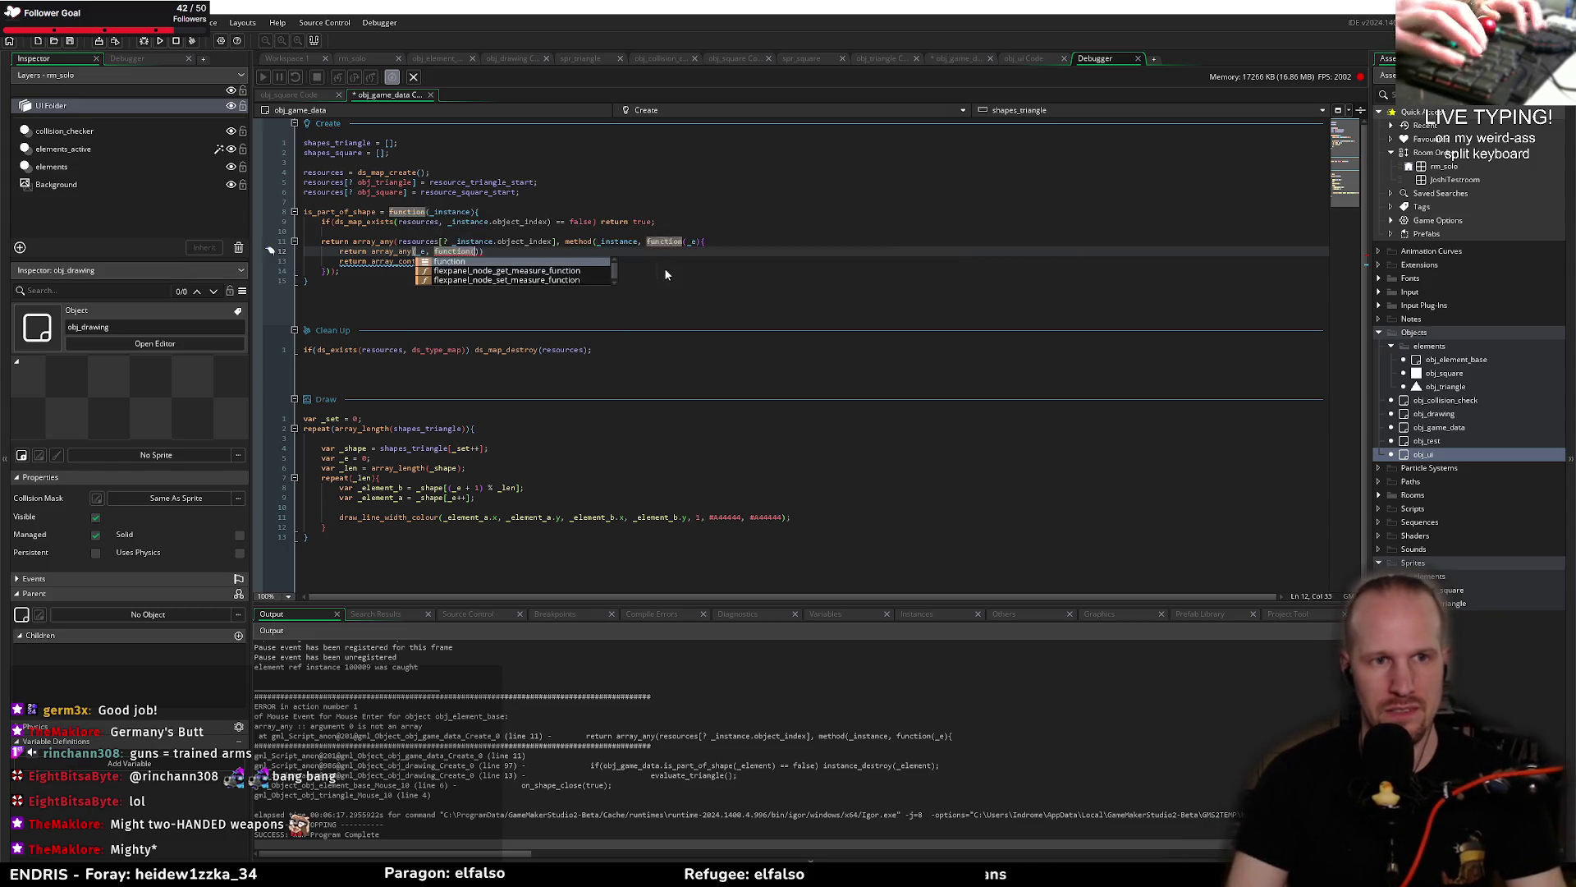
key("Return")
type("(){")
key("Down")
Step: Delete the old array_contains line and wrap the inner function in method(...) closed with ));
key("shift+Home")
key("BackSpace")
key("Up")
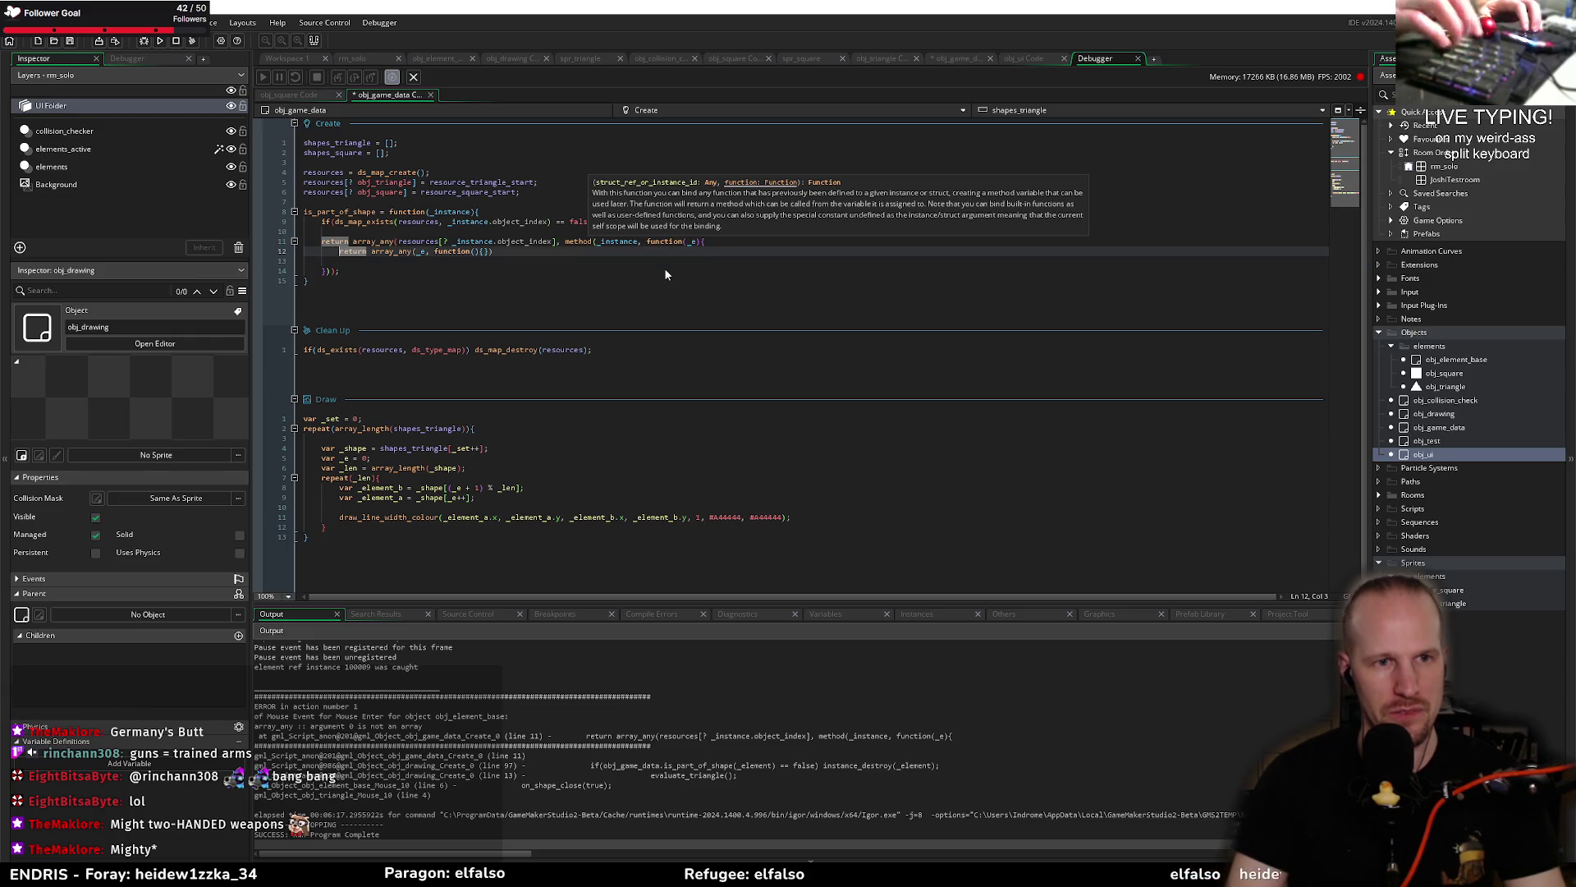
key("ctrl+Right")
key("ctrl+Right")
key("ctrl+Right")
type("method(t")
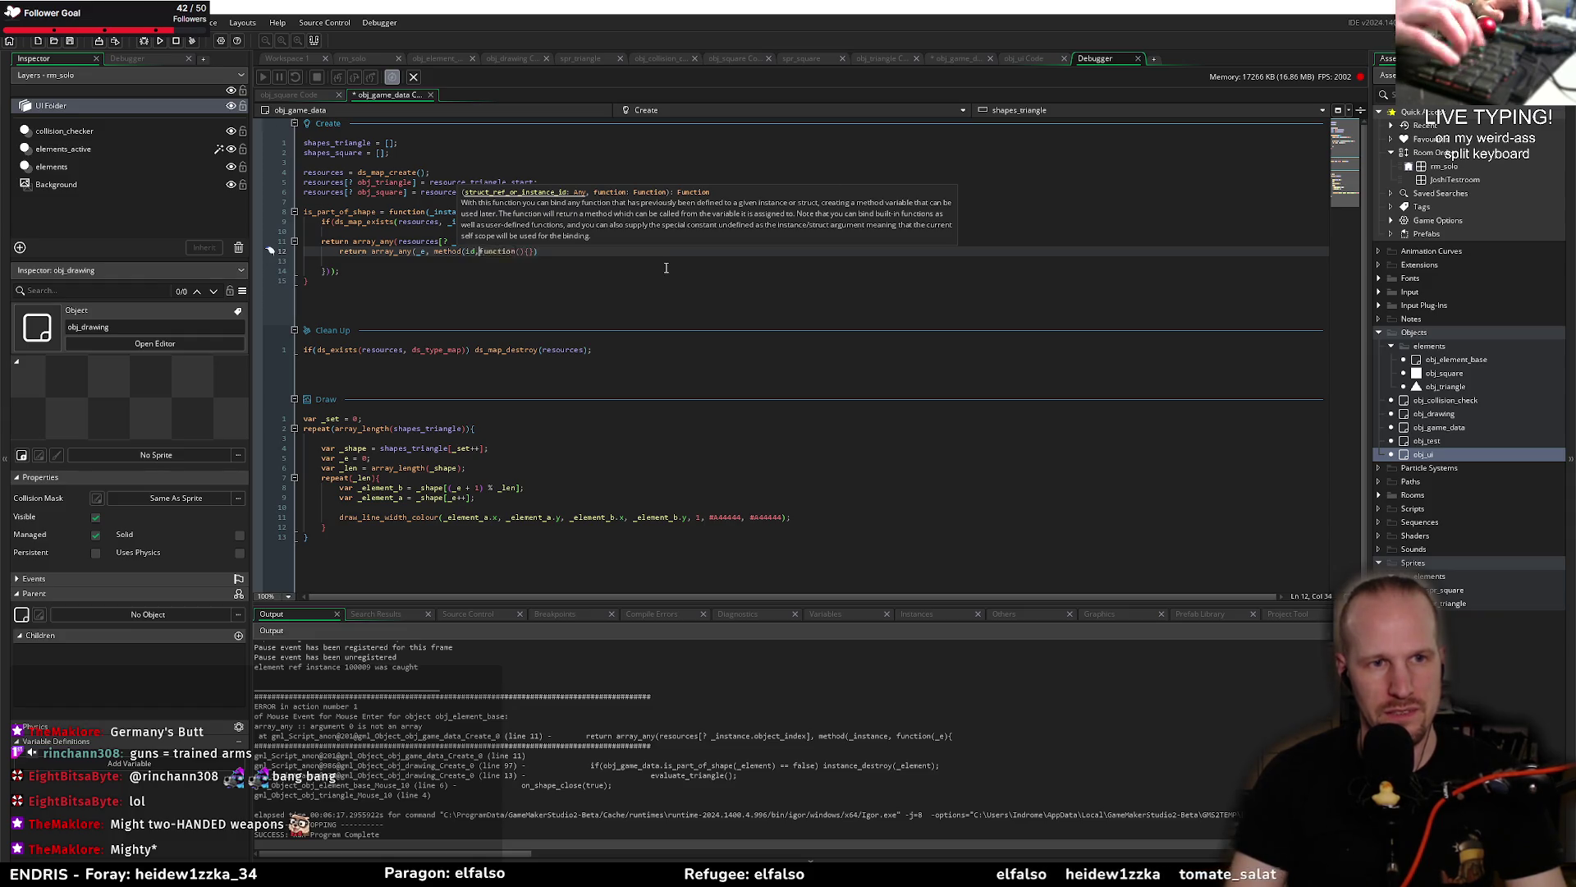
key("End")
type("));")
key("Left")
key("Left")
key("Left")
key("Left")
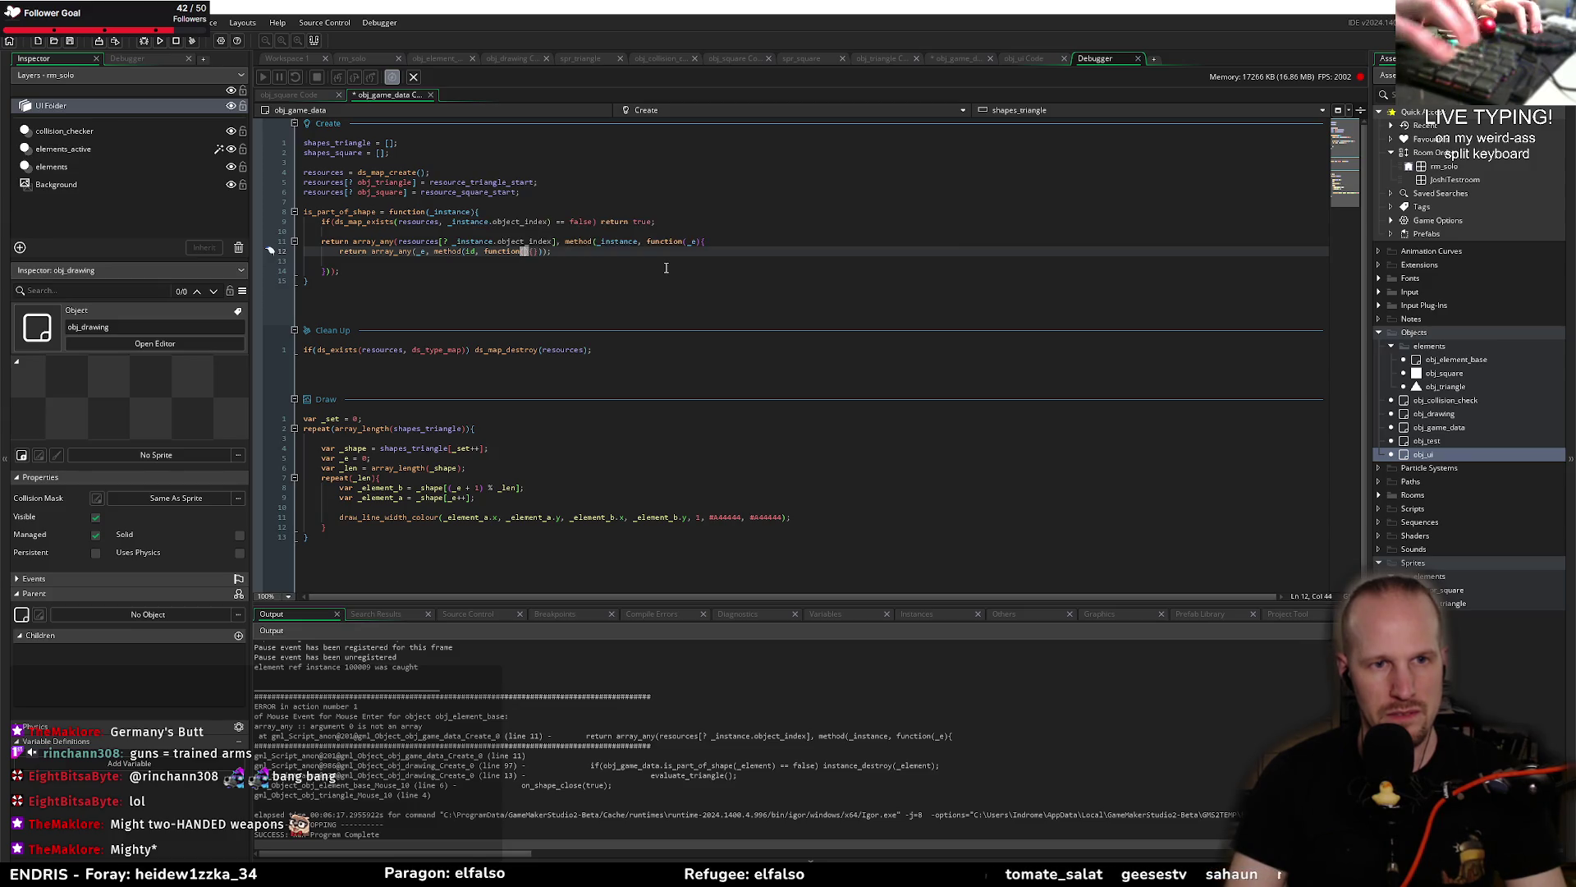
Step: Give the inner function parameter _inner returning array_contains(_inner, id), and remove the empty line
type("return ar")
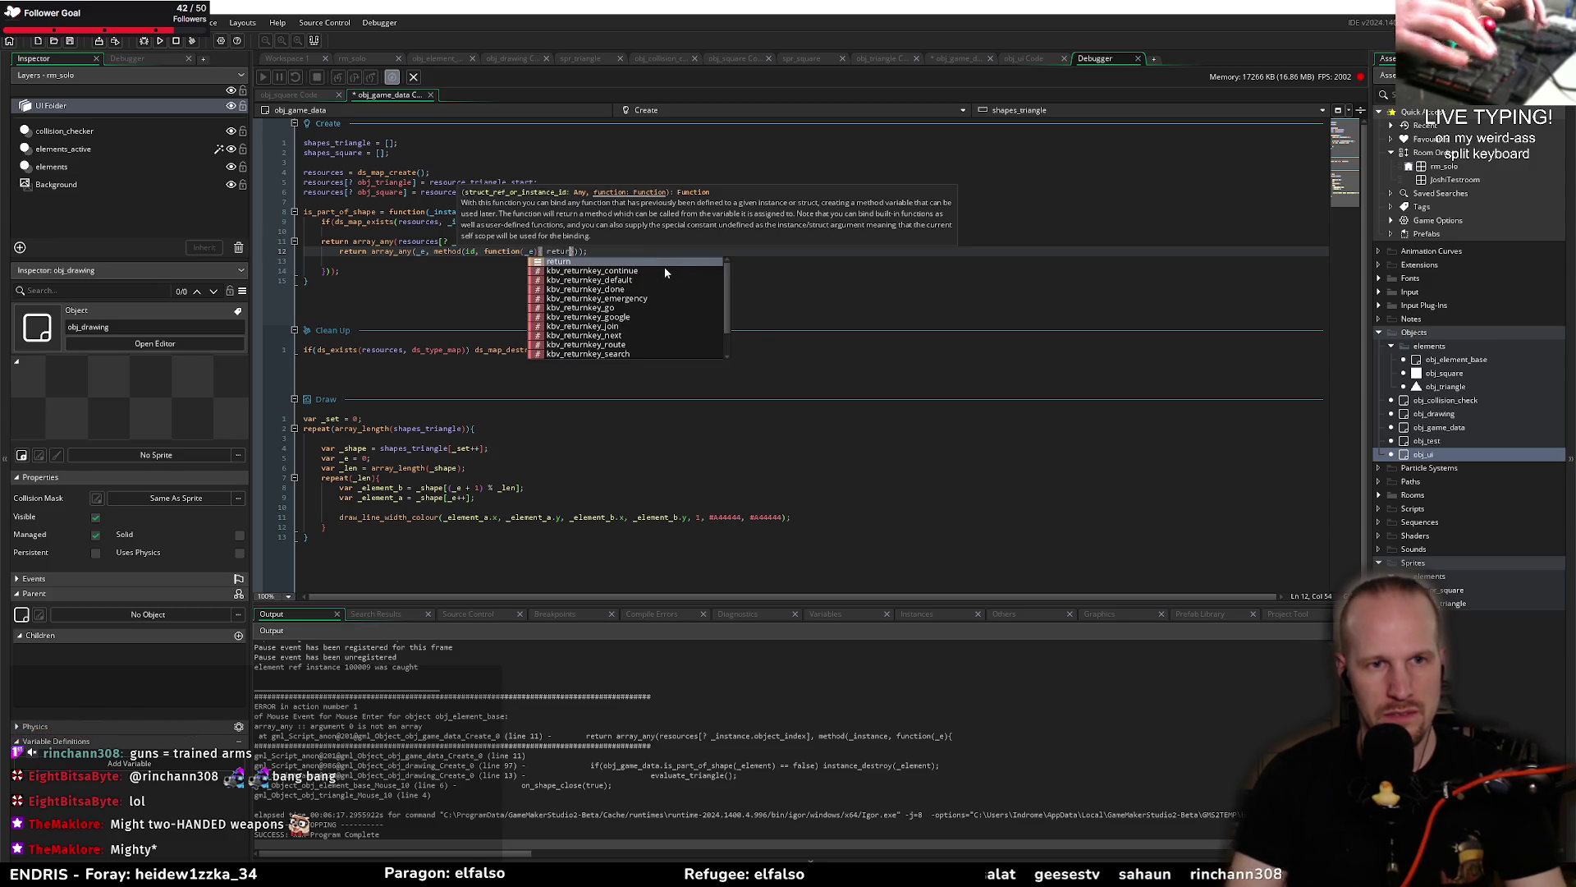
type("ray")
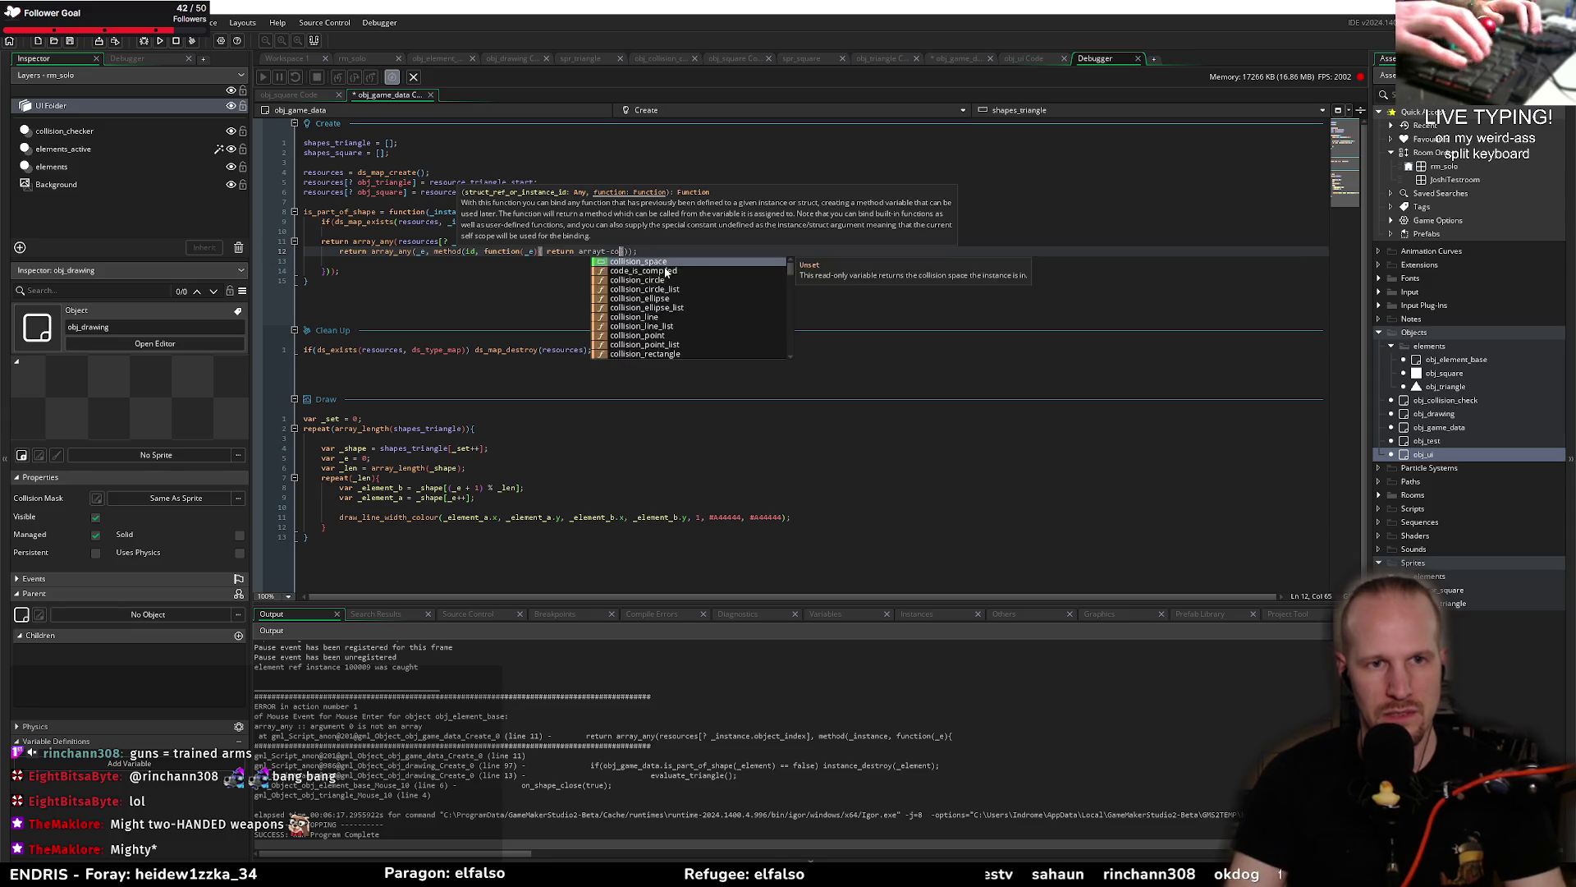
type("_contains")
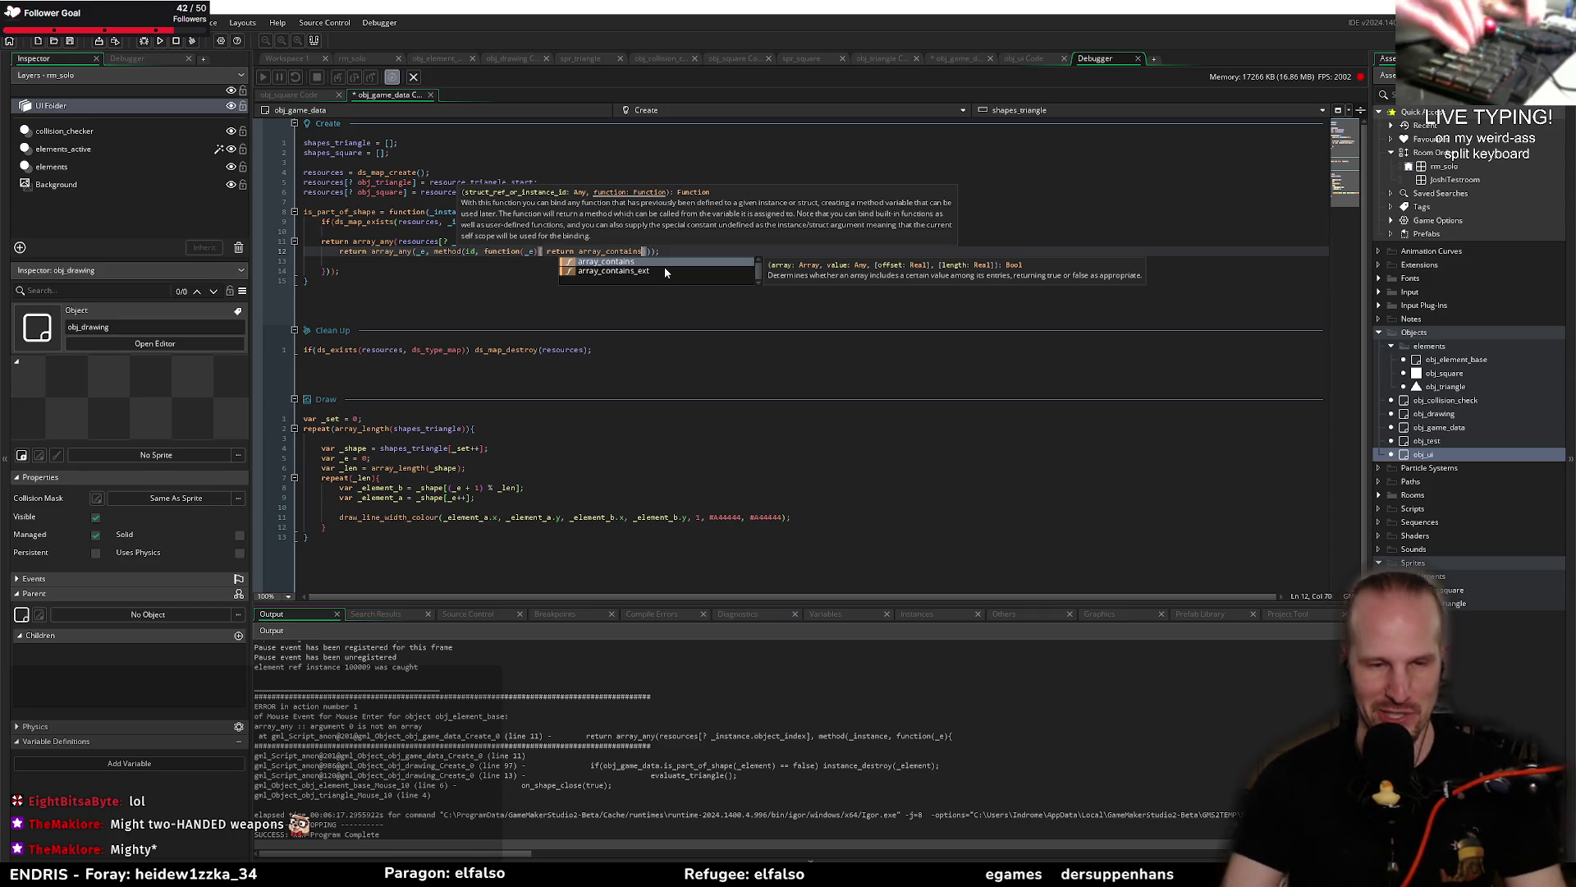
type("(")
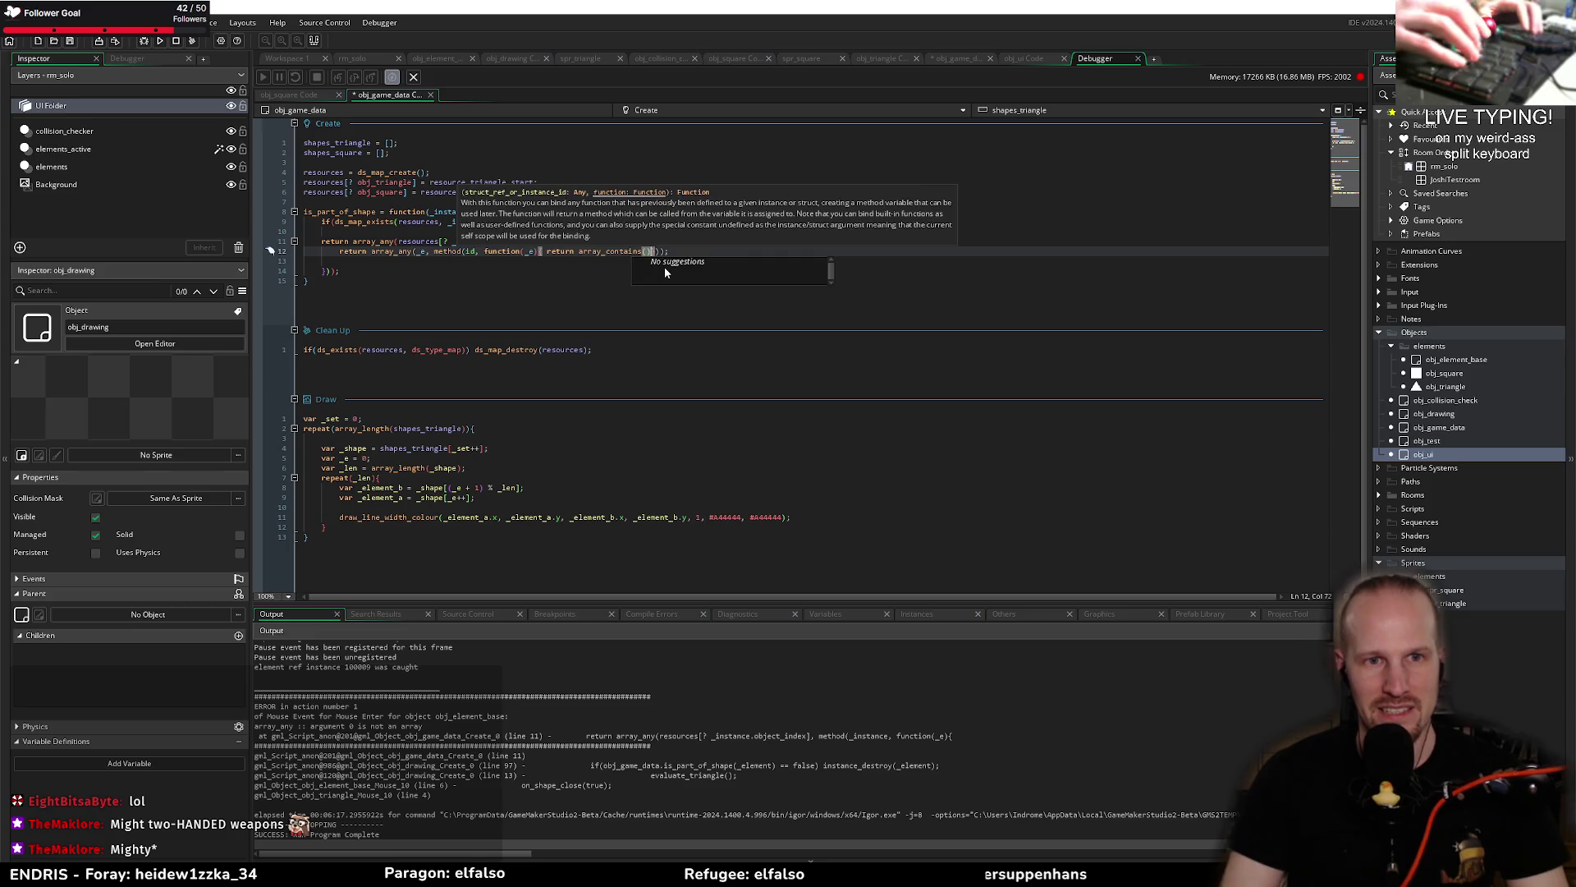
key("BackSpace")
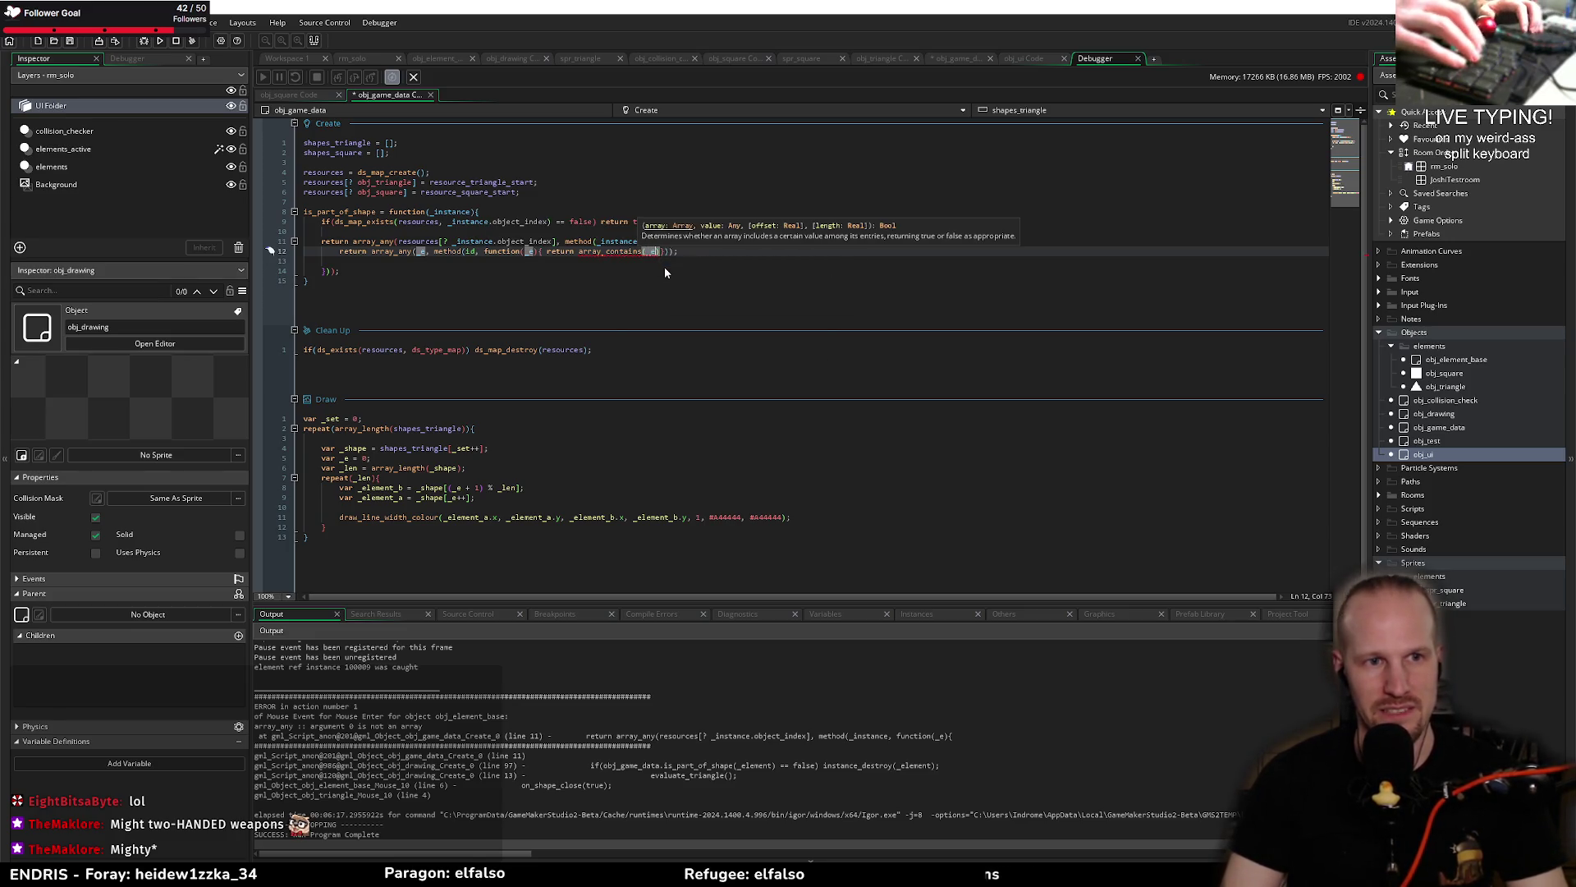
type("_e")
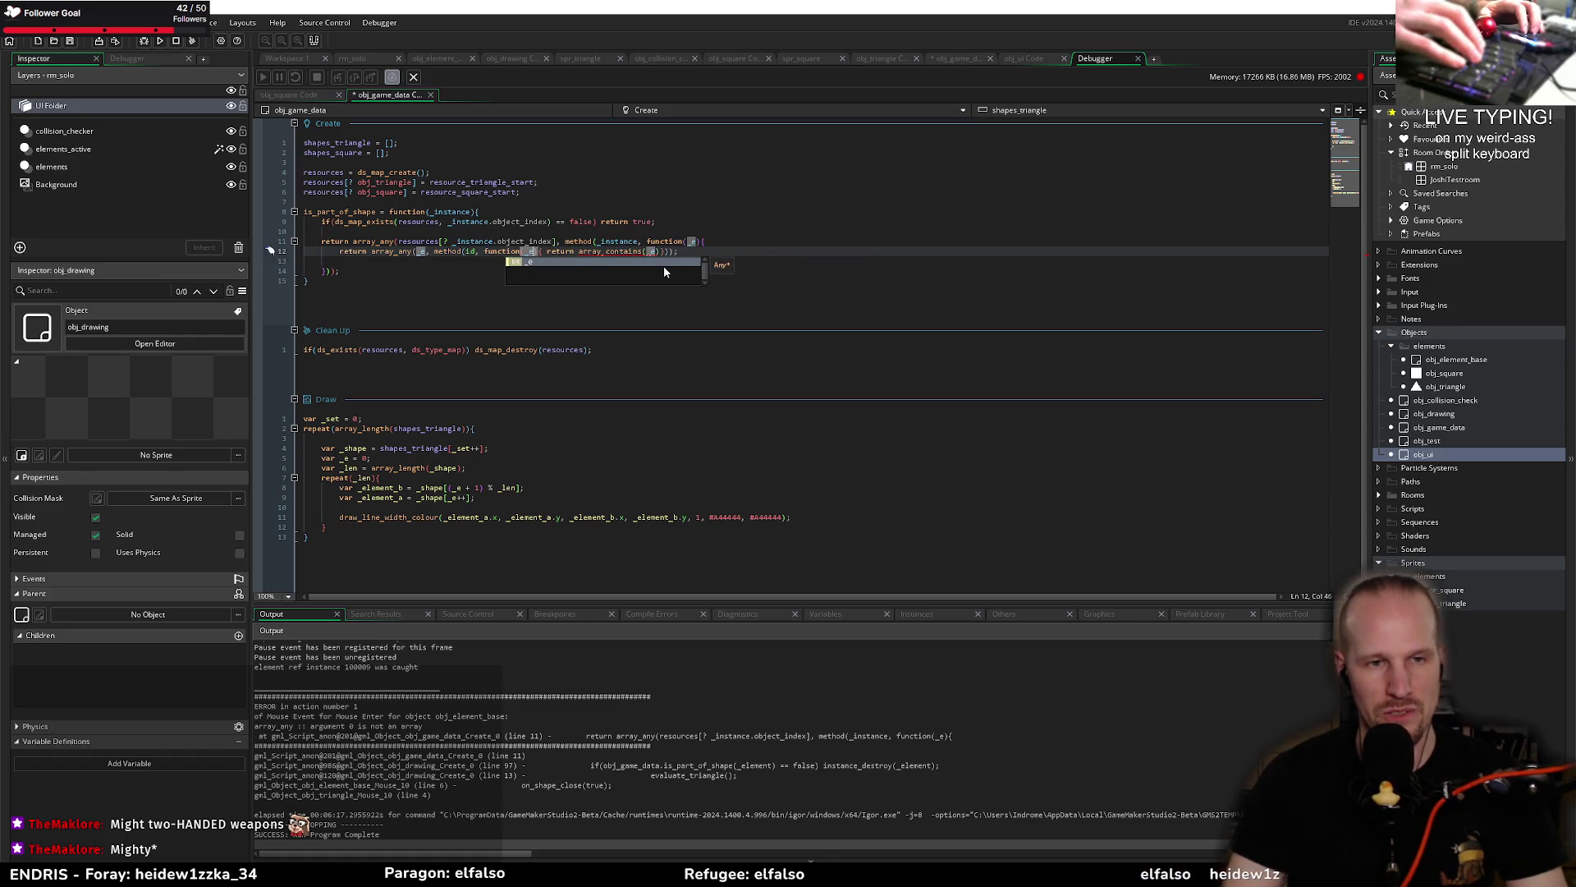
key("BackSpace")
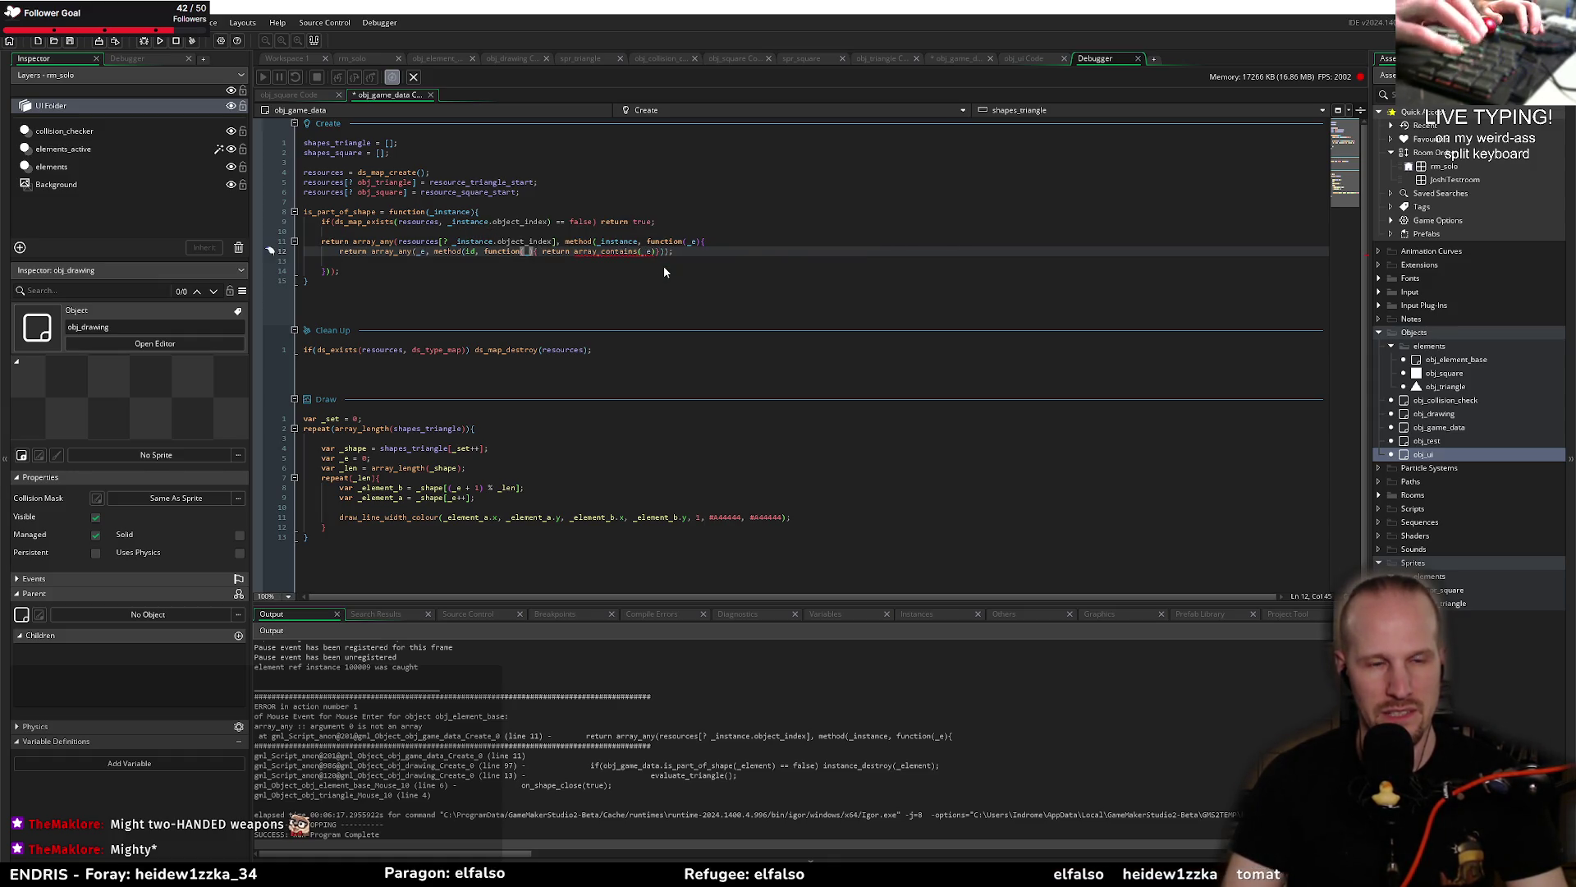
type("_inner")
key("End")
key("Left")
key("Left")
key("Left")
key("BackSpace")
key("BackSpace")
type("_inner")
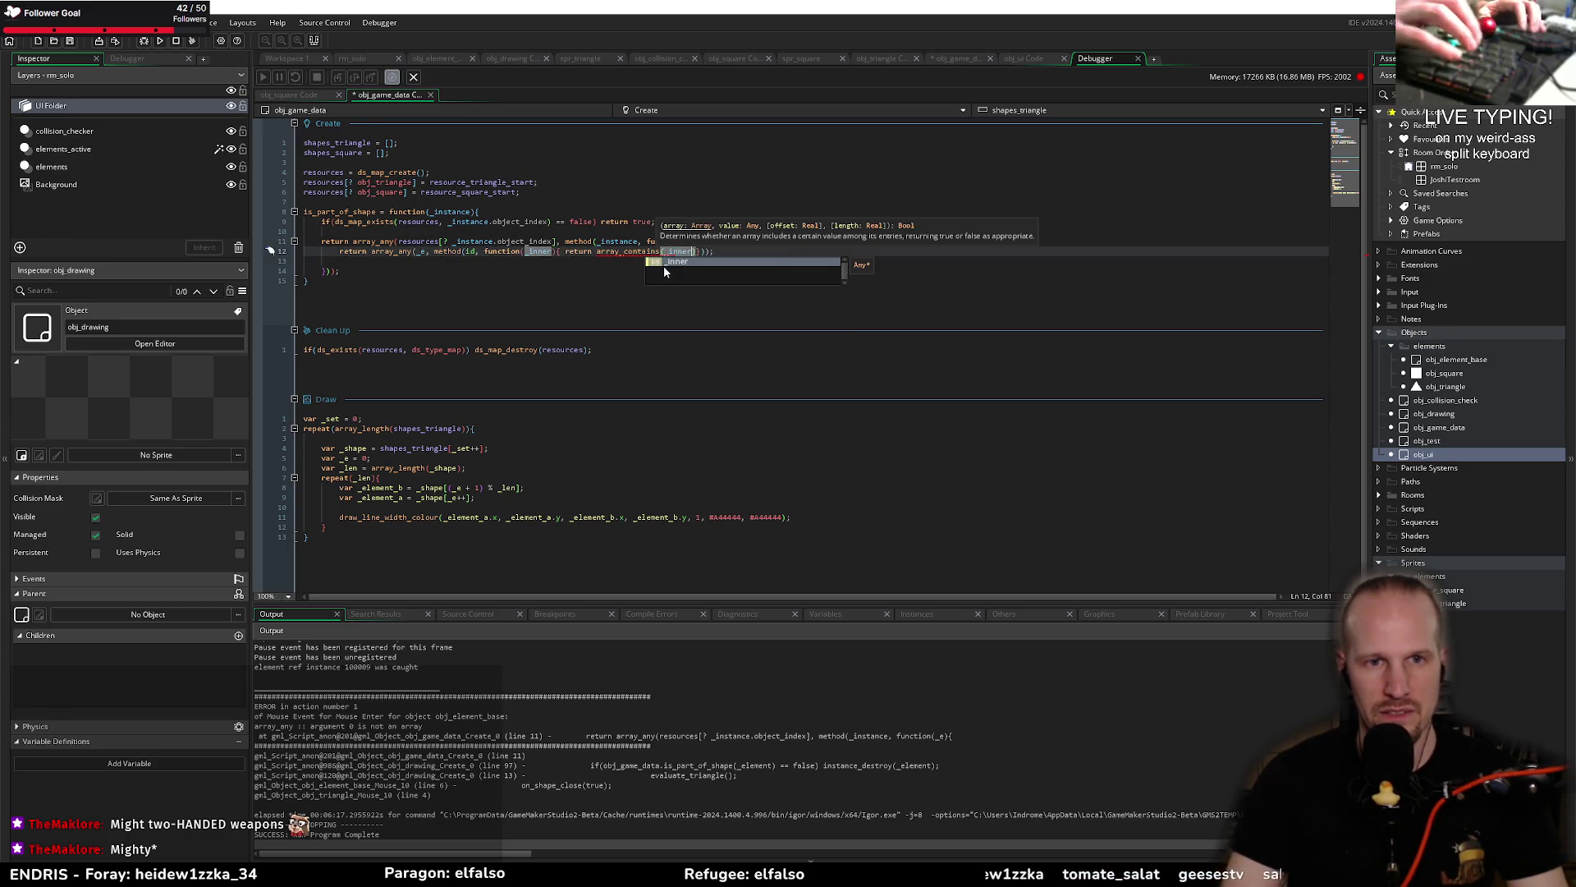
type(", id")
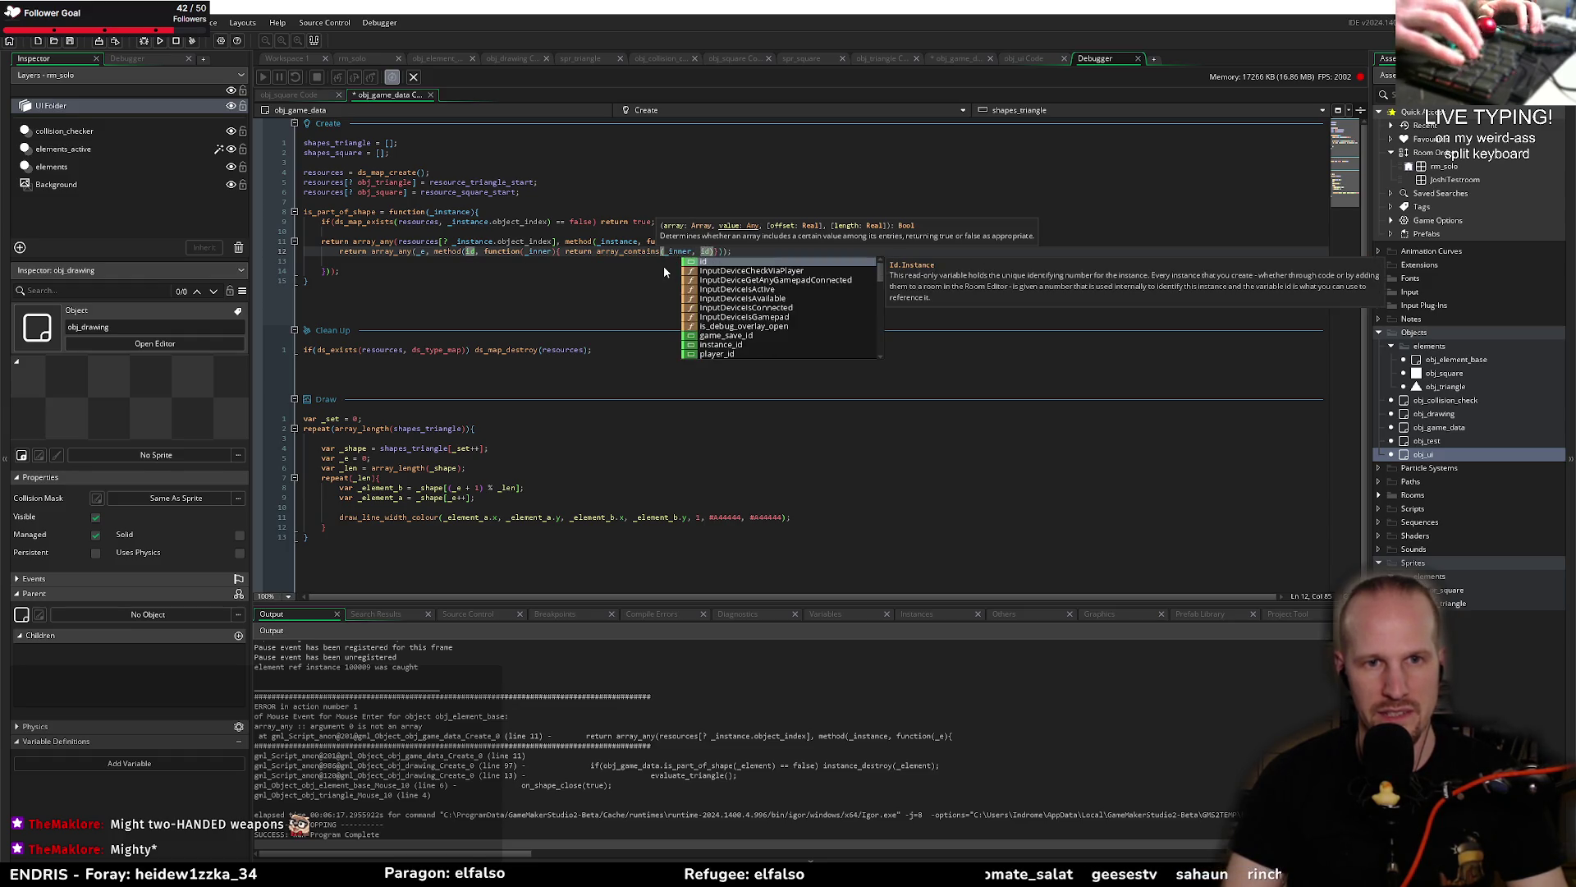
type(");")
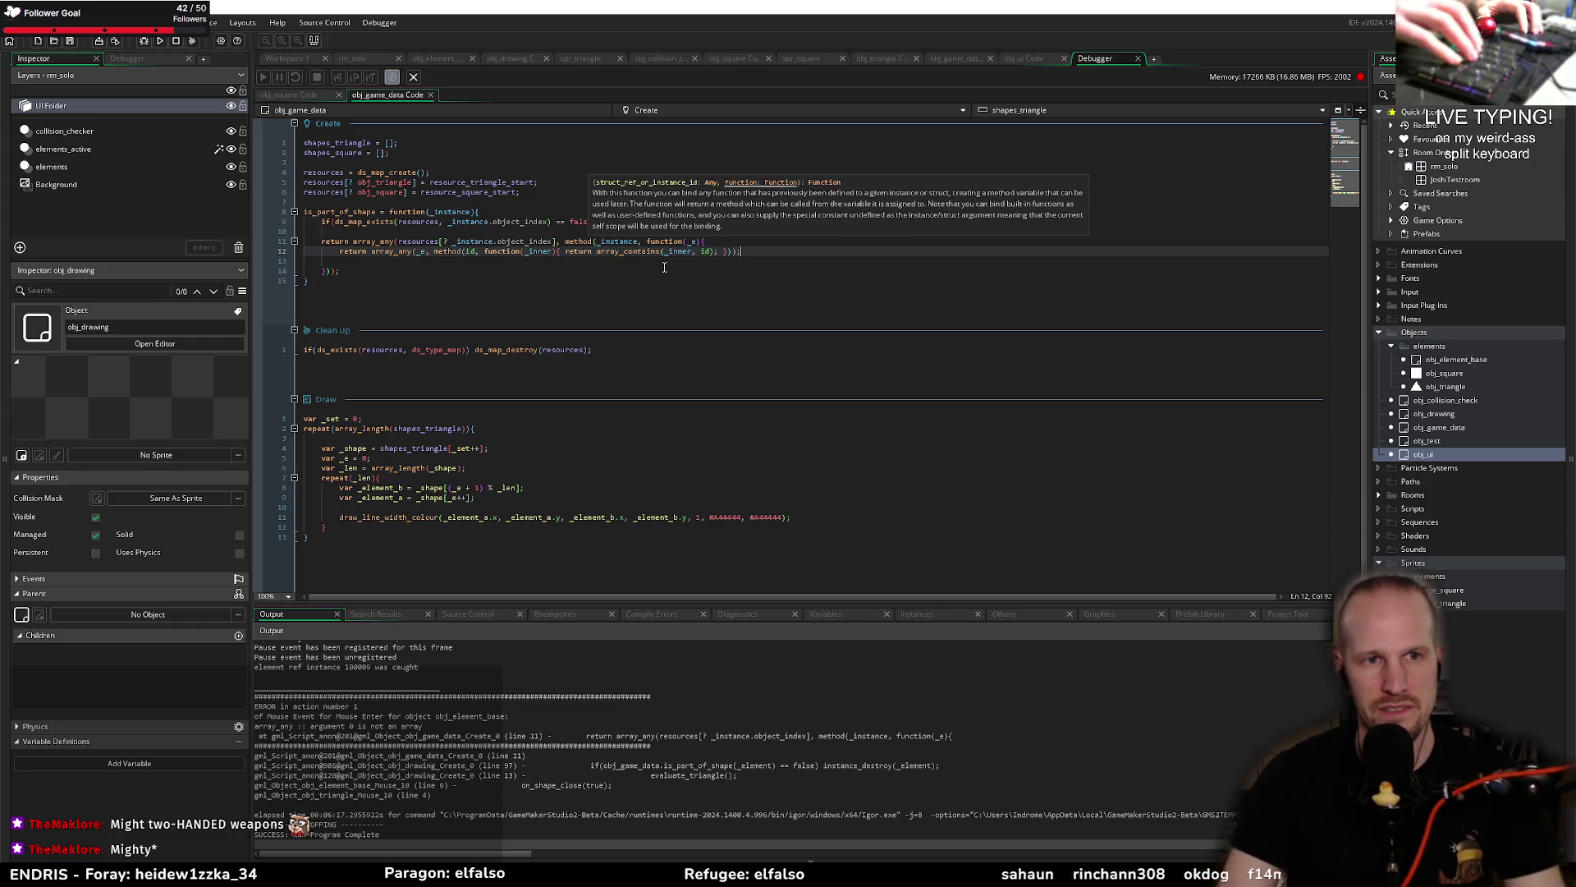
key("Down")
key("BackSpace")
key("BackSpace")
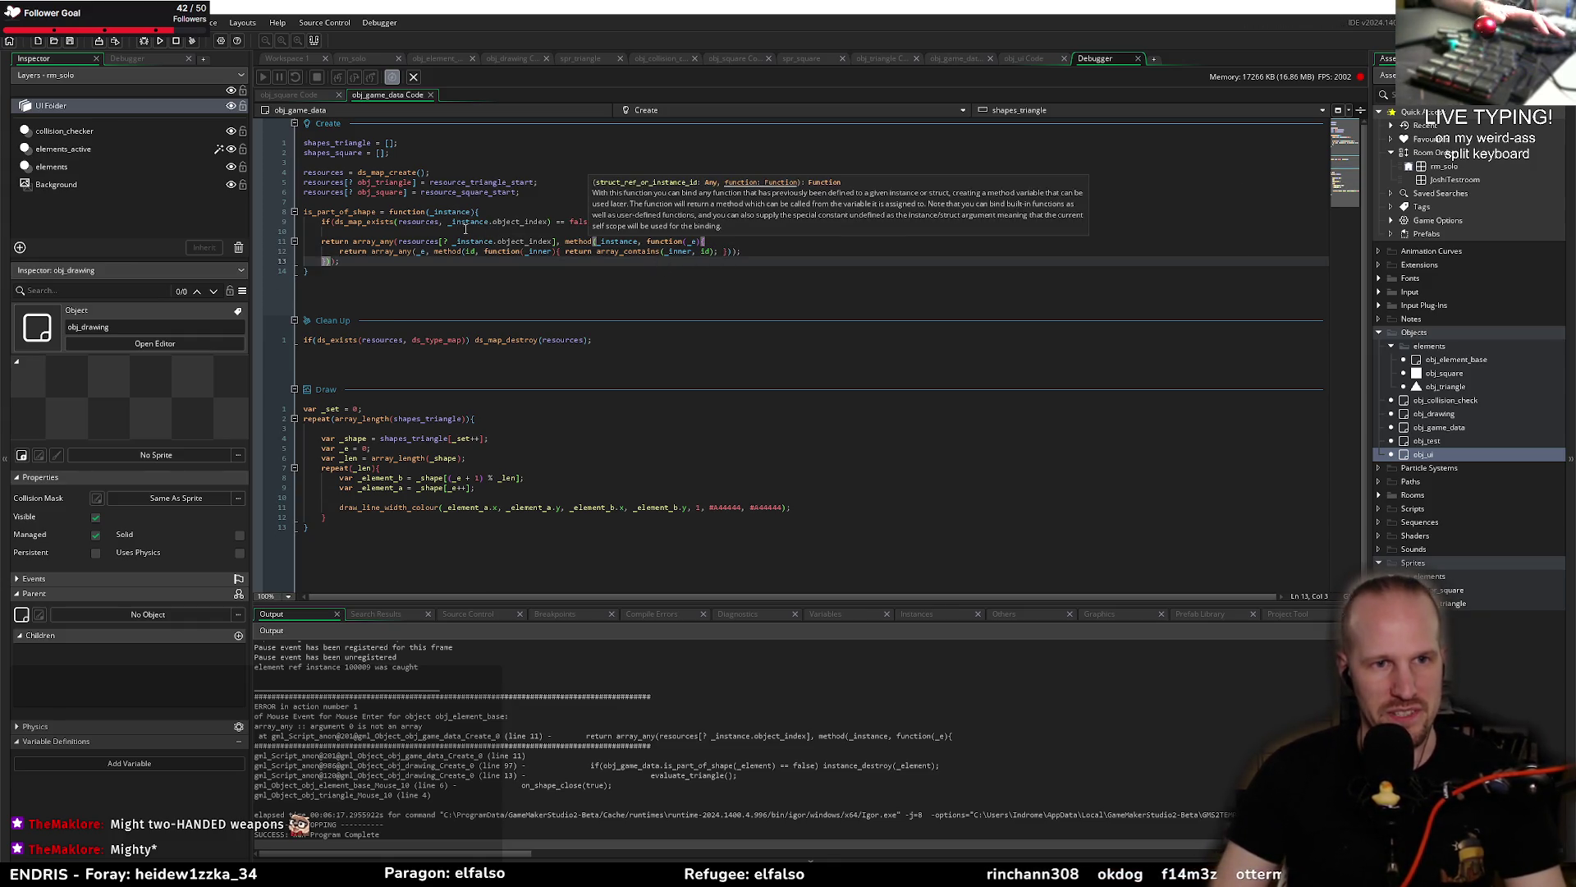
key("Up")
key("Up")
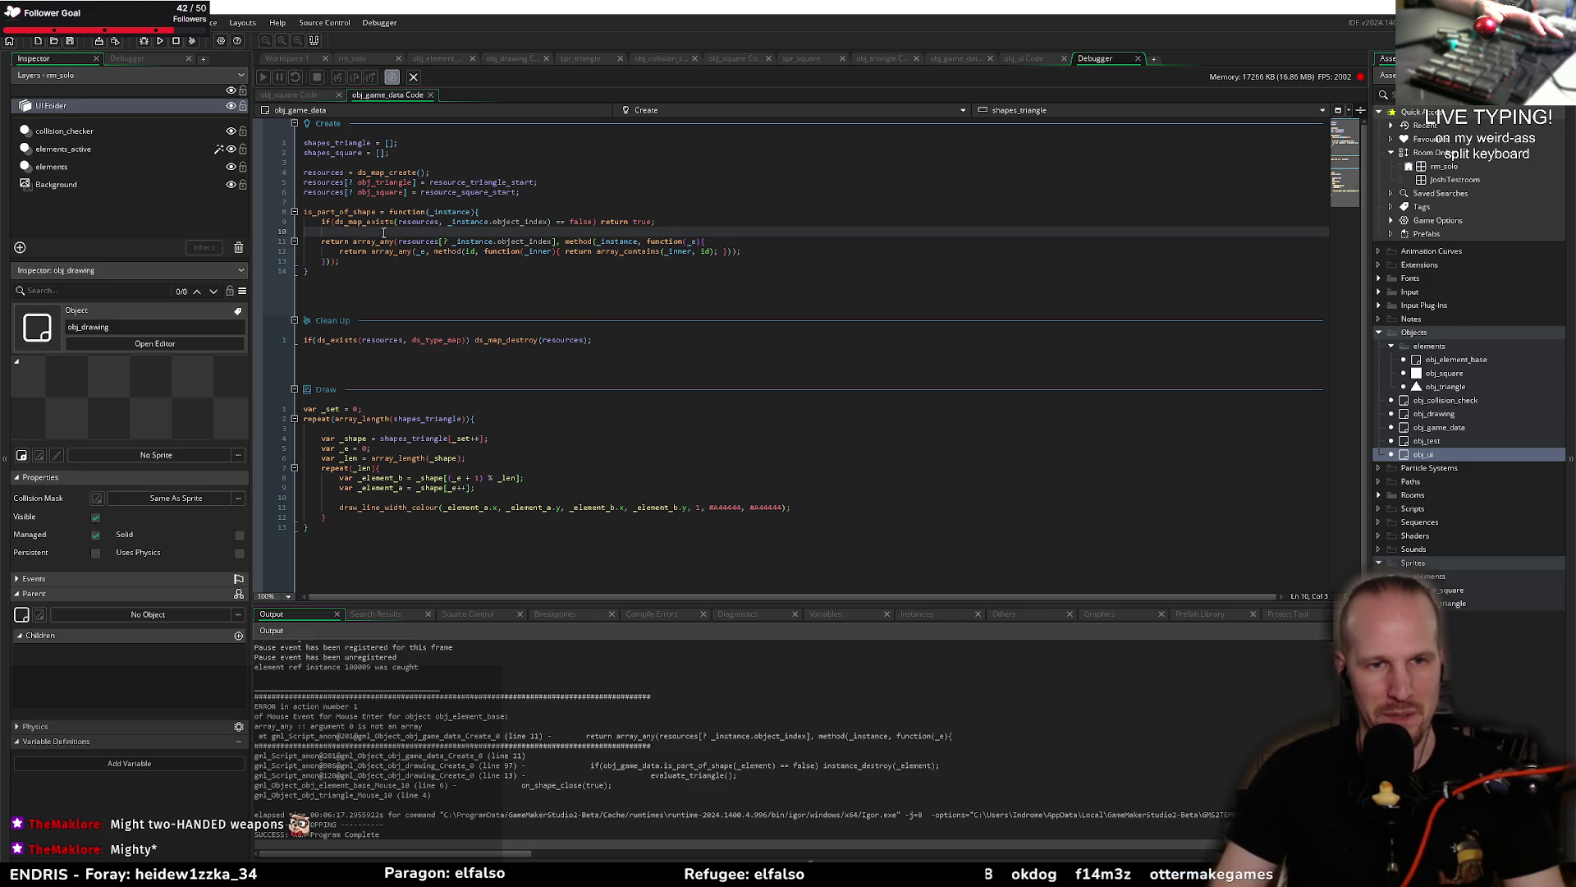
Step: Review the nested array_any calls and _instance usage, then run the game
left_click(374, 250)
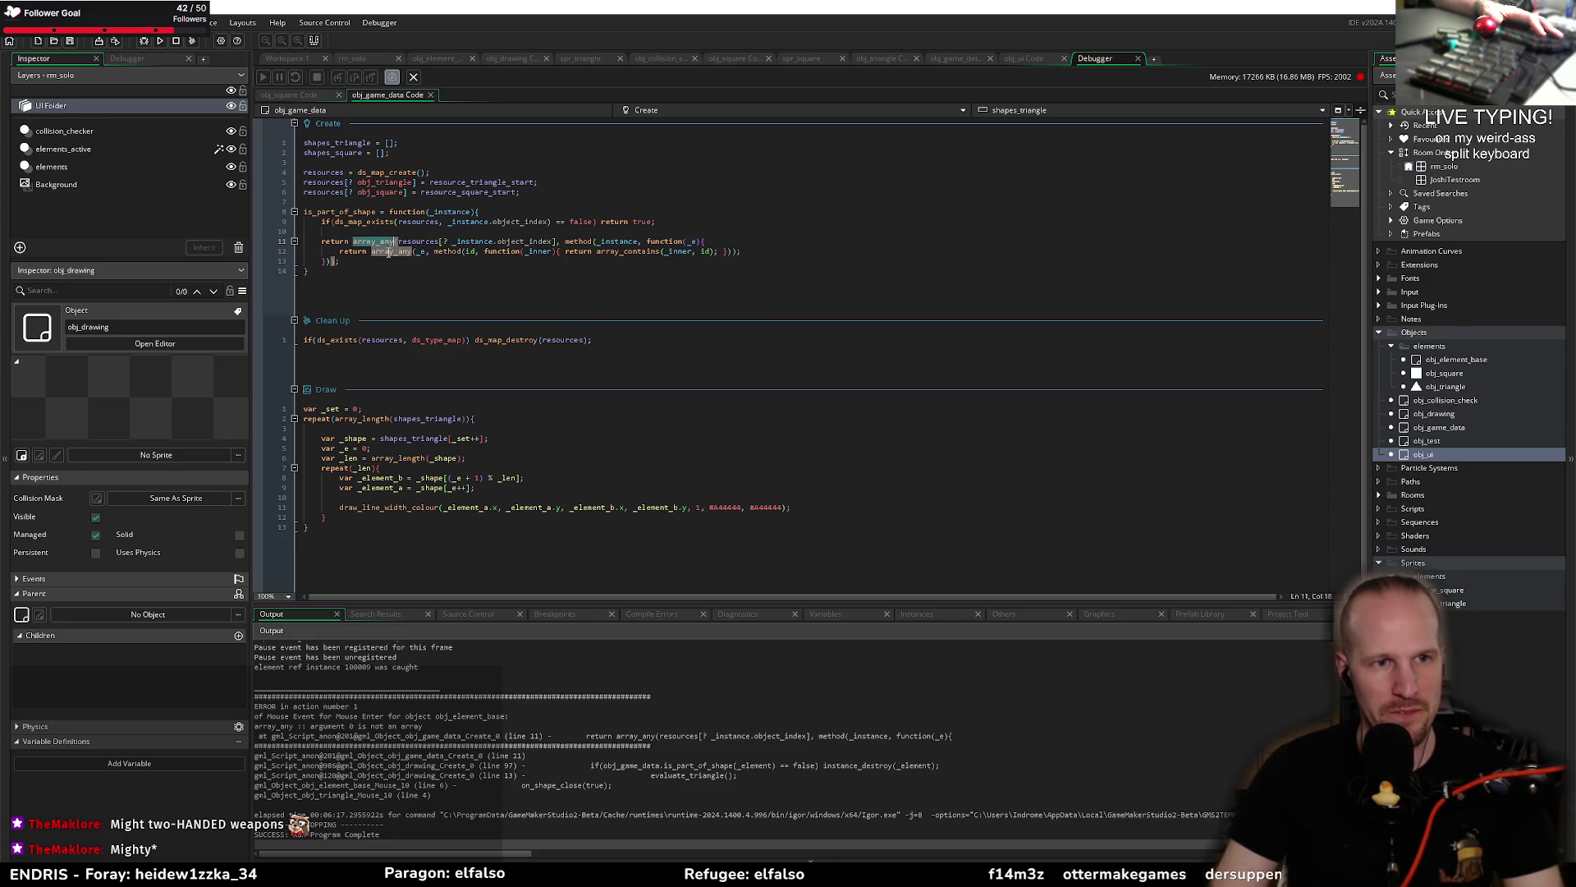
left_click(424, 252)
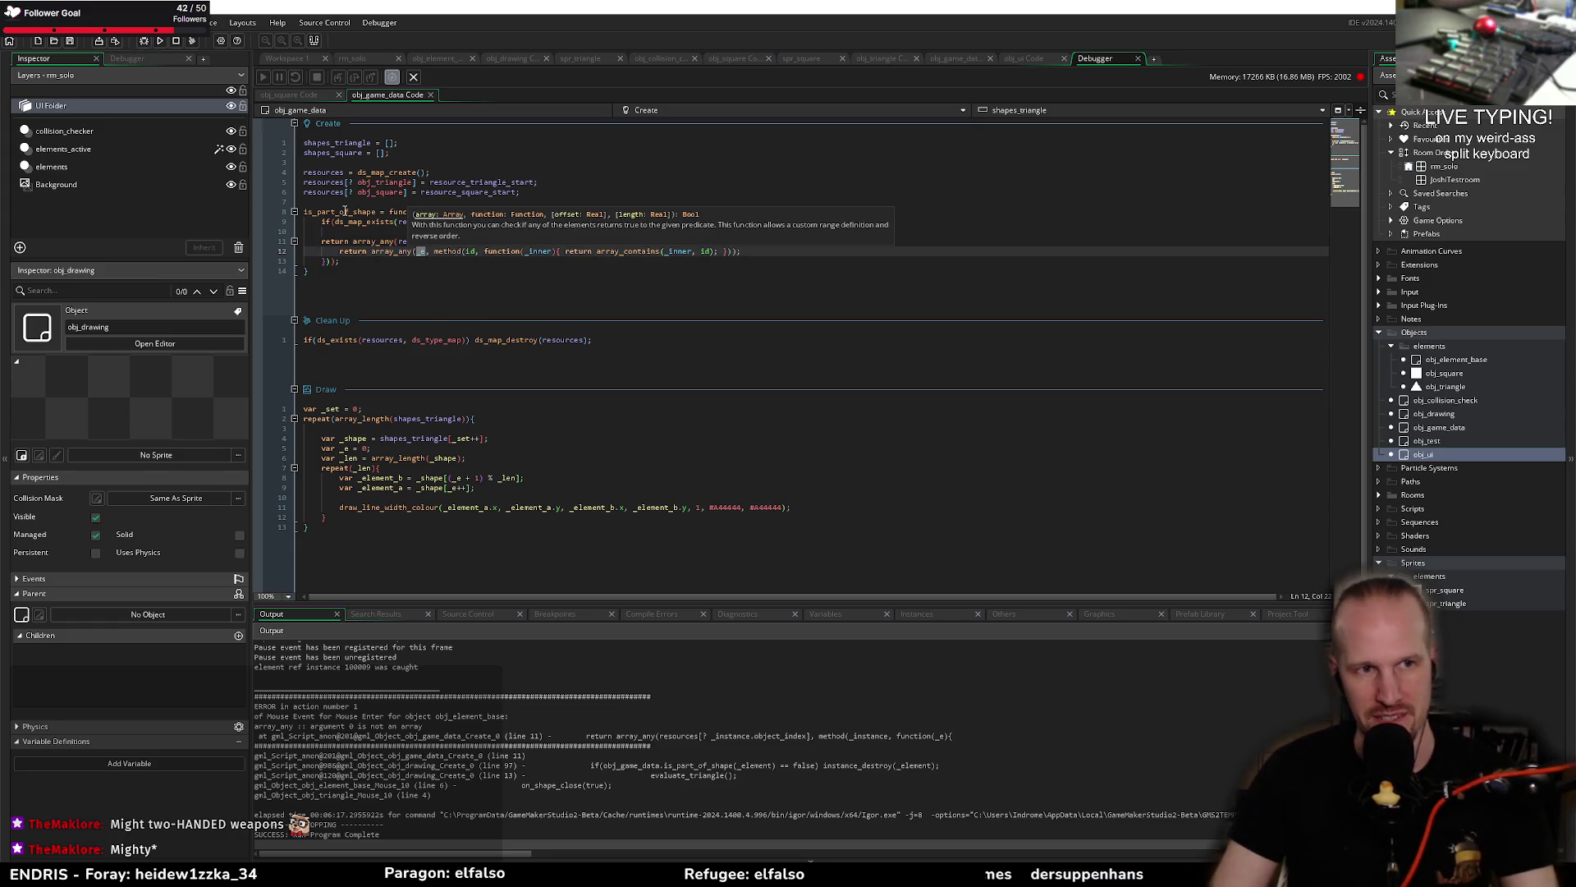
left_click(463, 212)
left_click(376, 212)
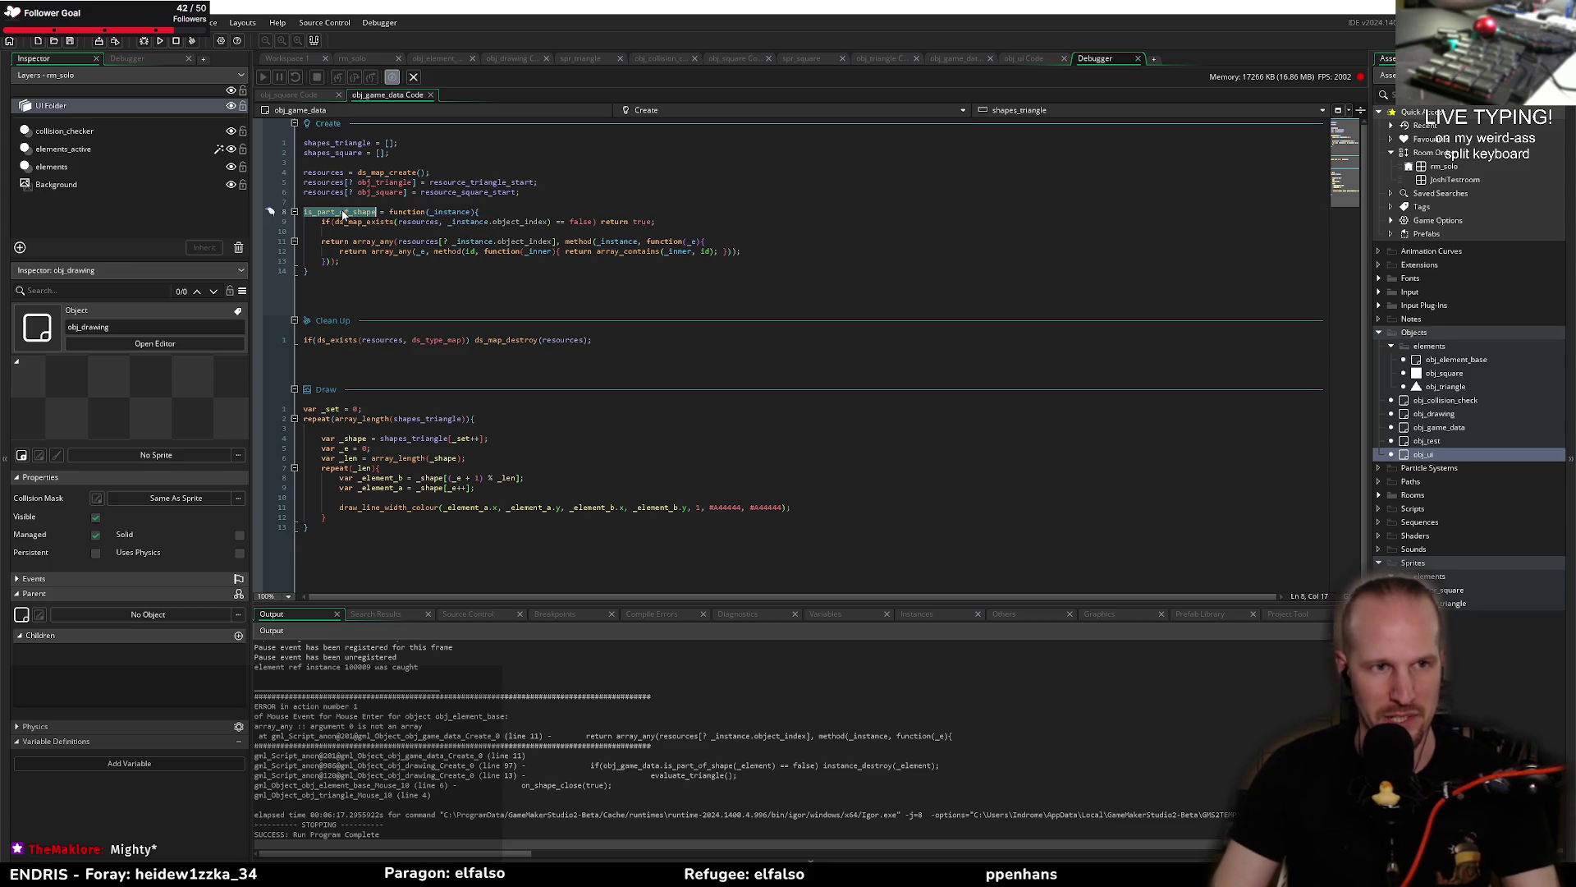
left_click(146, 42)
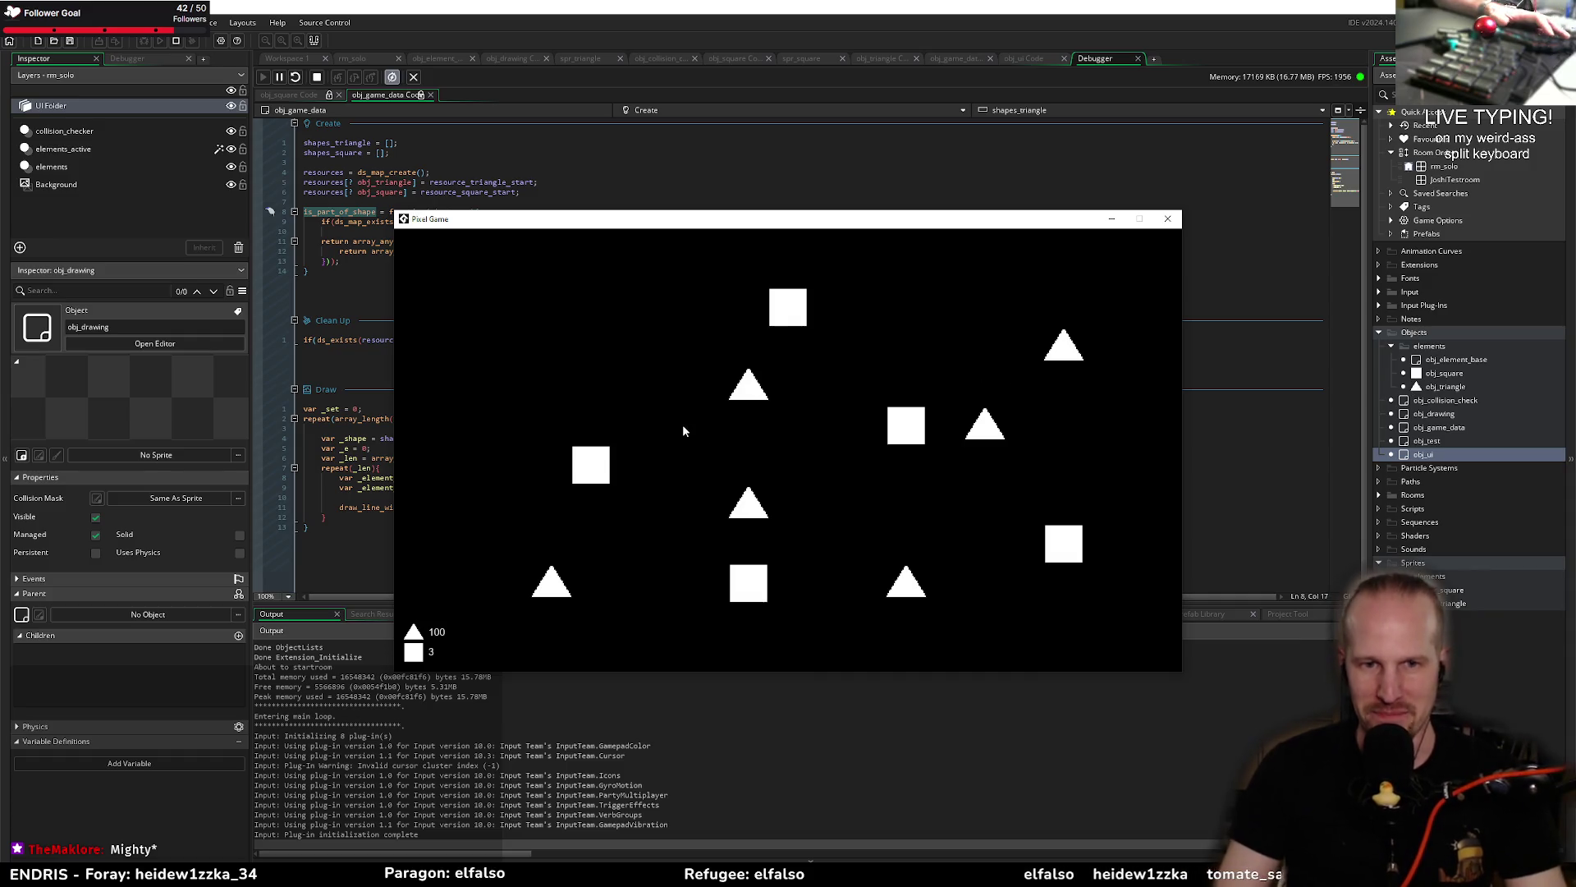
Step: Link three triangles again, move aside and mark the resulting error, and show debugger variables
mouse_move(748, 384)
left_mouse_down()
mouse_move(905, 578)
mouse_move(1062, 338)
mouse_move(739, 390)
left_mouse_up()
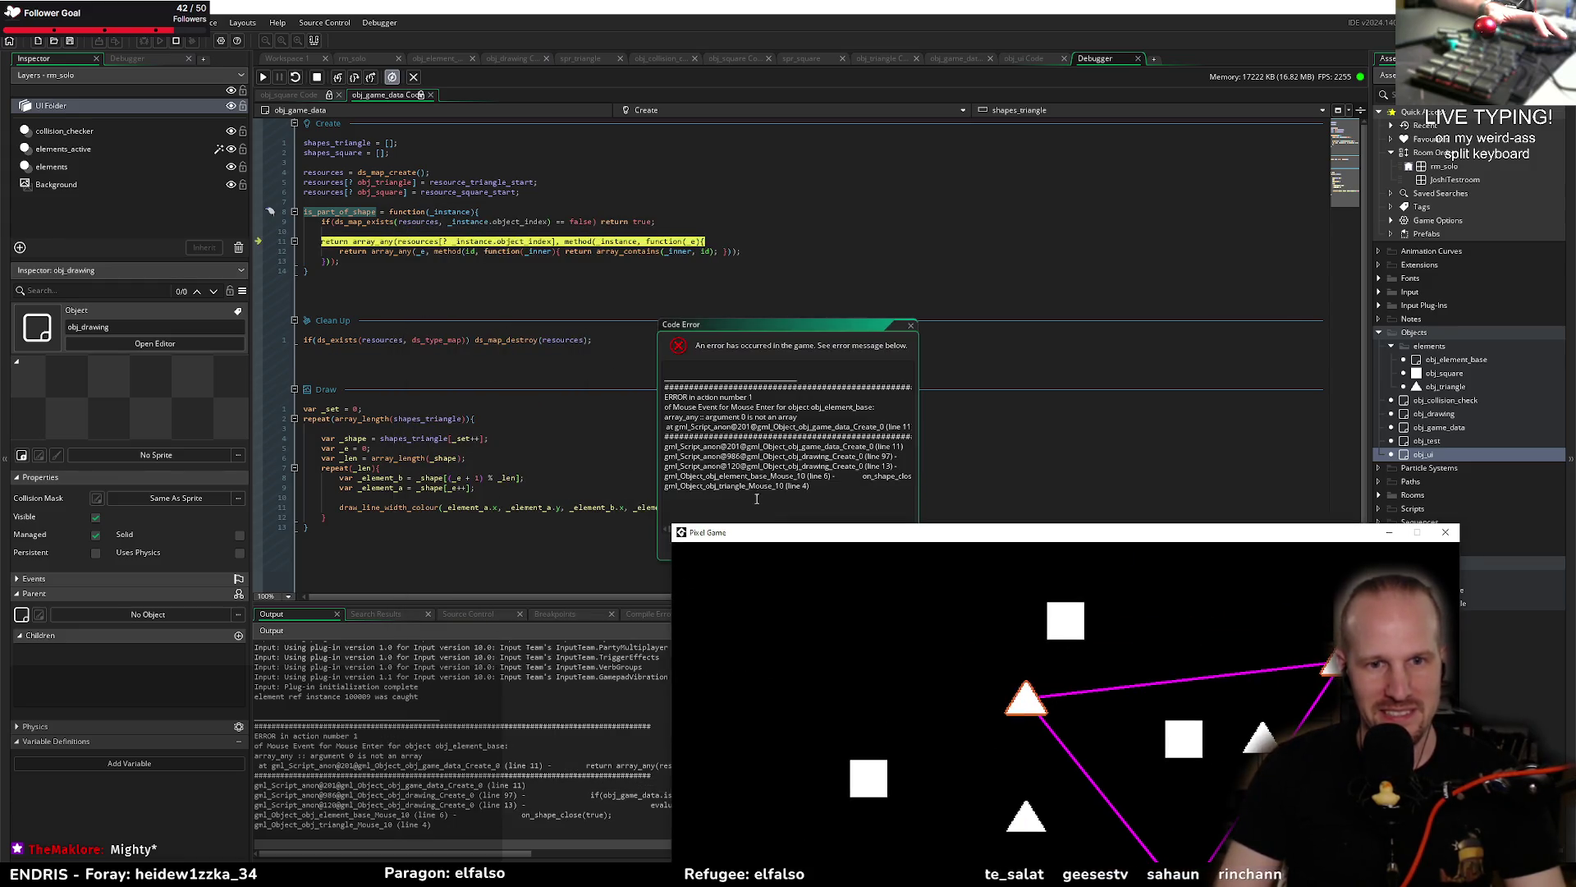
left_click(667, 287)
left_click_drag(752, 321, 592, 293)
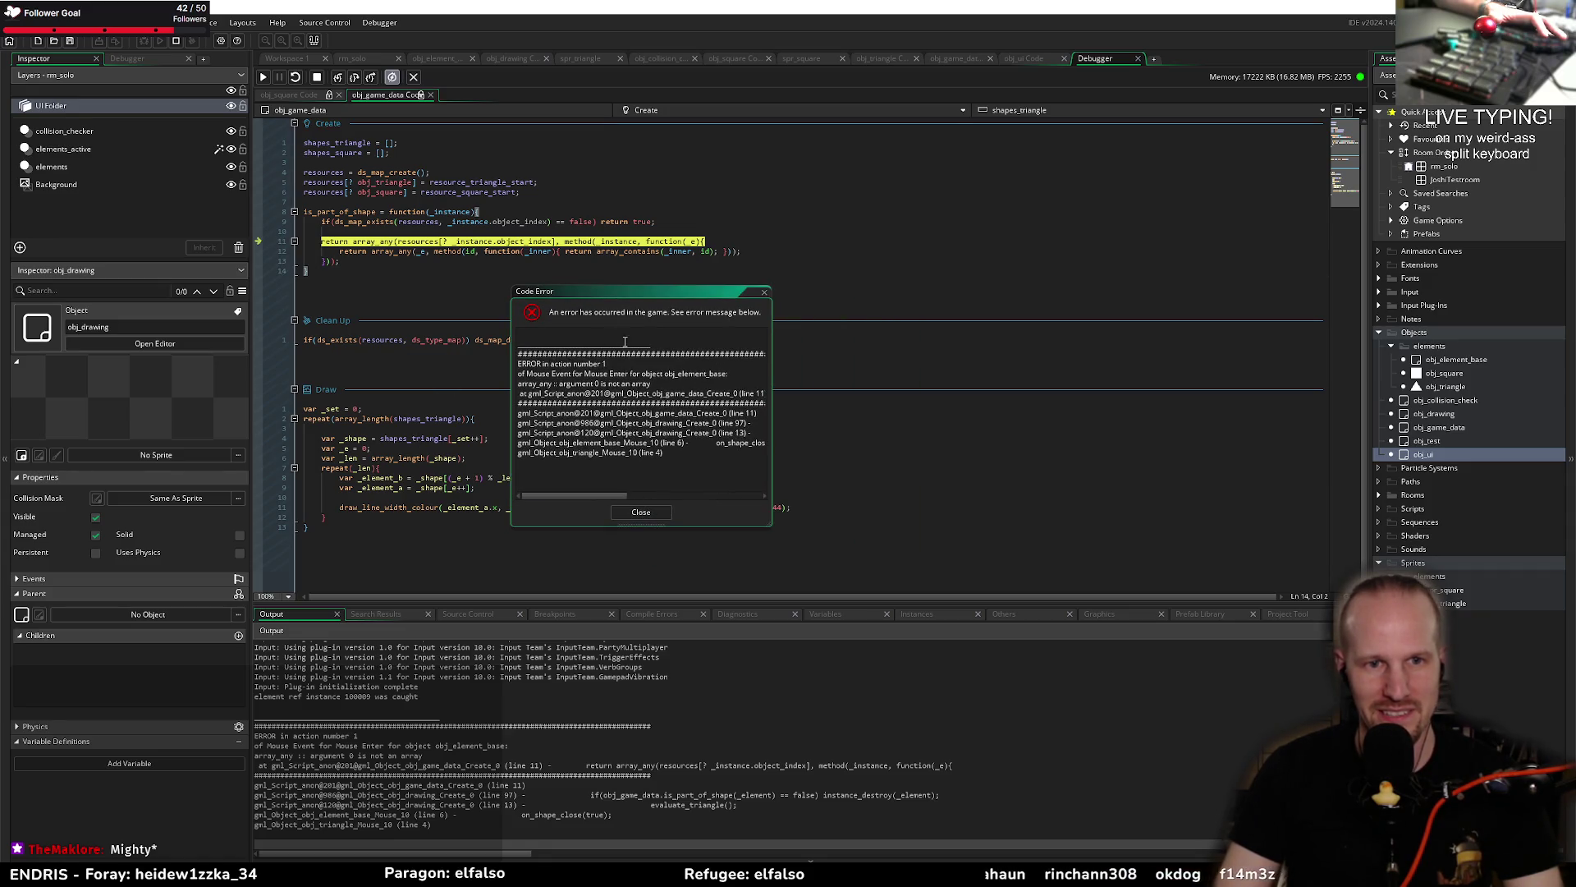
left_click_drag(561, 384, 651, 384)
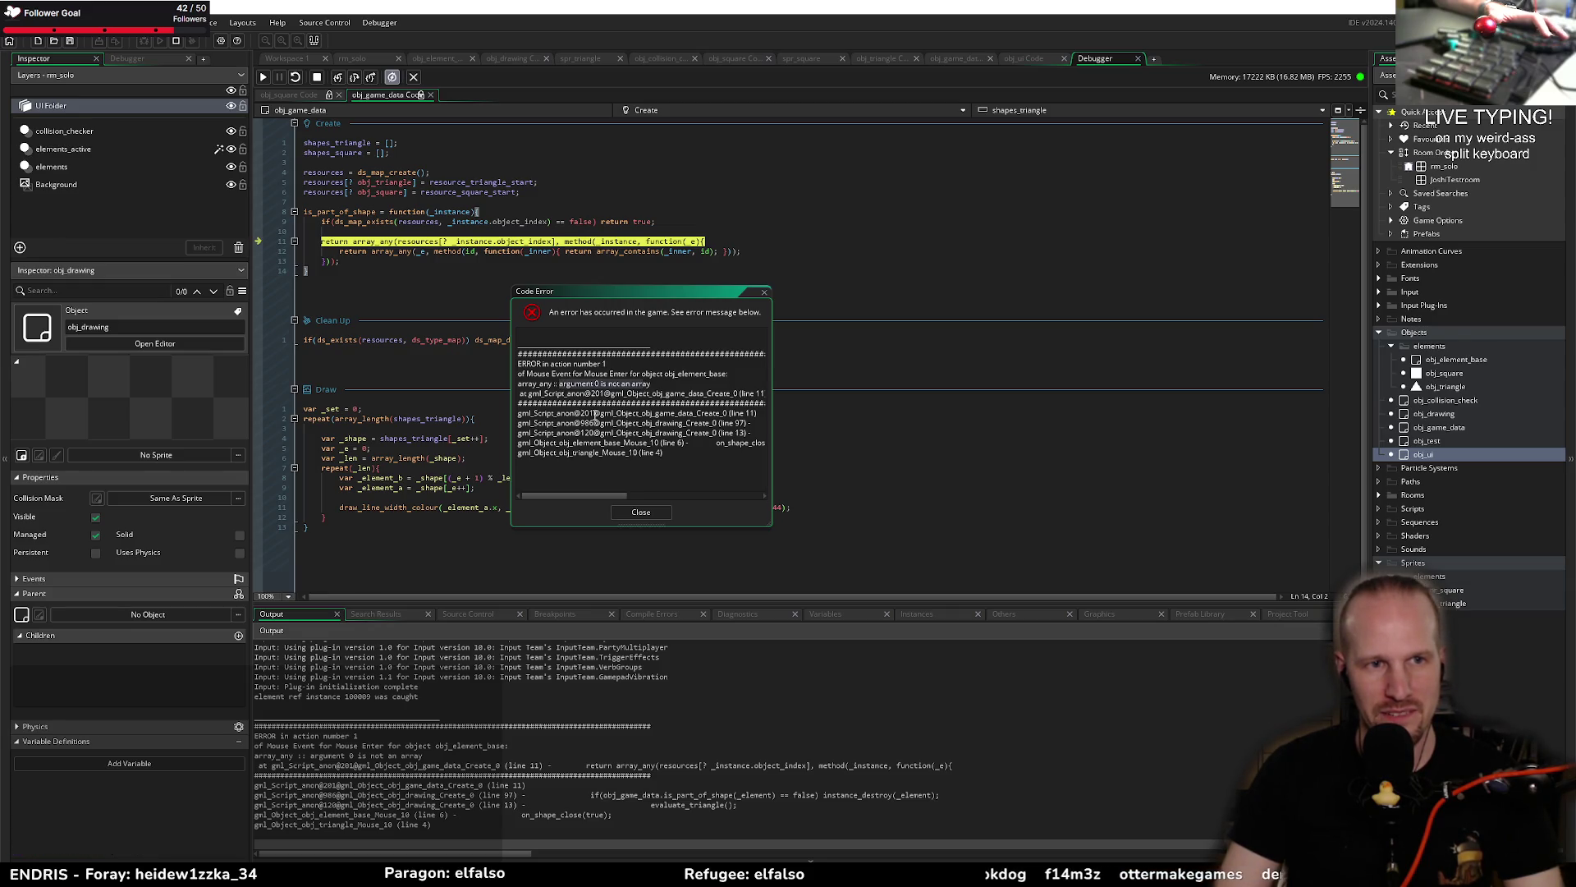
left_click_drag(640, 290, 977, 162)
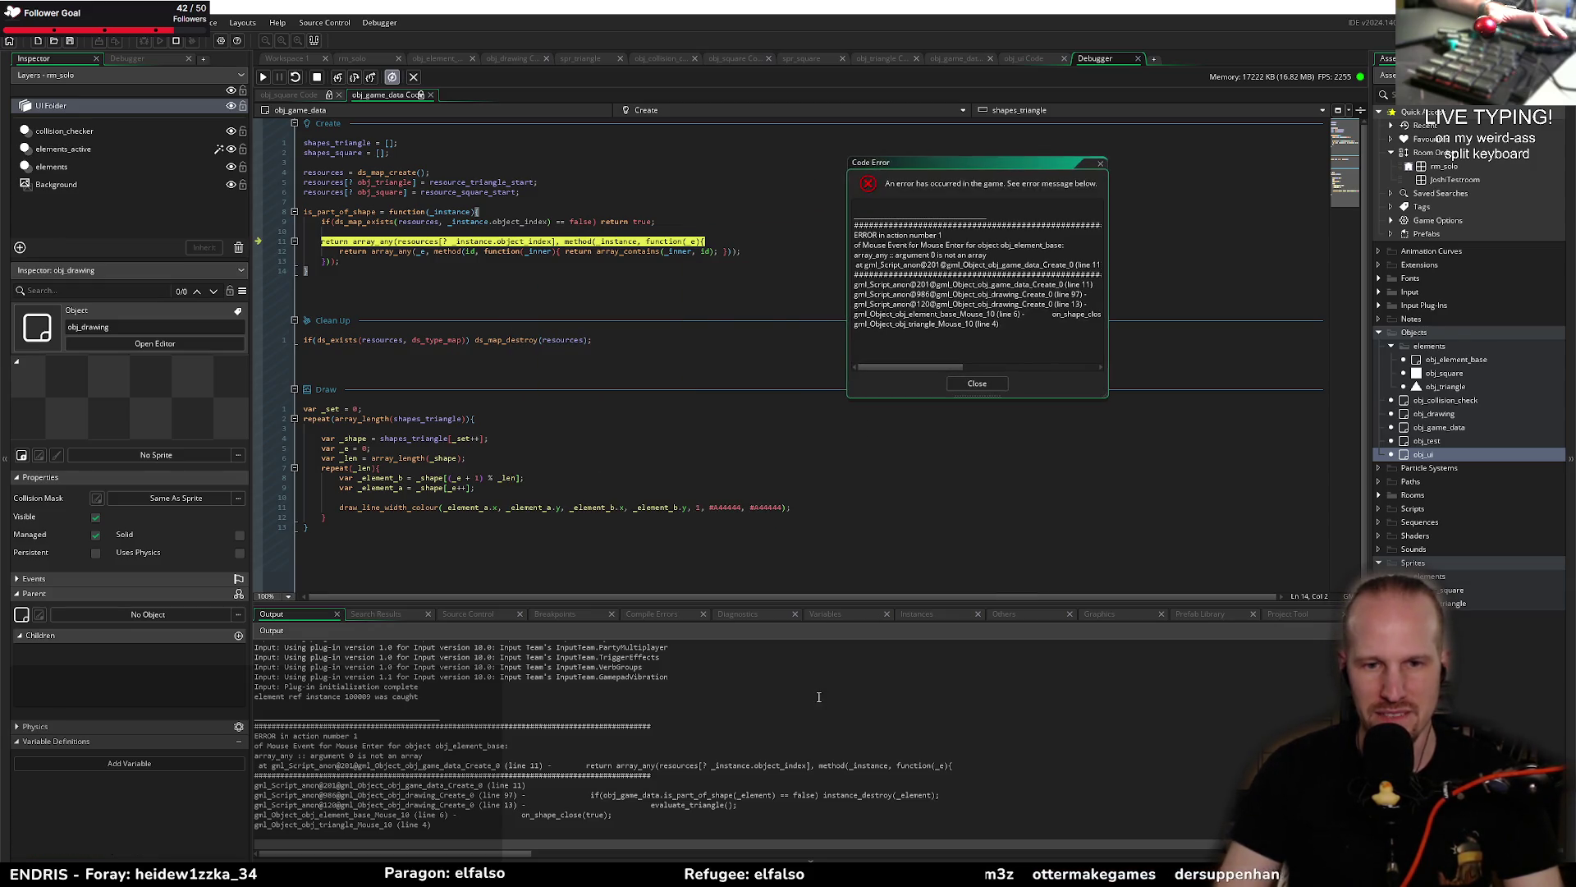
left_click(821, 614)
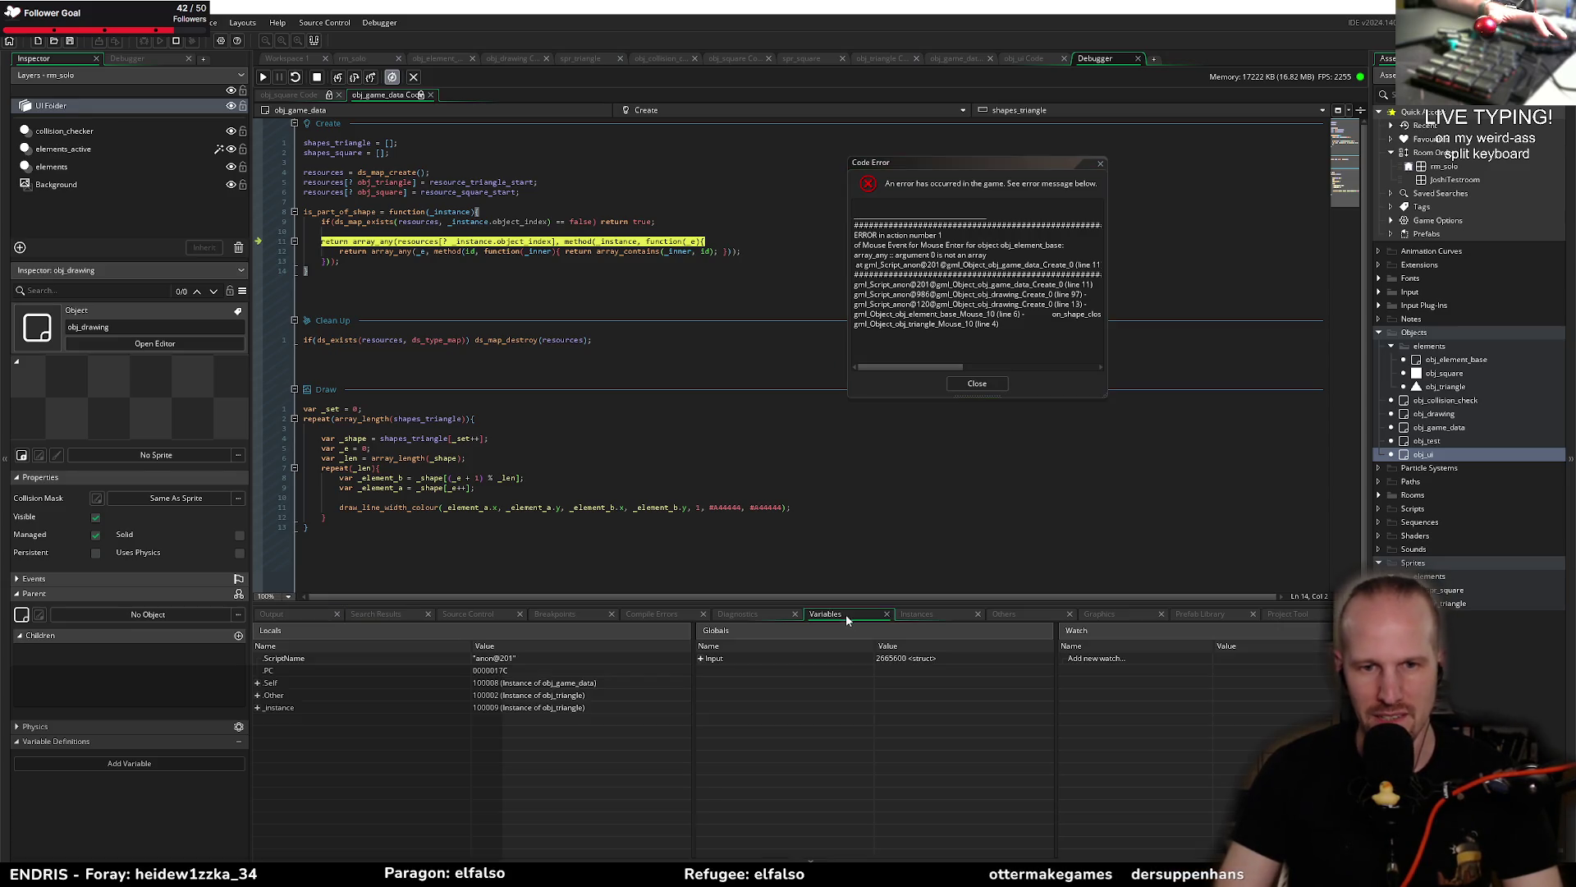
Step: Expand Self and resources in the debugger to reveal the size-2 map (3, 101), then close the error and stop the game
left_click(258, 683)
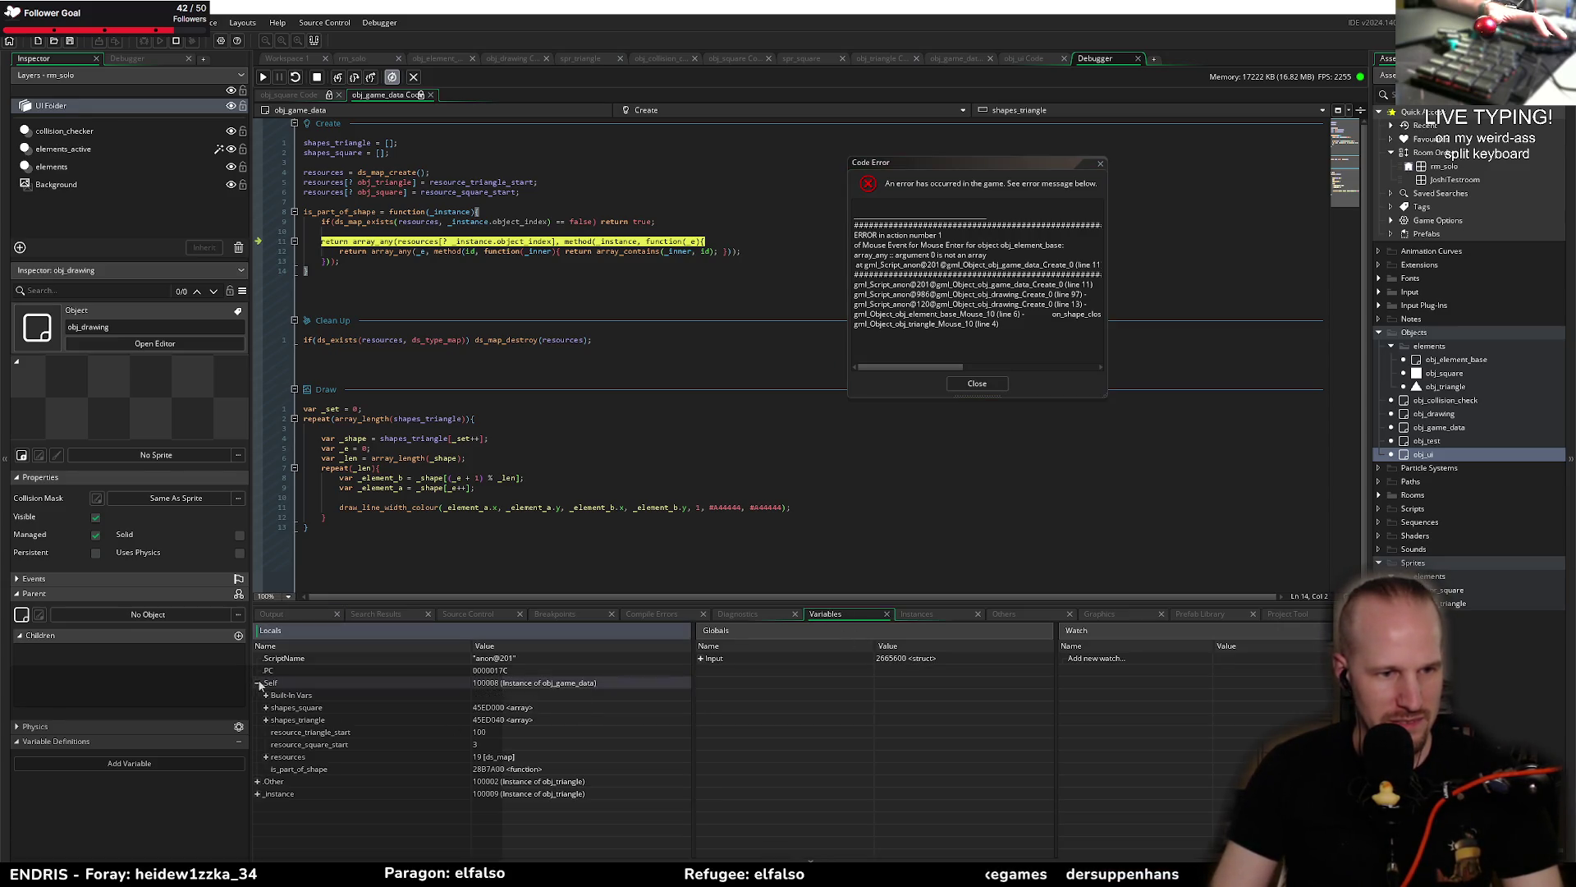
left_click(267, 757)
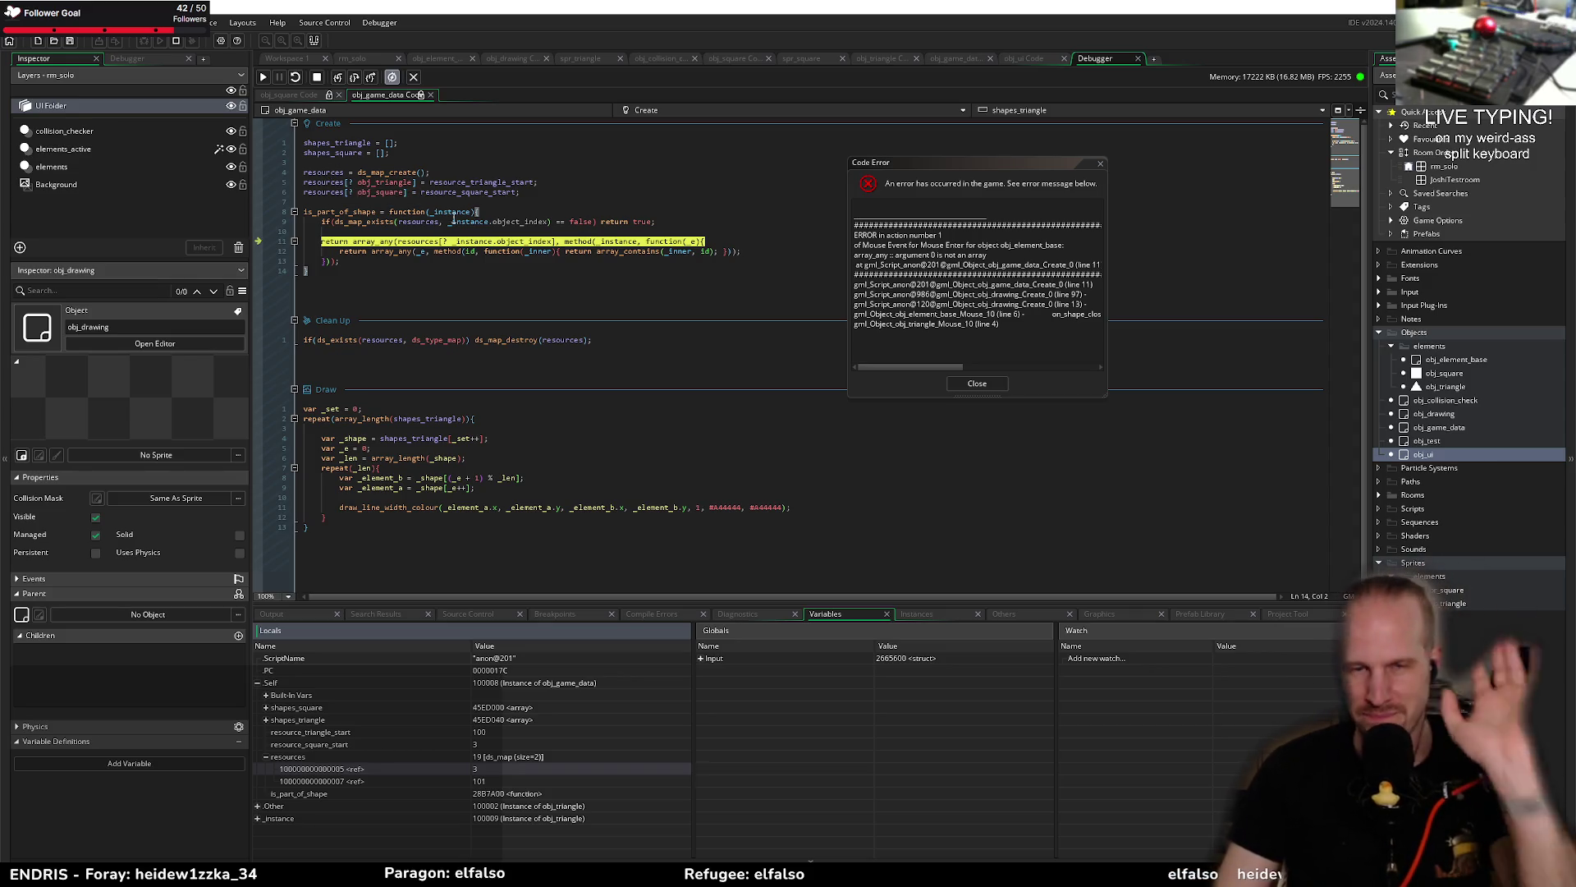
left_click(976, 383)
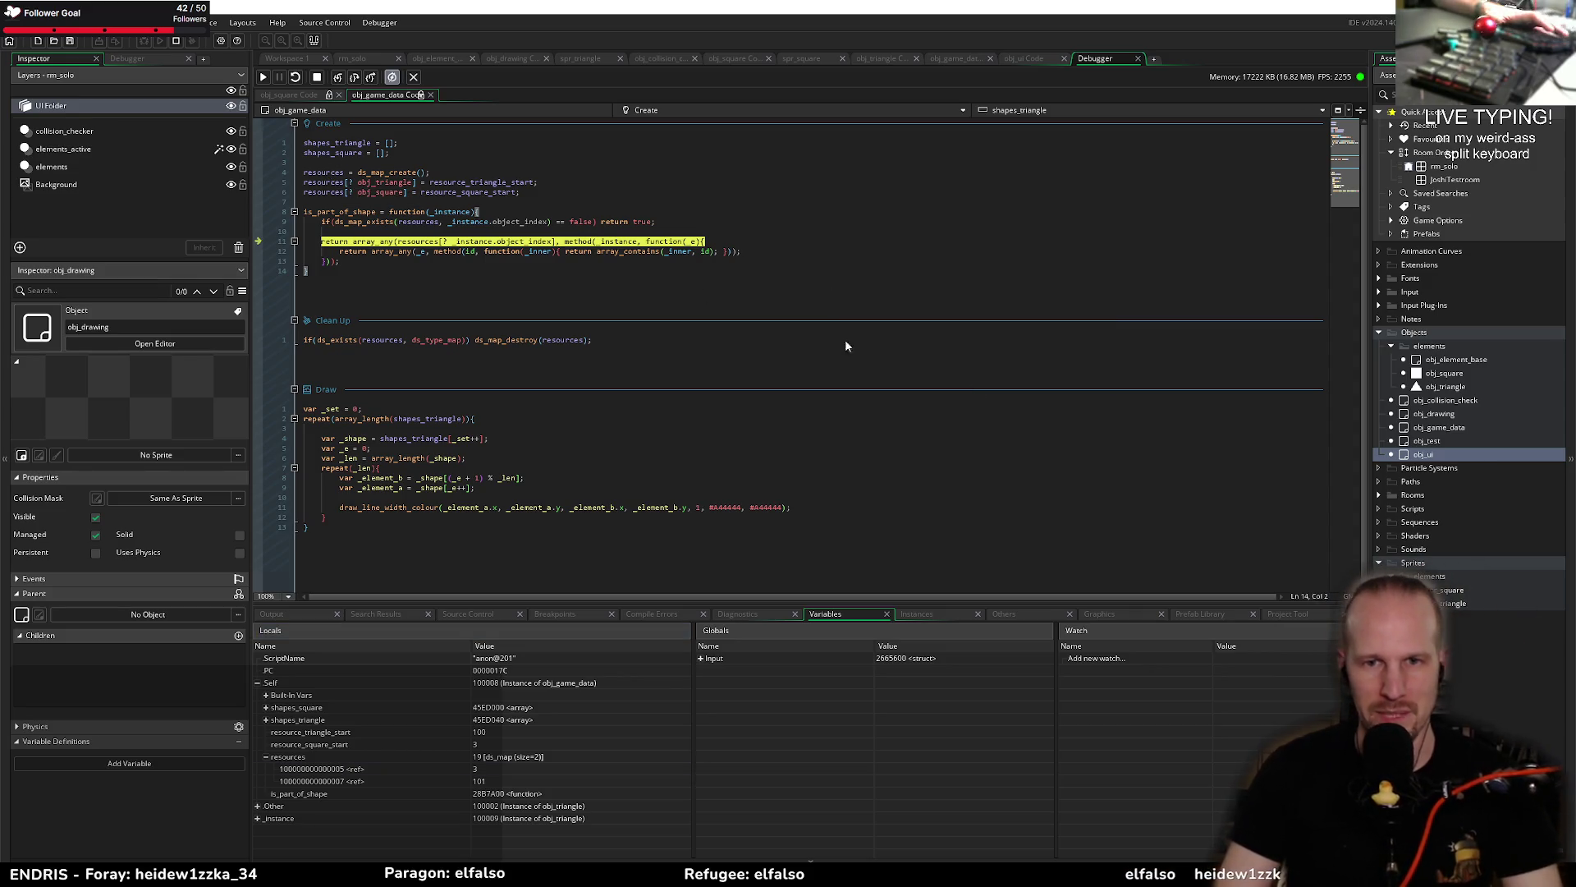
left_click(317, 78)
left_click(419, 154)
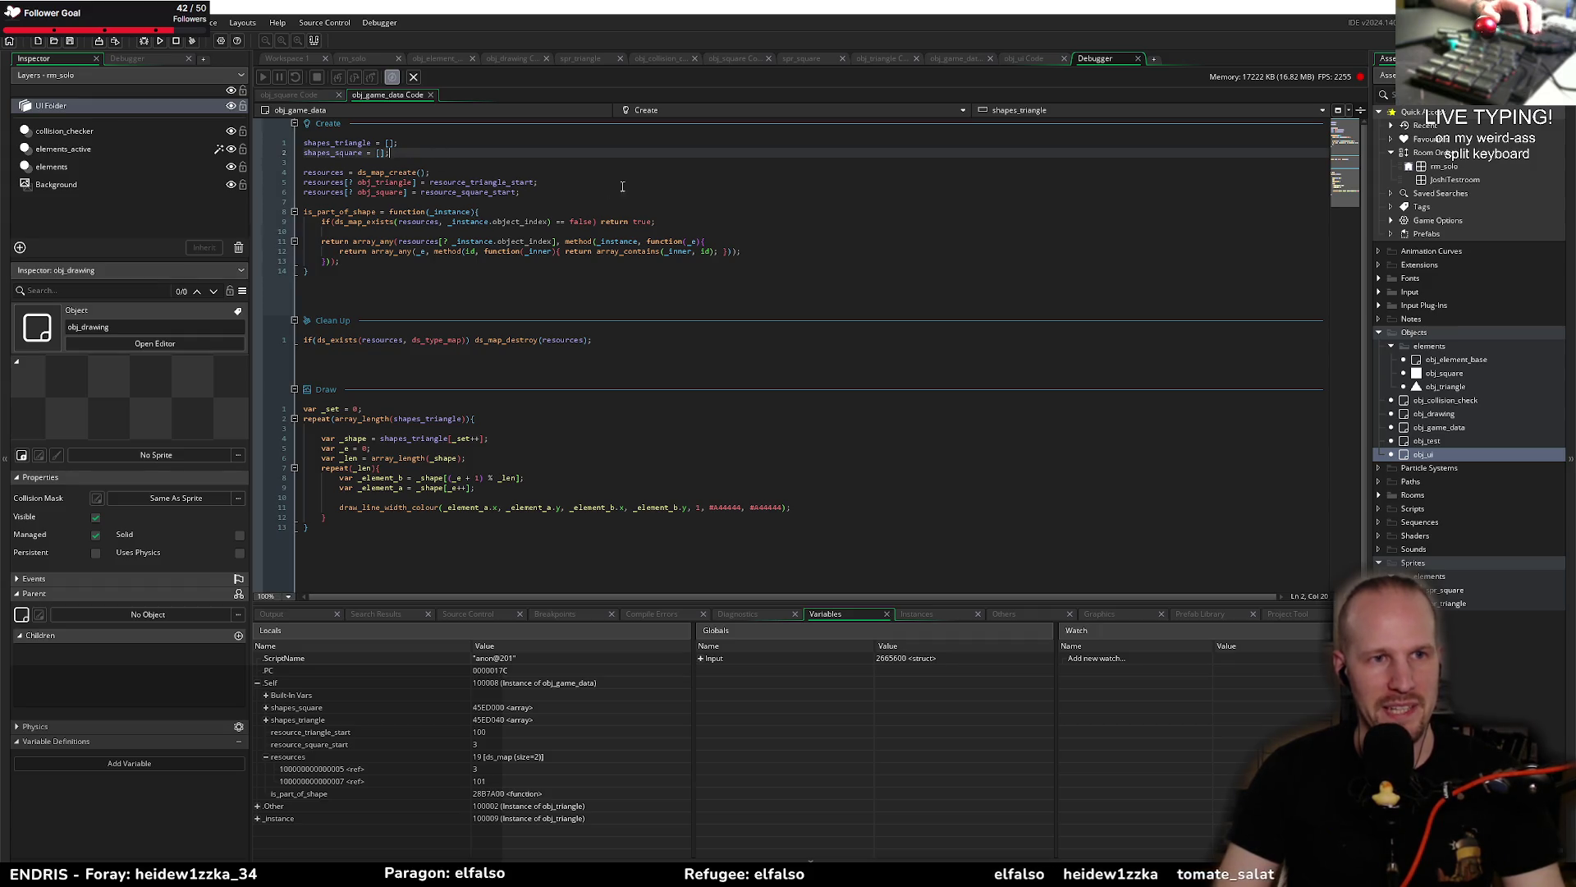
Step: Add shapes = ds_map_create(); as a new first line of the Create event
double_click(311, 143)
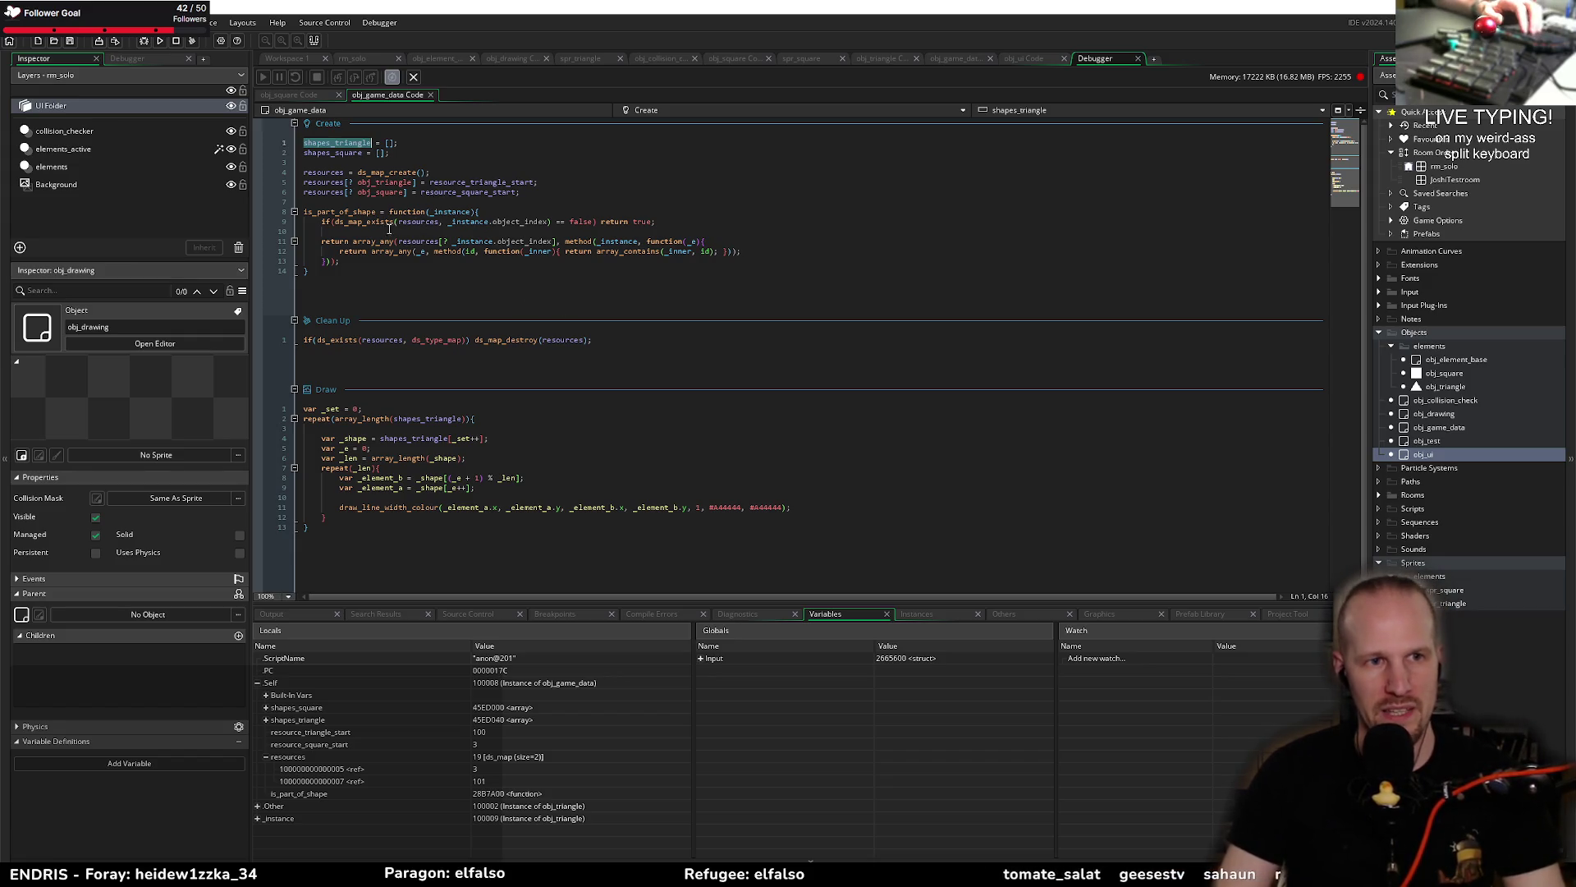
key("End")
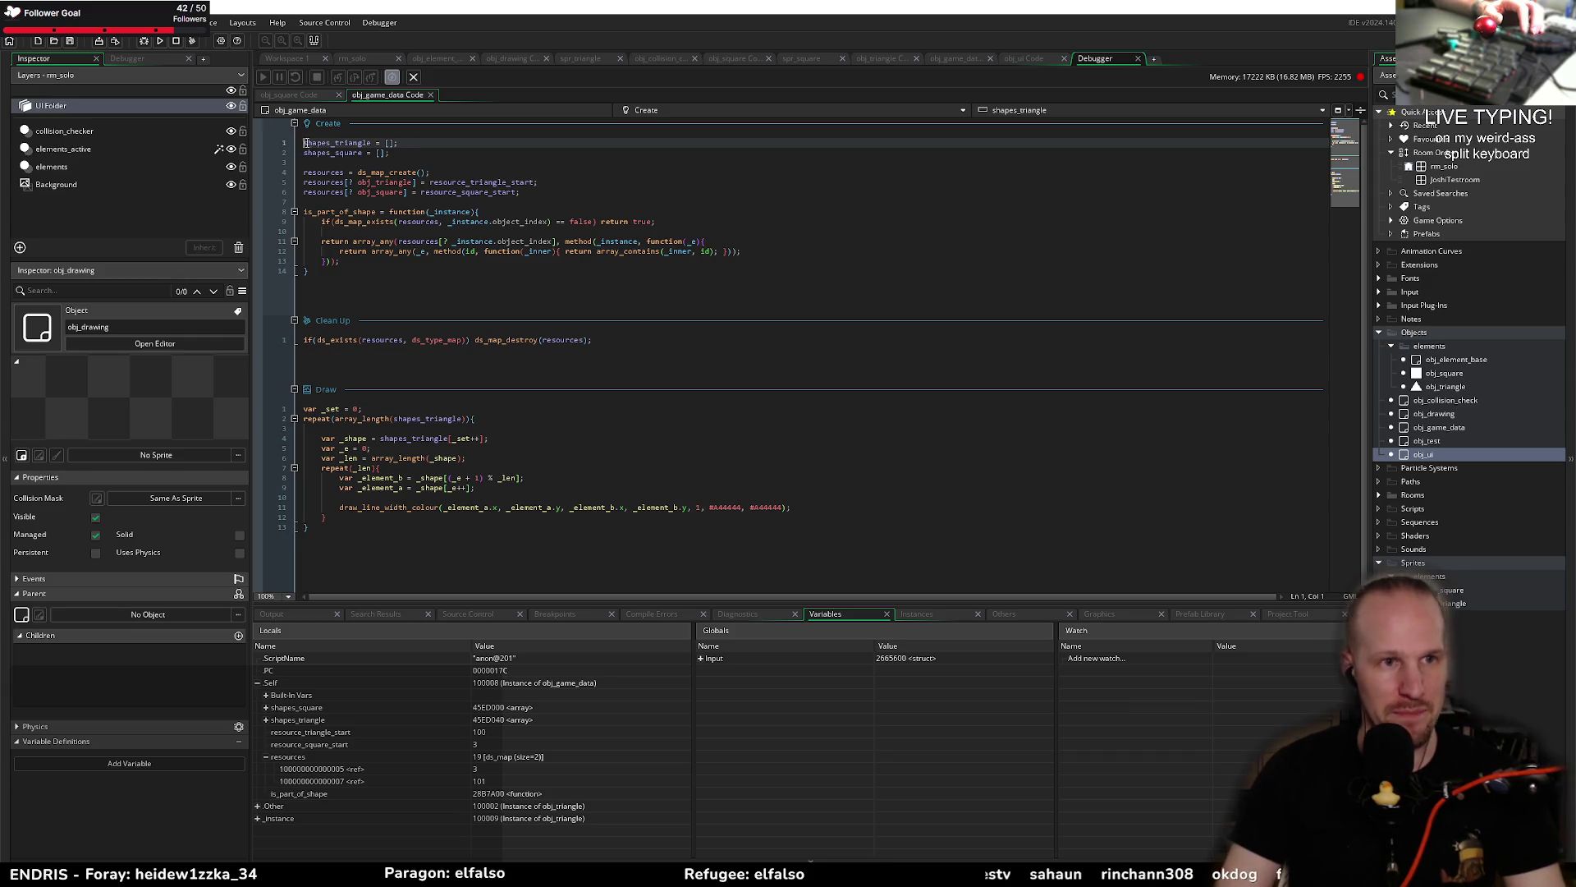
key("Home")
key("Return")
key("Up")
key("ctrl+space")
key("Escape")
type("shapes")
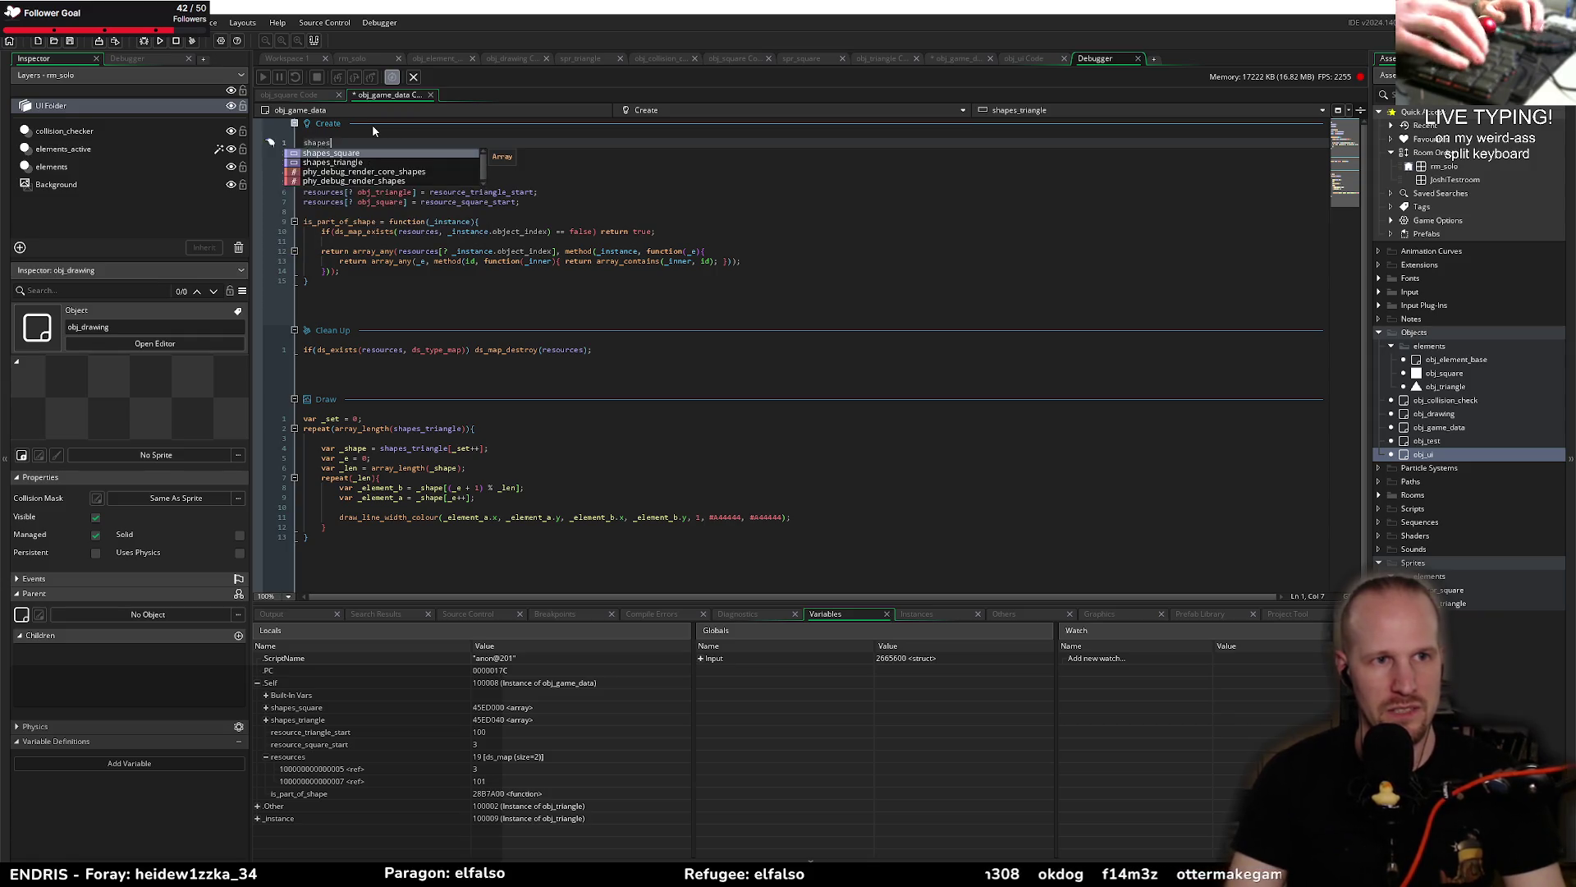
type(" = ds")
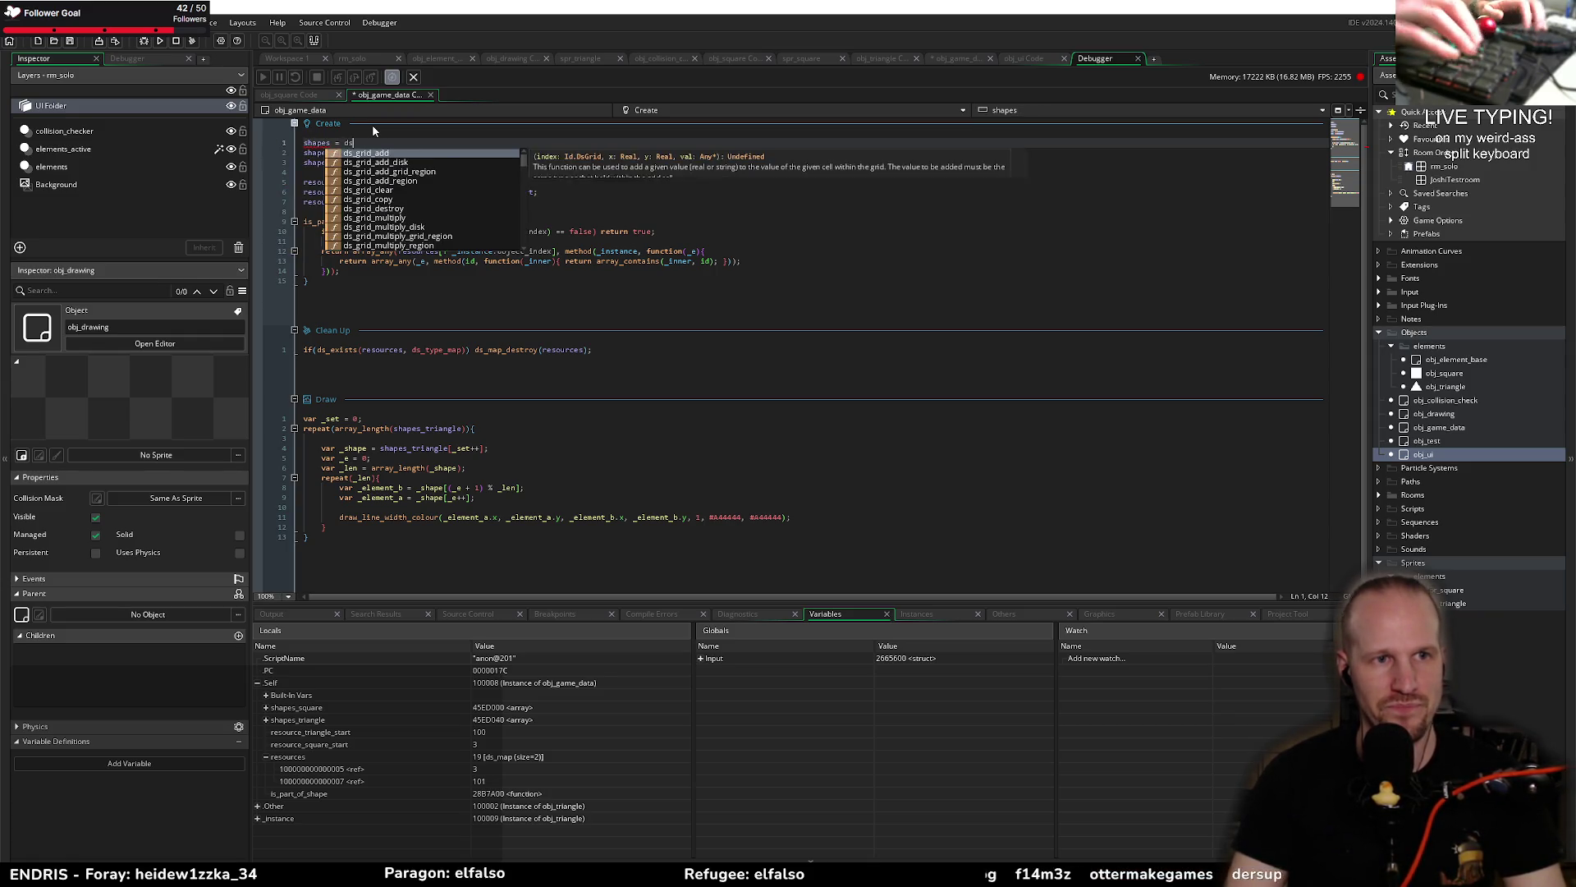
type("_mapt-crea")
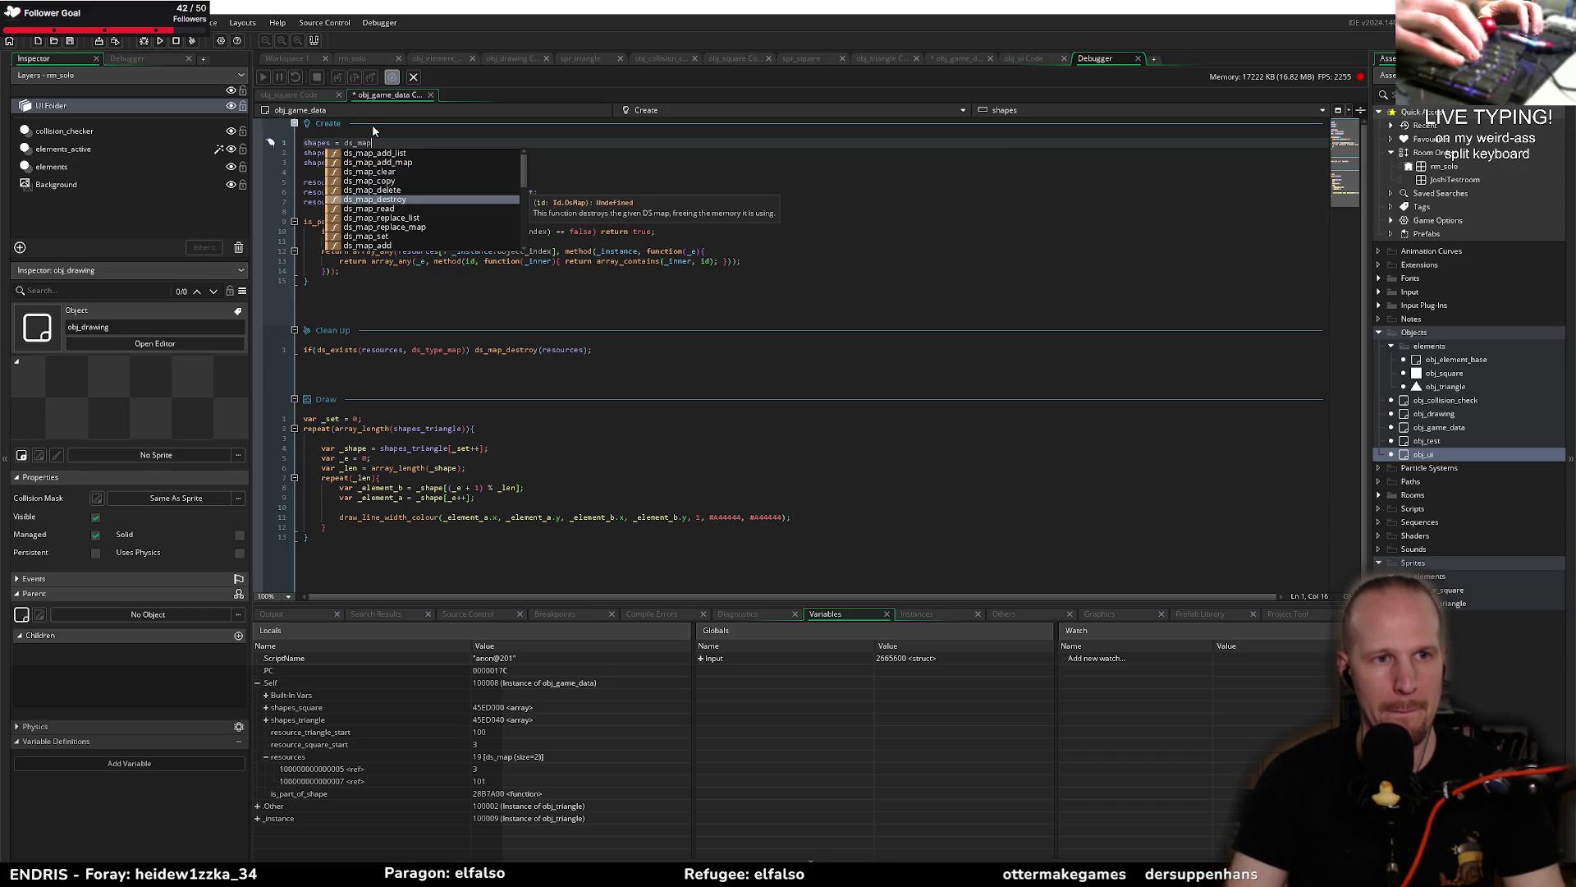
key("BackSpace")
key("BackSpace")
key("BackSpace")
type("_create();")
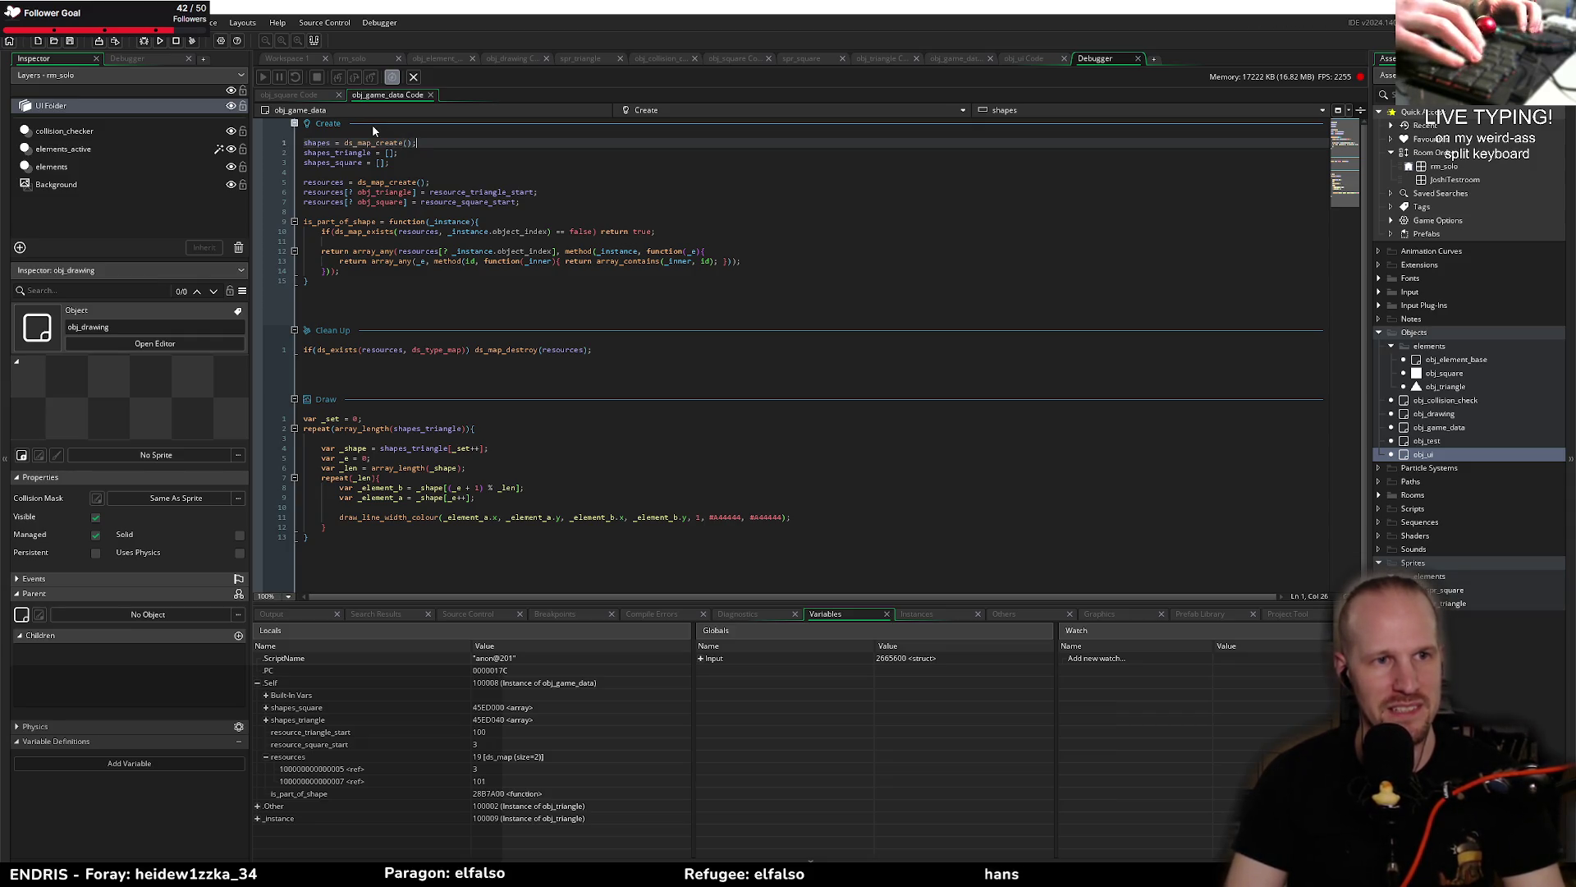
key("Return")
Step: Add the map entry shapes[? obj_triangle] = []; below the map creation
type("shapes[?")
key("BackSpace")
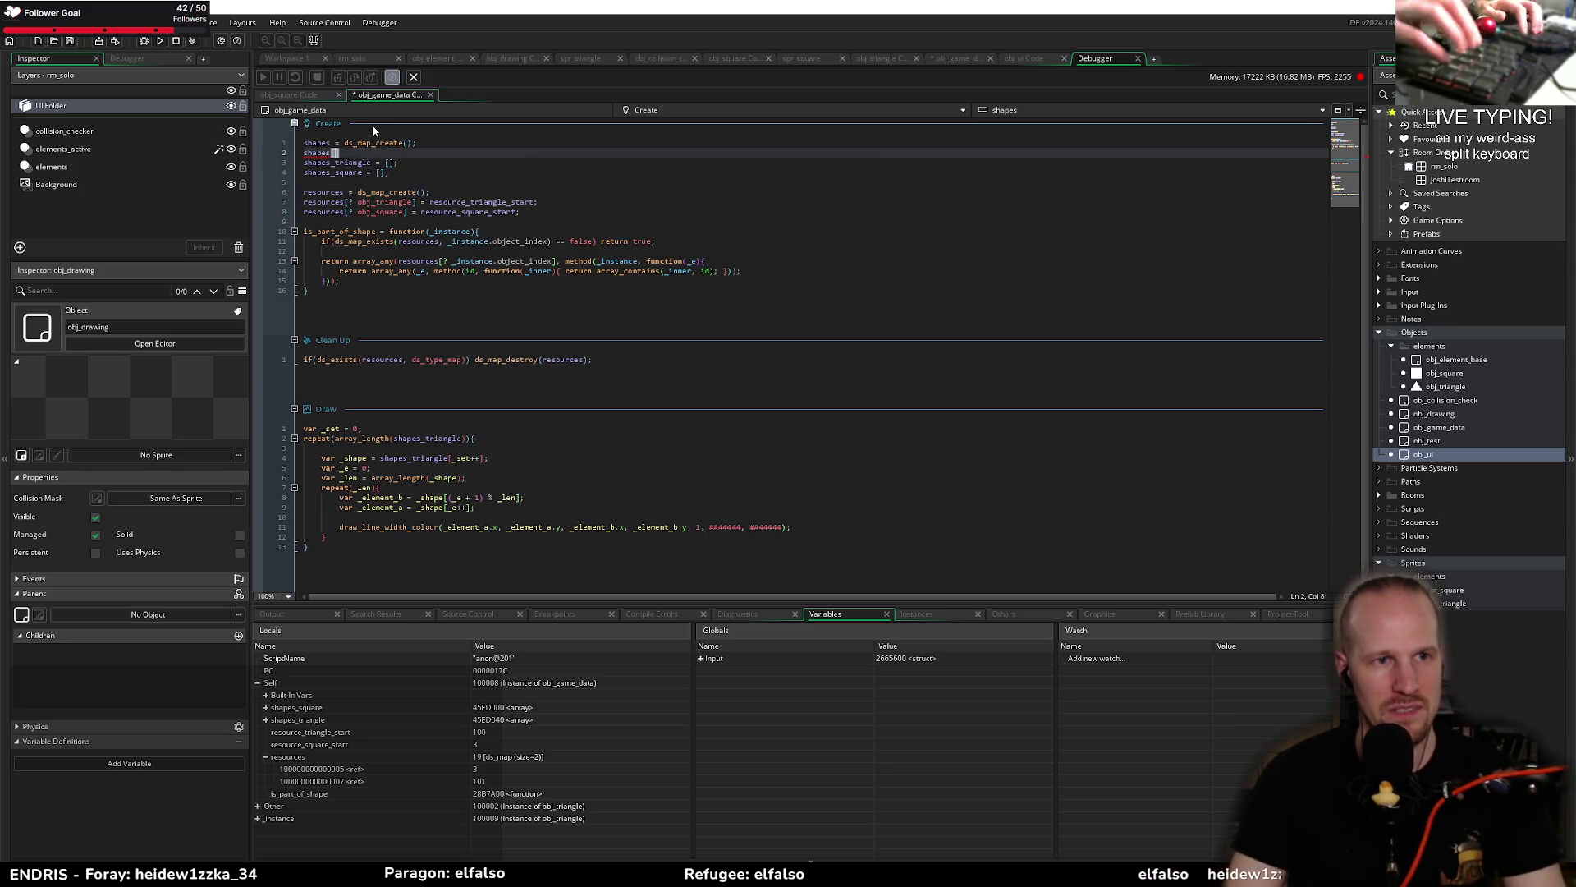
type("obj_")
type("triange]   ")
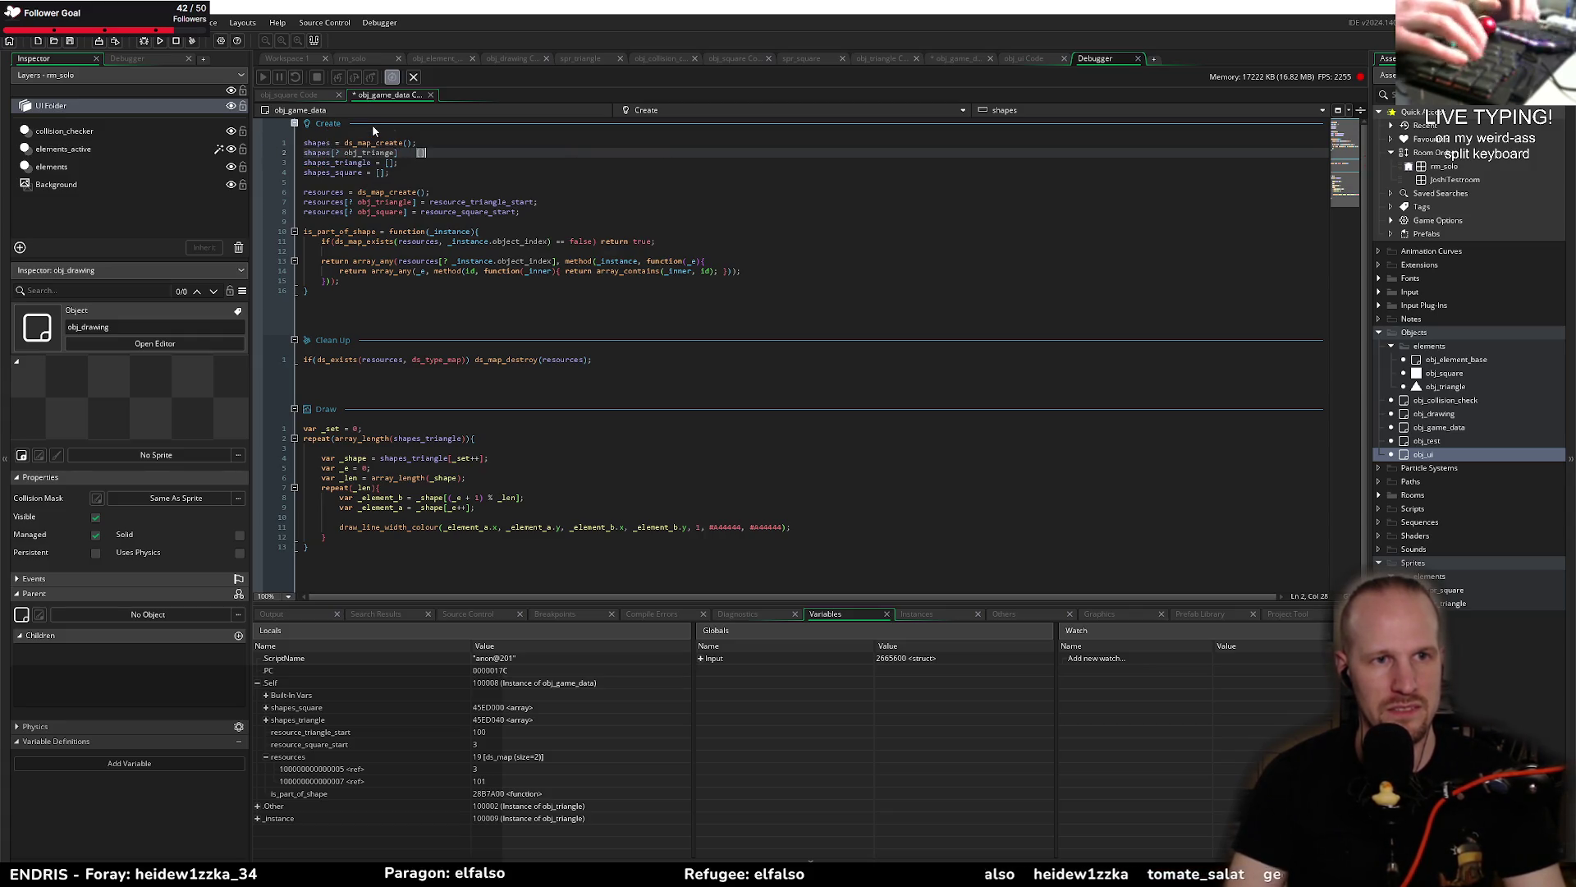
type("= [];")
Step: Duplicate the entry with the key changed to obj_square, correcting the obj_triangle spelling
key("ctrl+d")
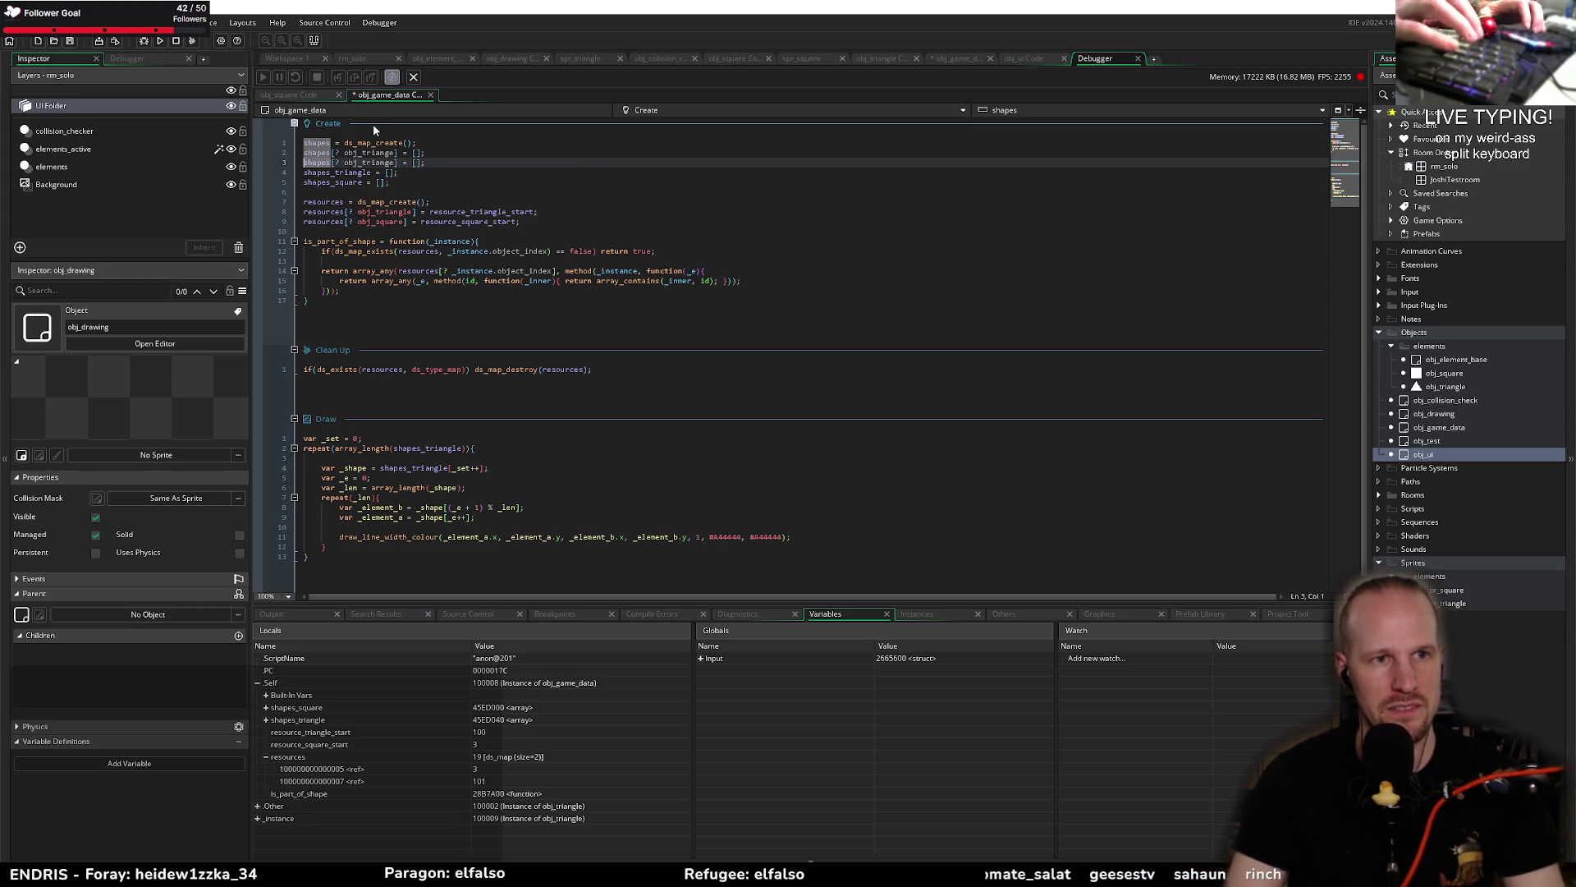
key("Up")
key("Left")
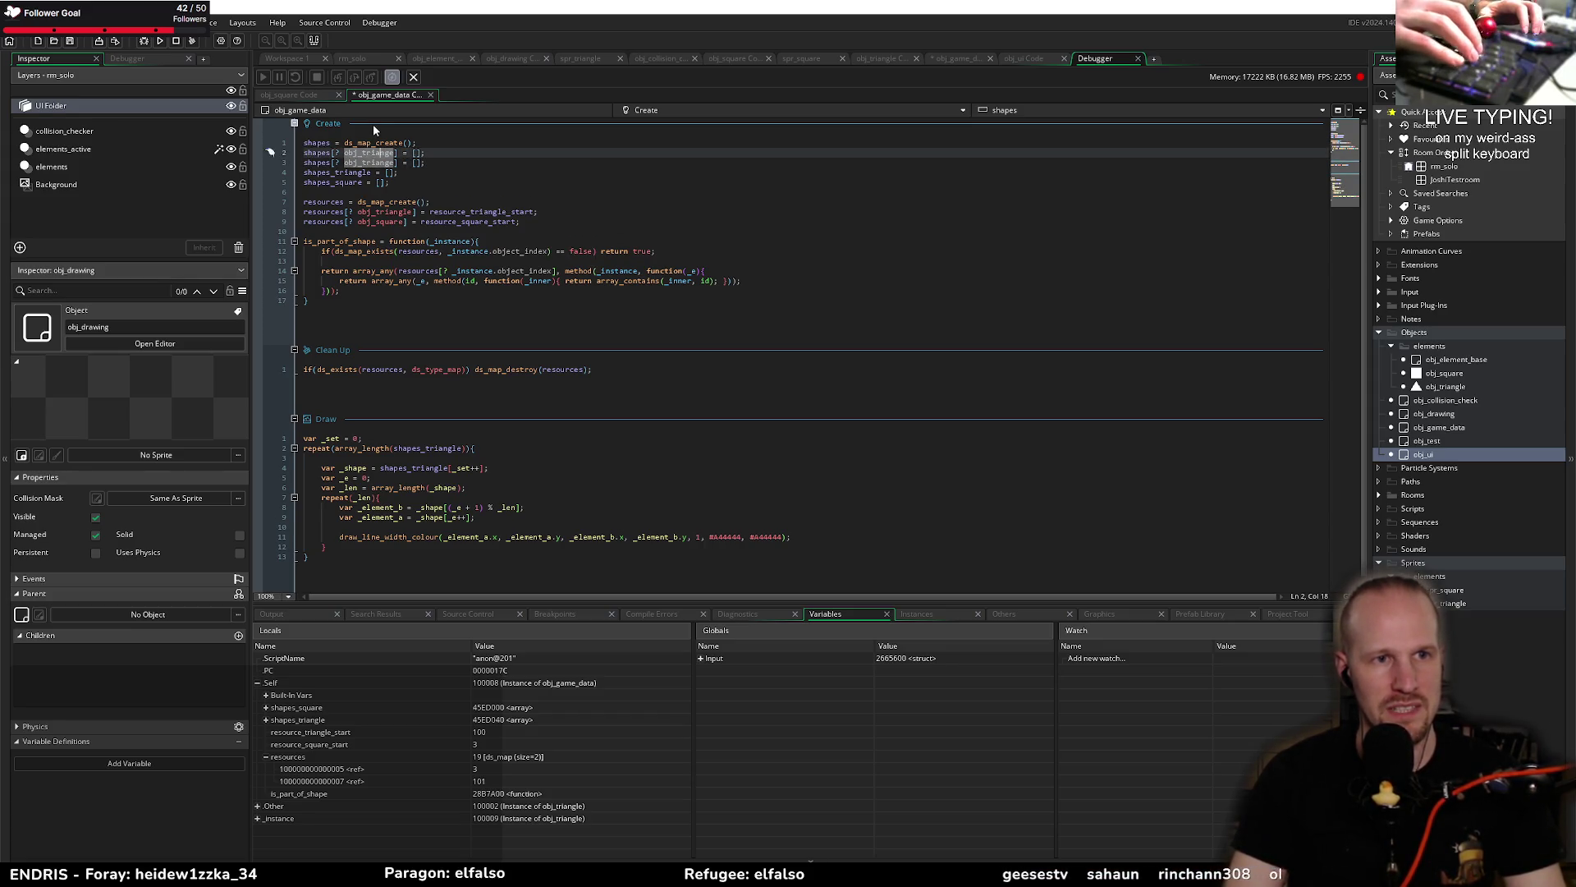
type("l")
key("Escape")
key("Down")
type("l")
key("Delete")
key("ctrl+BackSpace")
type("obj_")
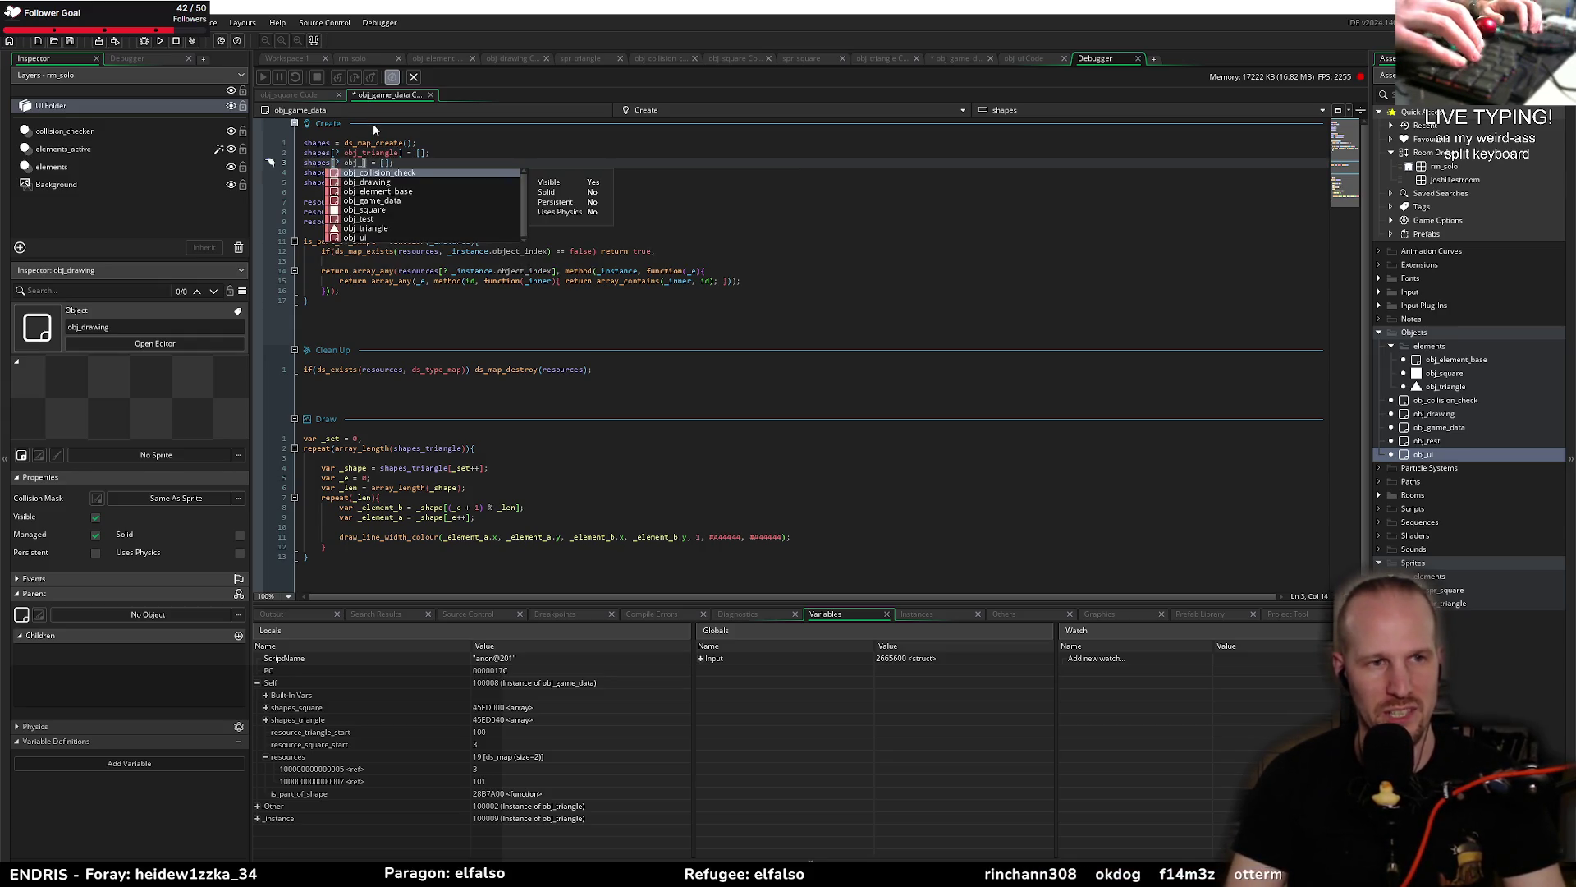
type("sq")
key("Return")
key("End")
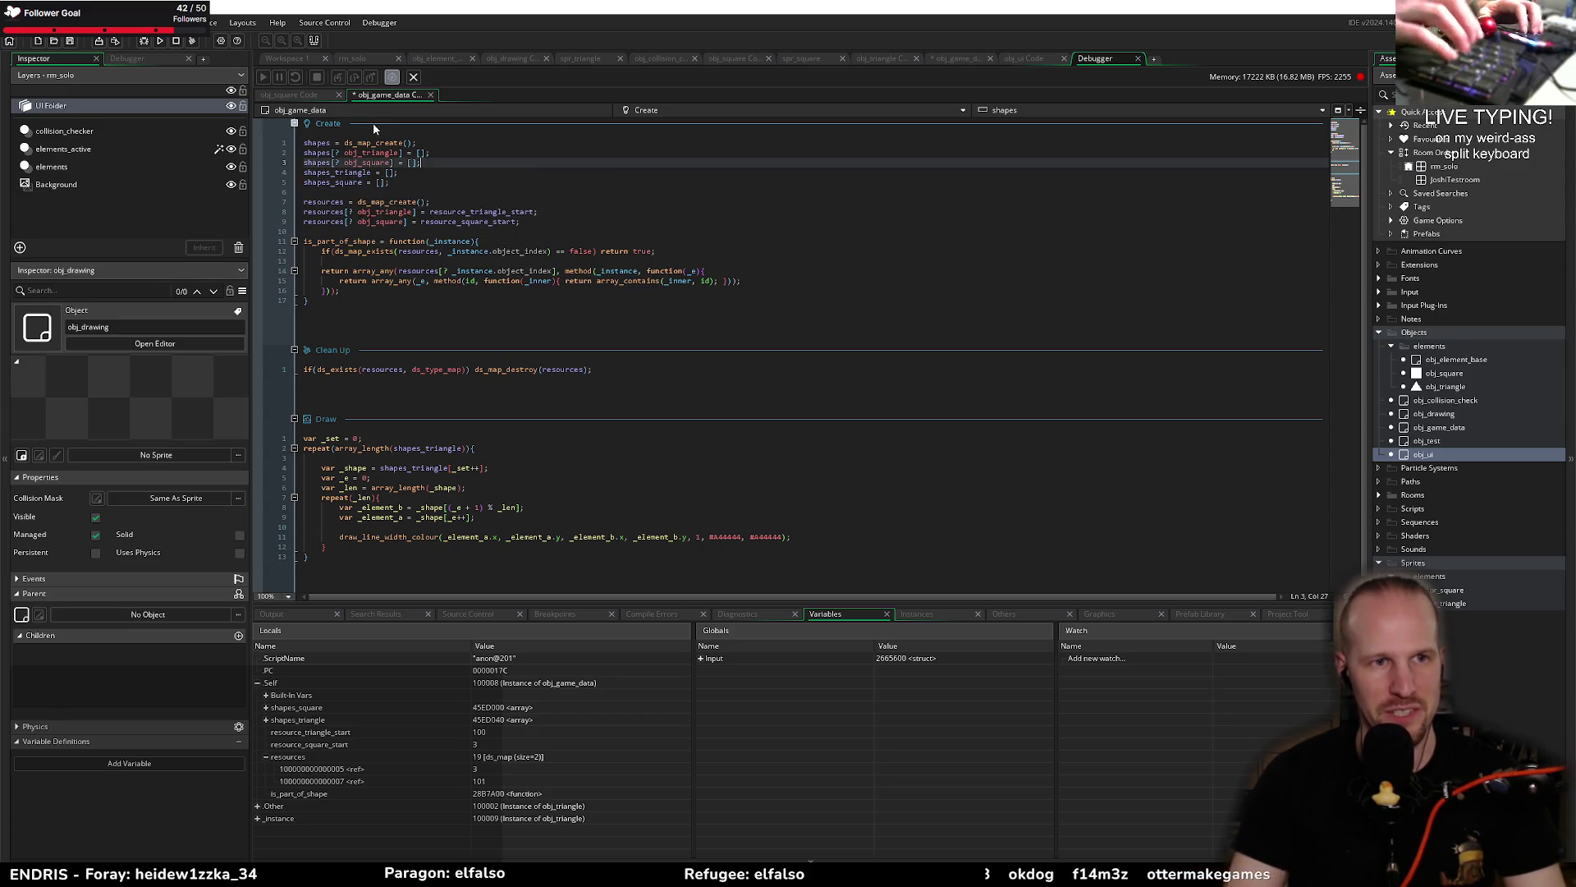
Step: Save the Create event, restore the old shapes_triangle and shapes_square lines, and search for shapes_triangle
key("Down")
key("ctrl+d")
key("ctrl+d")
key("ctrl+s")
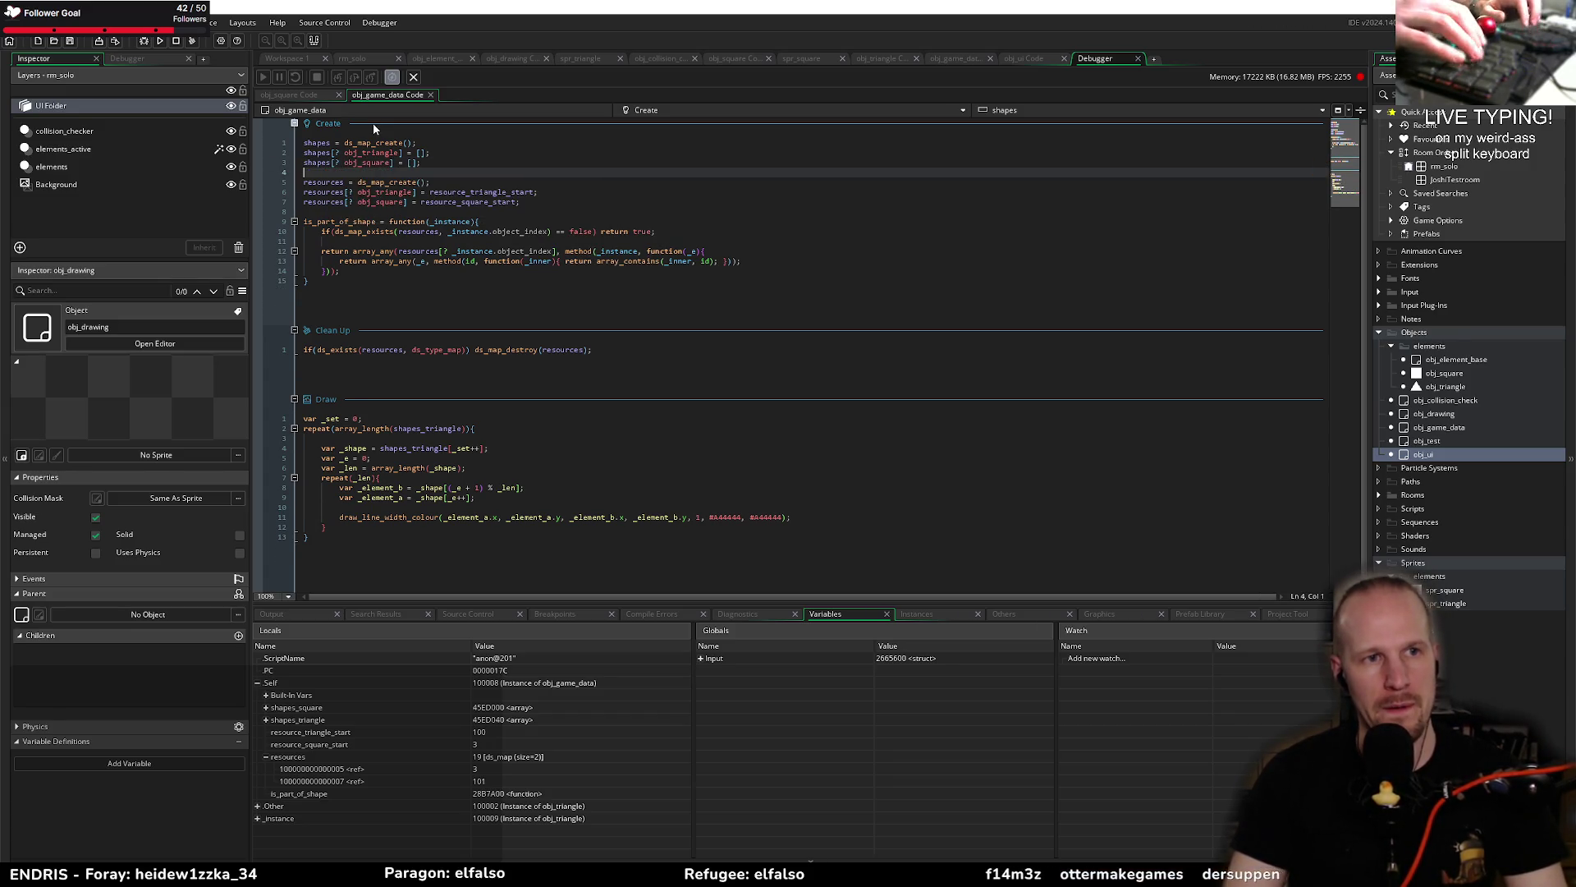
key("ctrl+z")
key("ctrl+z")
double_click(330, 173)
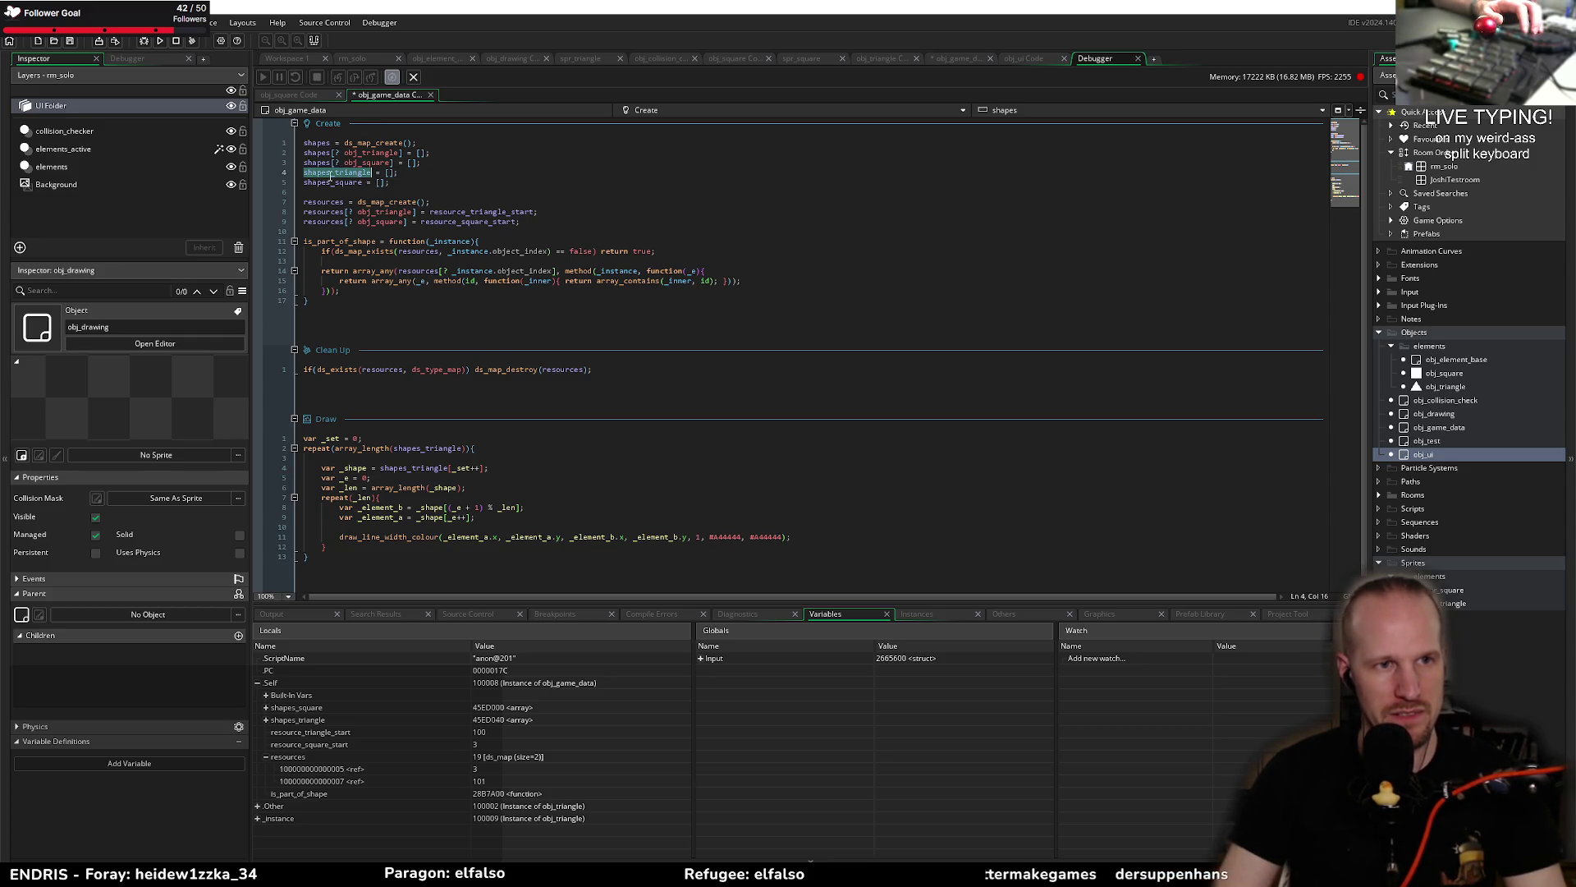
key("ctrl+shift+f")
Step: Find all whole-word uses of shapes_triangle and open the first one in obj_drawing
key("Return")
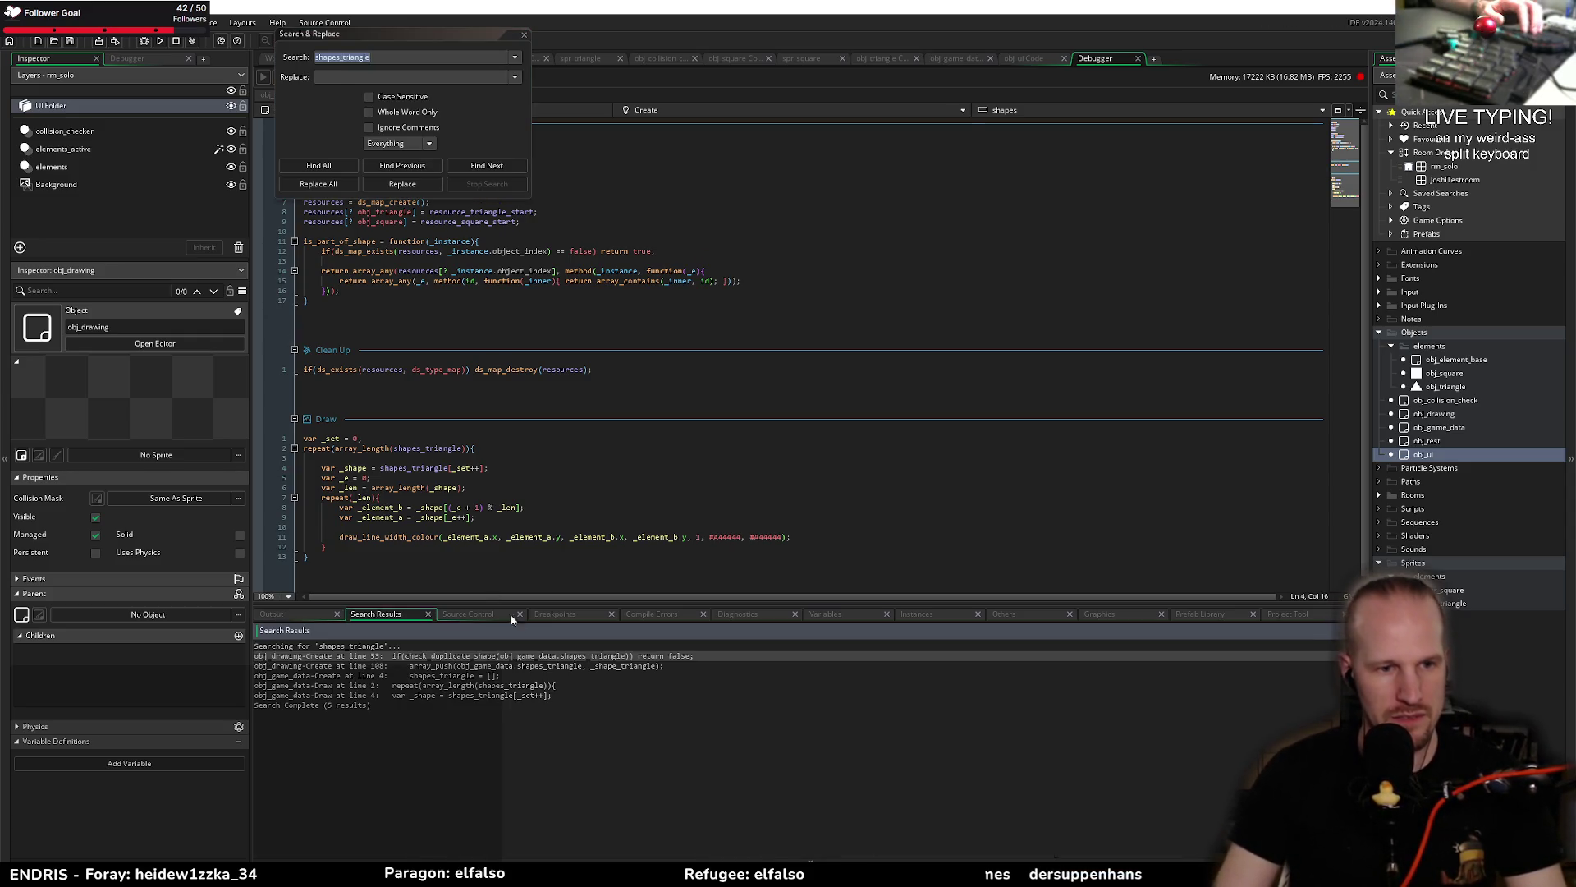
left_click(369, 112)
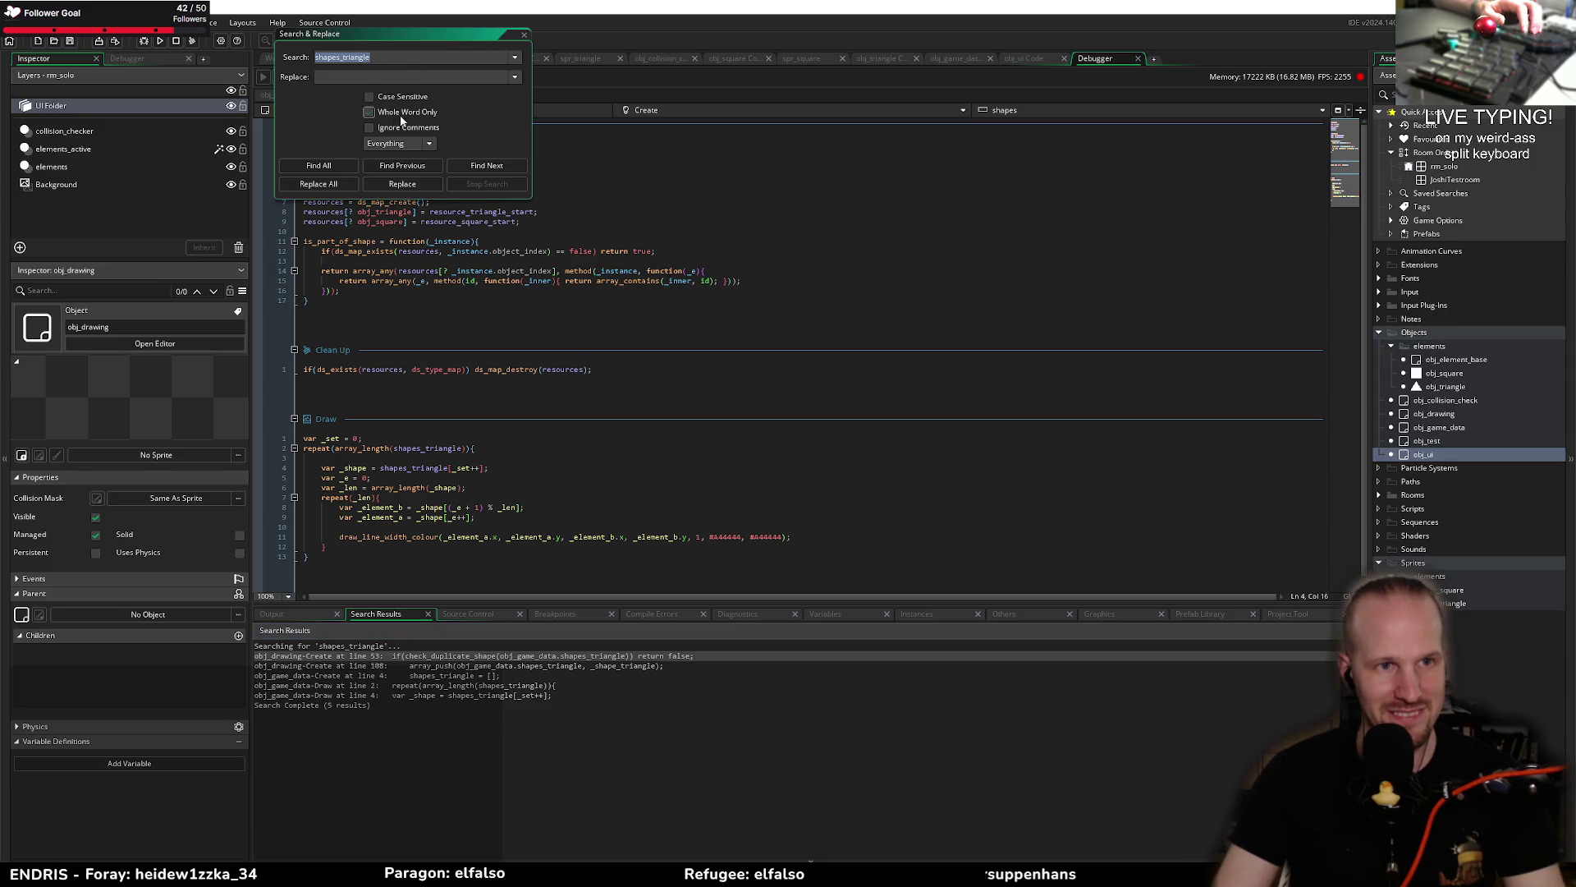
left_click(320, 166)
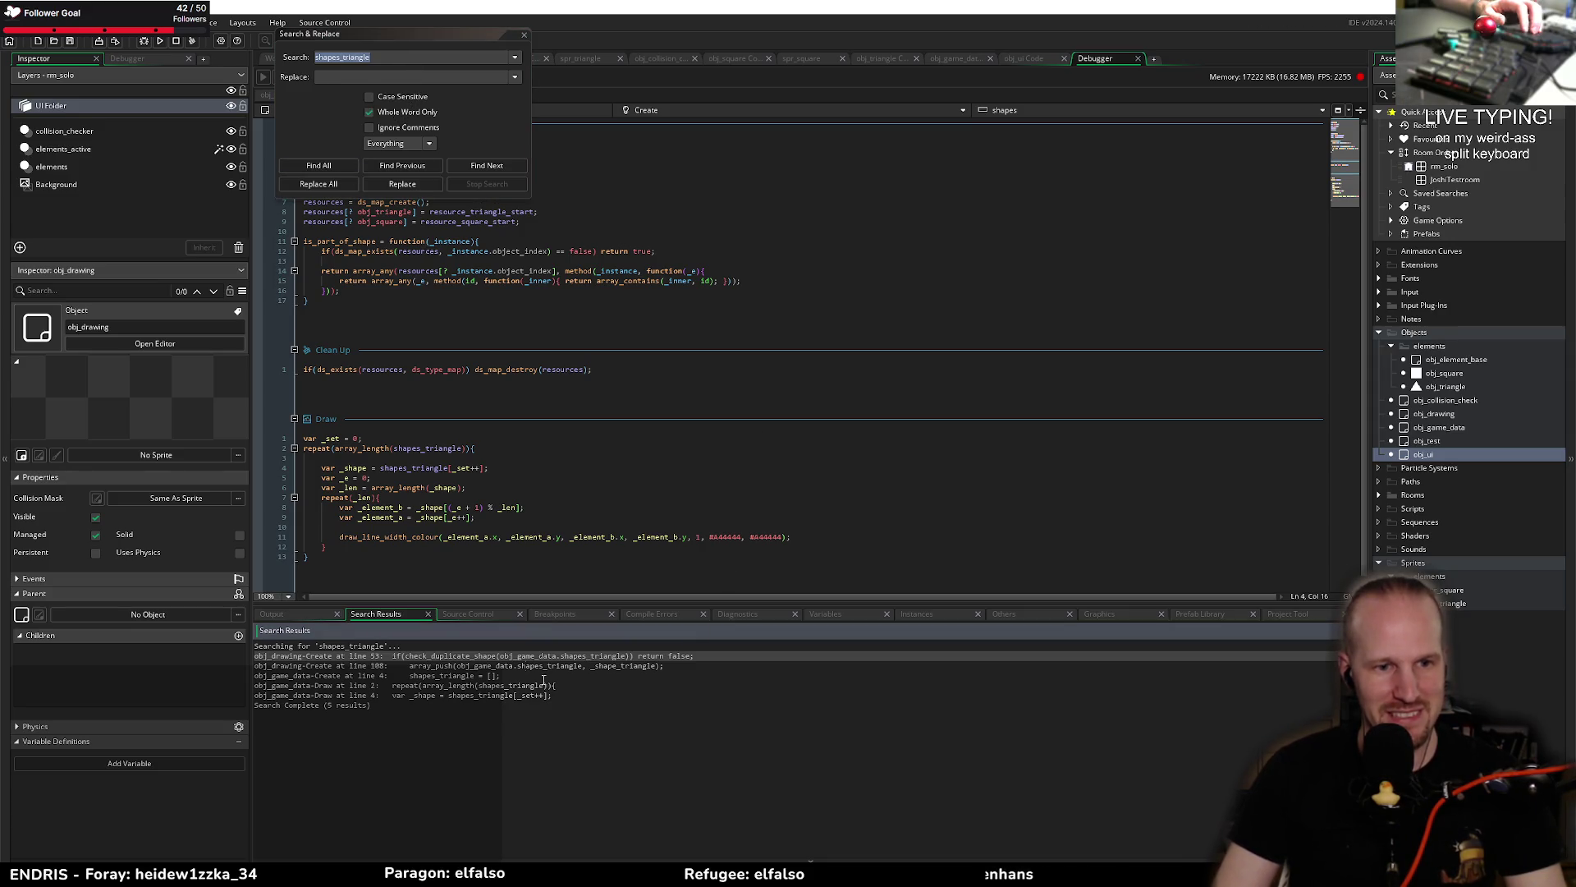
double_click(472, 657)
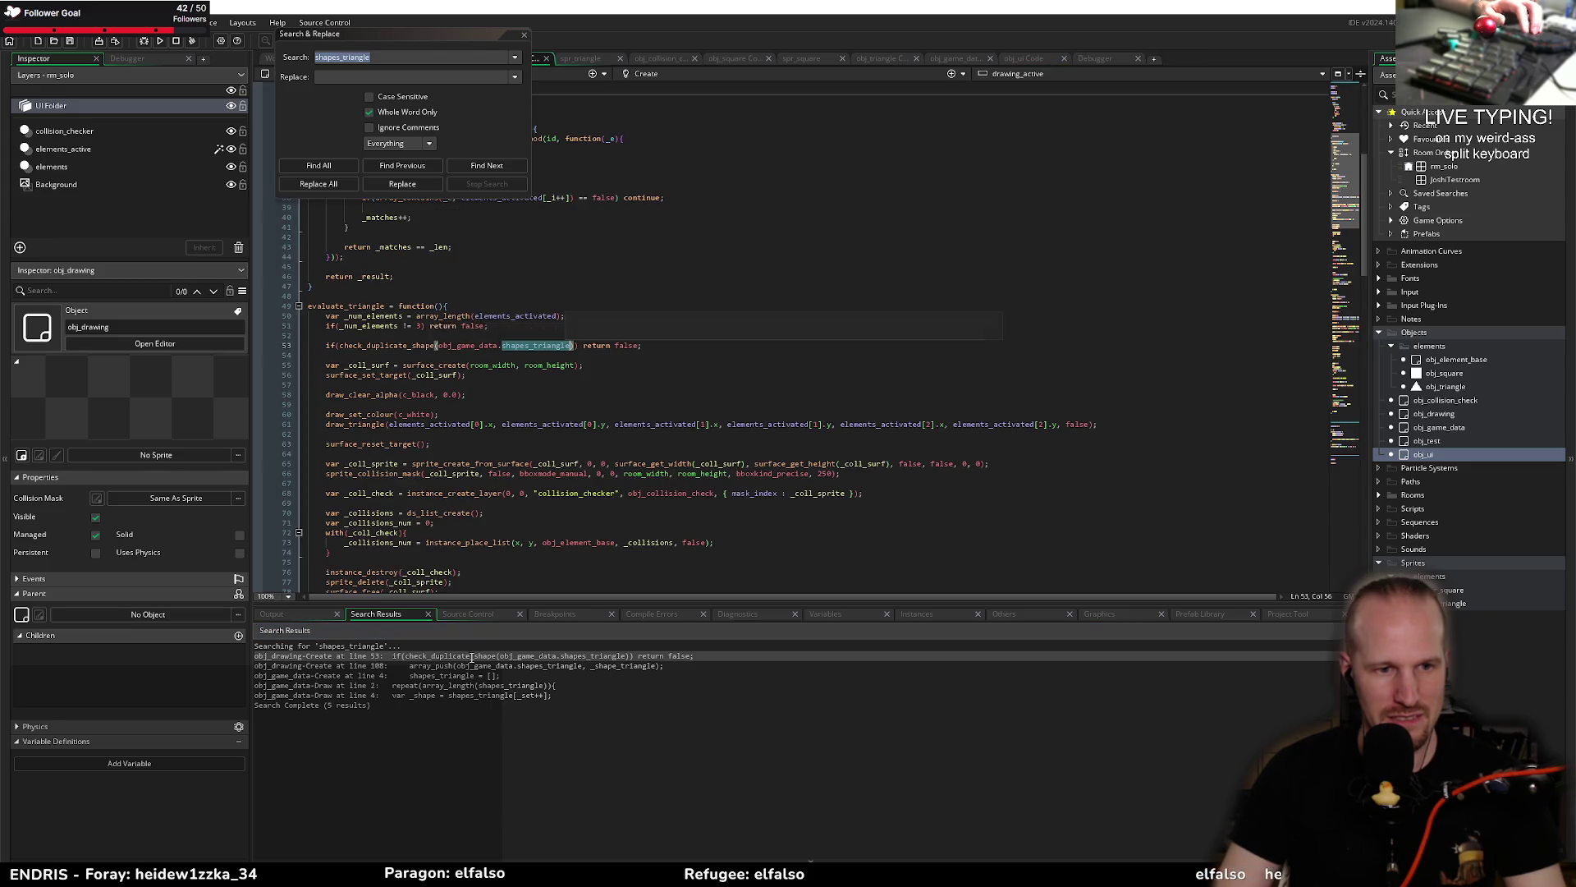
Step: Replace the arrays in the duplicate checks on lines 53 and 118 with shapes[? element_type], then bring Paint forward
left_click(404, 345)
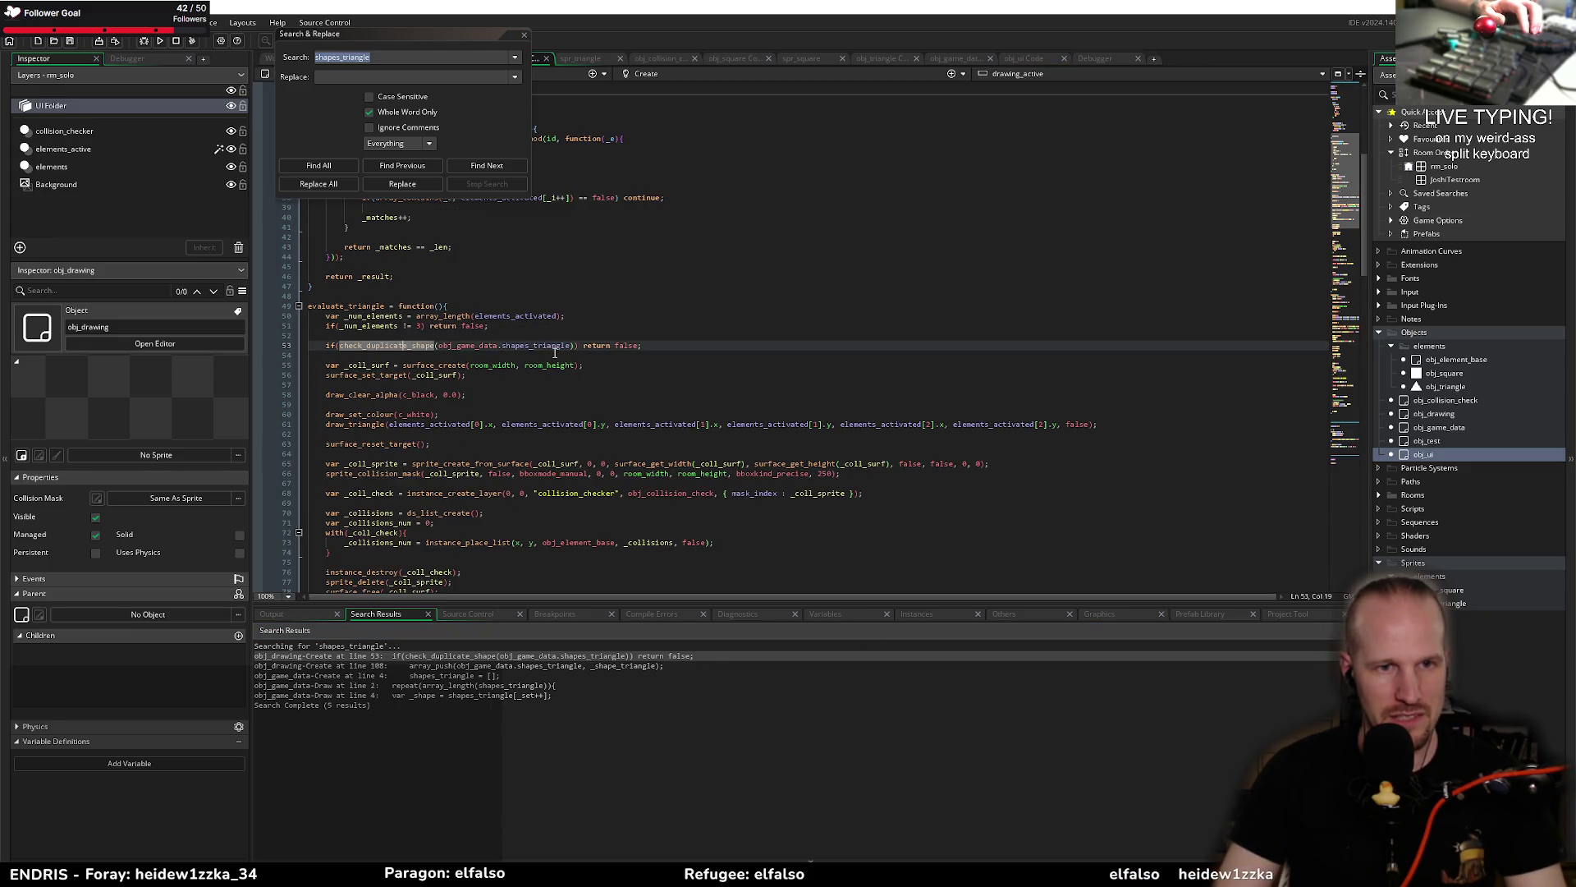
double_click(516, 345)
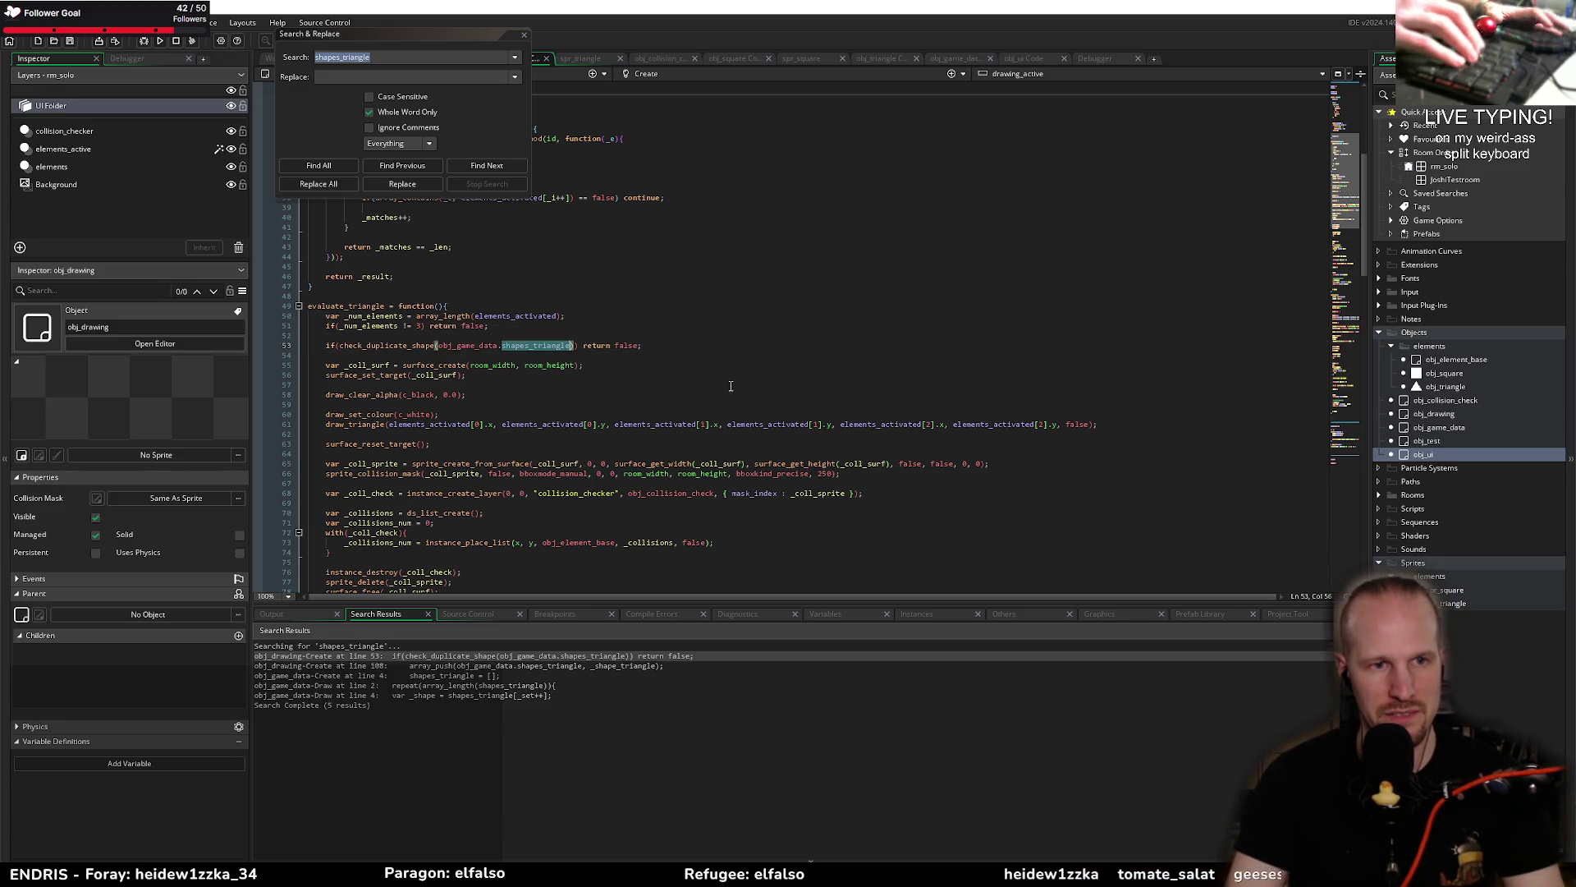
mouse_move(444, 337)
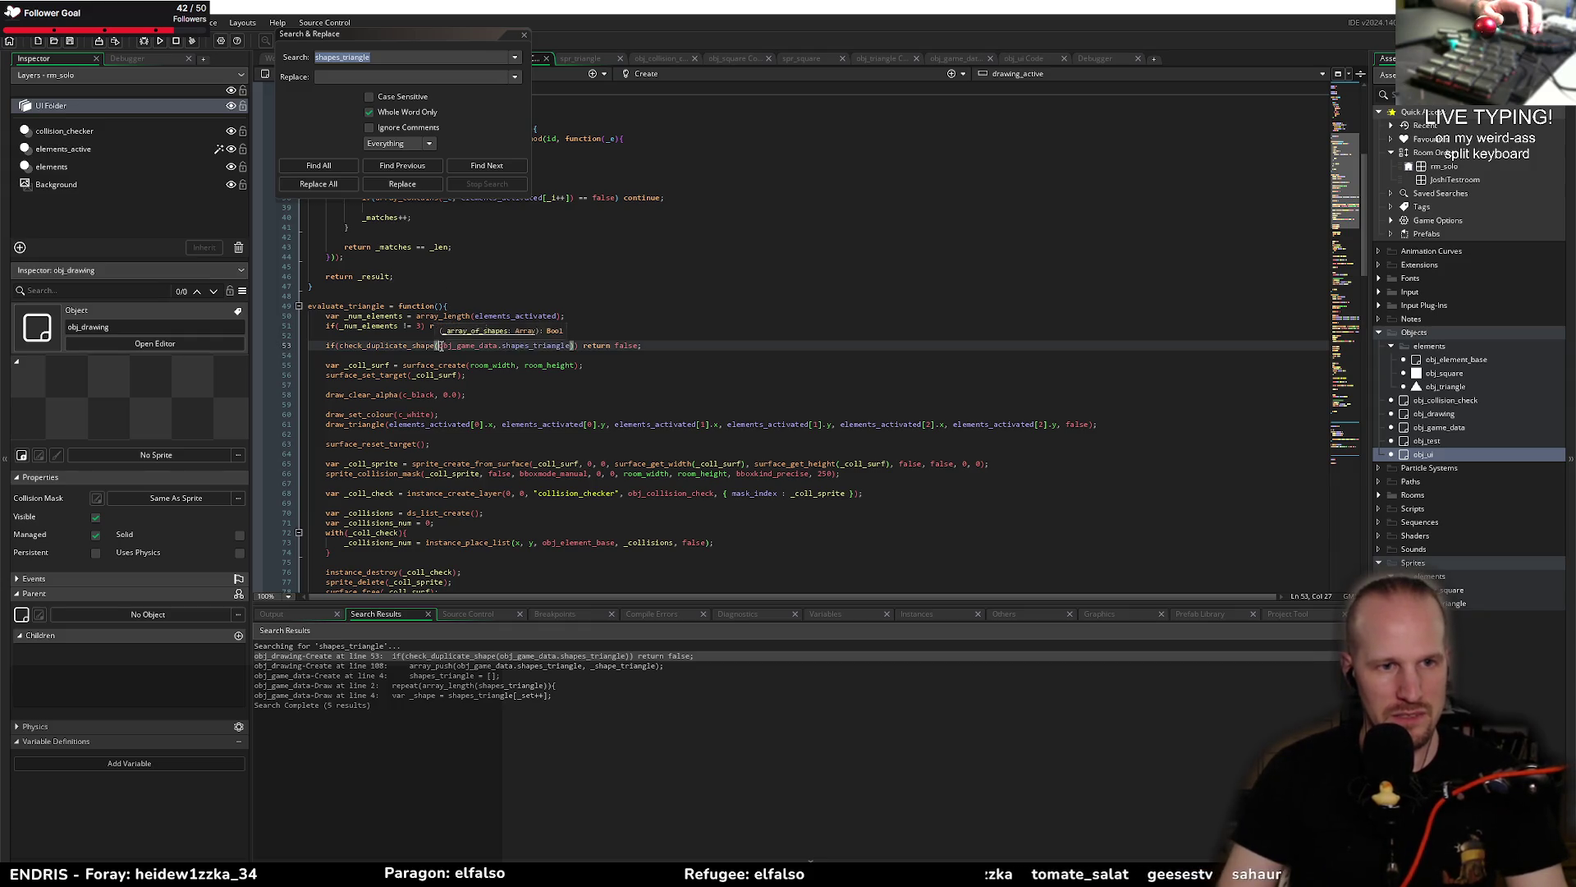
type("shapes_s")
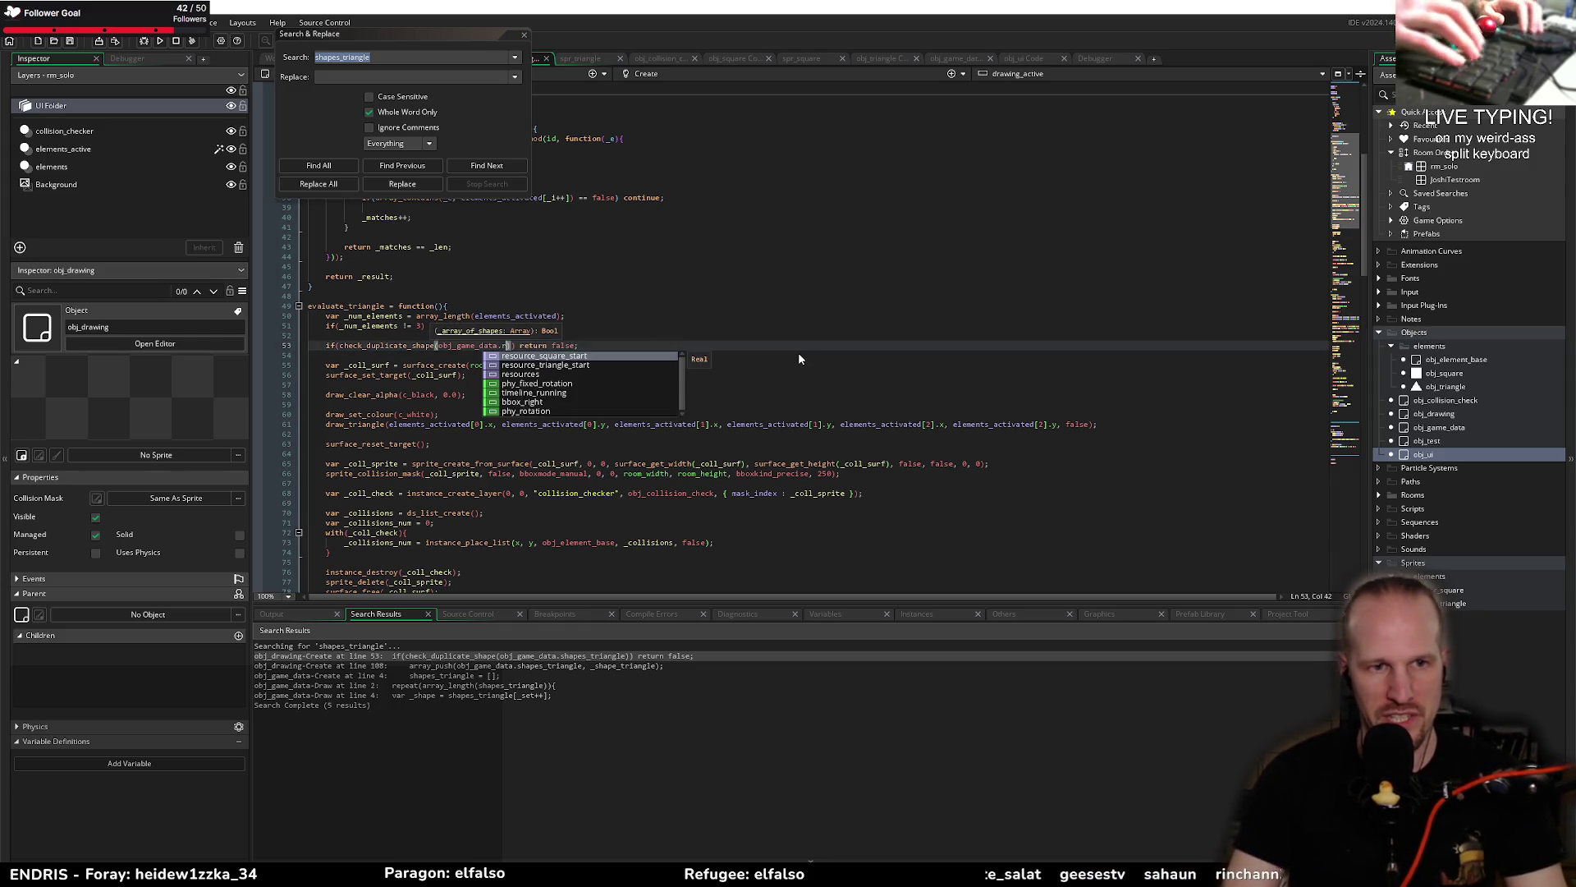
type("q")
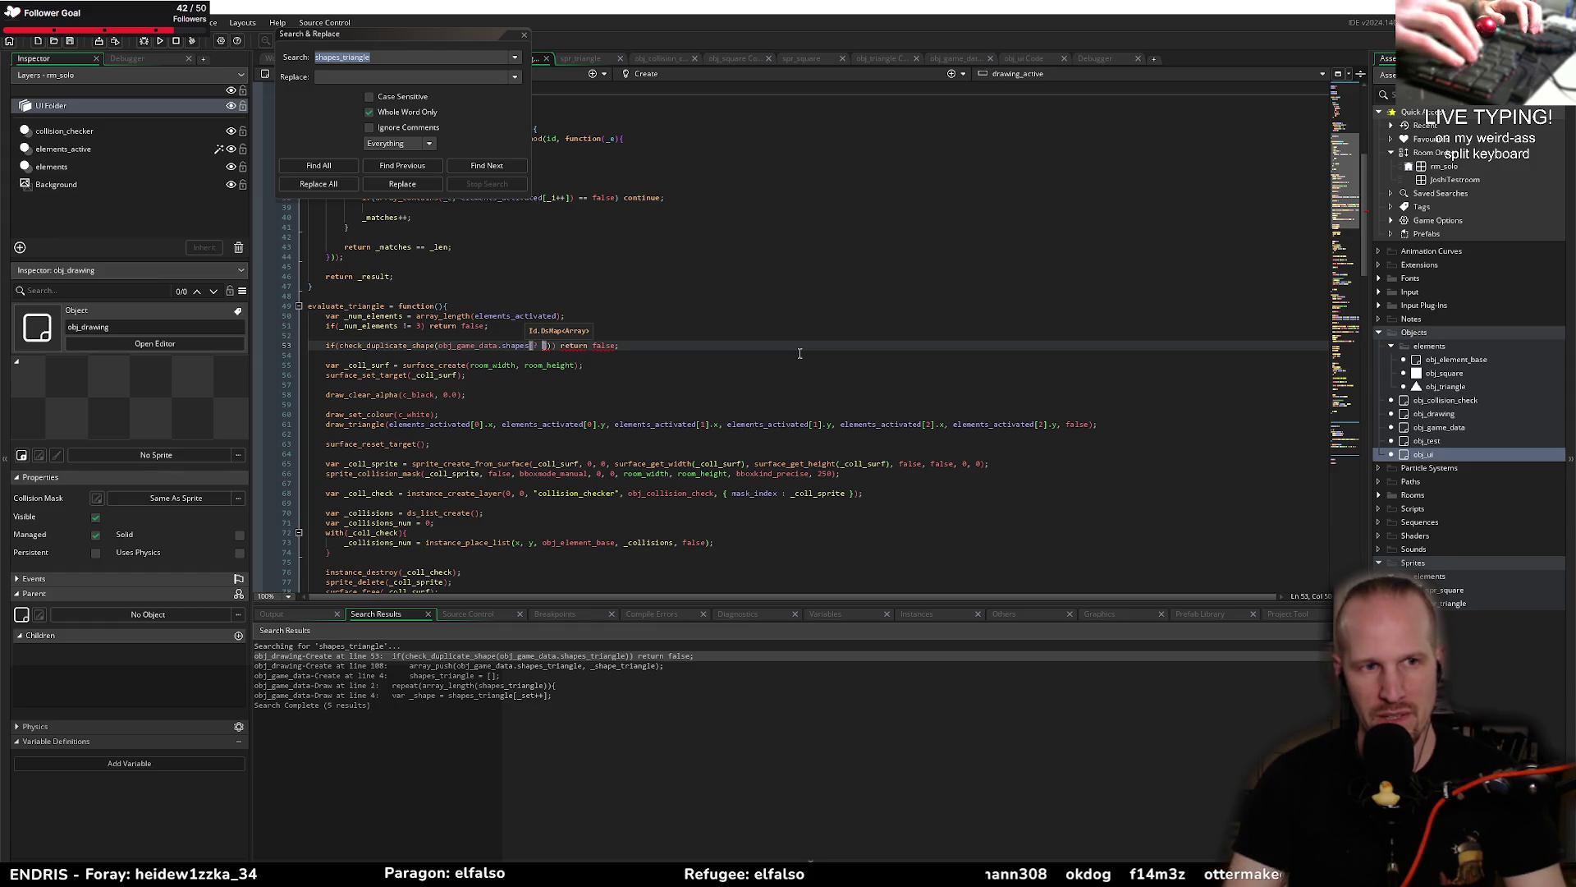
type(" element_type")
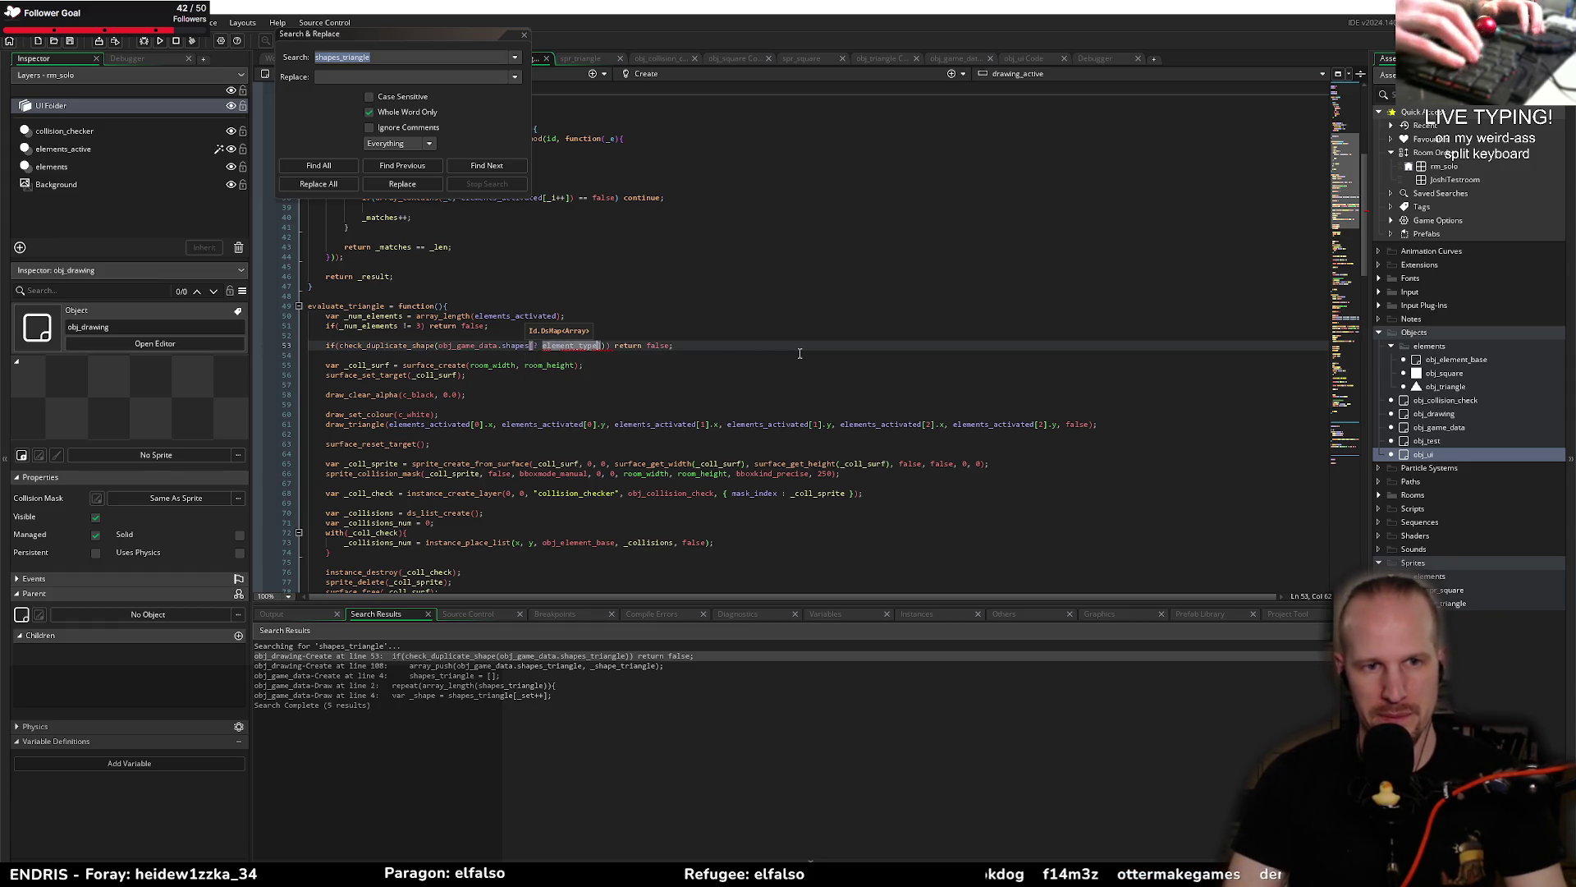
left_click_drag(692, 341, 326, 345)
left_click(558, 388)
scroll(493, 390, "down", 10)
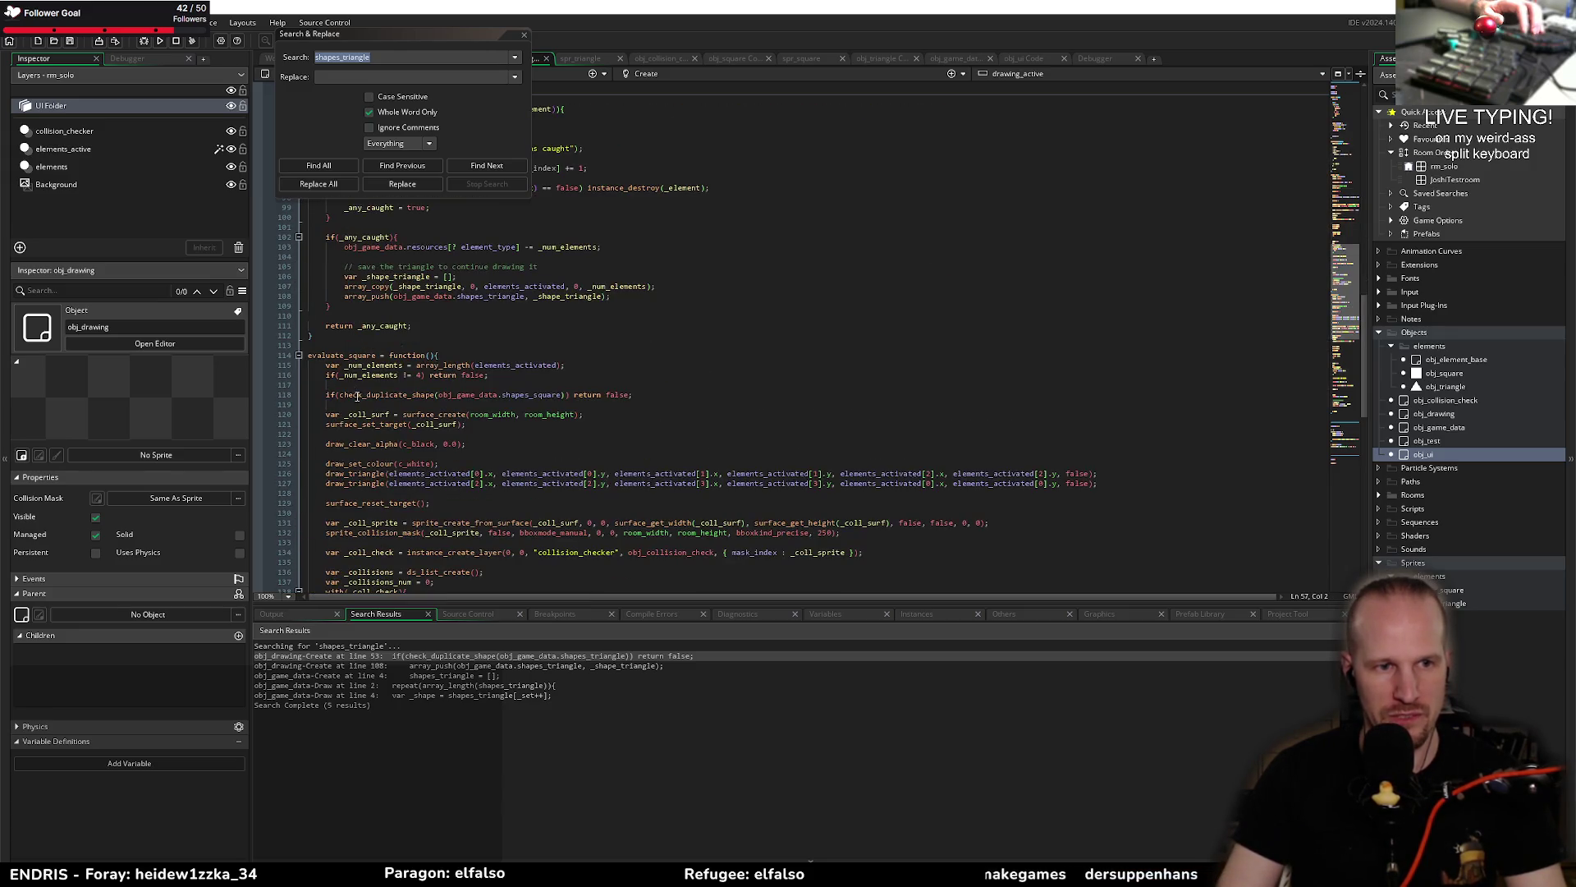
left_click_drag(661, 396, 325, 395)
type("if(check_duplicate_shape(obj_game_data.shapes[? element_type])) return false;")
left_click(574, 464)
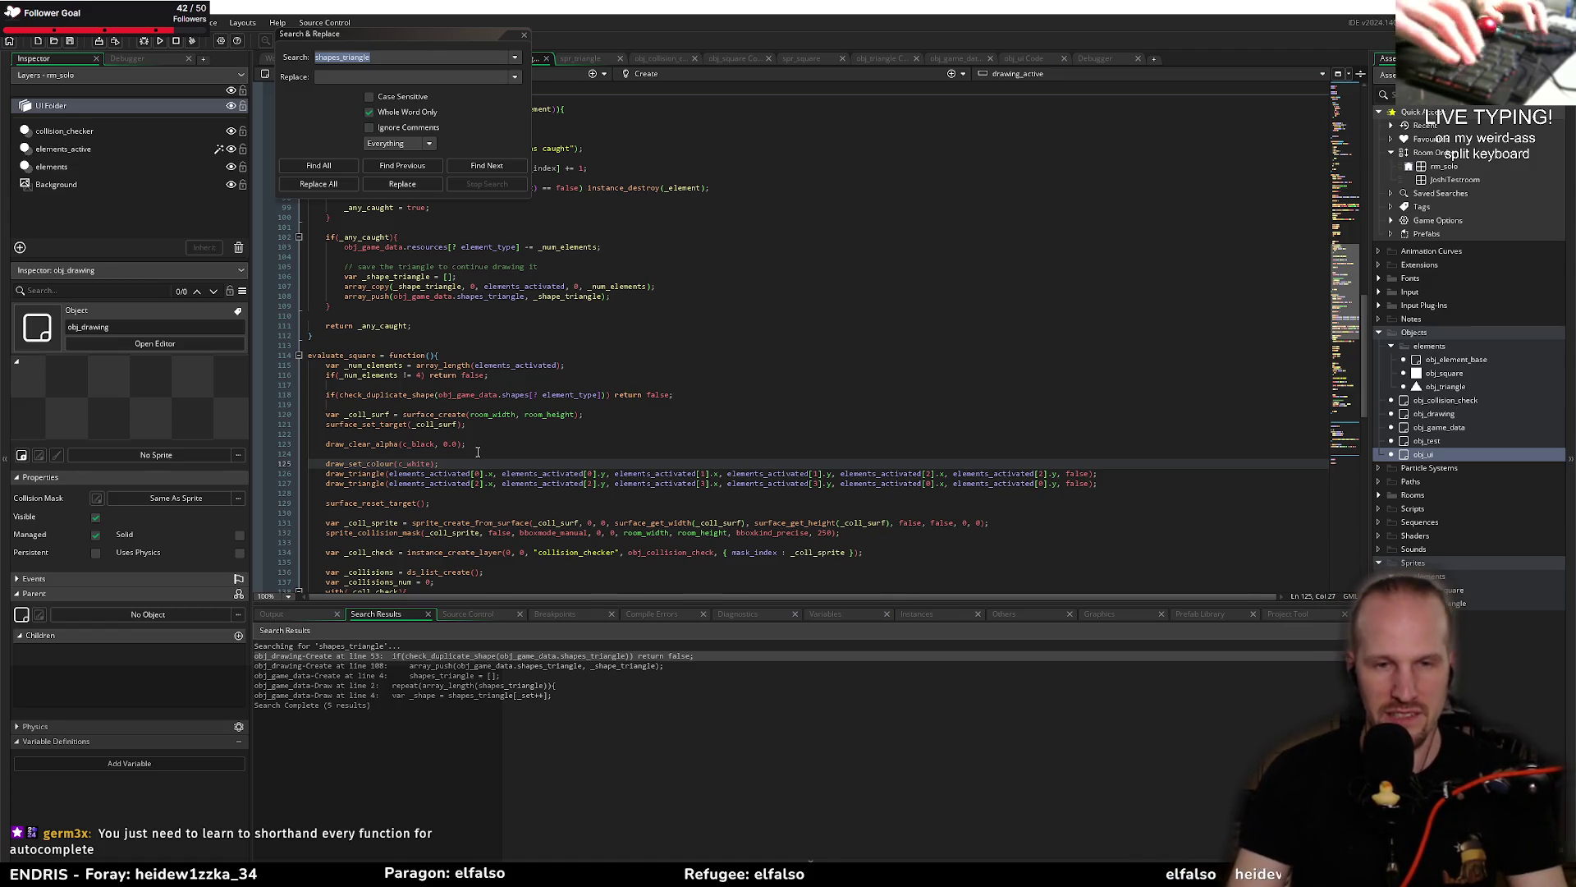
key("alt+Tab")
key("Tab")
key("Tab")
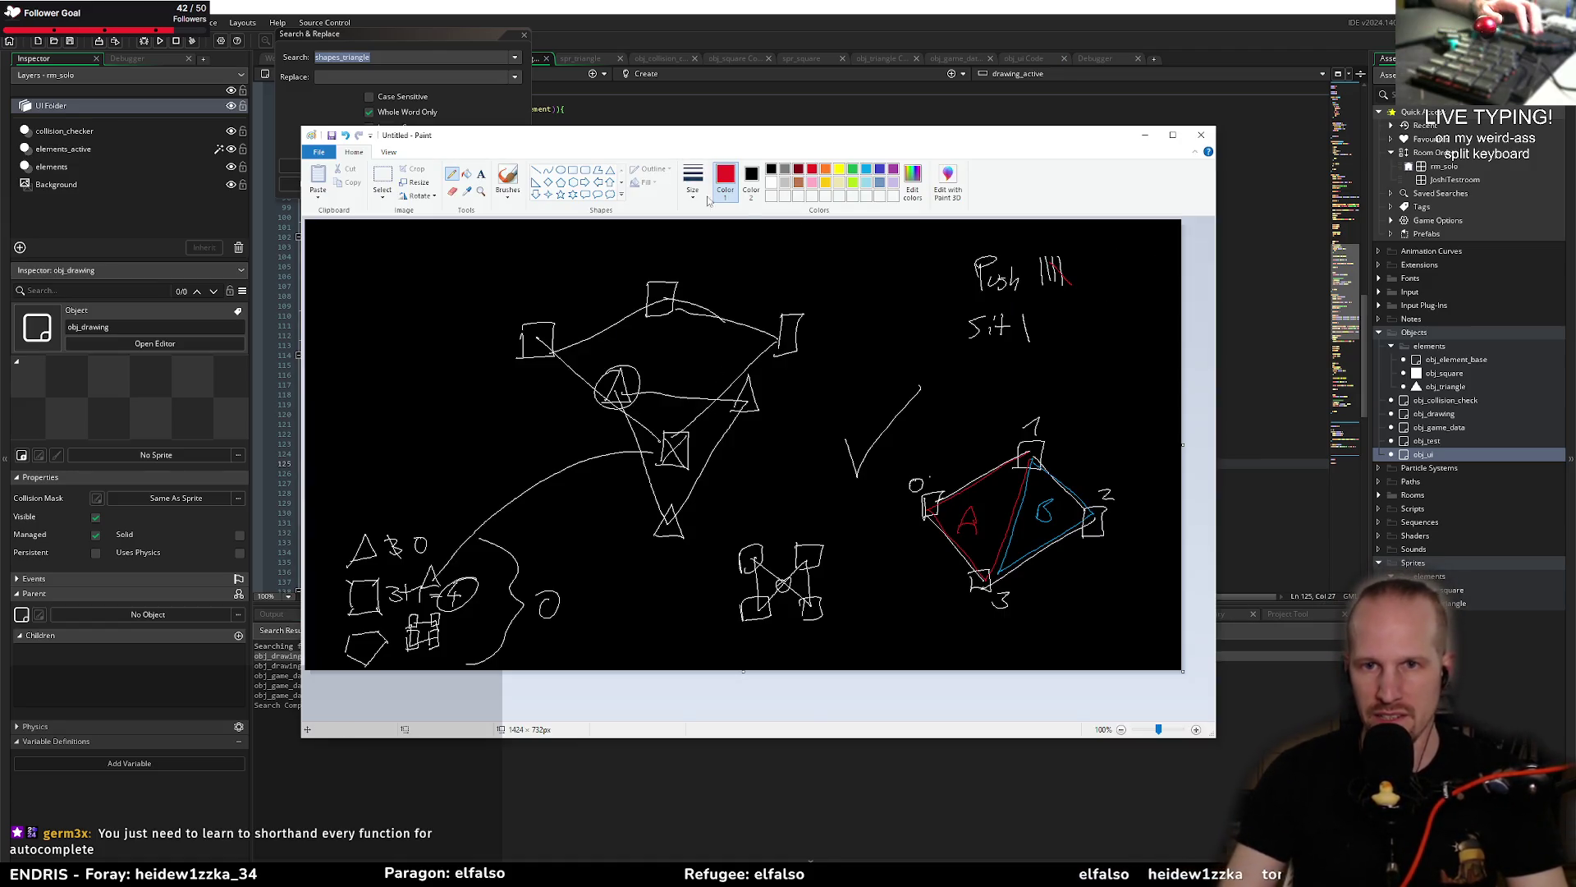
Step: Delete the tally marks beside Push in the Paint sketch and switch back to GameMaker
left_click(381, 182)
left_click_drag(1094, 240, 1052, 301)
key("Delete")
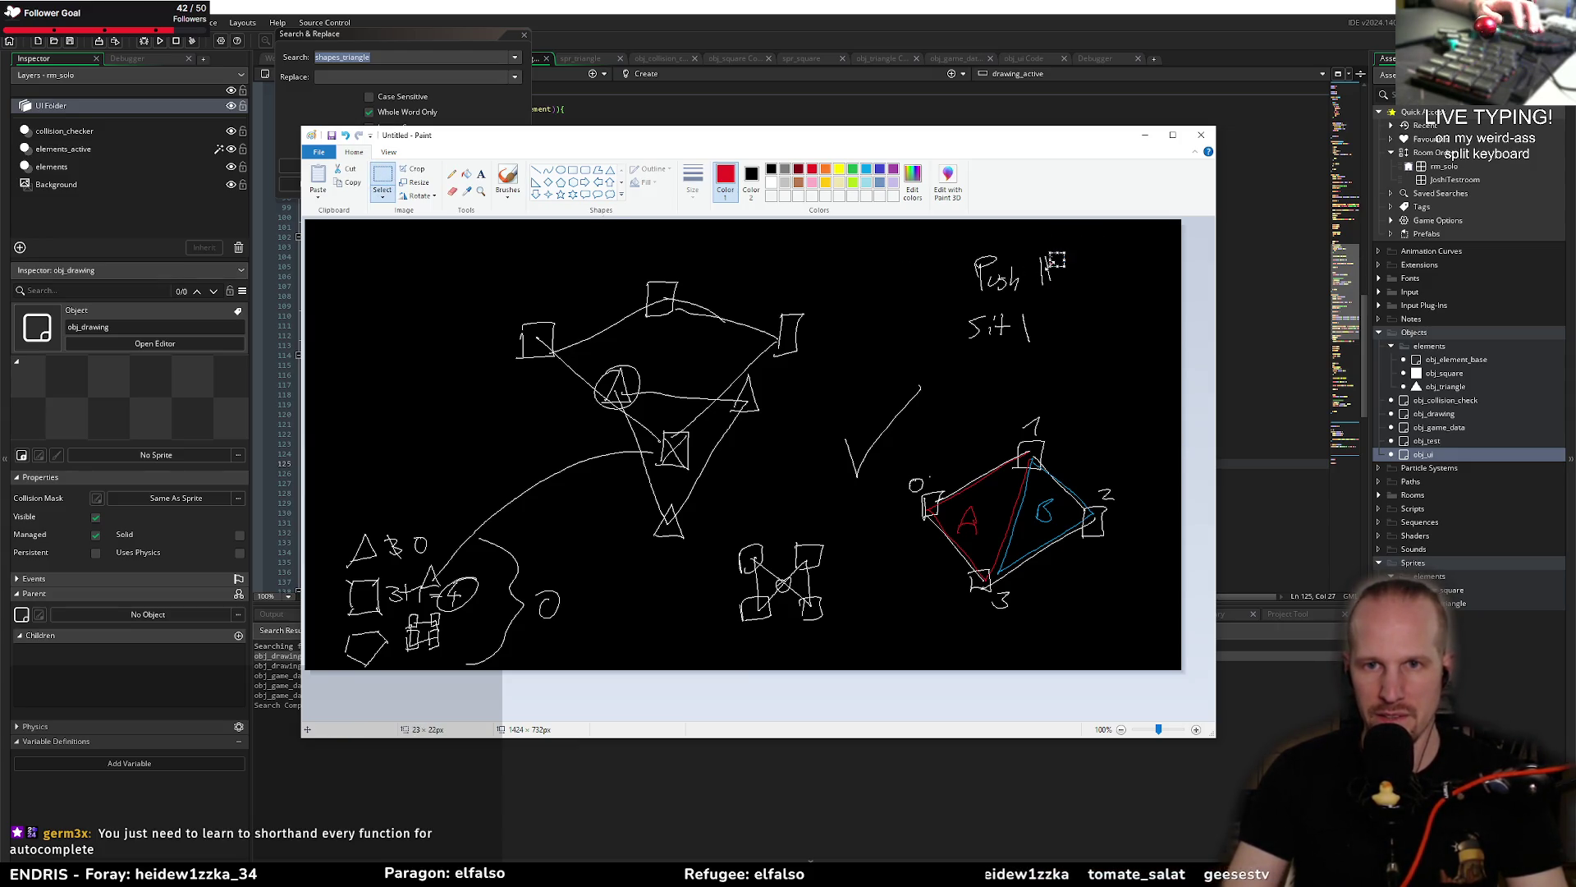
key("alt+Tab")
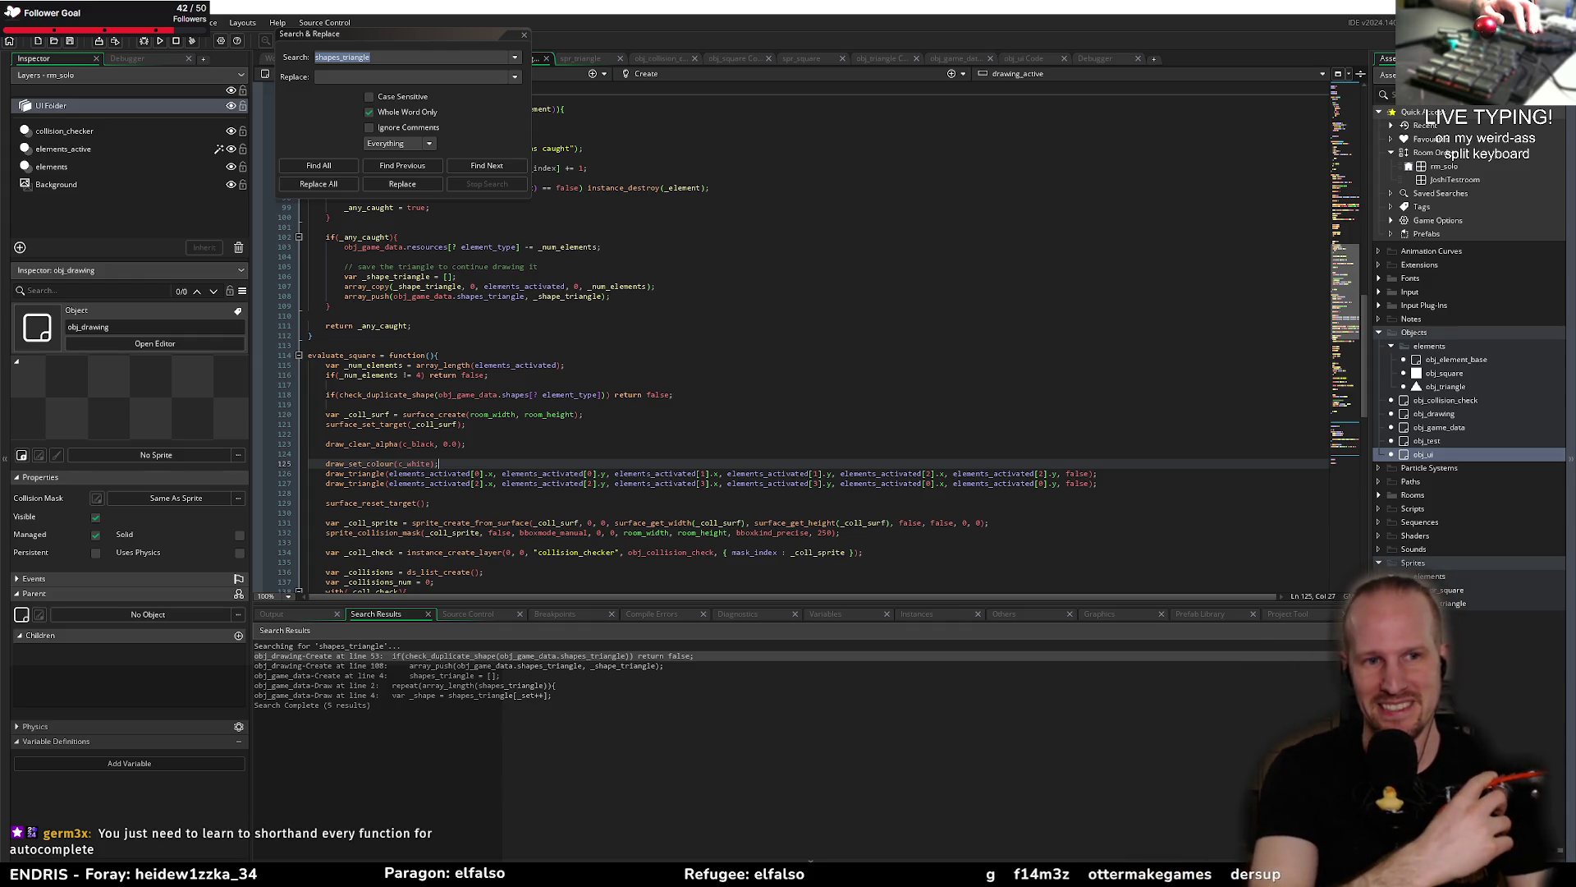
left_click(716, 382)
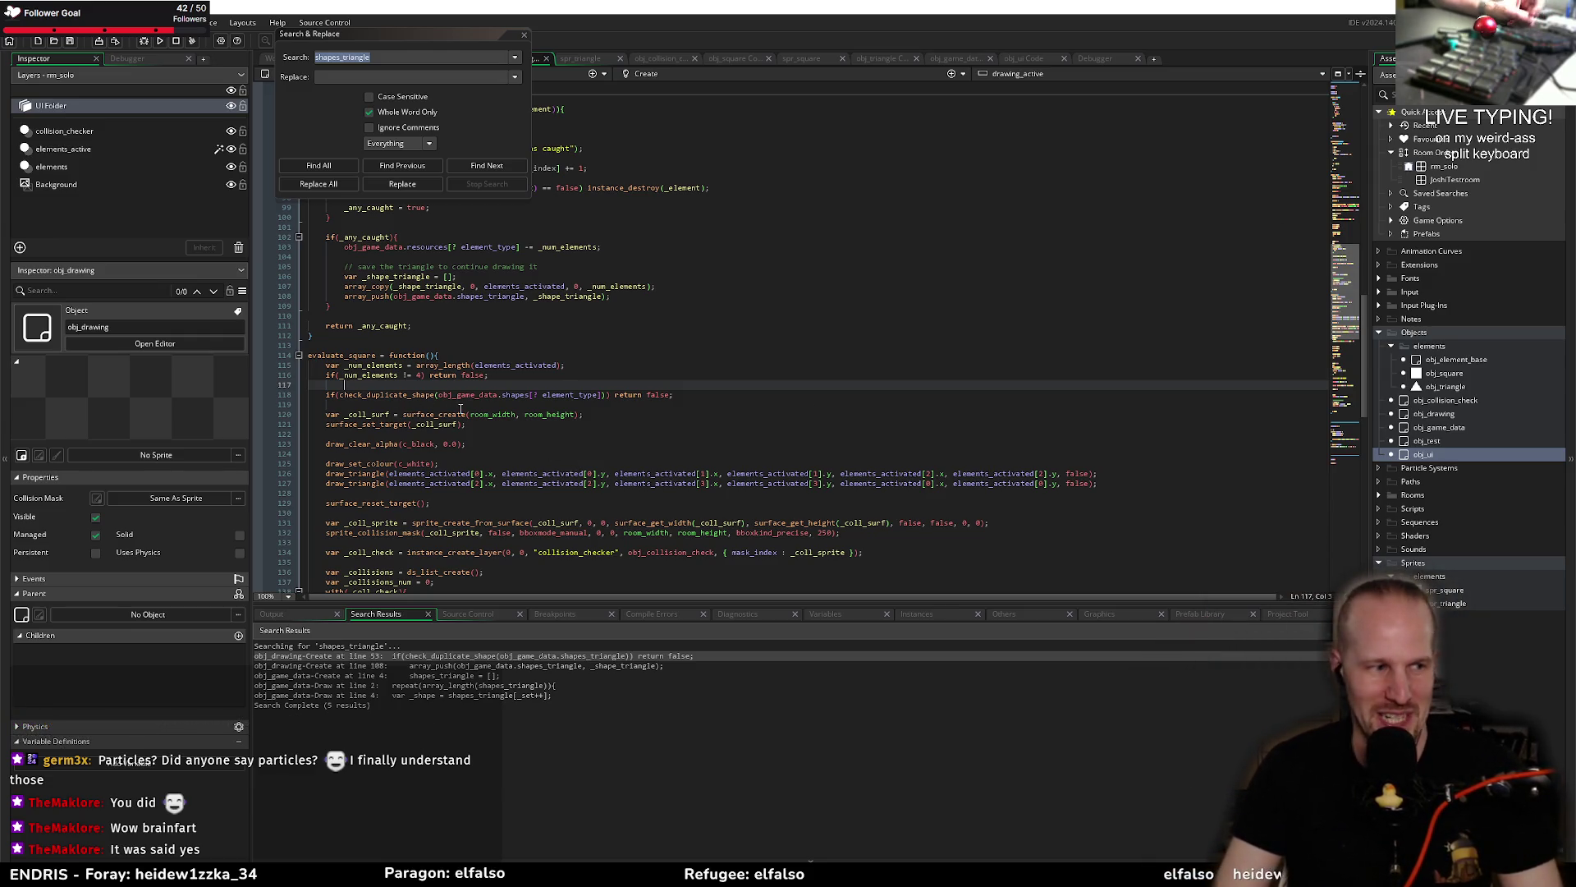
left_click(516, 434)
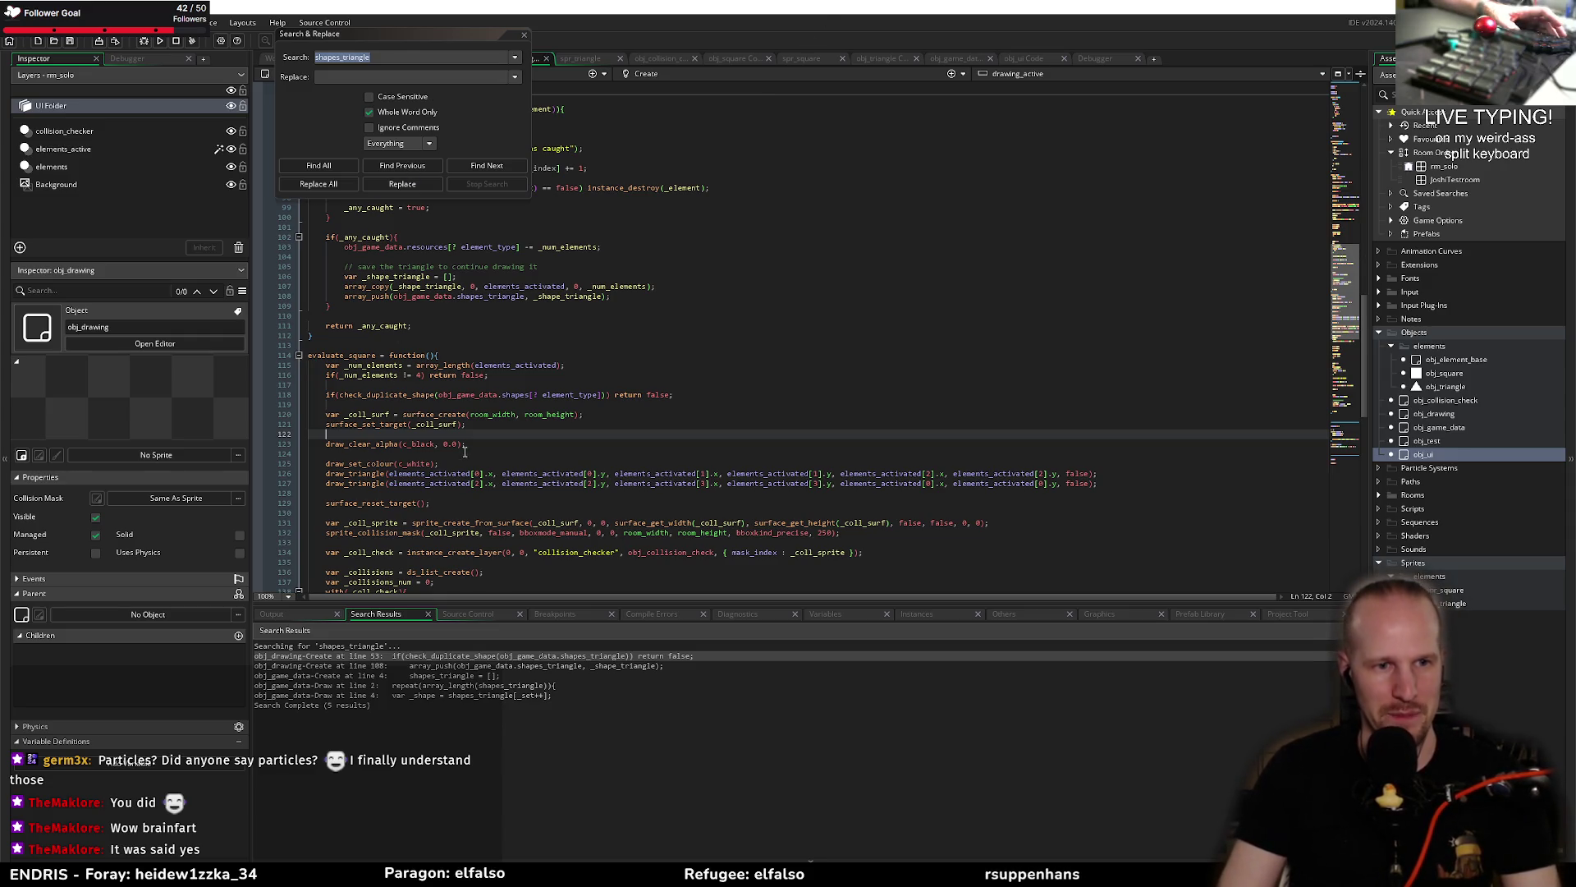
key("Up")
key("Up")
key("Up")
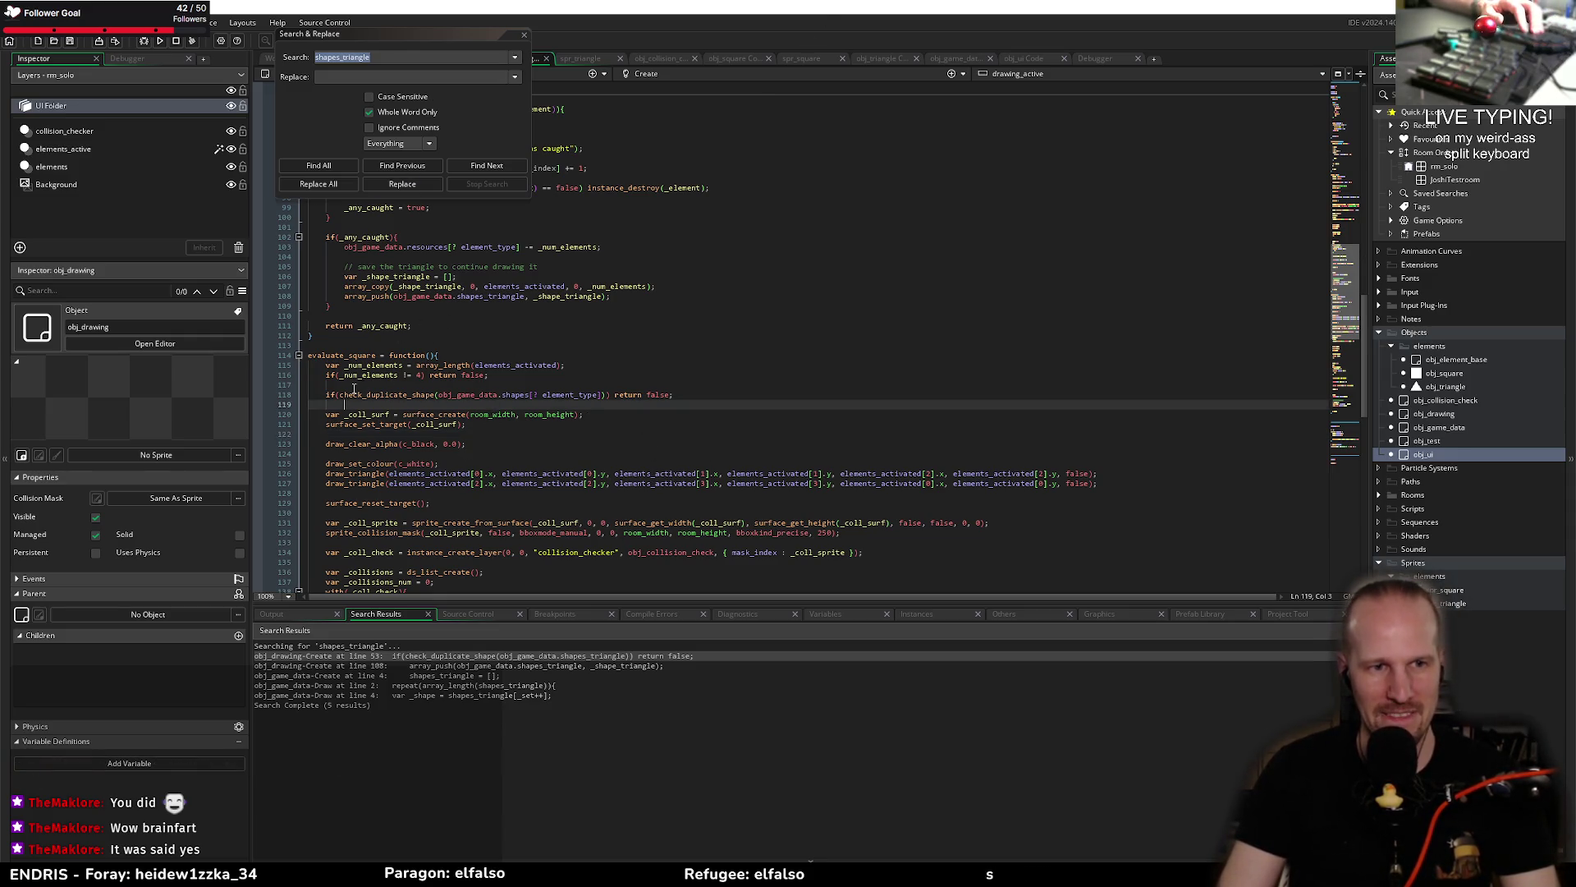
Step: Change the triangle's array_push on line 108 to push into shapes[? element_type] and save
left_click(529, 37)
left_click(526, 394)
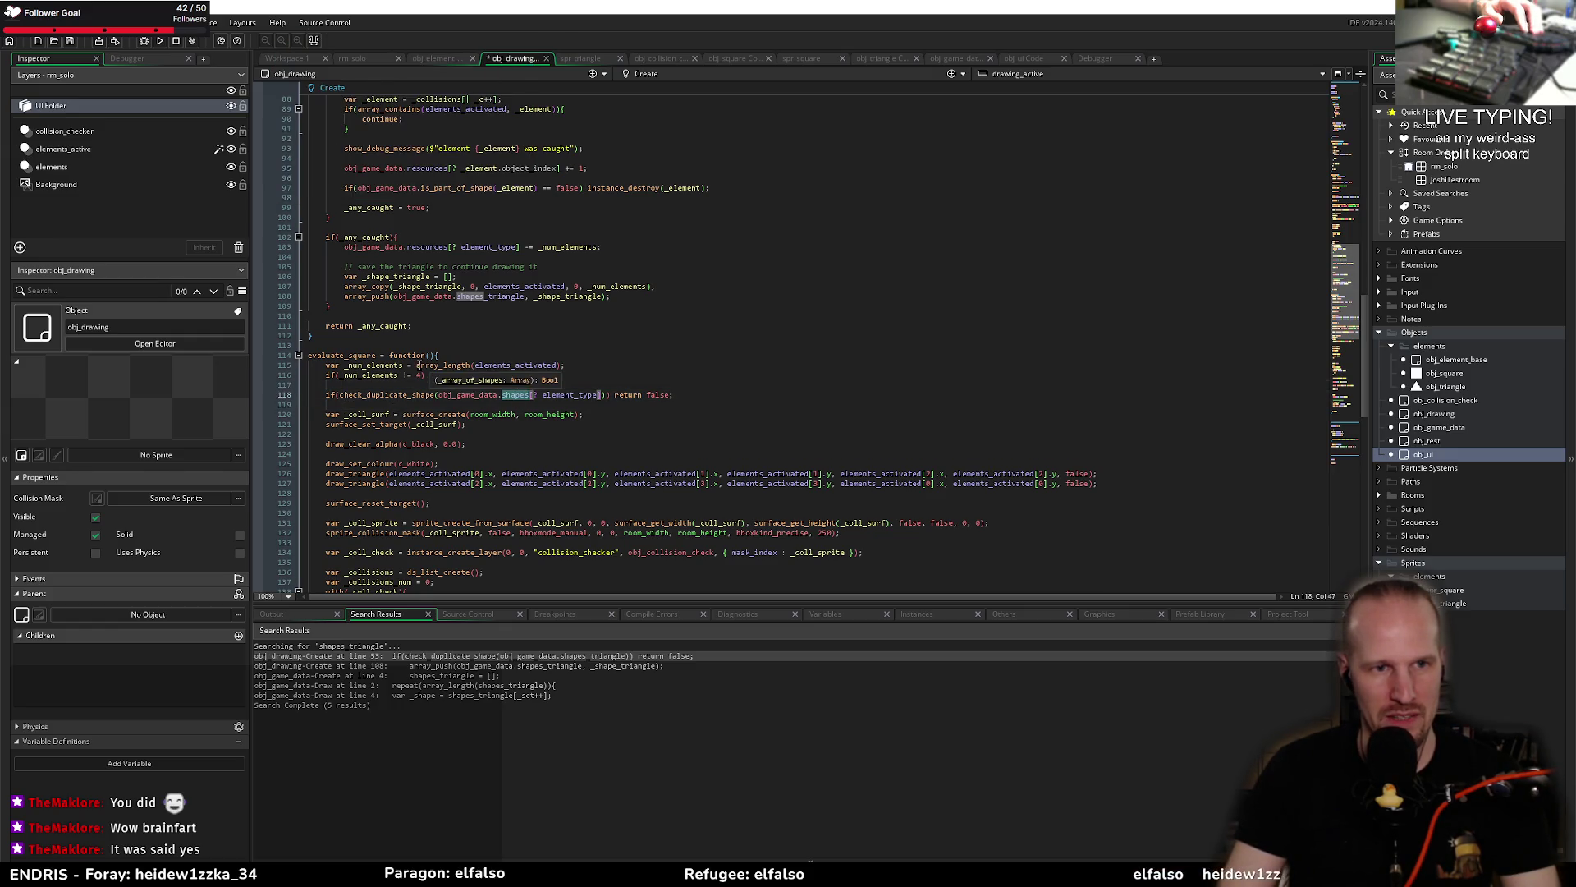
left_click(427, 666)
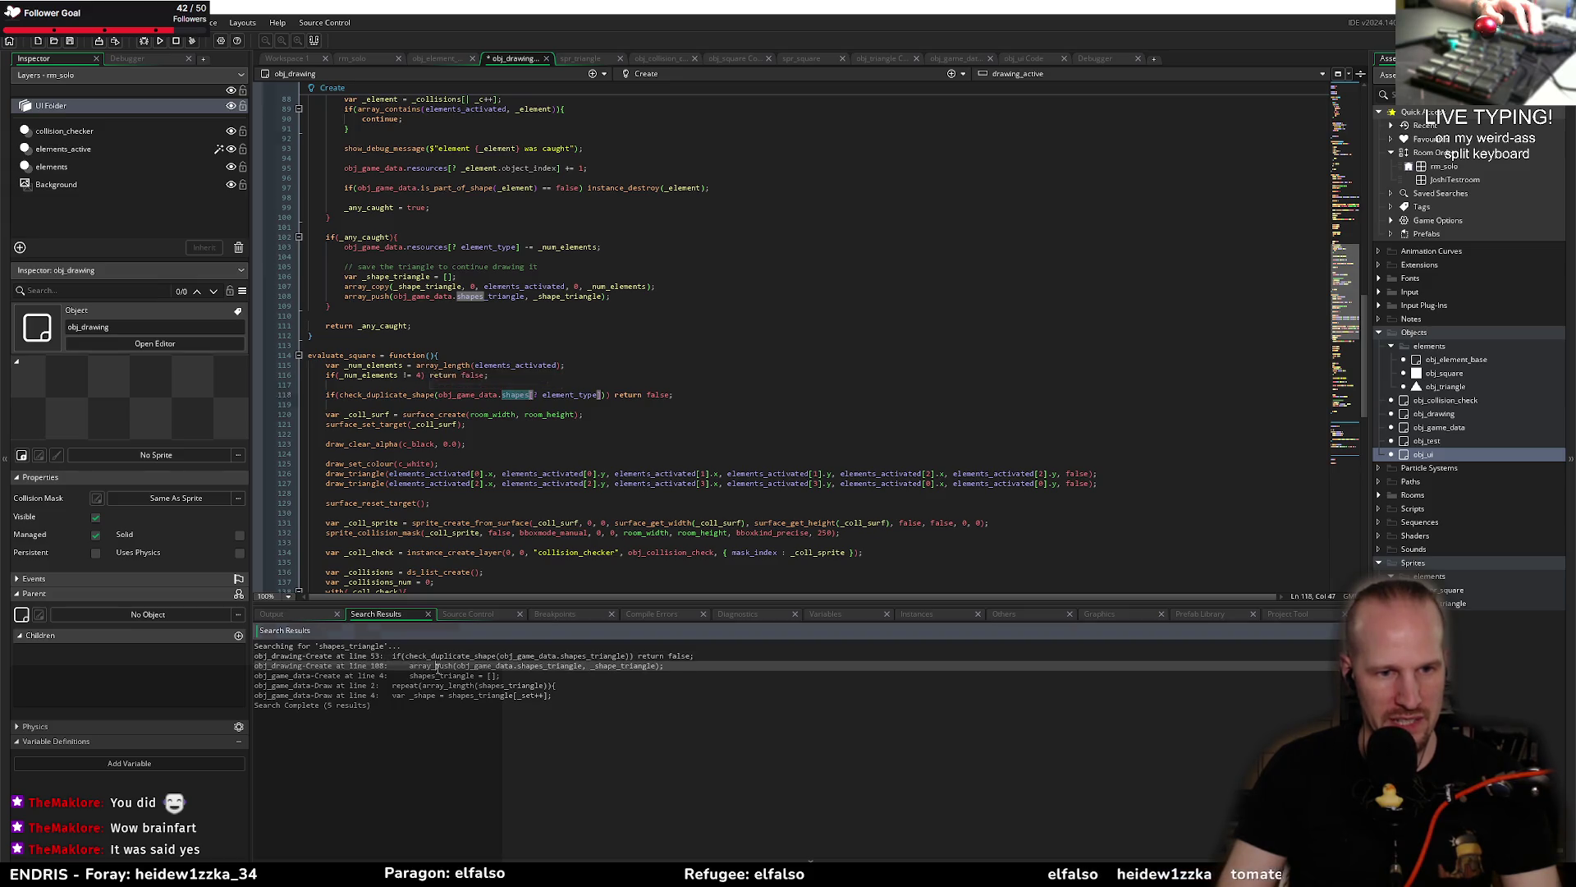
left_click(502, 395)
scroll(497, 419, "up", 2)
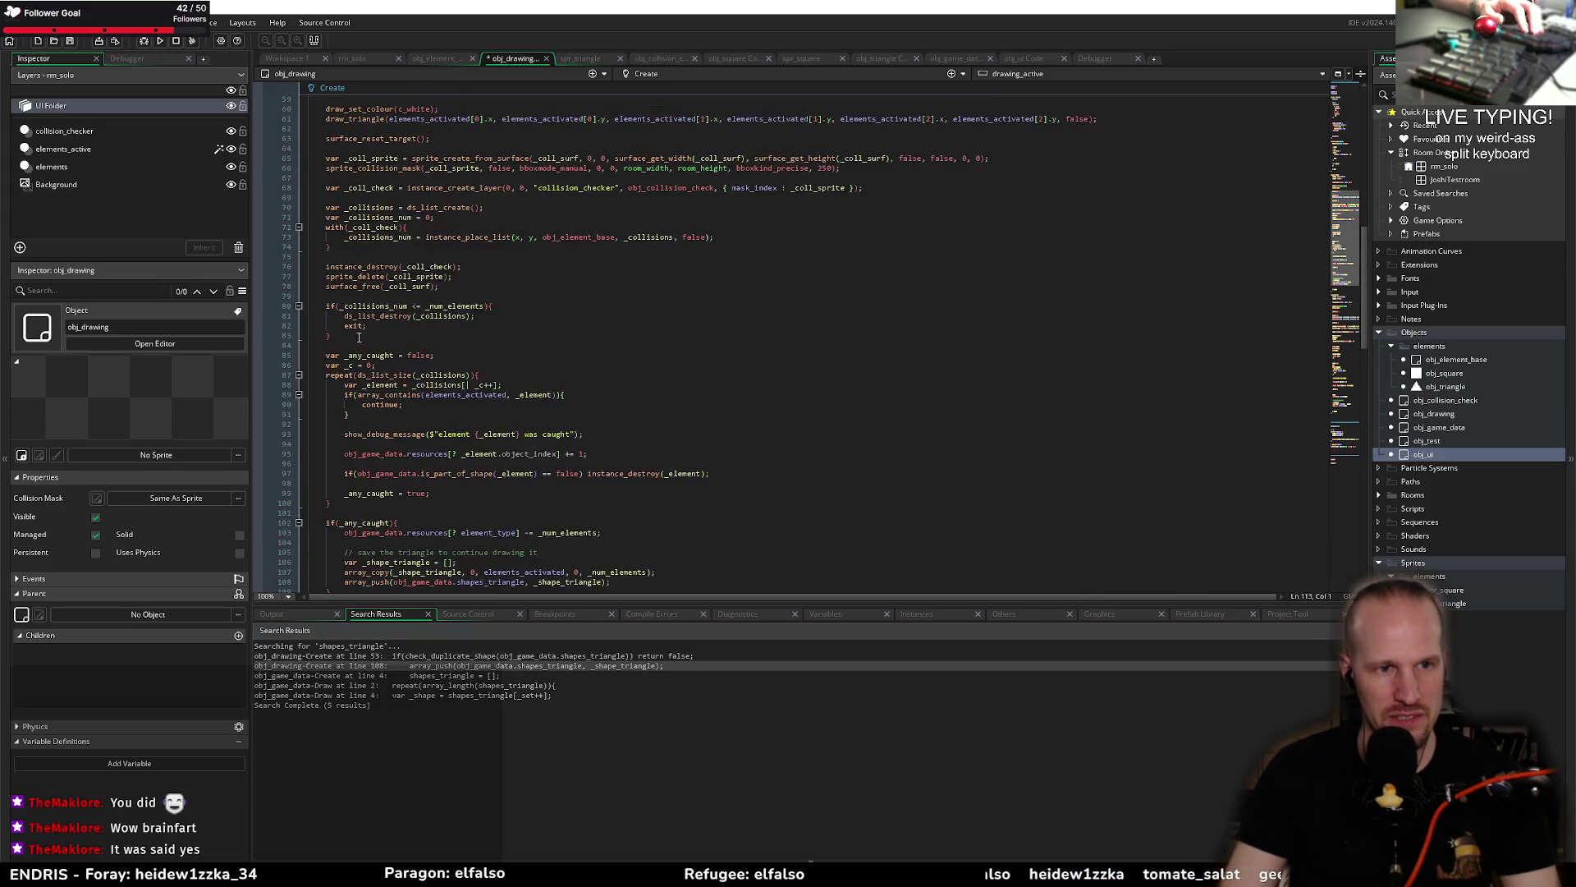
left_click(514, 405)
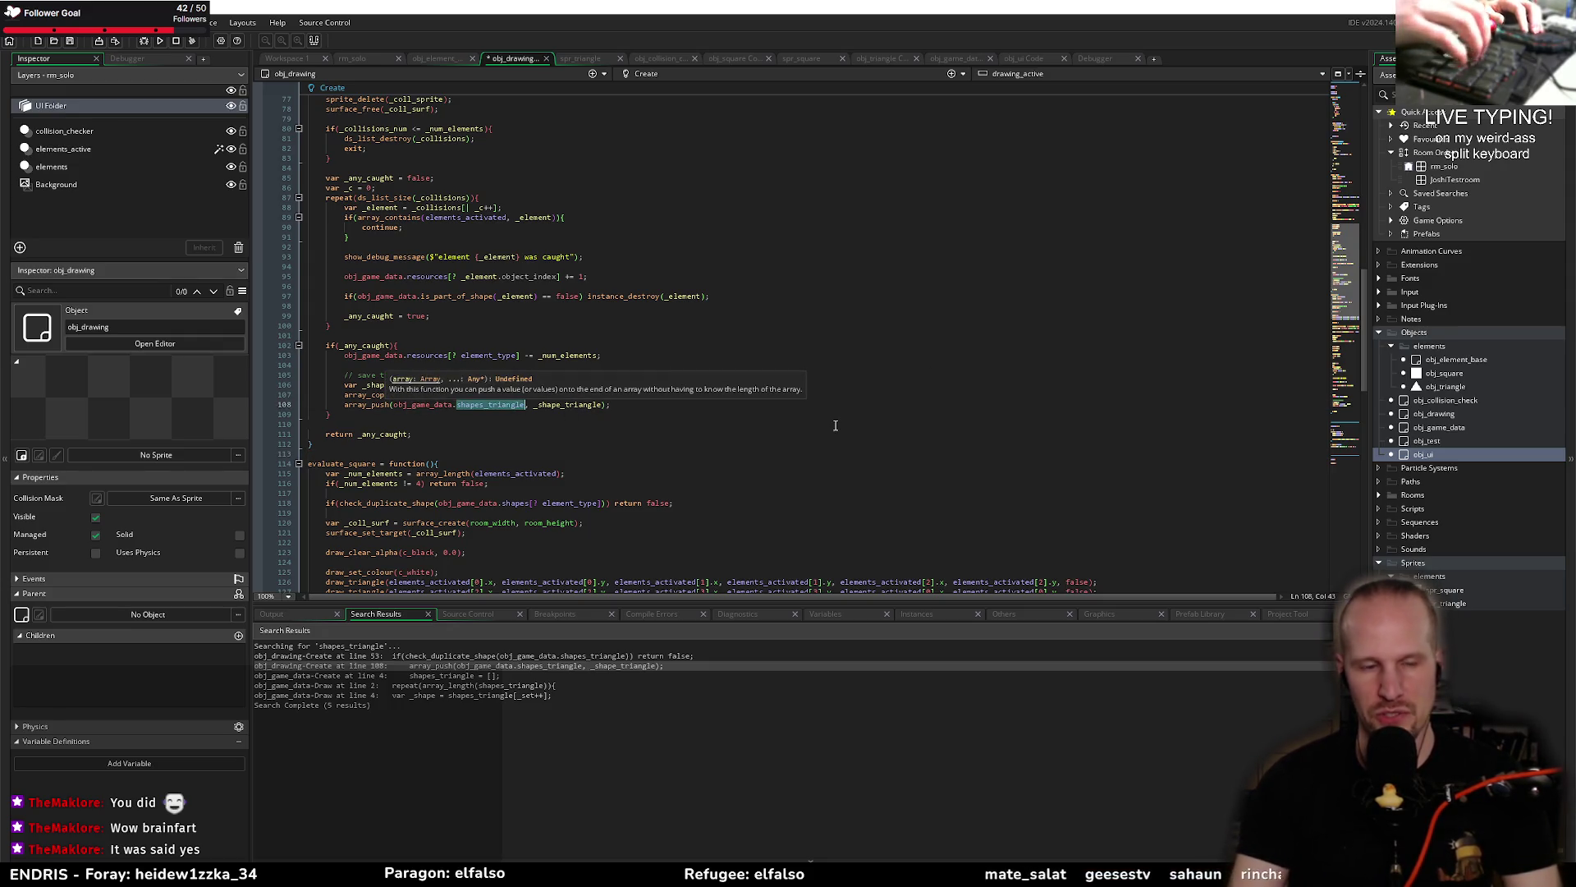
key("BackSpace")
type("shapes")
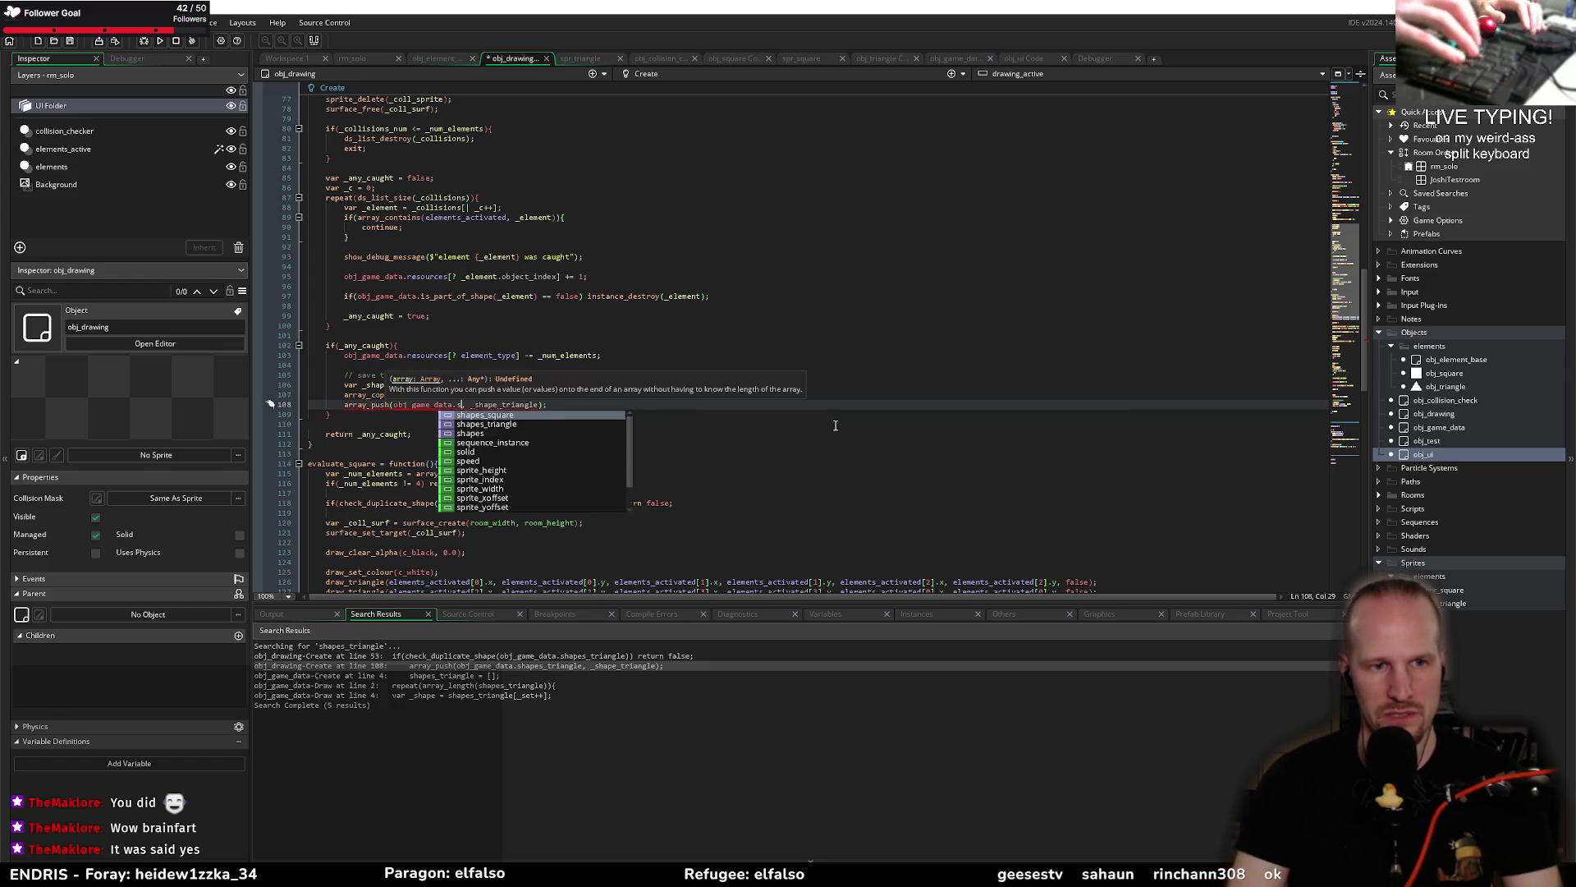
type("[? ")
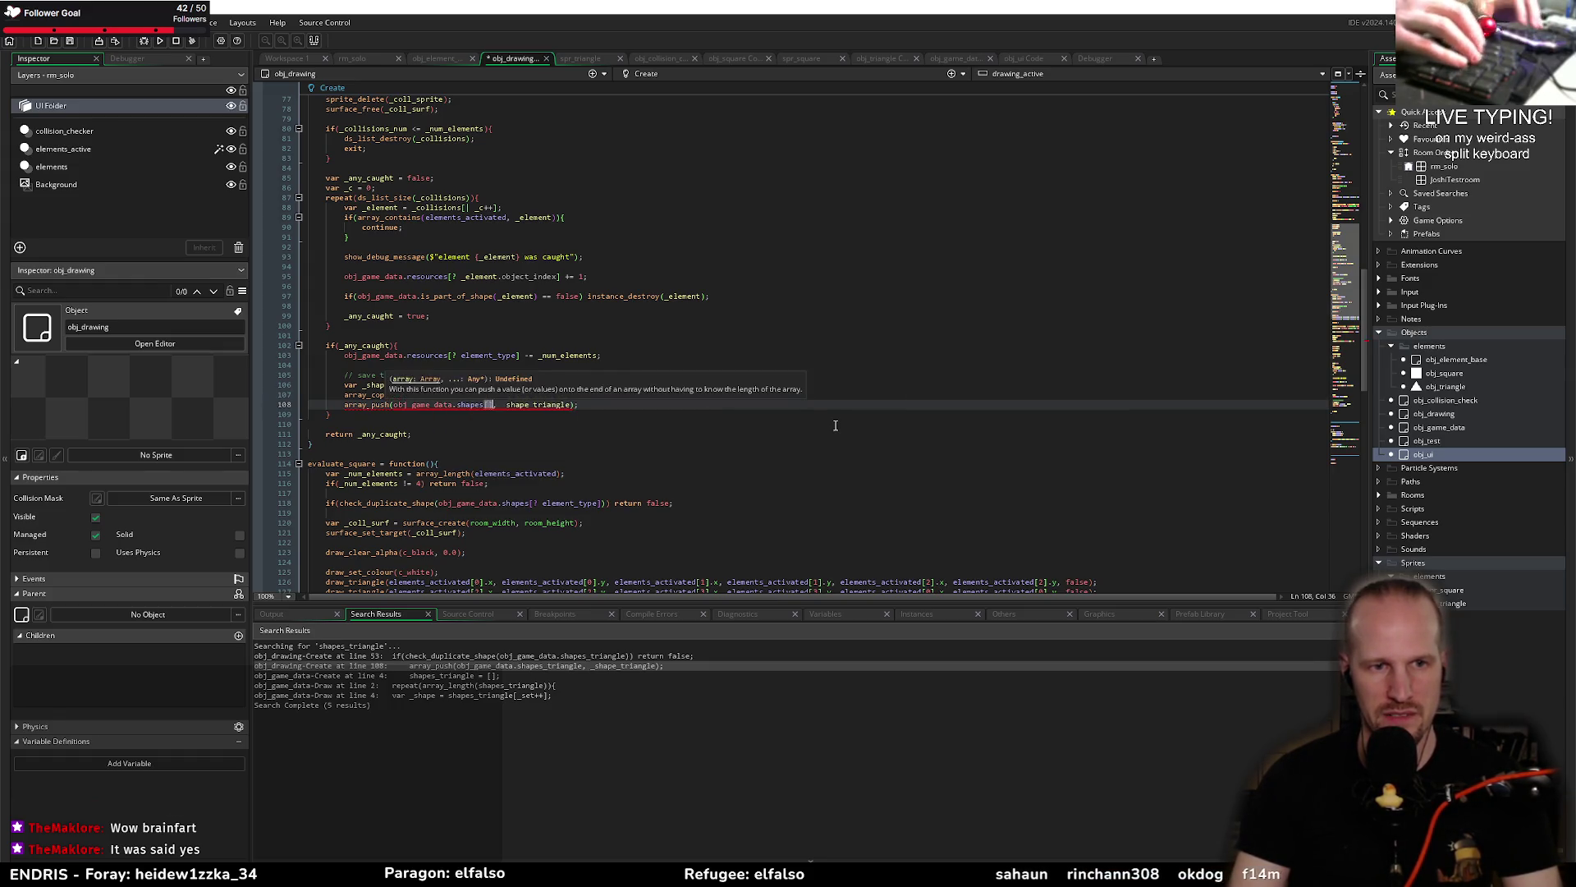
type("element_type")
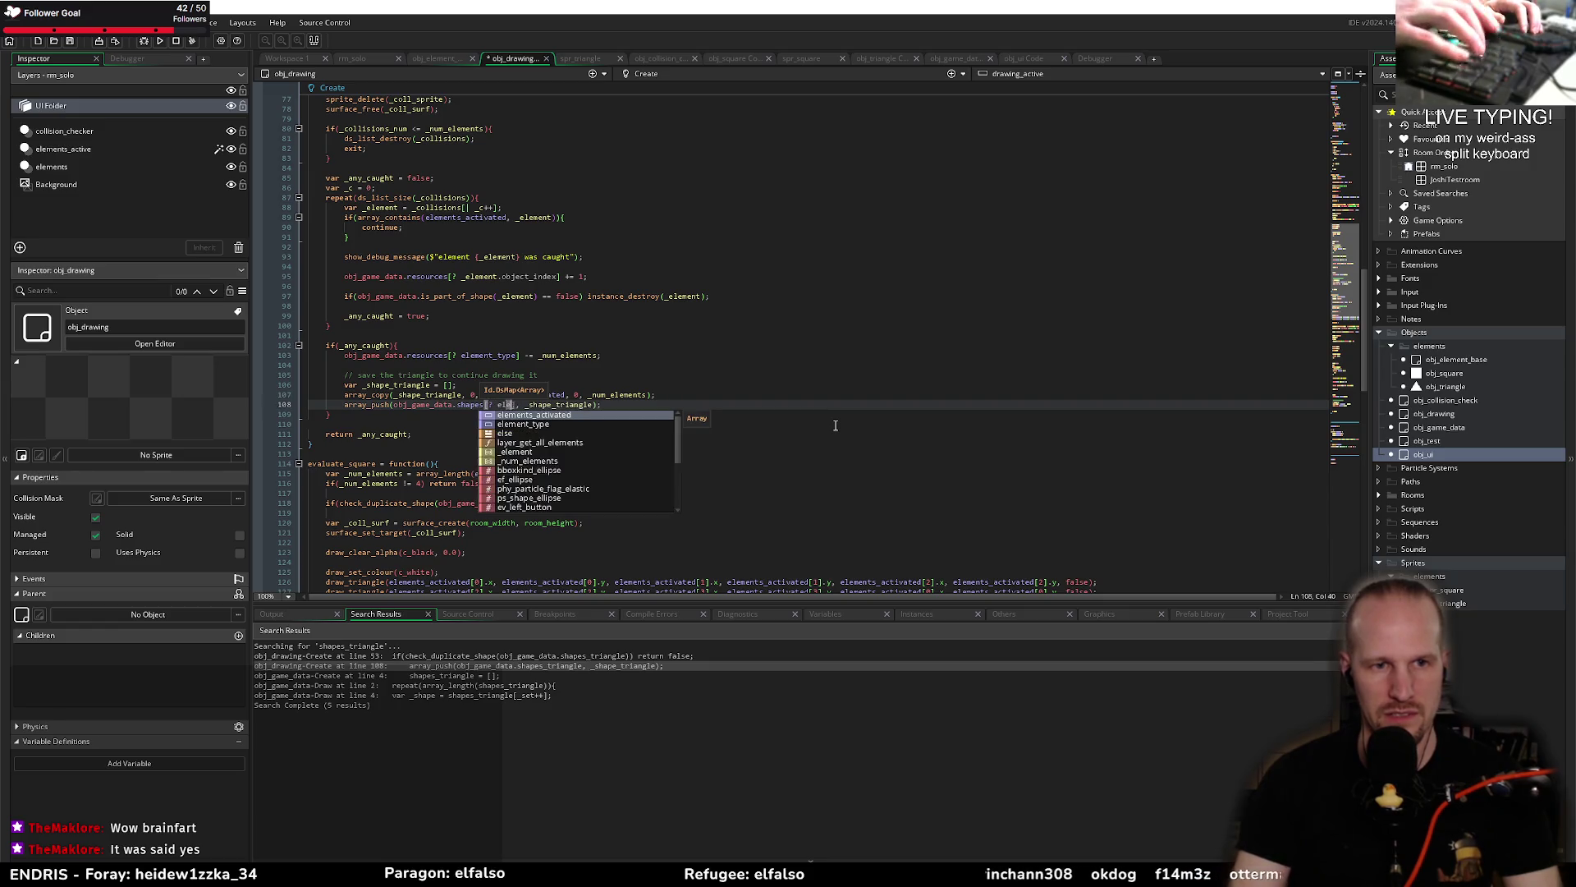
key("ctrl+s")
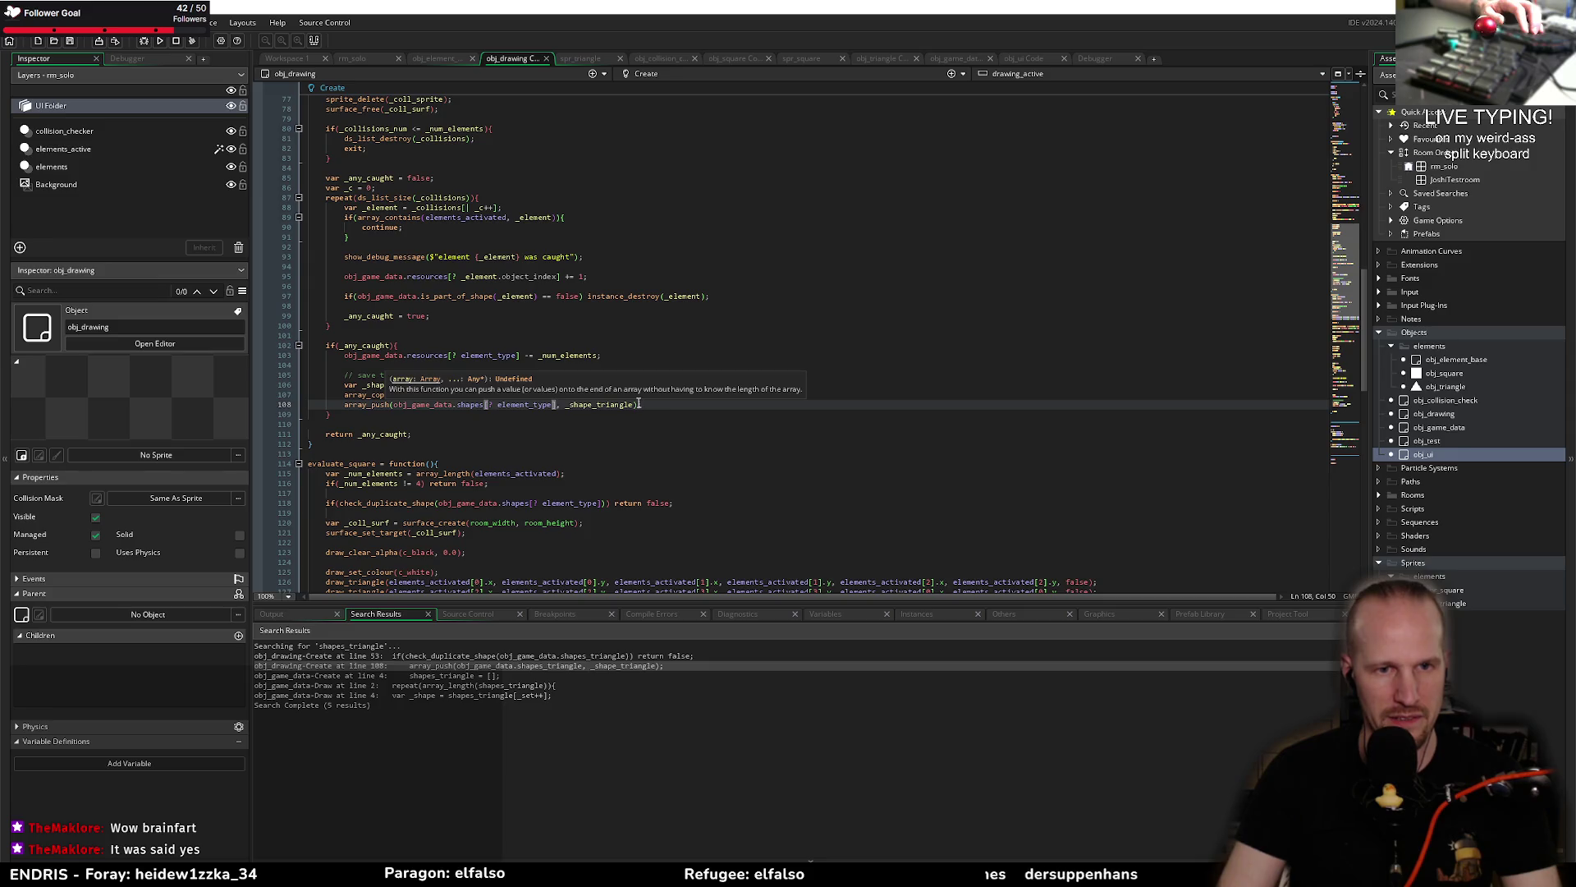
Step: Copy that array_push line over the square's push line, pushing _shape_square instead, and save
left_click_drag(646, 405, 347, 407)
key("ctrl+c")
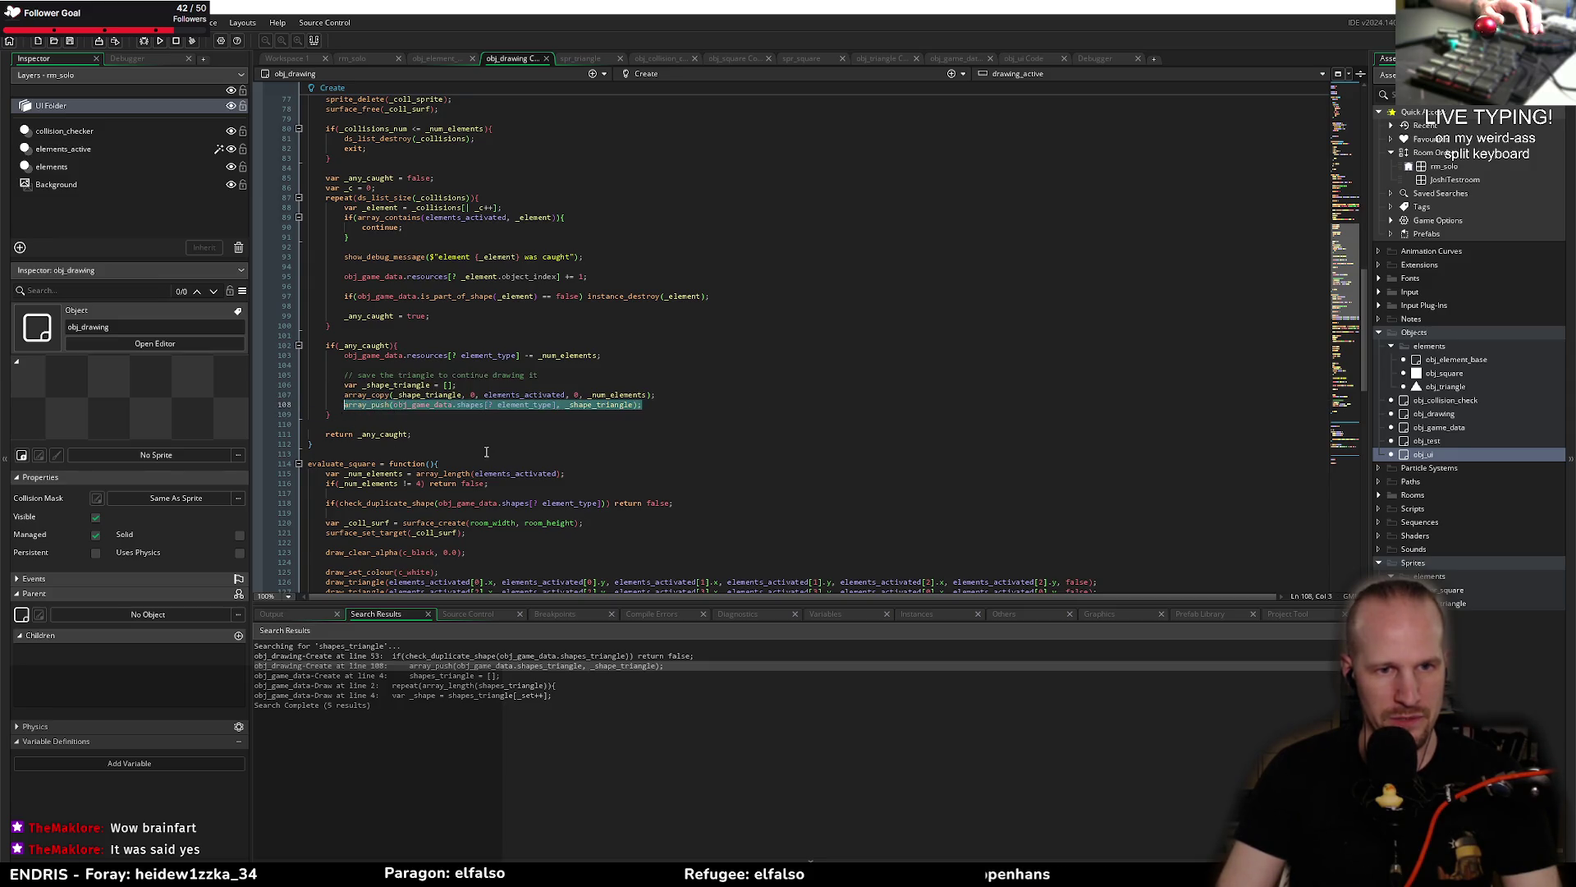
scroll(486, 452, "down", 10)
left_click_drag(602, 464, 344, 464)
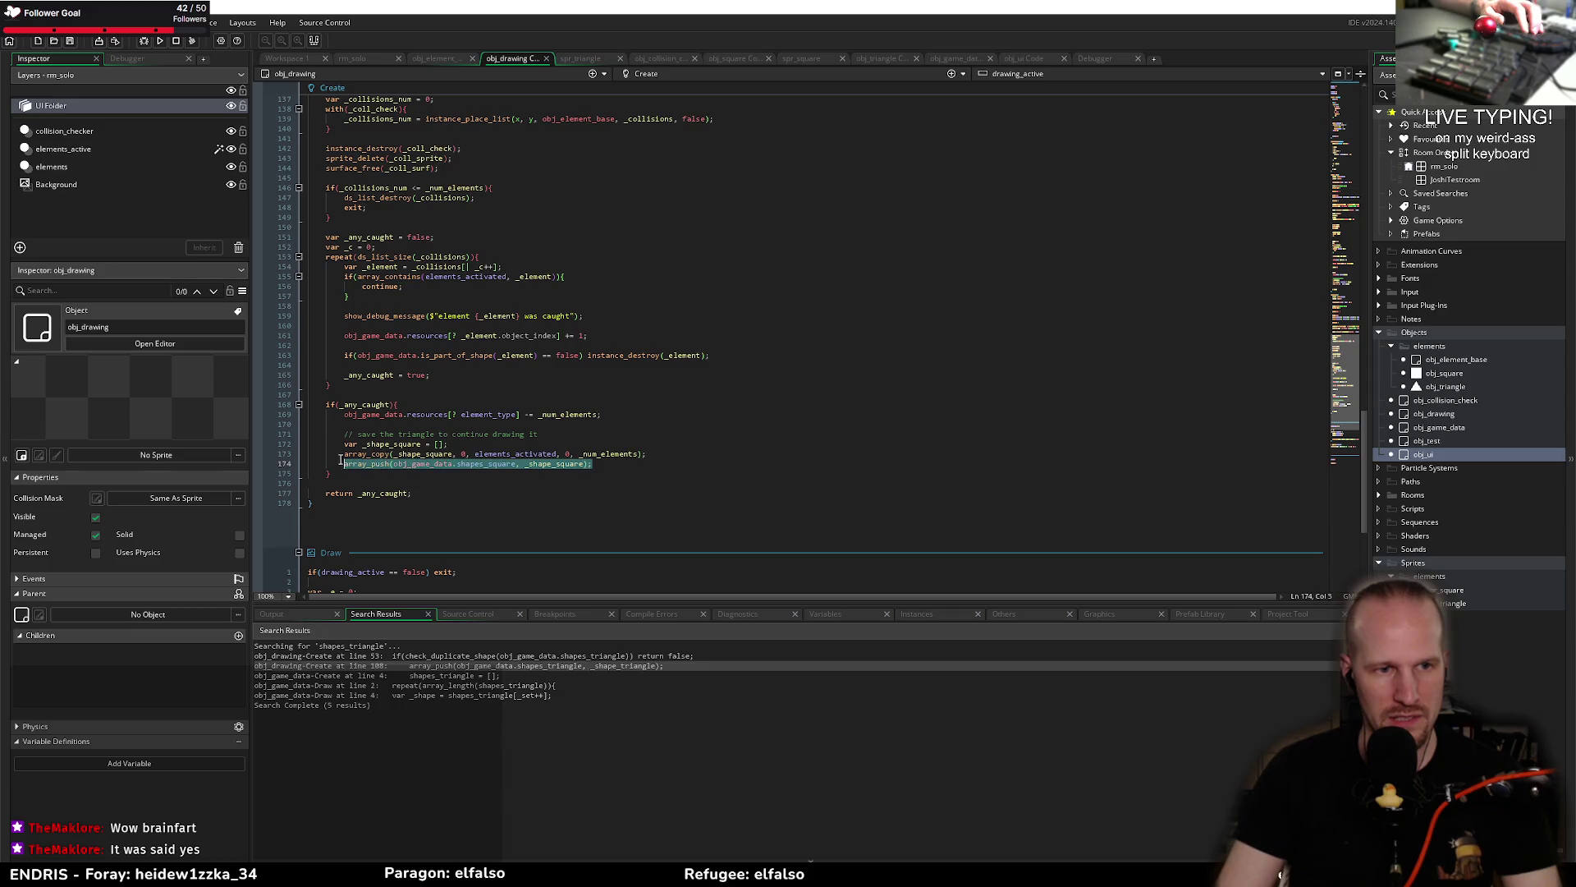
key("ctrl+v")
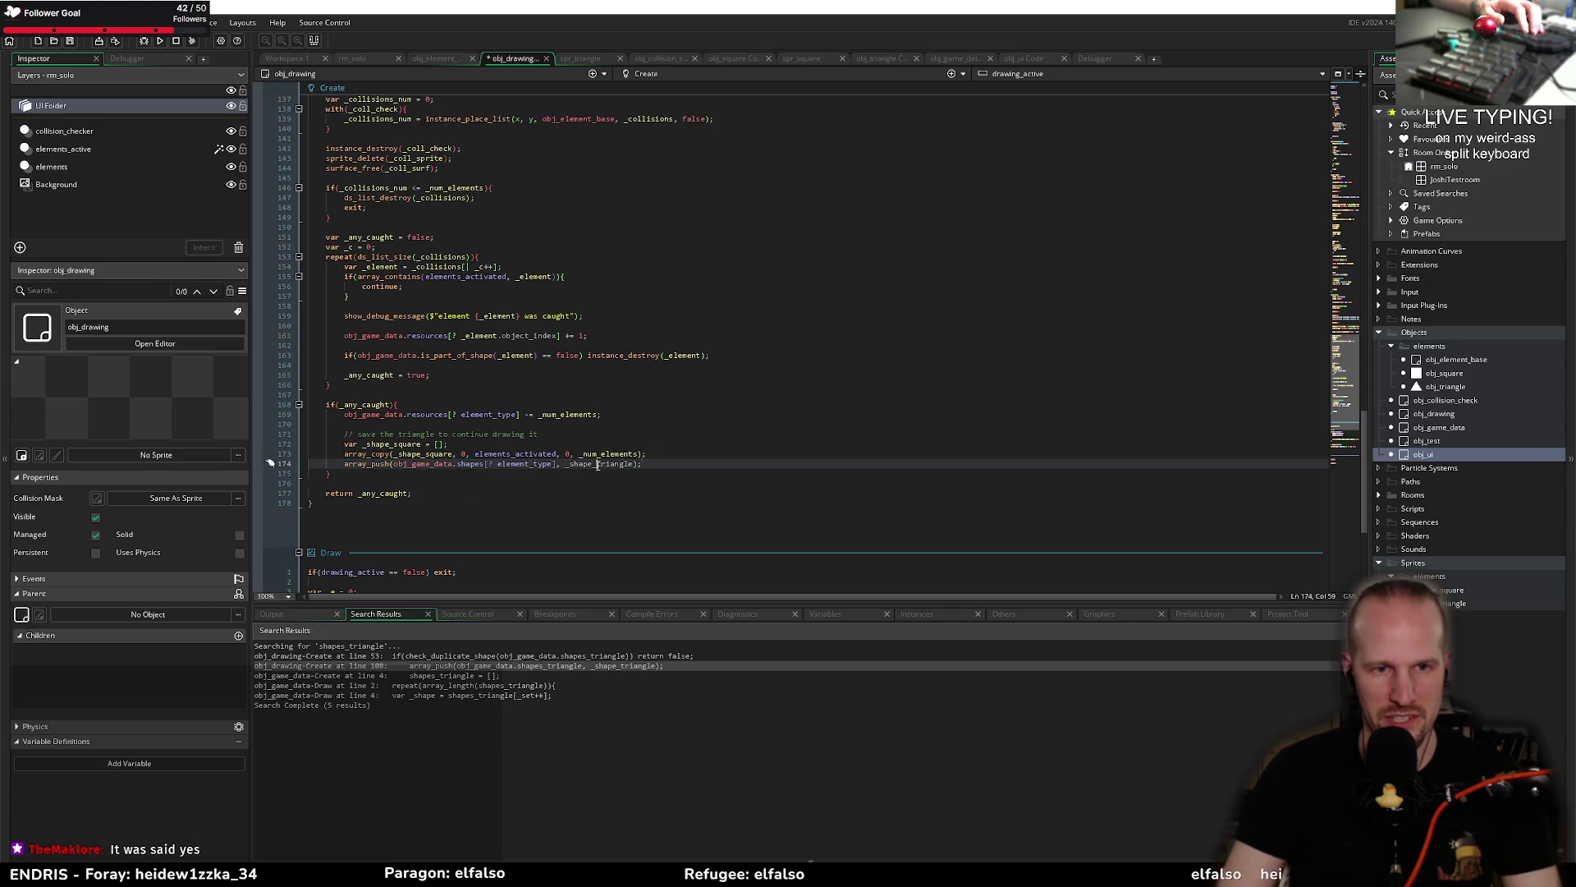
double_click(598, 466)
type("_shape")
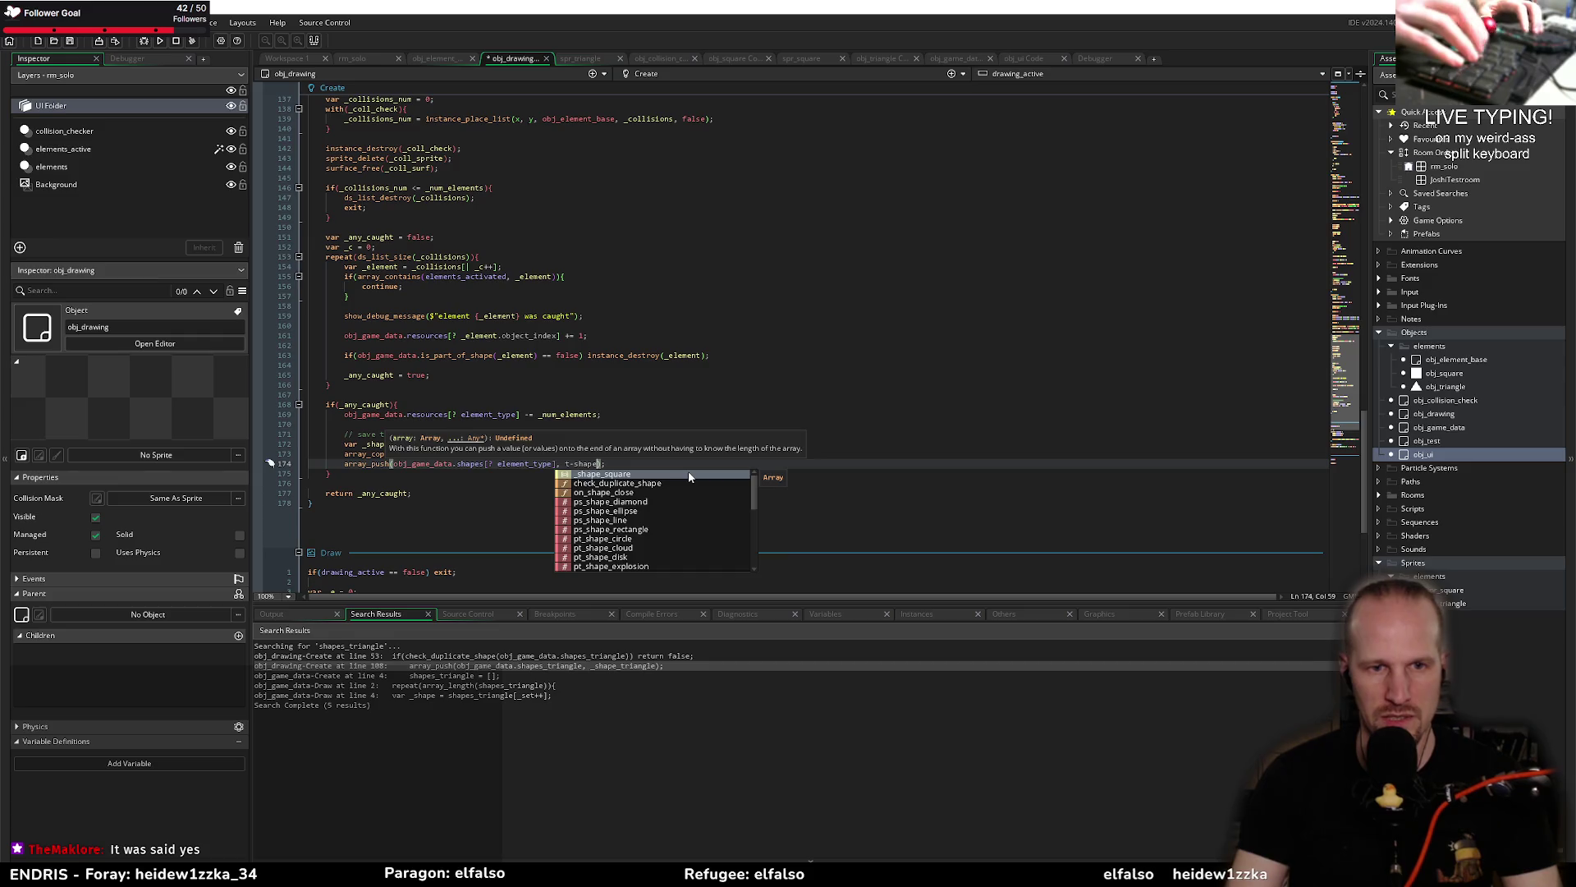
key("Return")
key("ctrl+s")
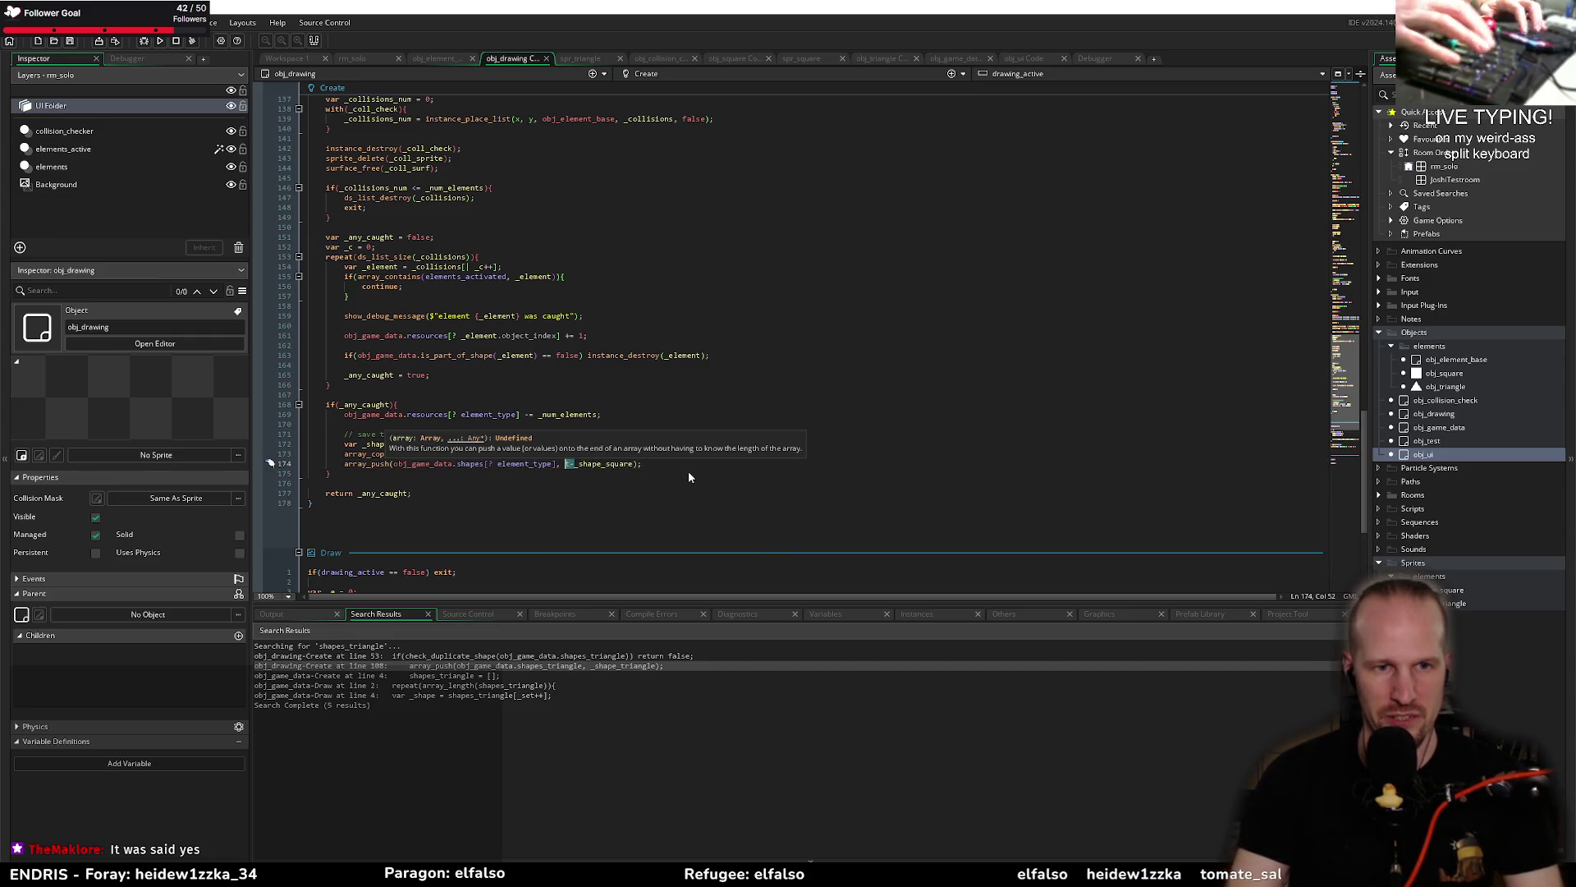
key("Down")
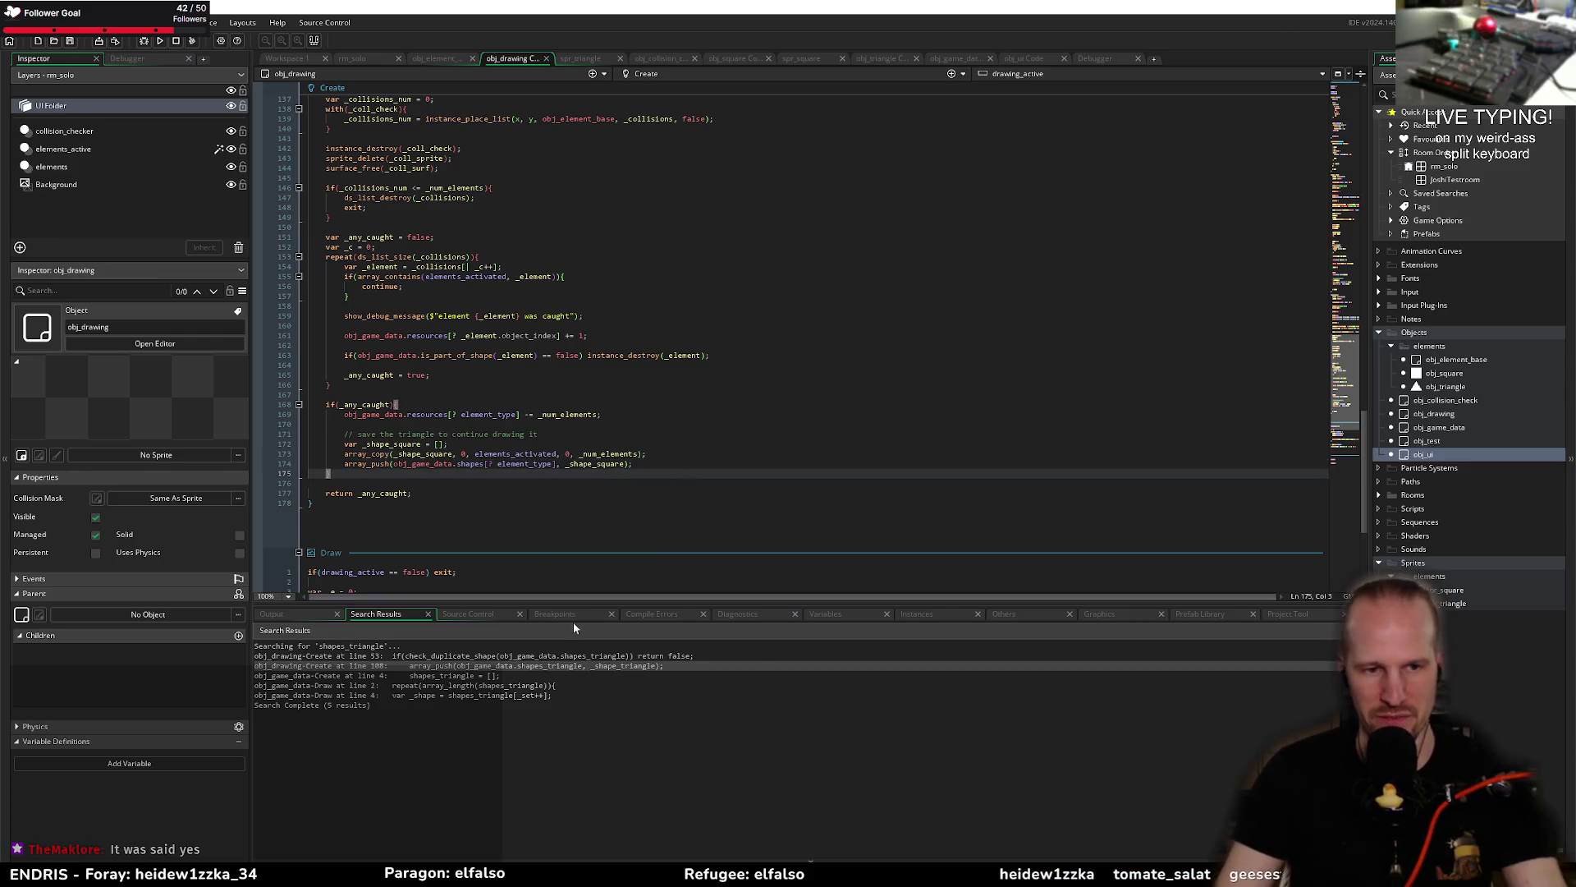
Step: Replace shapes_triangle in the Draw loop's array_length with shapes[? obj_triangle] copied from Create
double_click(367, 686)
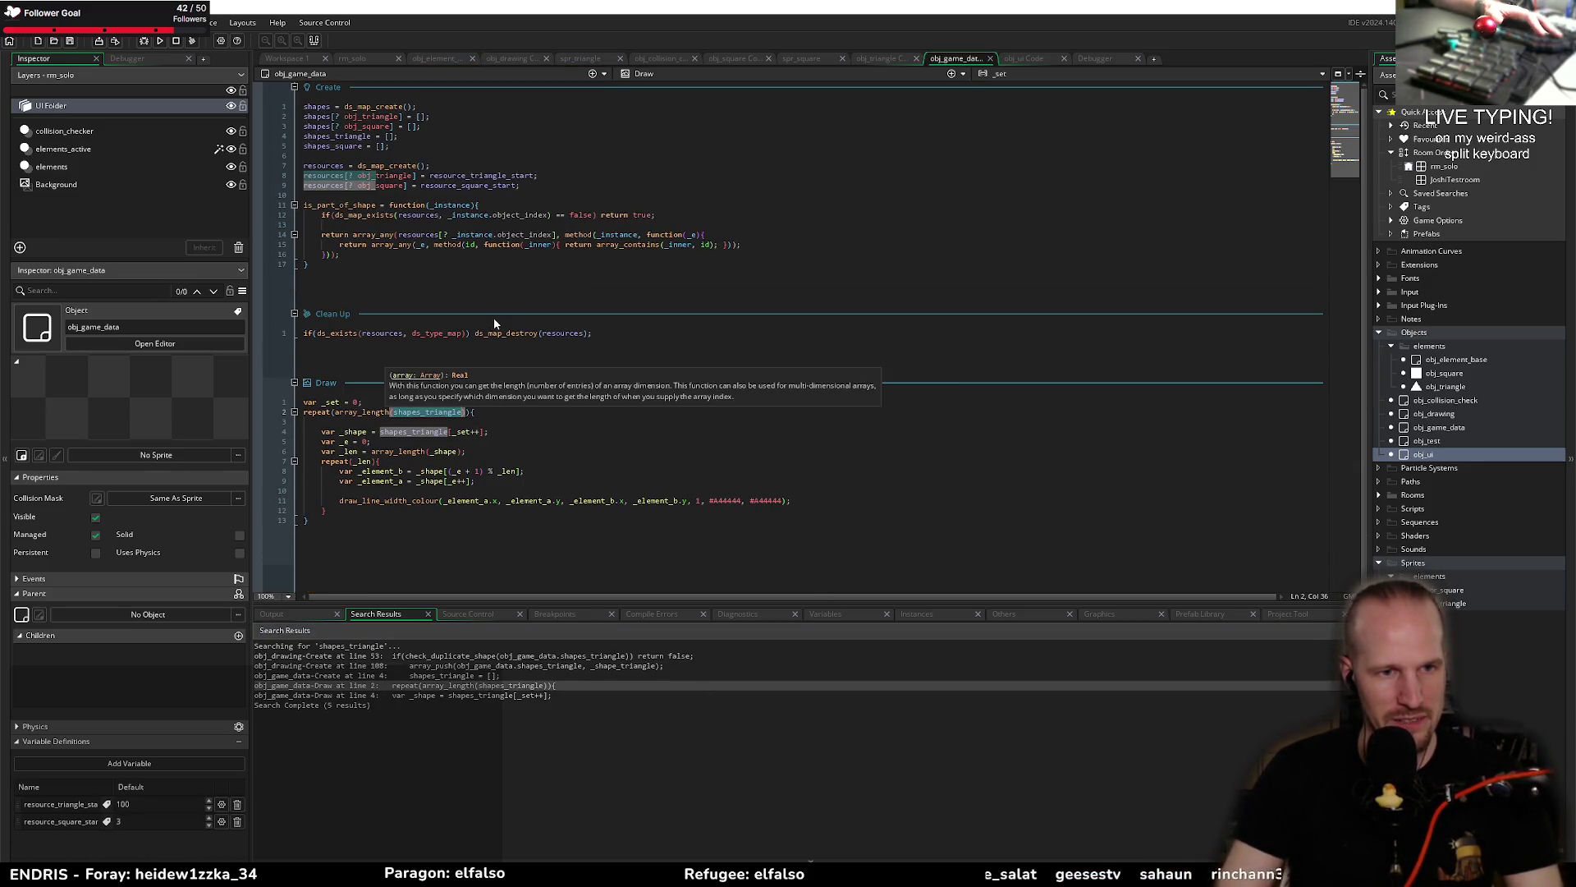
left_click(497, 412)
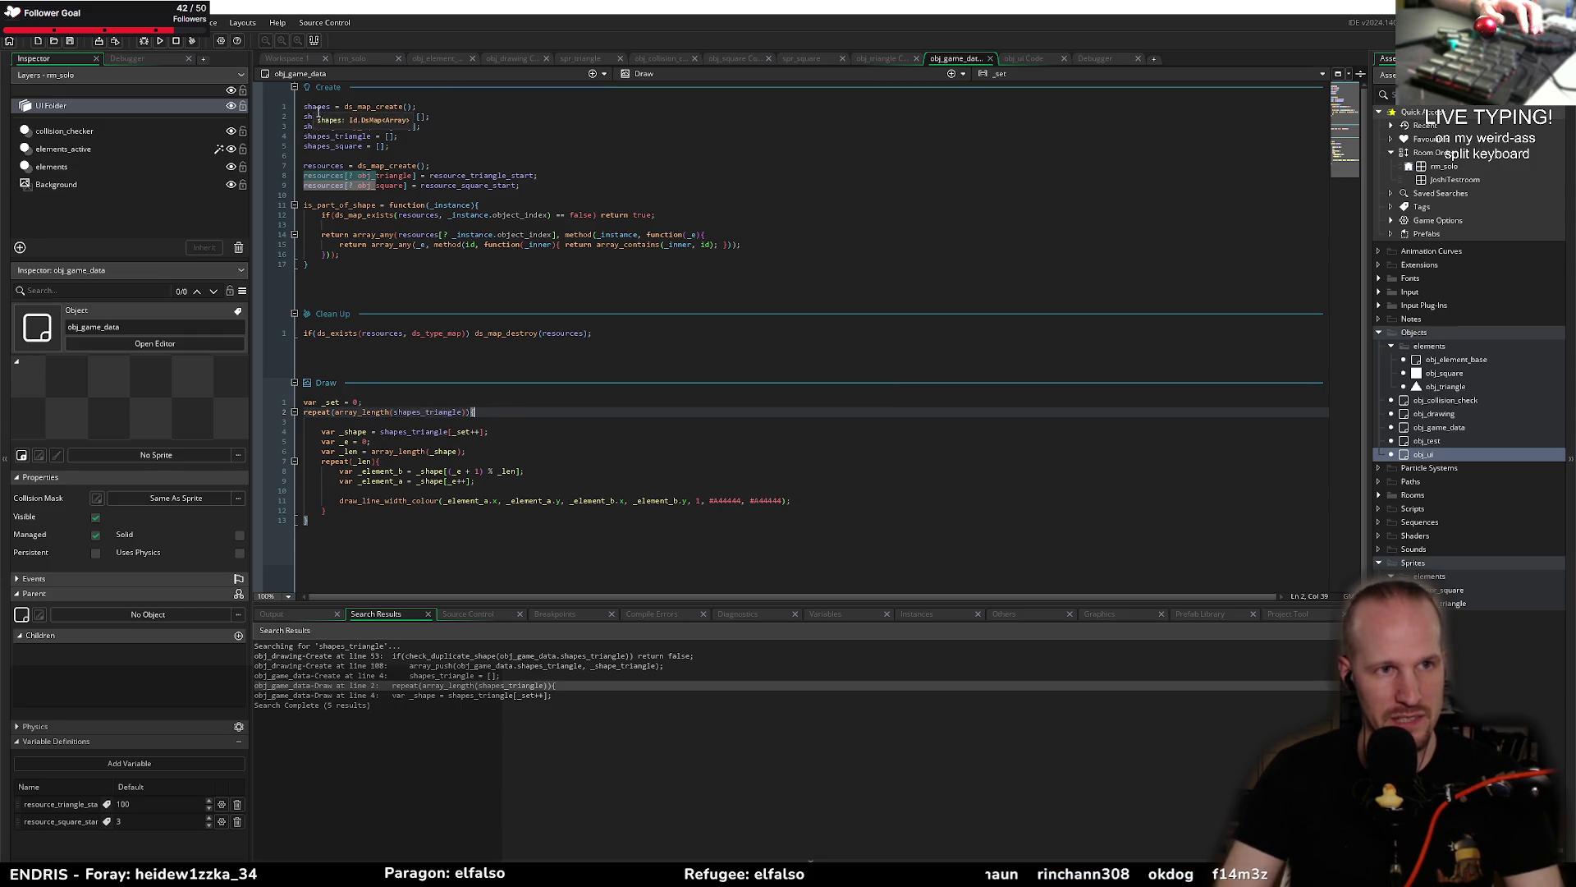
left_click_drag(403, 116, 299, 116)
key("ctrl+c")
double_click(449, 412)
key("ctrl+v")
left_click(532, 420)
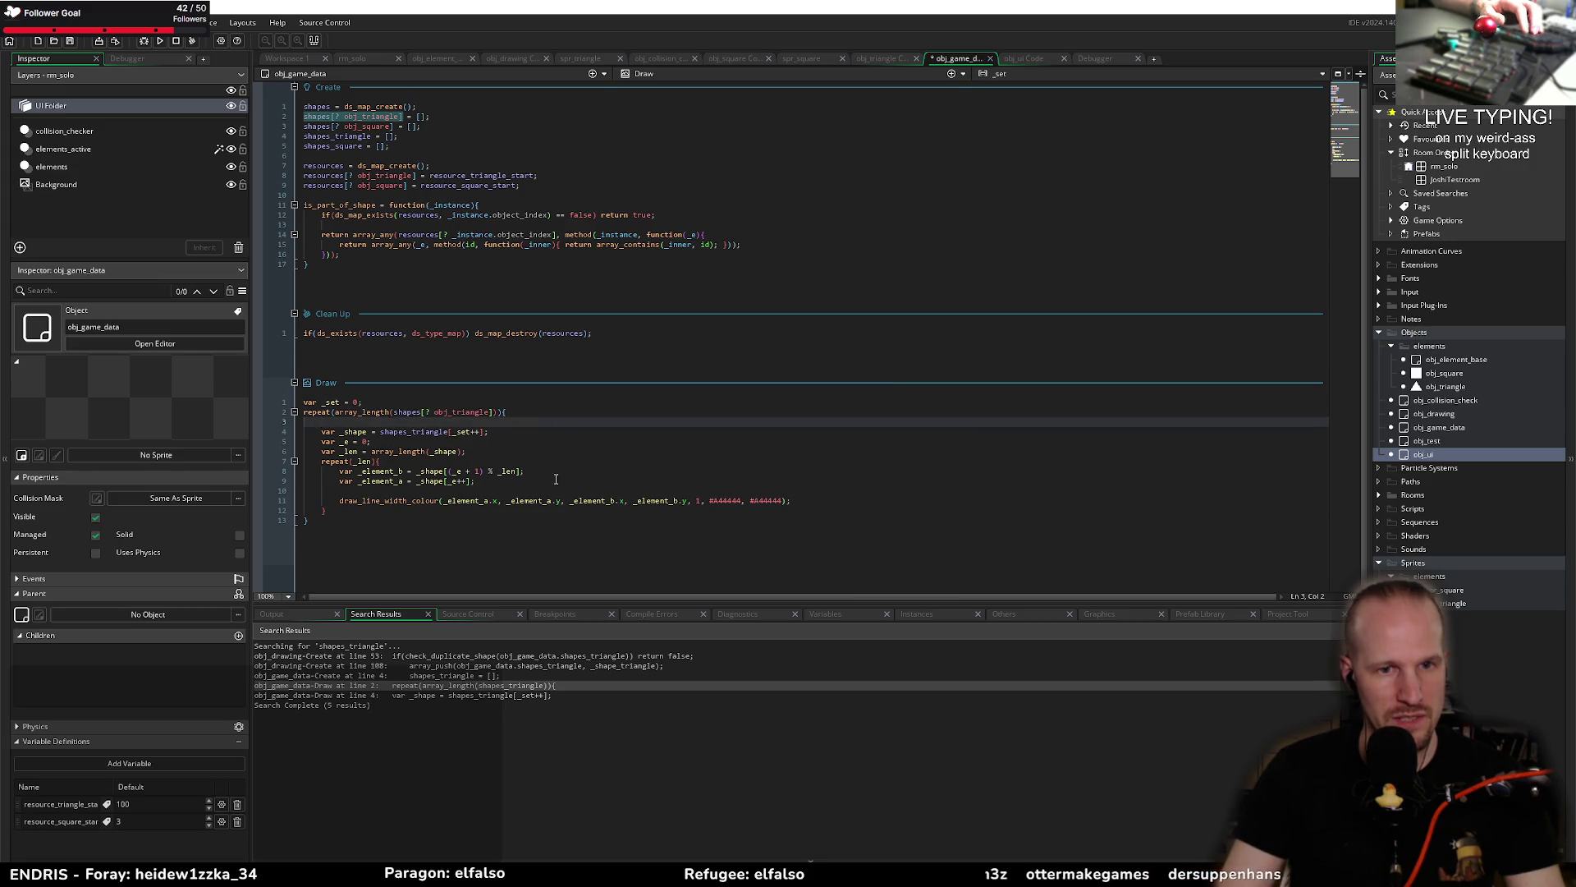
Step: Dismiss the array_length documentation popup and put the caret at the end of the _set line
left_click(553, 491)
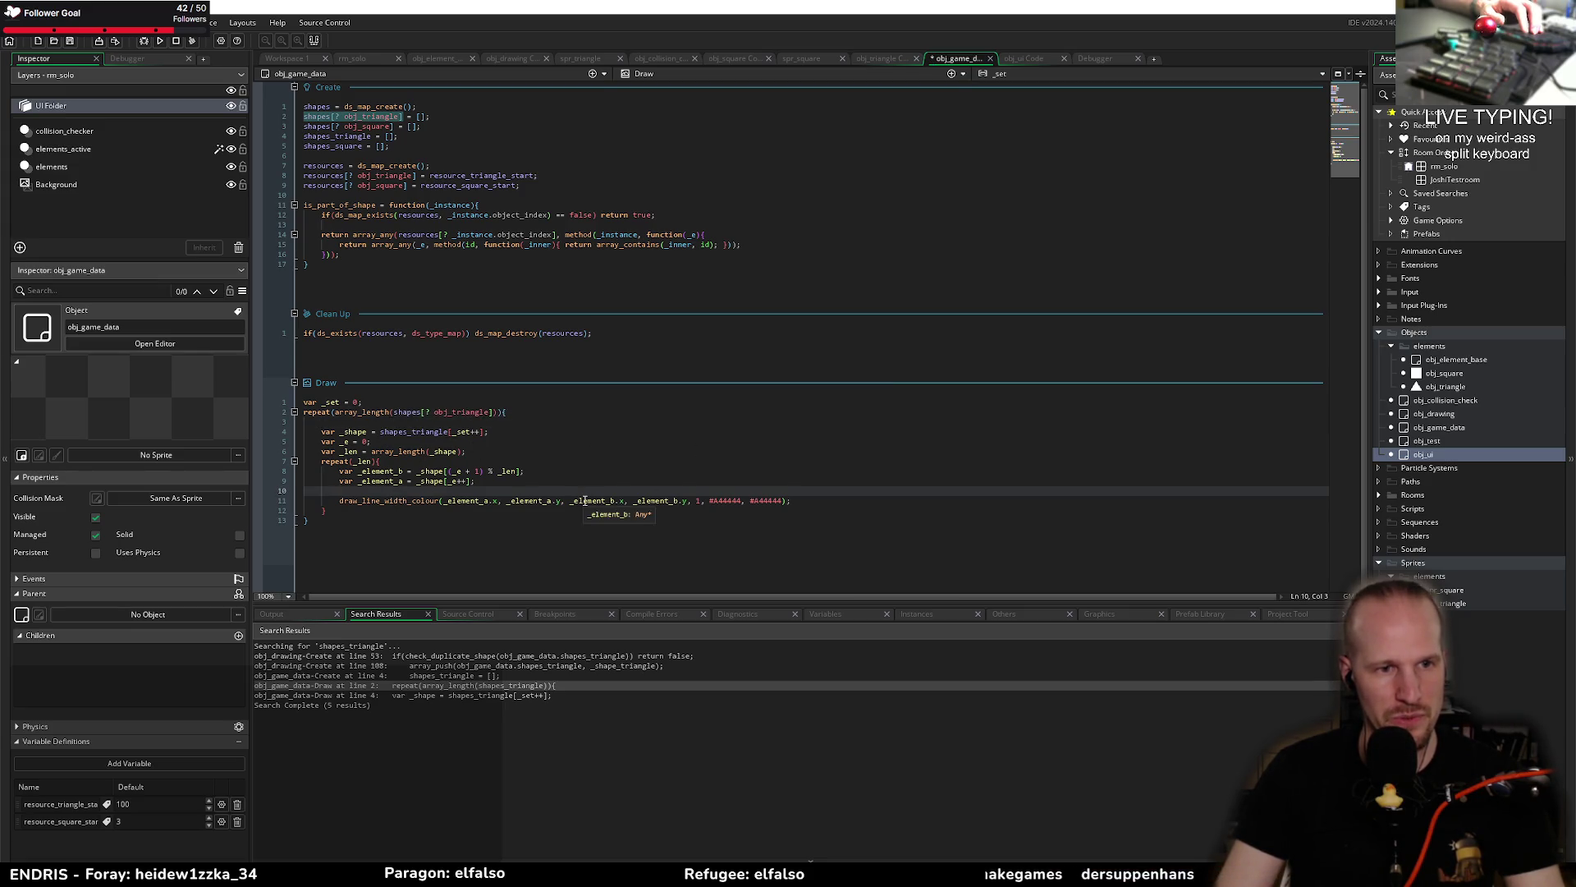
left_click(431, 462)
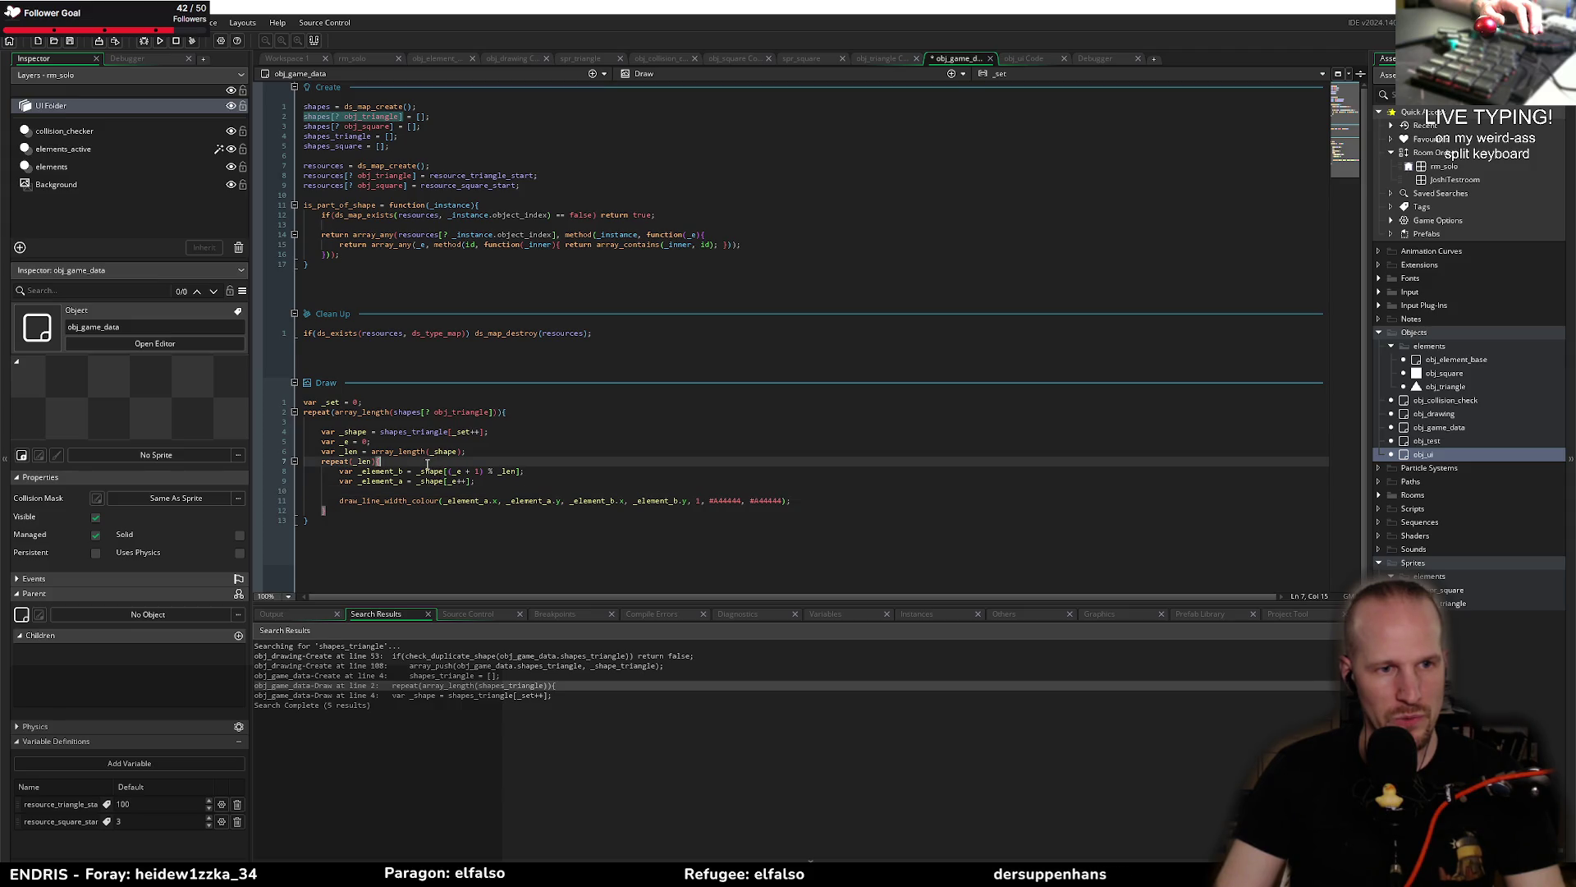
left_click(341, 420)
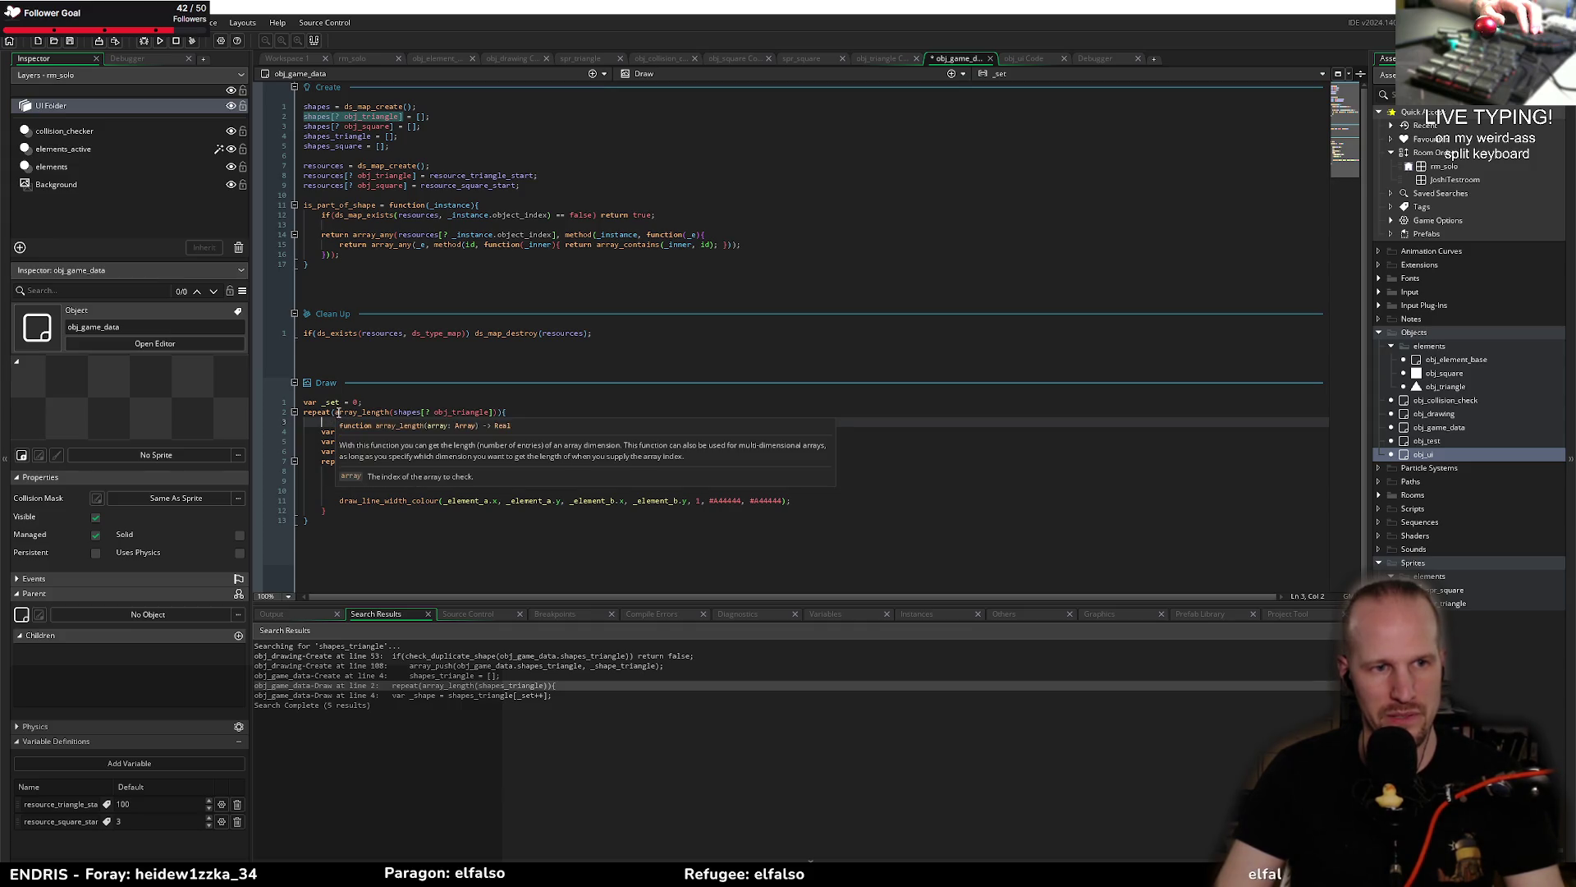
left_click(374, 402)
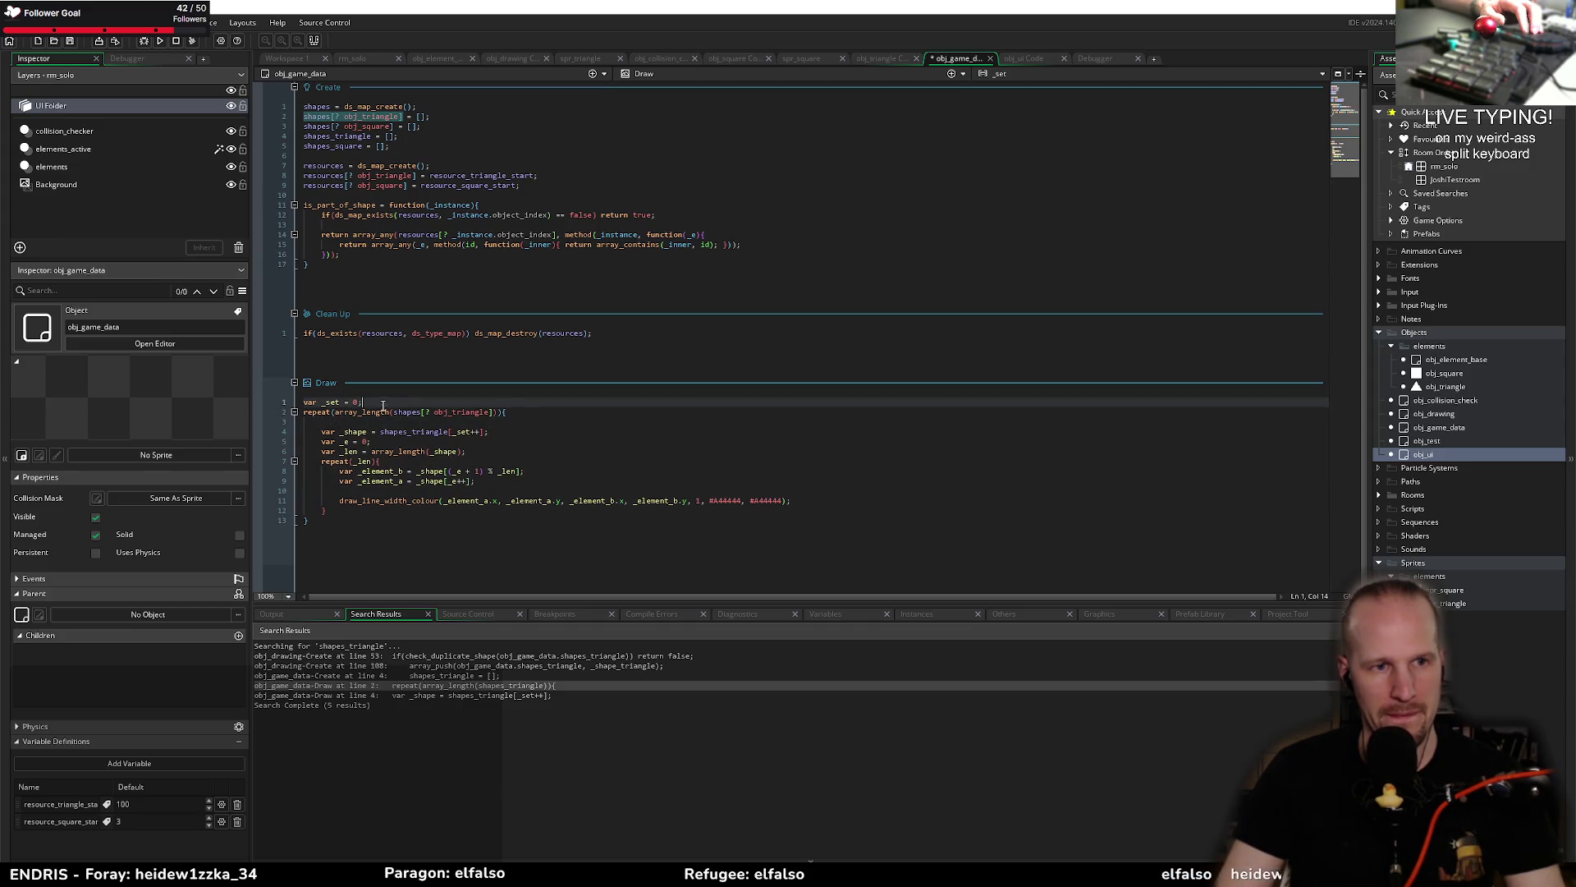
mouse_move(358, 411)
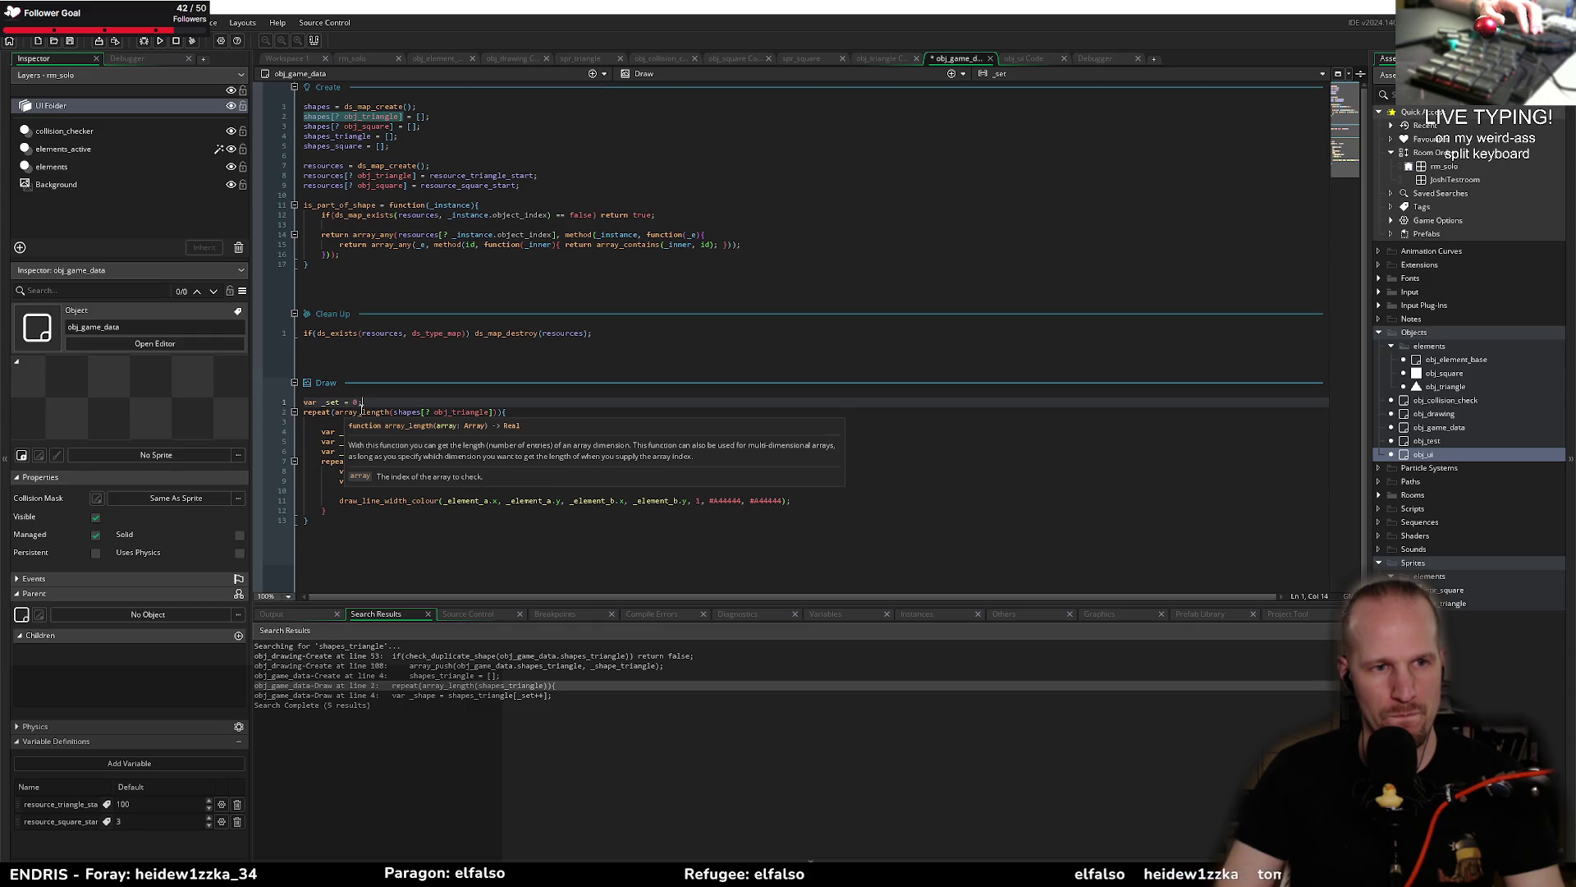
left_click(323, 509)
left_click_drag(310, 493, 354, 412)
left_click(397, 421)
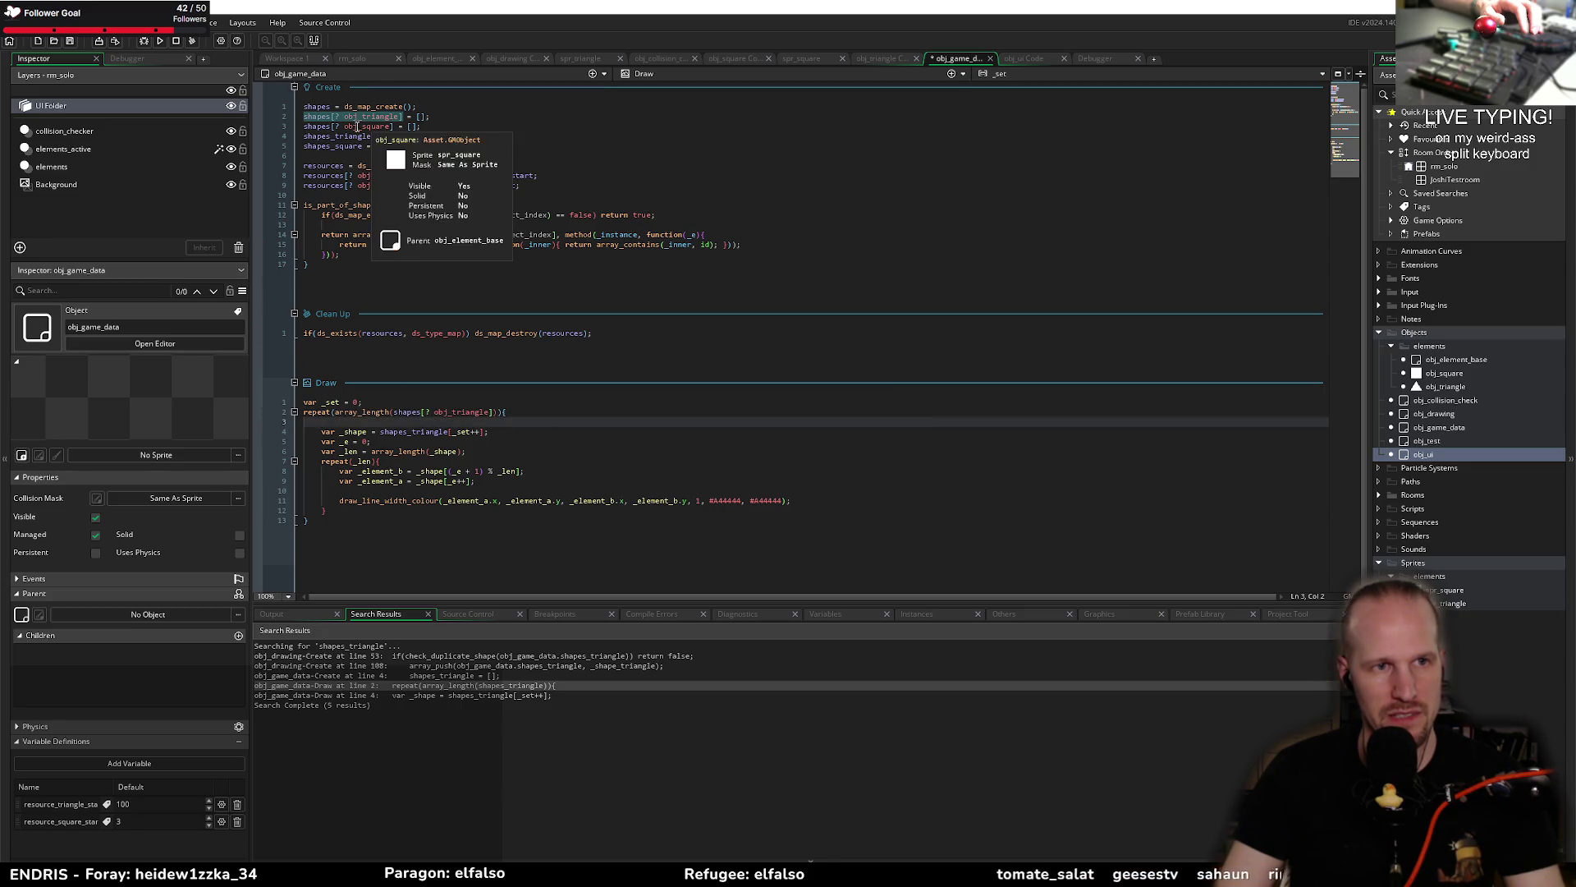
left_click(377, 402)
Step: Add var _len = ds_map_size(shapes); as a new first line of the Draw event
key("Home")
key("Return")
key("Return")
key("Up")
key("Up")
type("ds_map_")
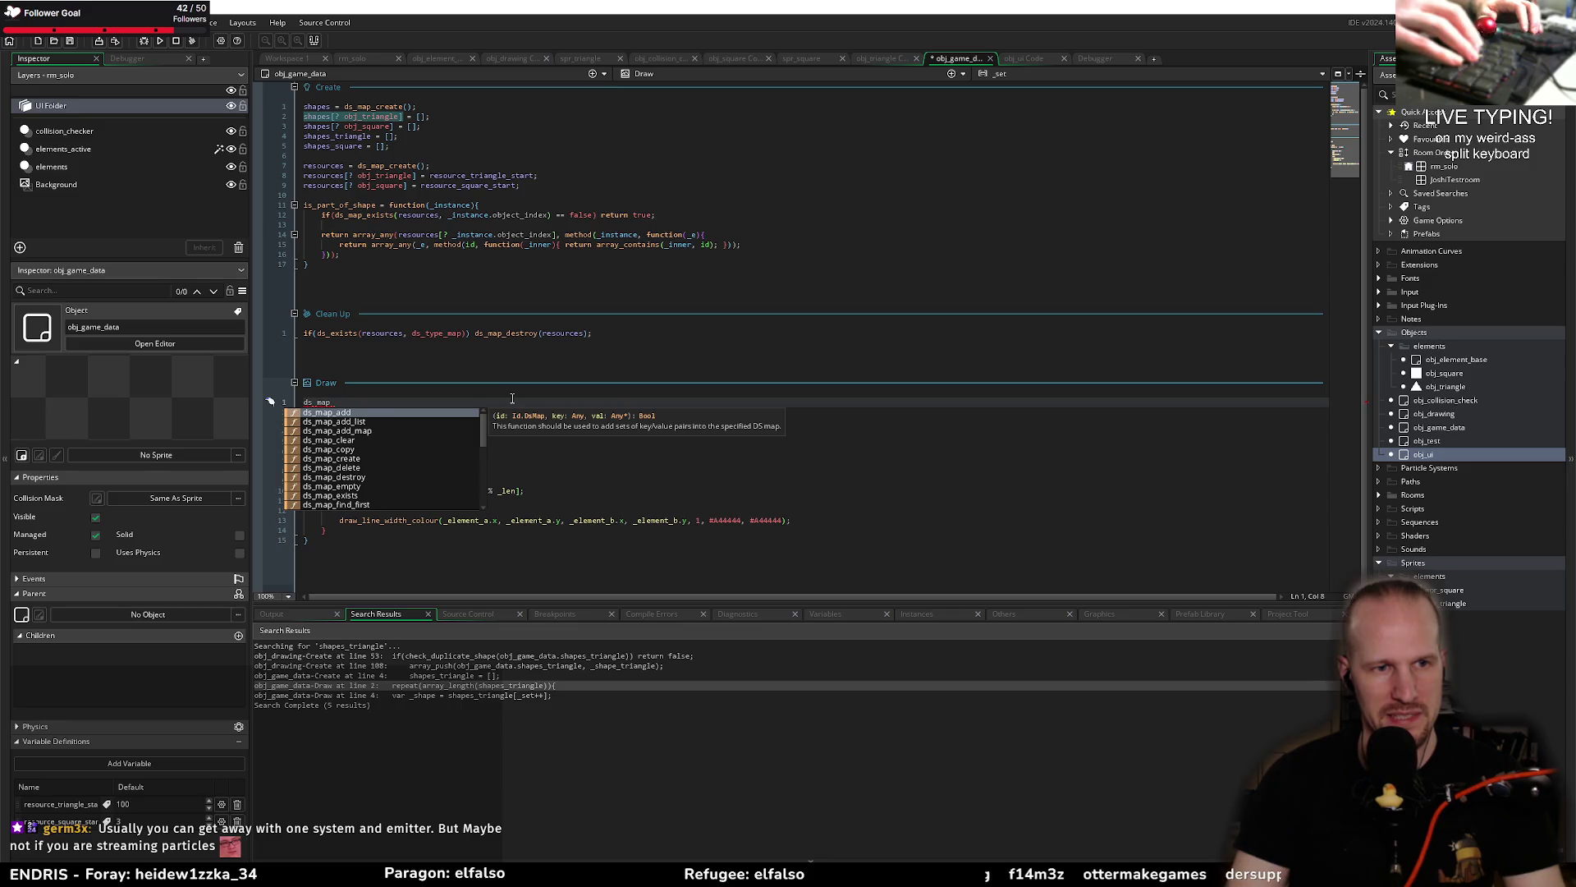
type("l")
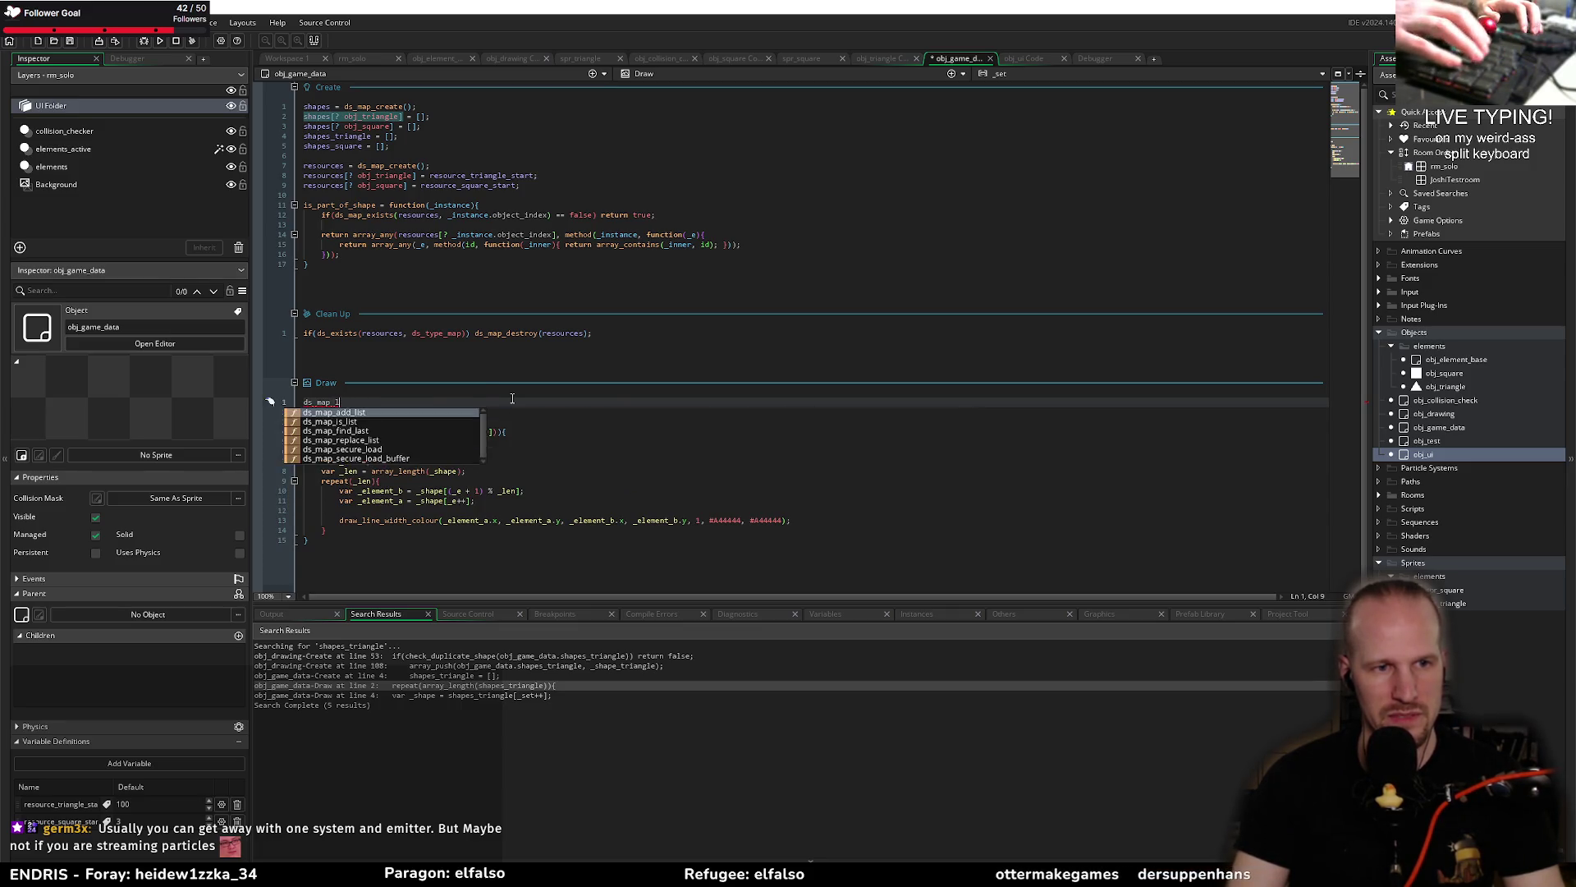
key("BackSpace")
key("Down")
key("Down")
key("Down")
key("Down")
key("Down")
key("Down")
key("Down")
key("Down")
key("Down")
key("Up")
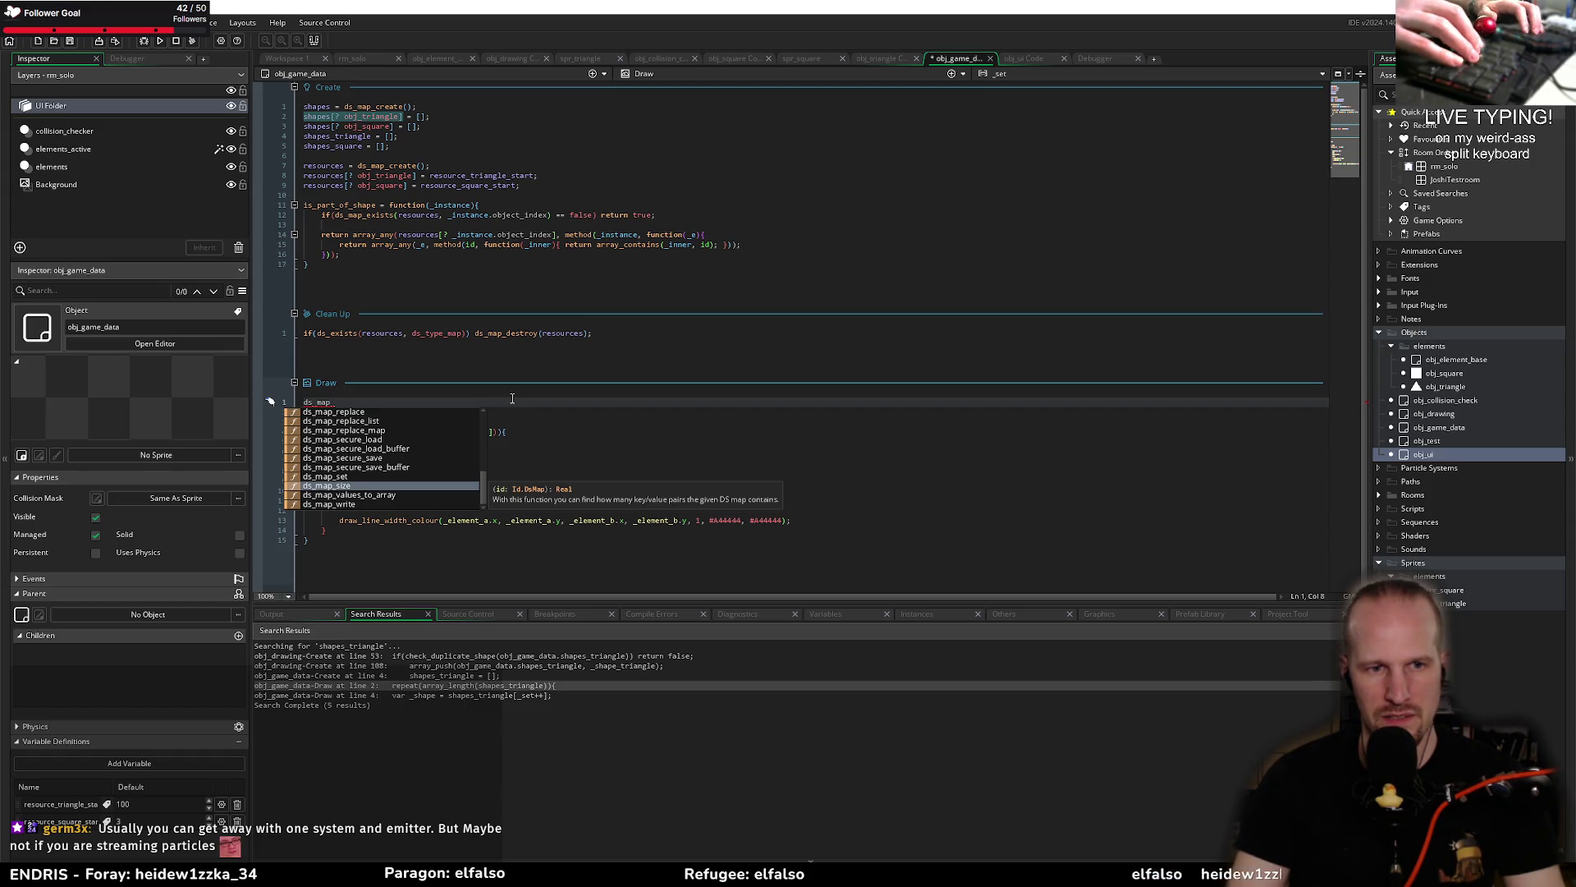
key("Return")
key("Home")
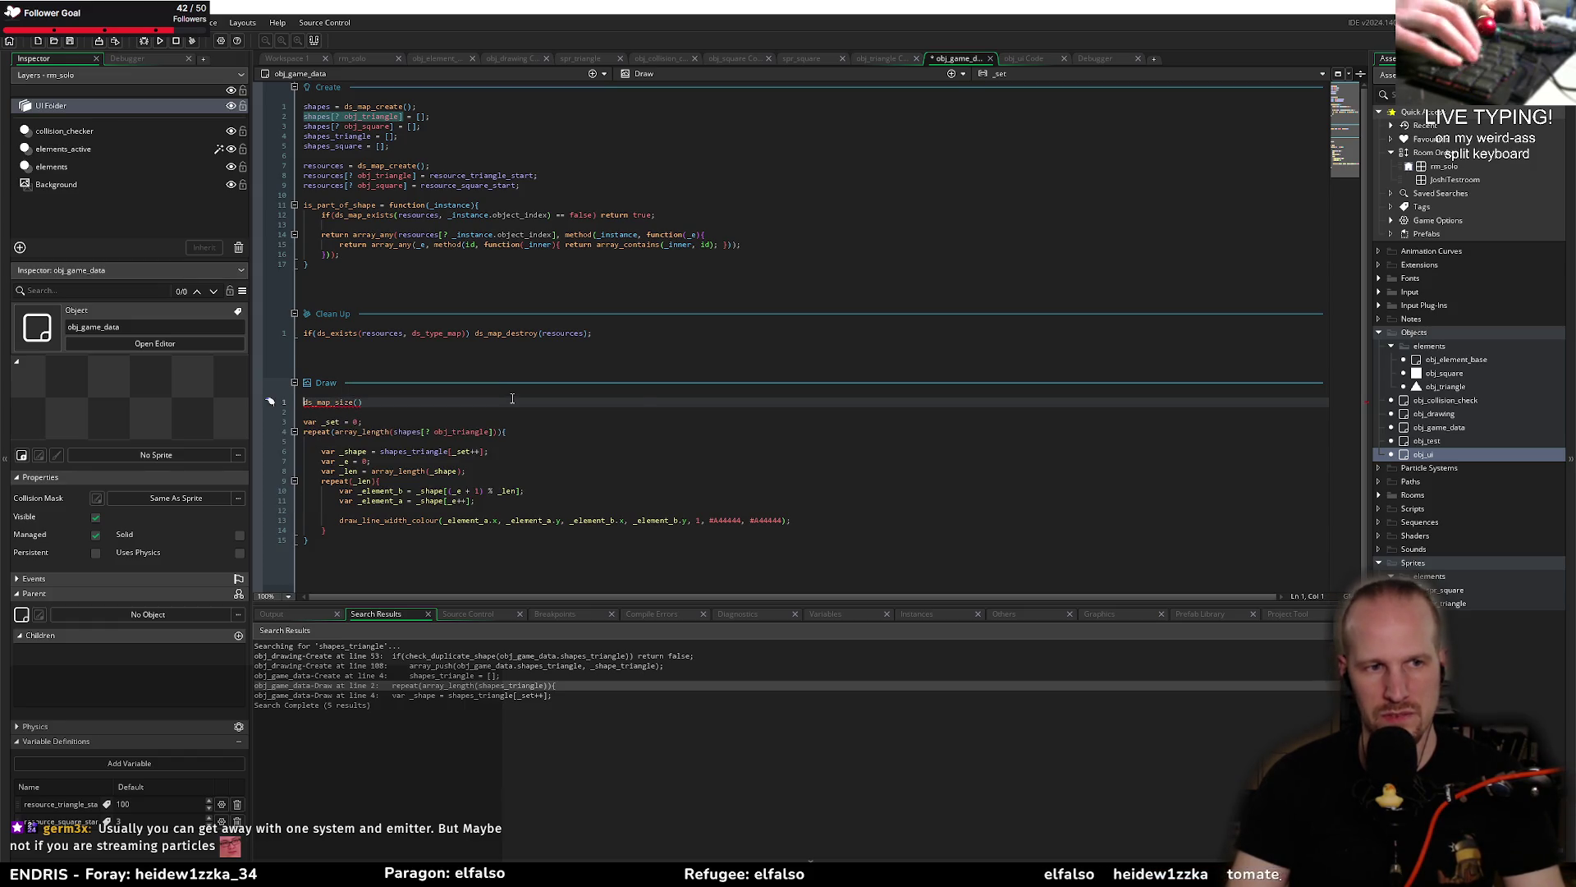
type("var _len =")
key("End")
key("Left")
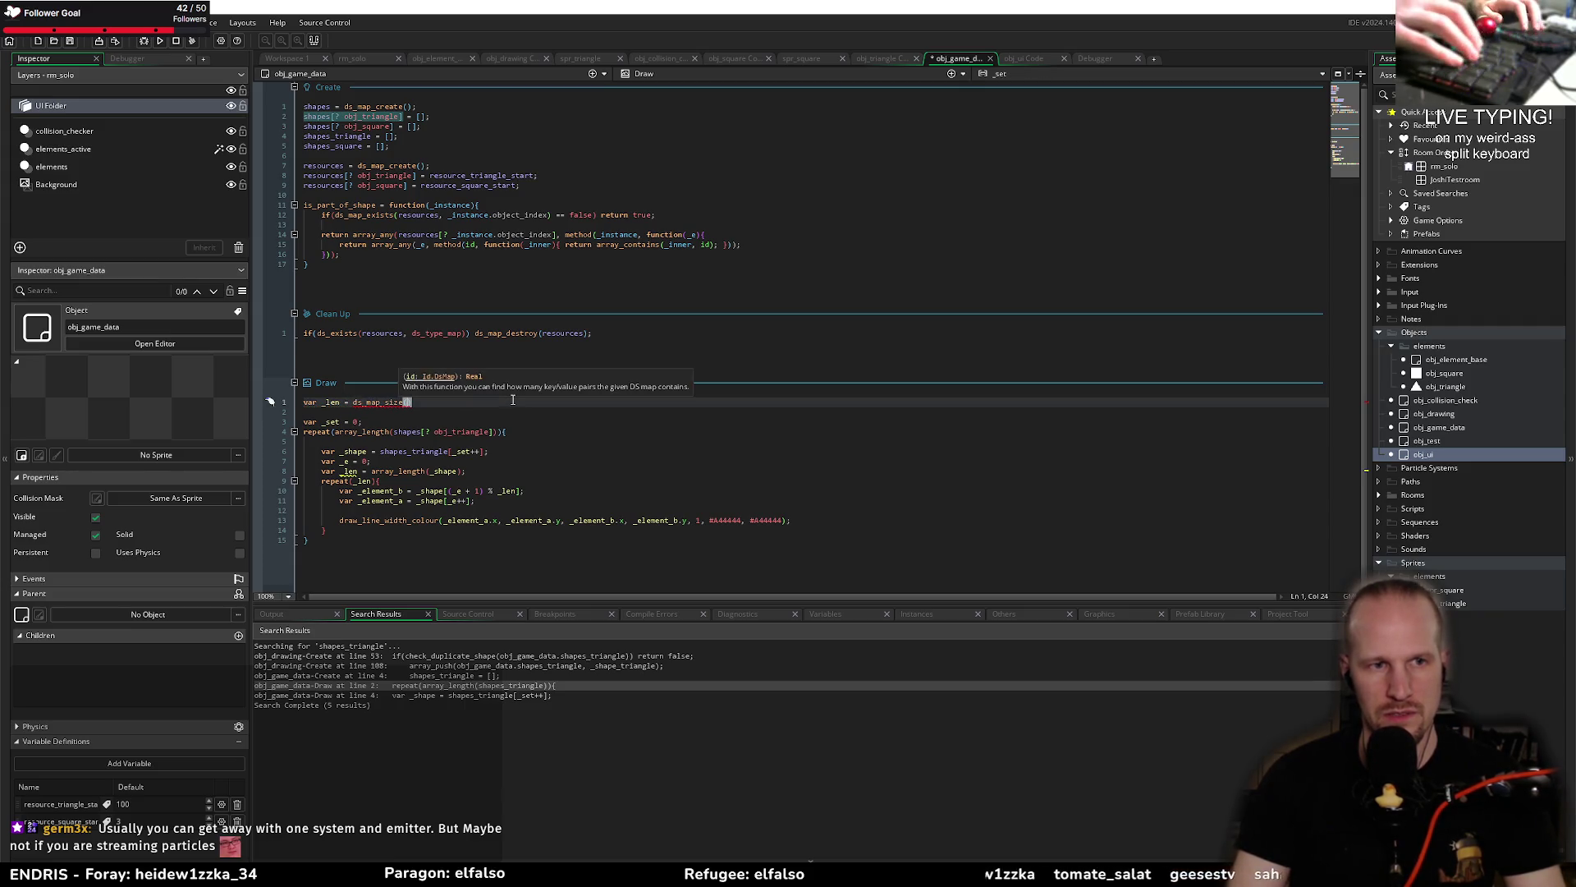
type("hapes);")
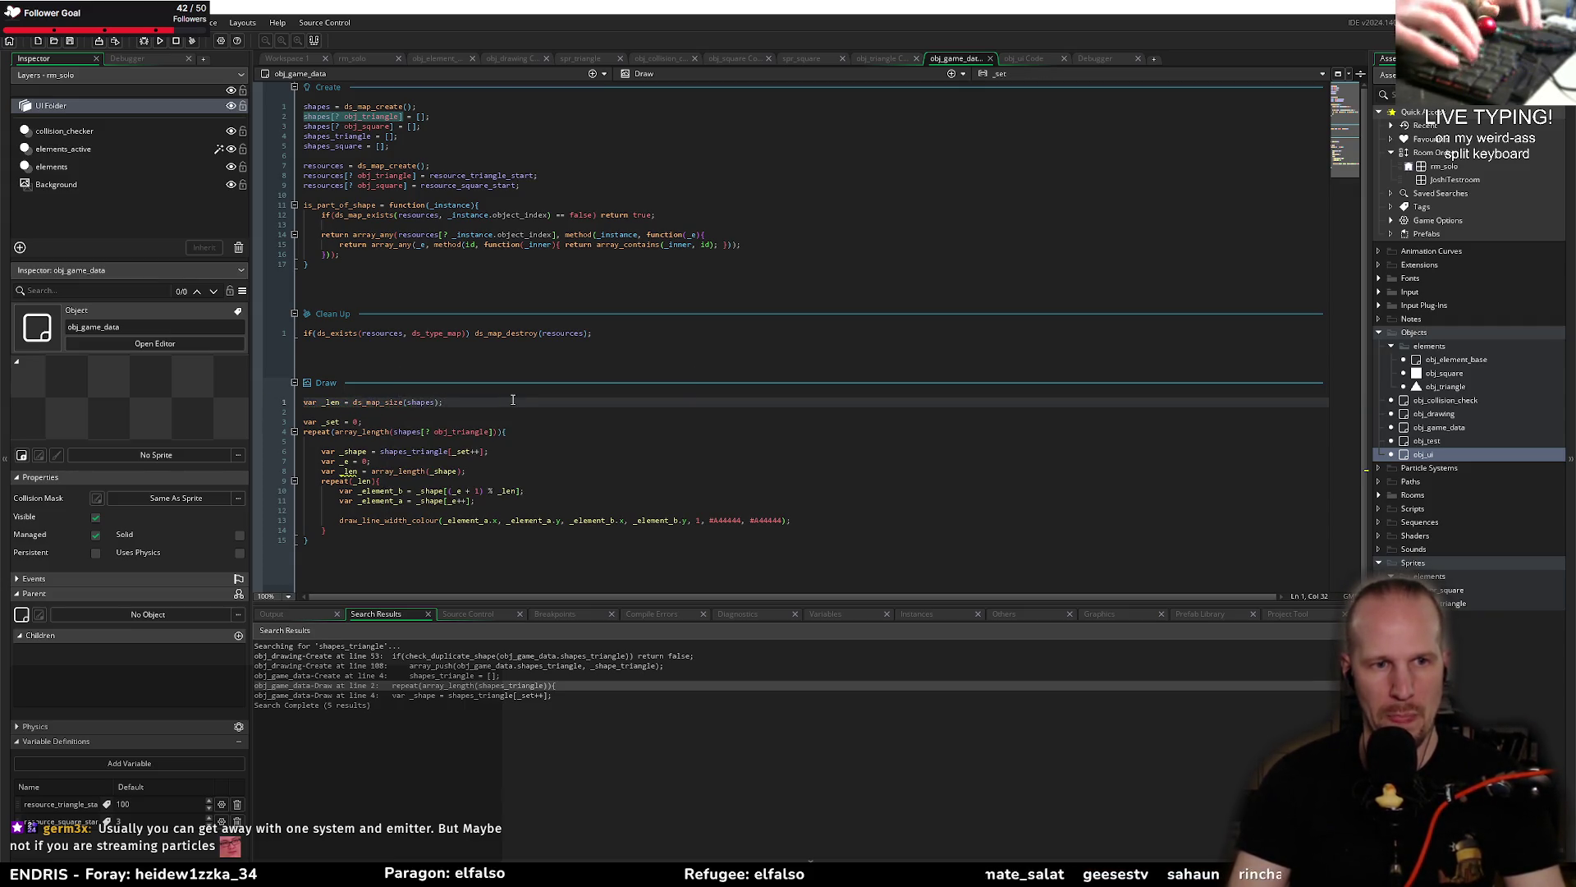
Step: Insert a blank line after the _len declaration
key("Down")
key("Down")
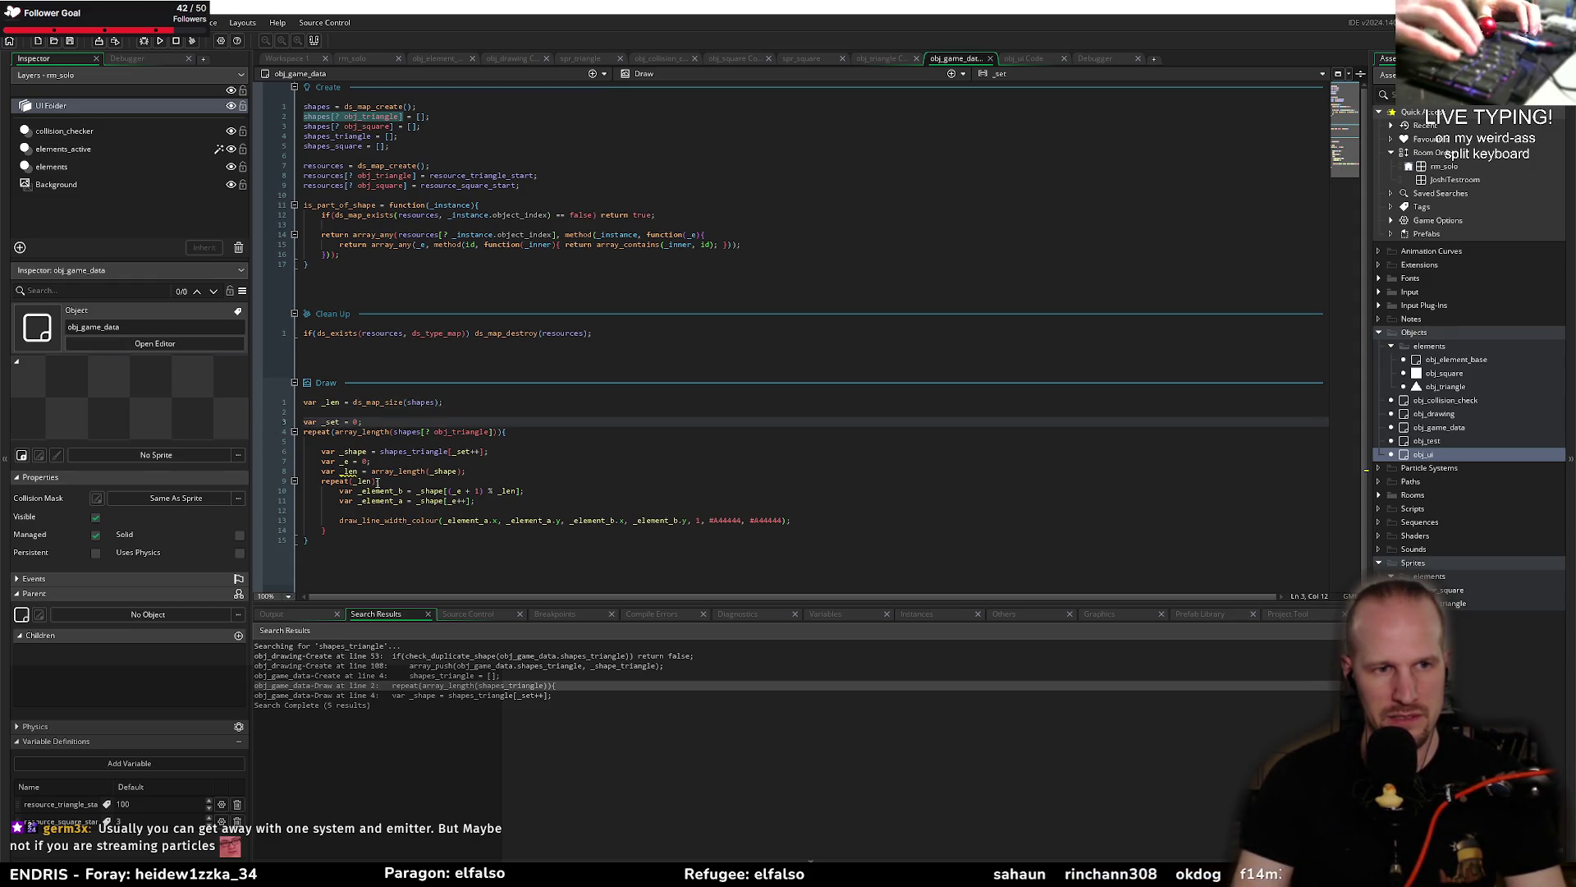
key("ctrl+Left")
key("ctrl+Left")
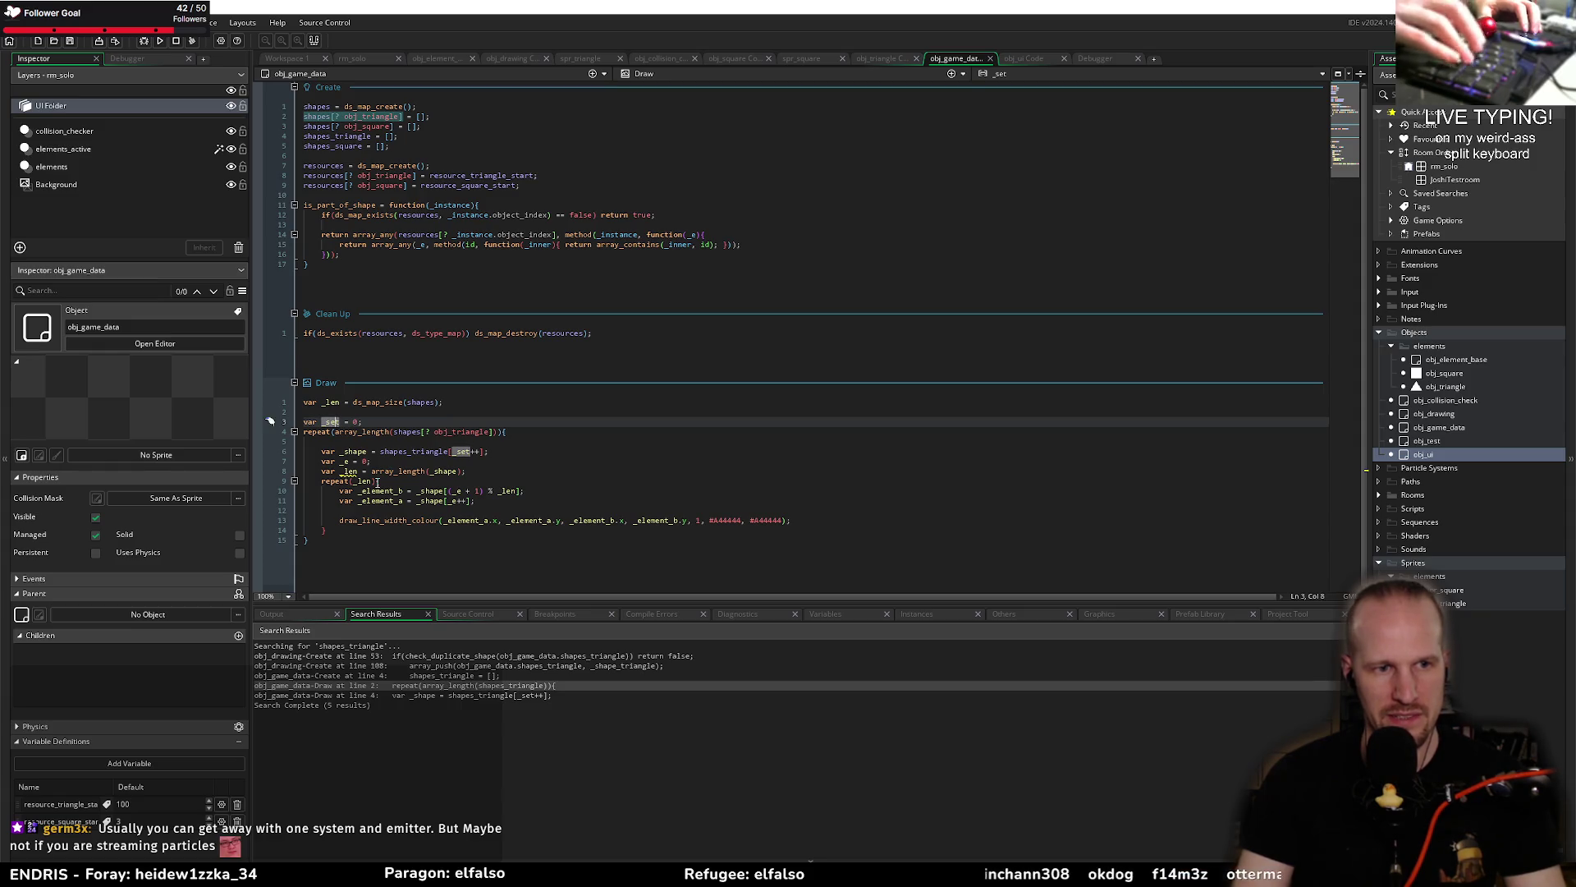
key("Up")
key("Up")
key("End")
key("Return")
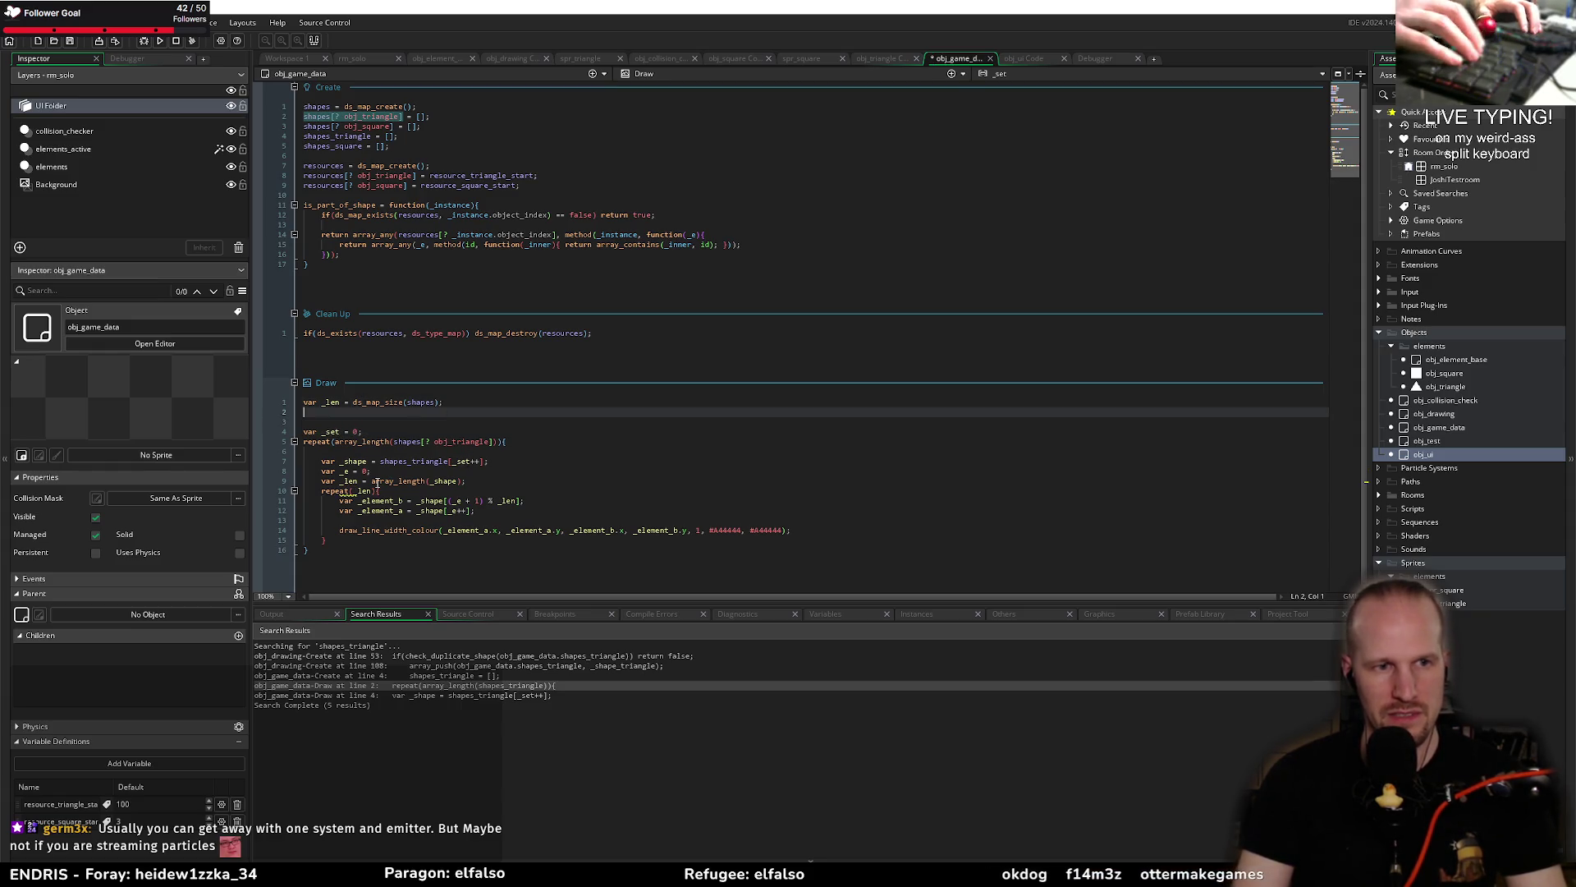
Step: Try a ds_map_fi lookup, compare the map function suggestions, then erase the attempt
type("var _shape")
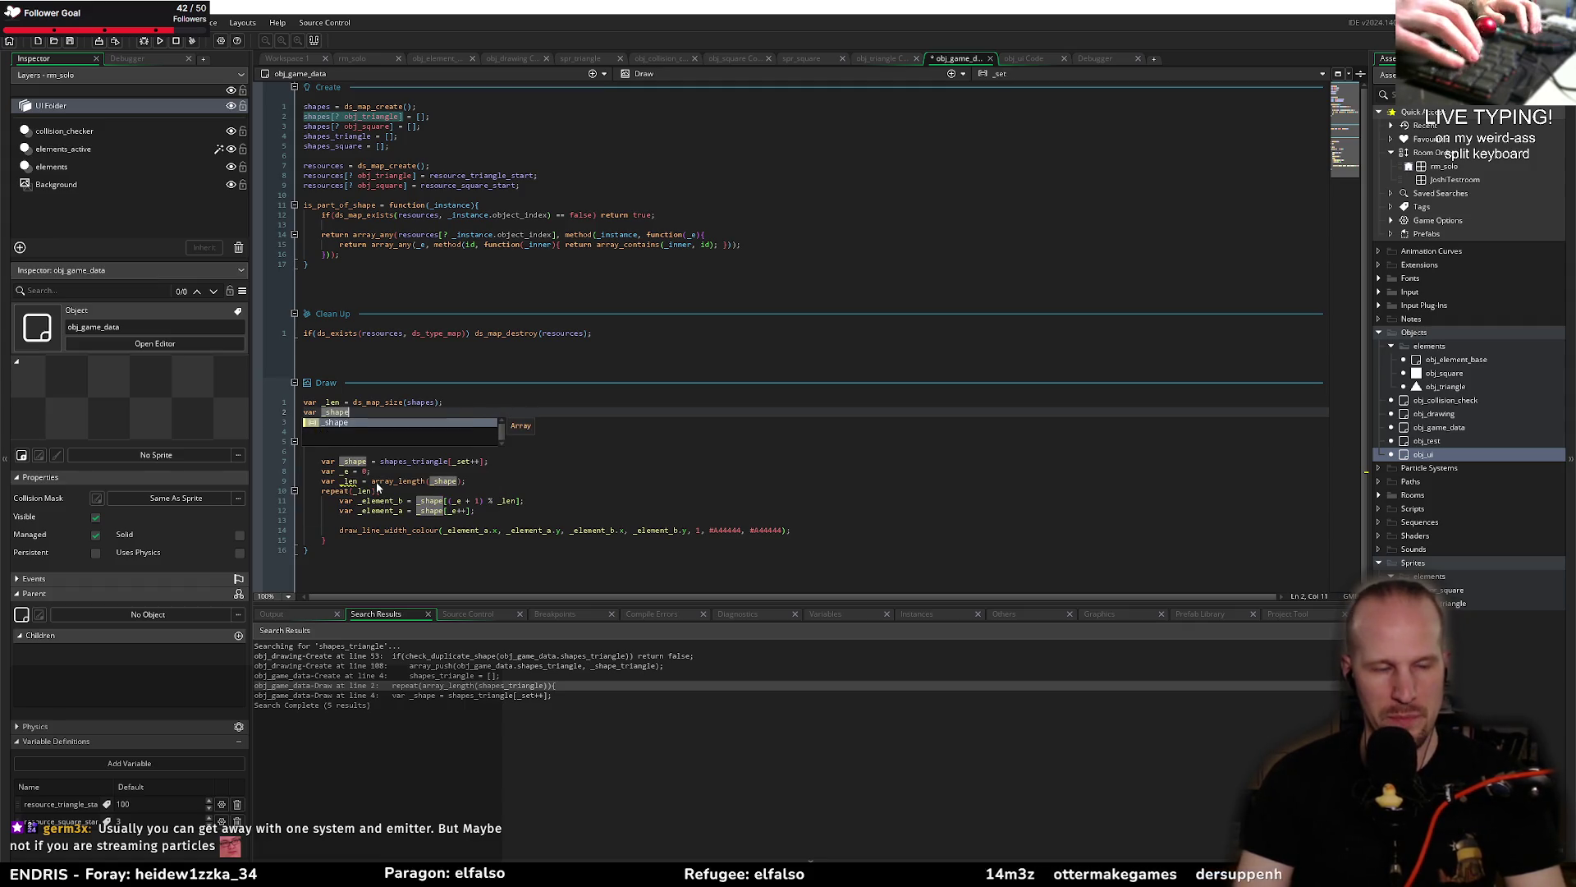
key("ctrl+BackSpace")
key("ctrl+BackSpace")
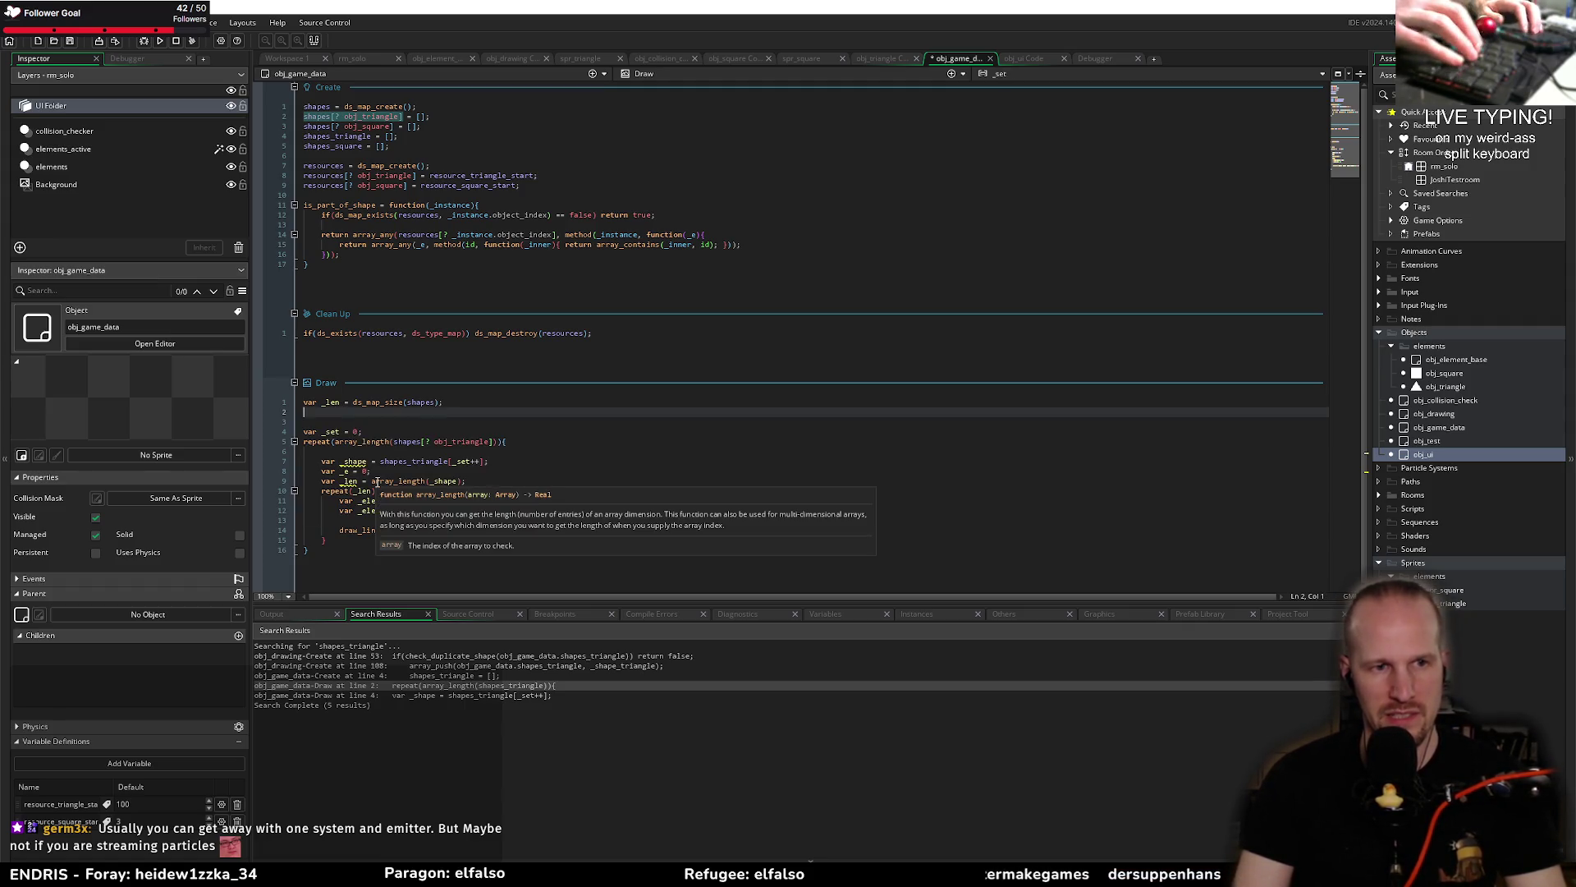
type("ds_map_fi")
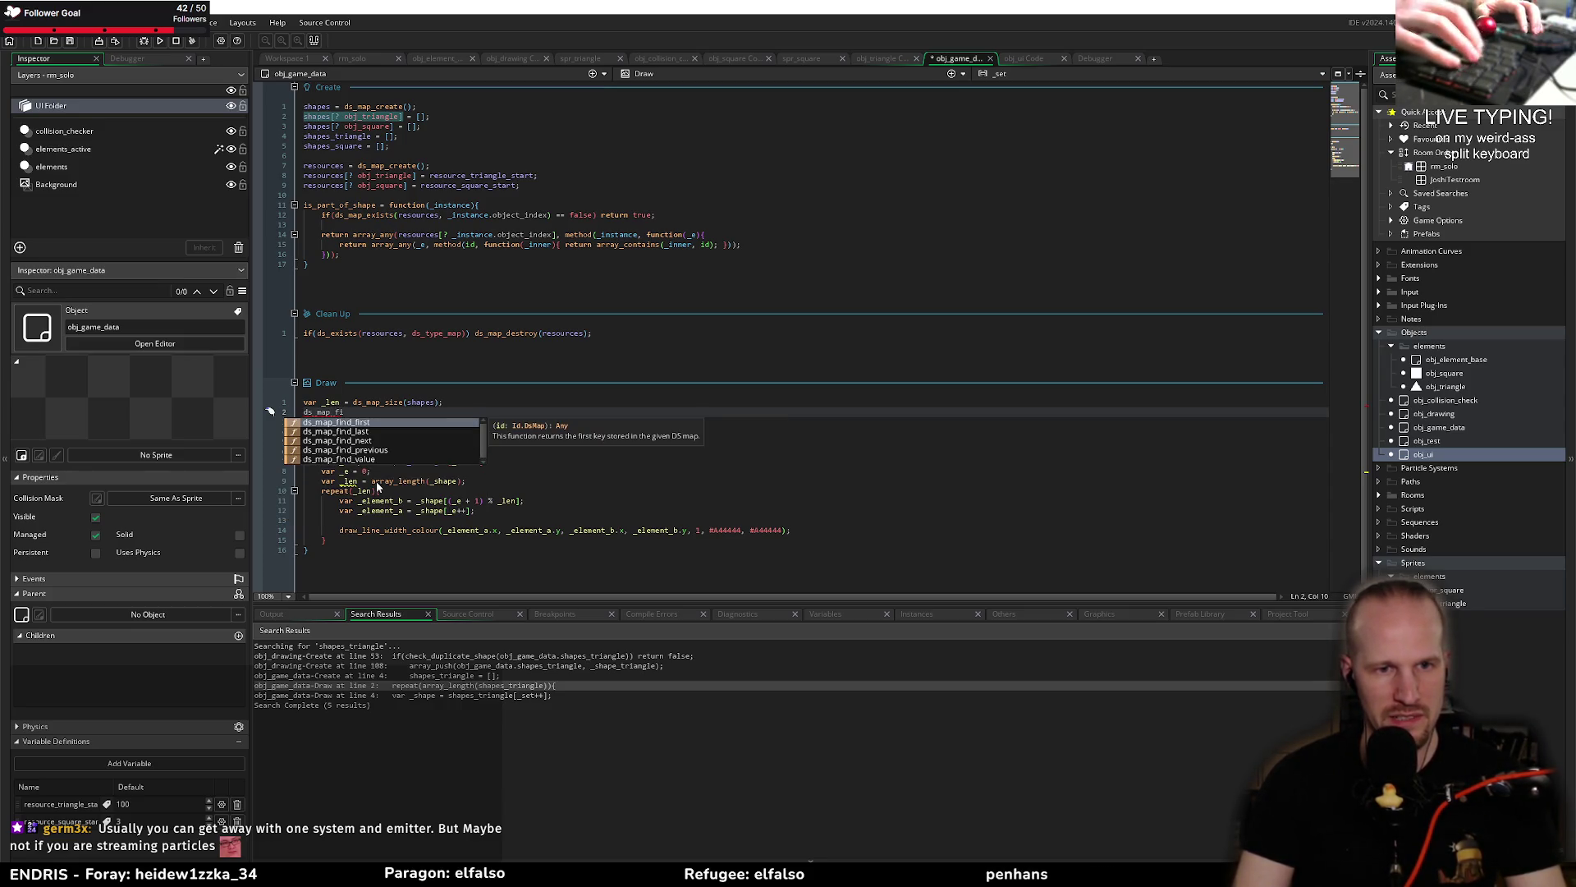
key("Down")
key("Down")
key("Down")
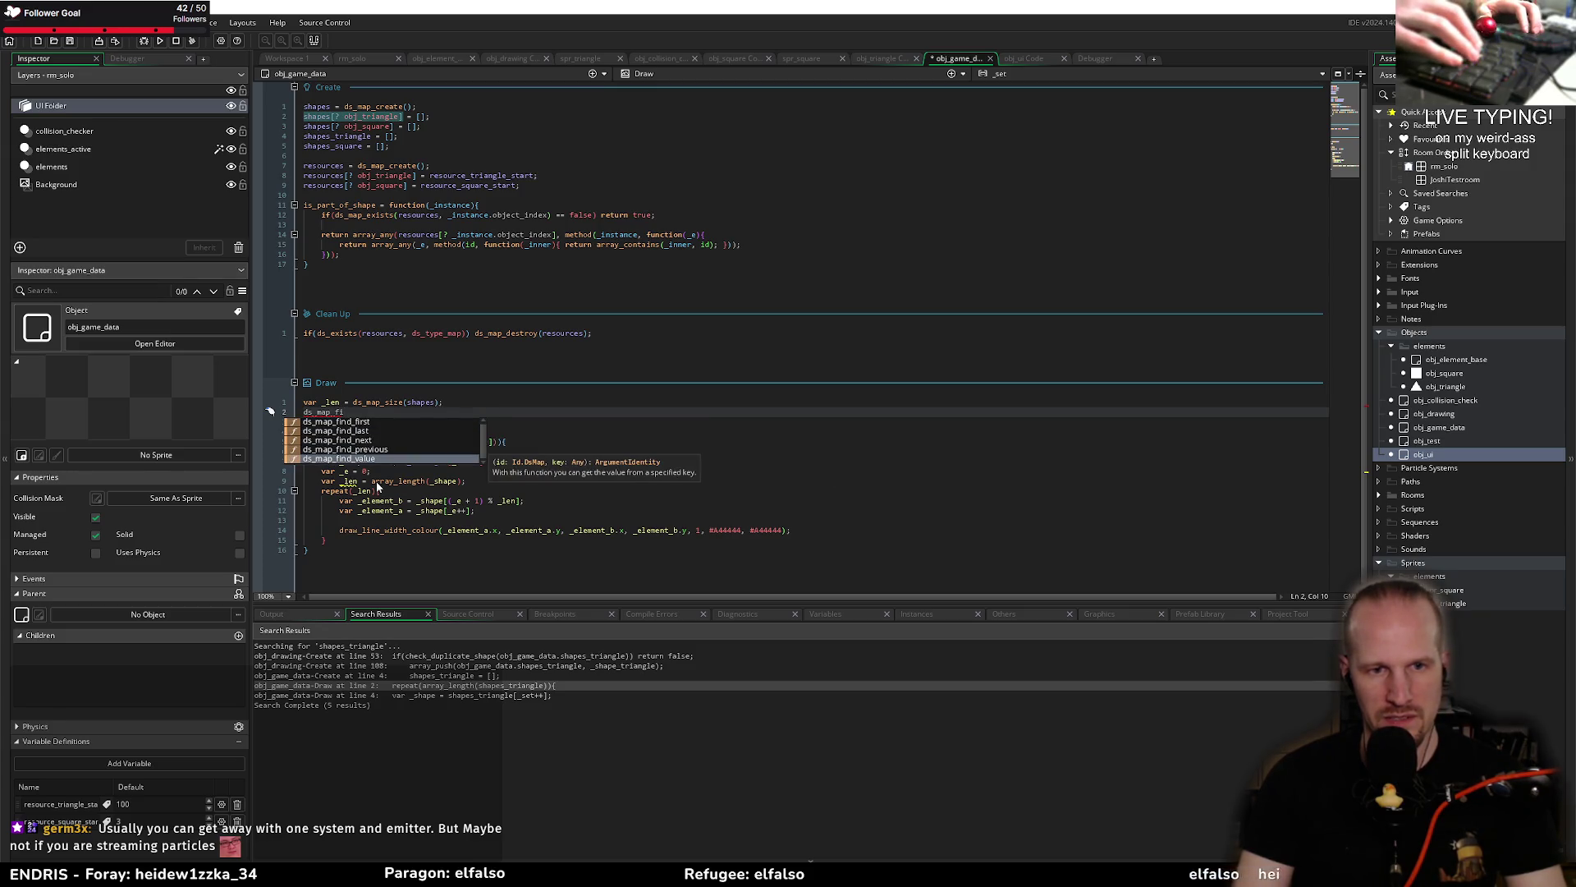
key("Up")
key("Up")
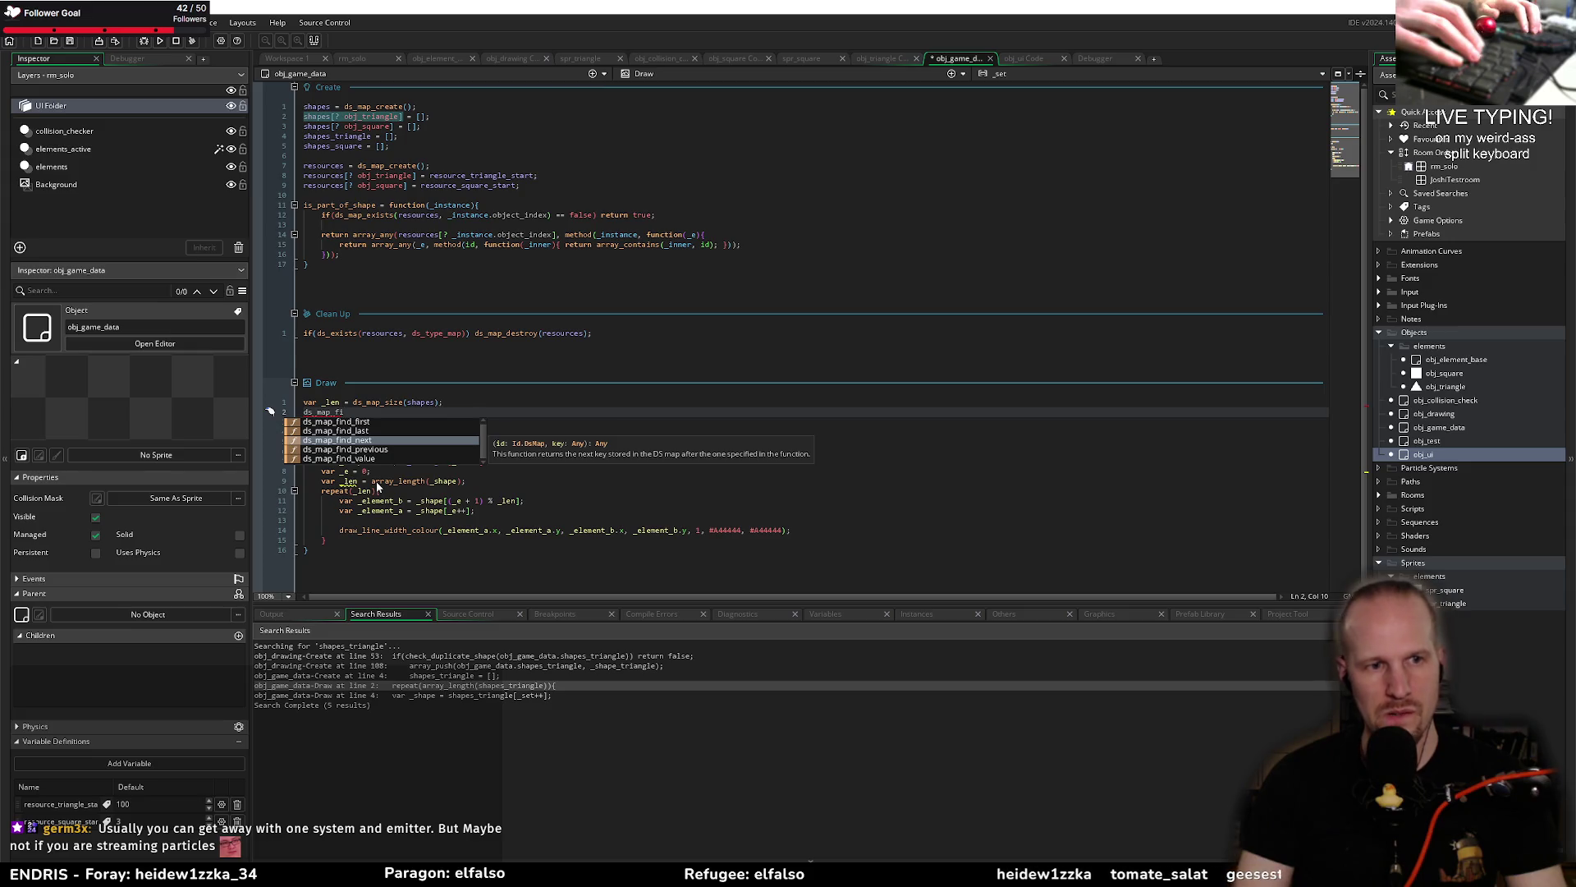
key("Down")
key("Up")
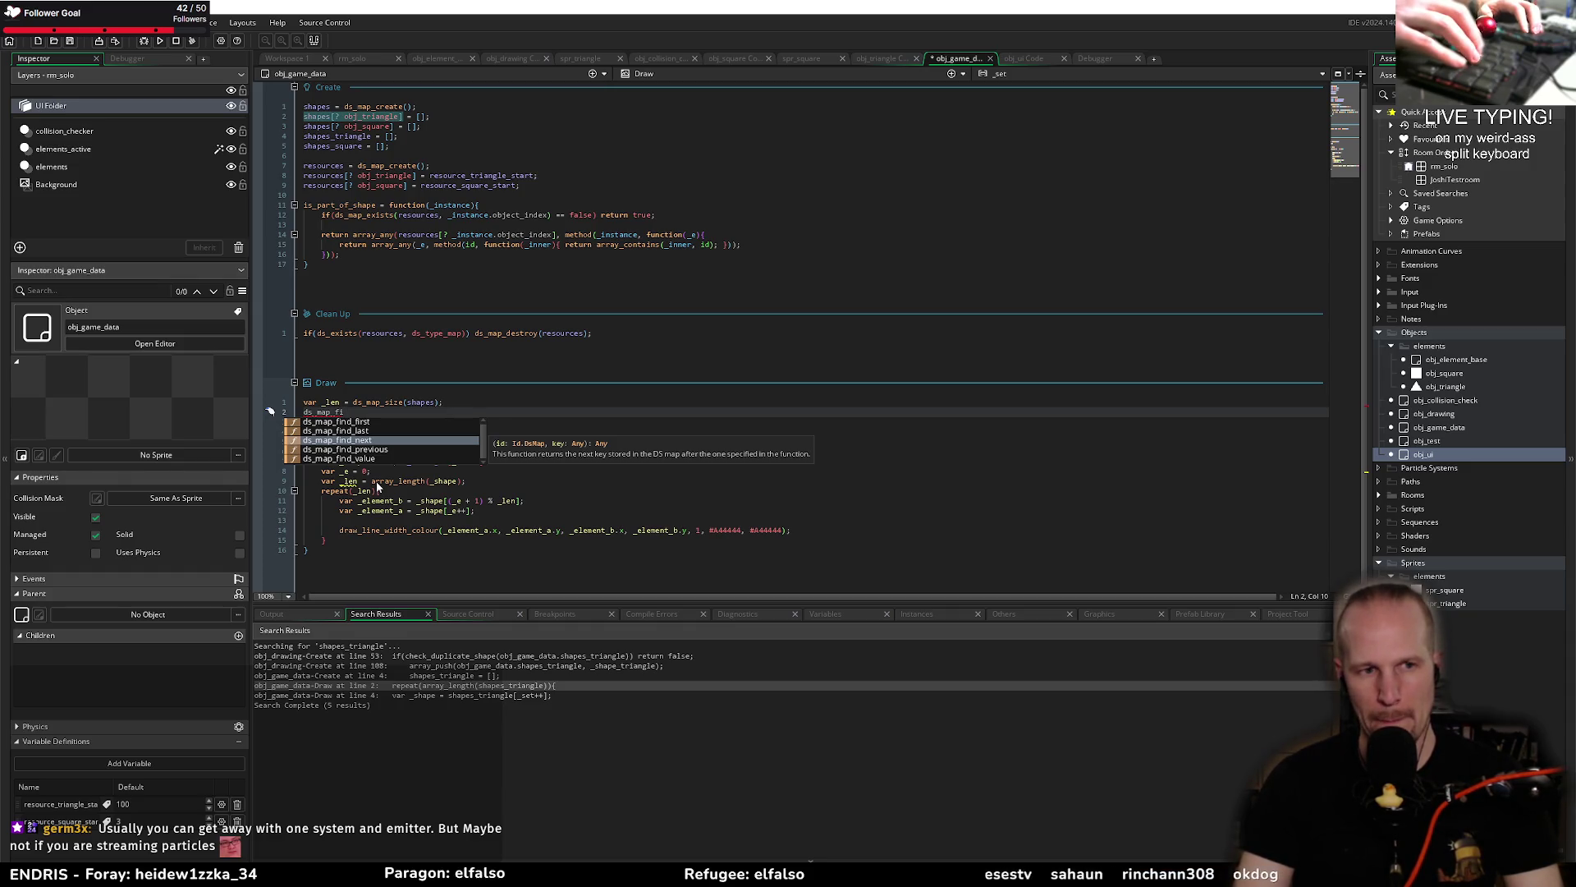
key("BackSpace")
key("BackSpace")
key("BackSpace")
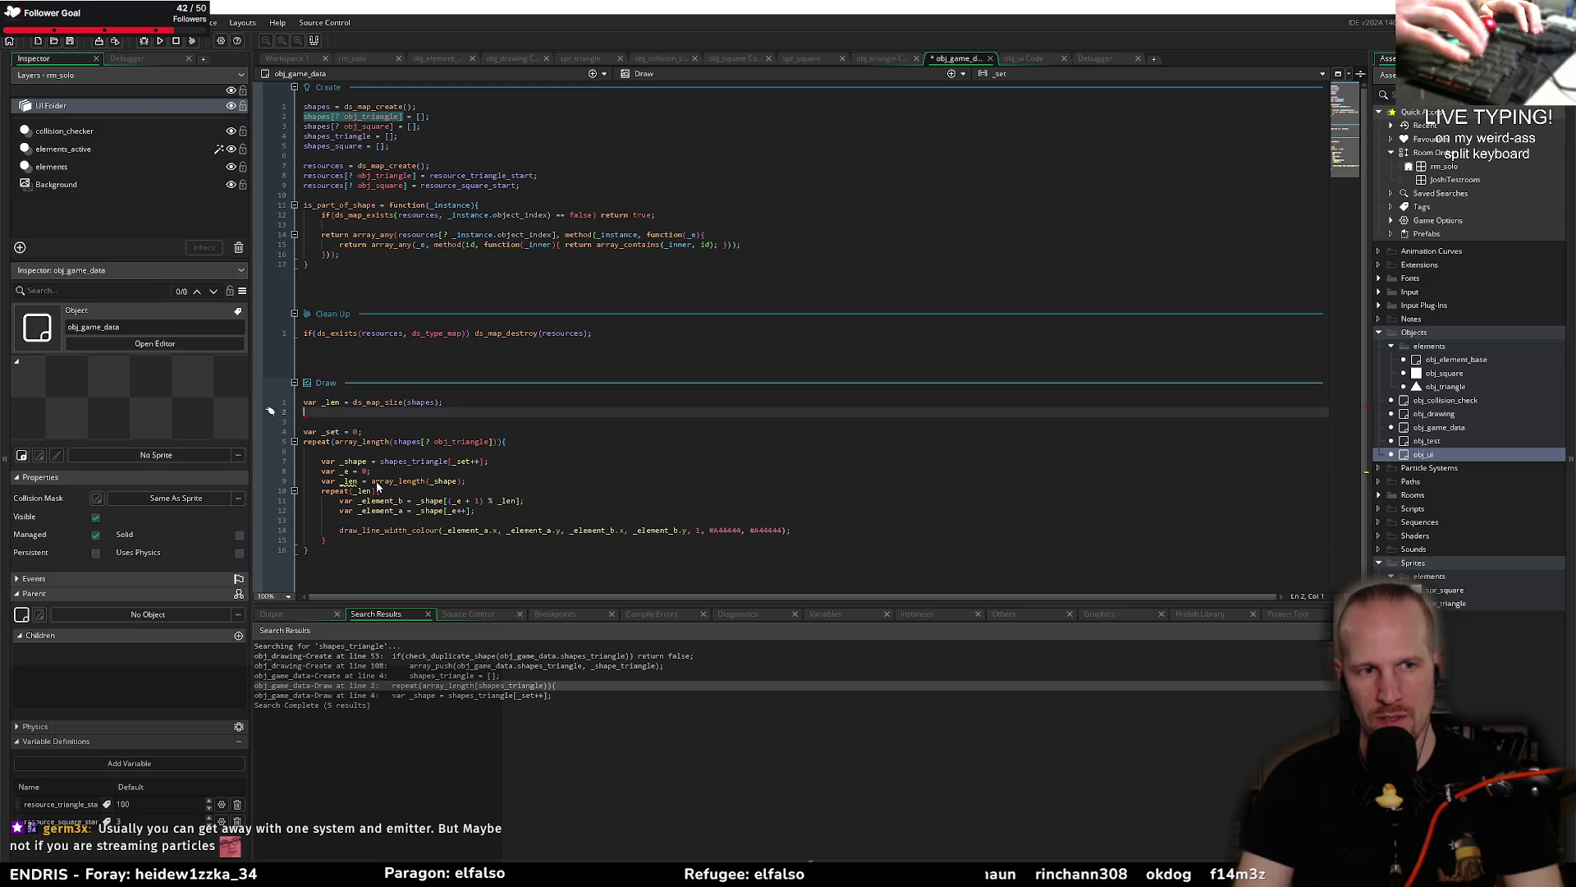
key("Down")
Step: Remove the extra blank line and insert a new one below the _len declaration
key("BackSpace")
key("Down")
key("End")
key("Left")
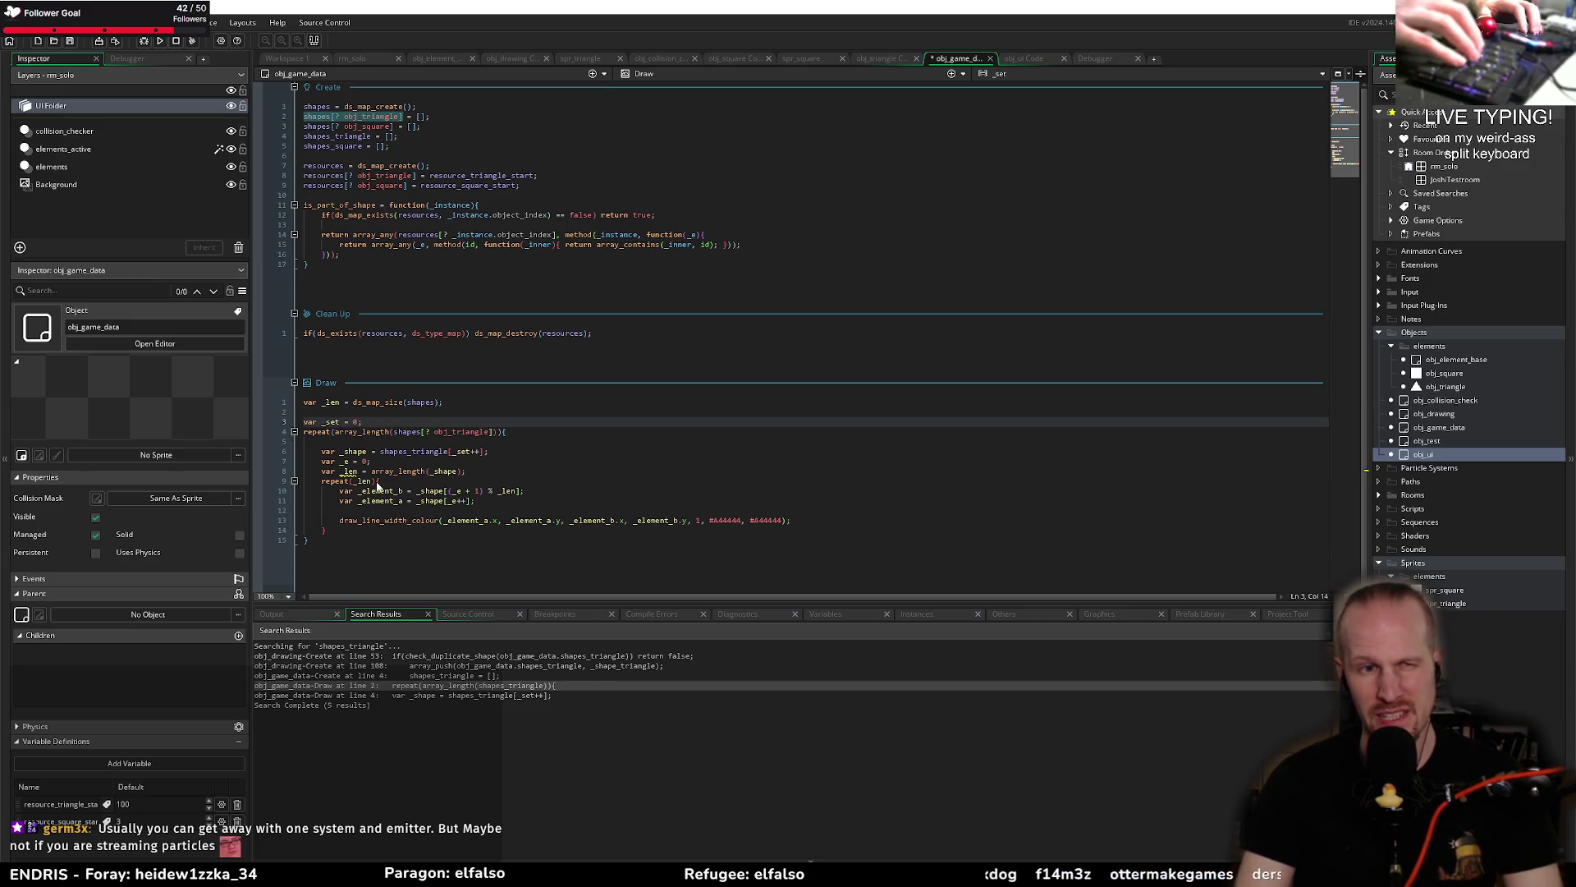
key("Up")
key("Return")
key("Up")
Step: Add 'var _key = ds_map_find_first(shapes);' to the Draw event
type("var _key = ds_map_f")
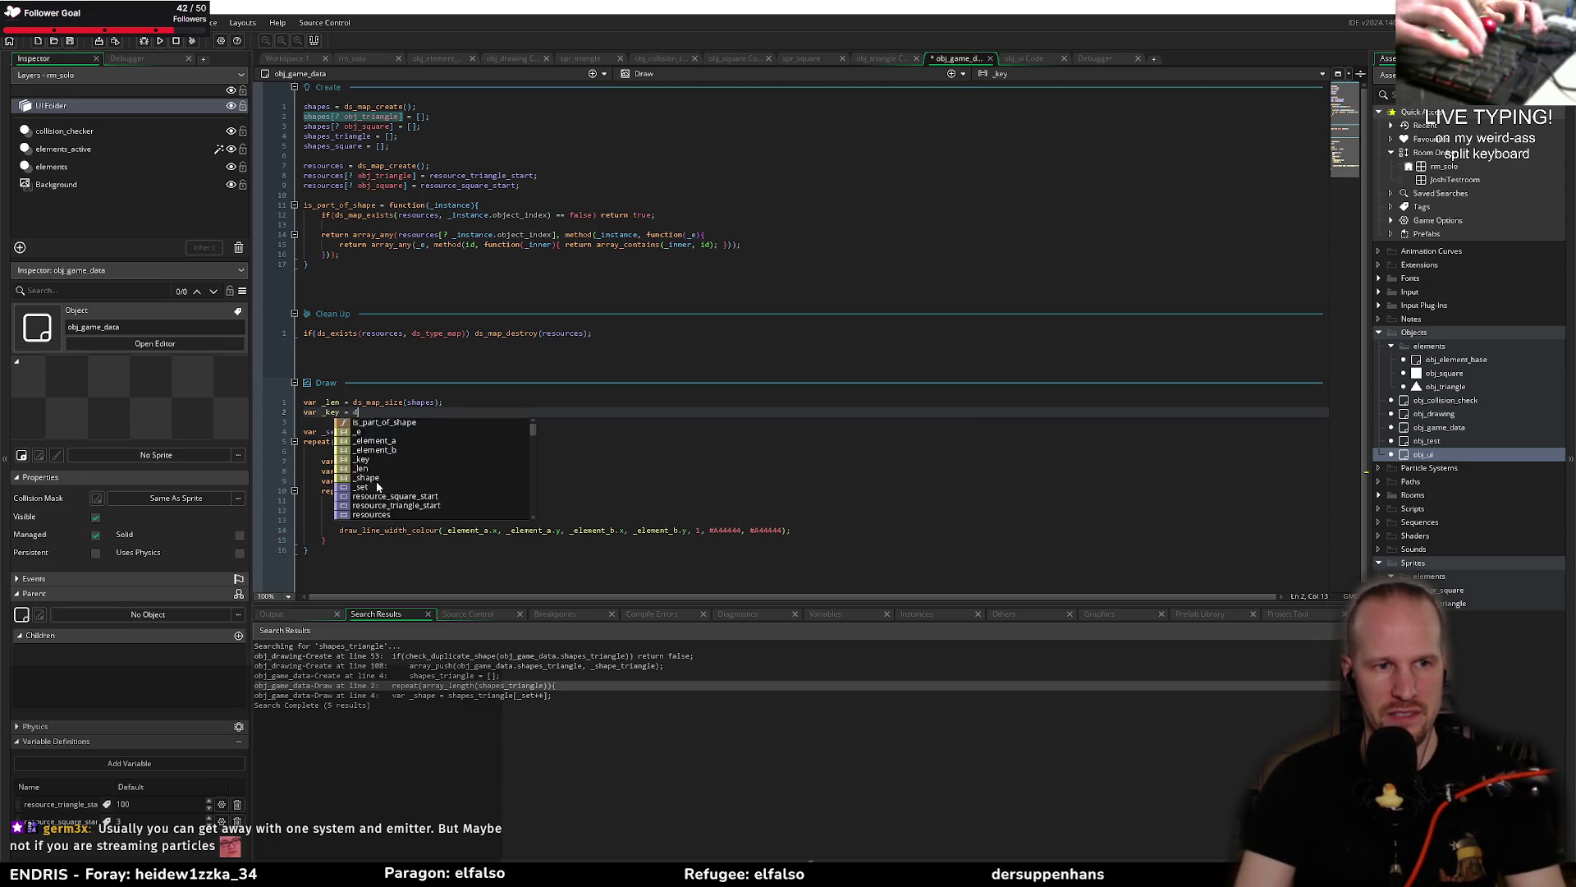
type("i")
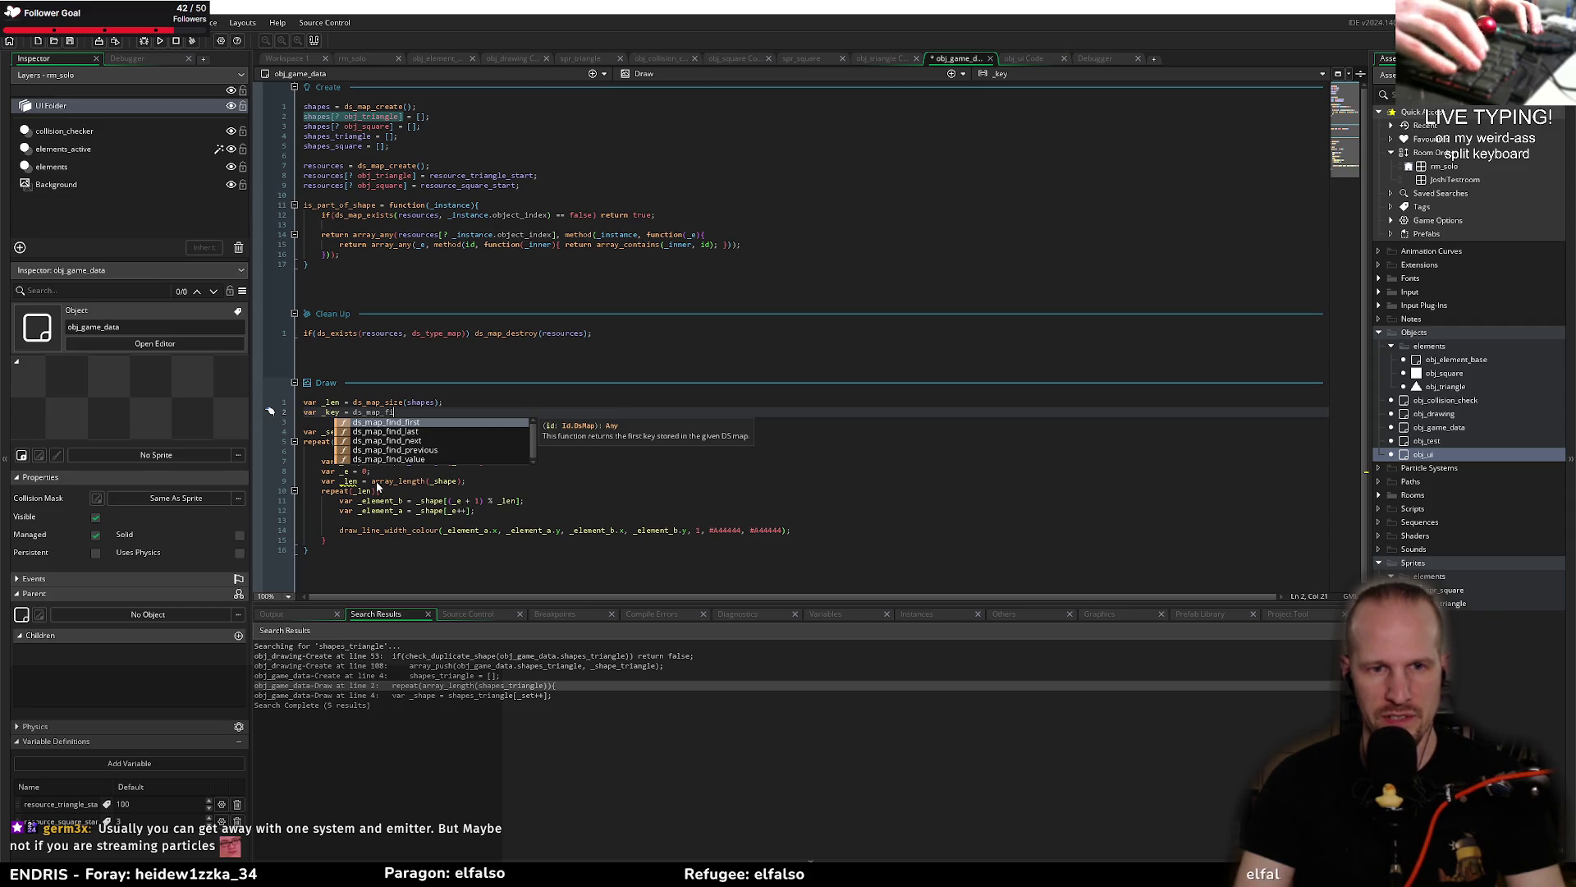
key("Return")
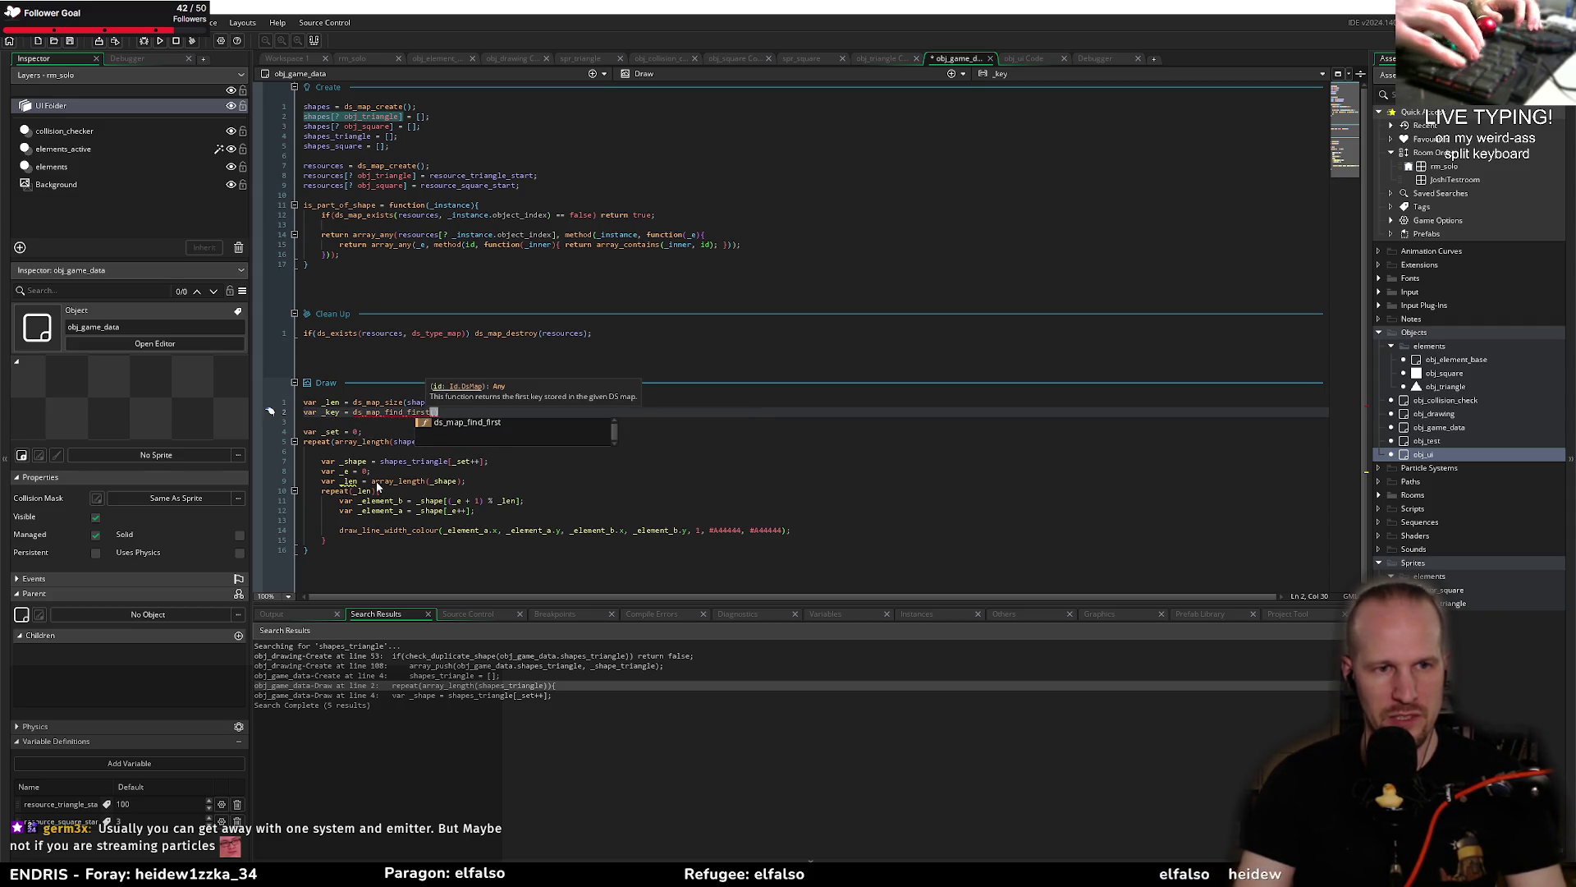
type("shapes);")
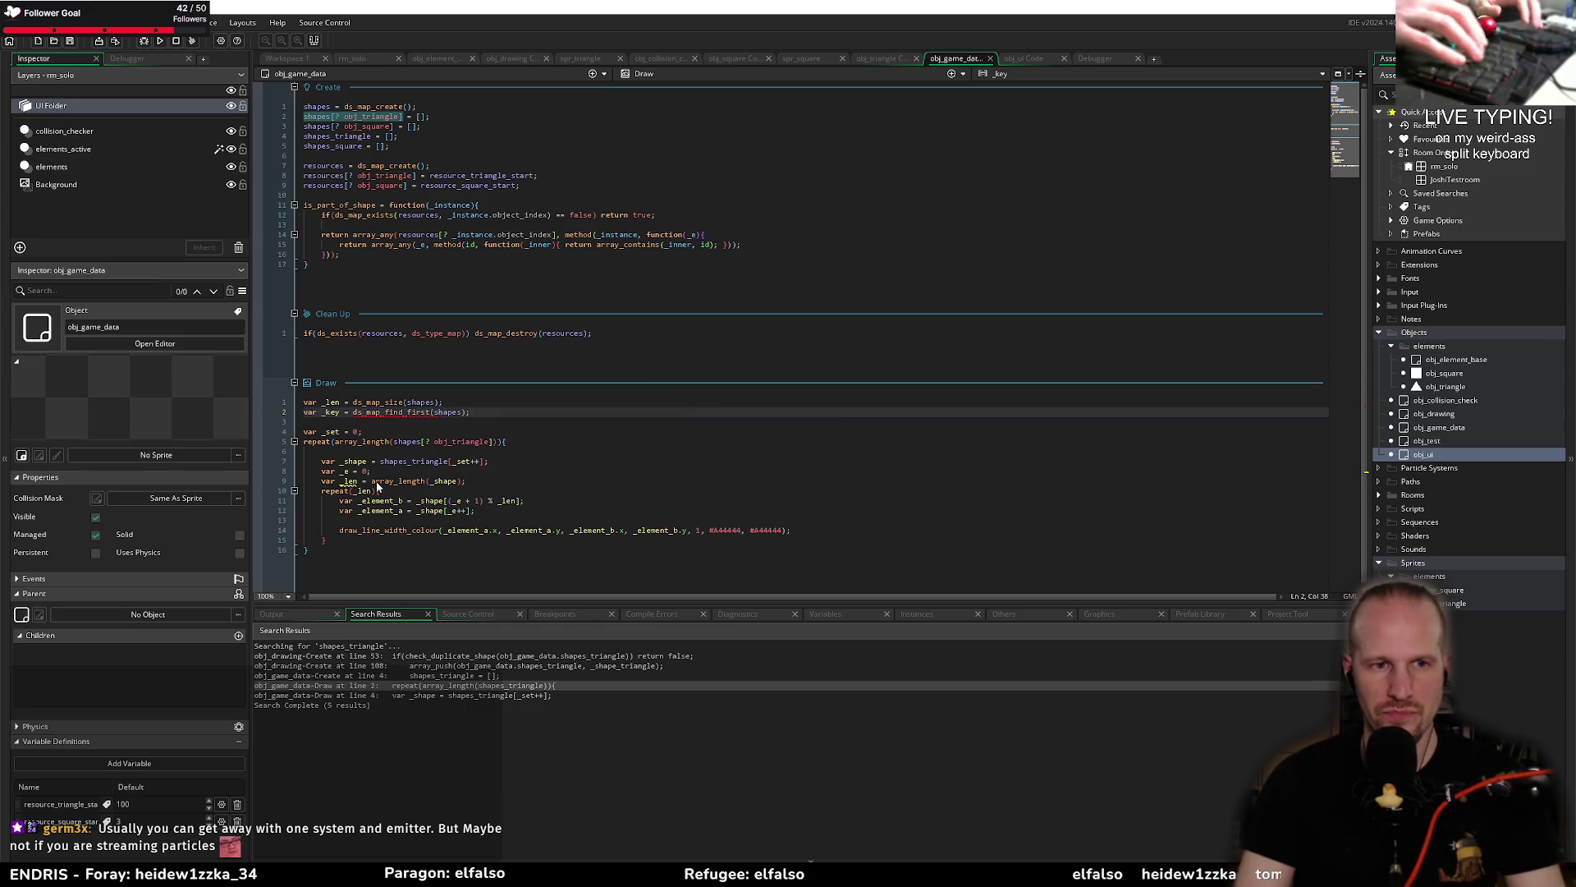
key("Return")
Step: Draft a while condition using ds_map_find_next, then delete it
type("w")
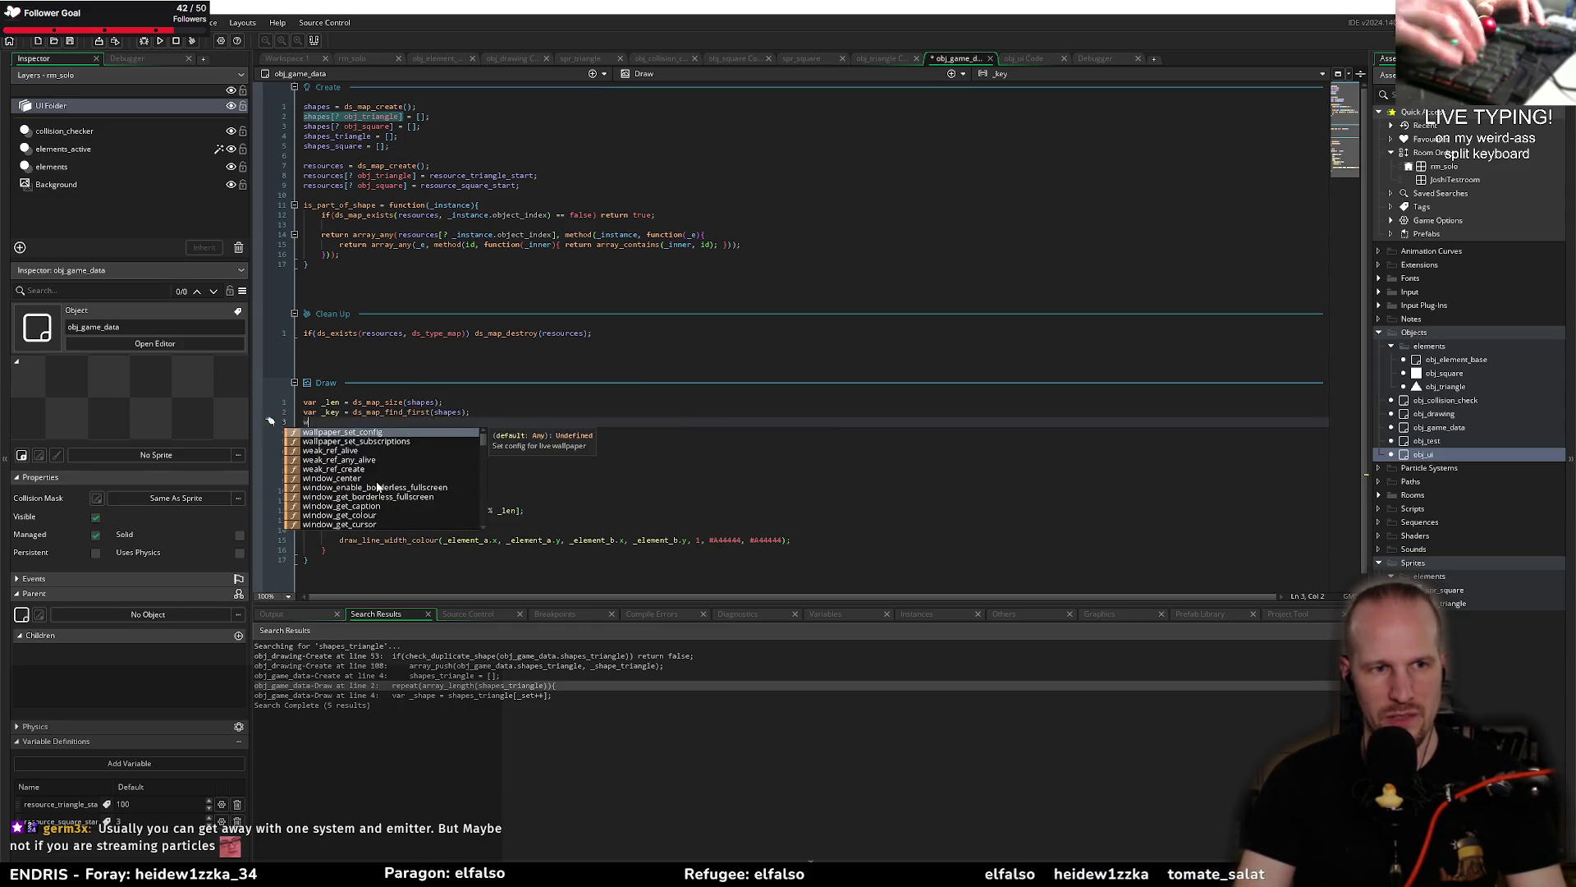
type("hile(ds_map")
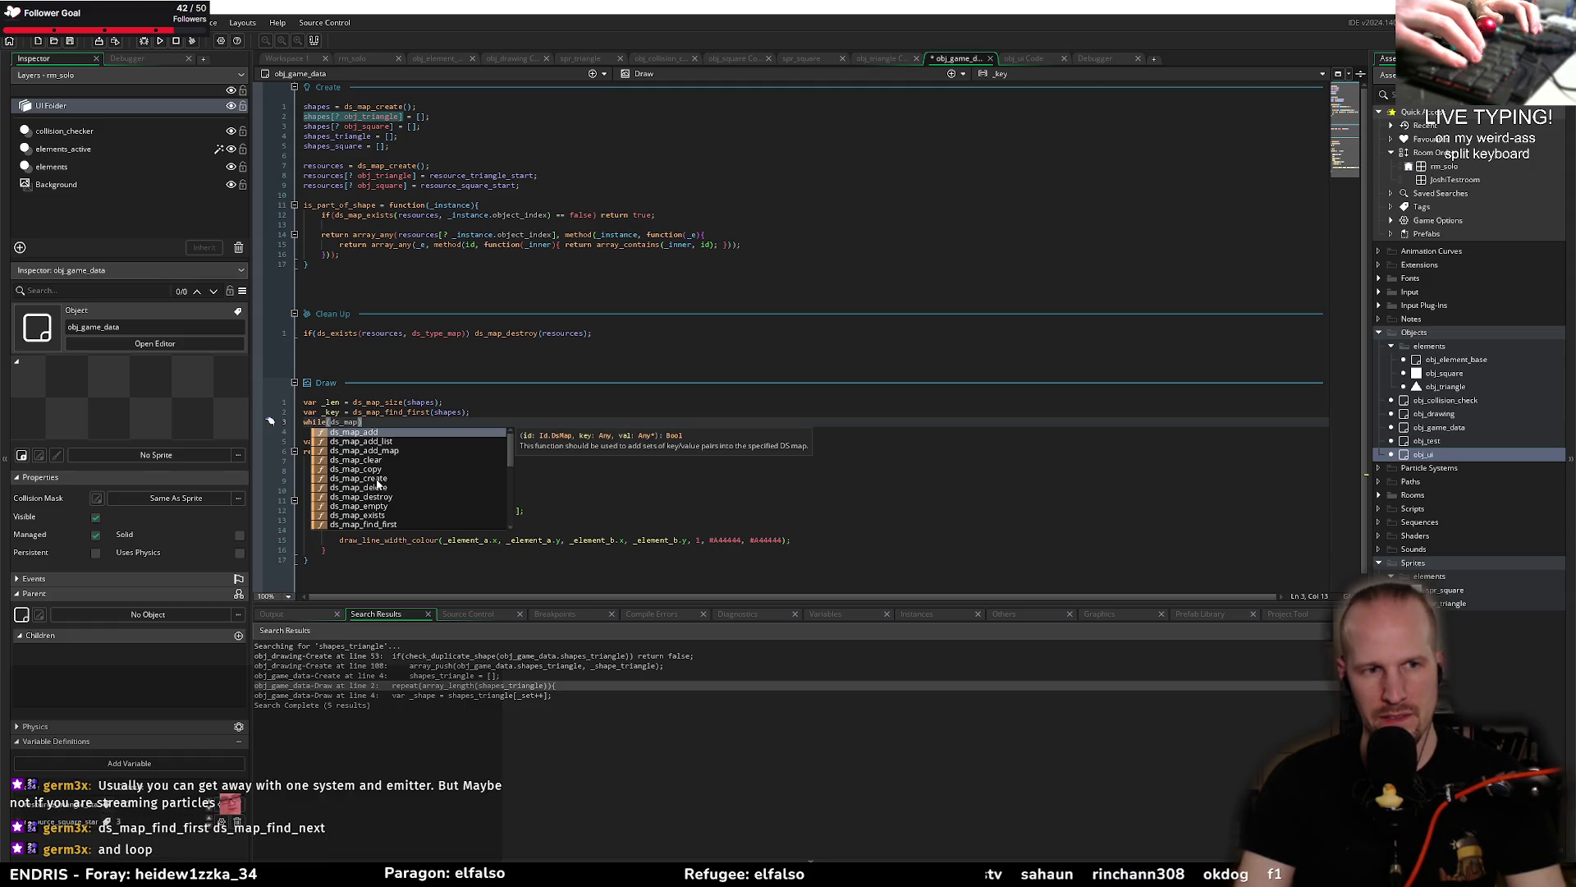
type("_")
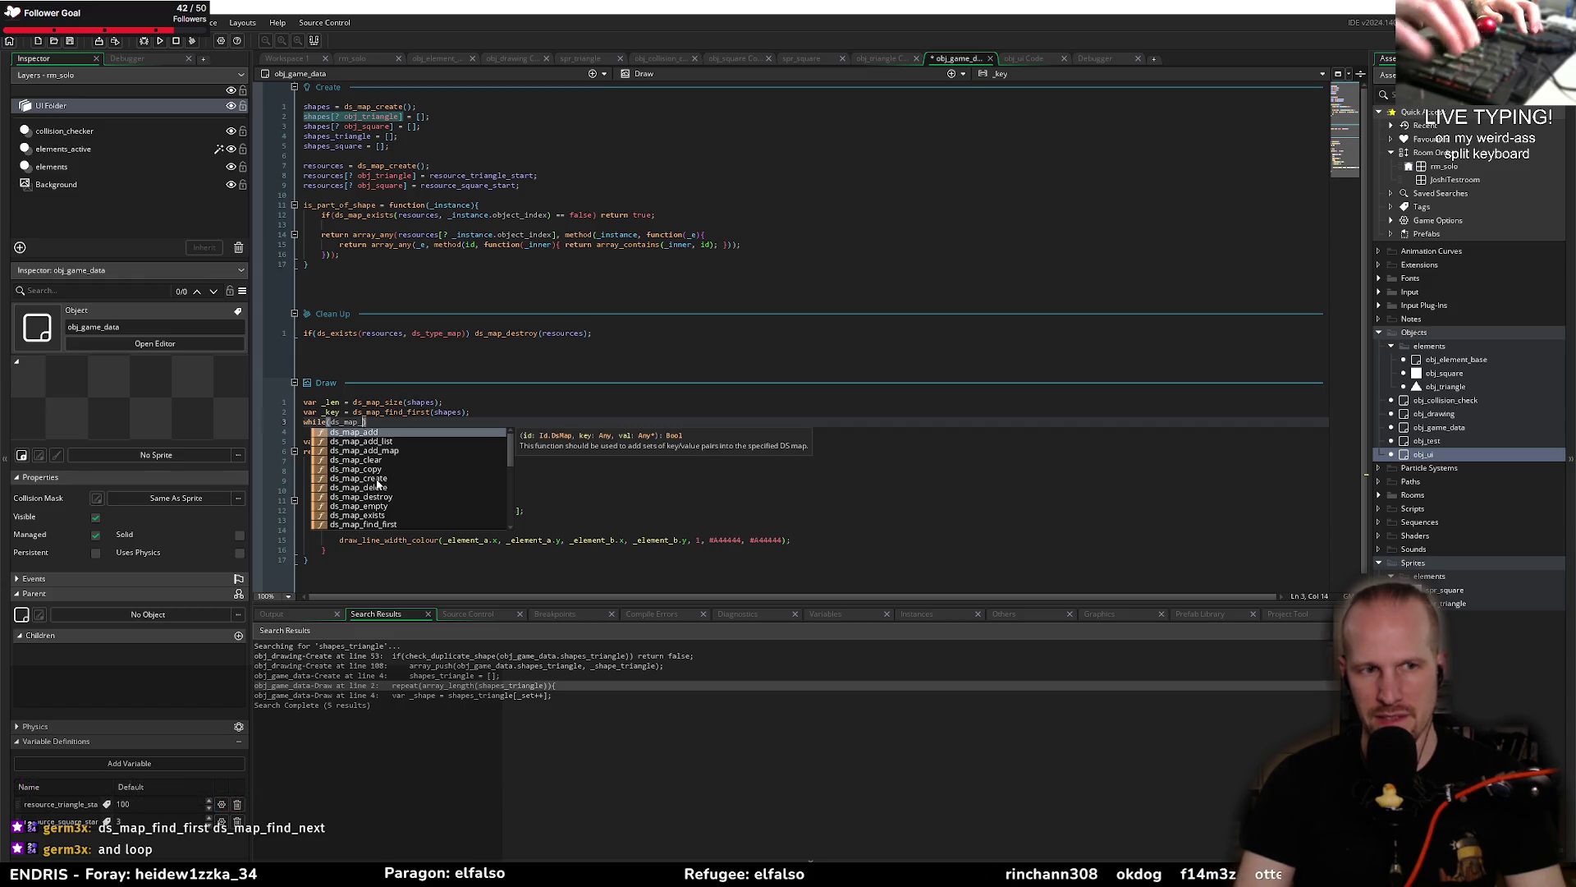
key("Escape")
key("ctrl+space")
type("f")
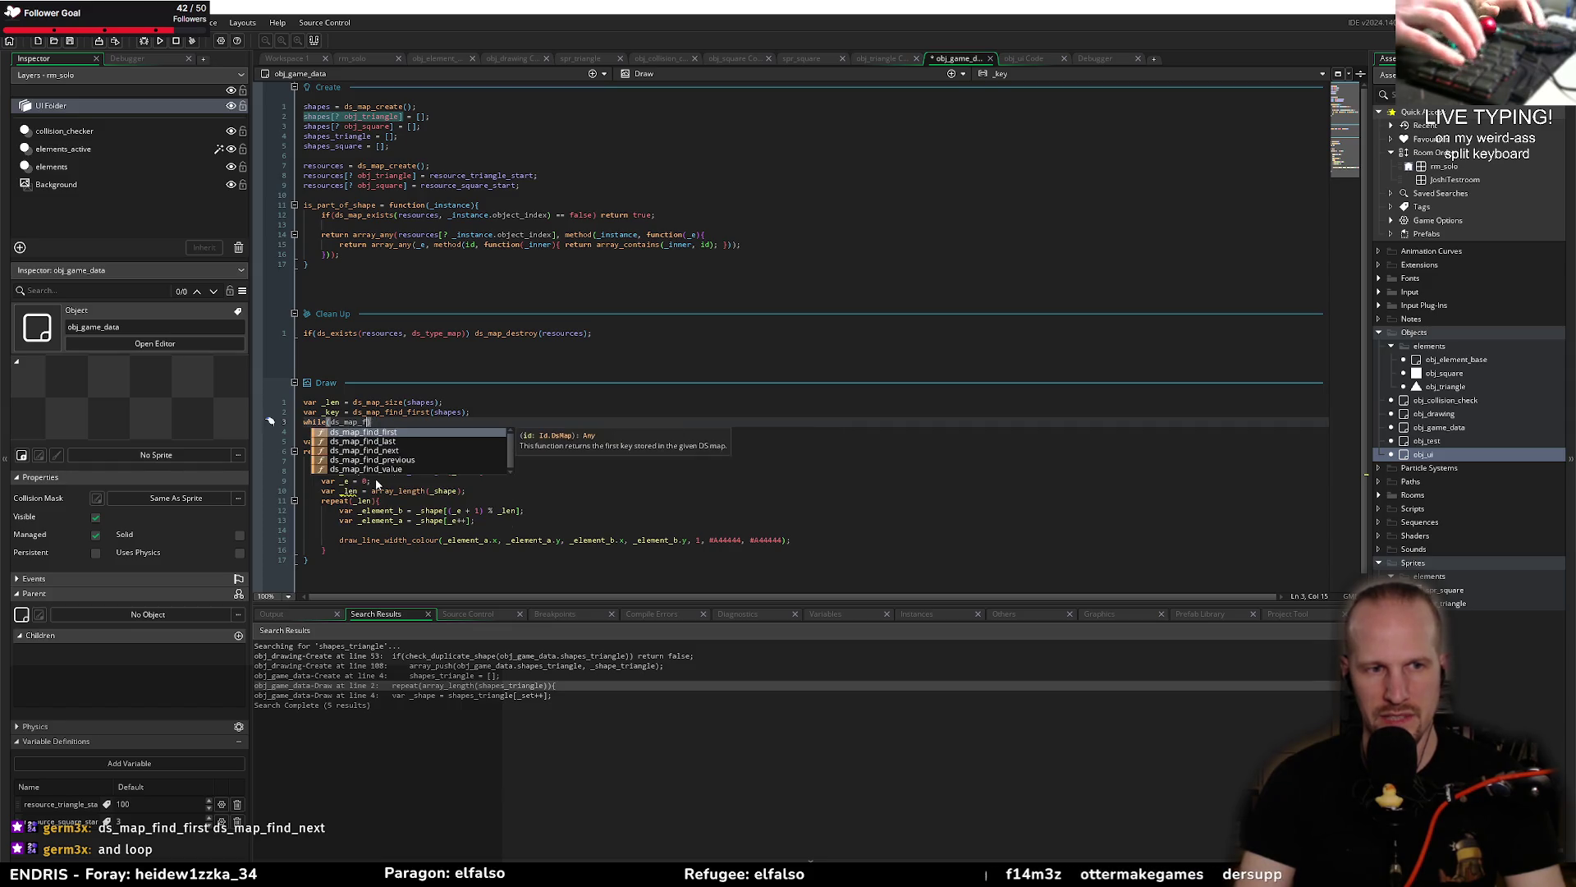
key("Down")
key("Down")
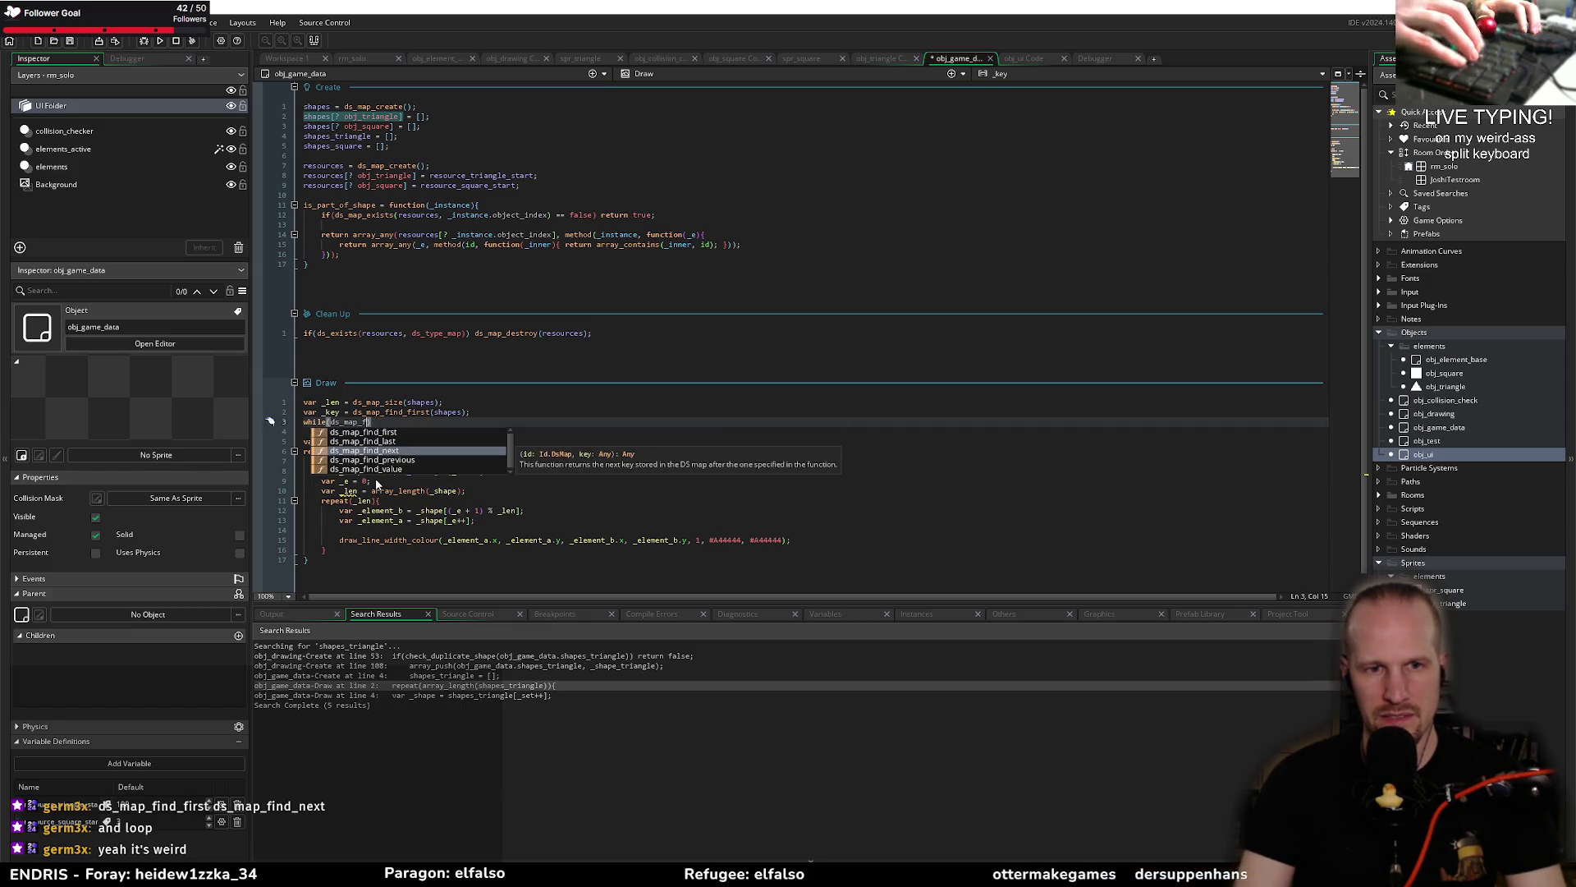
key("Escape")
key("shift+Home")
key("BackSpace")
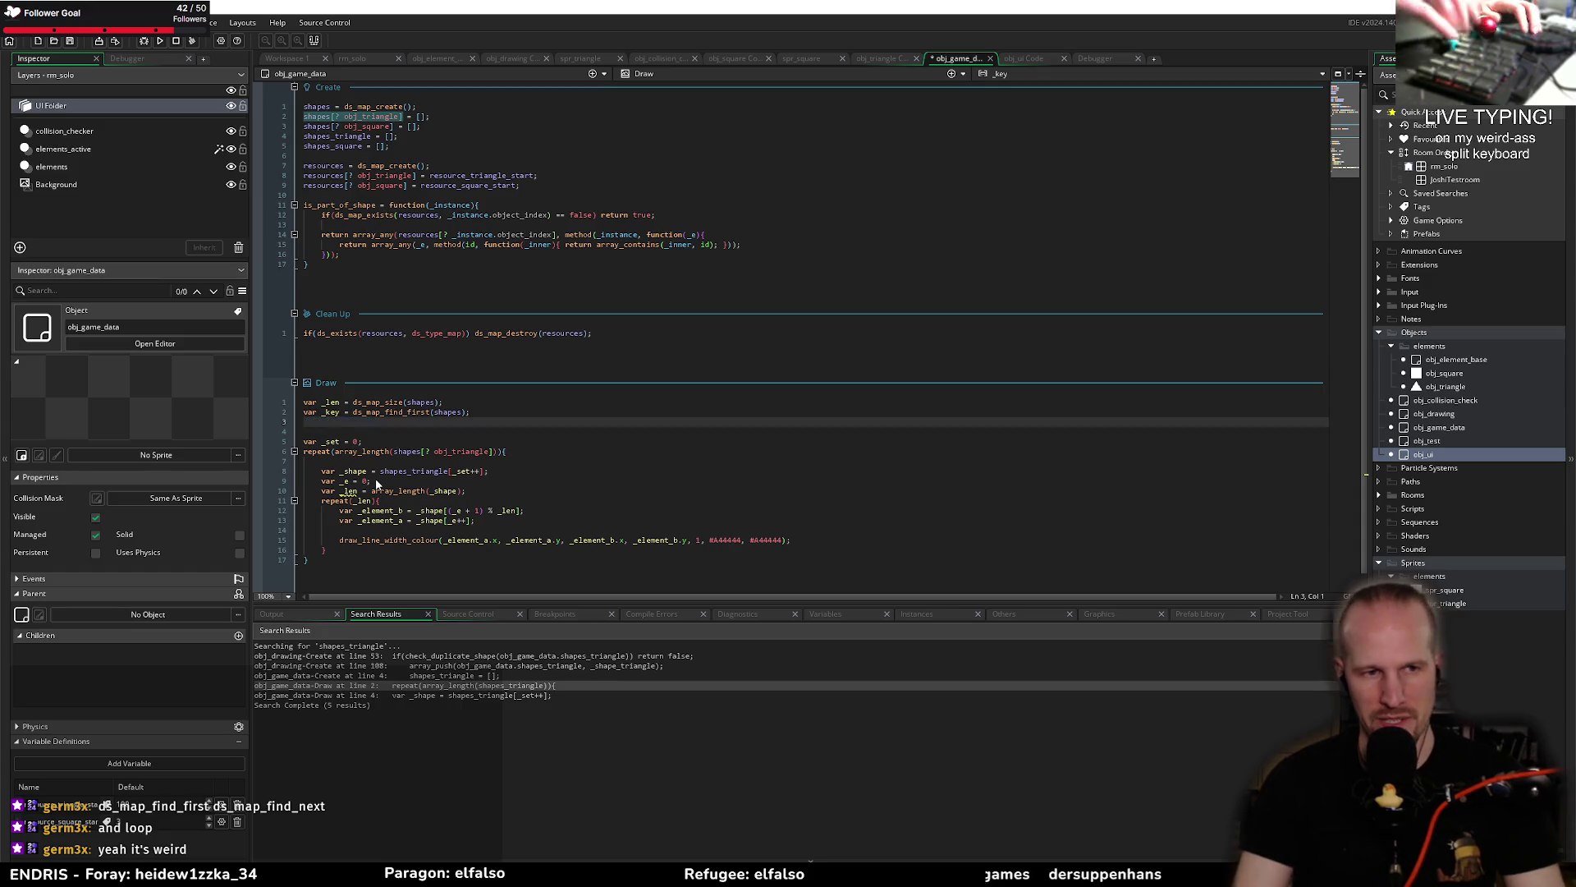
Step: Replace the while start with an empty 'do {' block
type("while")
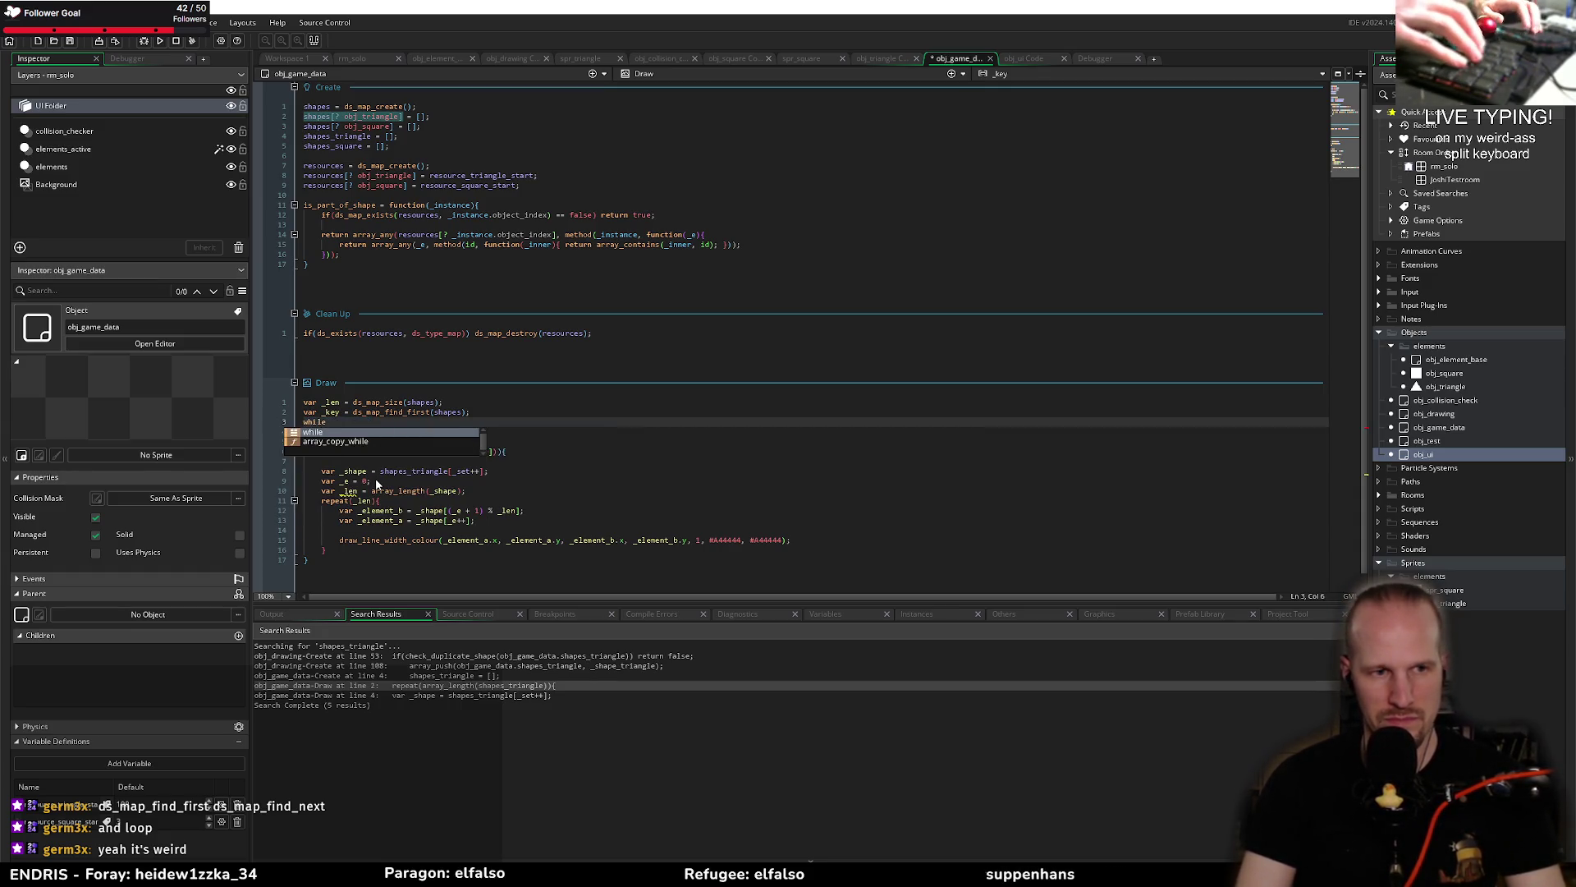
type("(_")
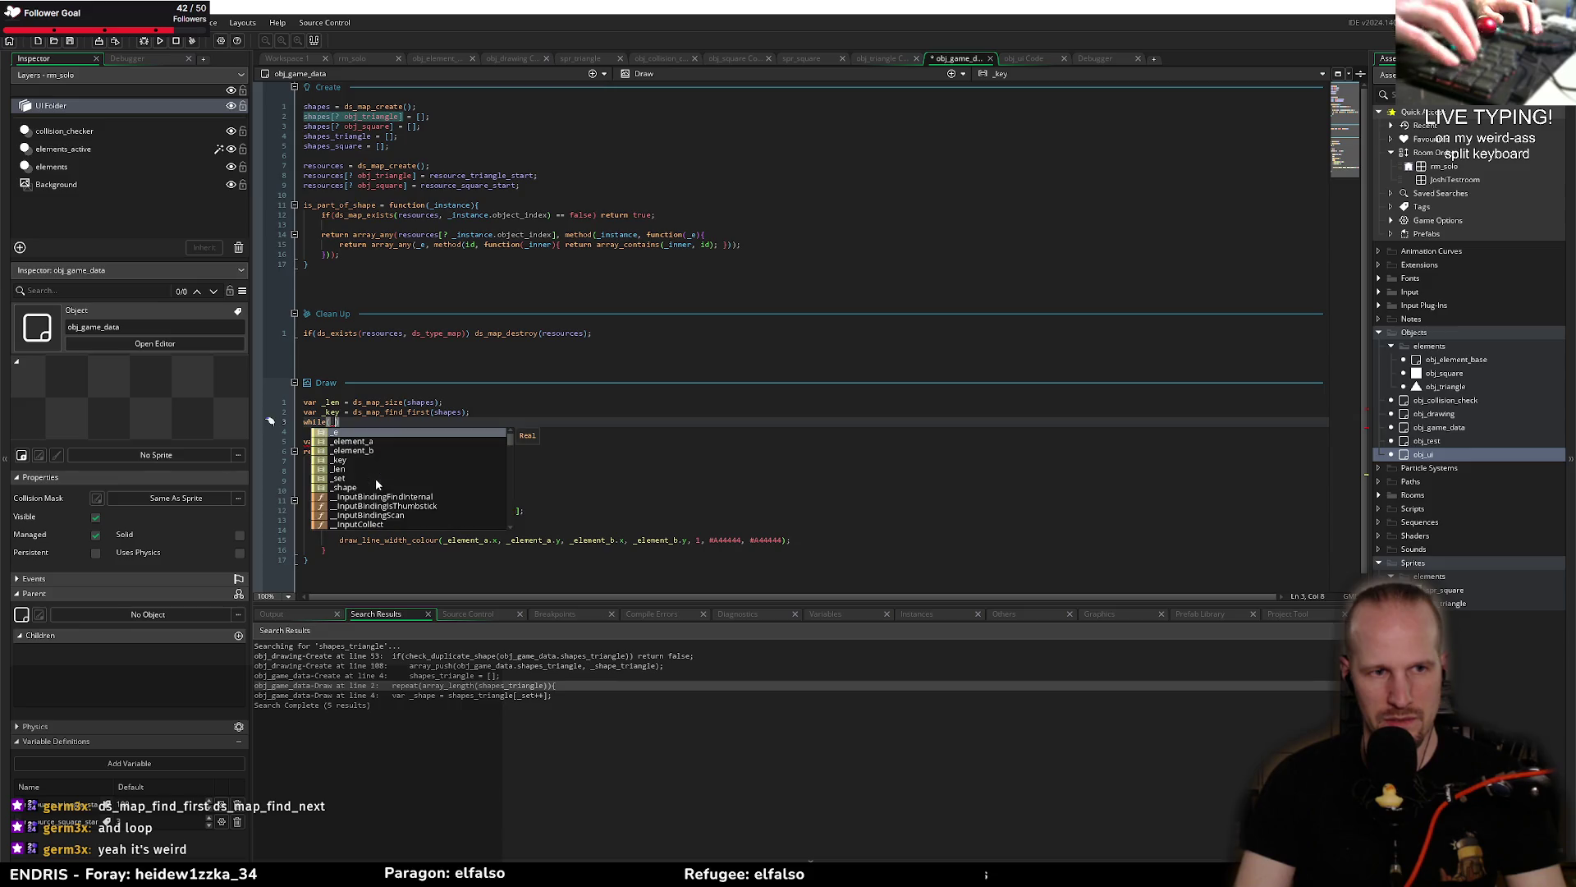
key("Escape")
key("shift+Home")
key("BackSpace")
type("do")
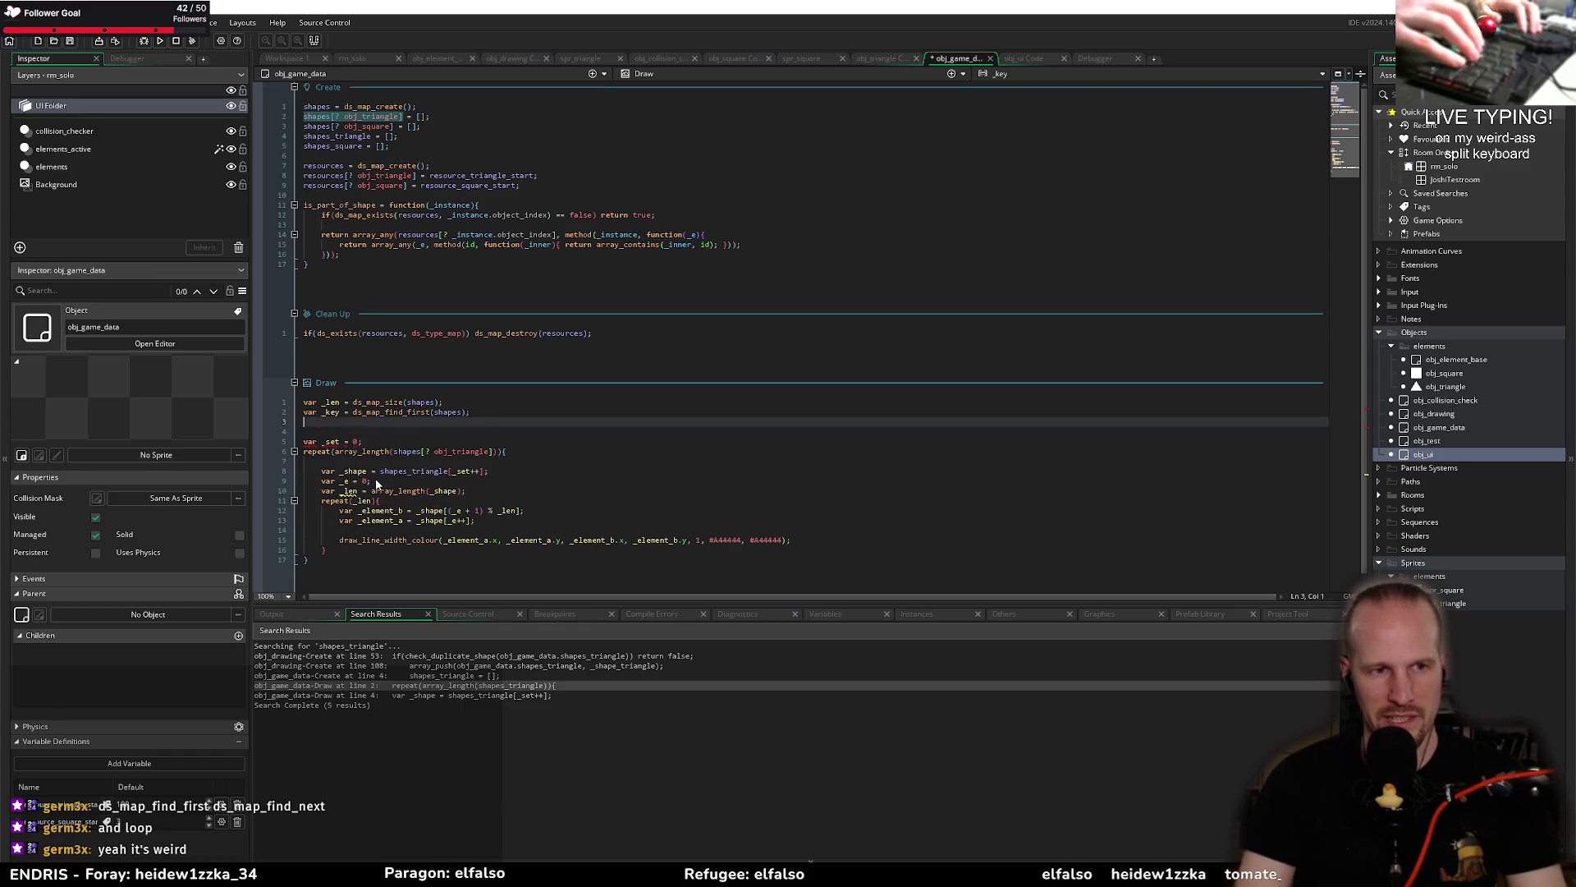
type(" {")
key("Return")
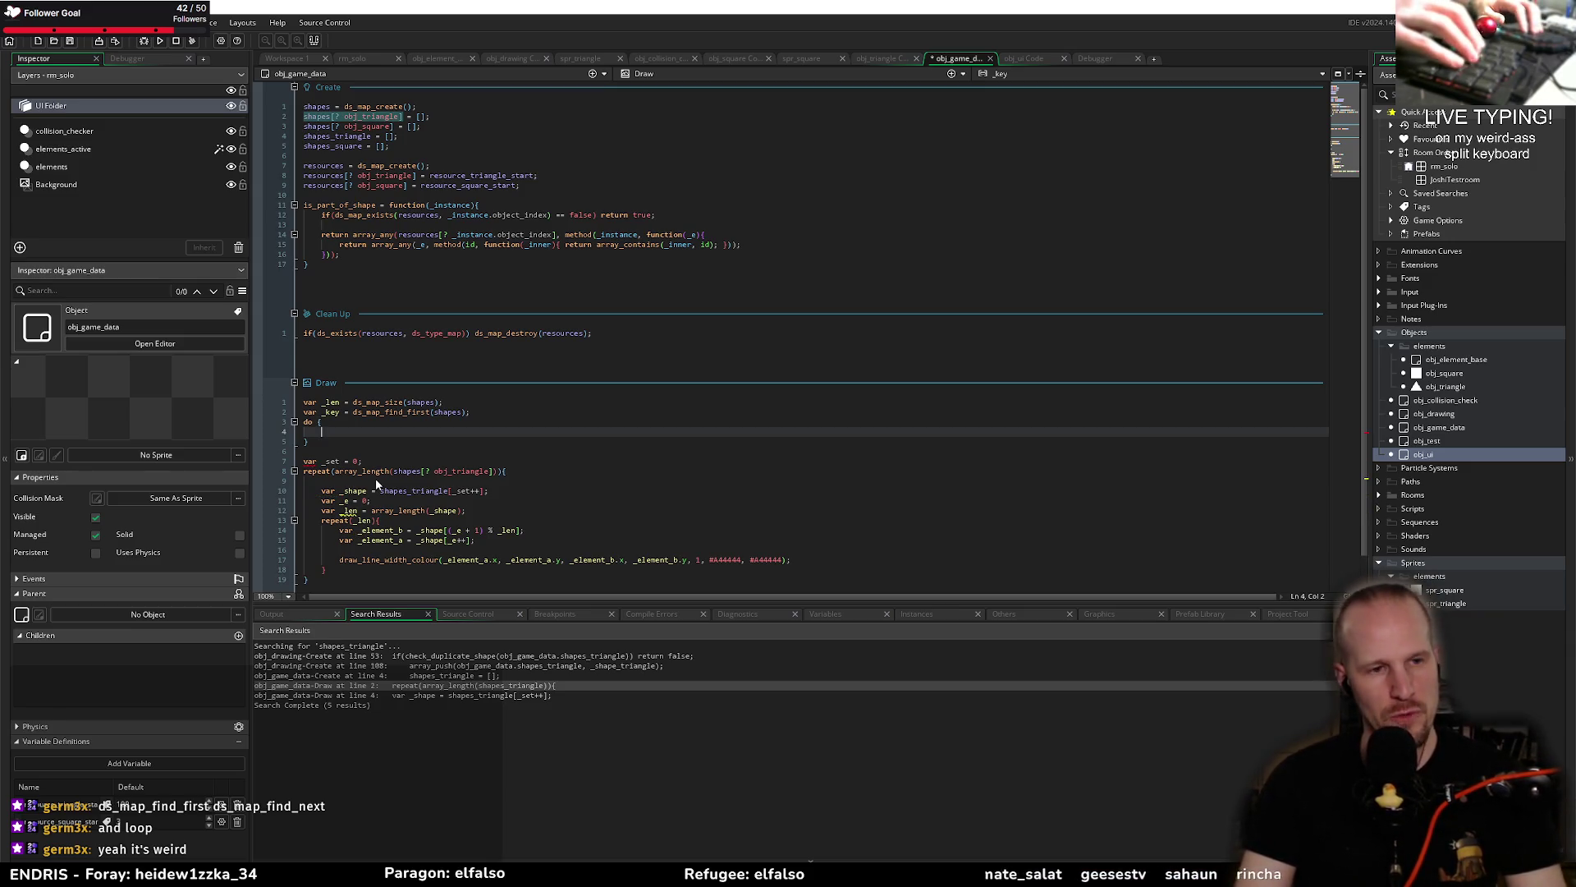
Step: Move the triangle edge-drawing repeat loop inside the do block and indent it one level
key("Down")
key("Down")
key("Down")
key("Home")
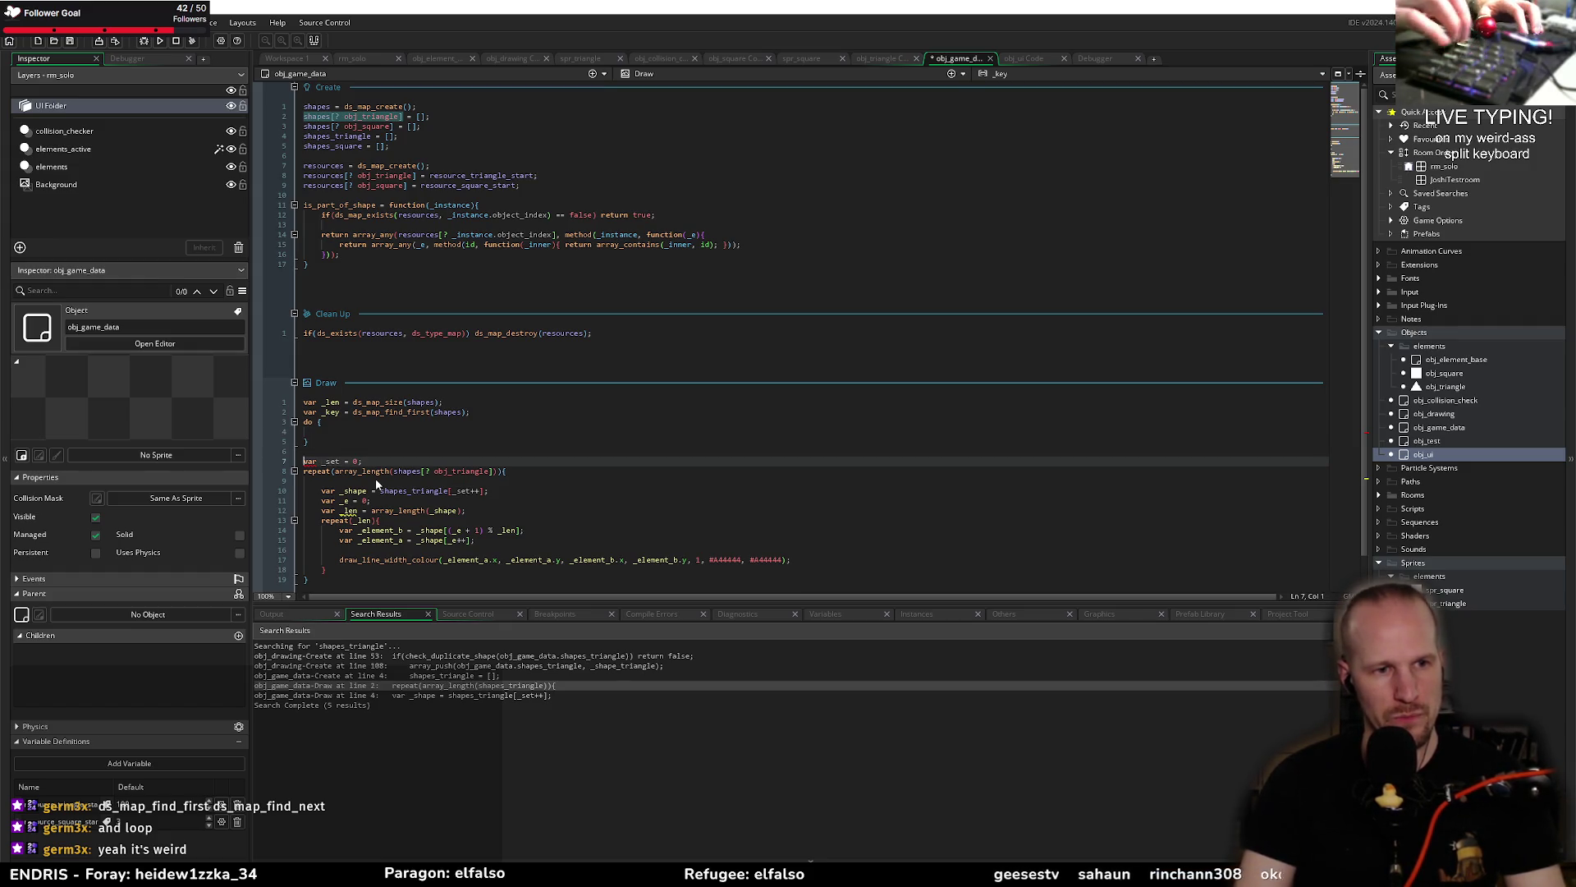
key("shift+Down")
key("shift+Down")
key("shift+Down")
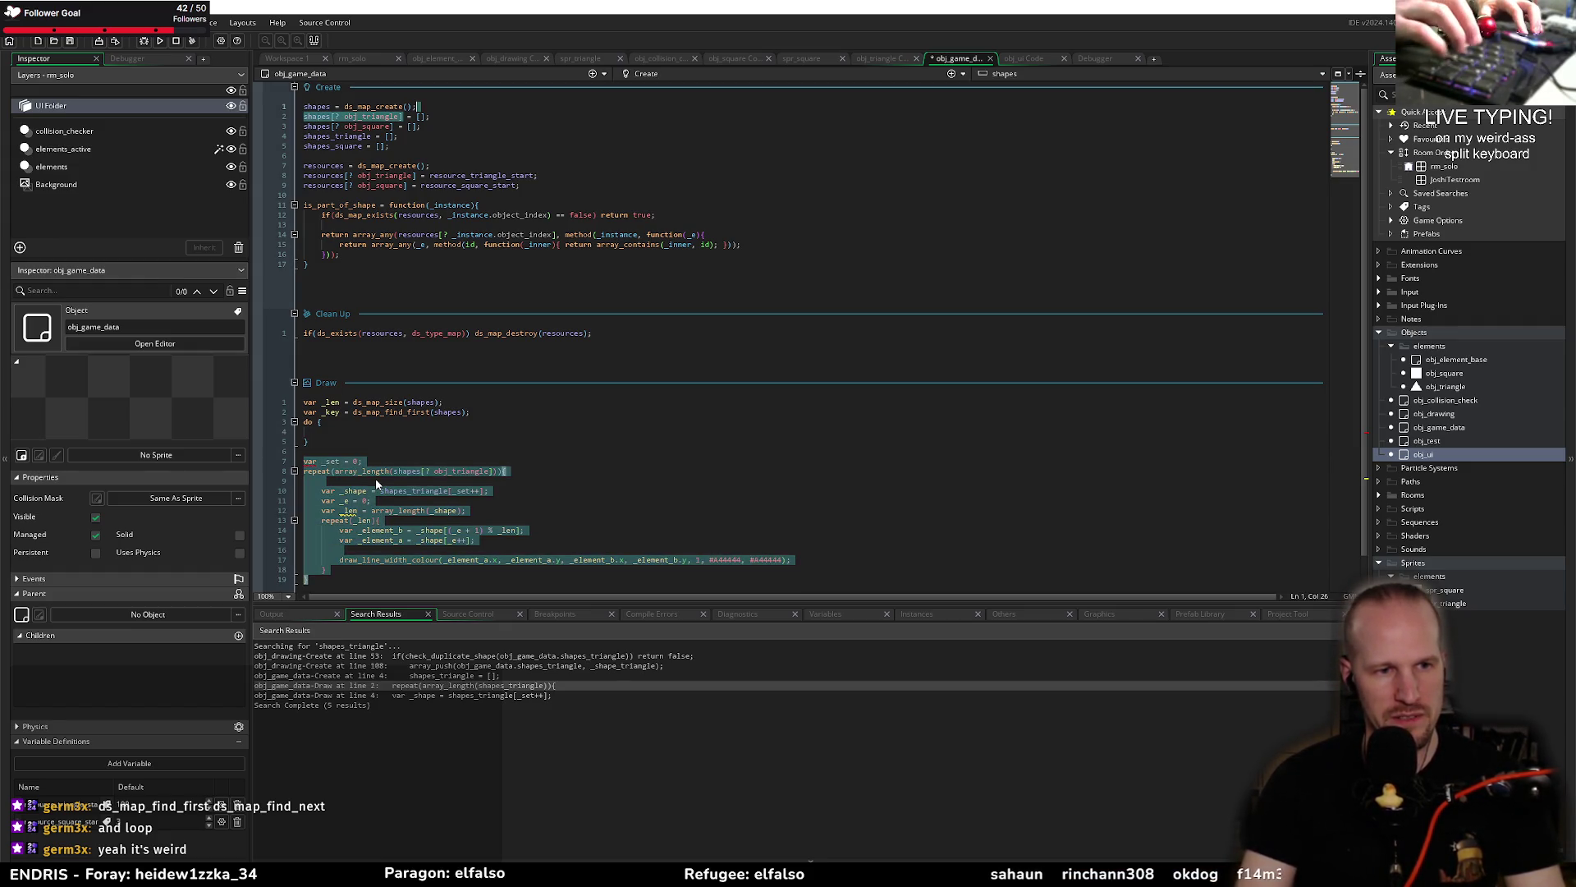
key("shift+End")
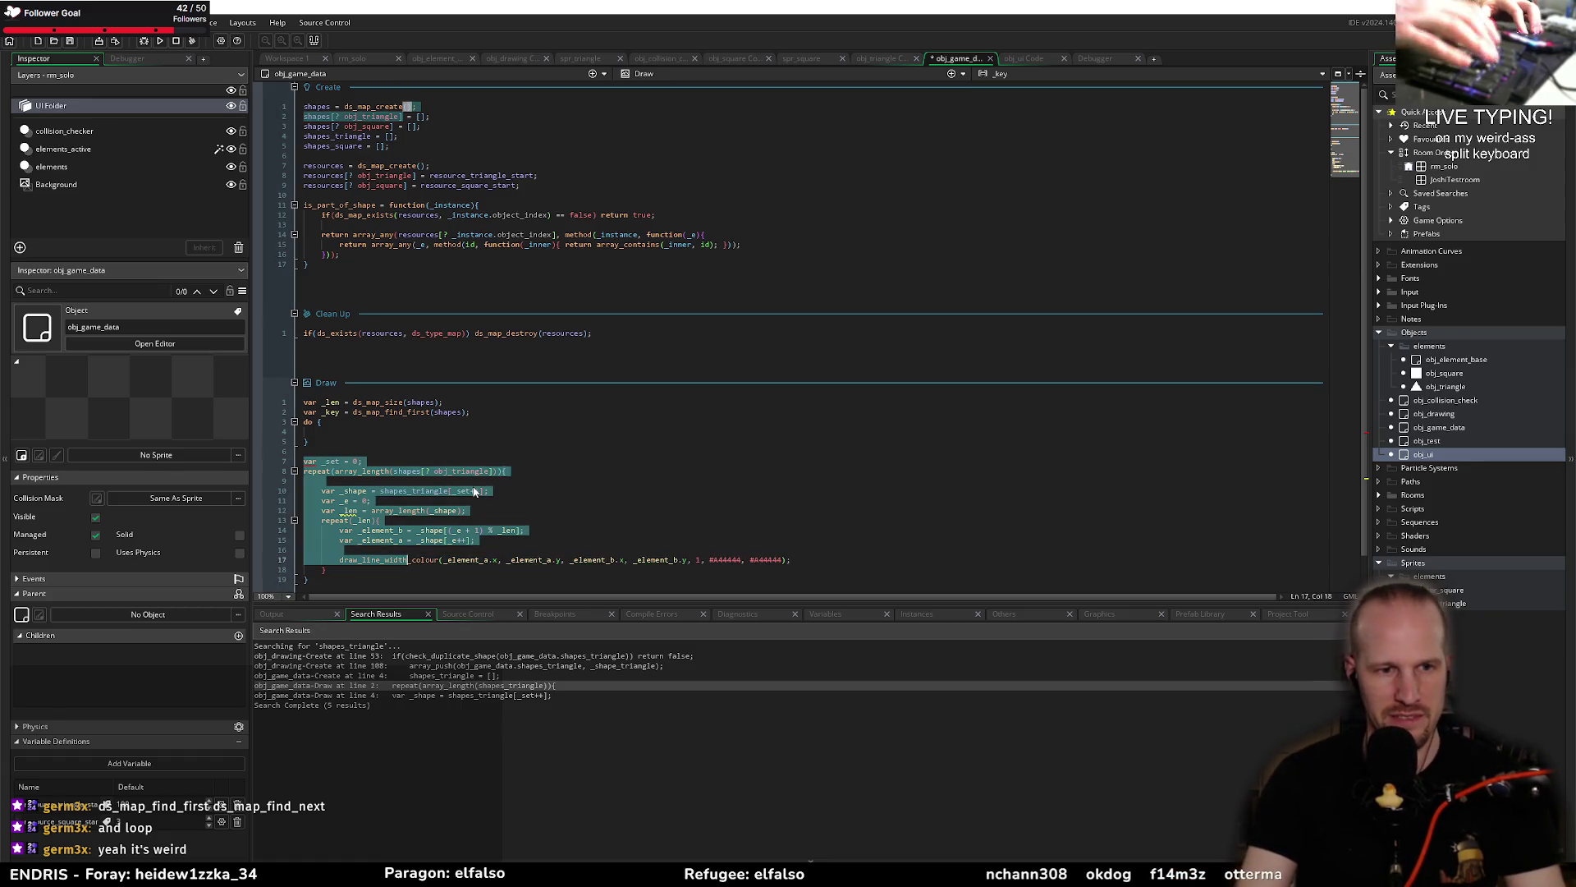
key("ctrl+x")
key("Up")
key("Up")
key("Up")
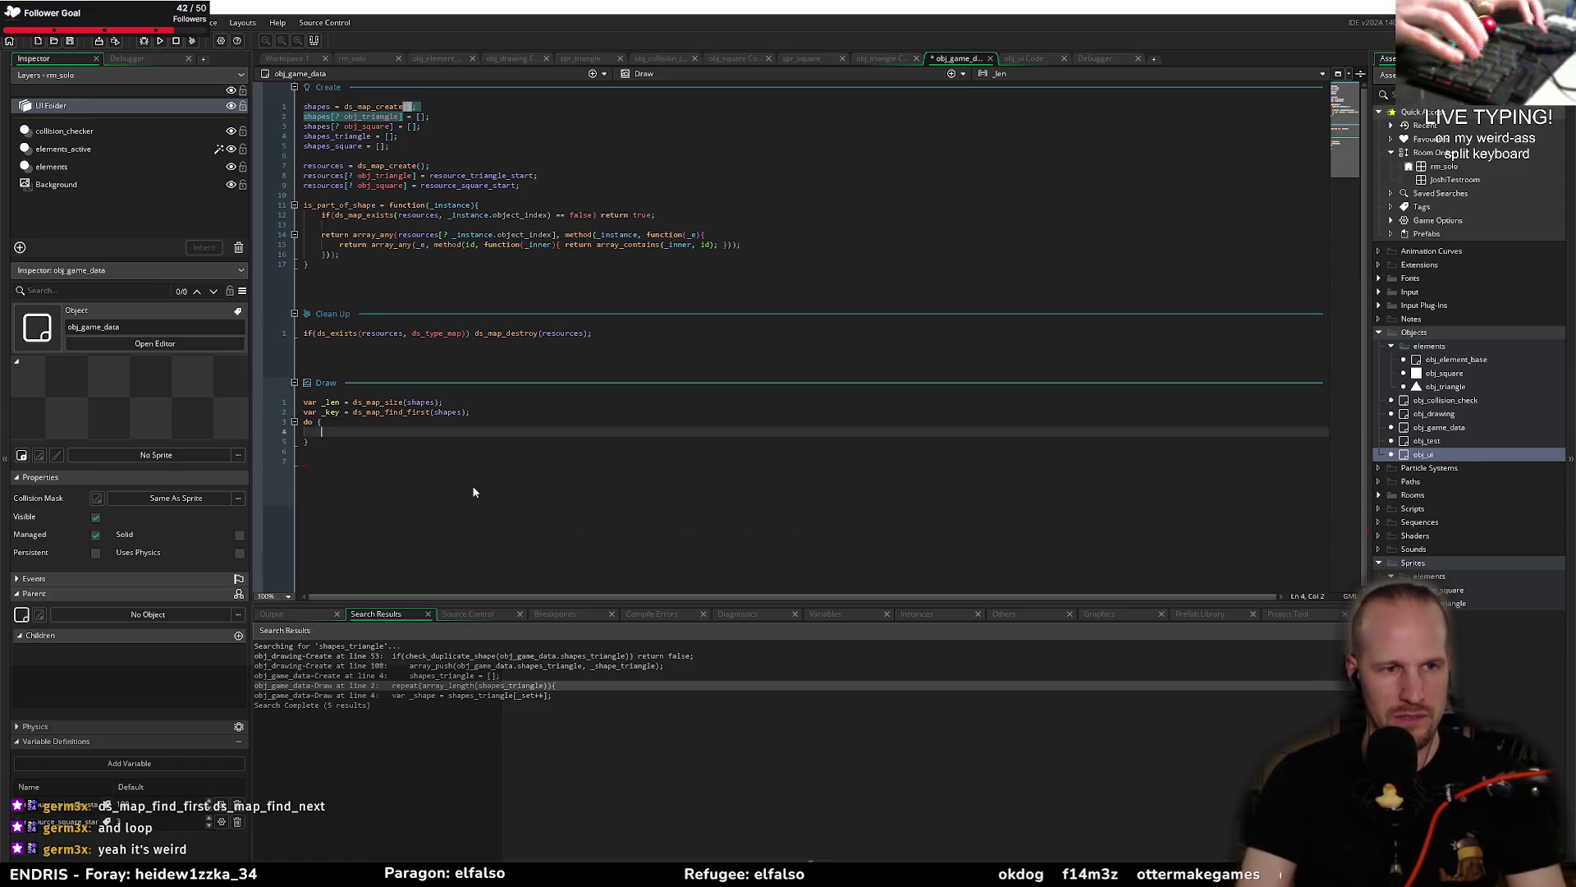
key("ctrl+v")
key("shift+Up")
key("shift+Up")
key("shift+Up")
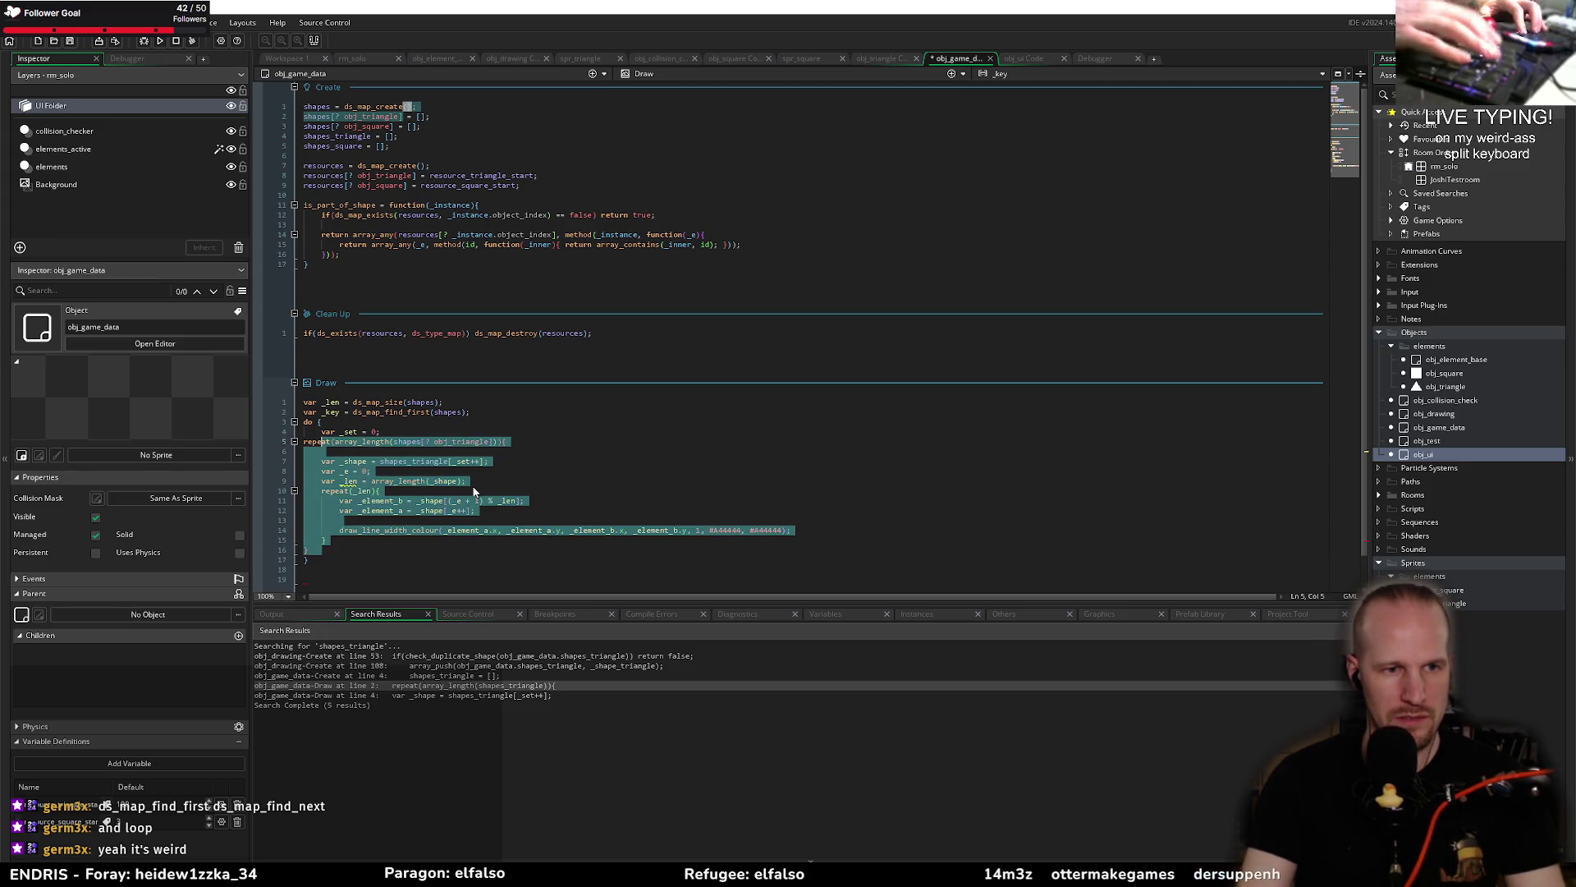
key("Tab")
left_click(474, 491)
key("Up")
key("Up")
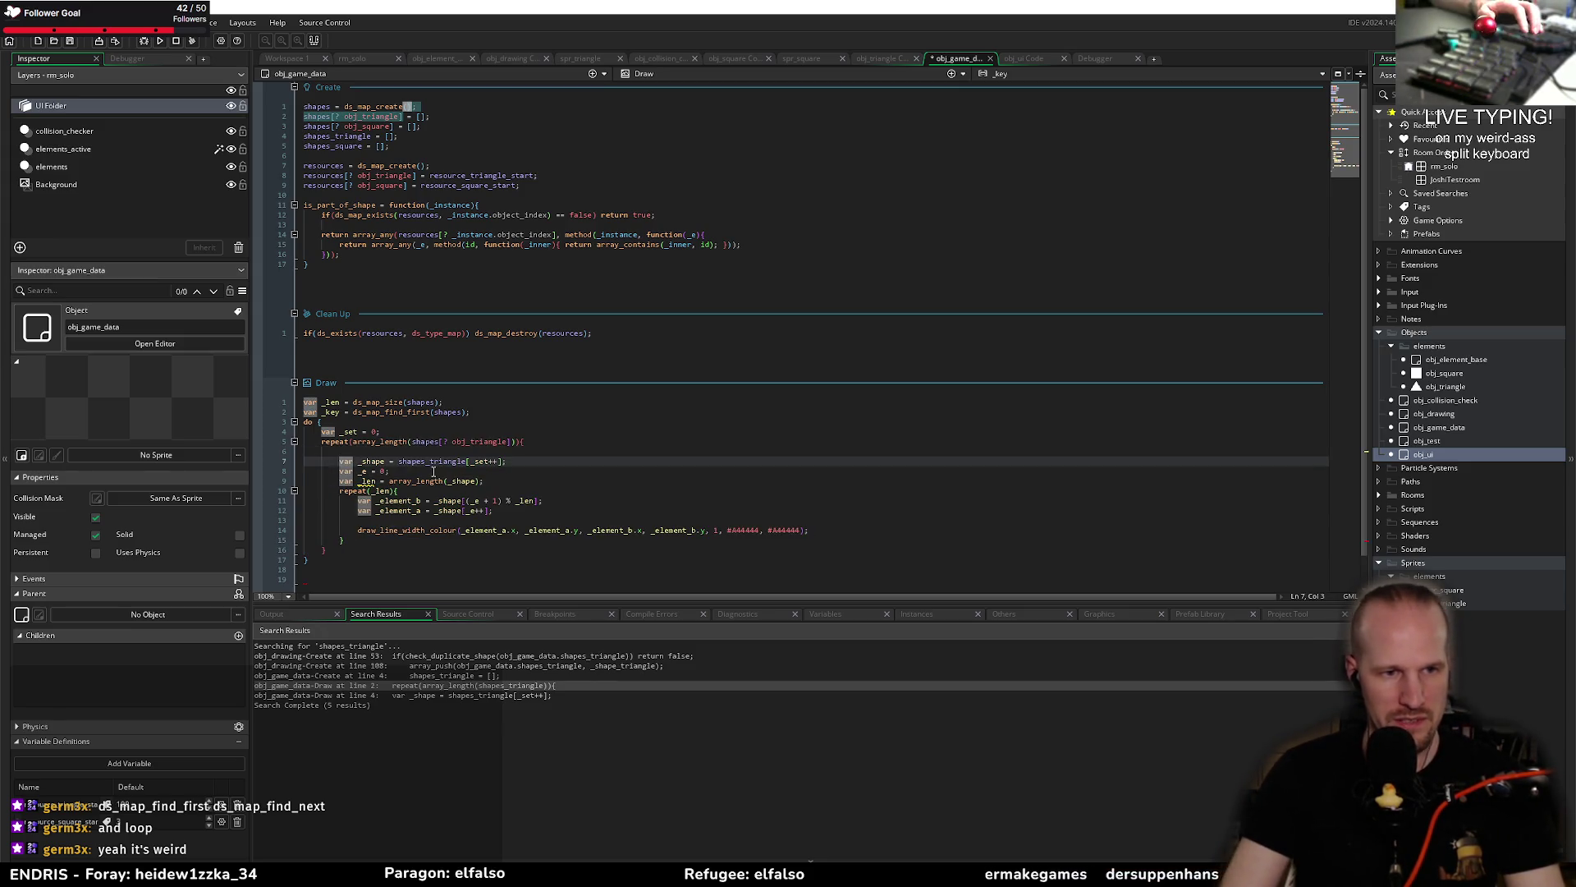
left_click(426, 433)
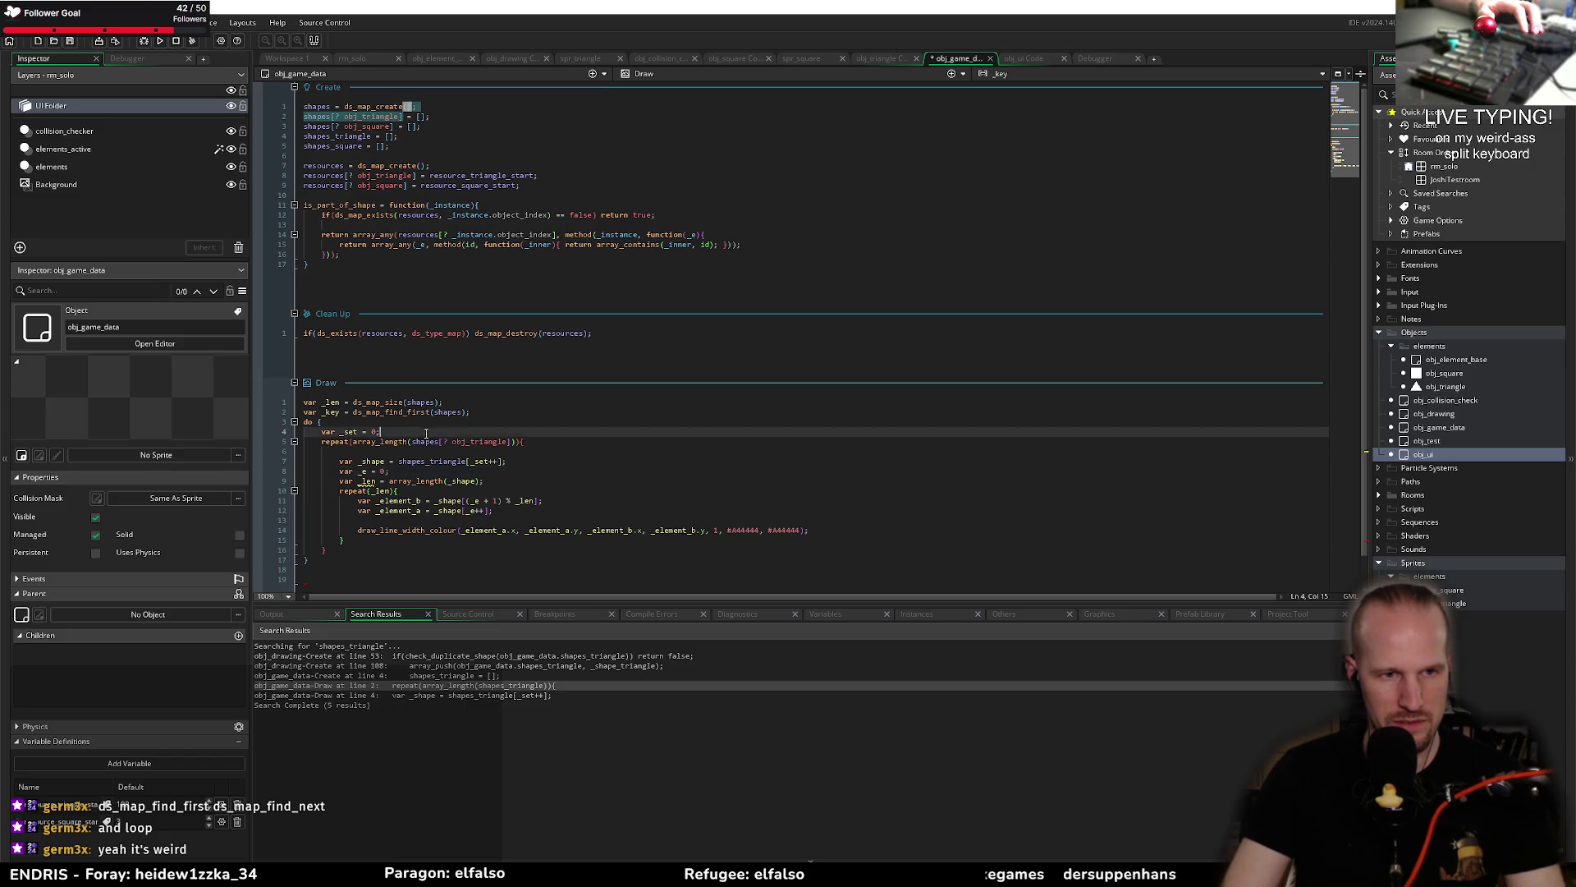
Step: Change line 5 to repeat(shapes[? _key]), dropping array_length, obj_triangle and the stray parenthesis
double_click(375, 403)
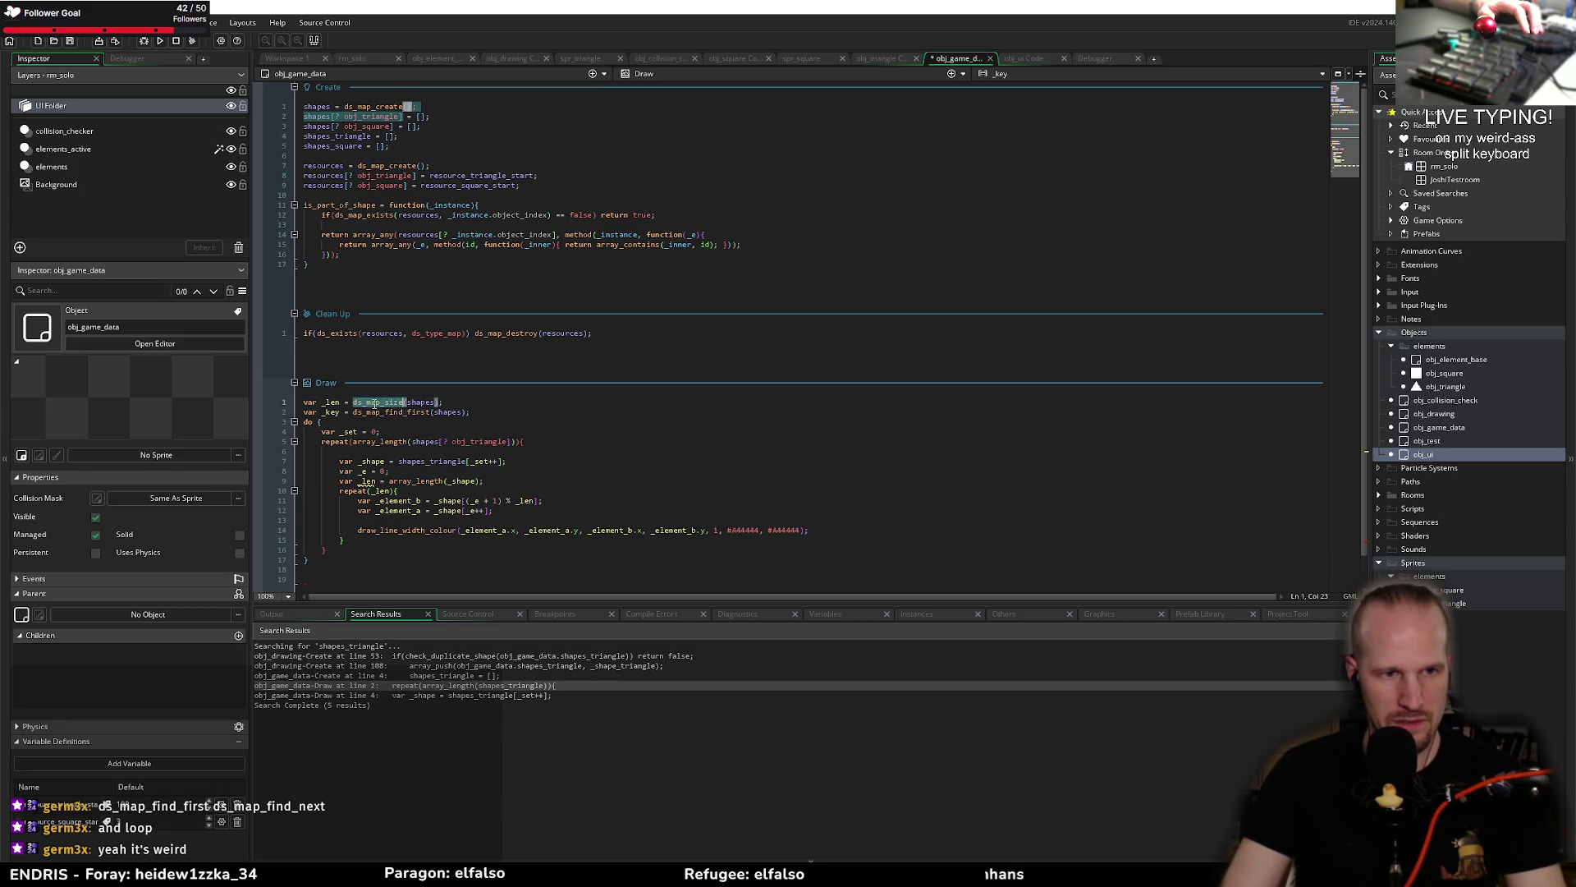
double_click(368, 442)
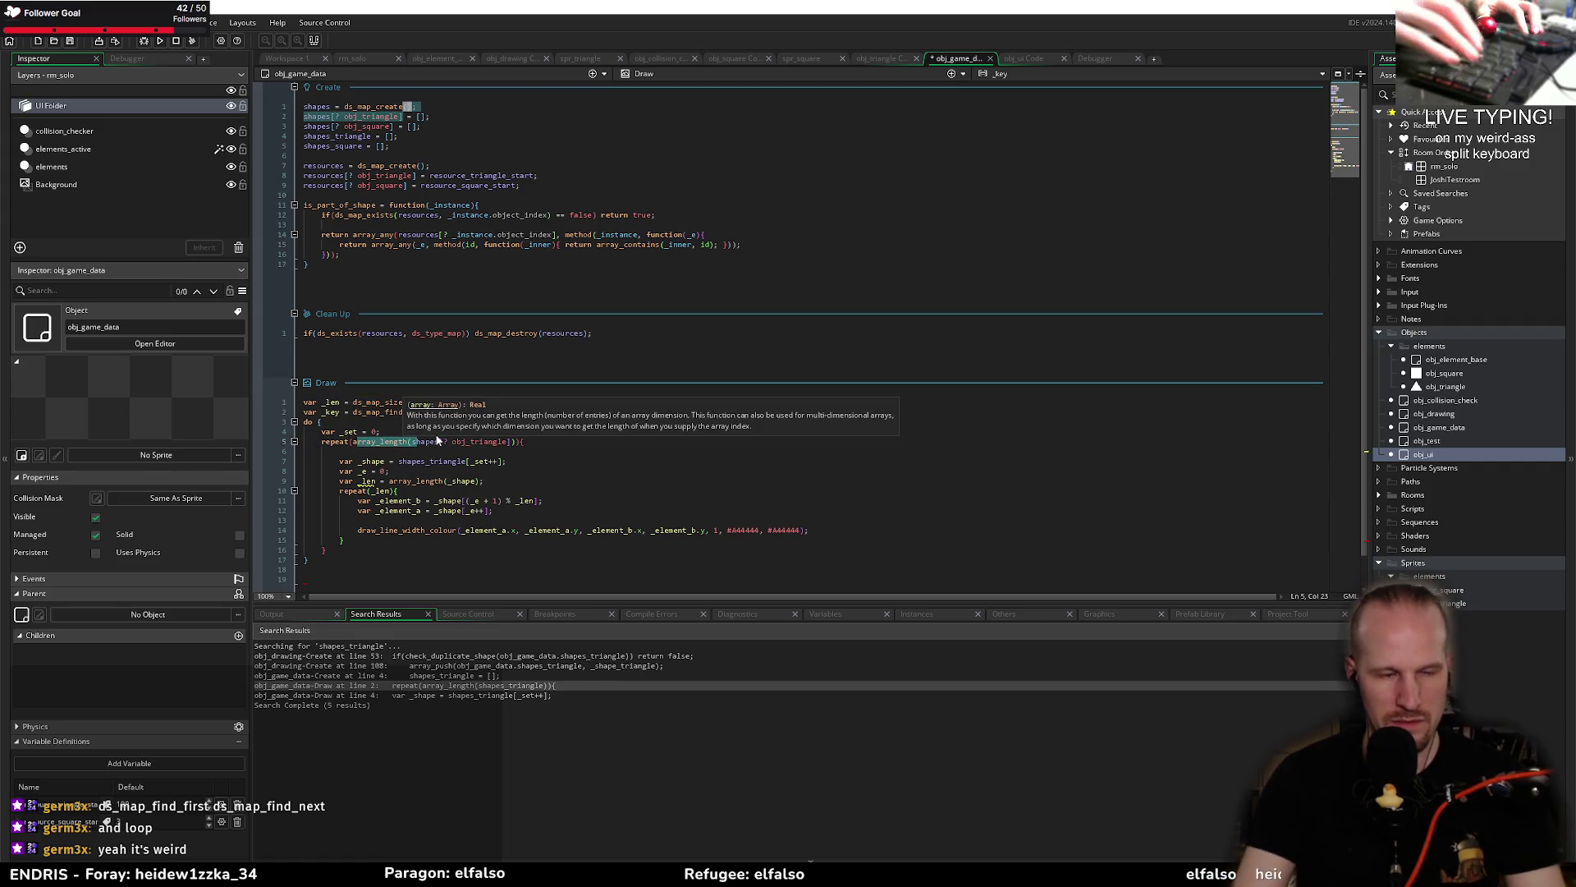
key("Delete")
key("Delete")
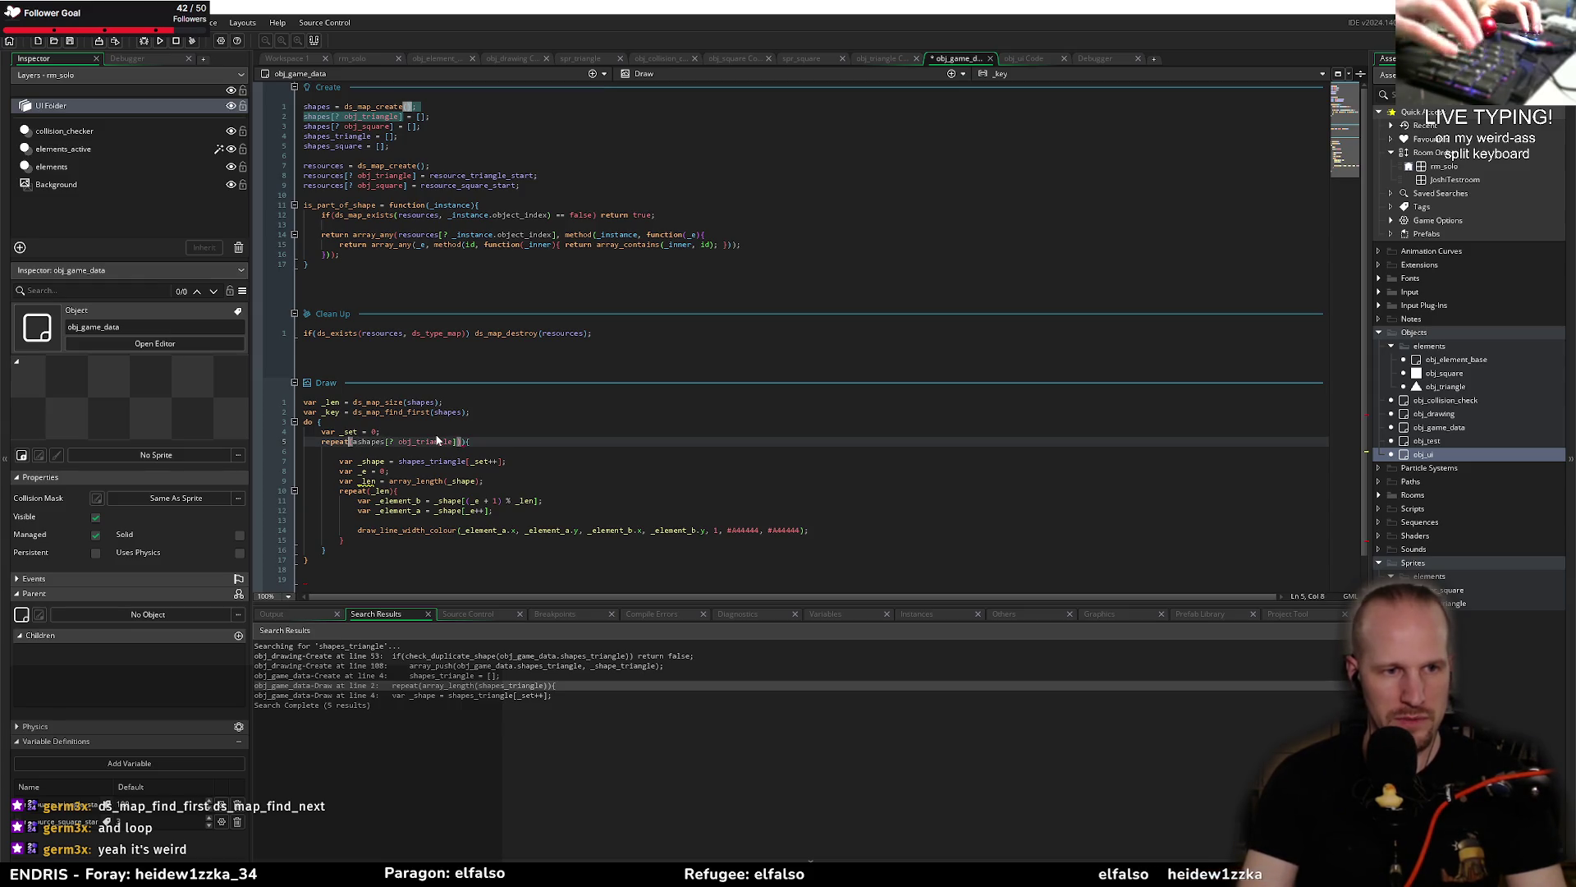
key("ctrl+Right")
key("ctrl+Right")
key("ctrl+Right")
key("ctrl+Delete")
type("_key")
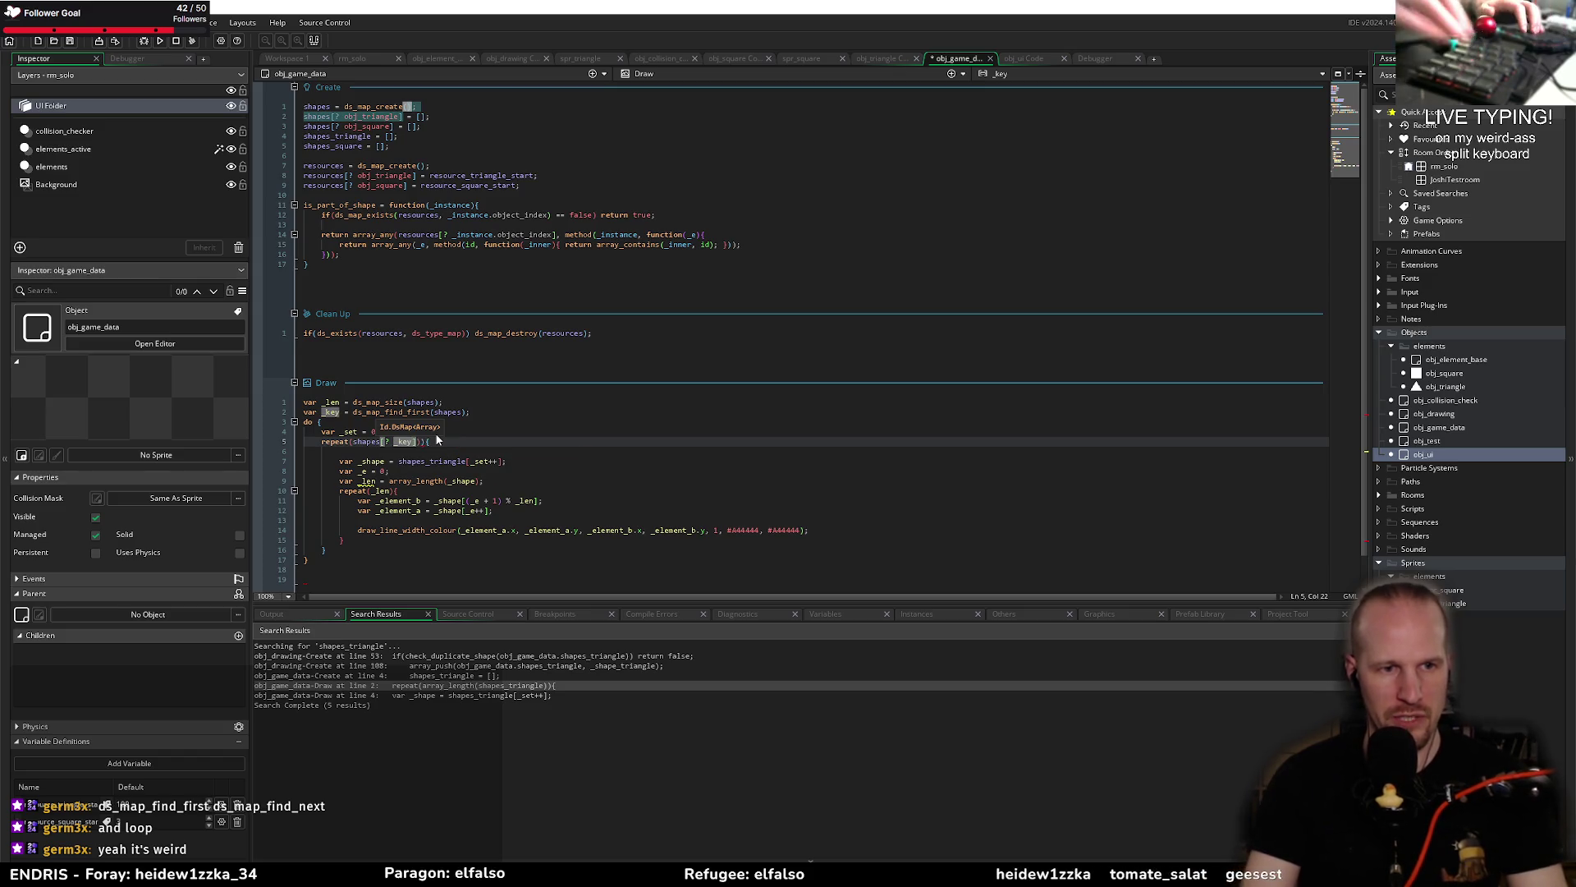
key("Right")
key("Right")
key("Delete")
key("End")
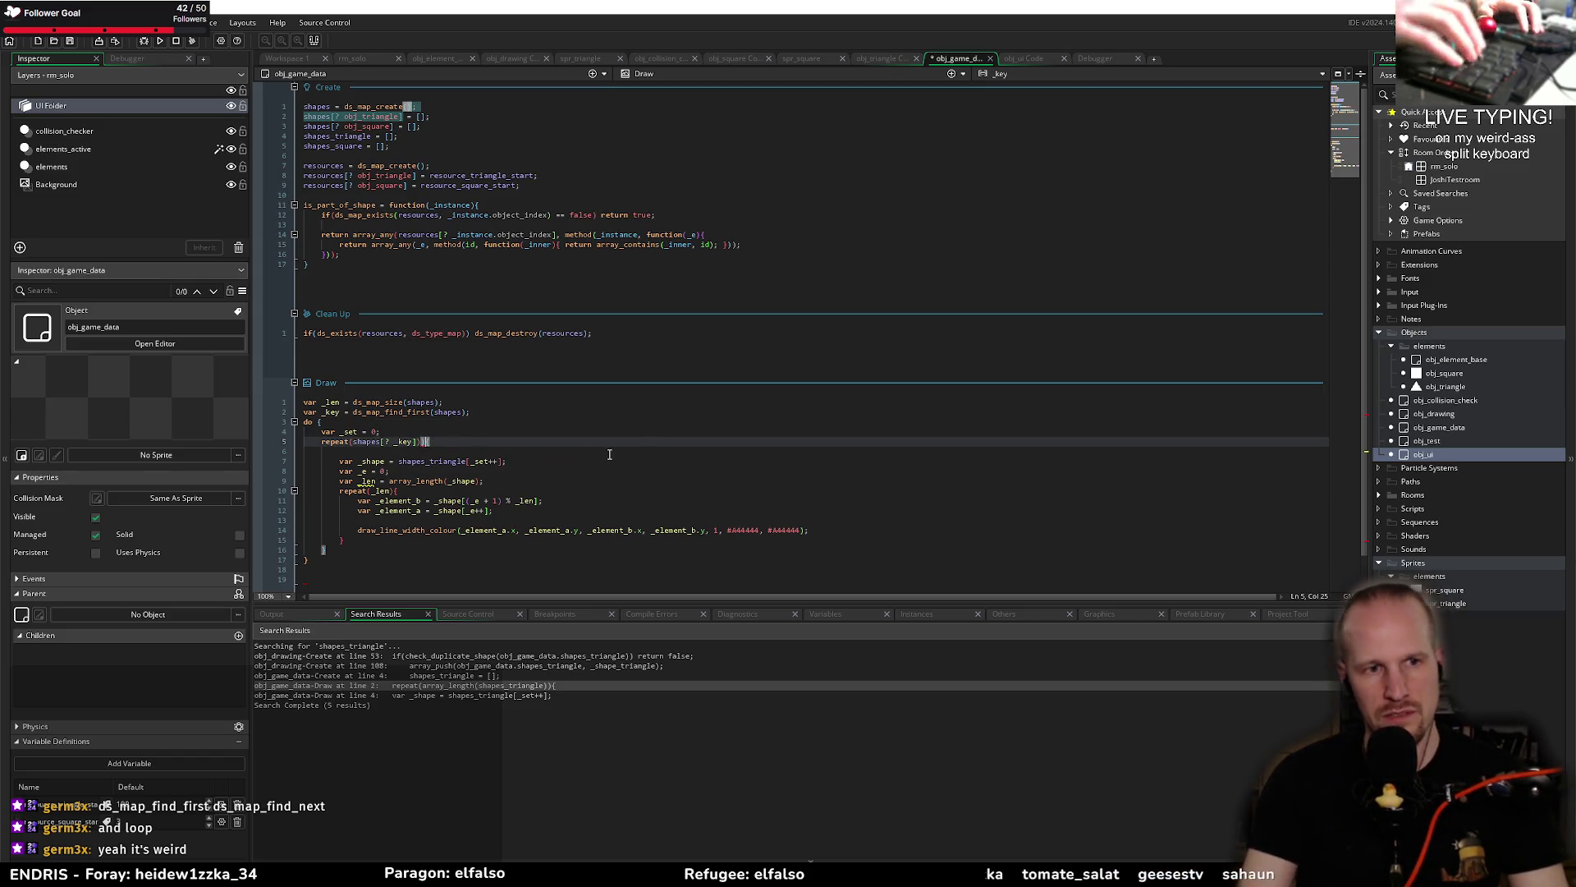
key("Left")
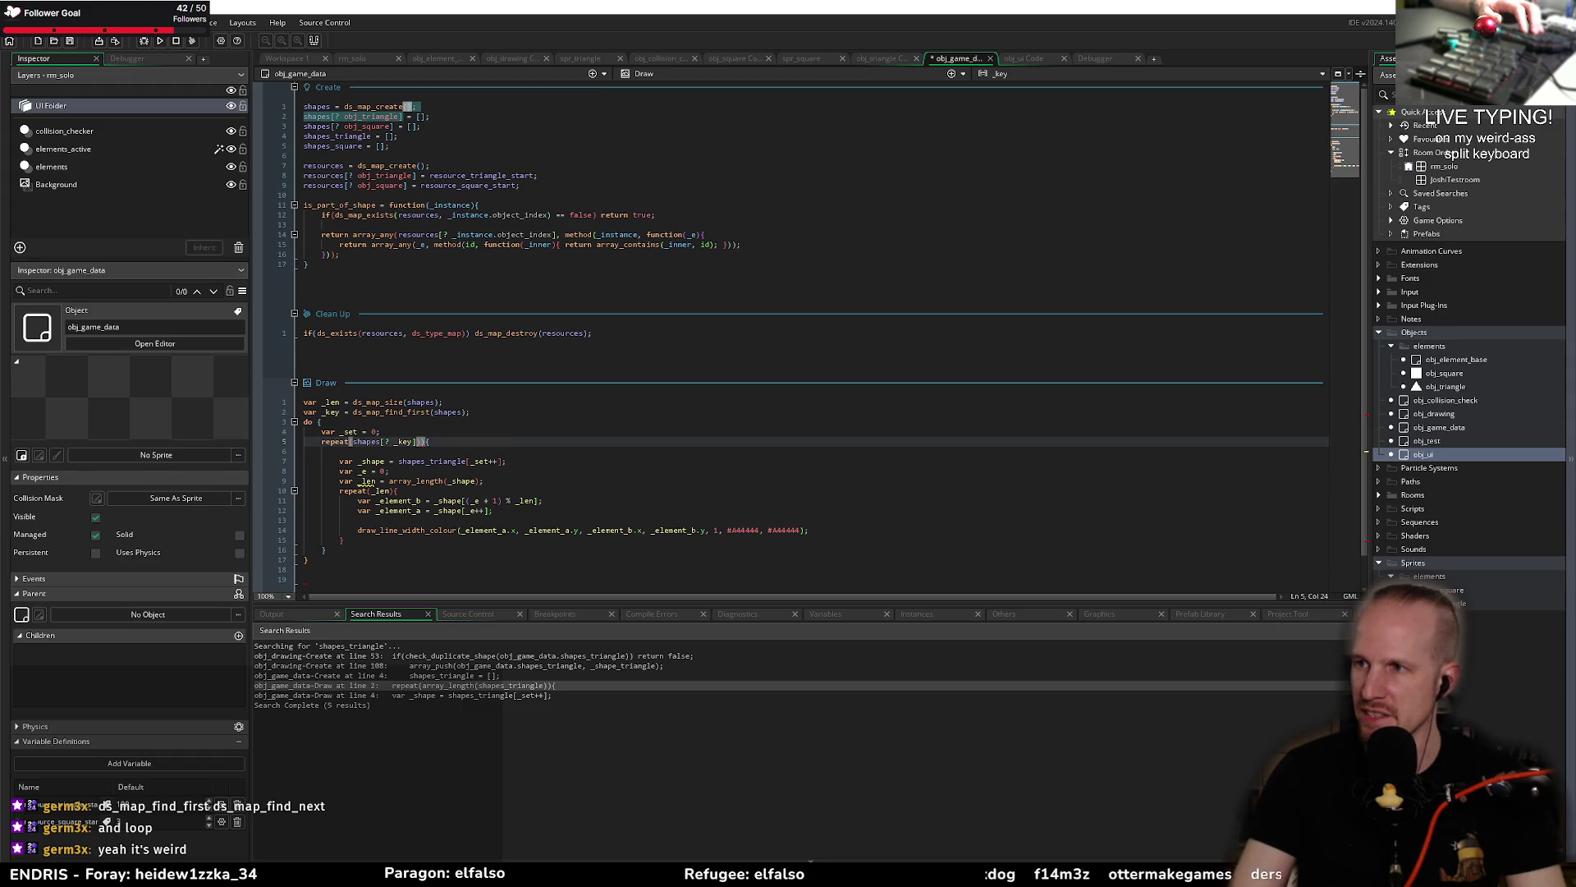
Step: Check the manual's ds_map_find_first and ds_map_find_next pages, then return to GameMaker
key("alt+Tab")
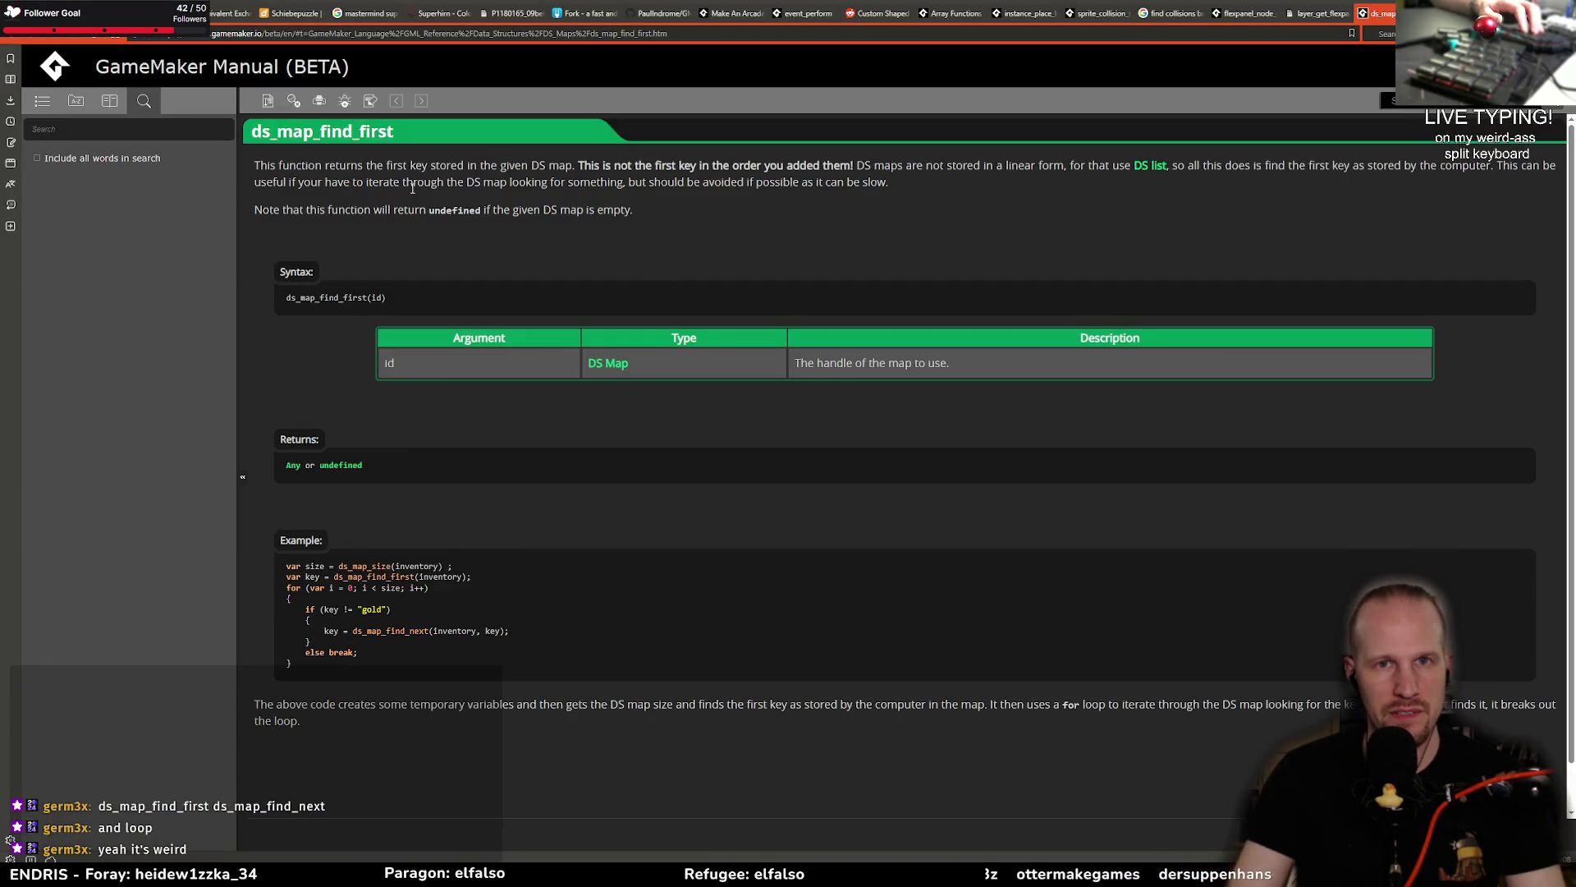
left_click(300, 784)
scroll(337, 506, "down", 4)
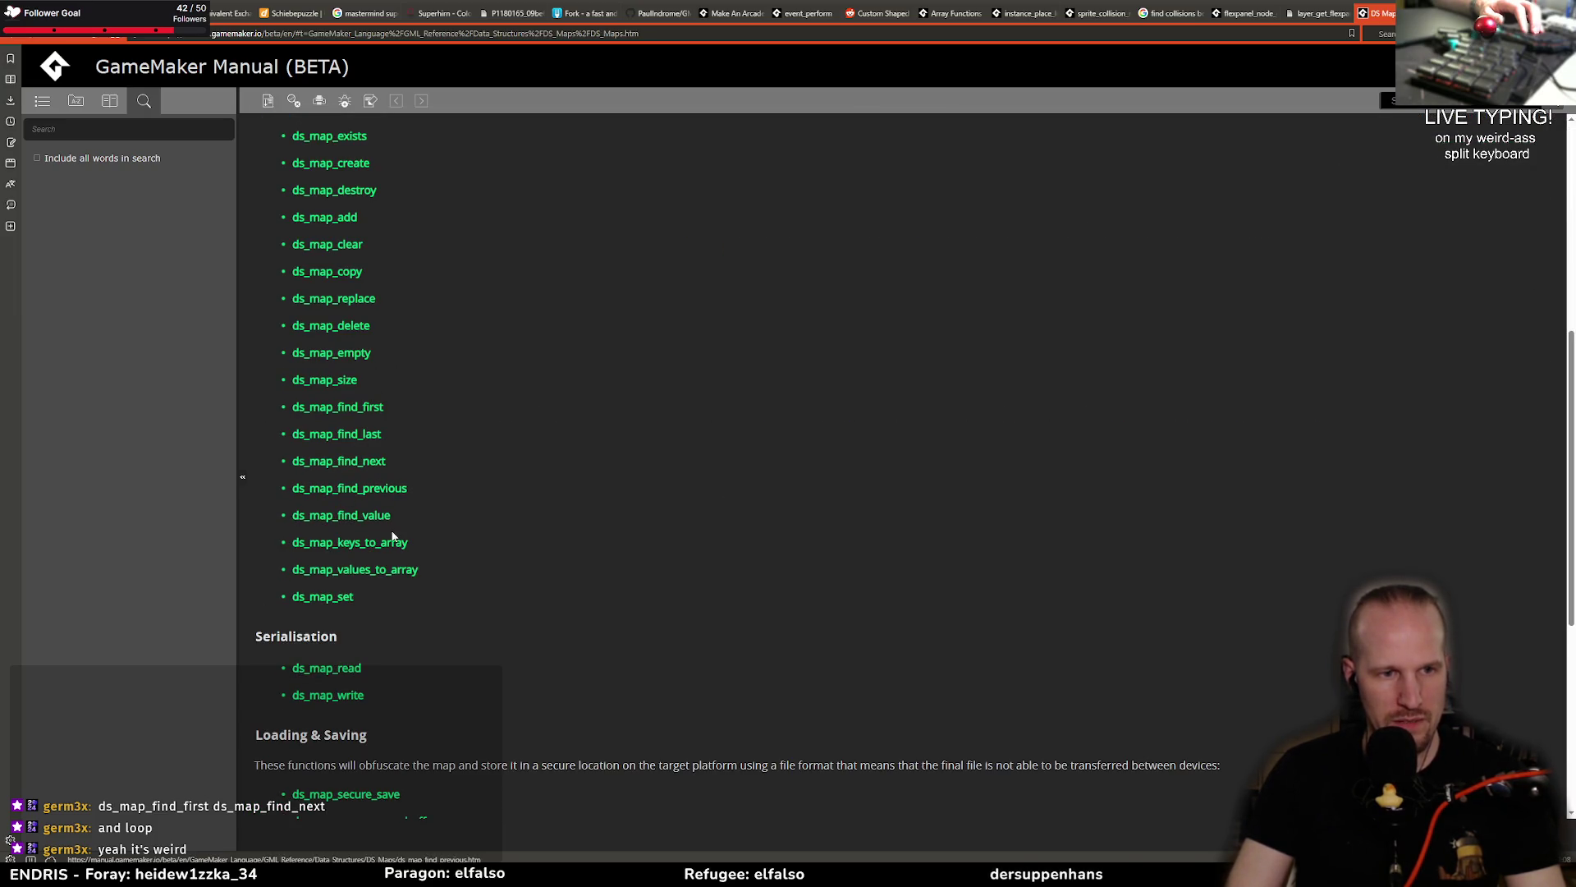
left_click(369, 461)
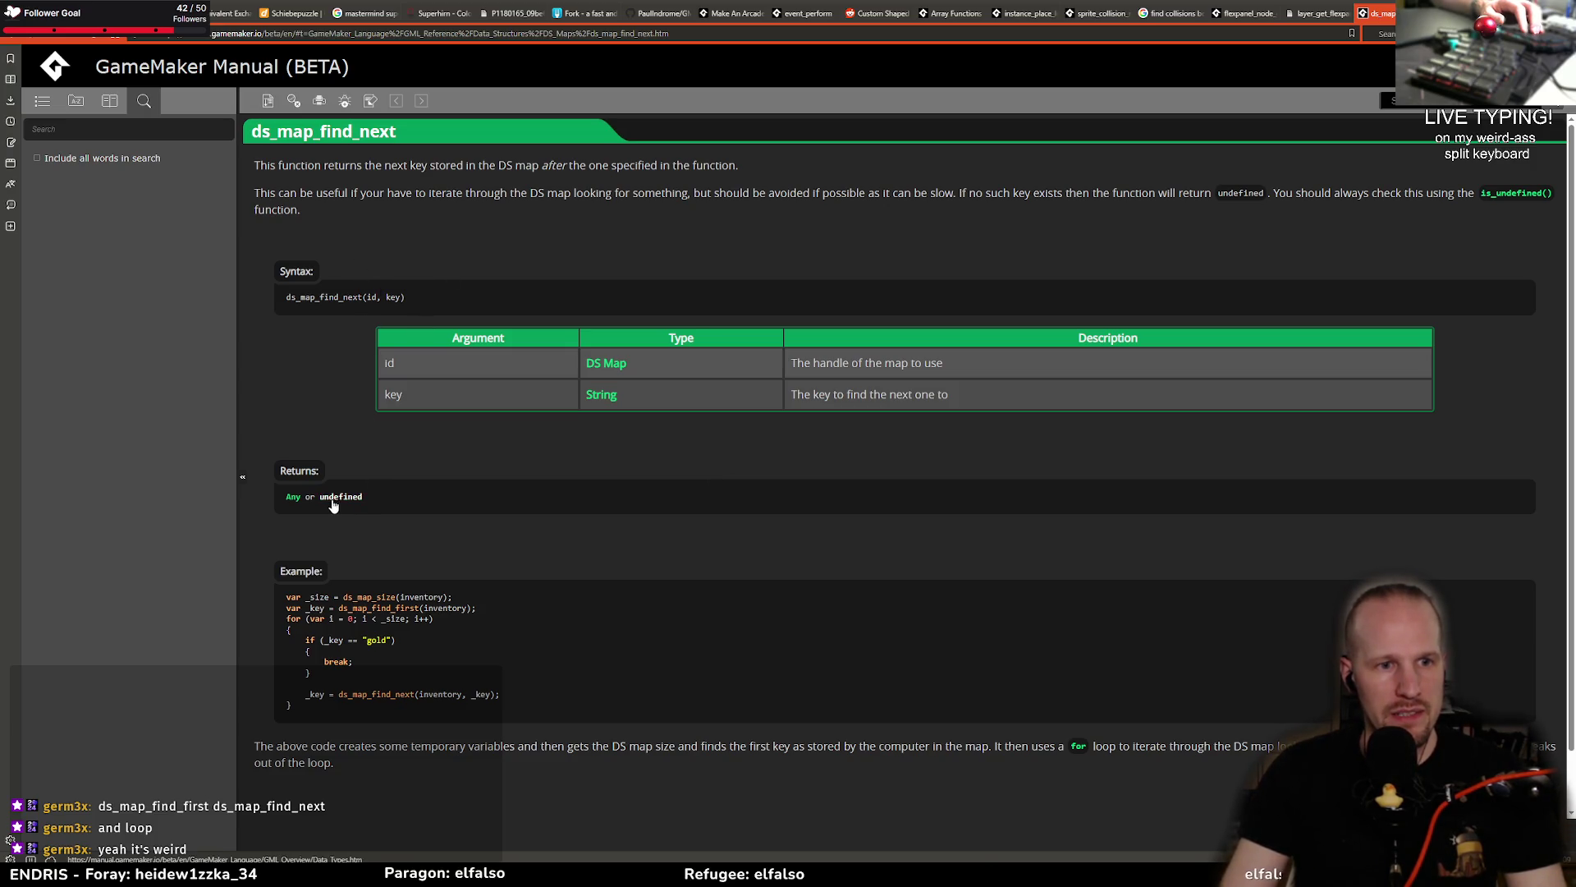
key("ctrl+Tab")
key("ctrl+a")
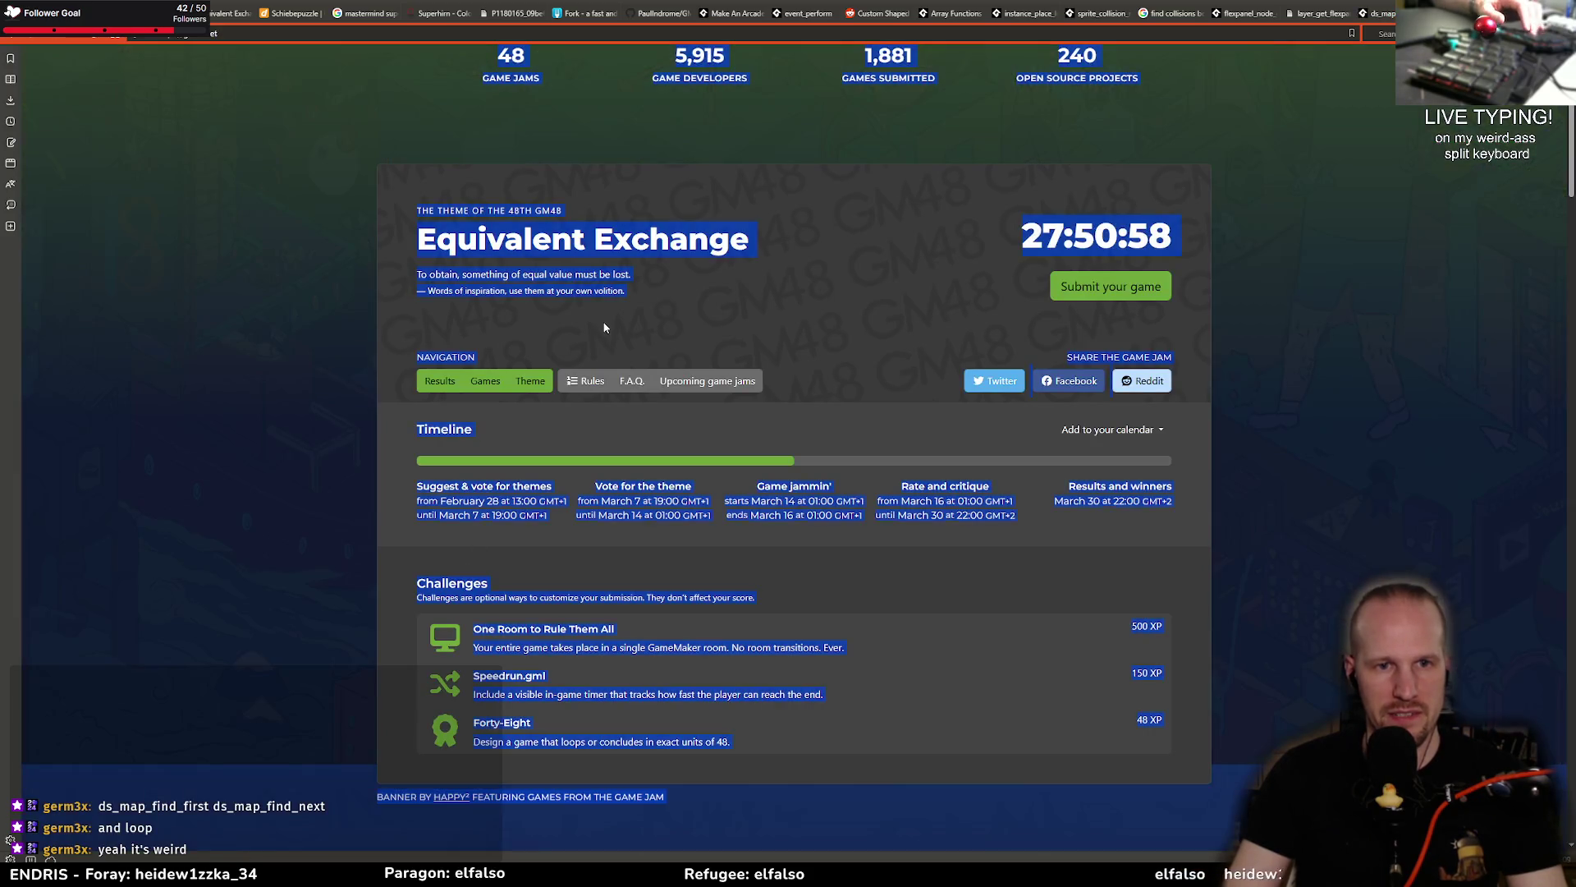
key("ctrl+shift+Tab")
key("alt+Tab")
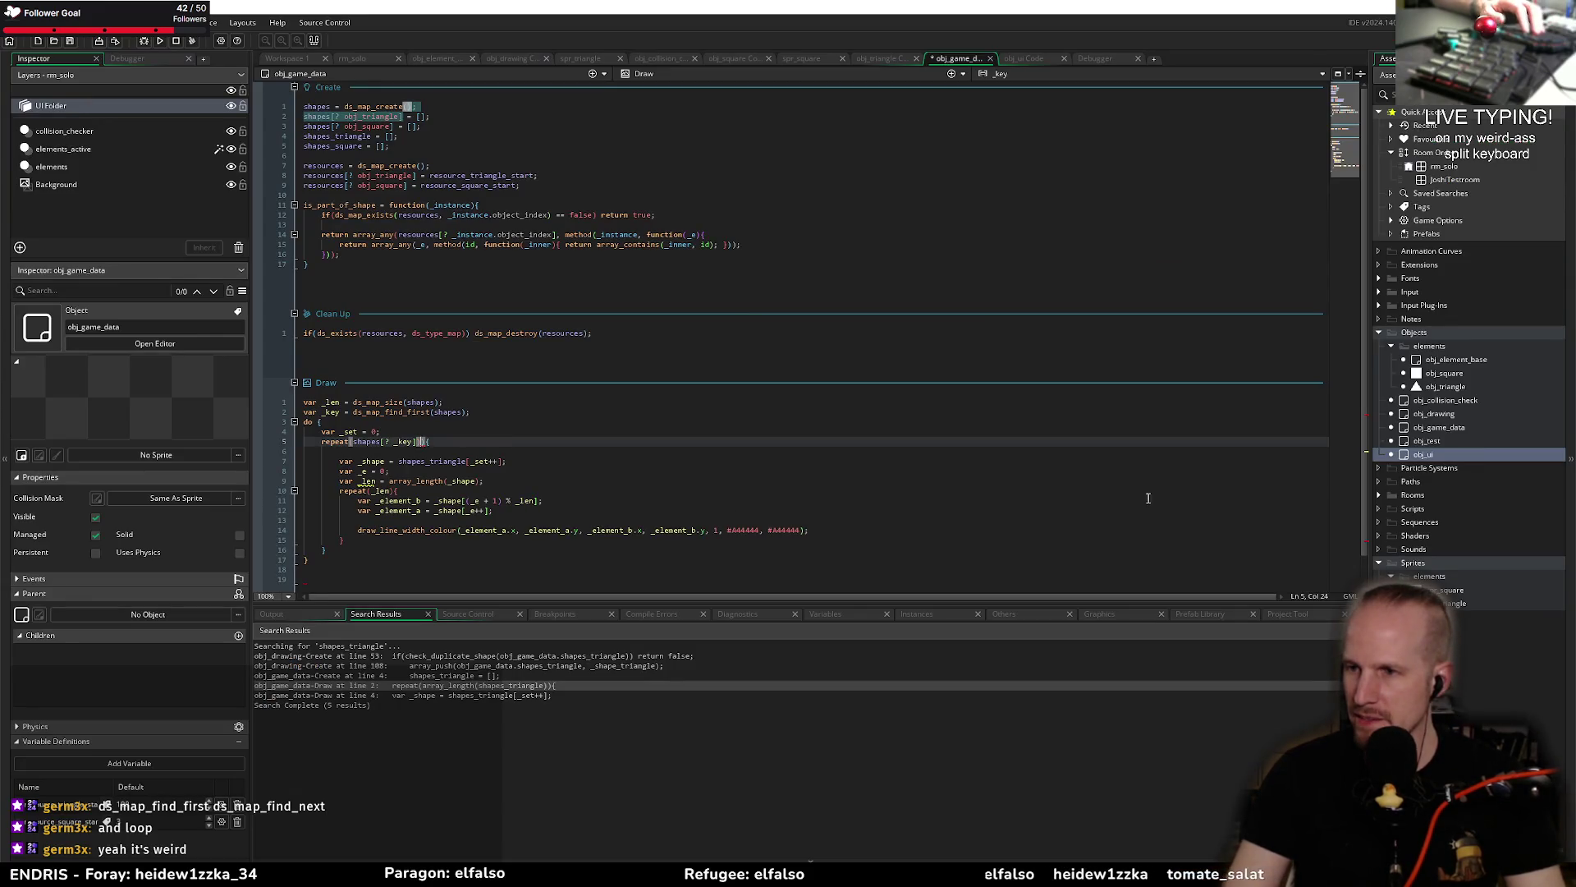
Step: Wrap the repeat count as array_length(shapes[? _key])
key("Down")
key("Up")
key("Right")
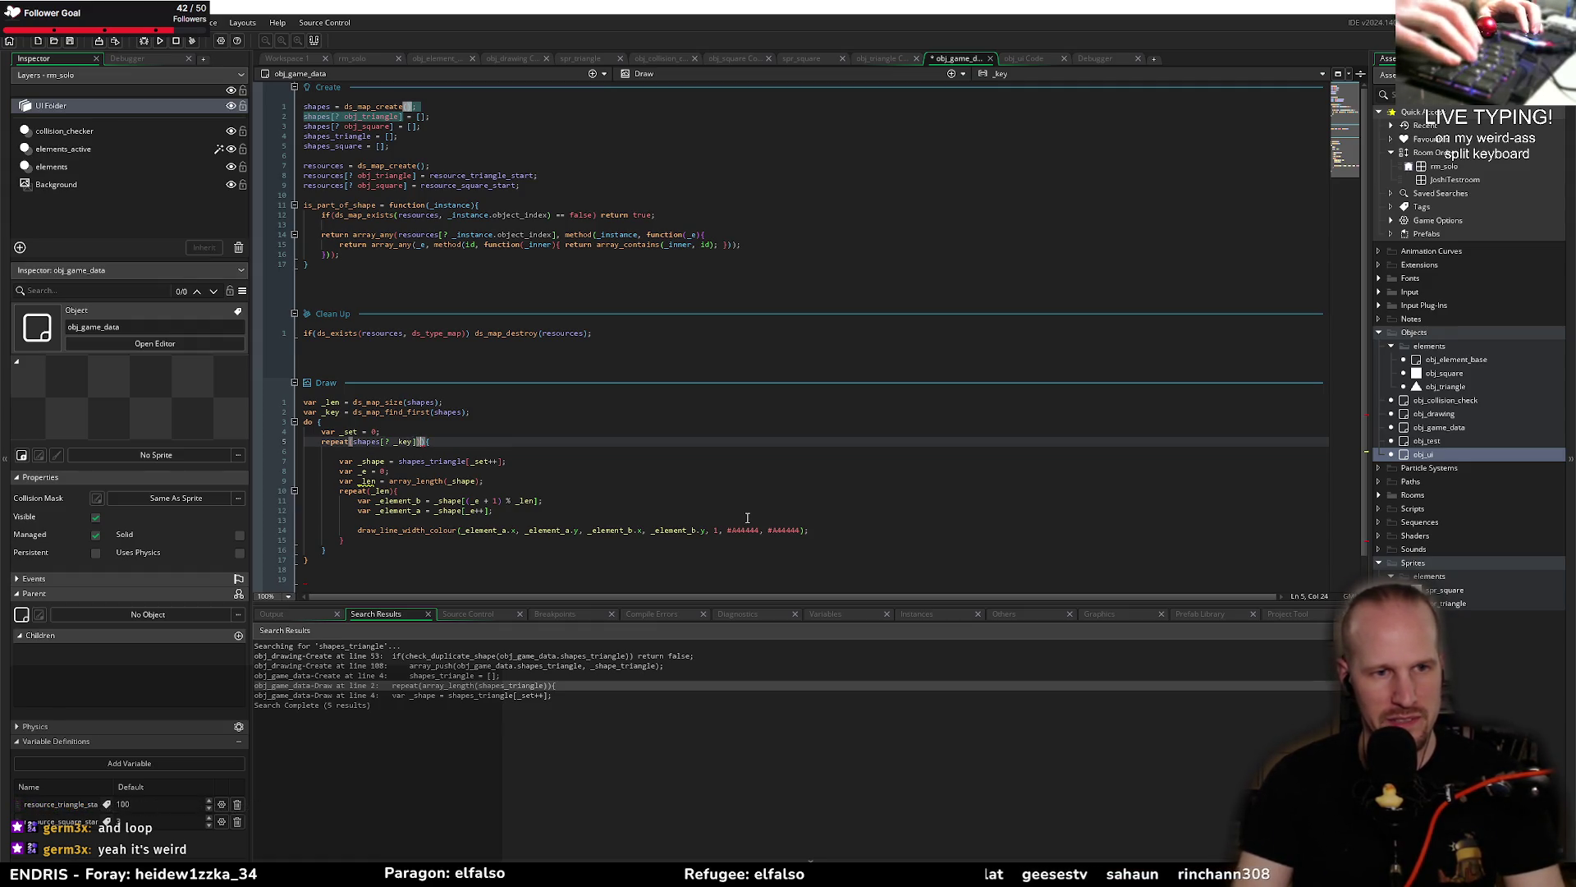
key("ctrl+Left")
key("ctrl+Left")
key("ctrl+Left")
type("array_length(")
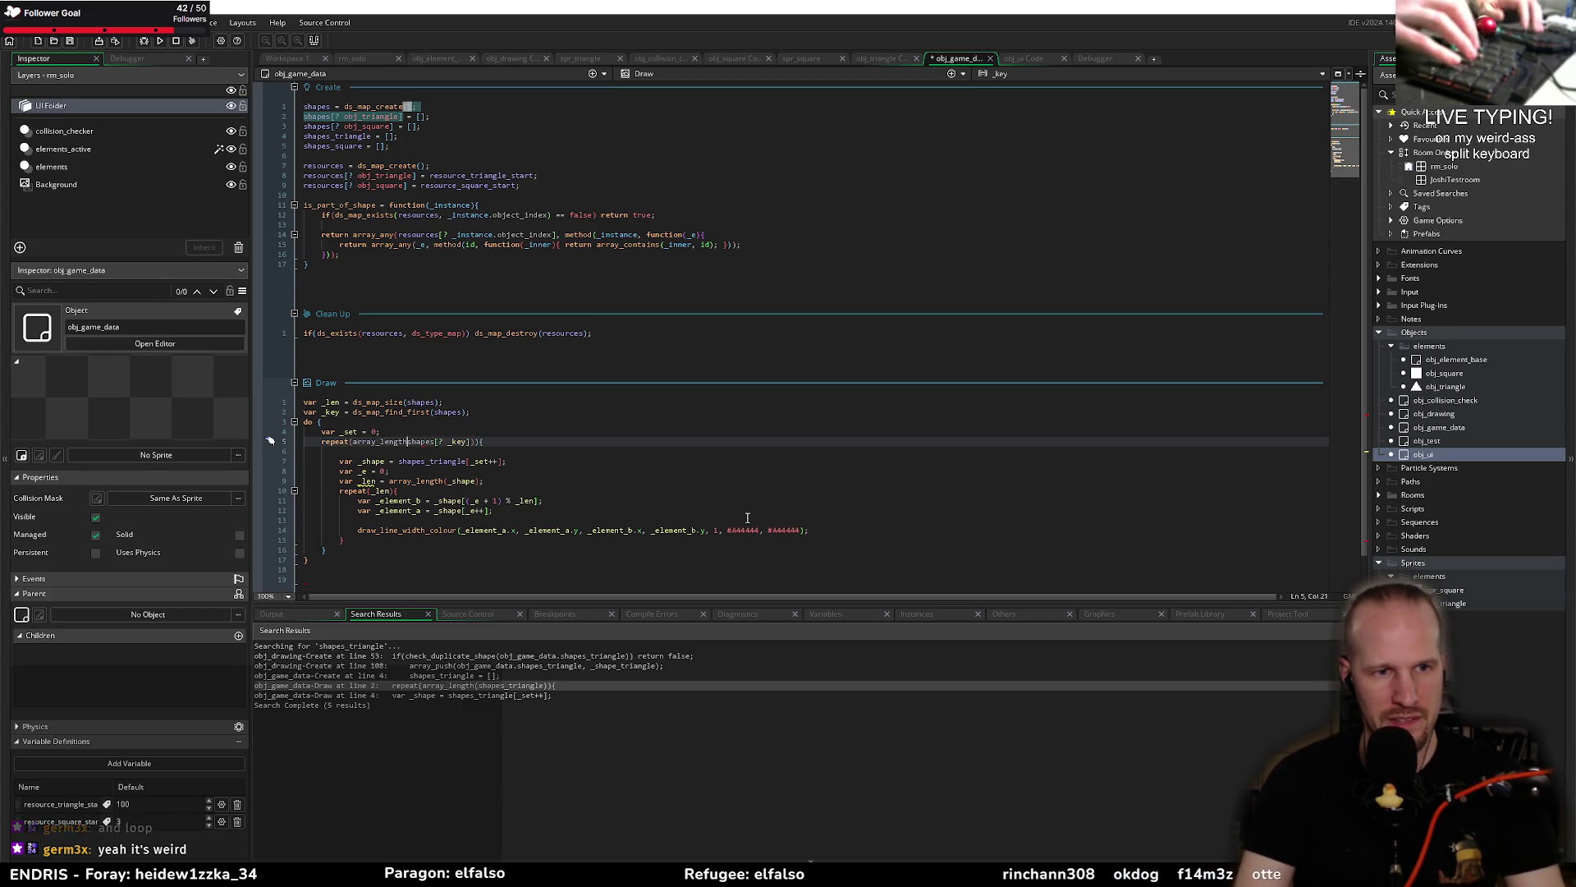
key("ctrl+Right")
key("ctrl+Right")
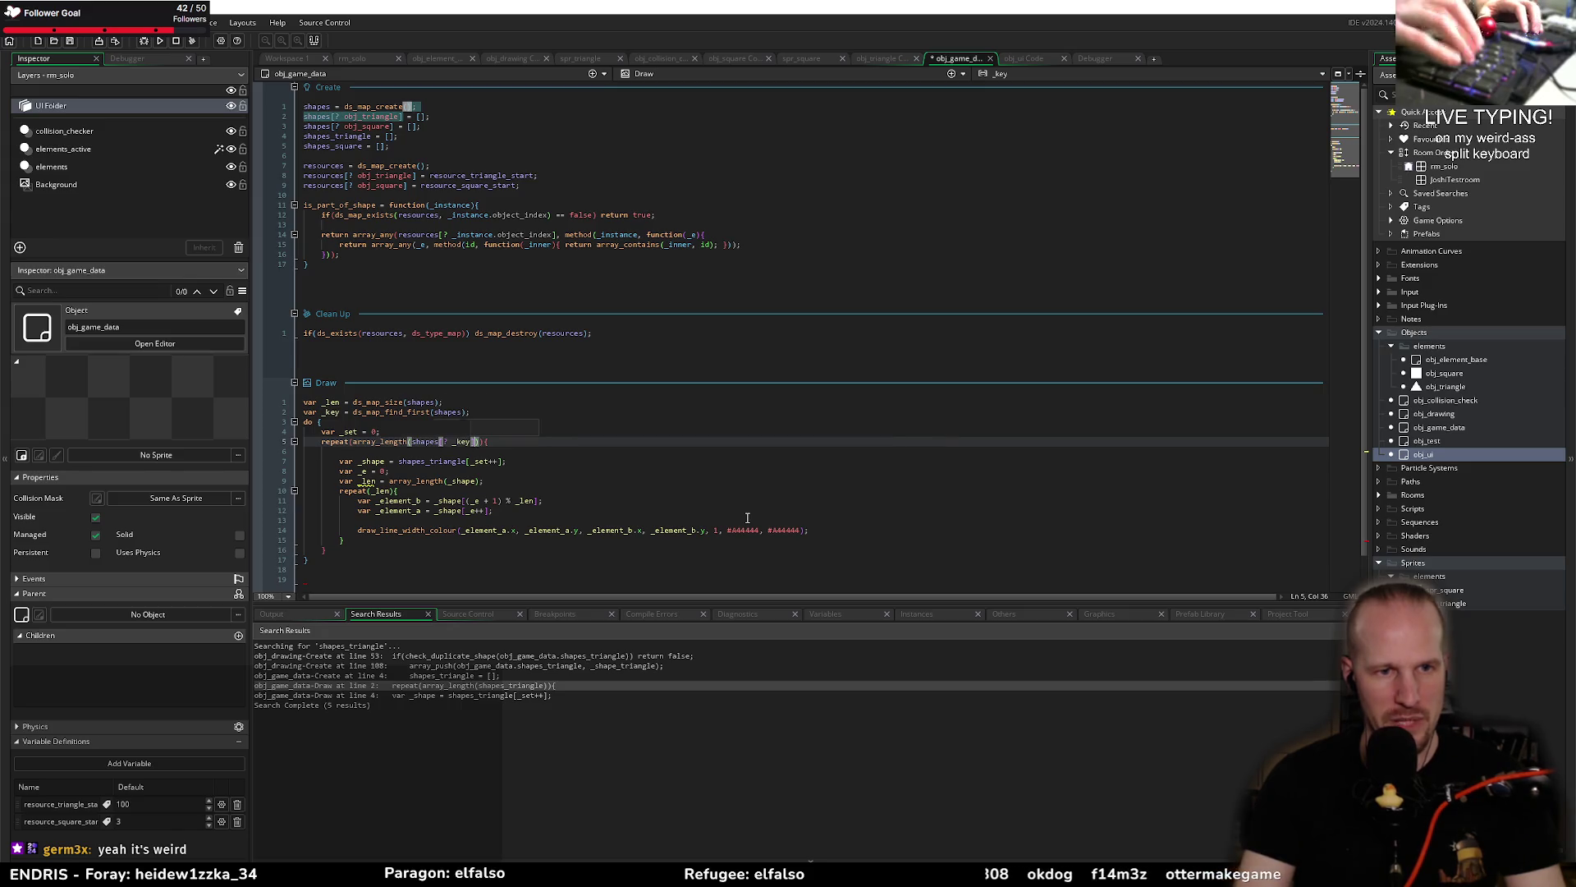
type(")")
key("Down")
key("Down")
key("Down")
key("End")
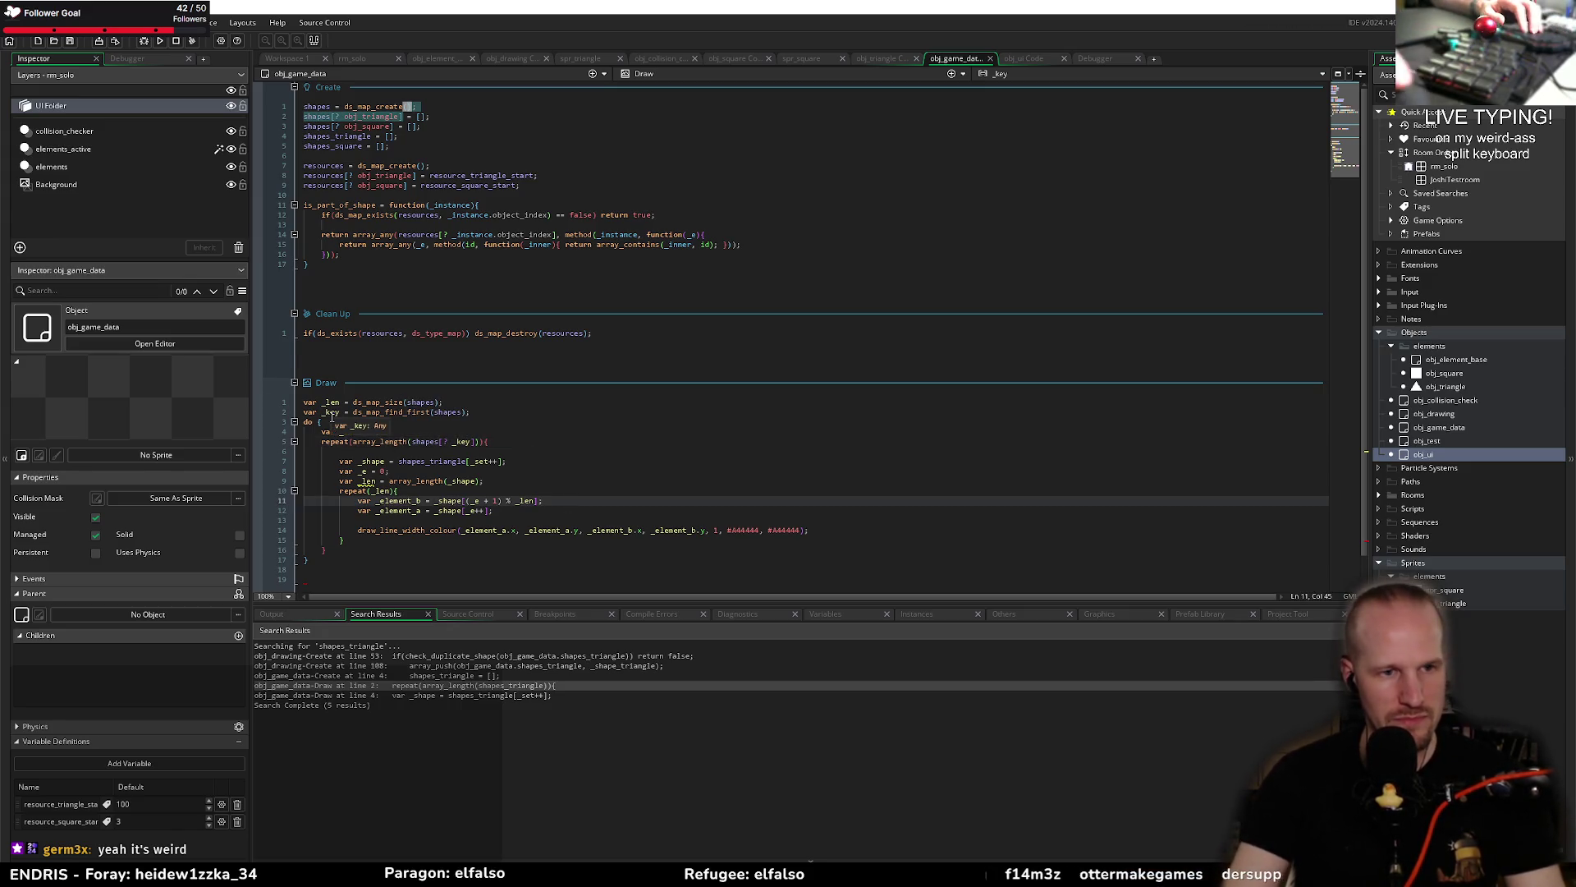
Step: Replace shapes_triangle on line 7 with shapes[? _key] and add a line below var _set = 0
left_click(440, 448)
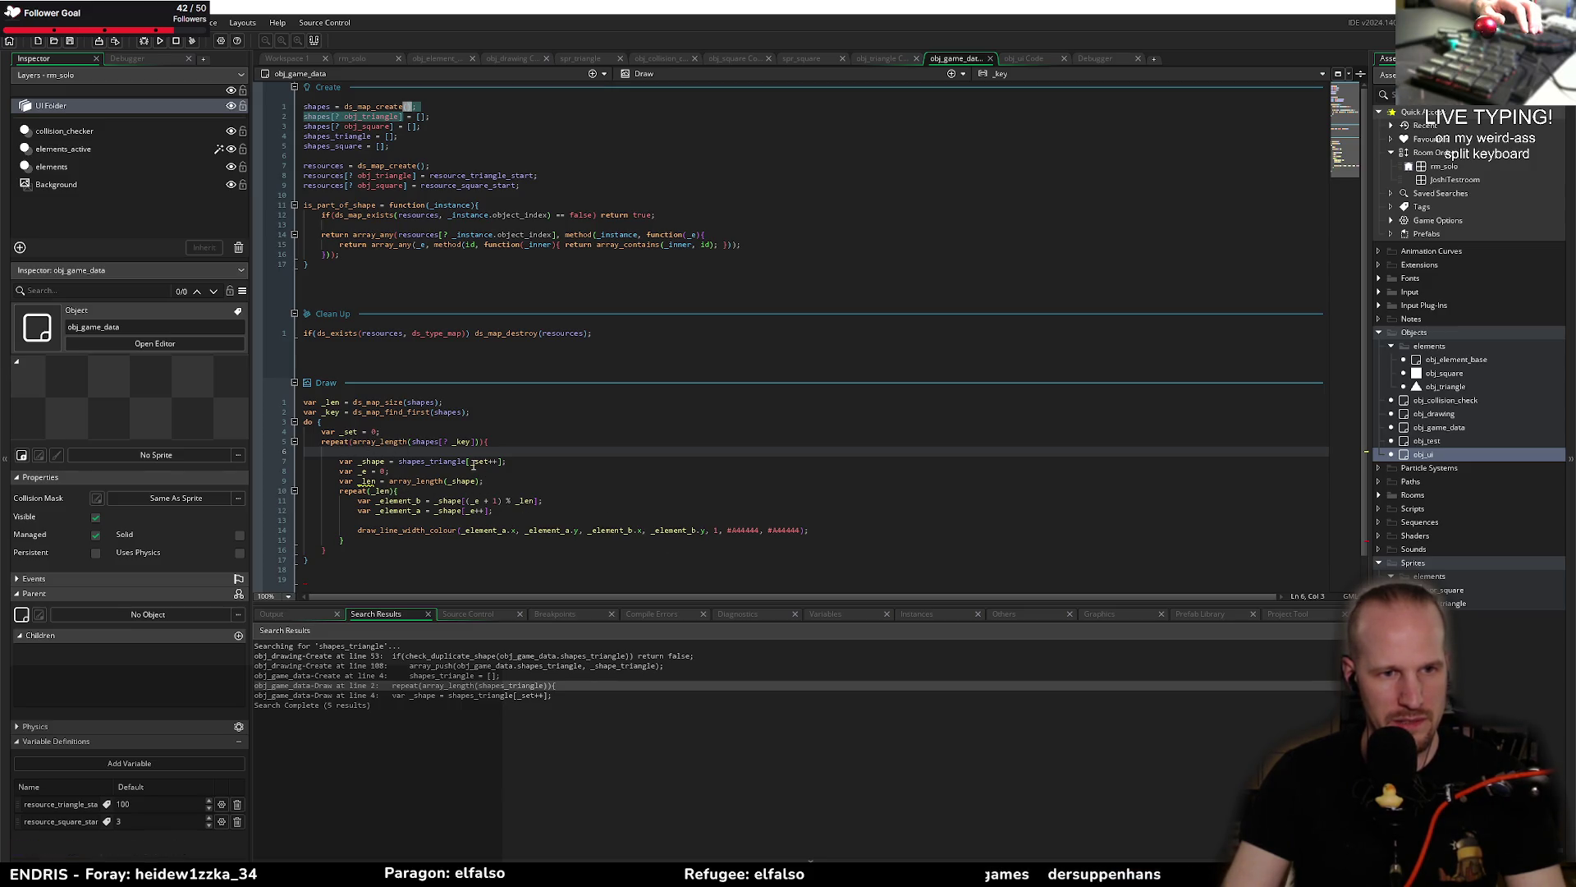
double_click(374, 462)
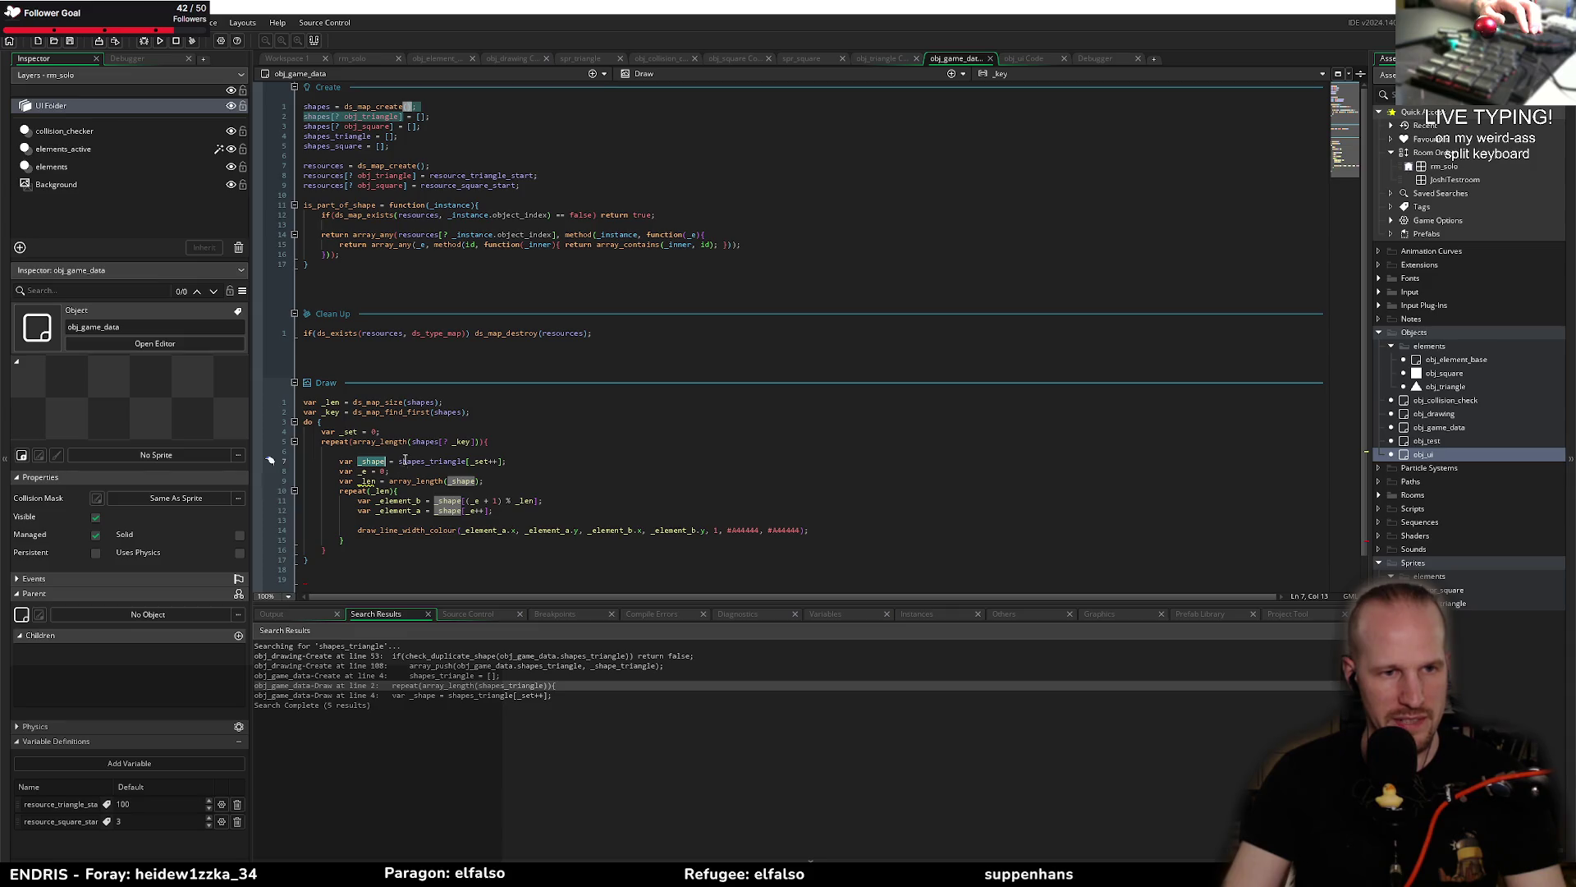
left_click(461, 443)
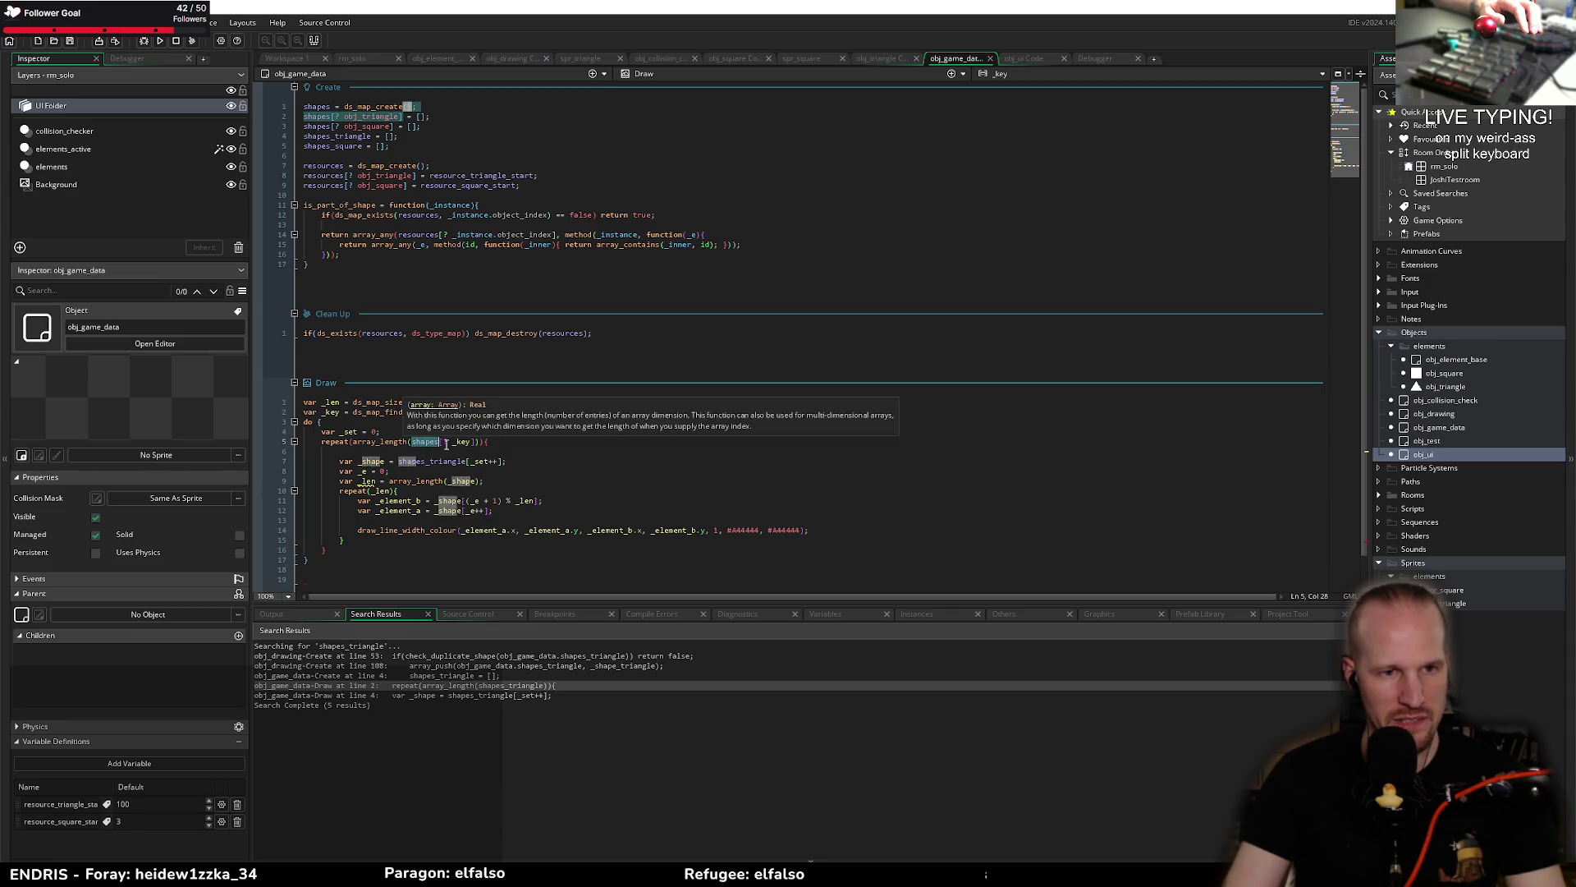
double_click(436, 462)
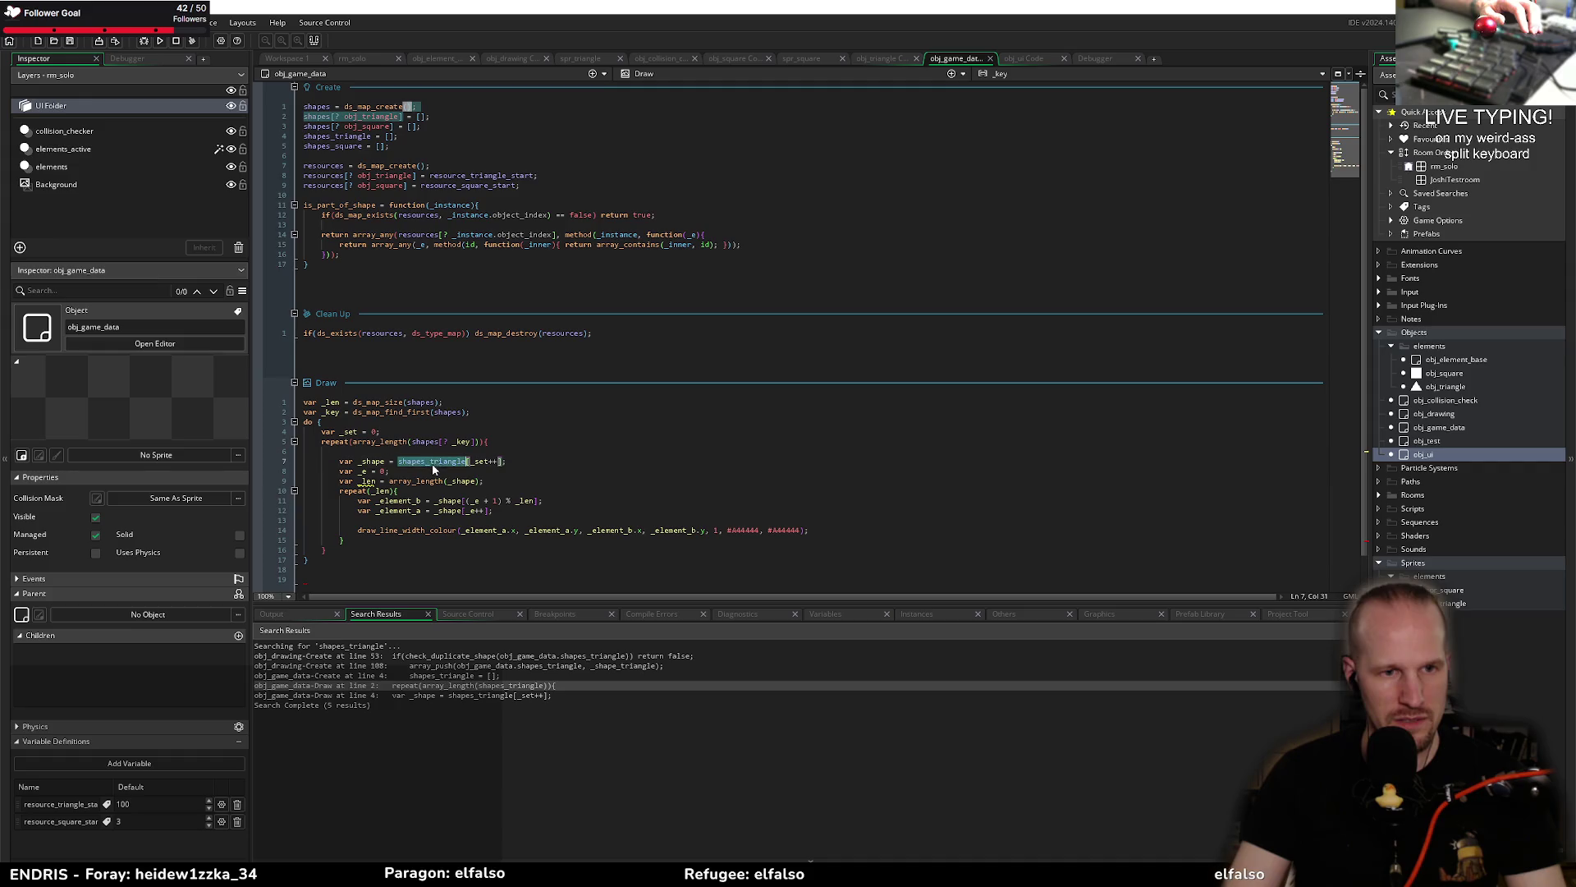
type("shapes[? _key]")
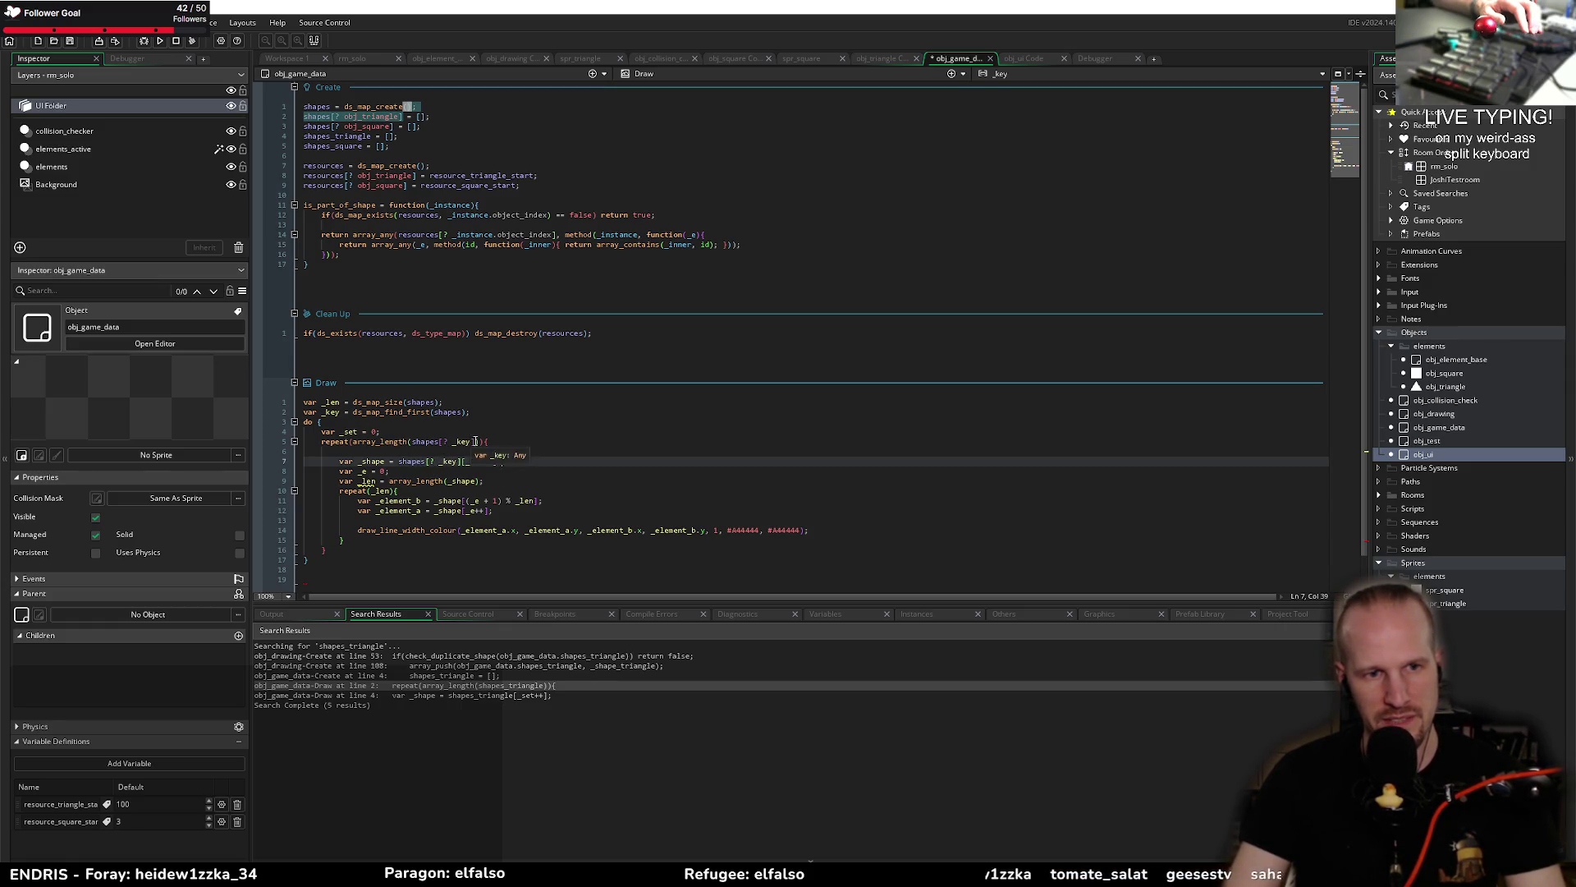
left_click_drag(475, 442, 420, 440)
key("Down")
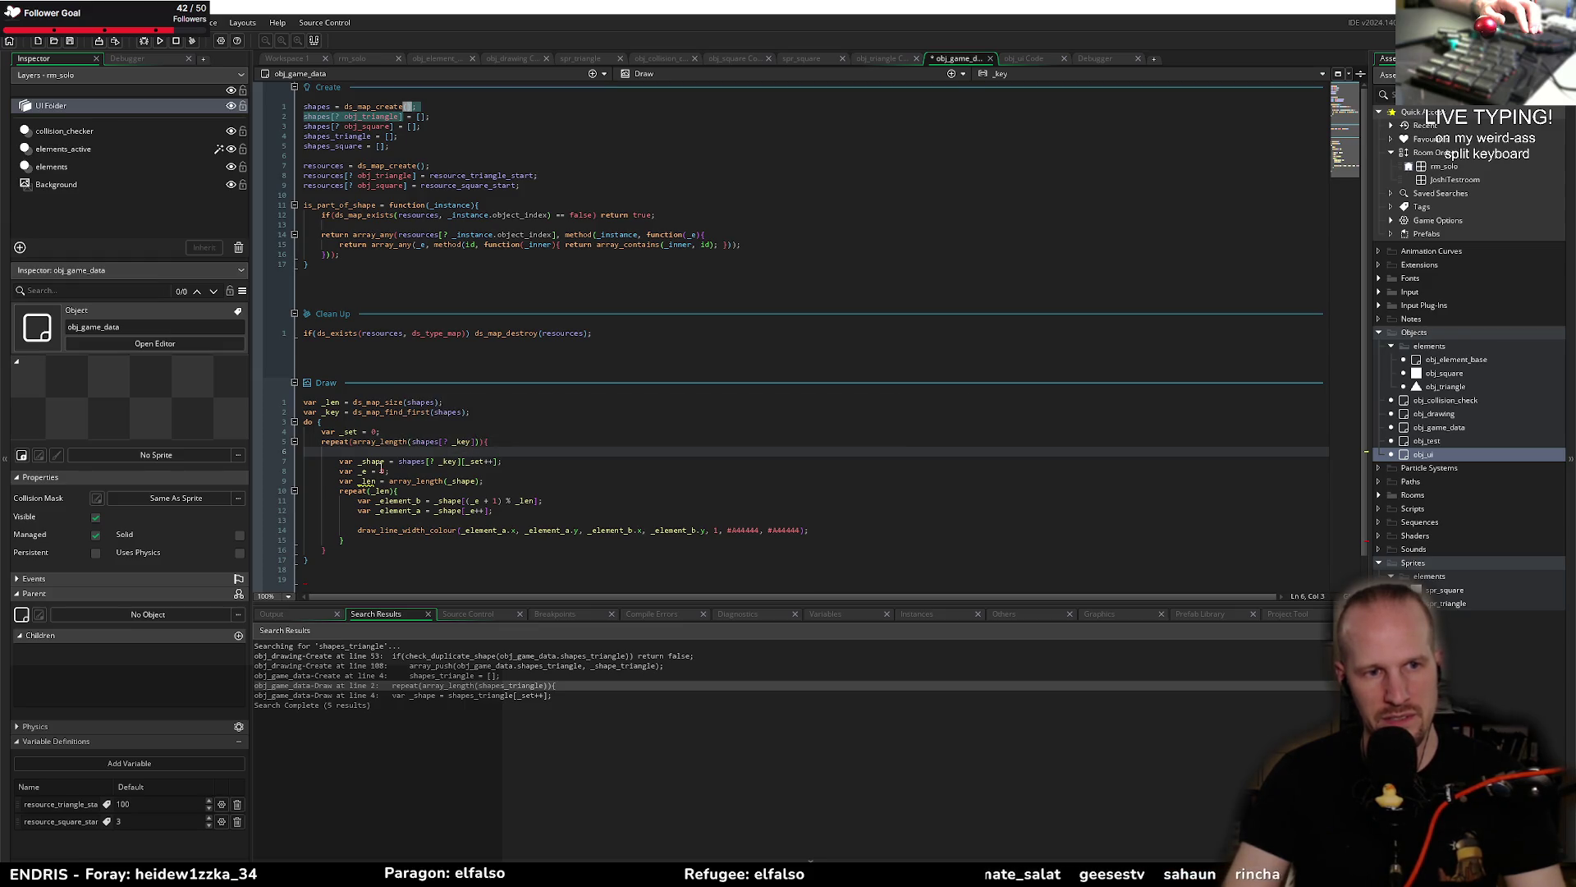
key("Up")
key("Up")
key("End")
key("Return")
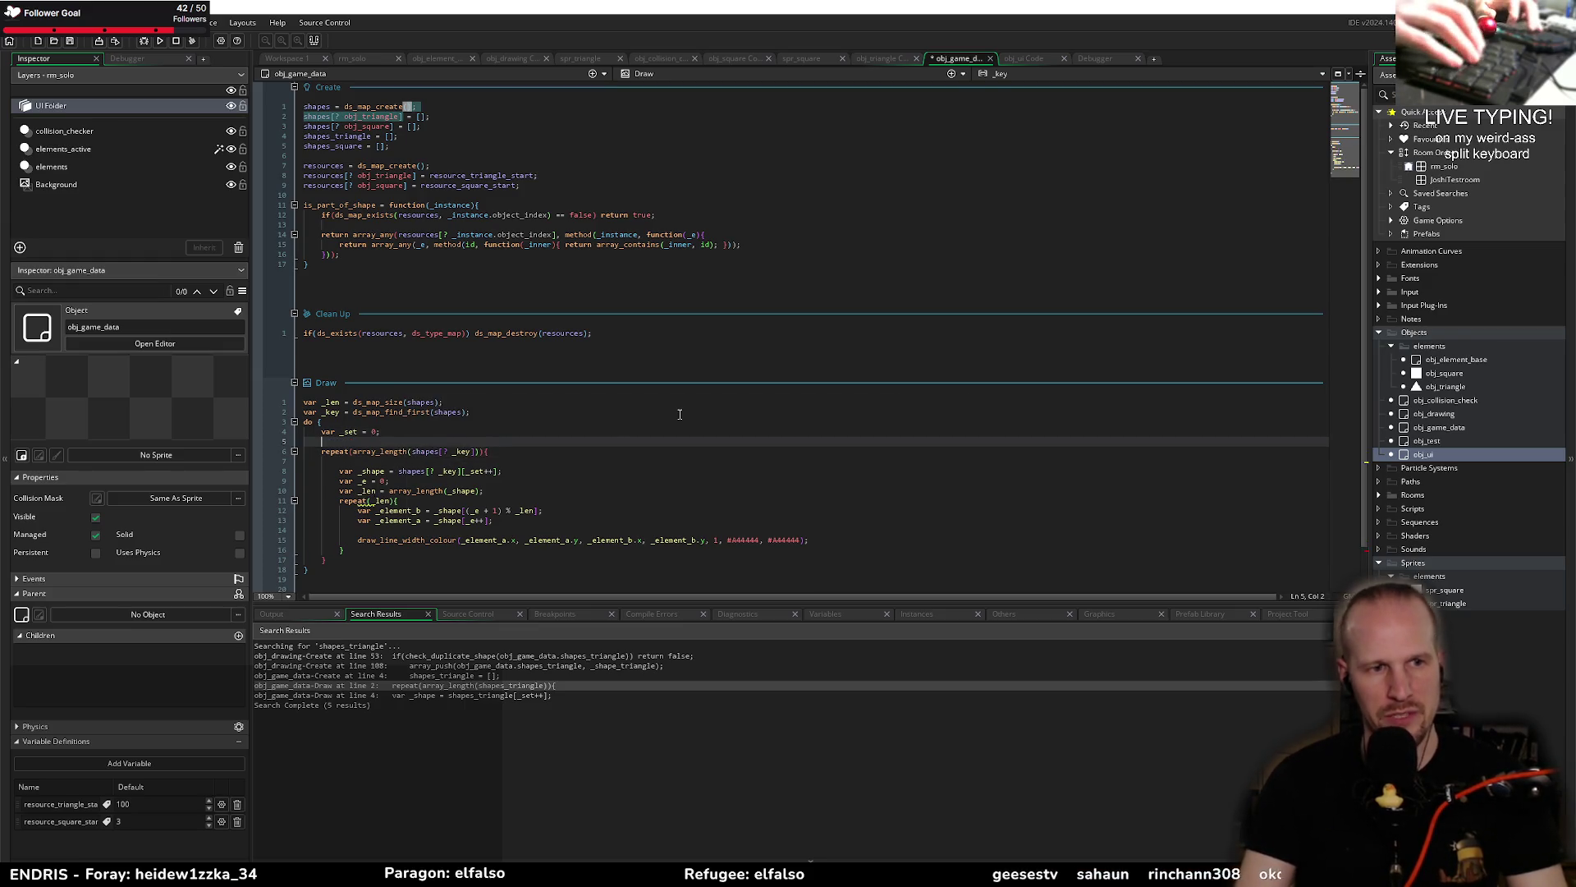
Step: Move shapes[? _key] out of array_length into a new 'var _arr = shapes[? _key];' and save
type("var")
key("BackSpace")
key("BackSpace")
key("BackSpace")
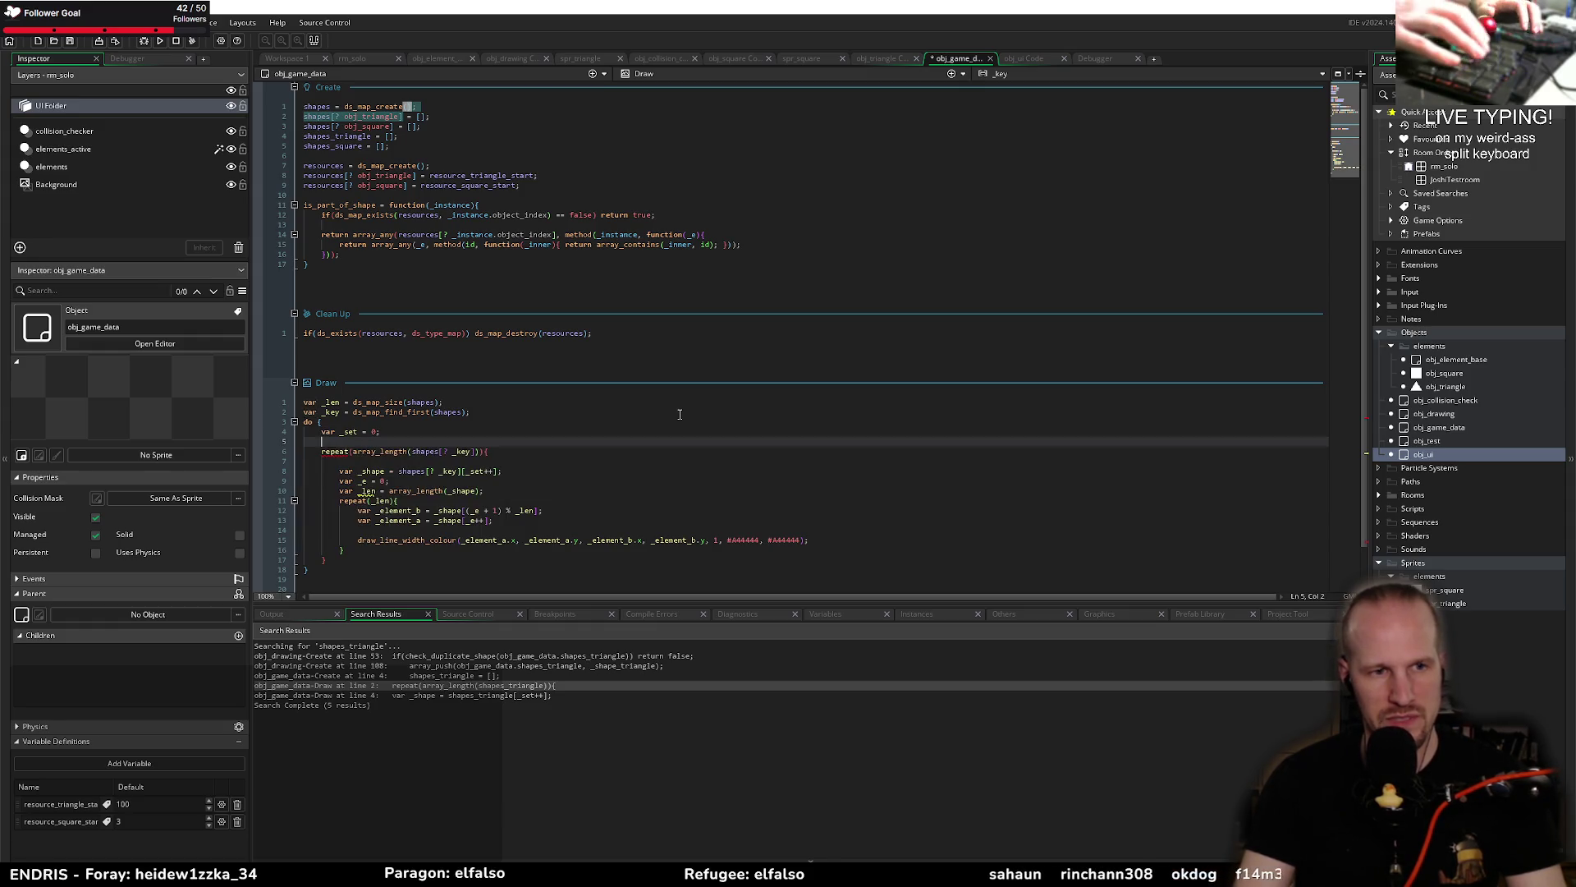
key("BackSpace")
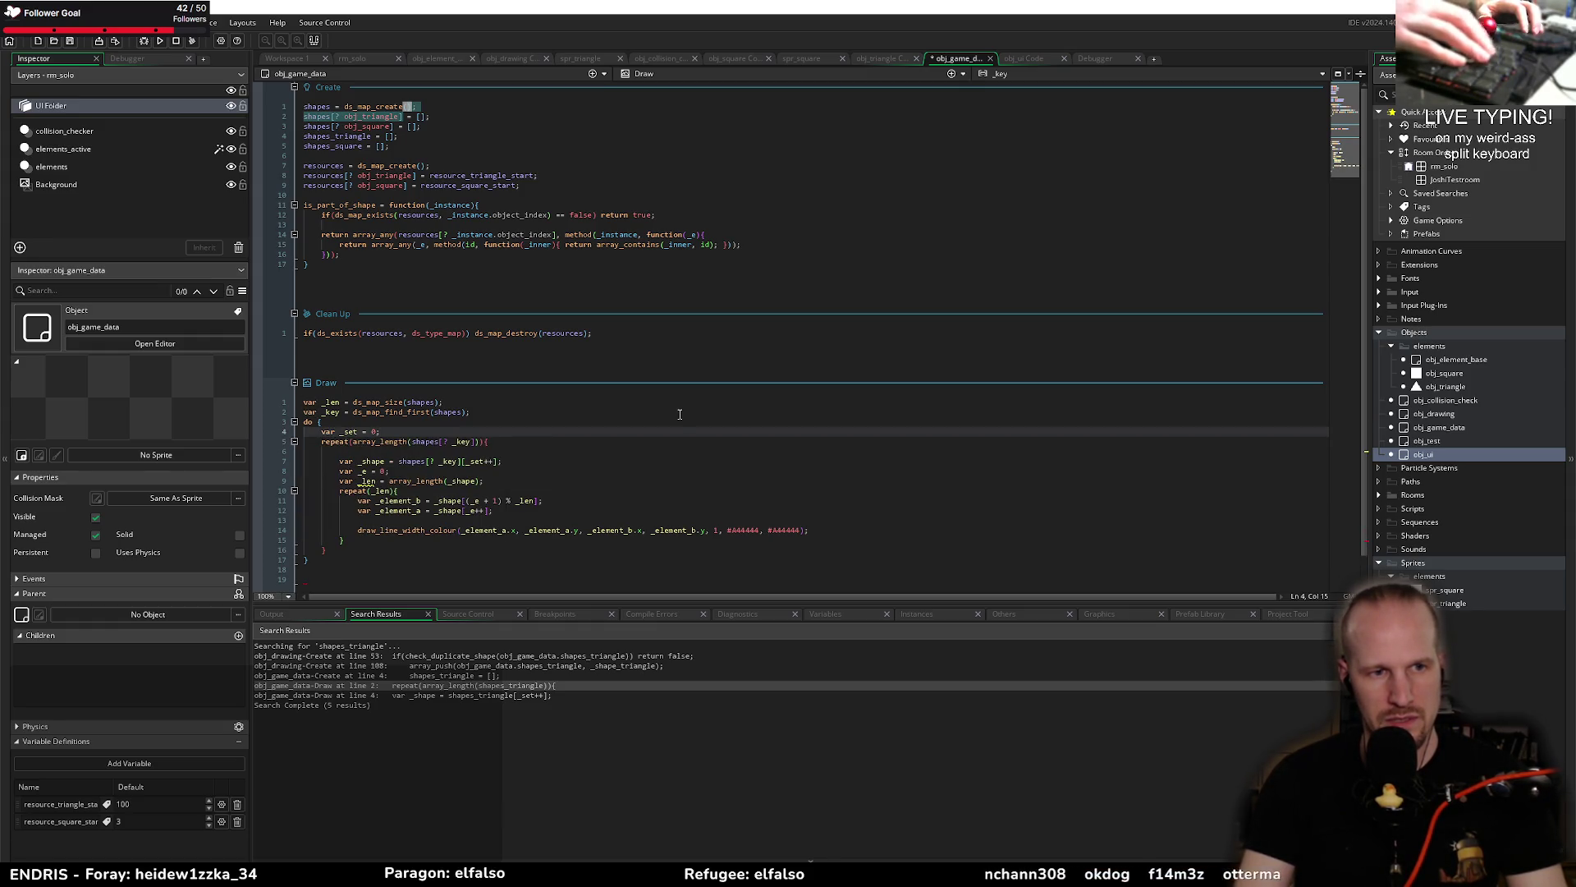
key("Up")
key("Return")
type("var _a")
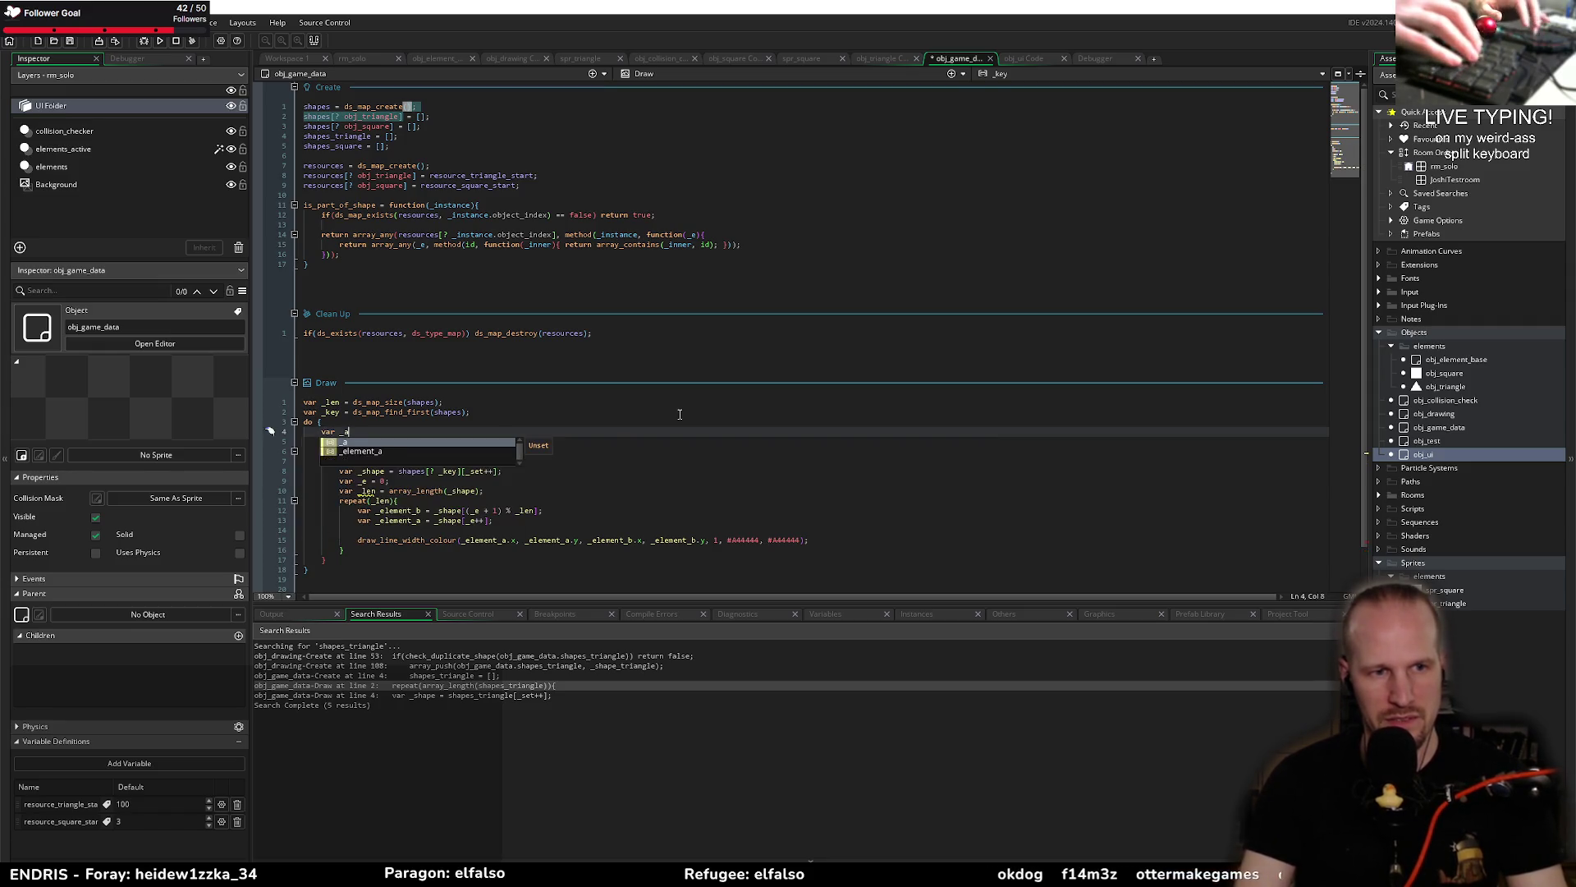
type("rr =")
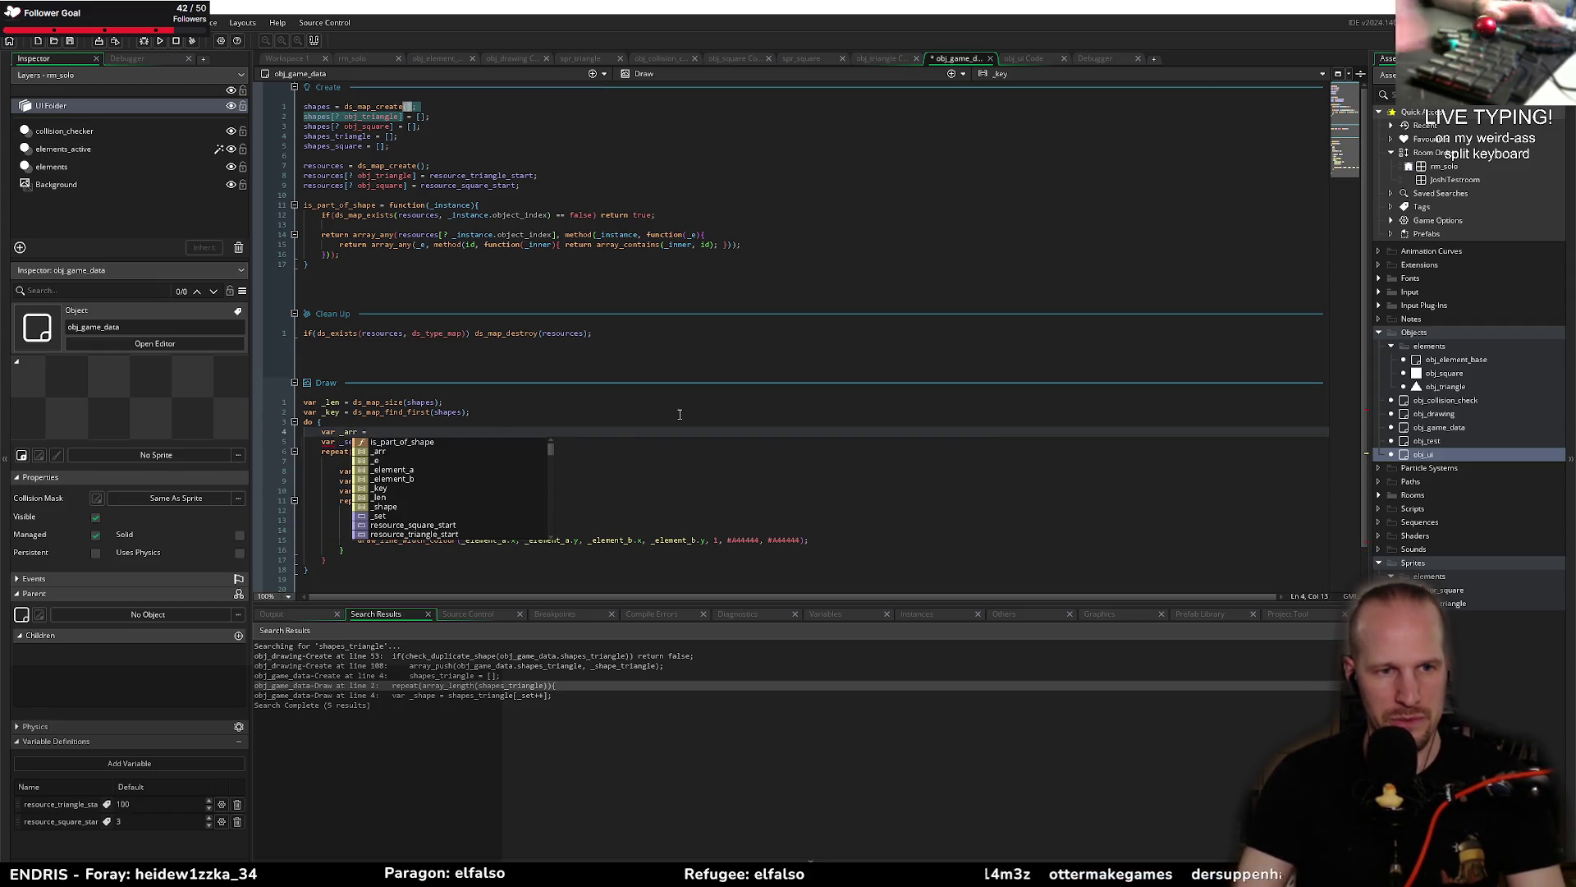
left_click_drag(476, 453, 408, 453)
key("ctrl+x")
left_click(395, 431)
key("ctrl+v")
type(";")
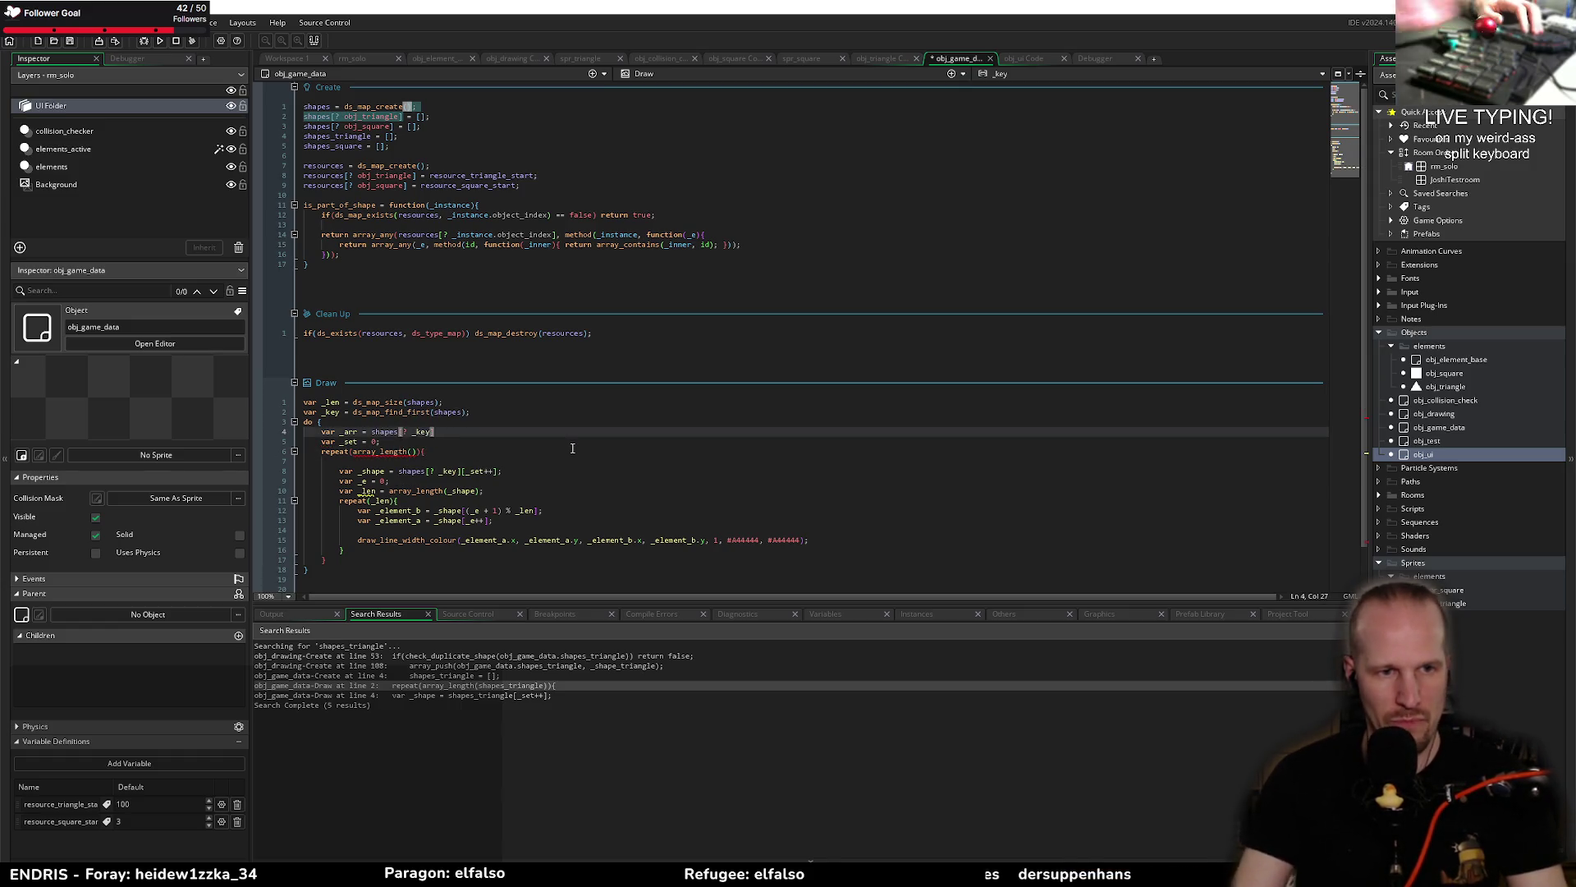
key("ctrl+s")
Step: Rename the variable to _shapes, use it in array_length(_shapes) and _shapes[_set++], and save
key("BackSpace")
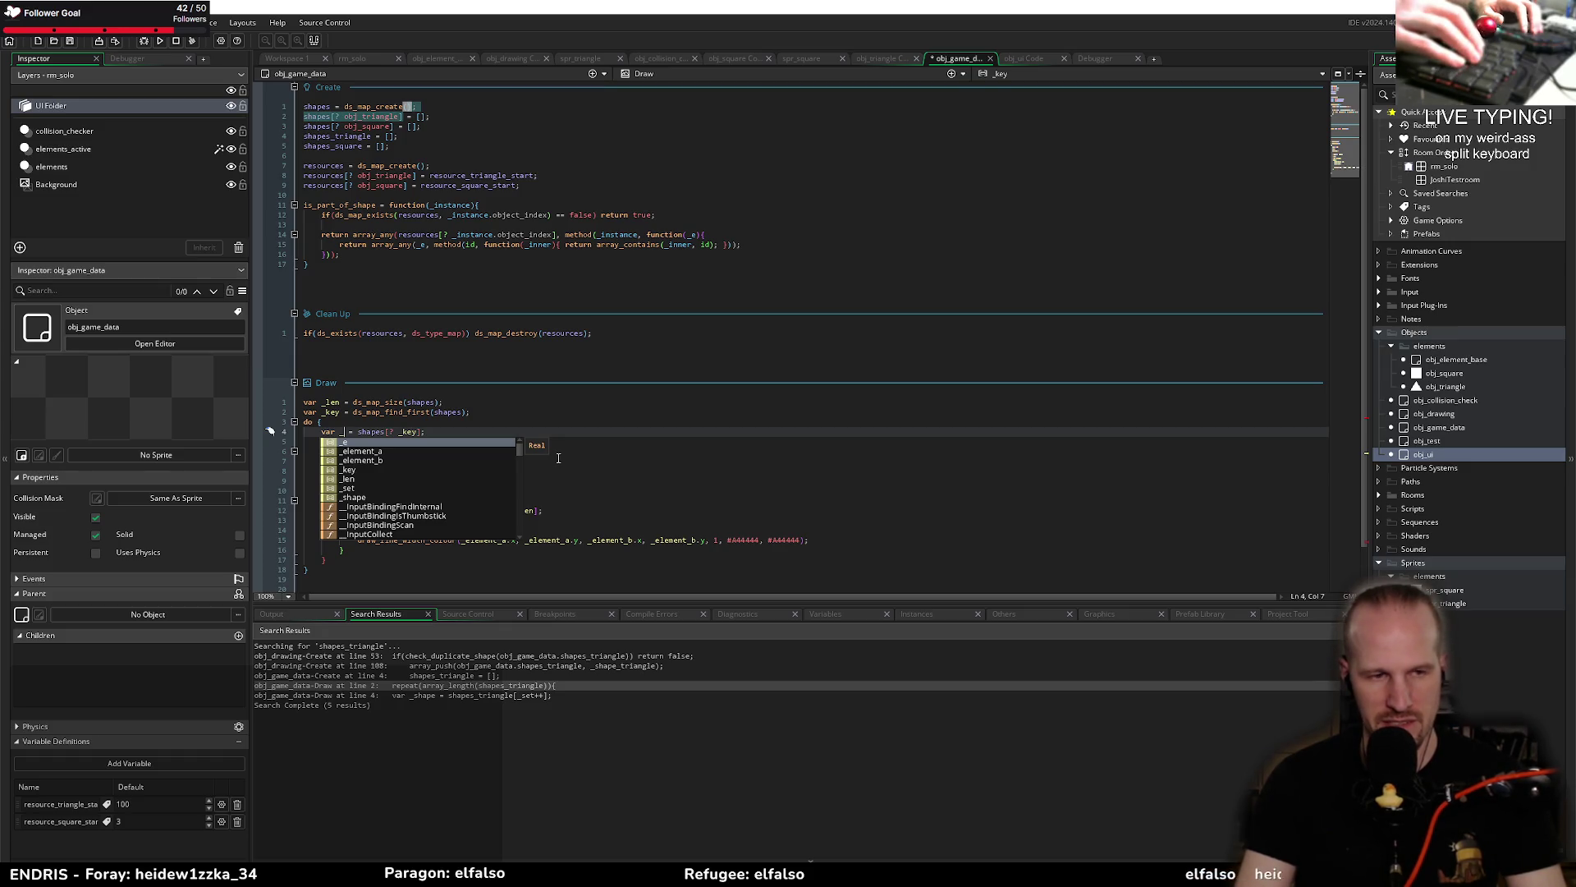
type("shapes")
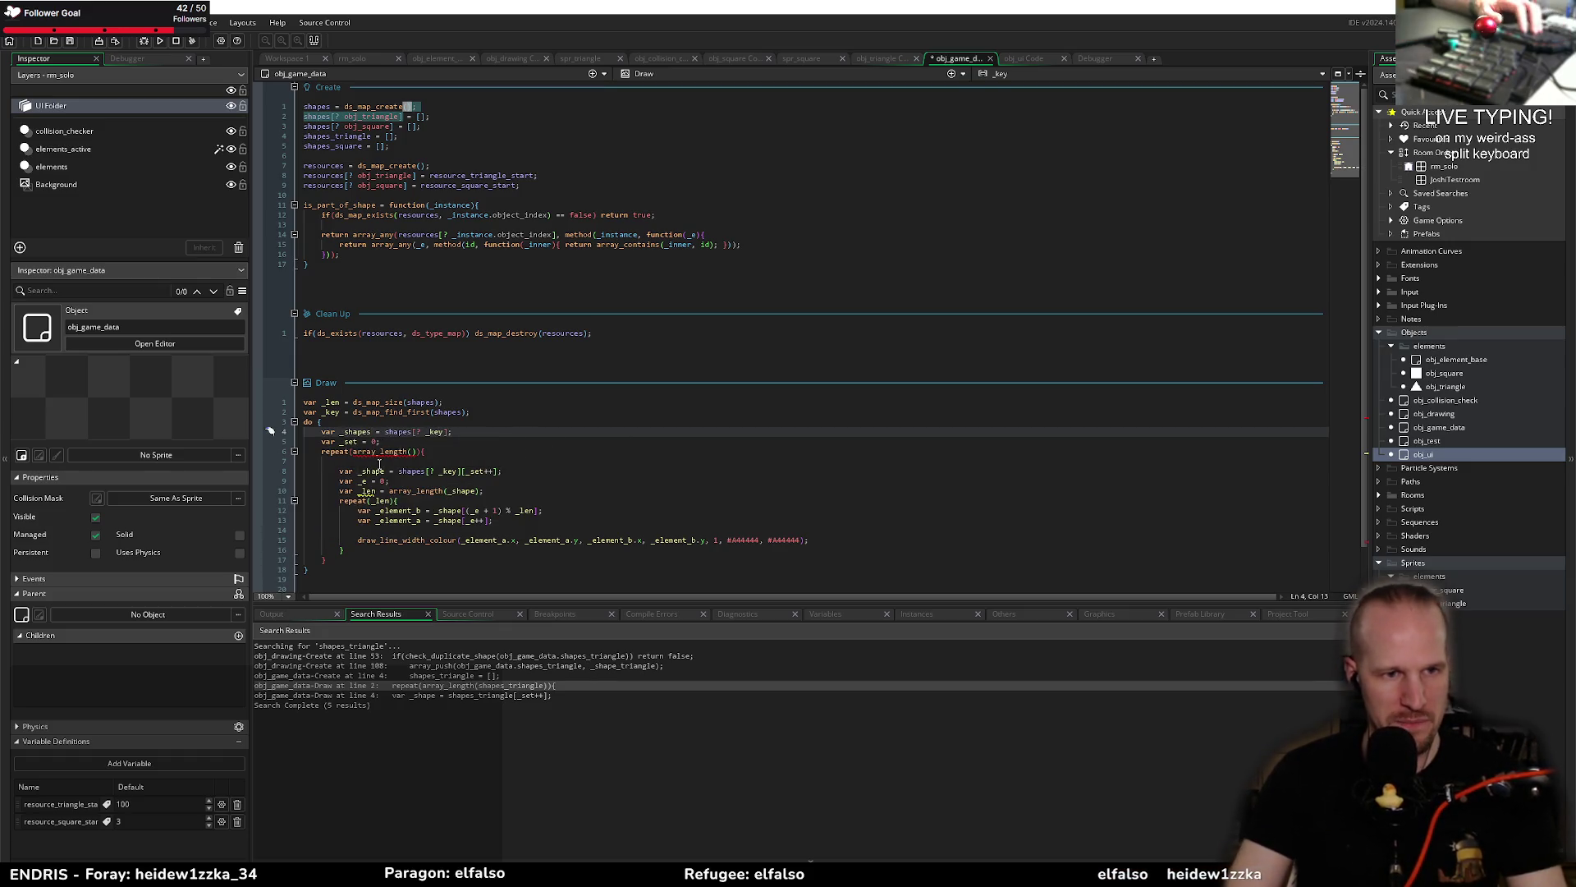
double_click(356, 432)
key("ctrl+c")
left_click(419, 451)
key("ctrl+v")
left_click(408, 473)
double_click(408, 472)
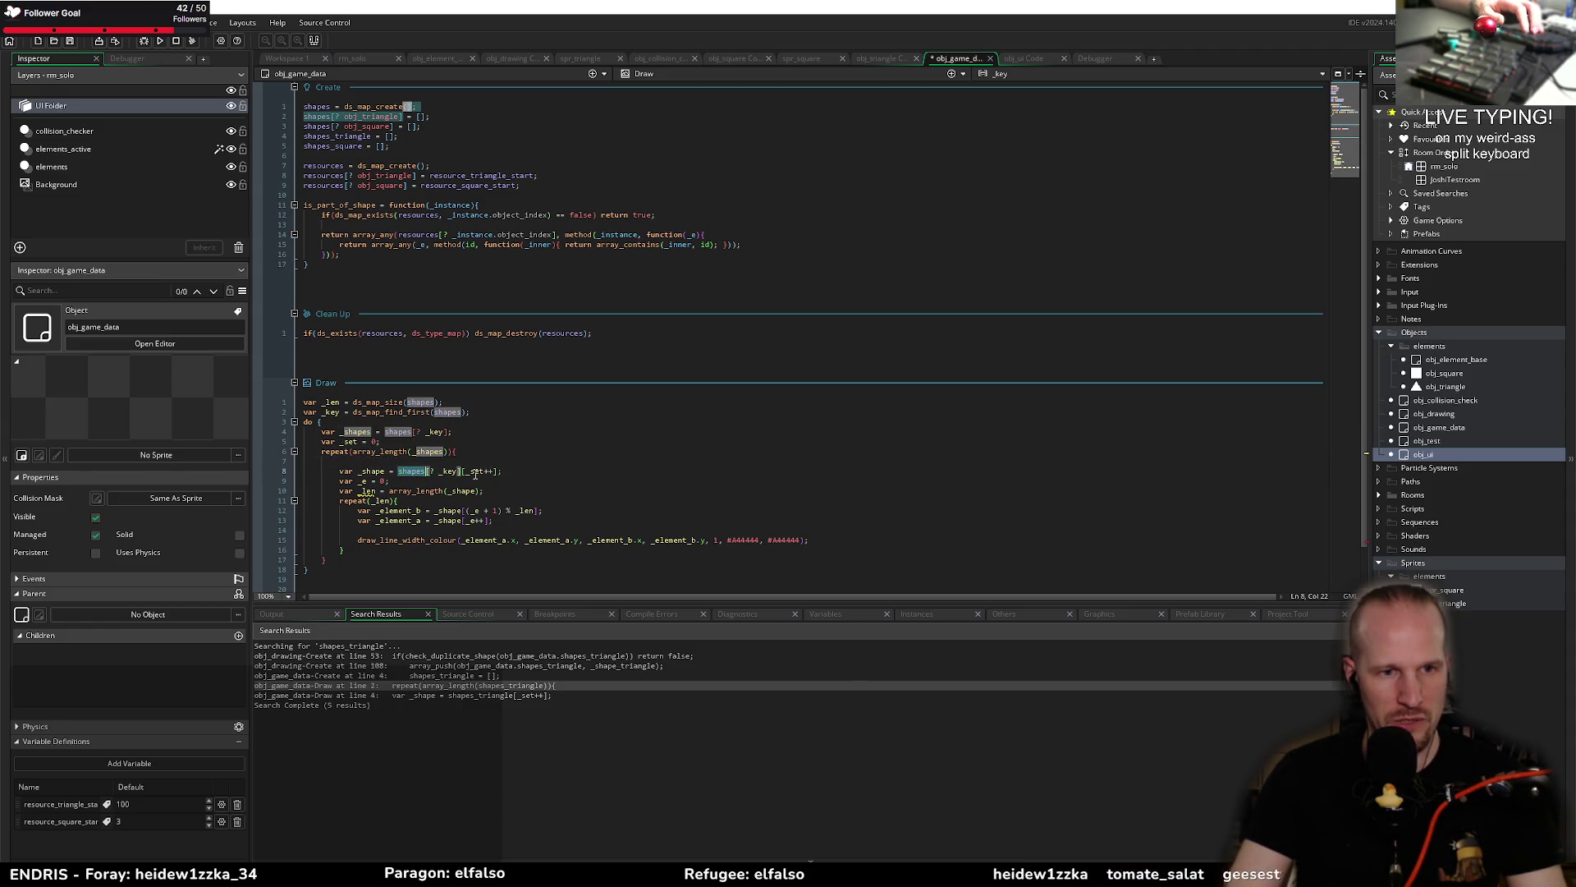
key("ctrl+v")
key("Delete")
key("Delete")
key("Delete")
left_click(364, 482)
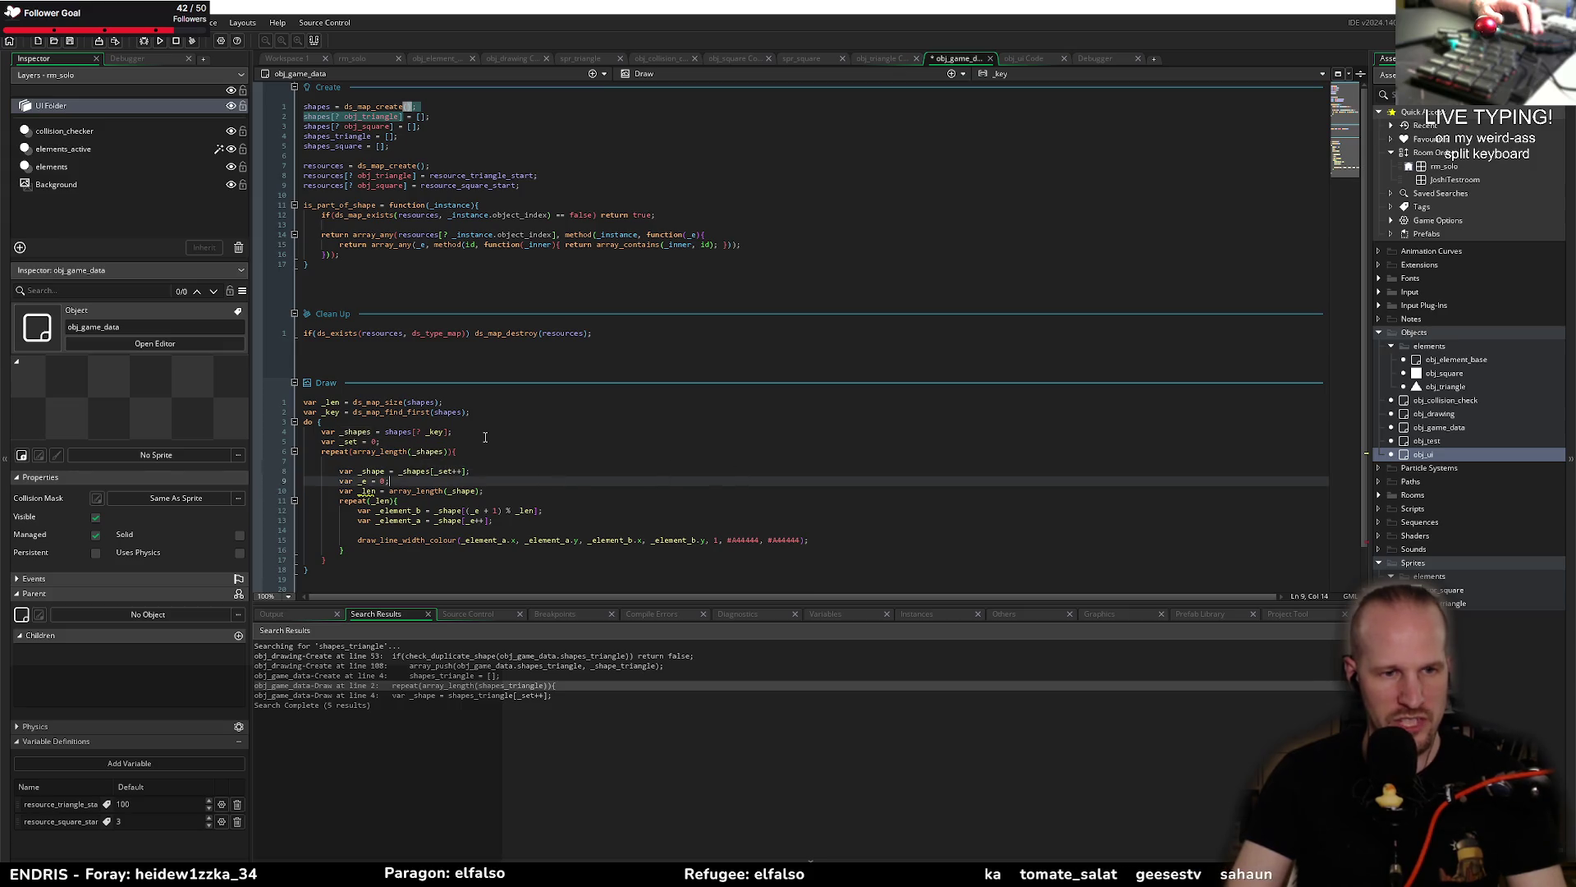
key("ctrl+s")
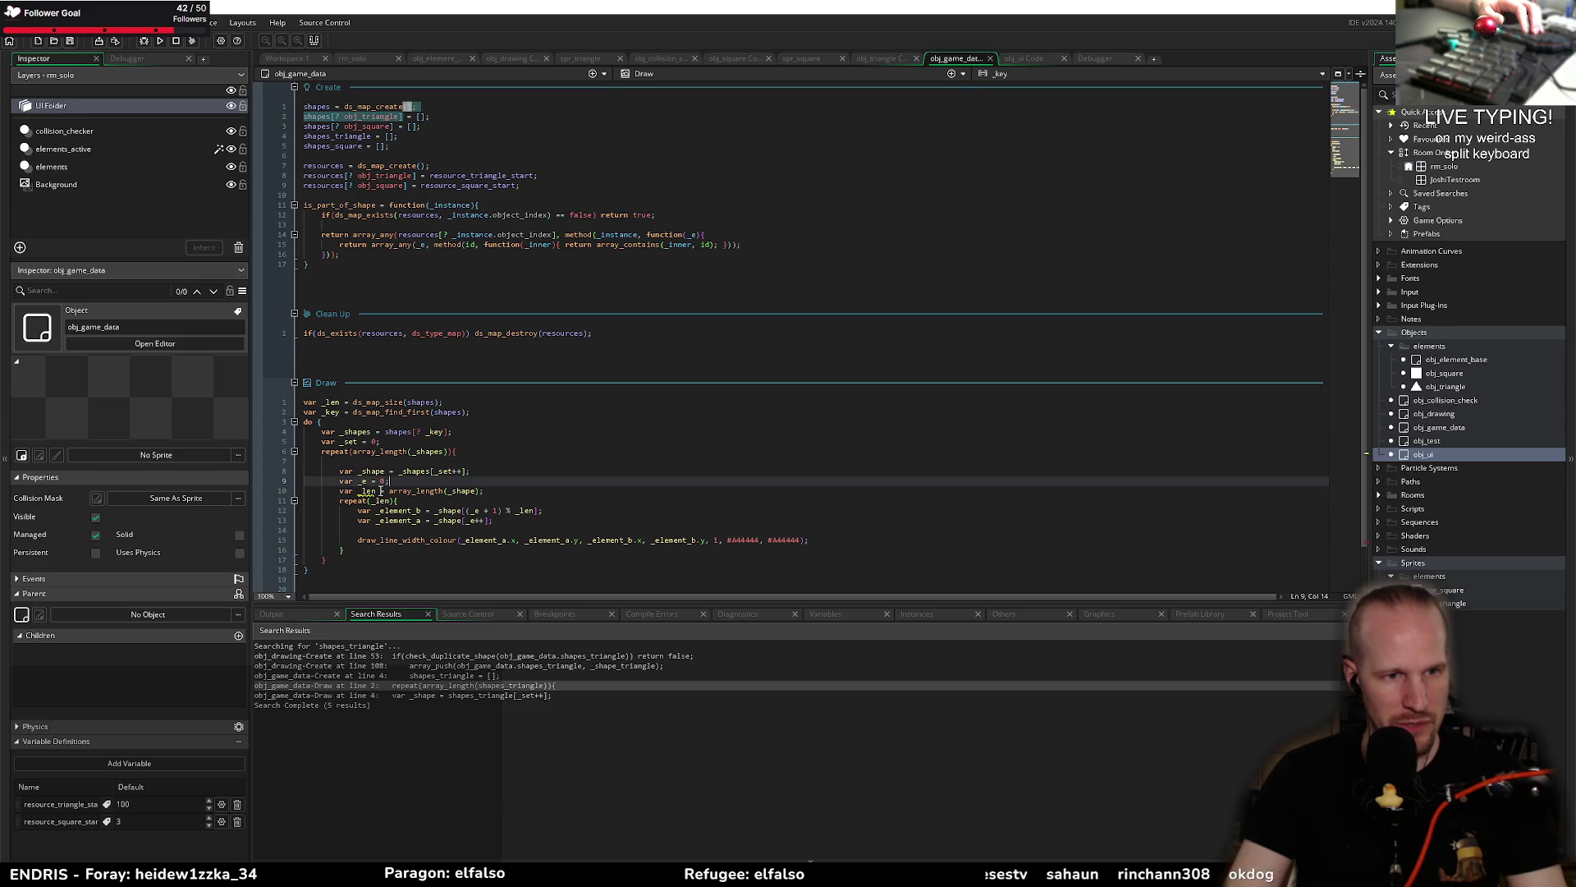
double_click(366, 490)
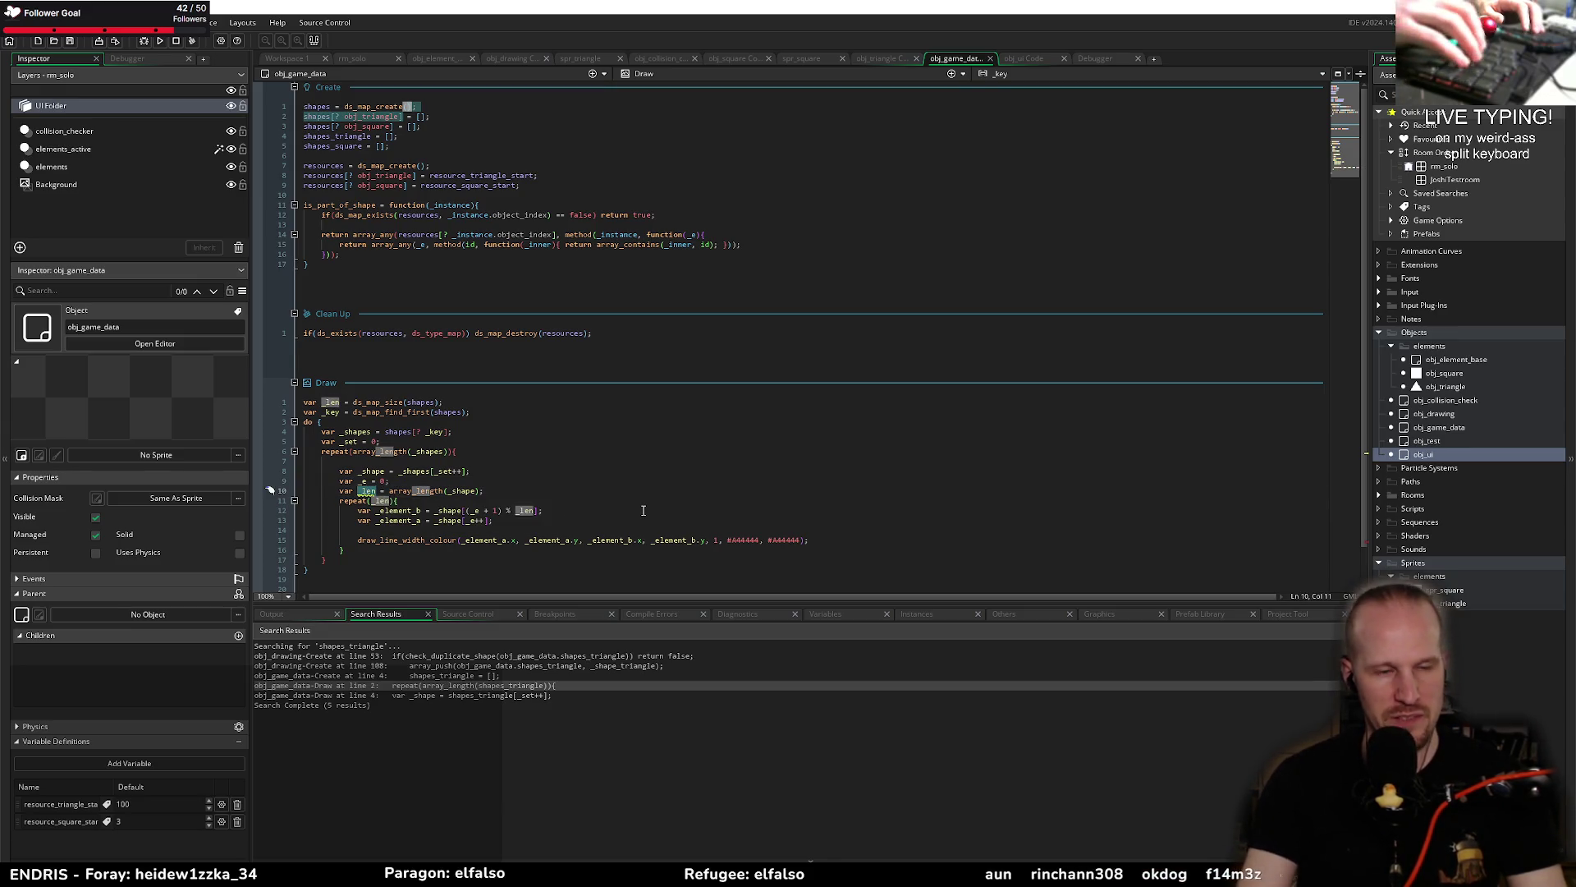
Step: Start a 'var _shape_length =' line below _shapes, then delete it
key("End")
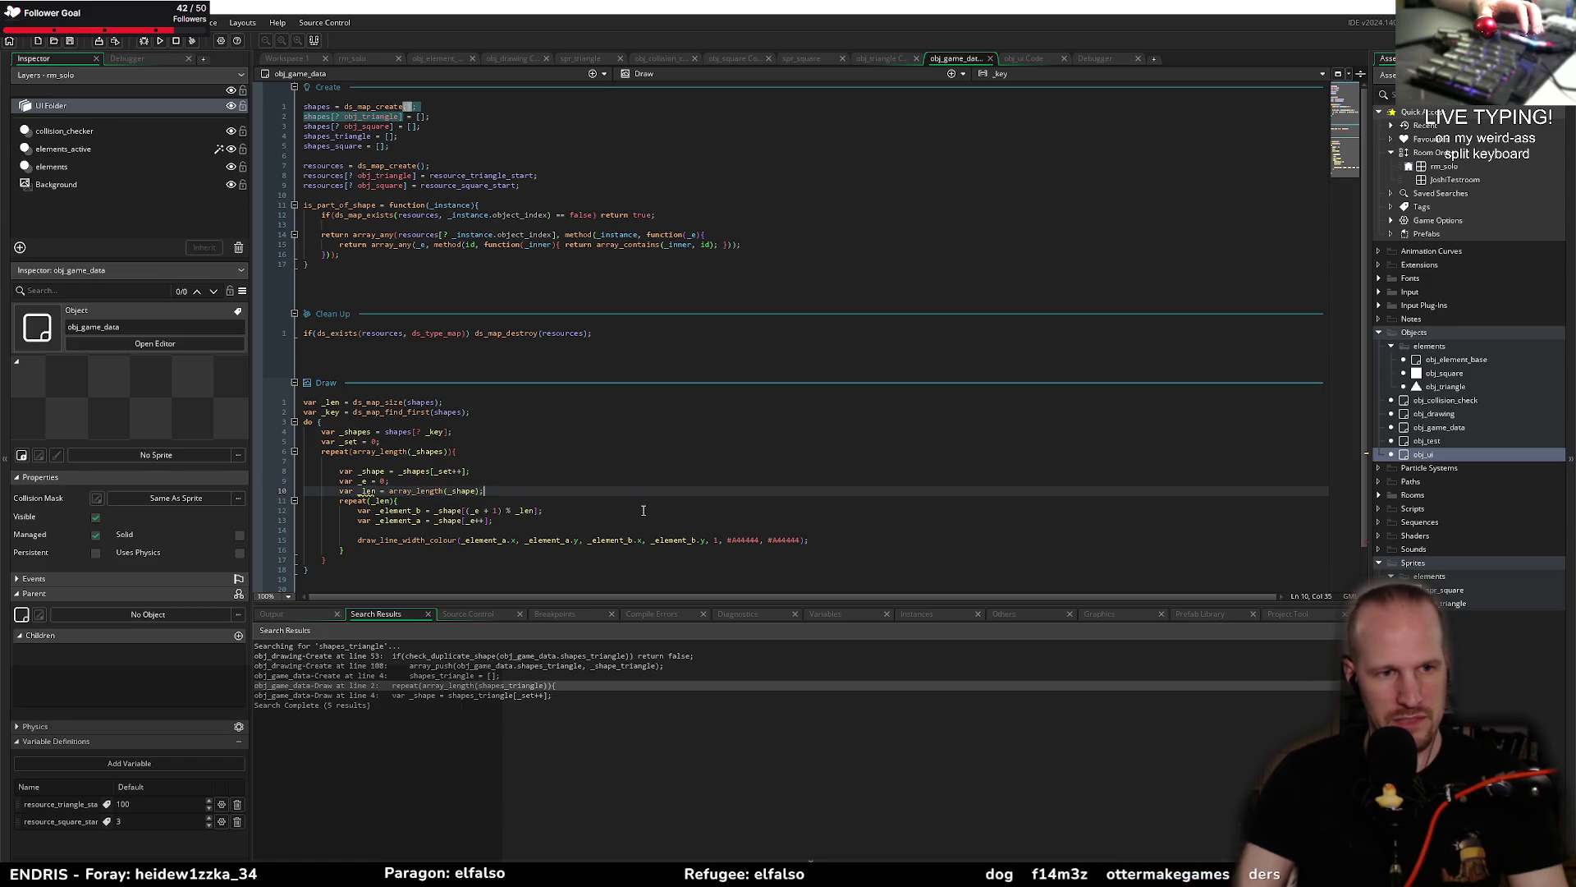
left_click(485, 432)
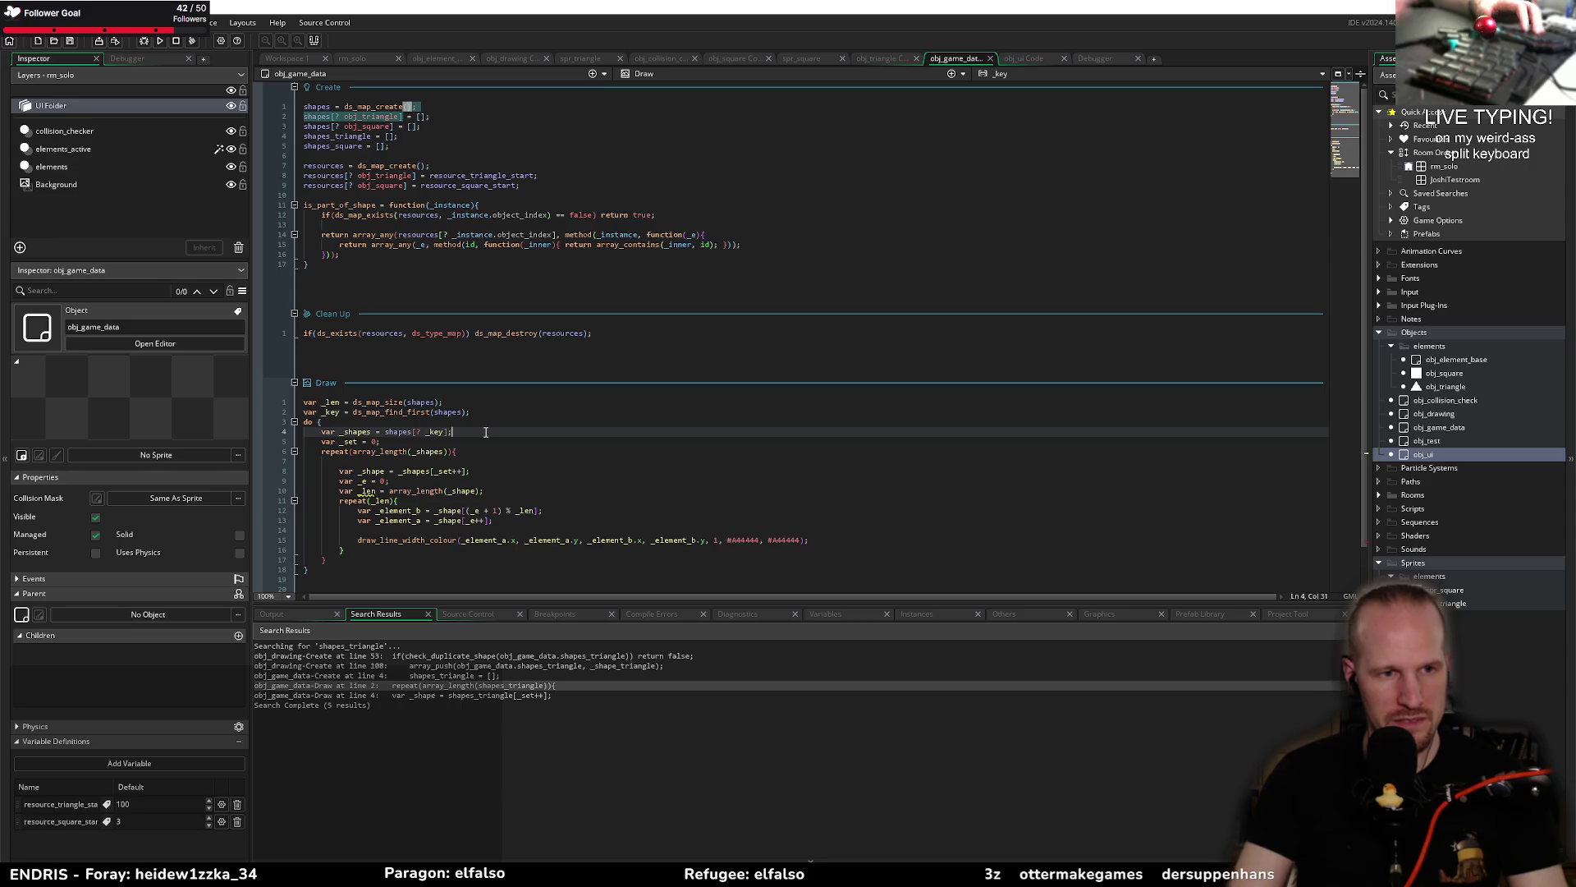
key("Return")
type("var _shape")
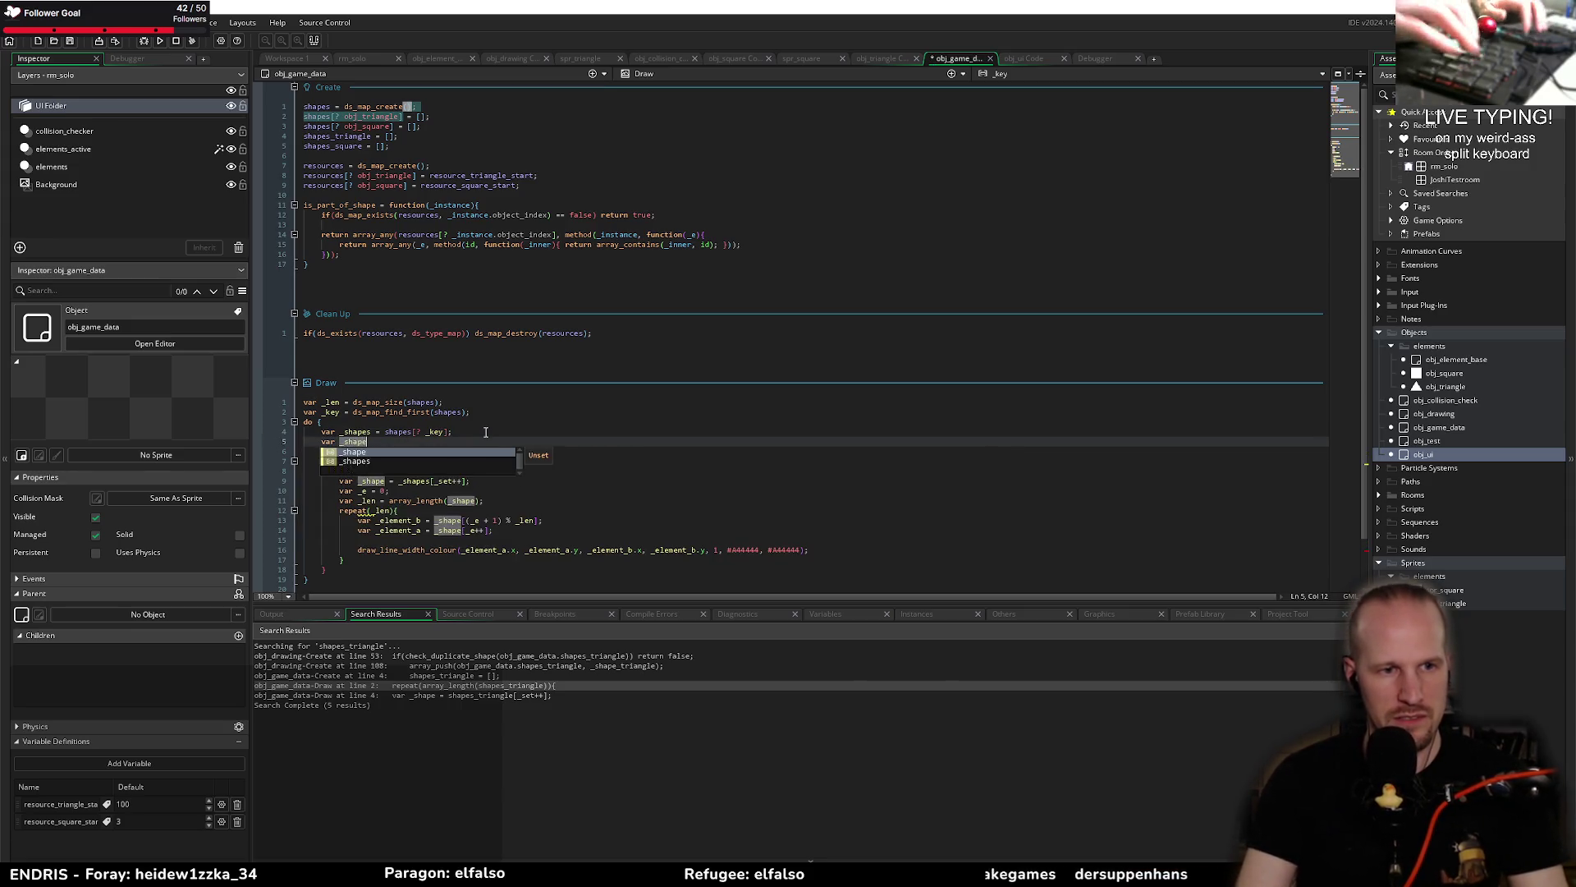
type("_length =")
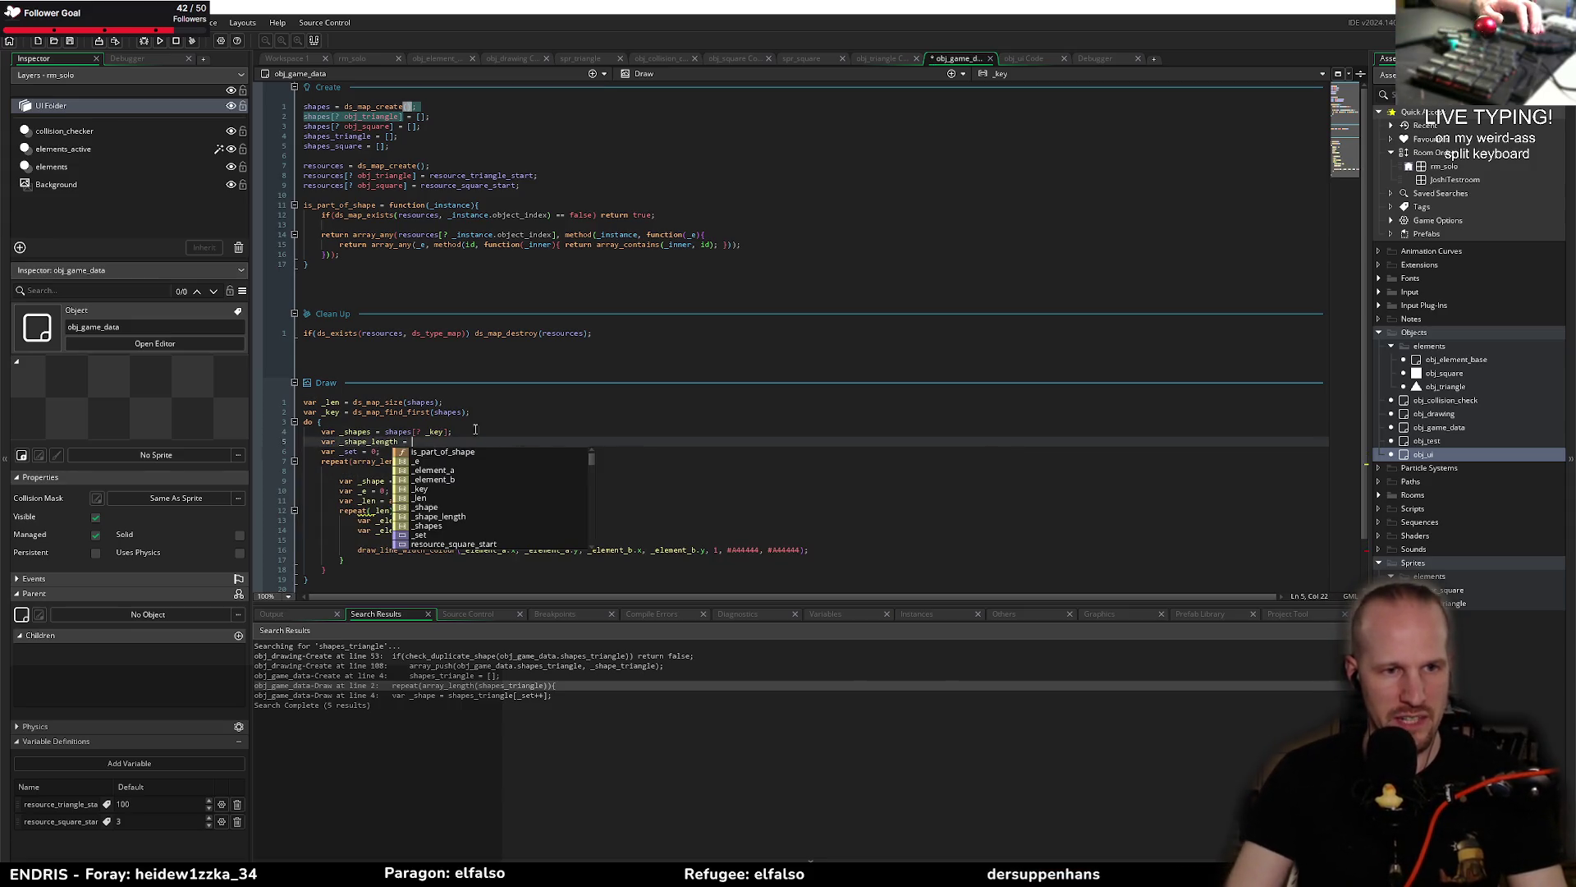
key("Escape")
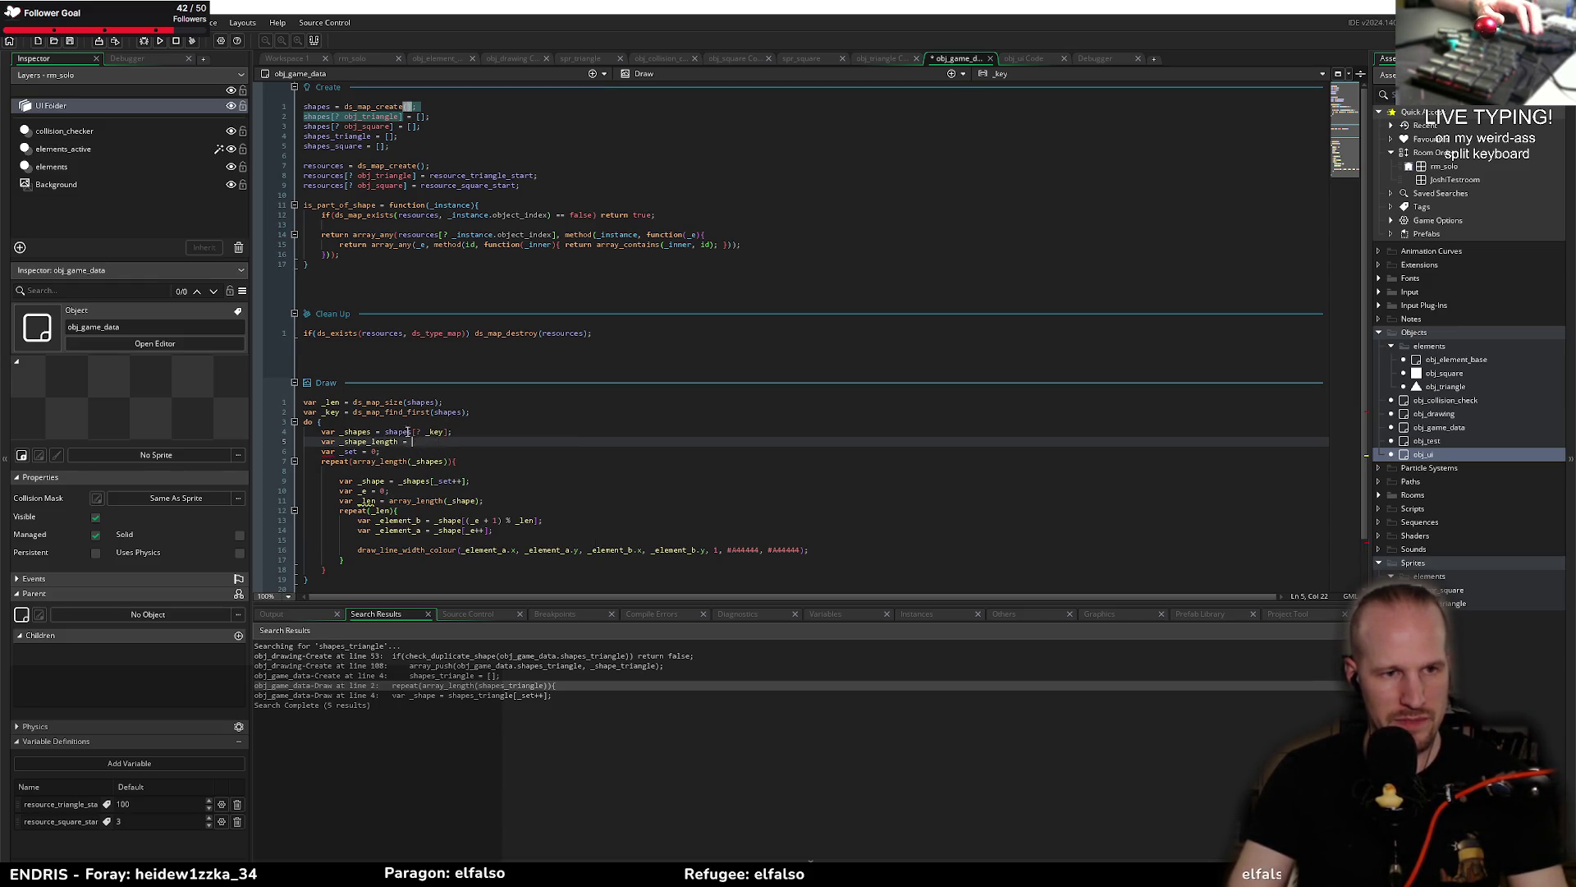
key("ctrl+d")
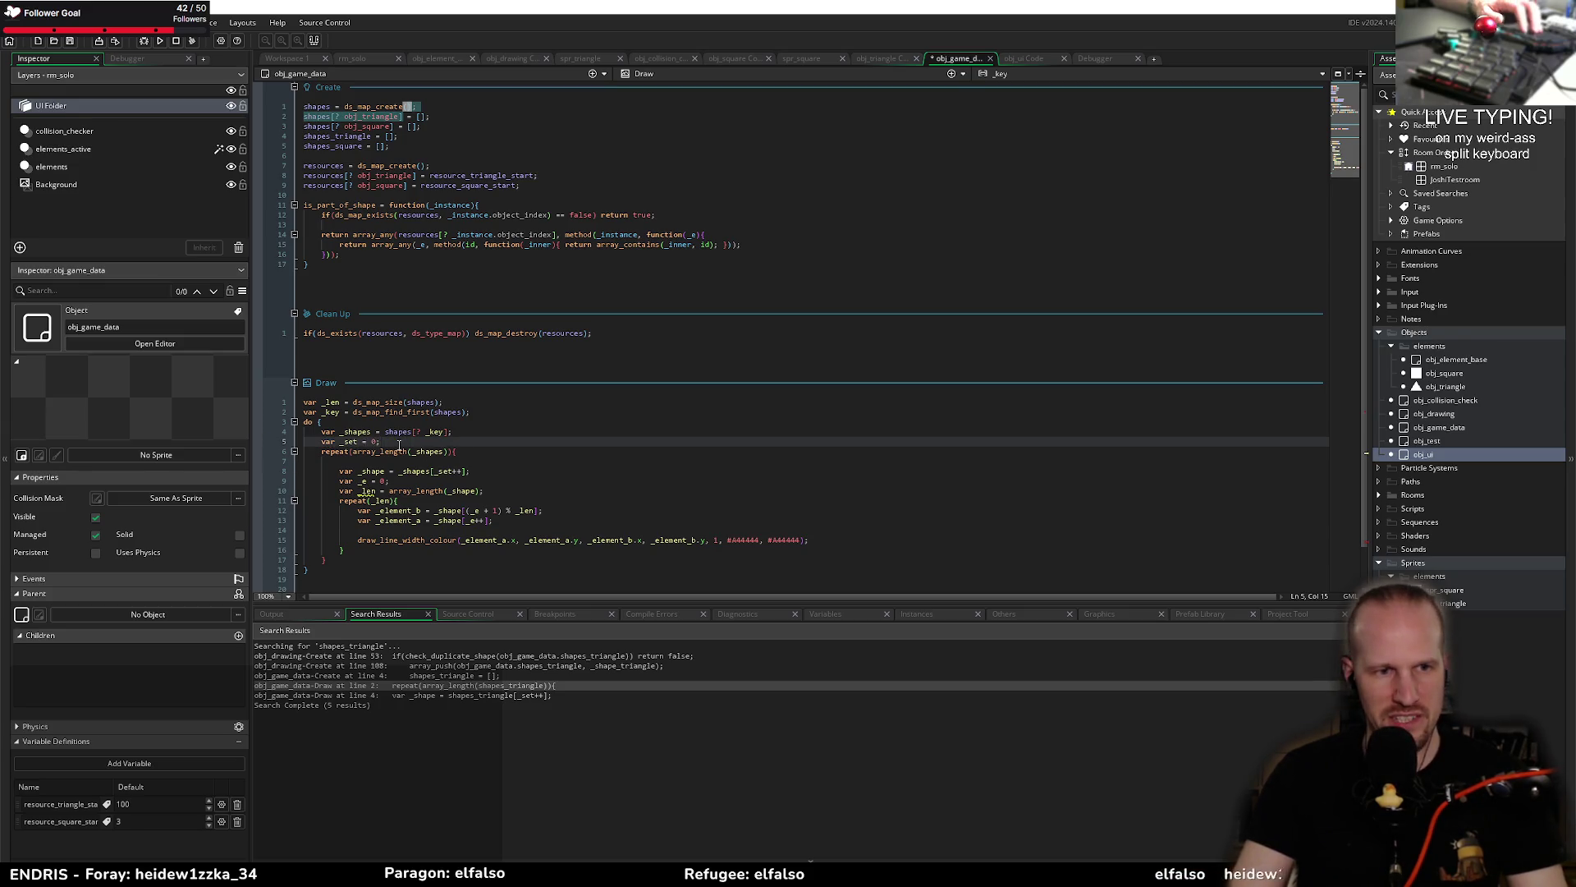
Step: Rename _len to _len_shape in its declaration and in the inner repeat condition
left_click(380, 486)
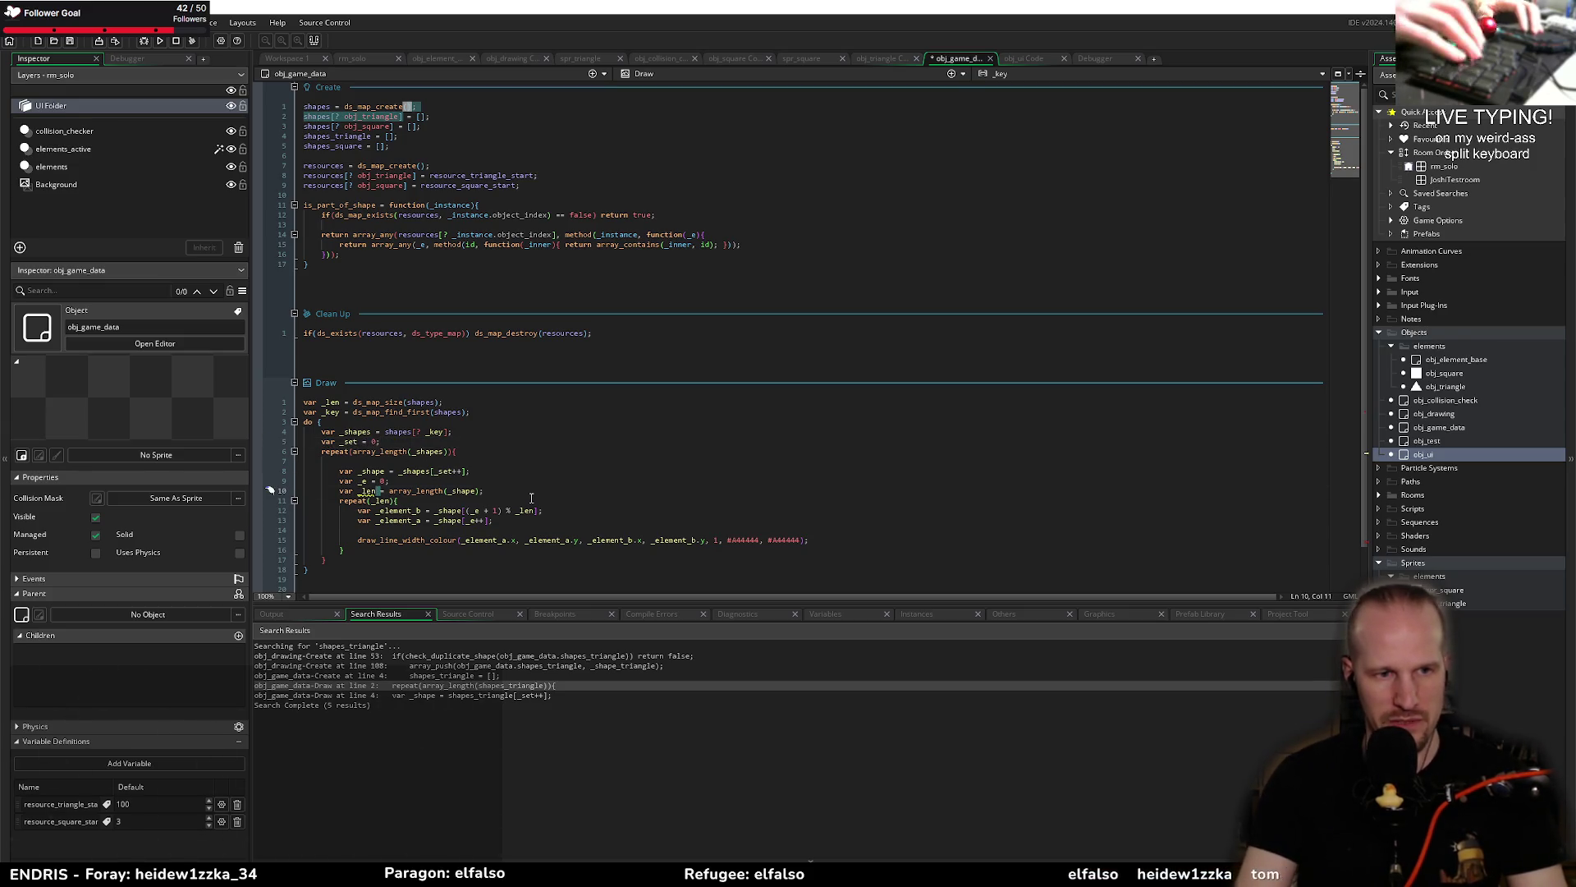
type("_shape")
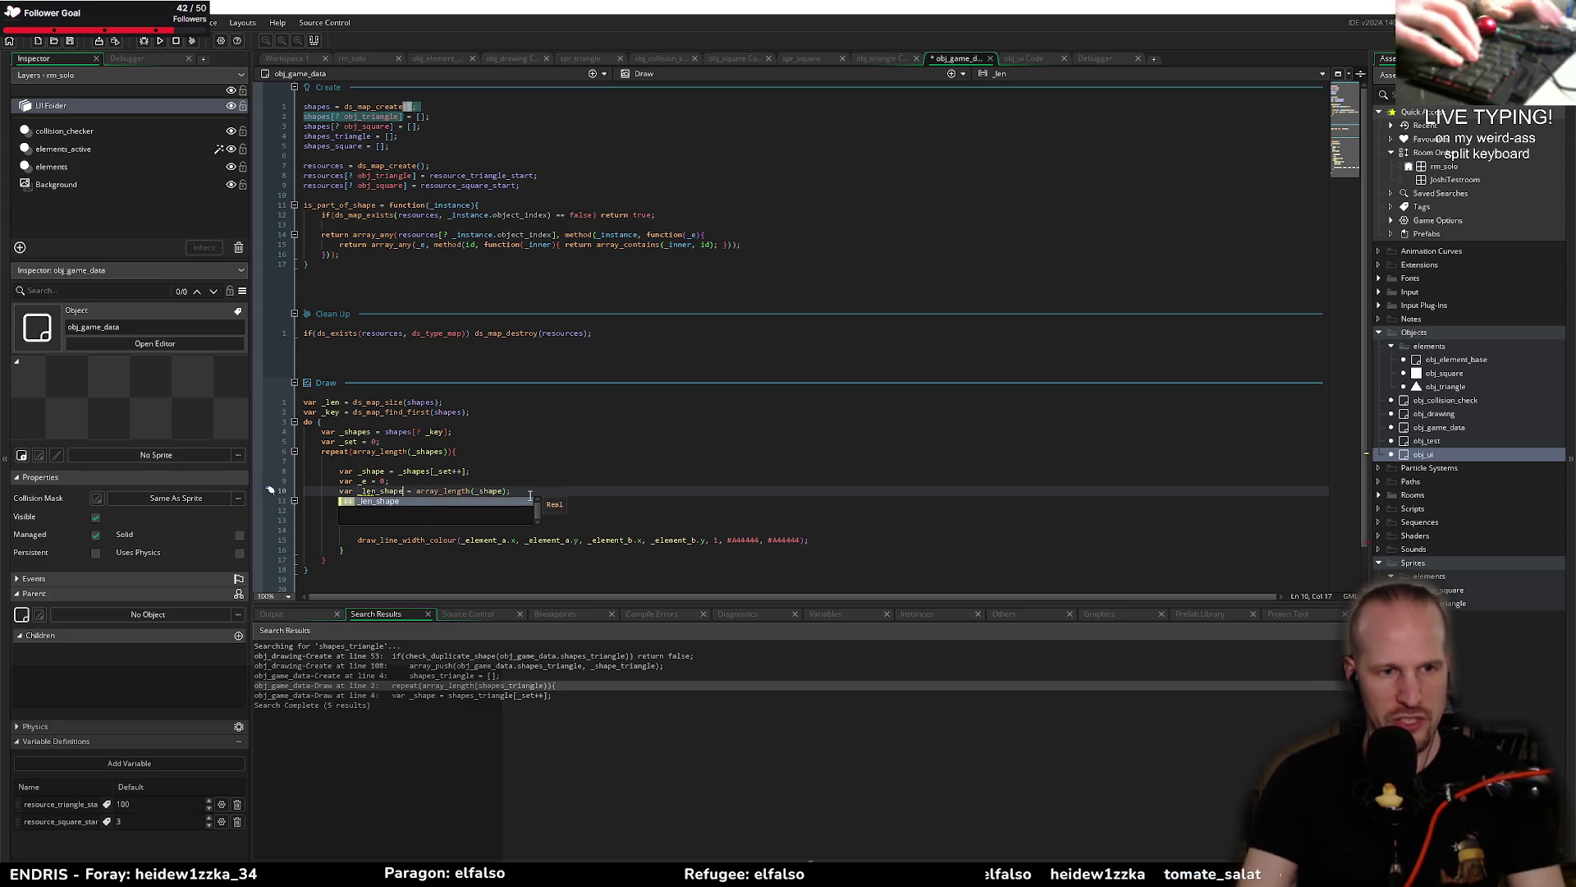
key("Escape")
left_click(398, 500)
key("BackSpace")
key("BackSpace")
key("BackSpace")
key("ctrl+v")
key("ctrl+z")
key("ctrl+z")
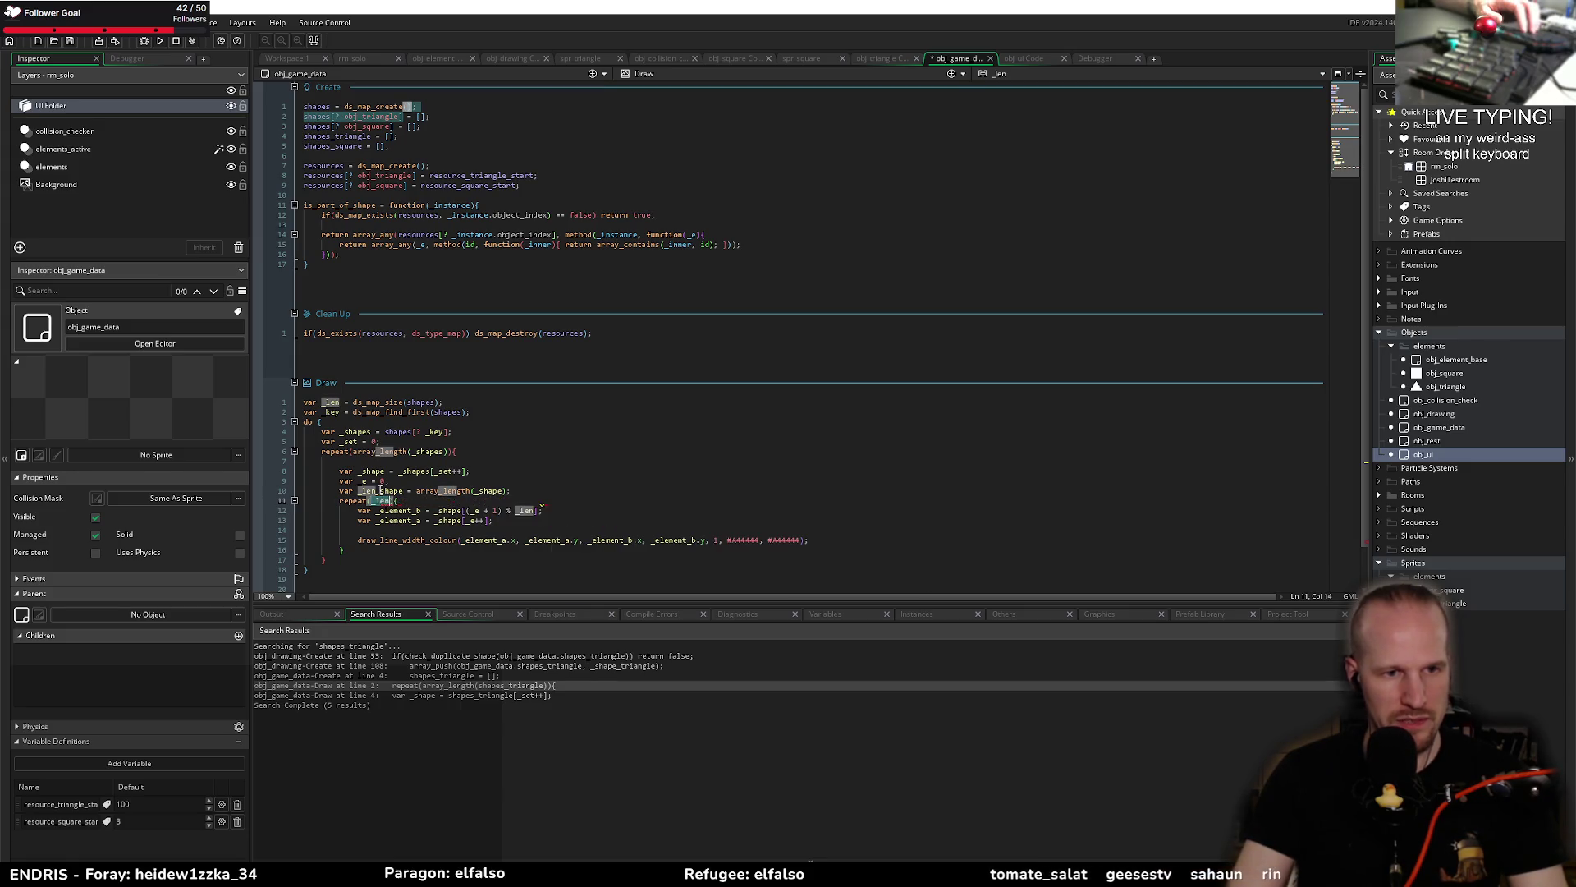
type("_shape")
key("End")
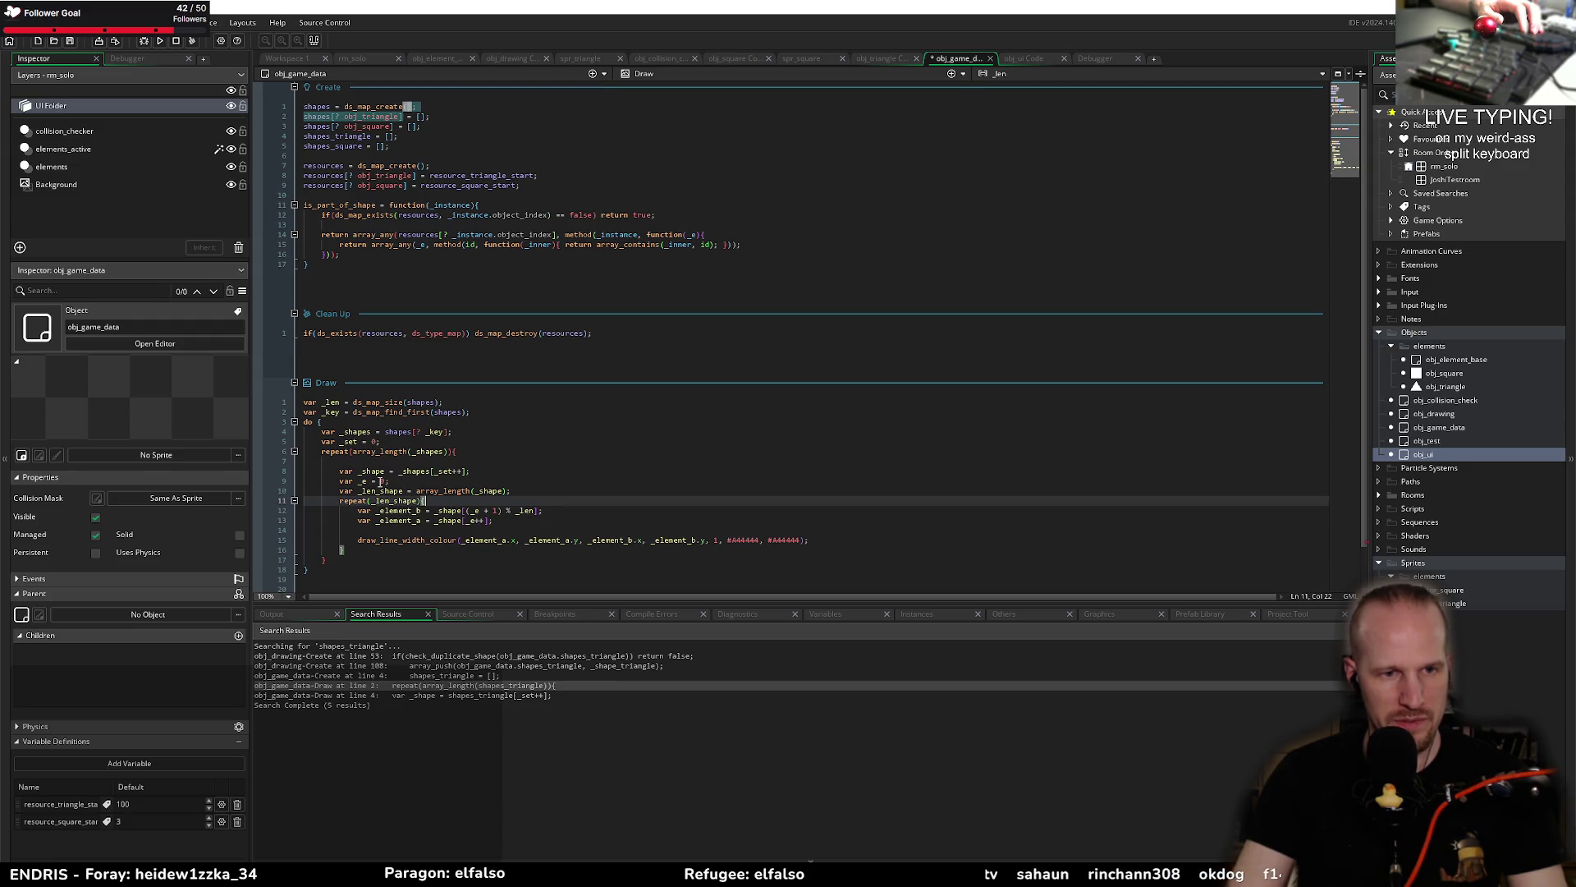
Step: Review the _e counter usage and save the obj_game_data code
double_click(372, 482)
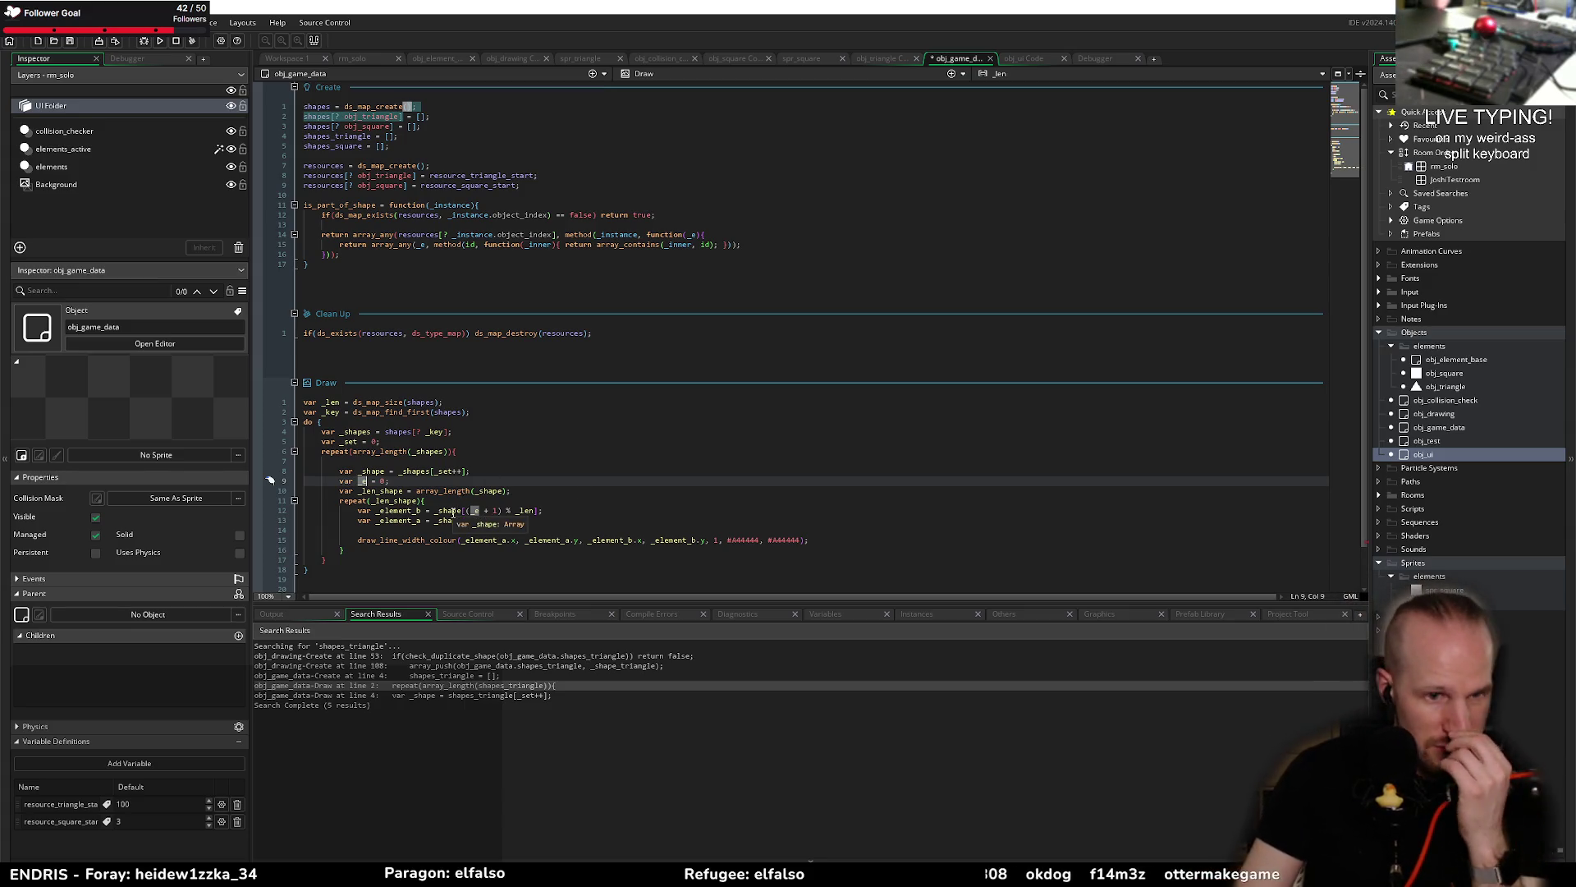
left_click(574, 510)
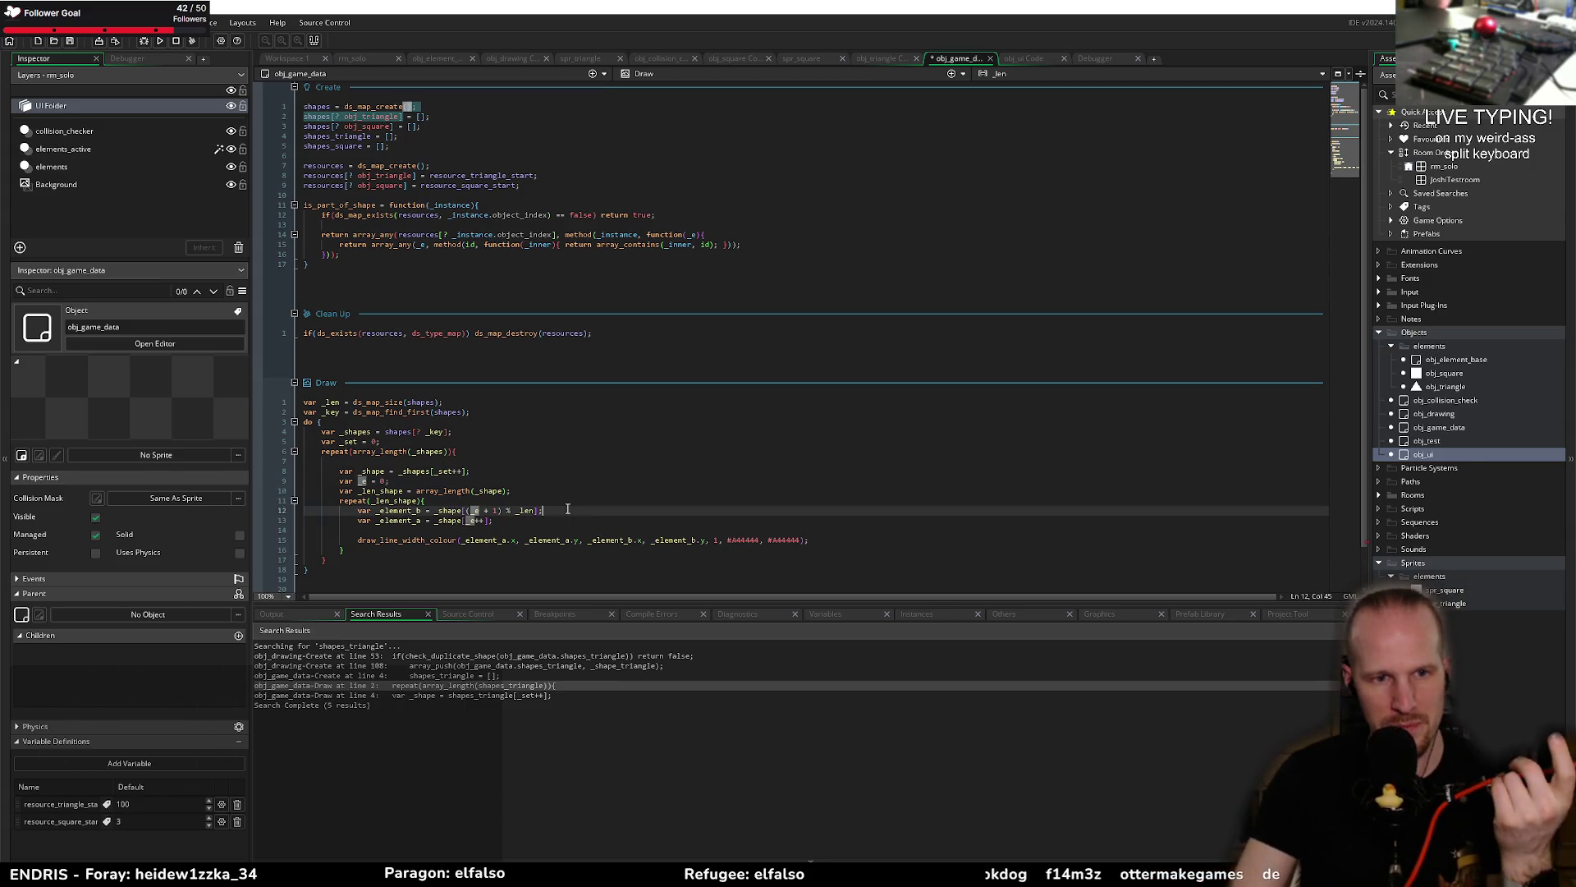
left_click(391, 530)
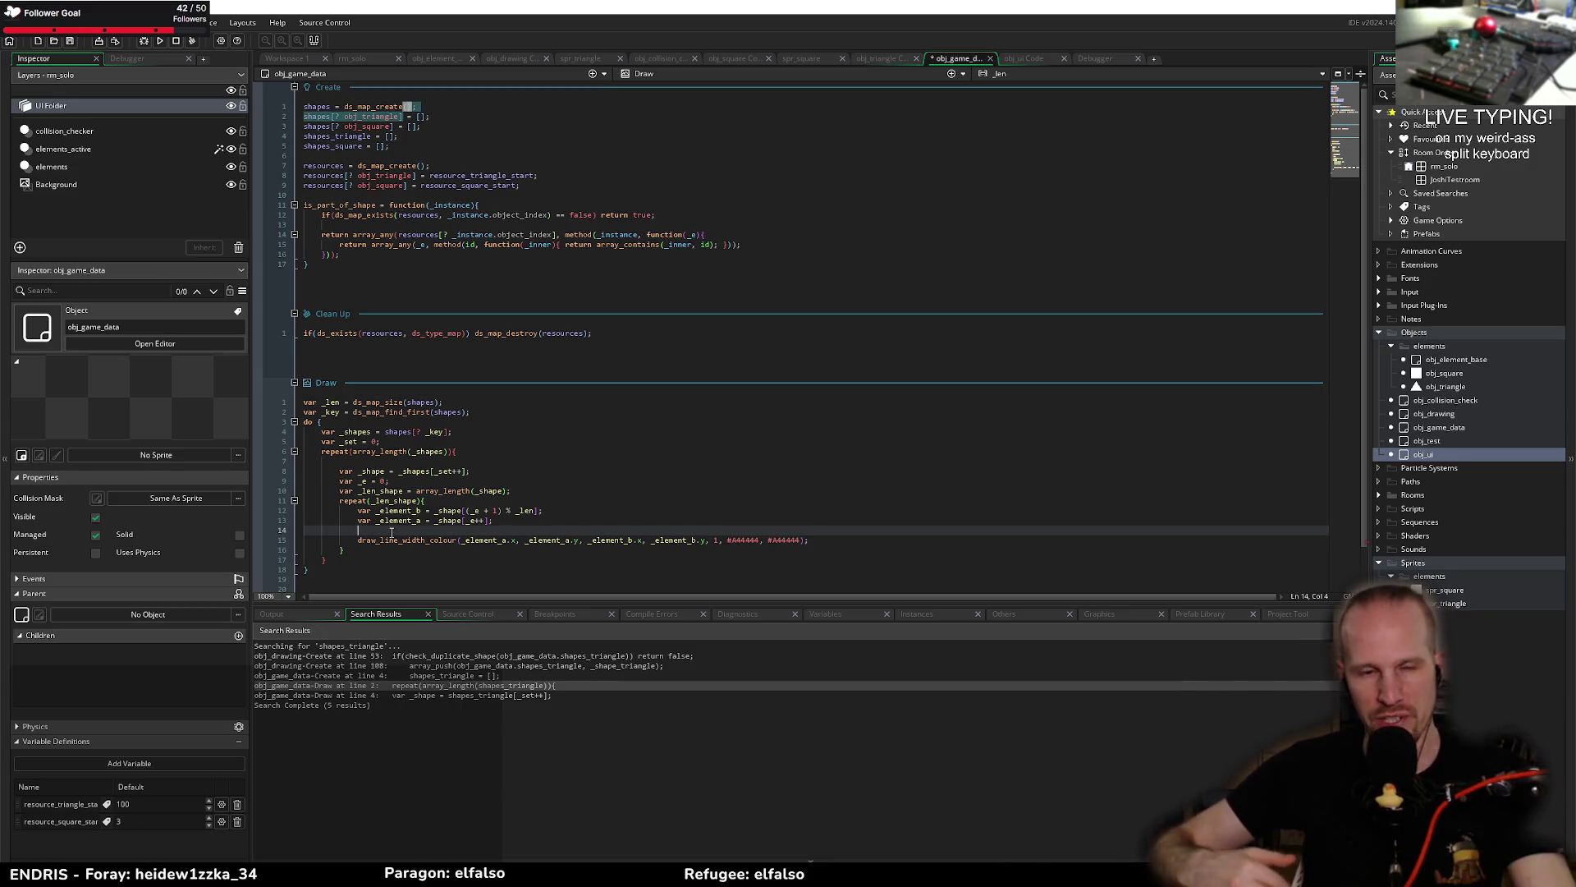
key("ctrl+s")
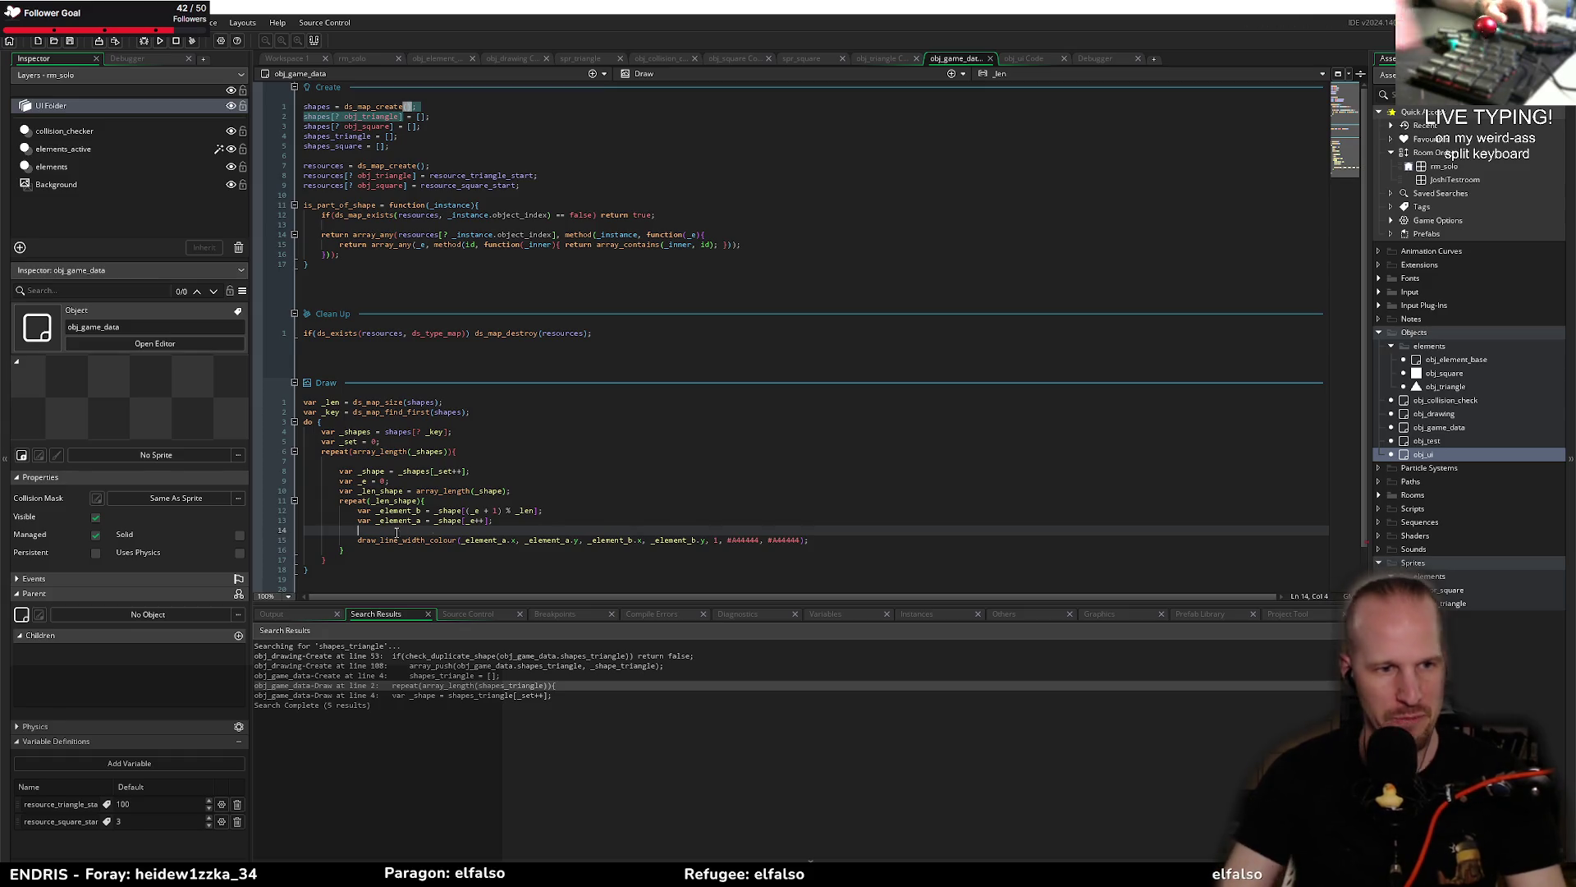
left_click(522, 449)
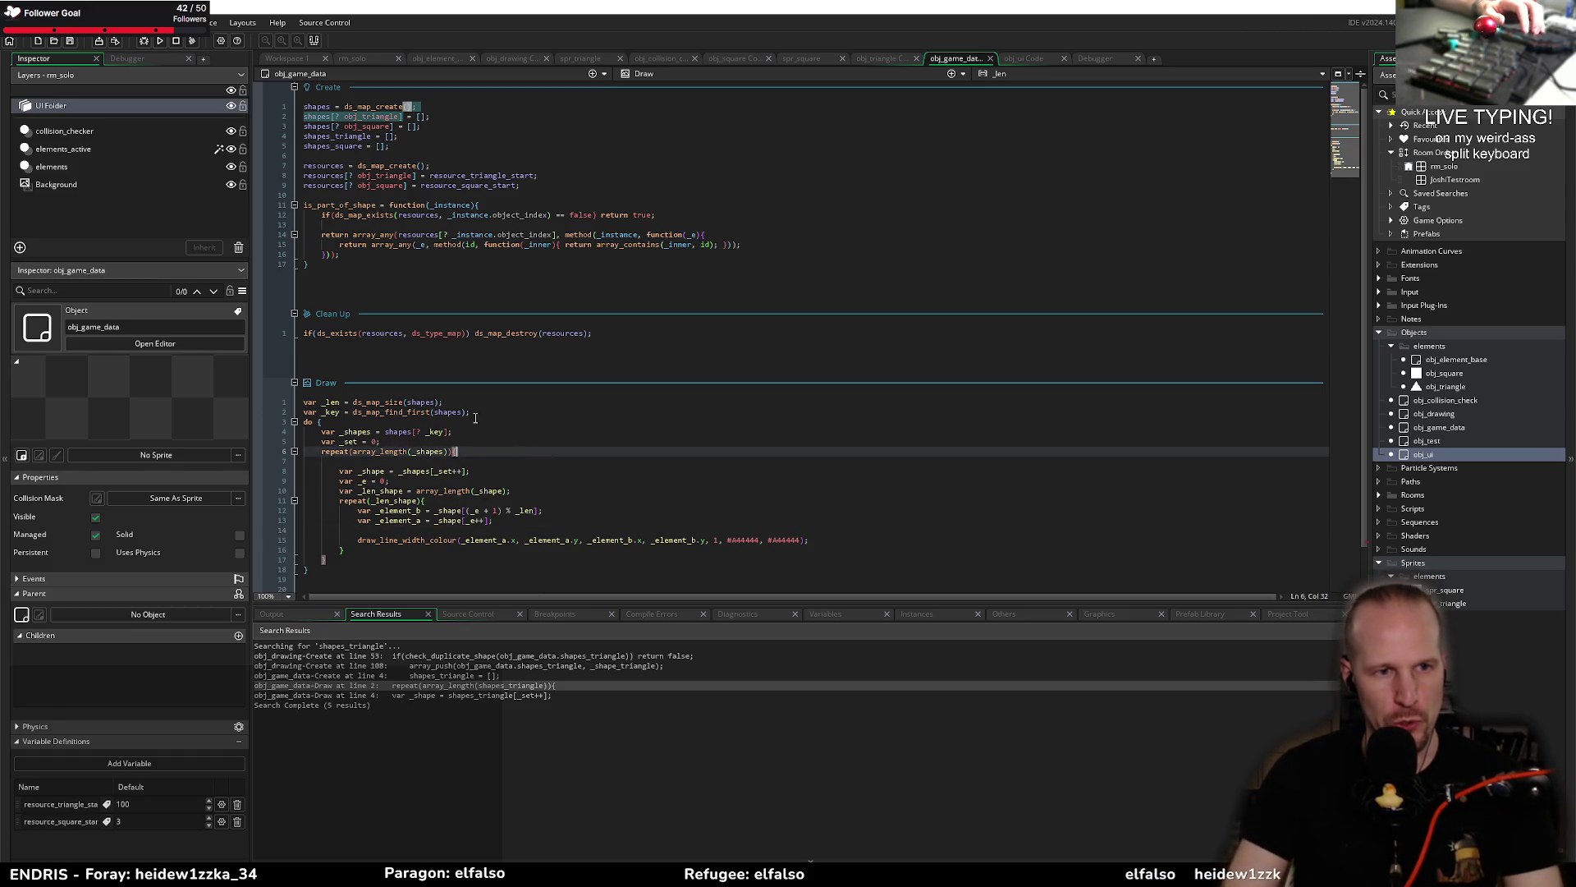
left_click(344, 558)
Step: After the repeat block, add the line _key = ds_map_find_next(shapes, _key); in the Draw event
key("Return")
key("Return")
type("_key")
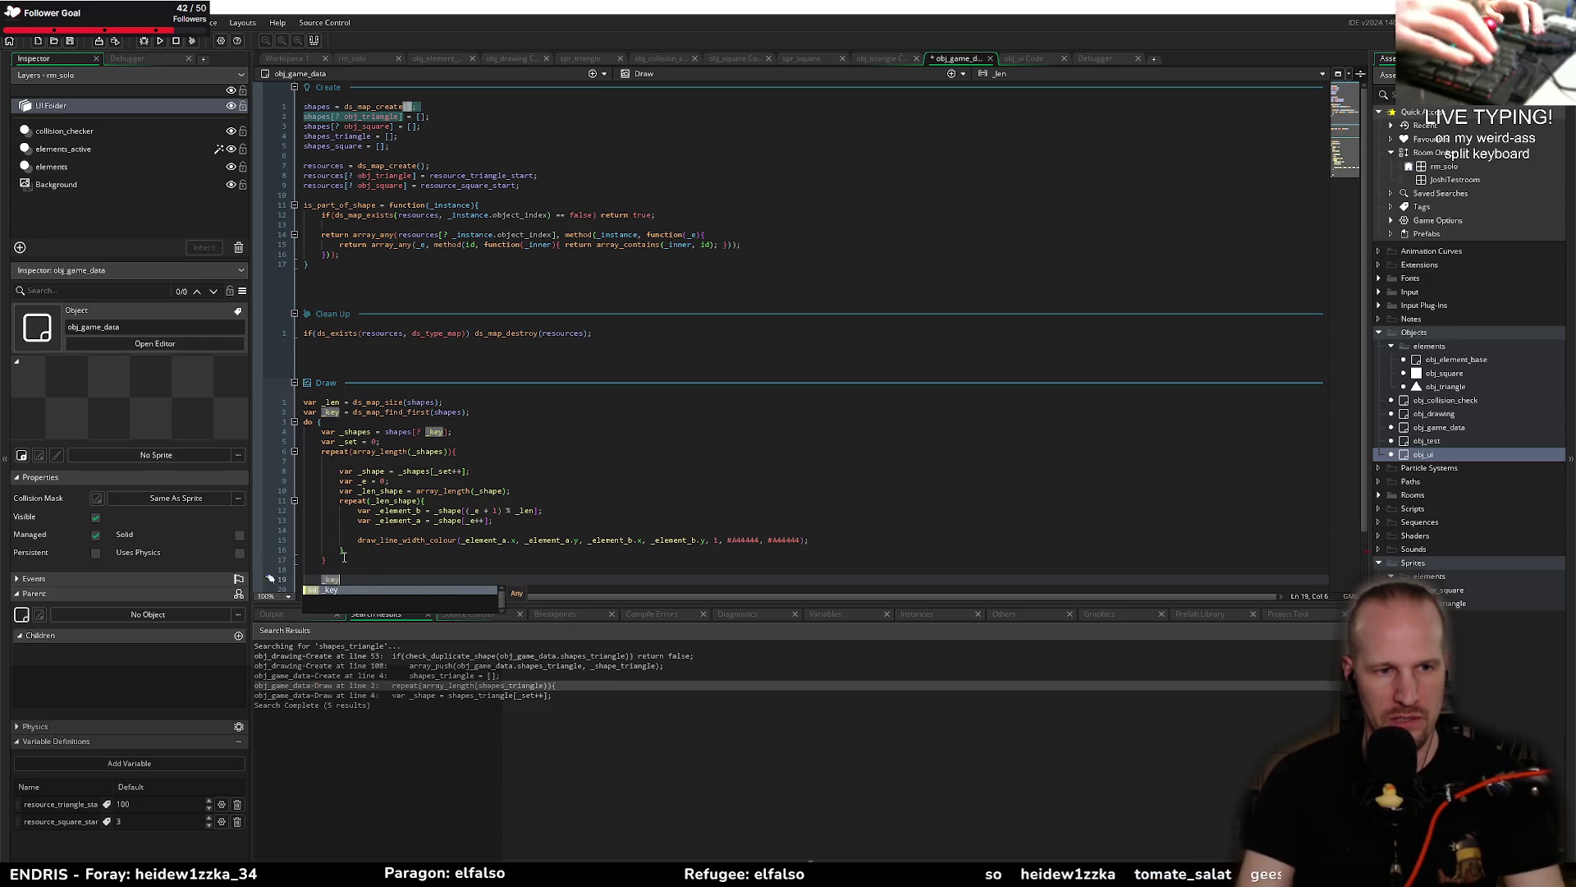
type(" = ds_map")
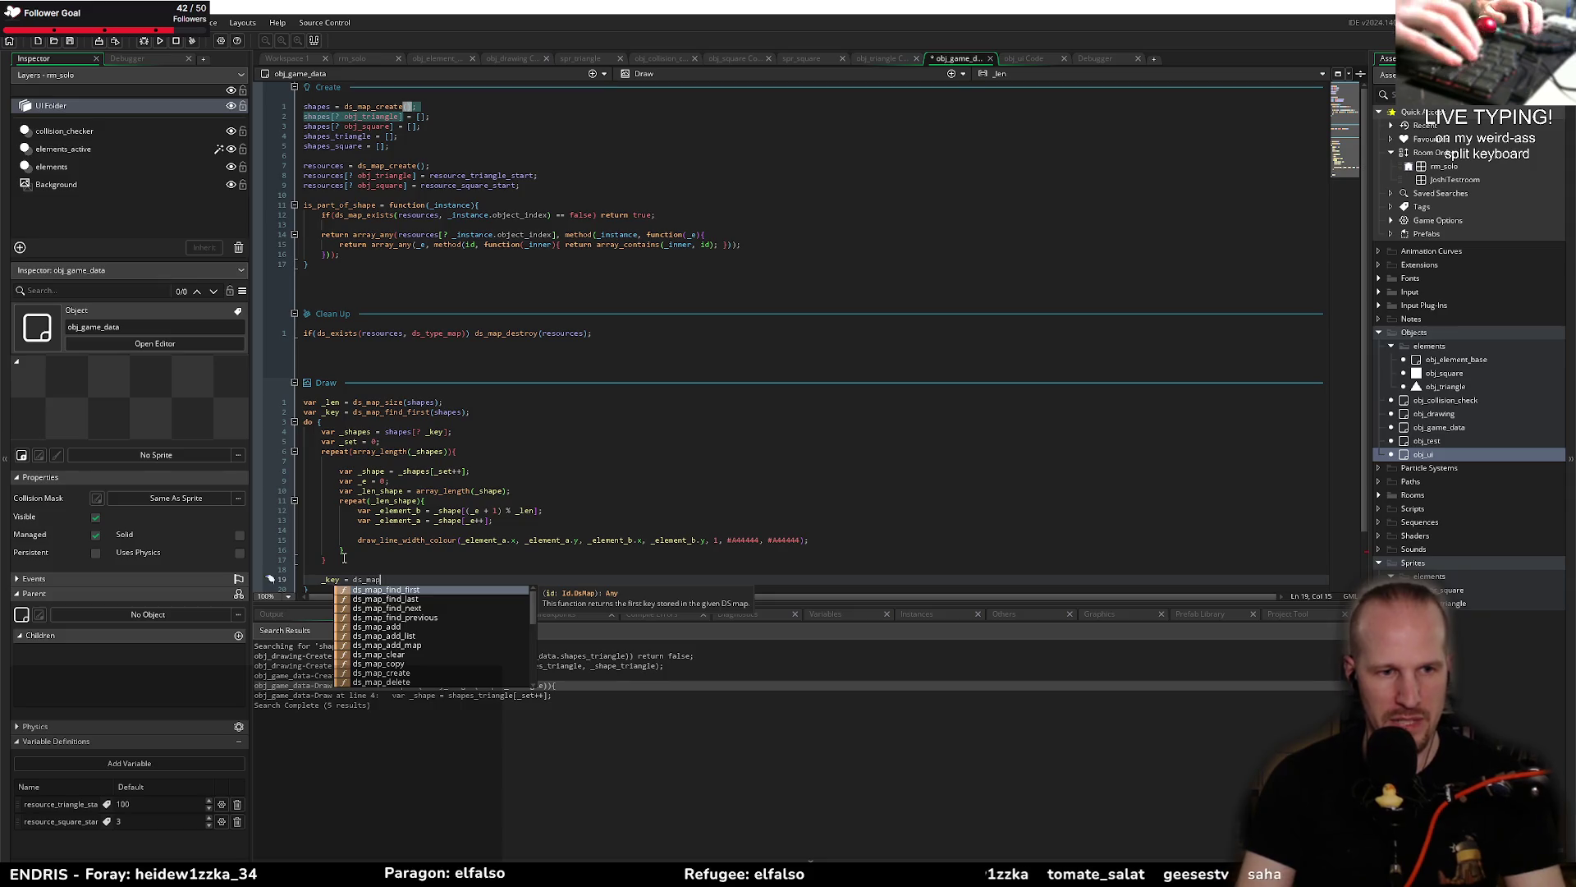
type("_find_next(")
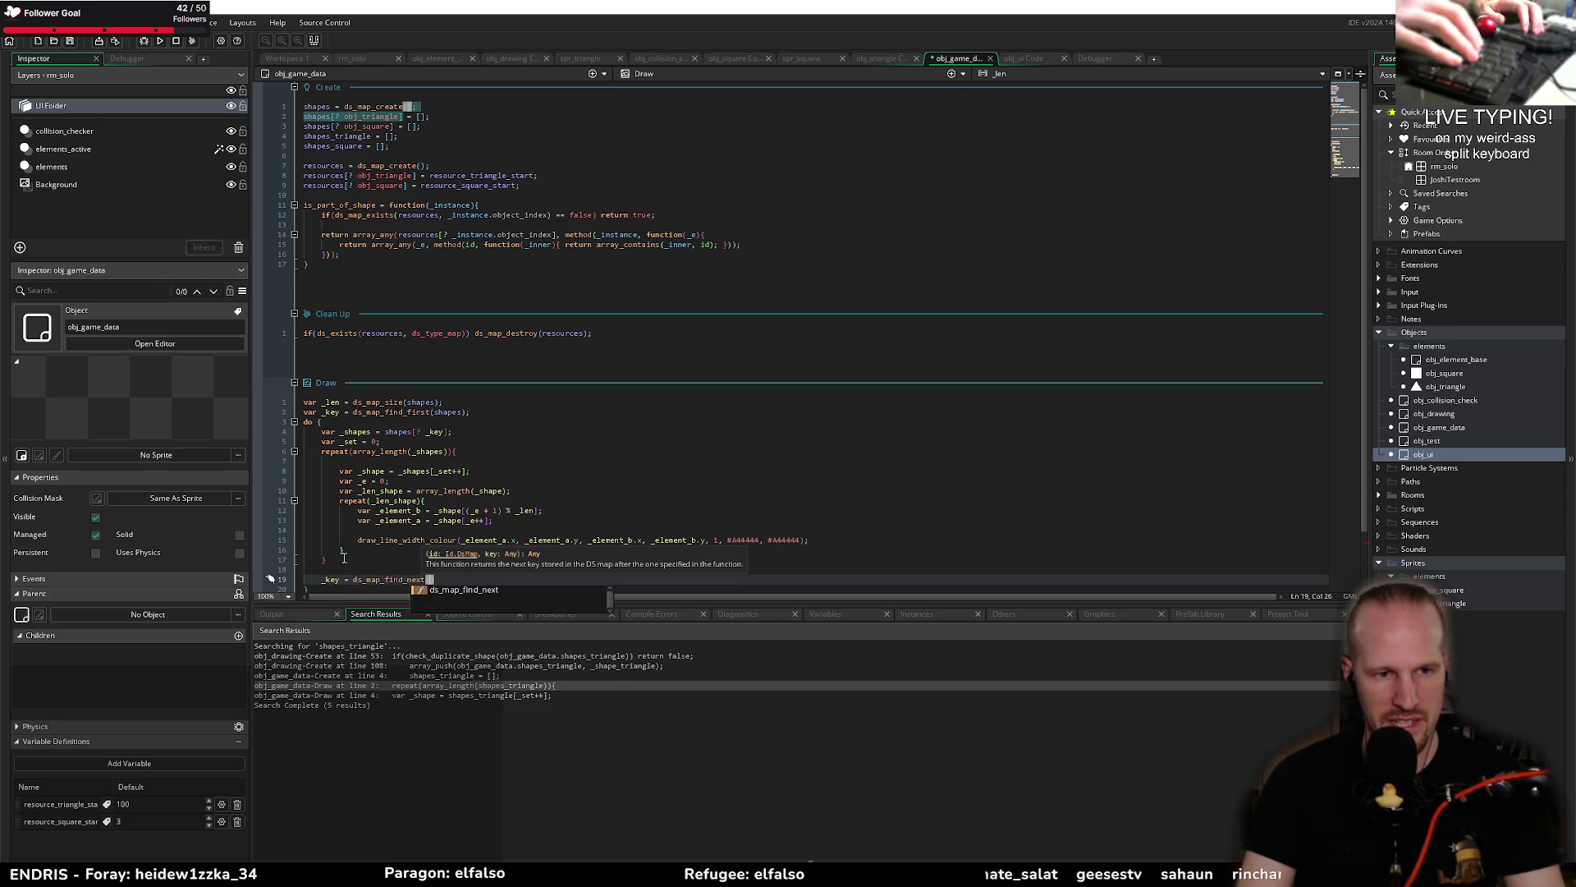
type("shapes, _k")
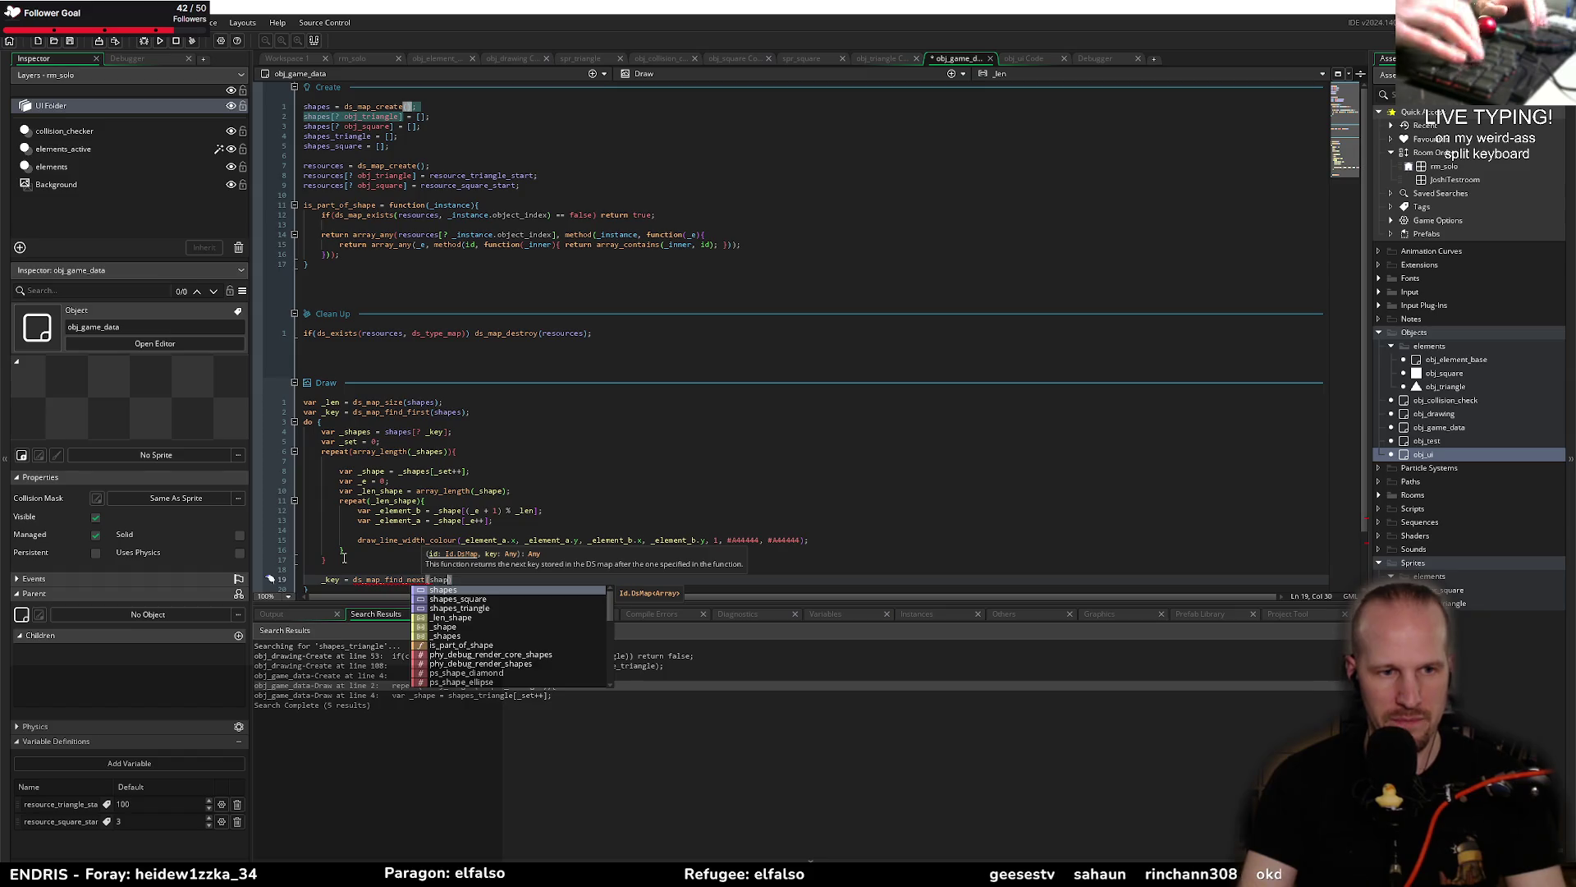
type("ey);")
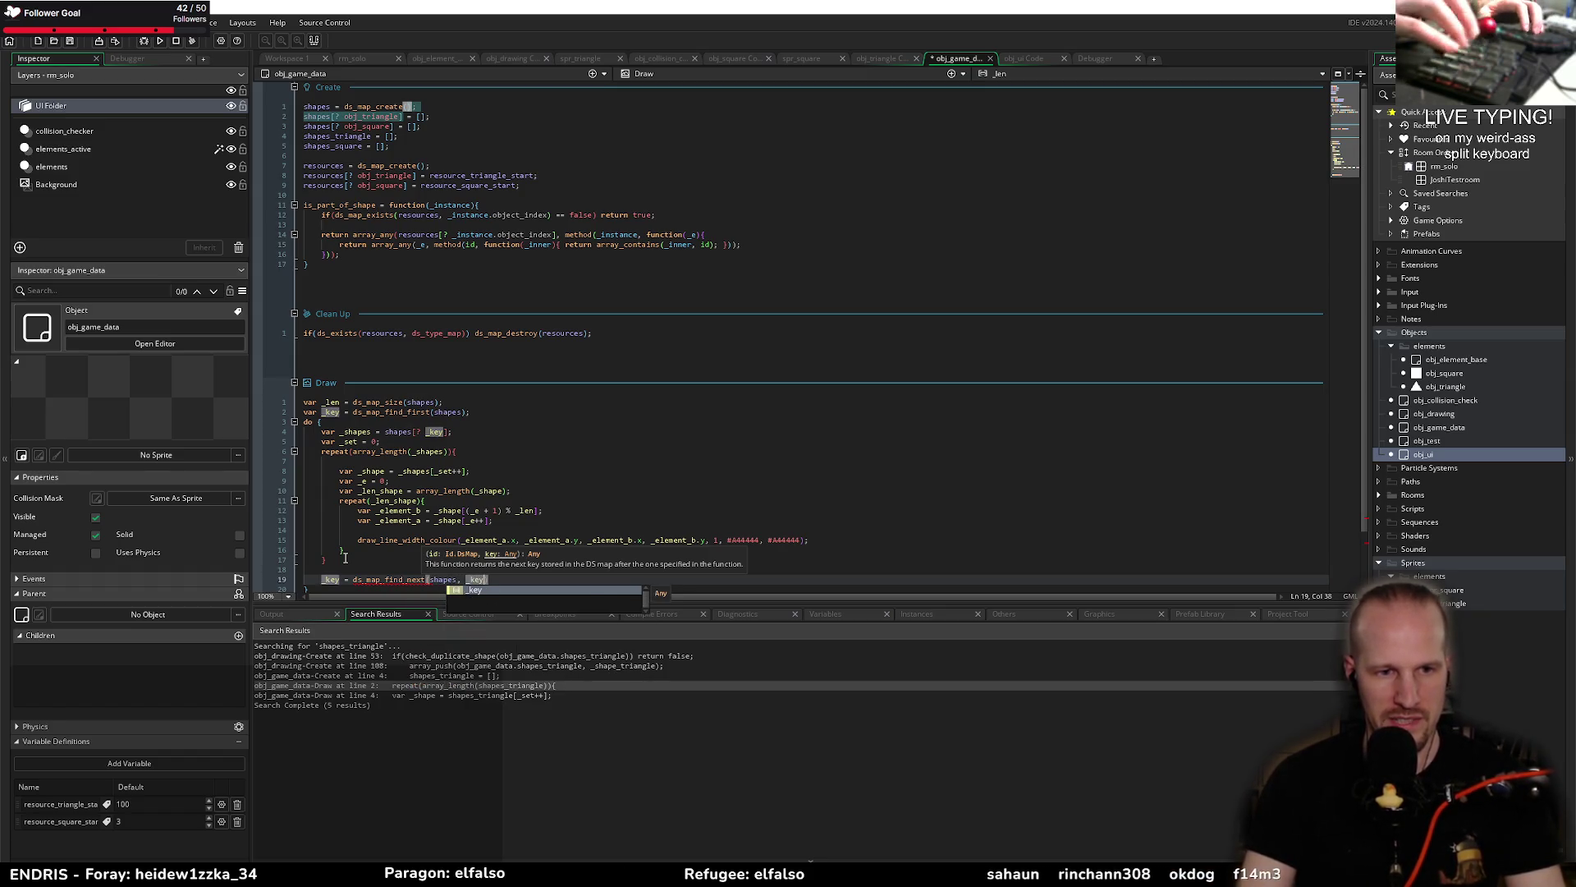
key("ctrl+s")
Step: Replace the do block's closing brace with until (_key == undefined) and drop the semicolon
scroll(470, 523, "down", 2)
key("Down")
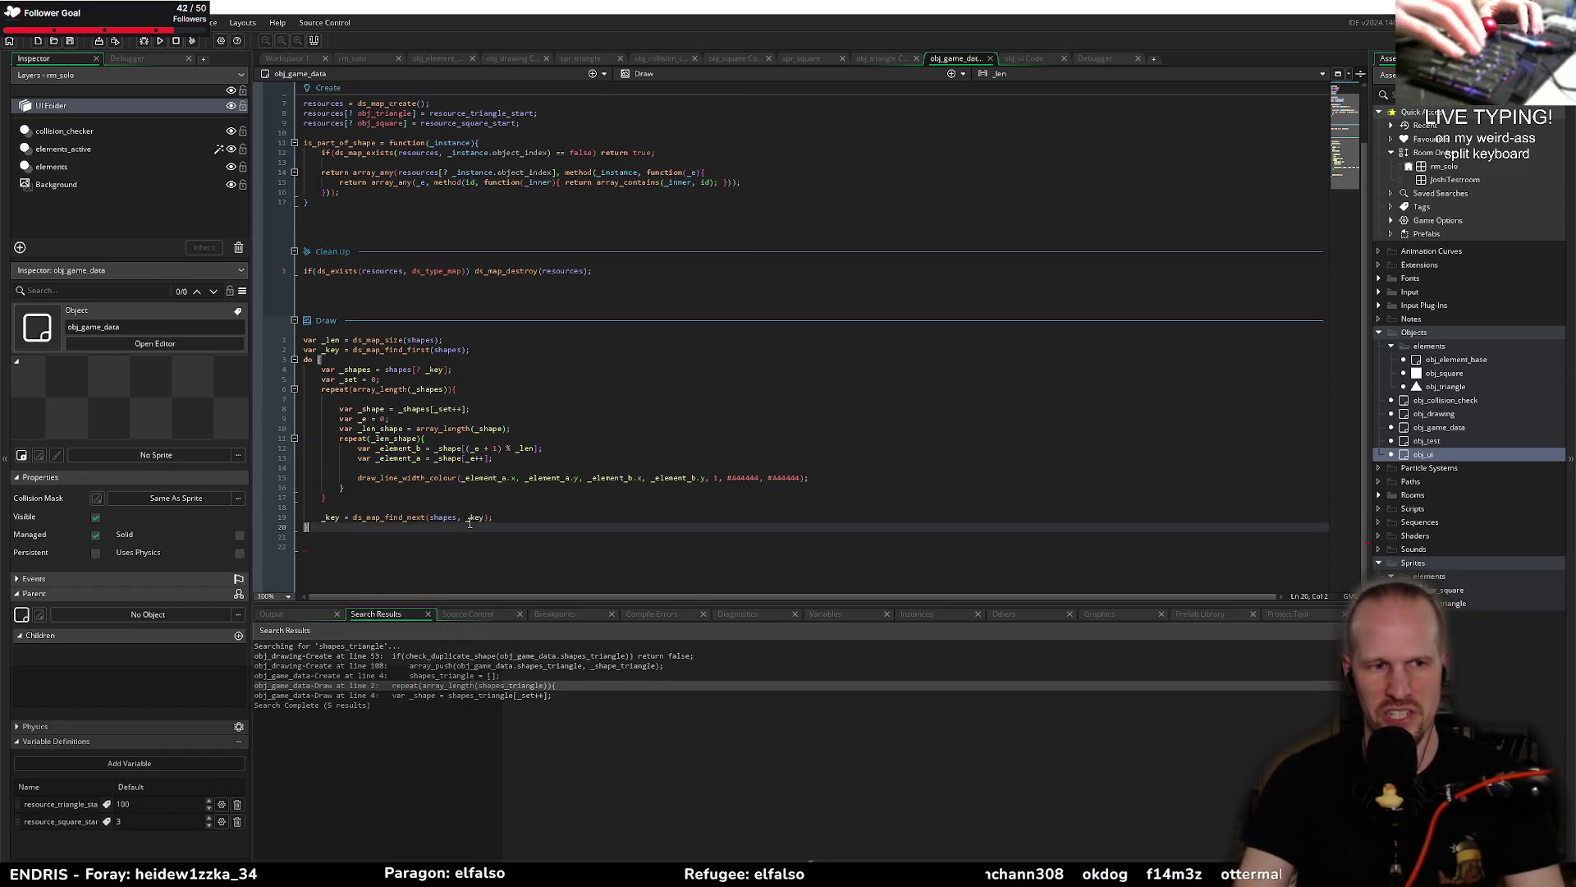
type(" until ")
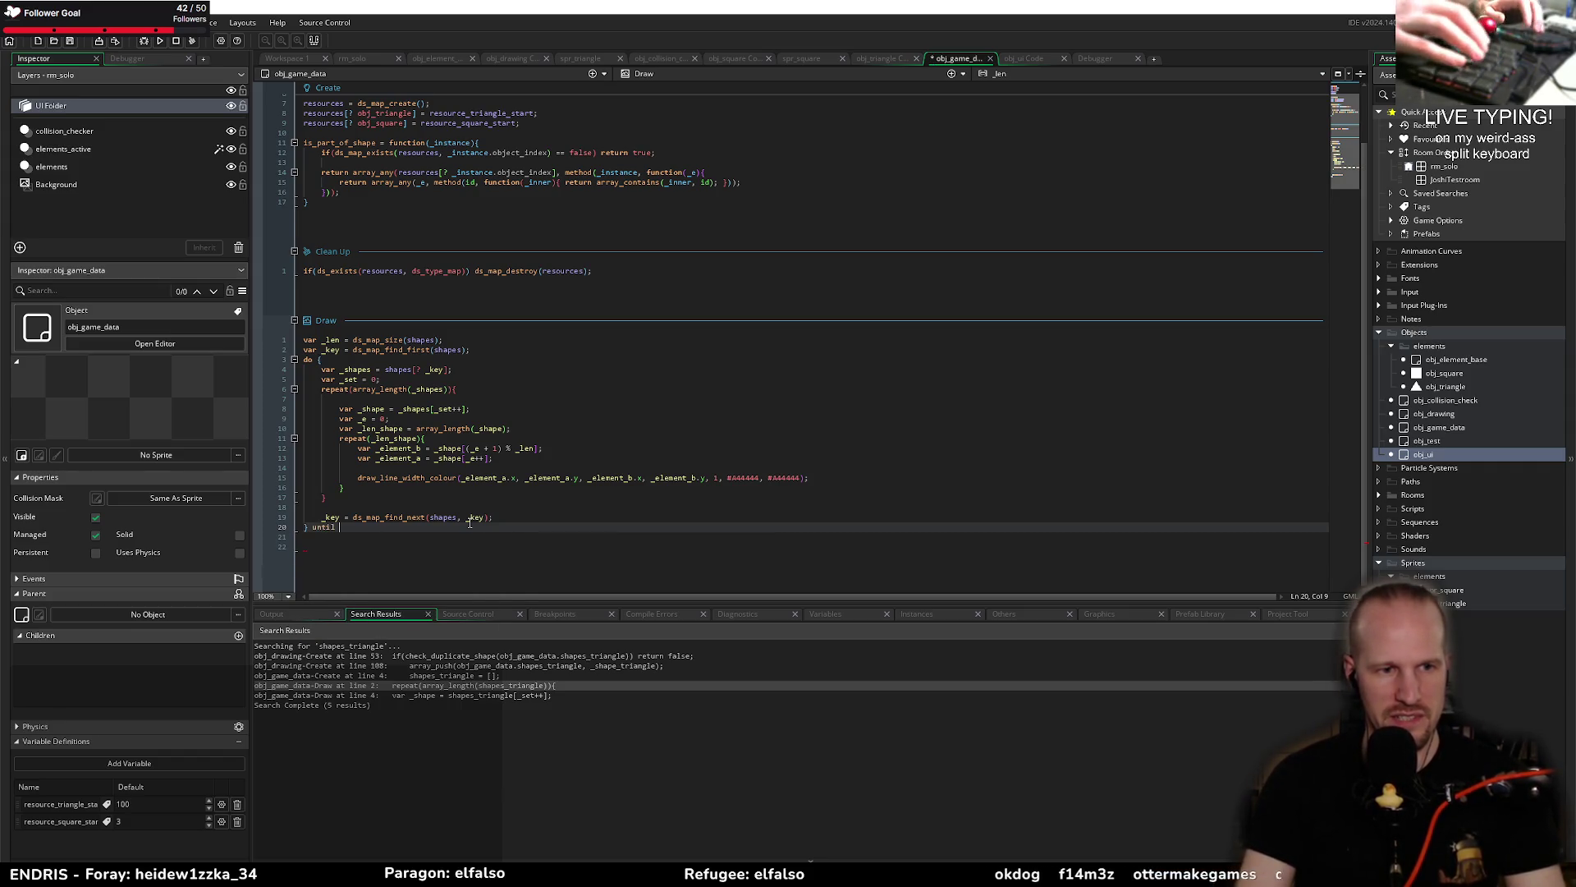
type("(_key =")
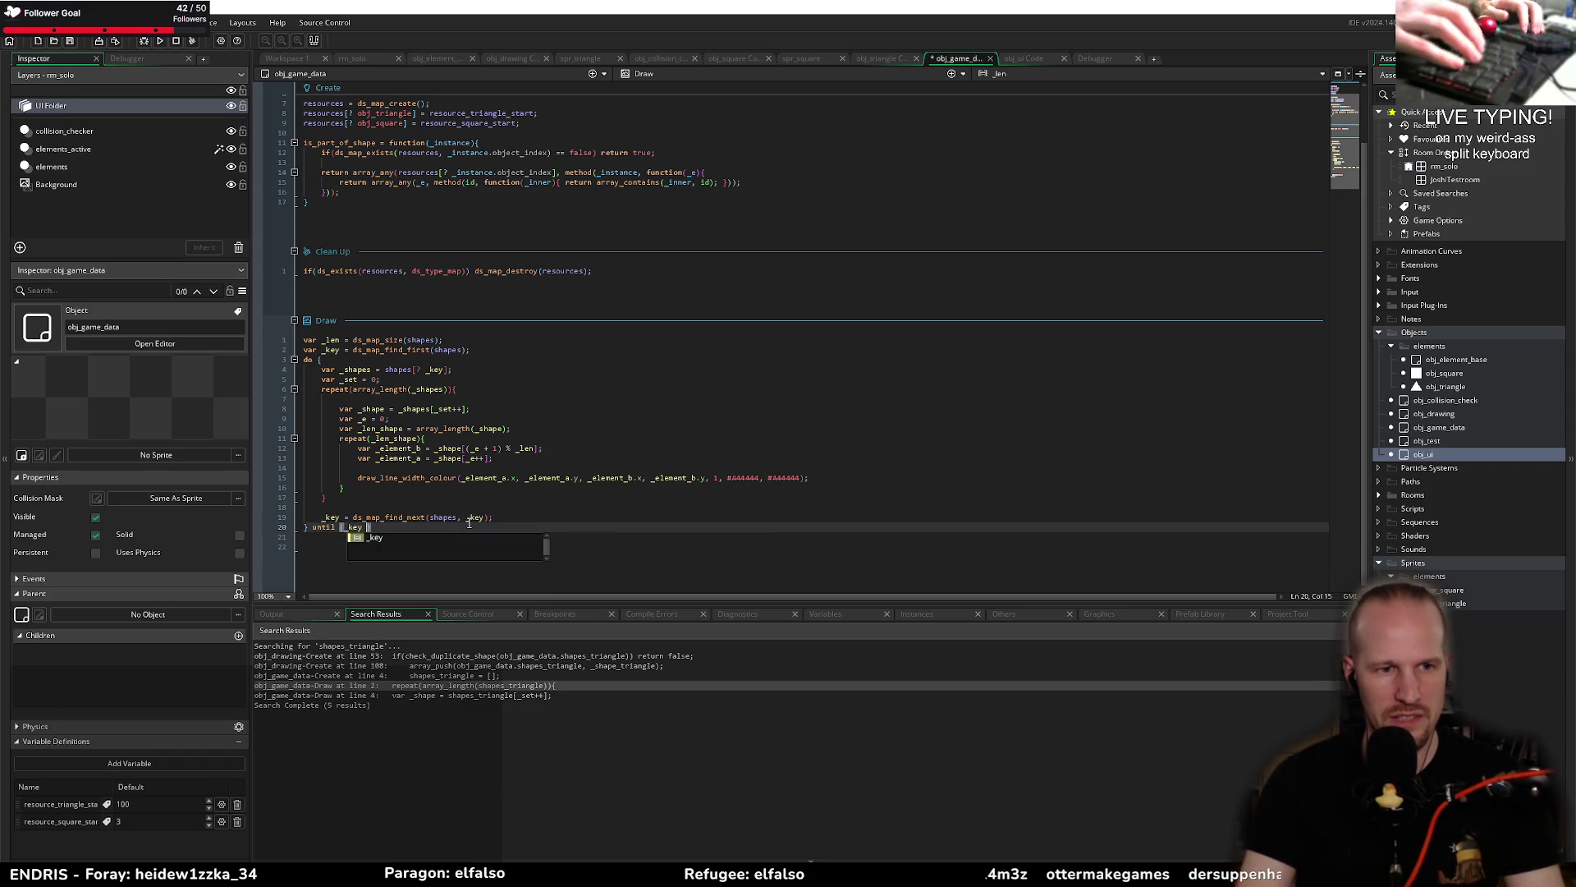
type("= undefined")
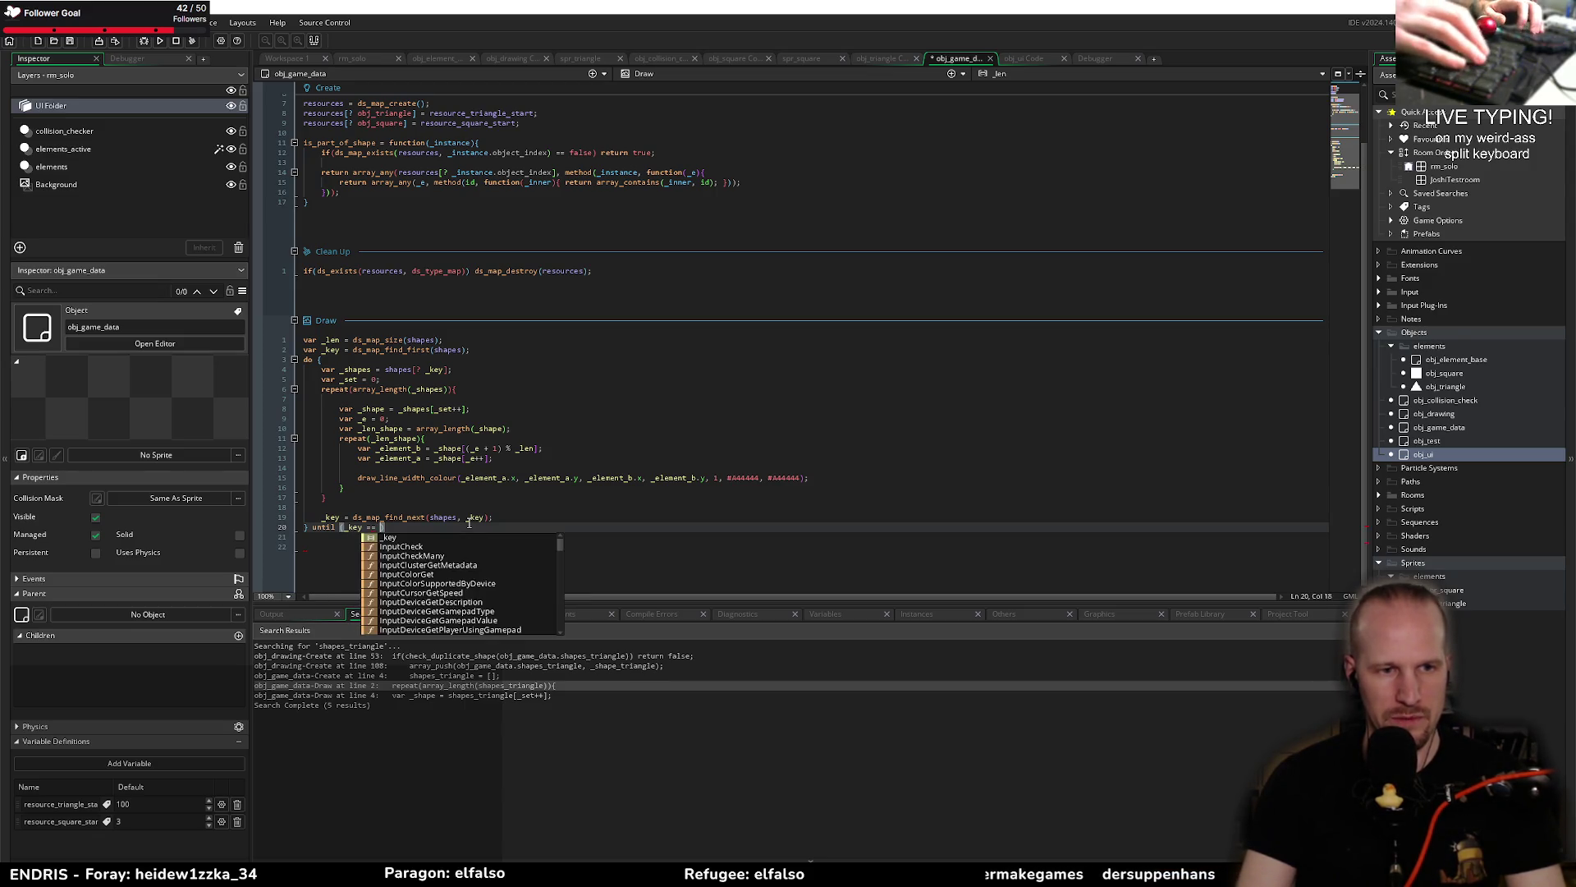
type(");")
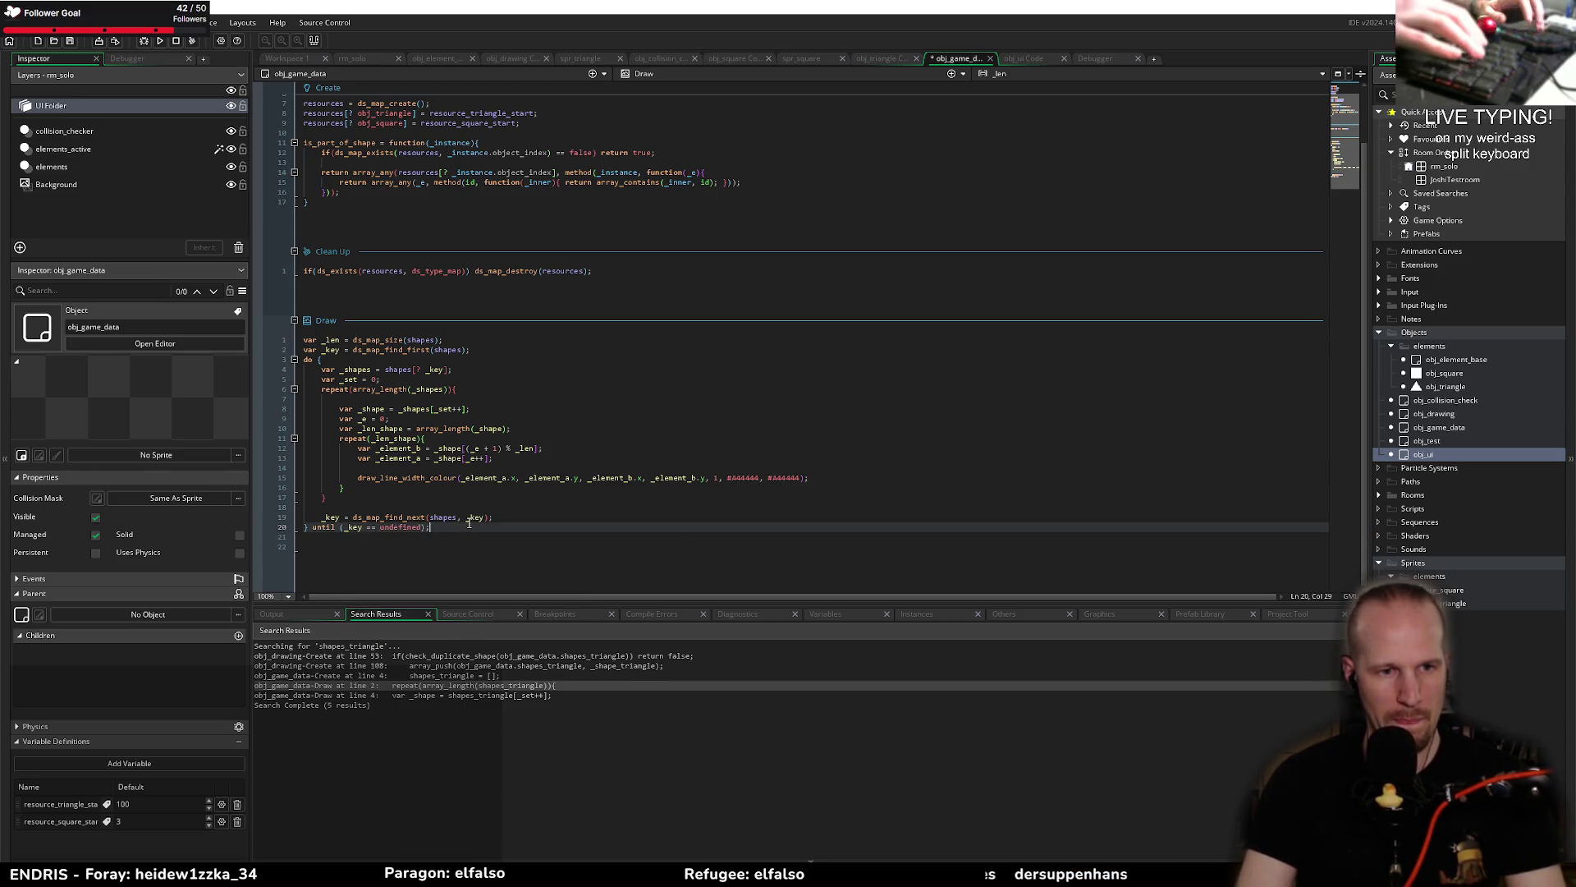
key("BackSpace")
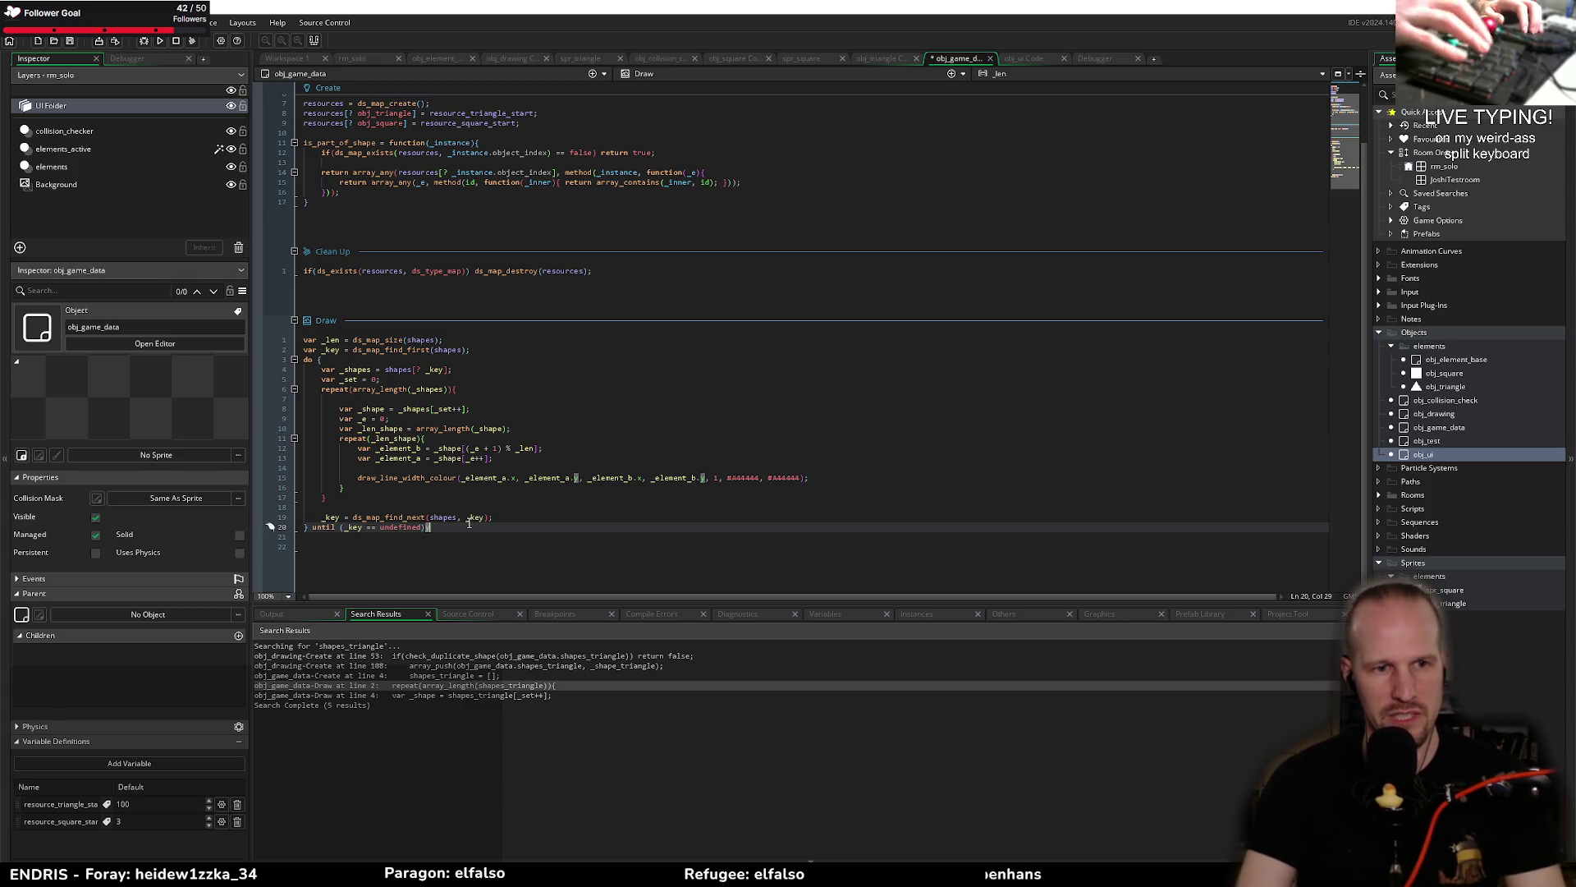
key("Delete")
key("Delete")
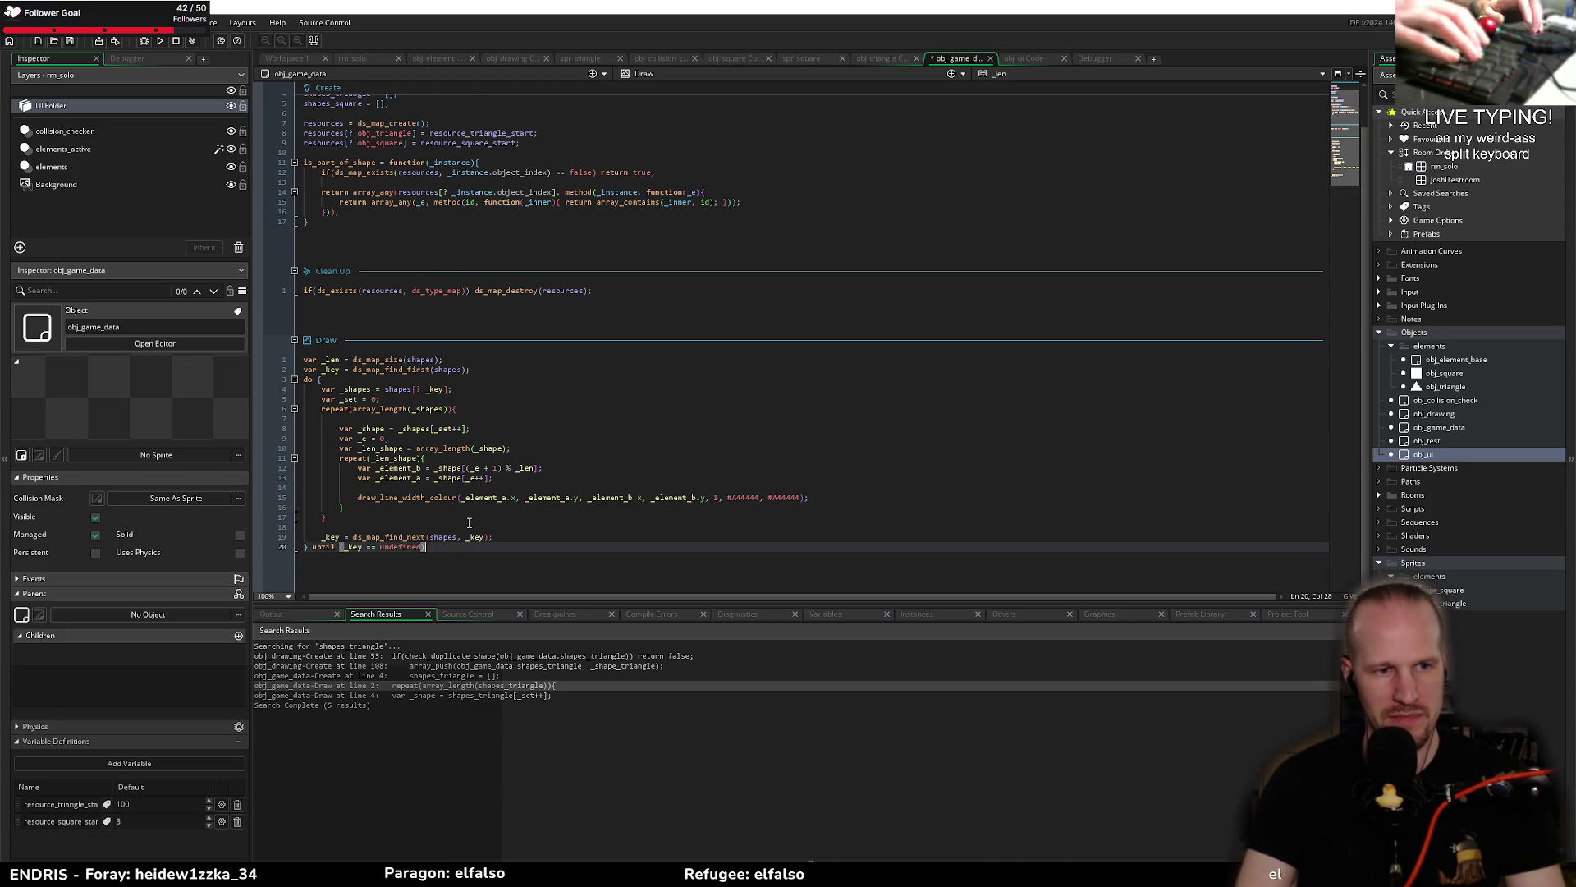
Step: Tidy the blank lines around the _key declaration and do opening, then save the code
left_click(436, 457)
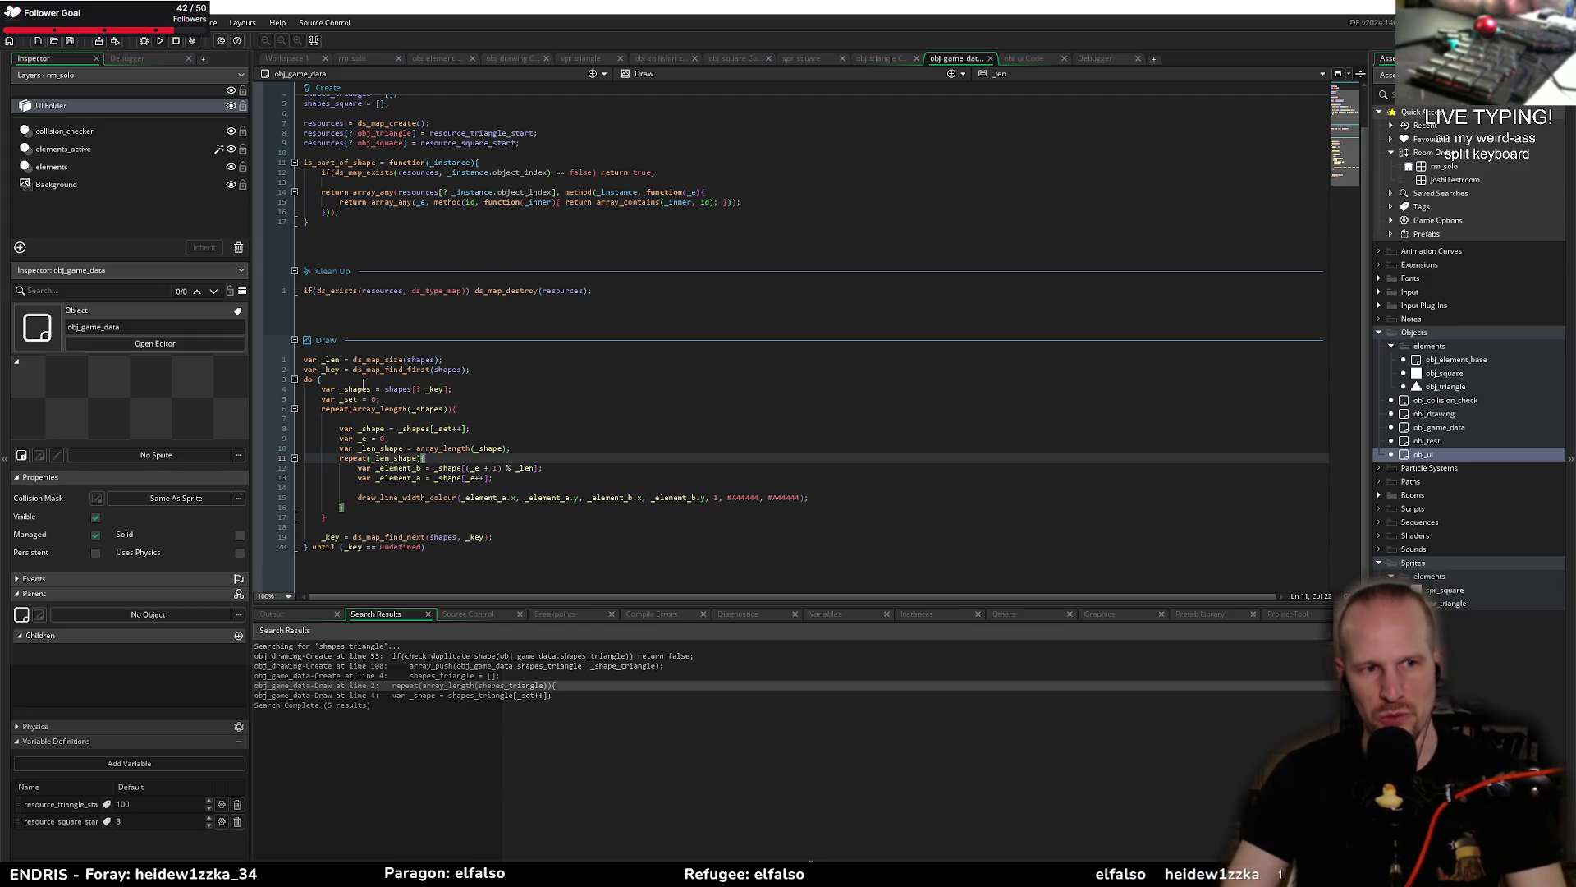
left_click(483, 370)
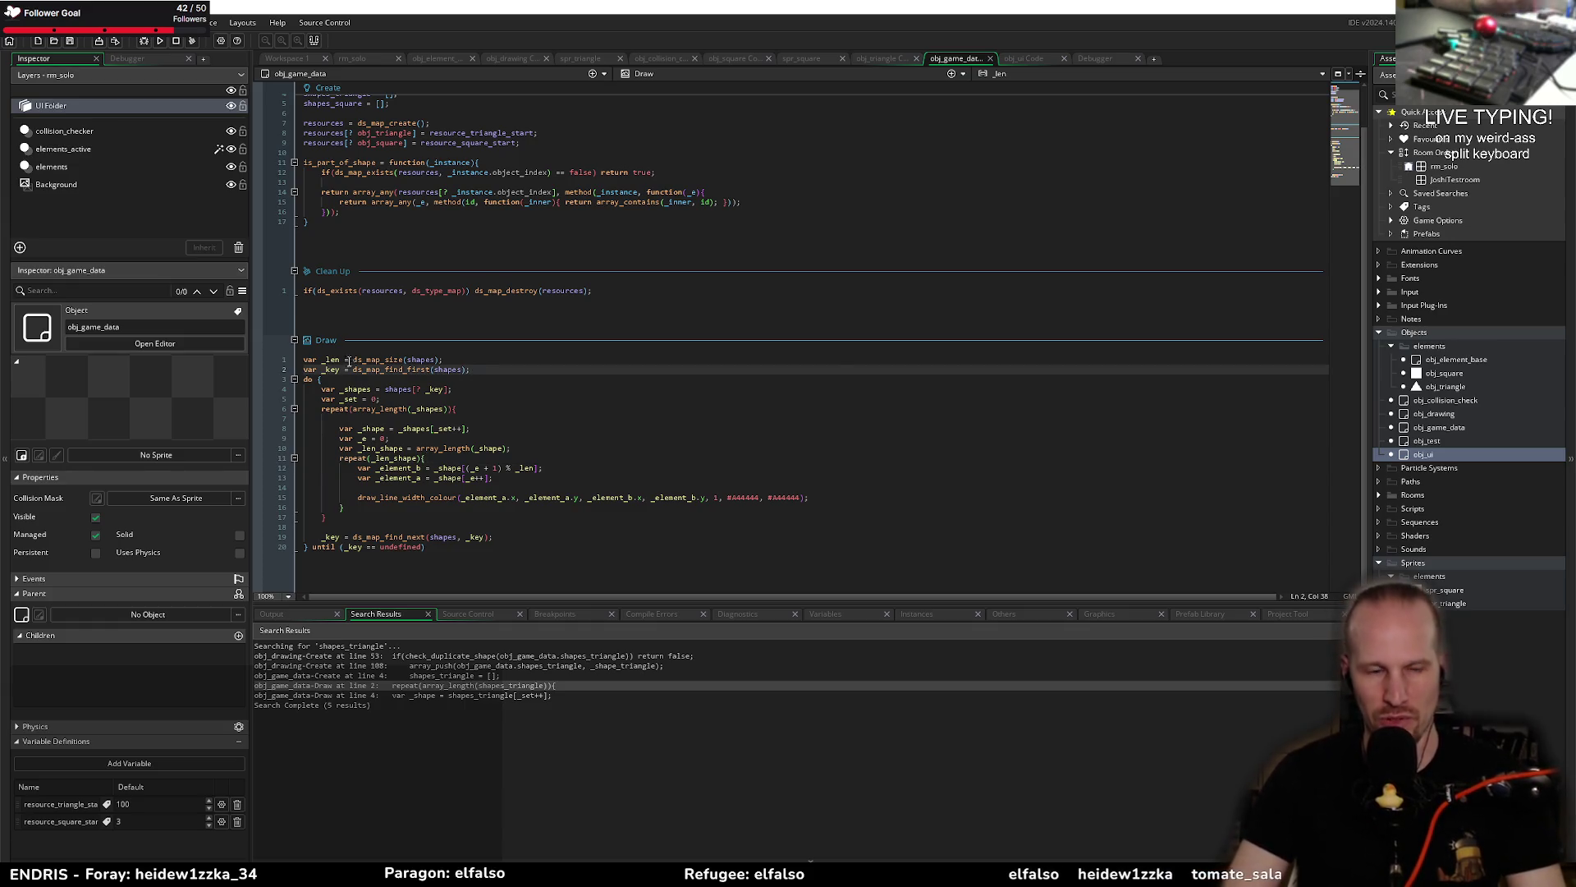
key("Return")
left_click(397, 387)
key("ctrl+s")
key("Up")
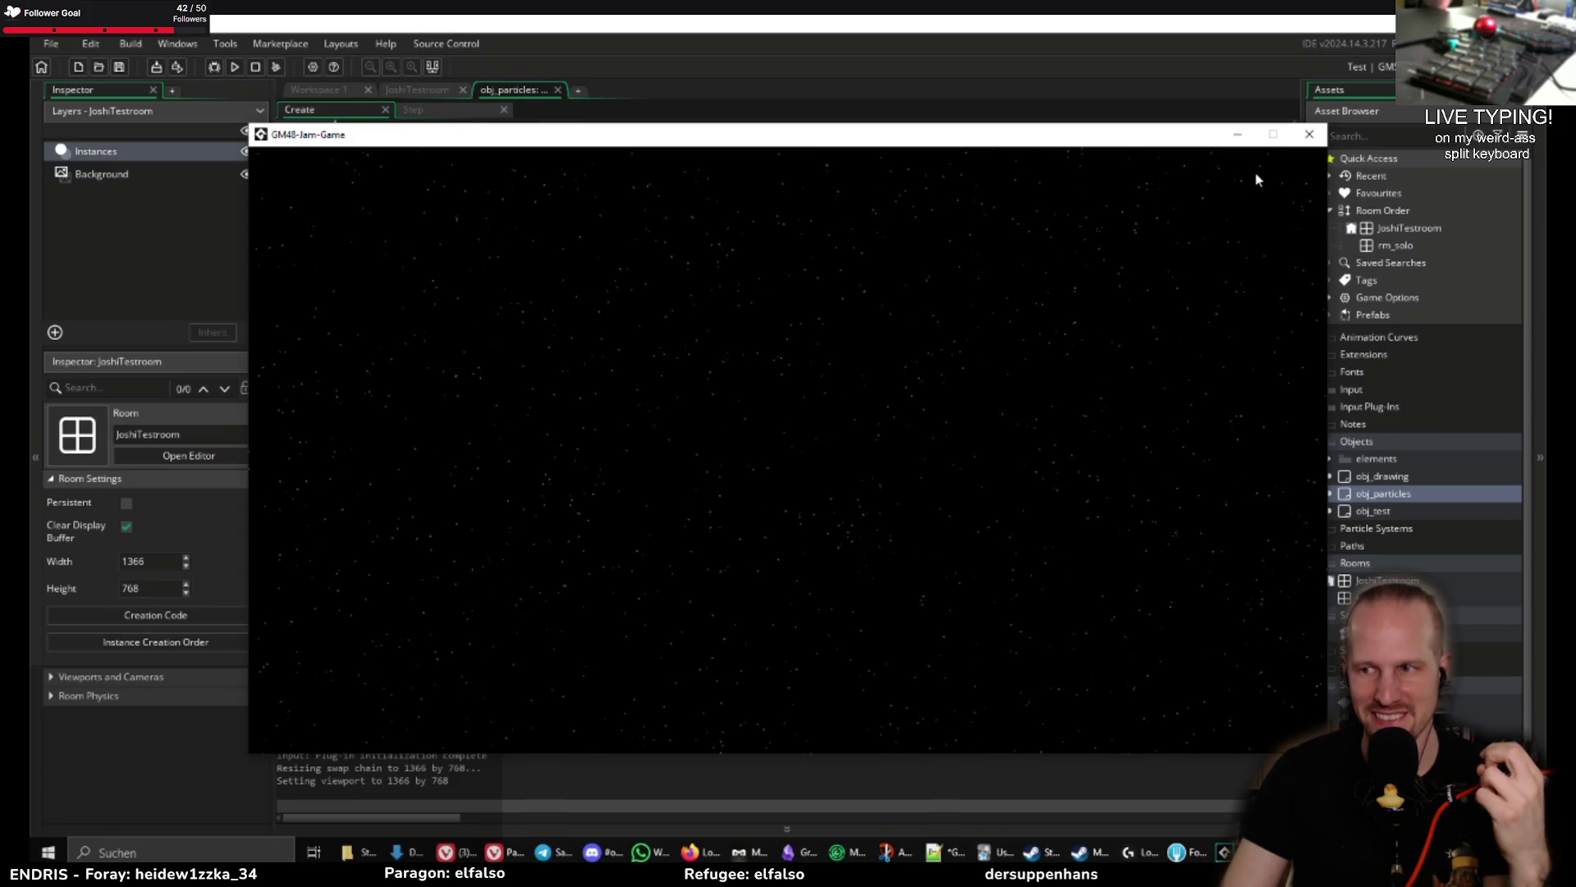
Step: Set line 6's part_type_size wiggle to 1 and run the game to test bigger particles
left_click(1306, 143)
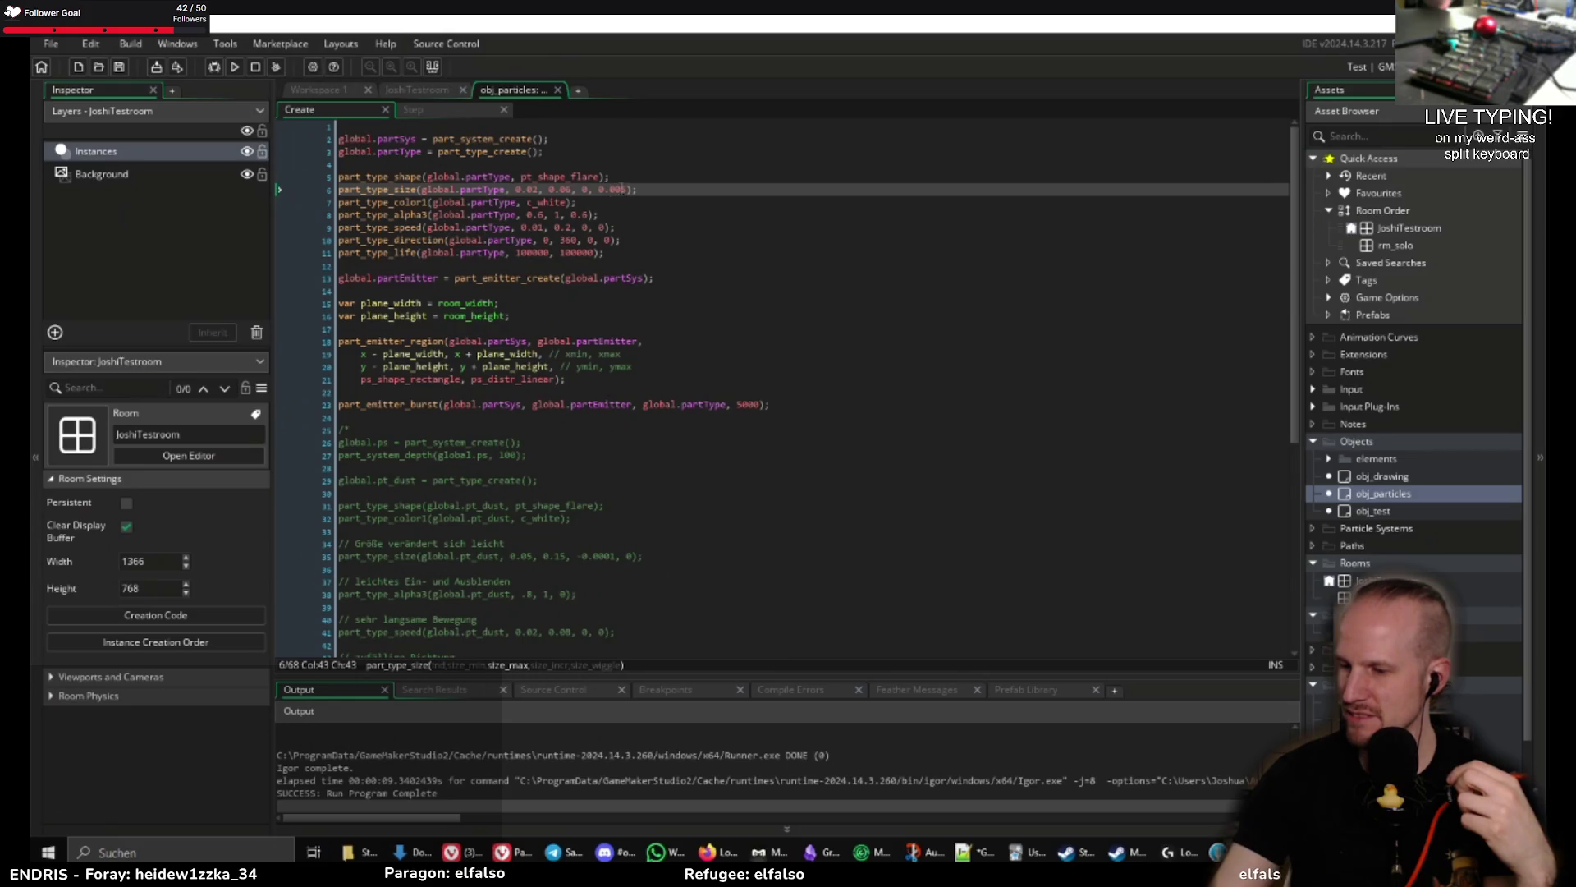
double_click(614, 189)
type("1")
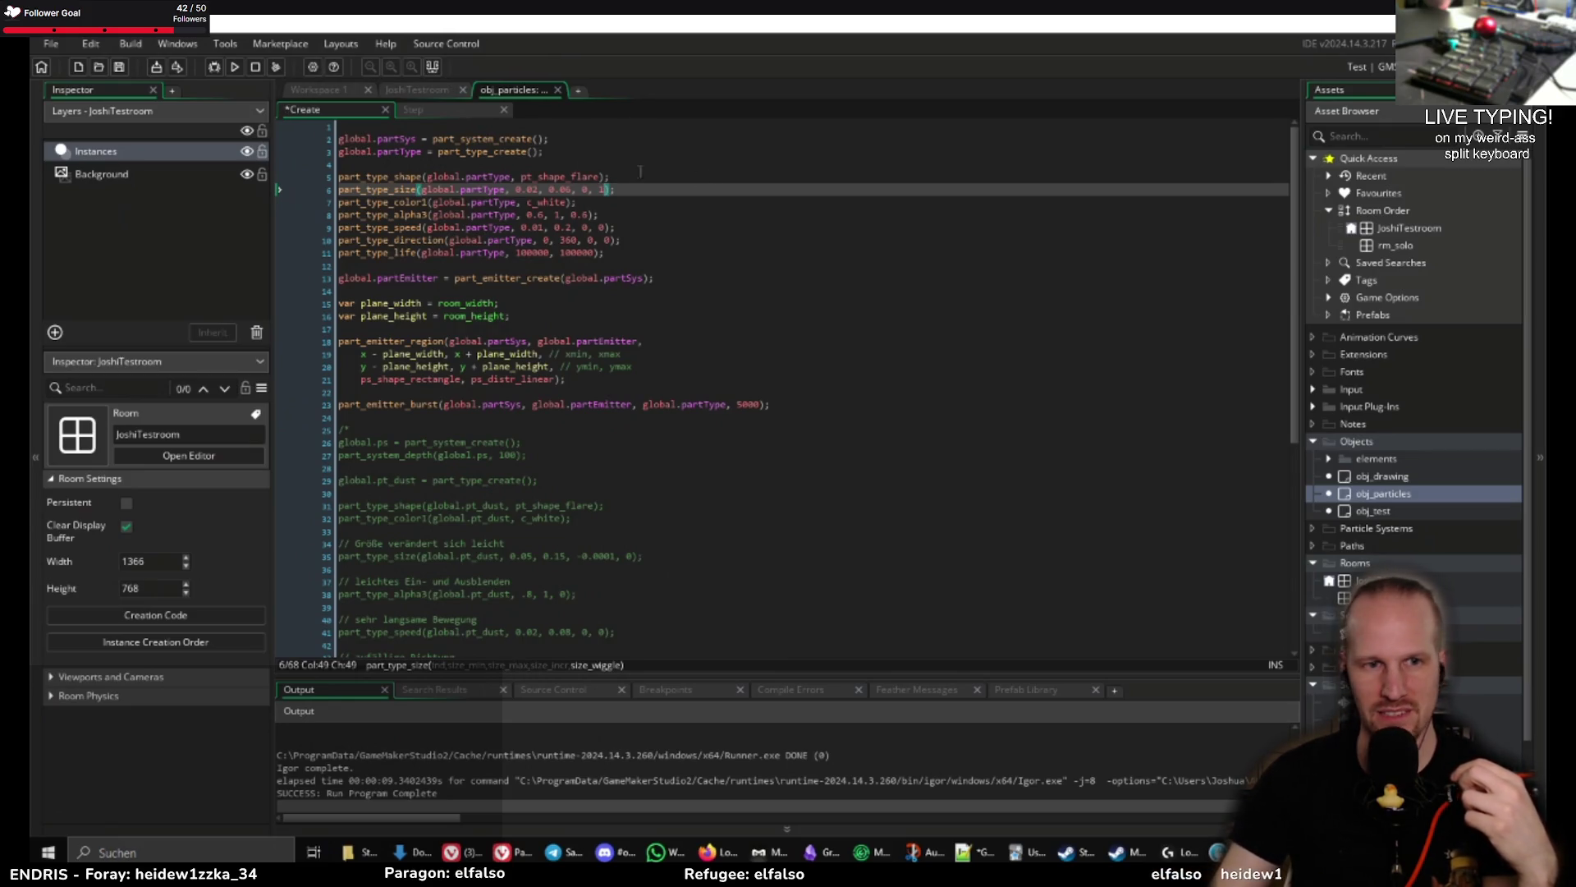
left_click(234, 67)
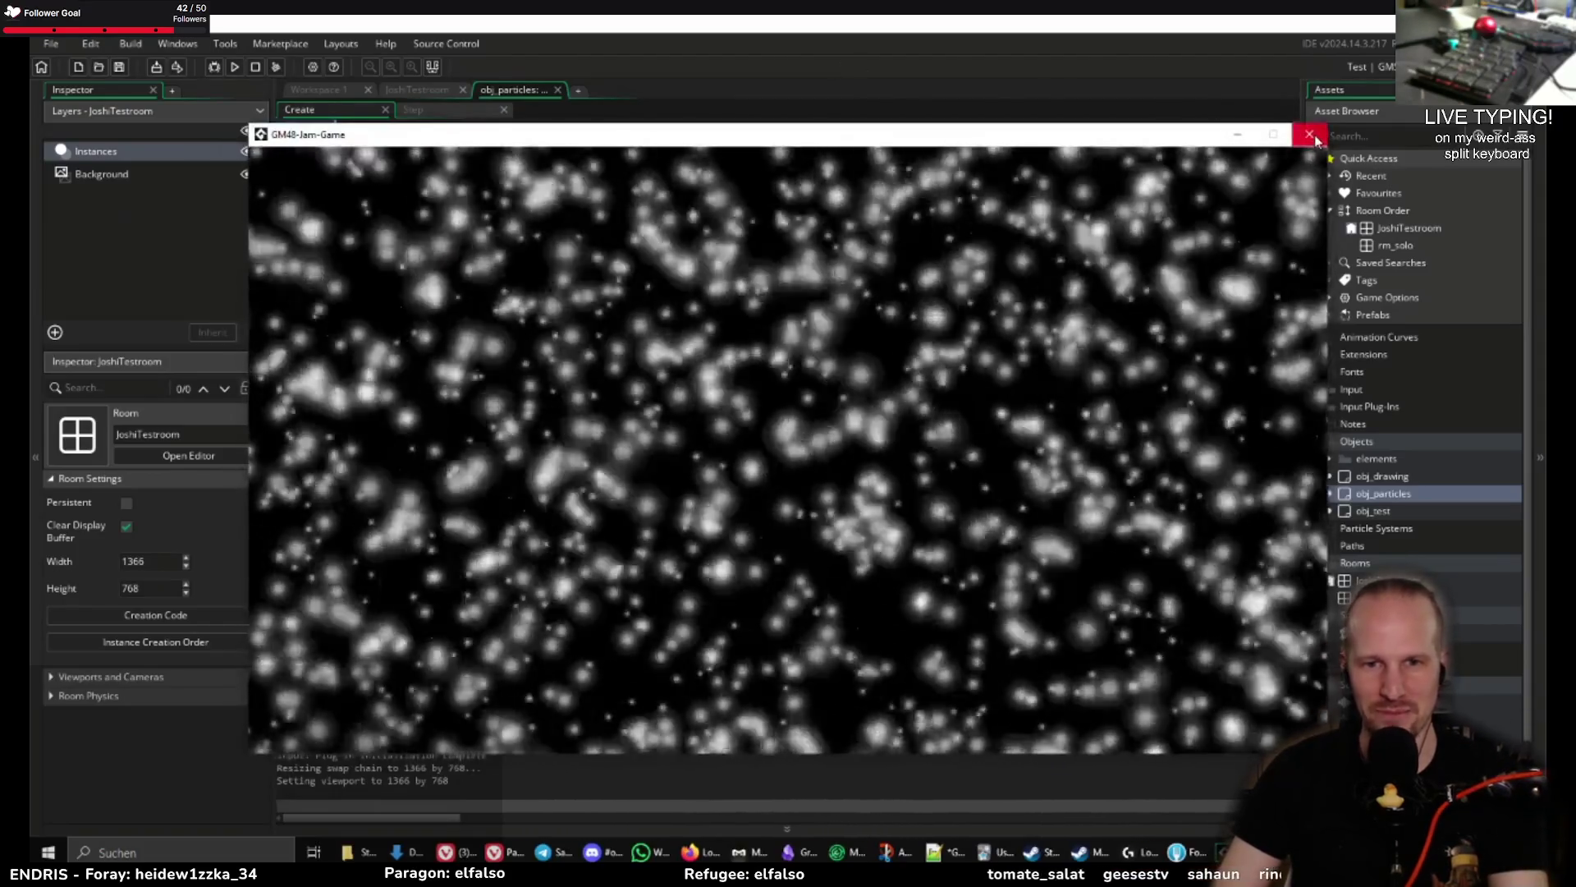
Step: Close the game and restore line 6's size wiggle to 0.005
left_click(1309, 134)
type("0.001")
type("0.005")
left_click(682, 191)
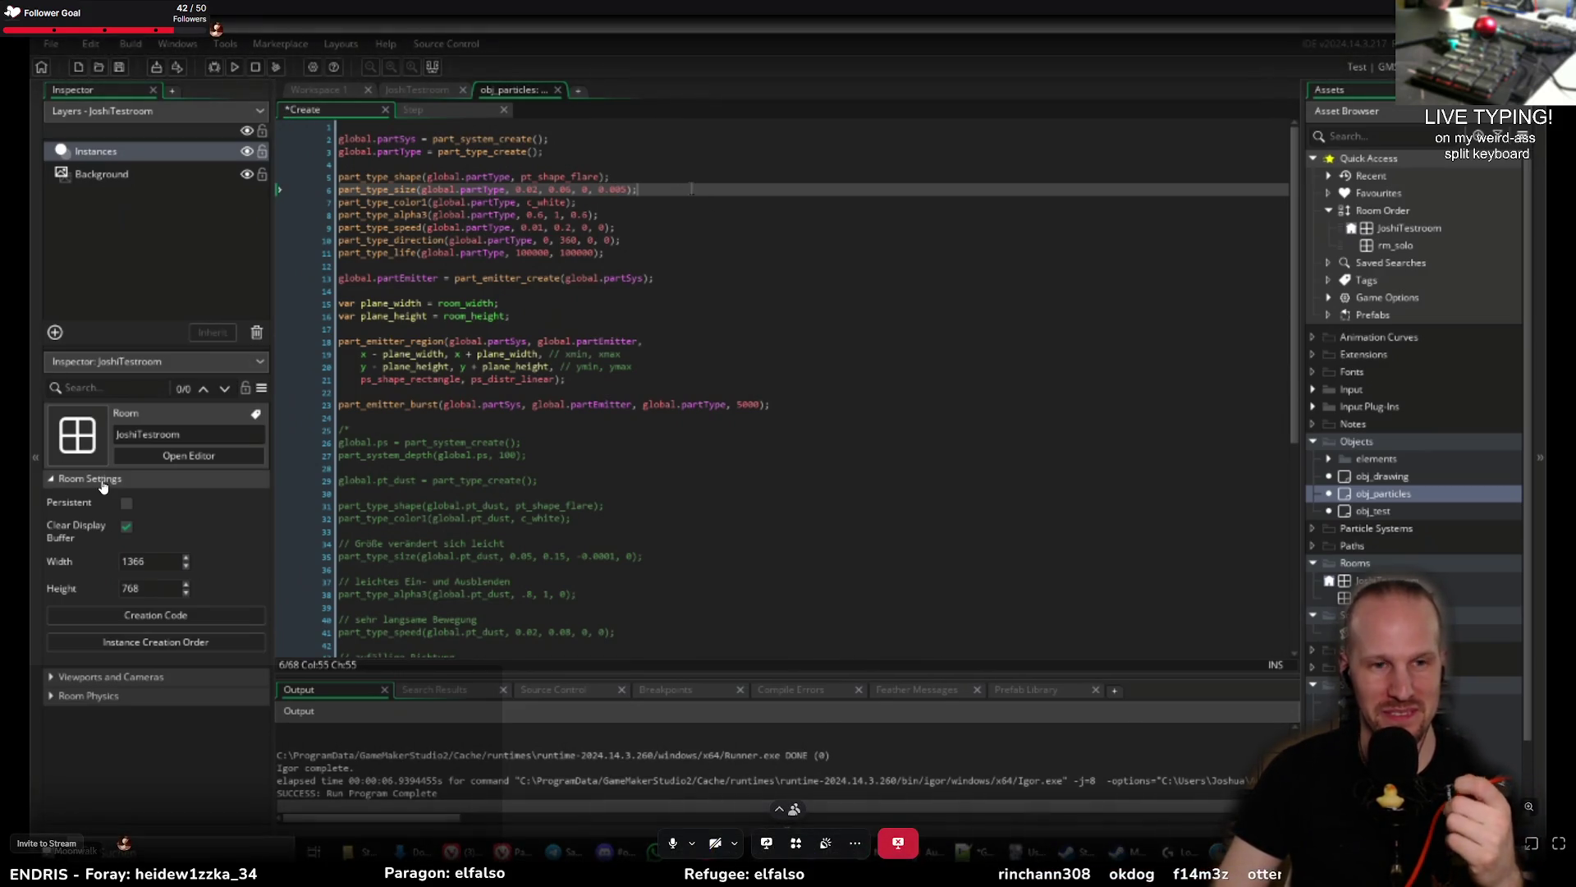
Step: Delete the commented-out dust particle code below line 19 and save the Create event
scroll(692, 188, "down", 6)
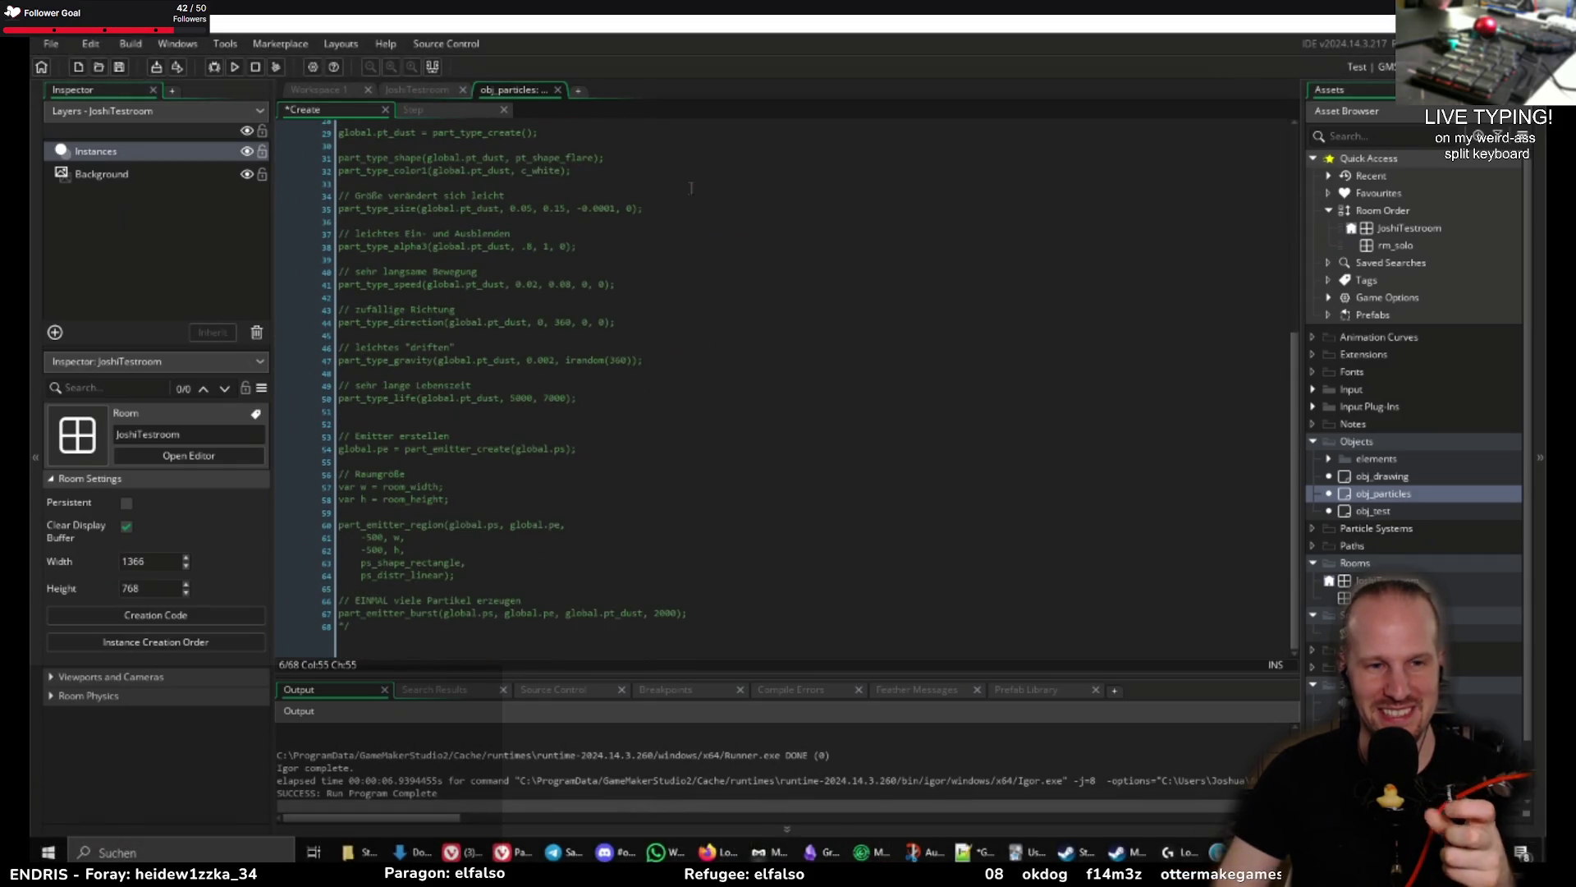
mouse_move(367, 628)
left_mouse_down()
mouse_move(499, 324)
mouse_move(427, 391)
mouse_move(367, 505)
mouse_move(342, 417)
left_mouse_up()
key("Delete")
key("Delete")
left_click(724, 354)
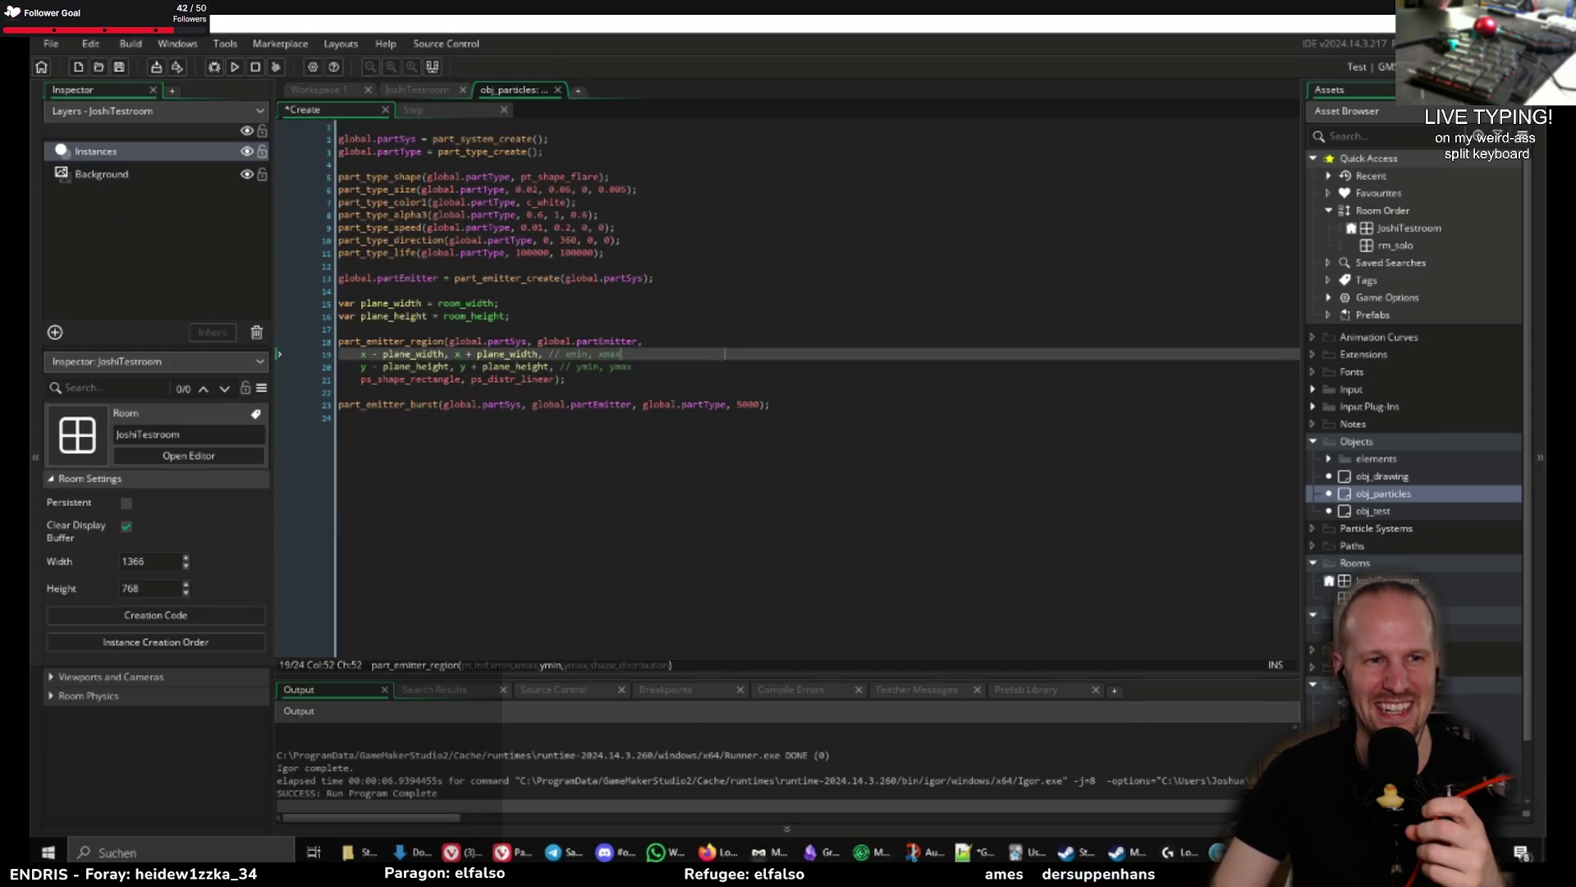
key("ctrl+s")
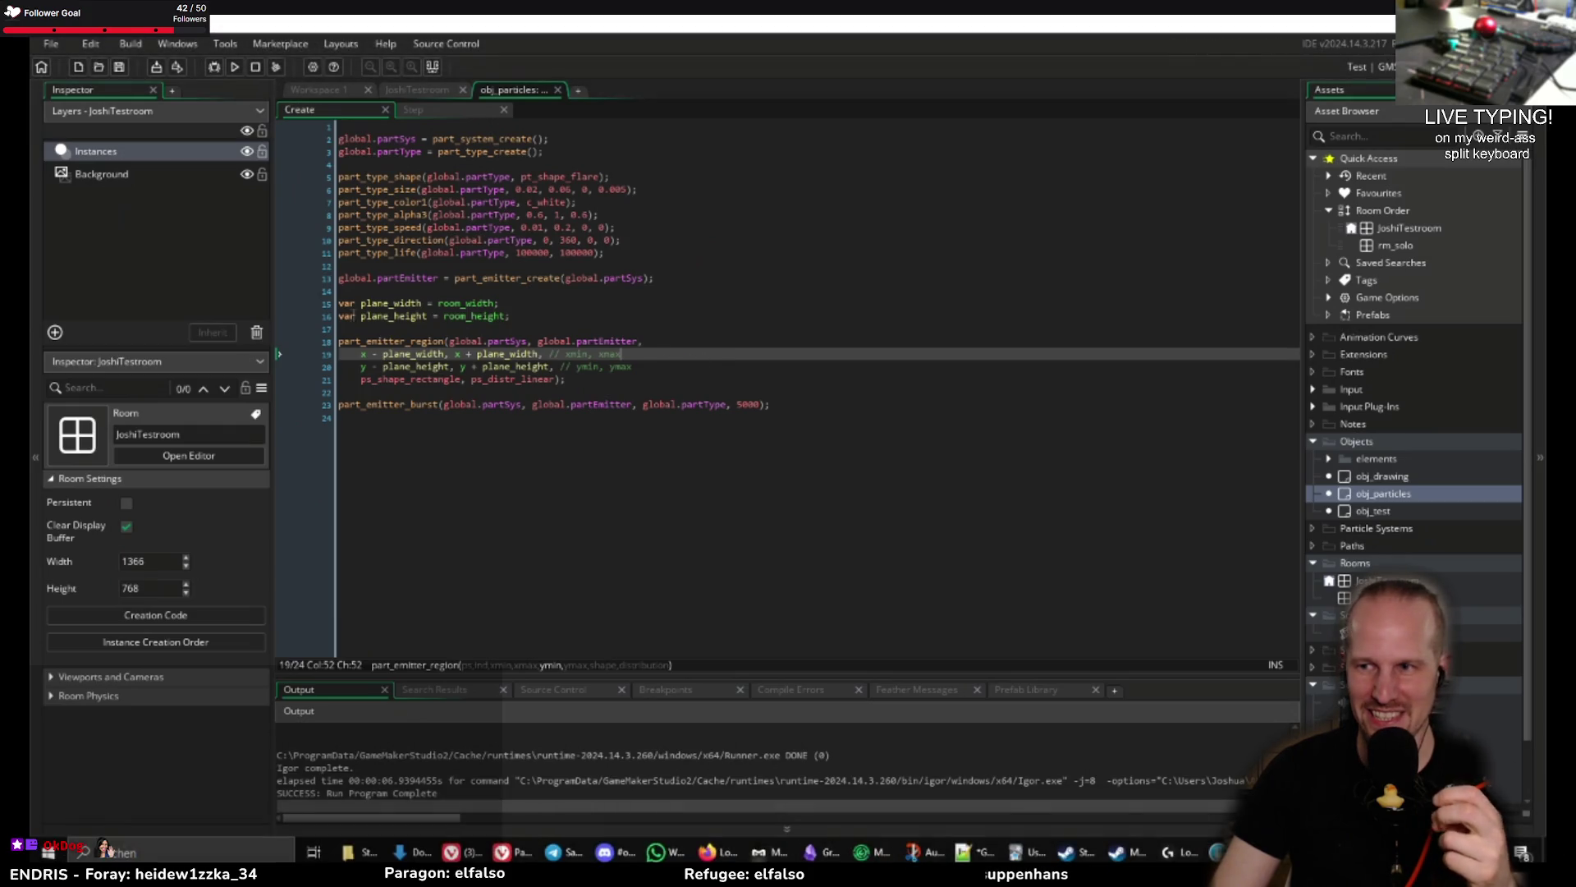
Step: Switch to the ChatGPT chat containing the particle code
mouse_move(667, 404)
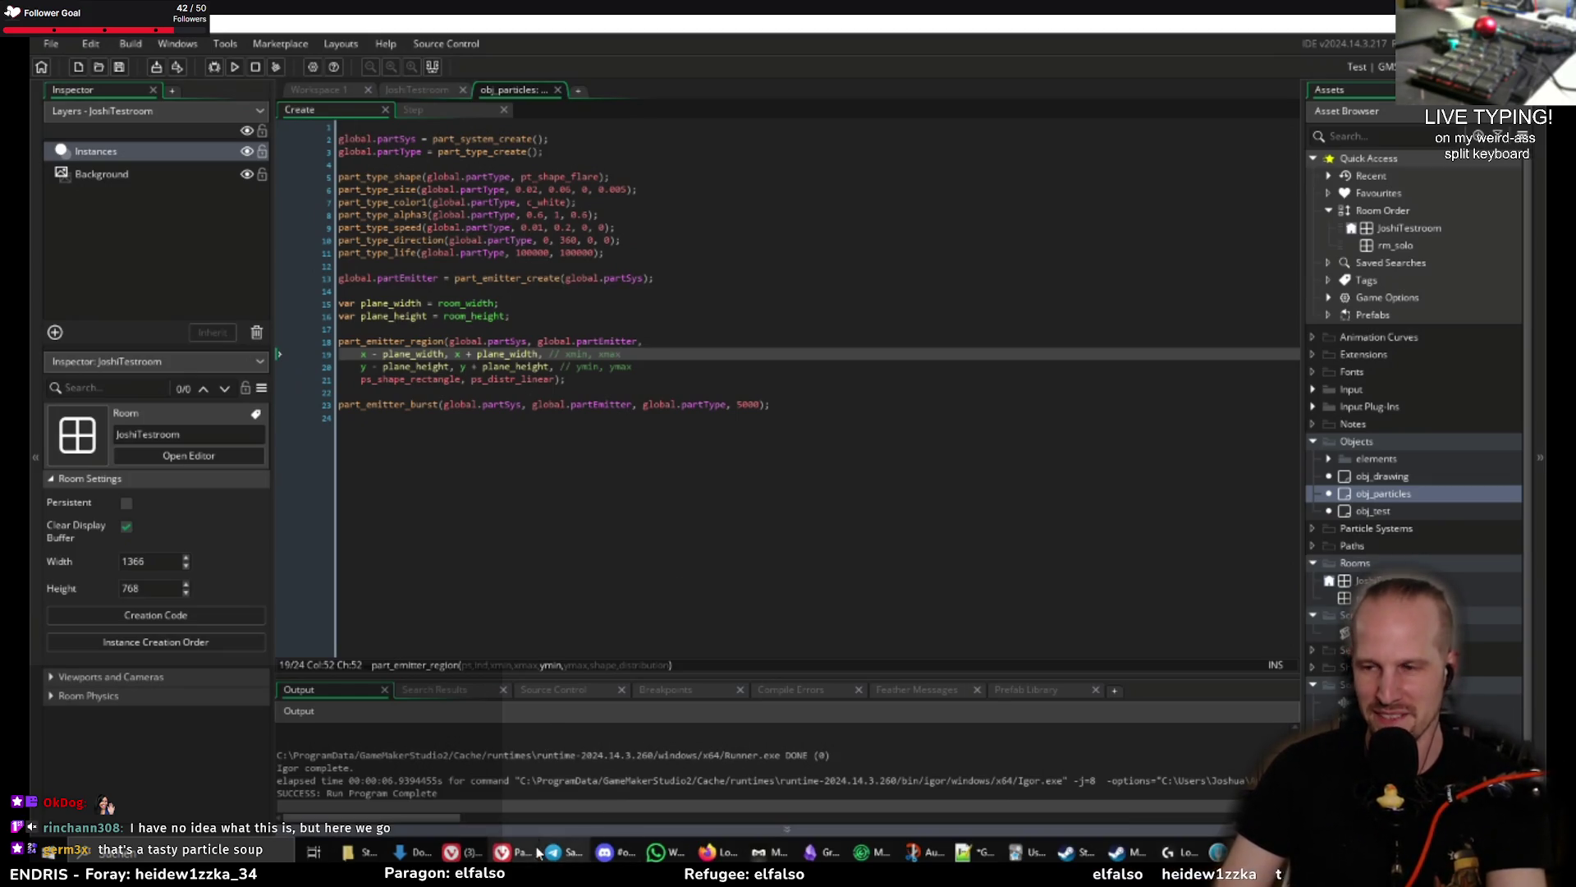
mouse_move(519, 856)
left_click(516, 724)
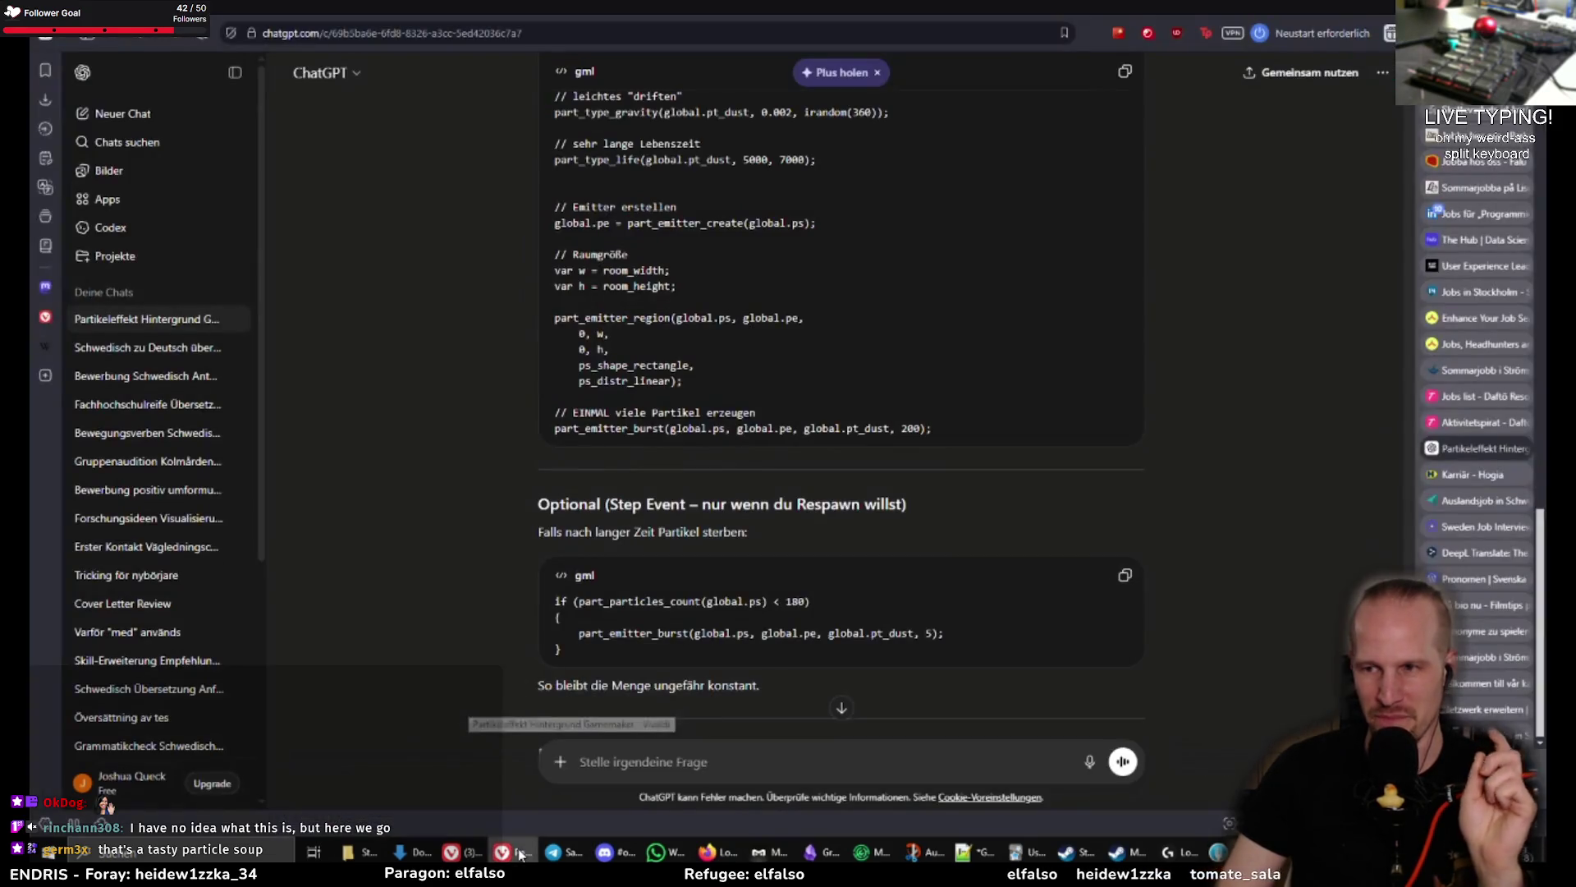
Step: Scroll through the end of ChatGPT's particle code reply, then return to GameMaker Studio 2
scroll(1081, 504, "up", 10)
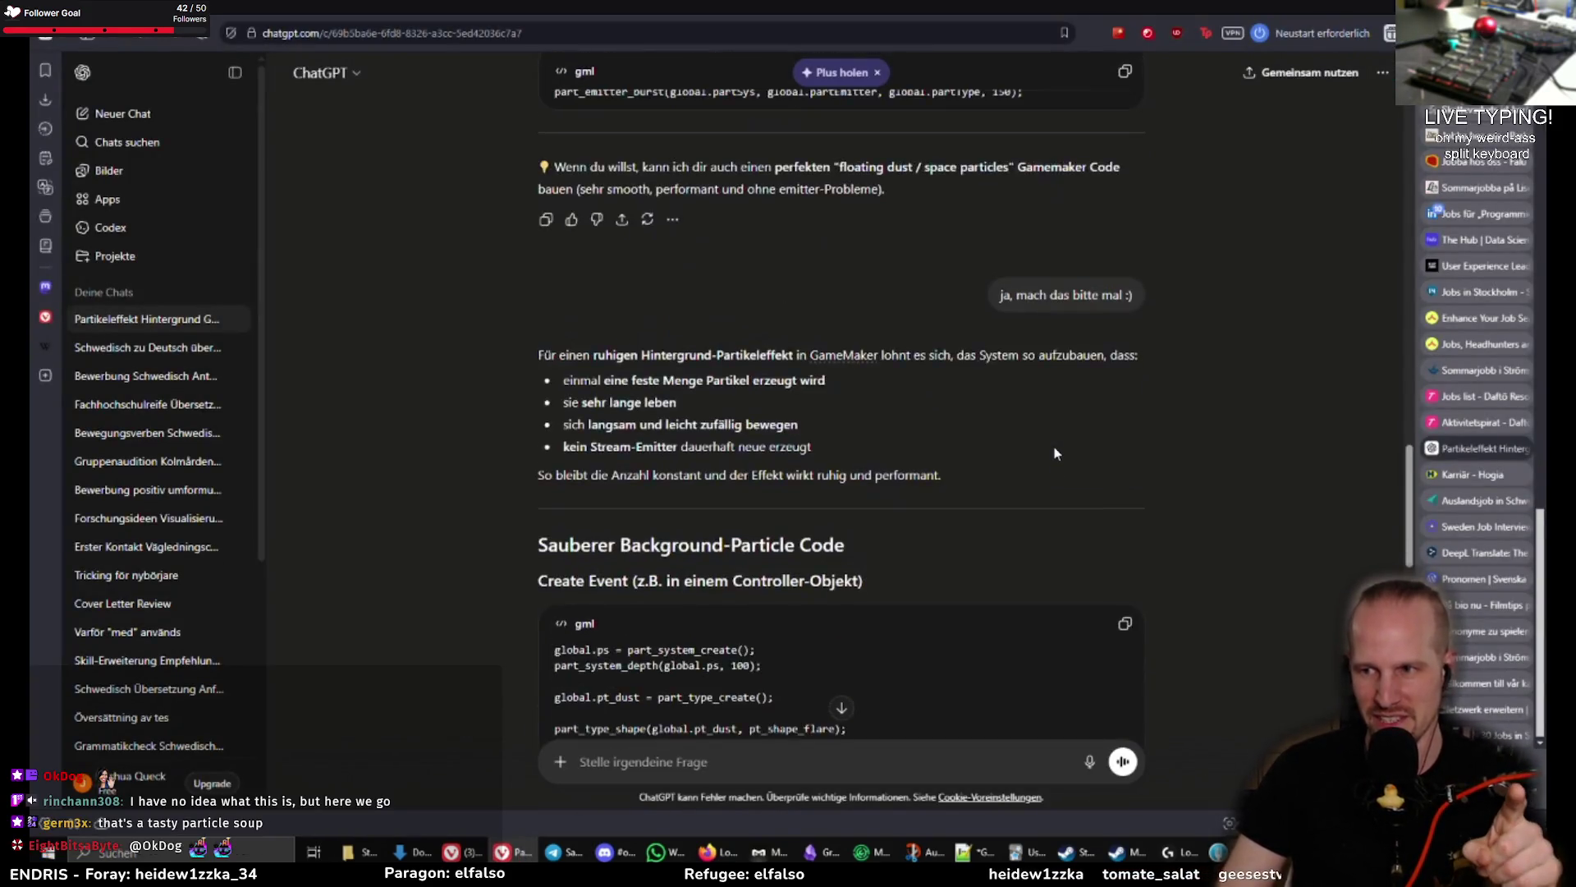
scroll(1067, 473, "down", 15)
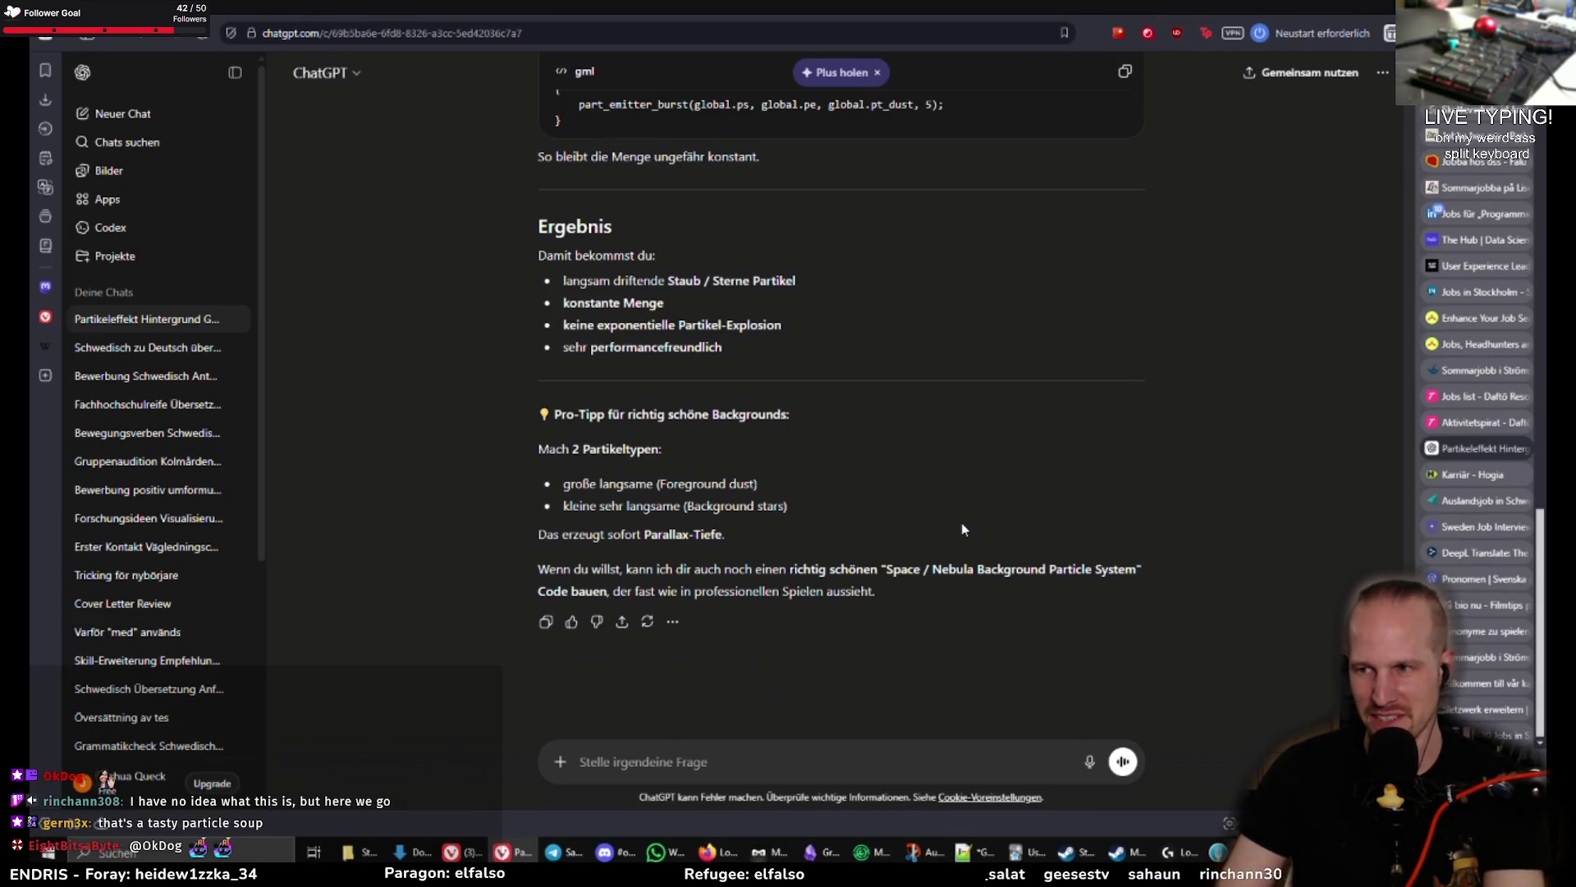
key("alt+Tab")
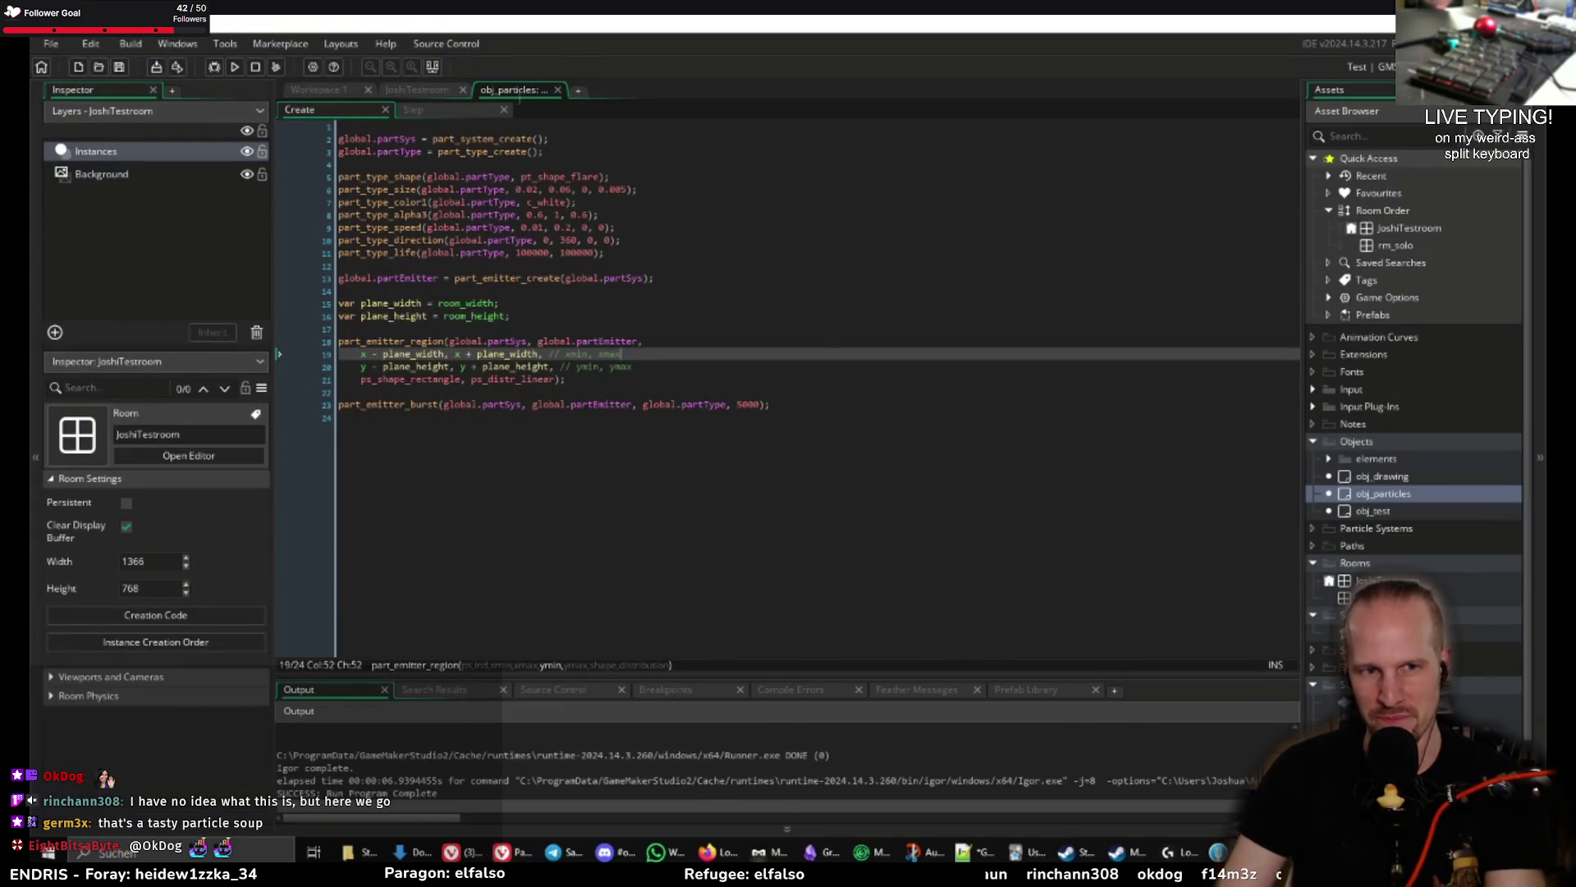
Step: Dismiss the capture overlay and place the caret on line 8 of obj_game_data's Draw code
key("Escape")
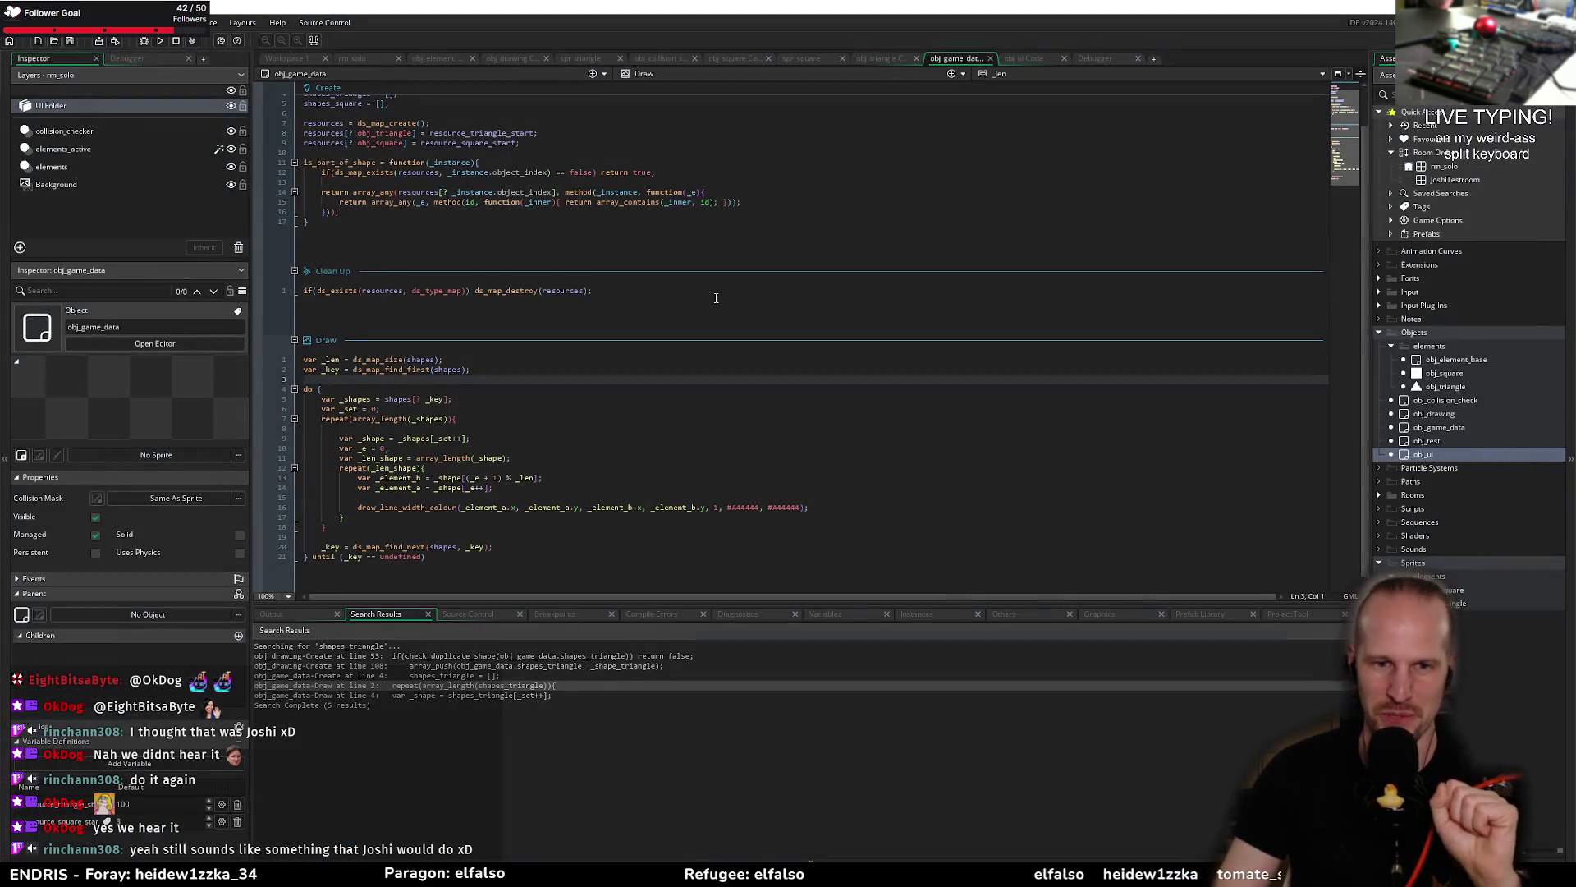
left_click(653, 428)
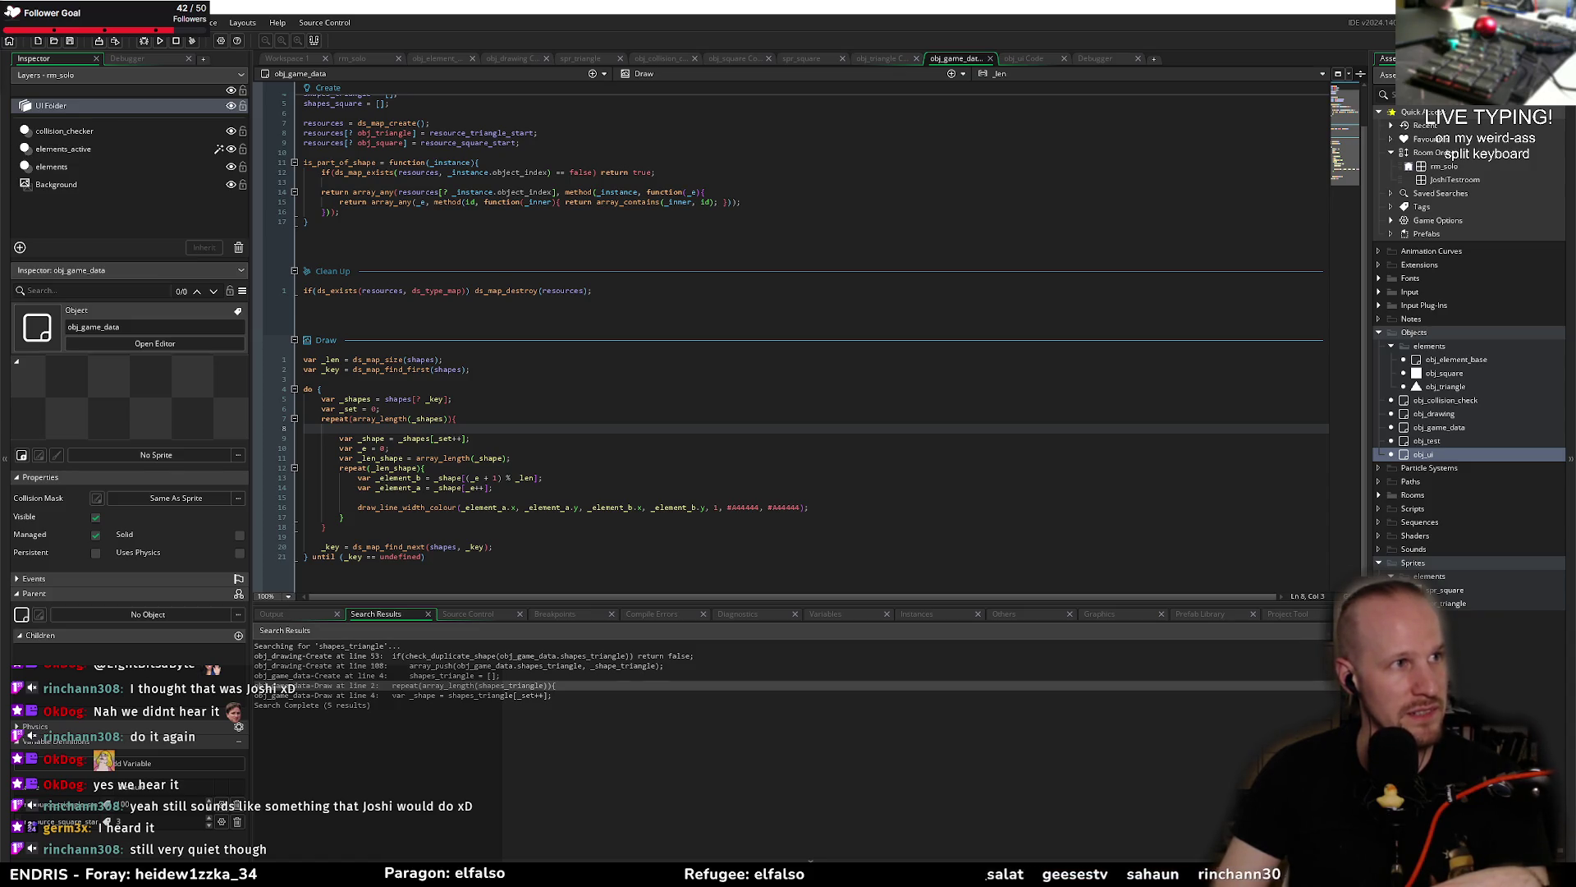
Step: Raise the Play Sound volume in Firebot's Make some Noise! event and save the event
mouse_move(1010, 623)
left_mouse_down()
mouse_move(965, 559)
mouse_move(1092, 669)
mouse_move(1408, 862)
left_mouse_up()
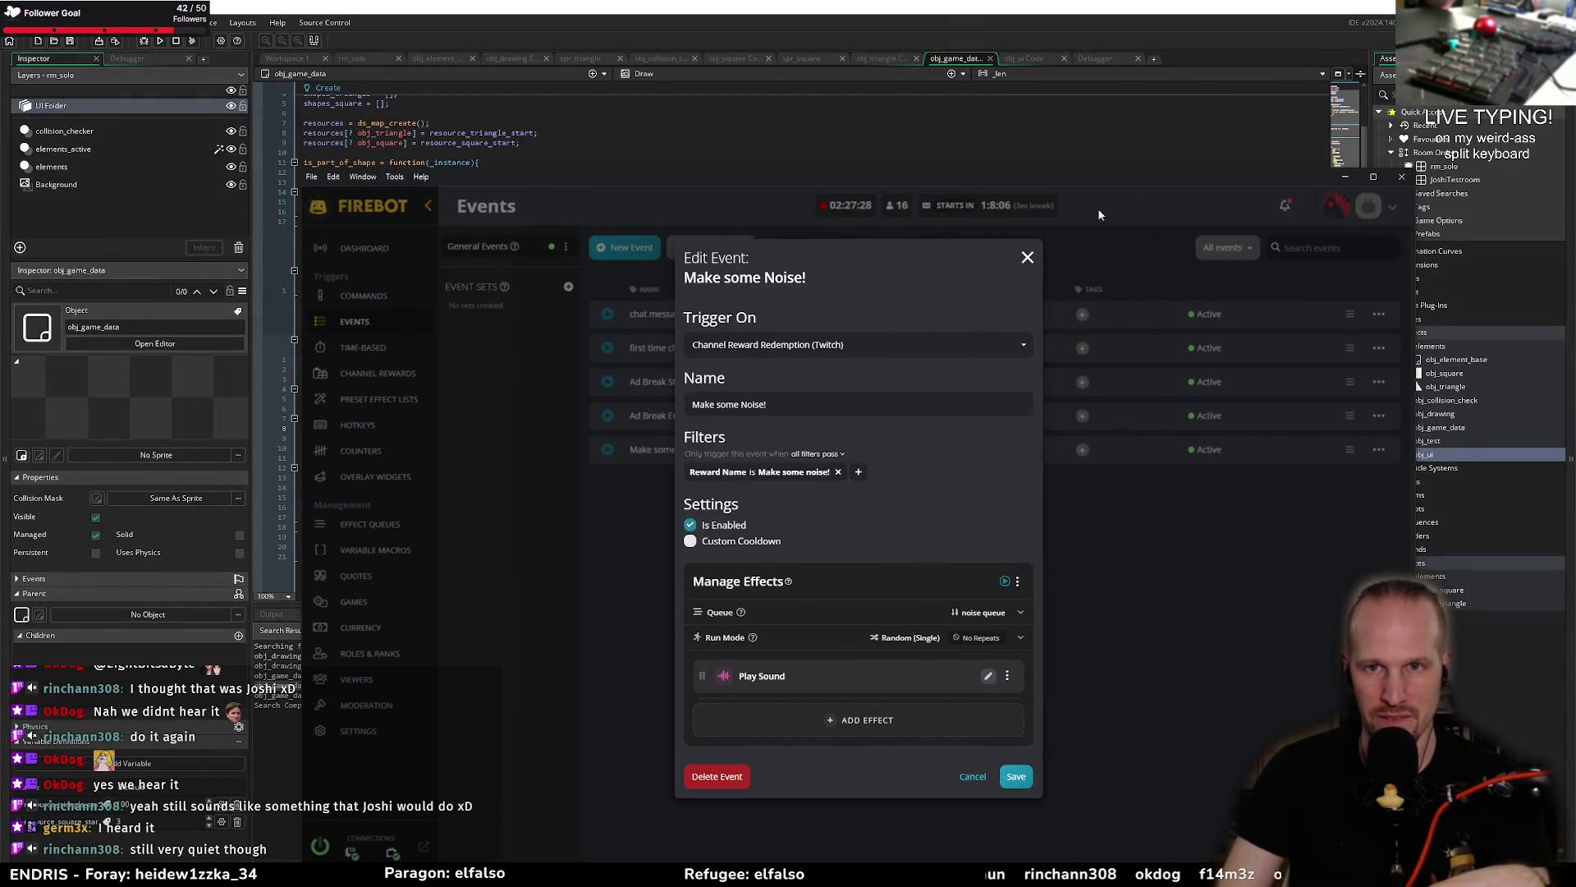
mouse_move(1115, 185)
left_mouse_down()
mouse_move(990, 68)
mouse_move(1005, 39)
left_mouse_up()
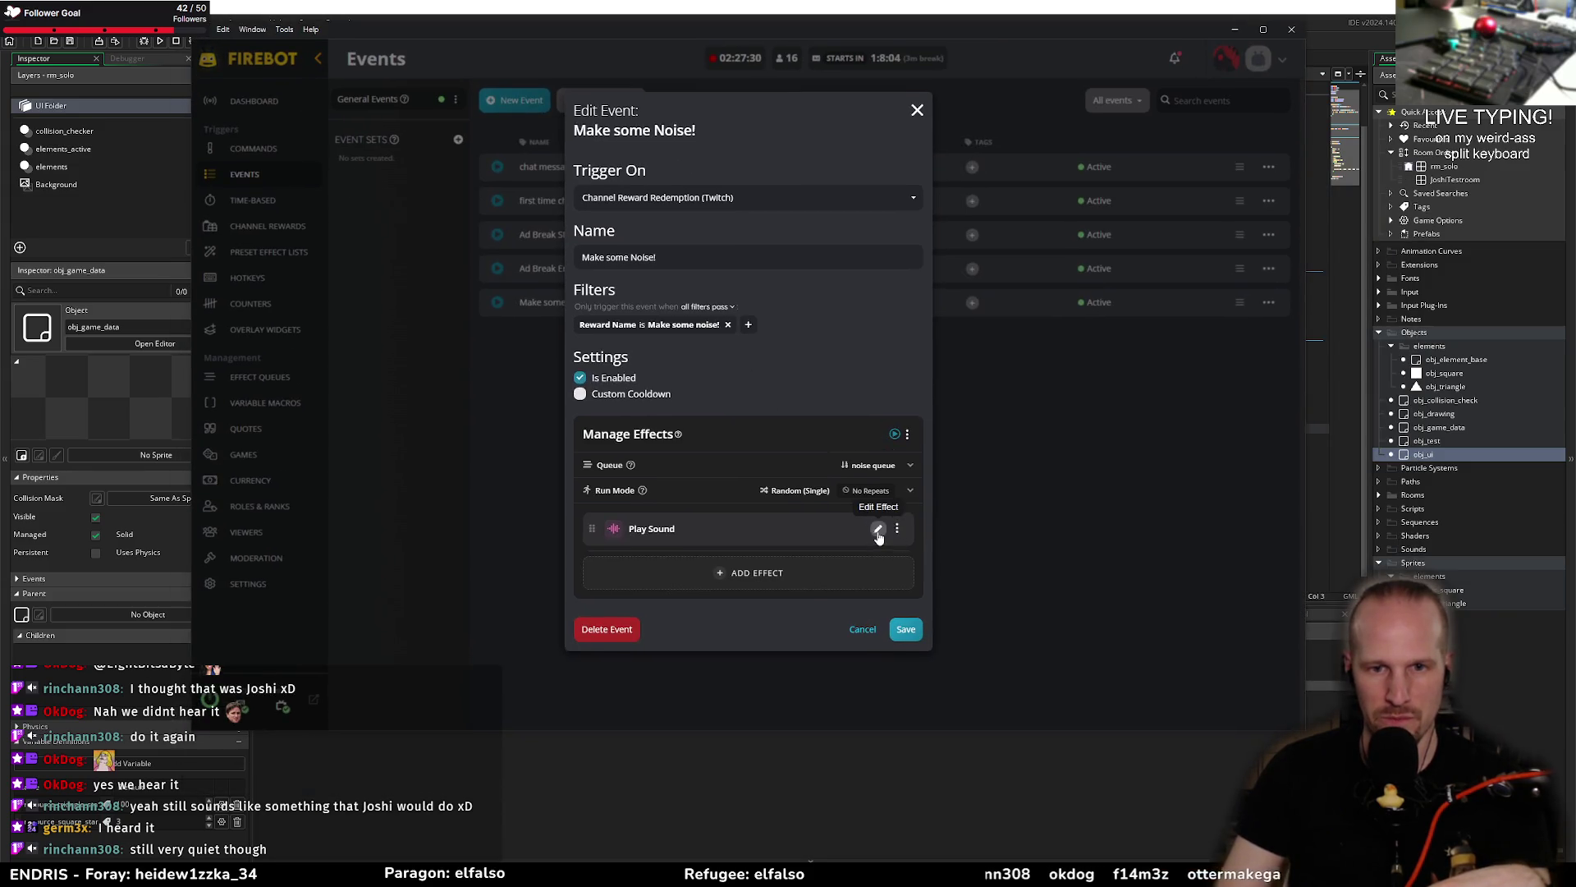
left_click(878, 528)
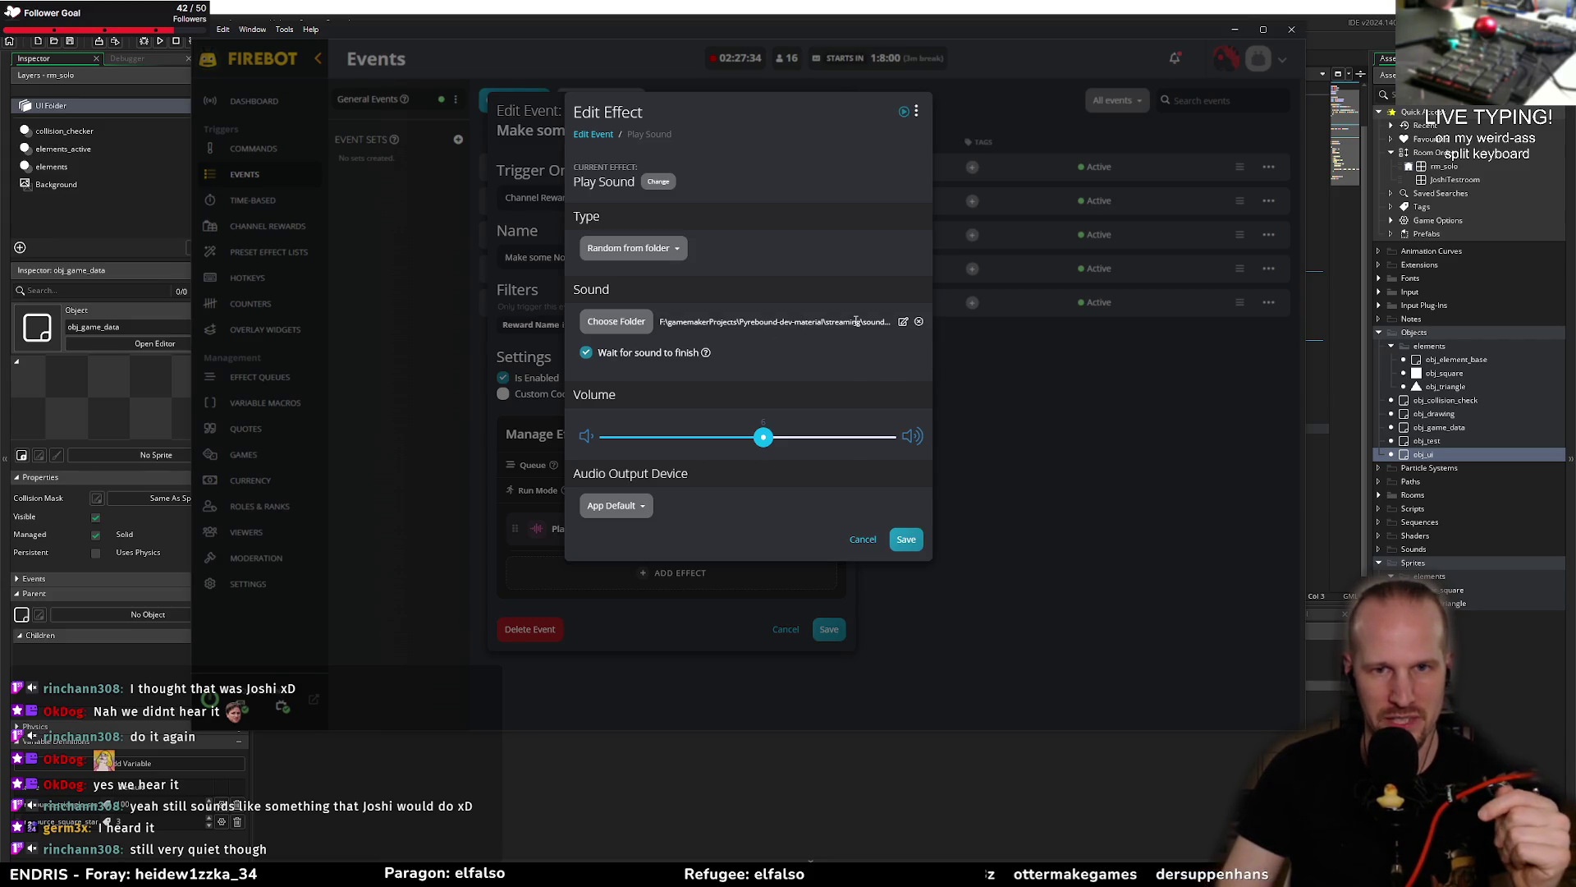
left_click_drag(763, 436, 825, 437)
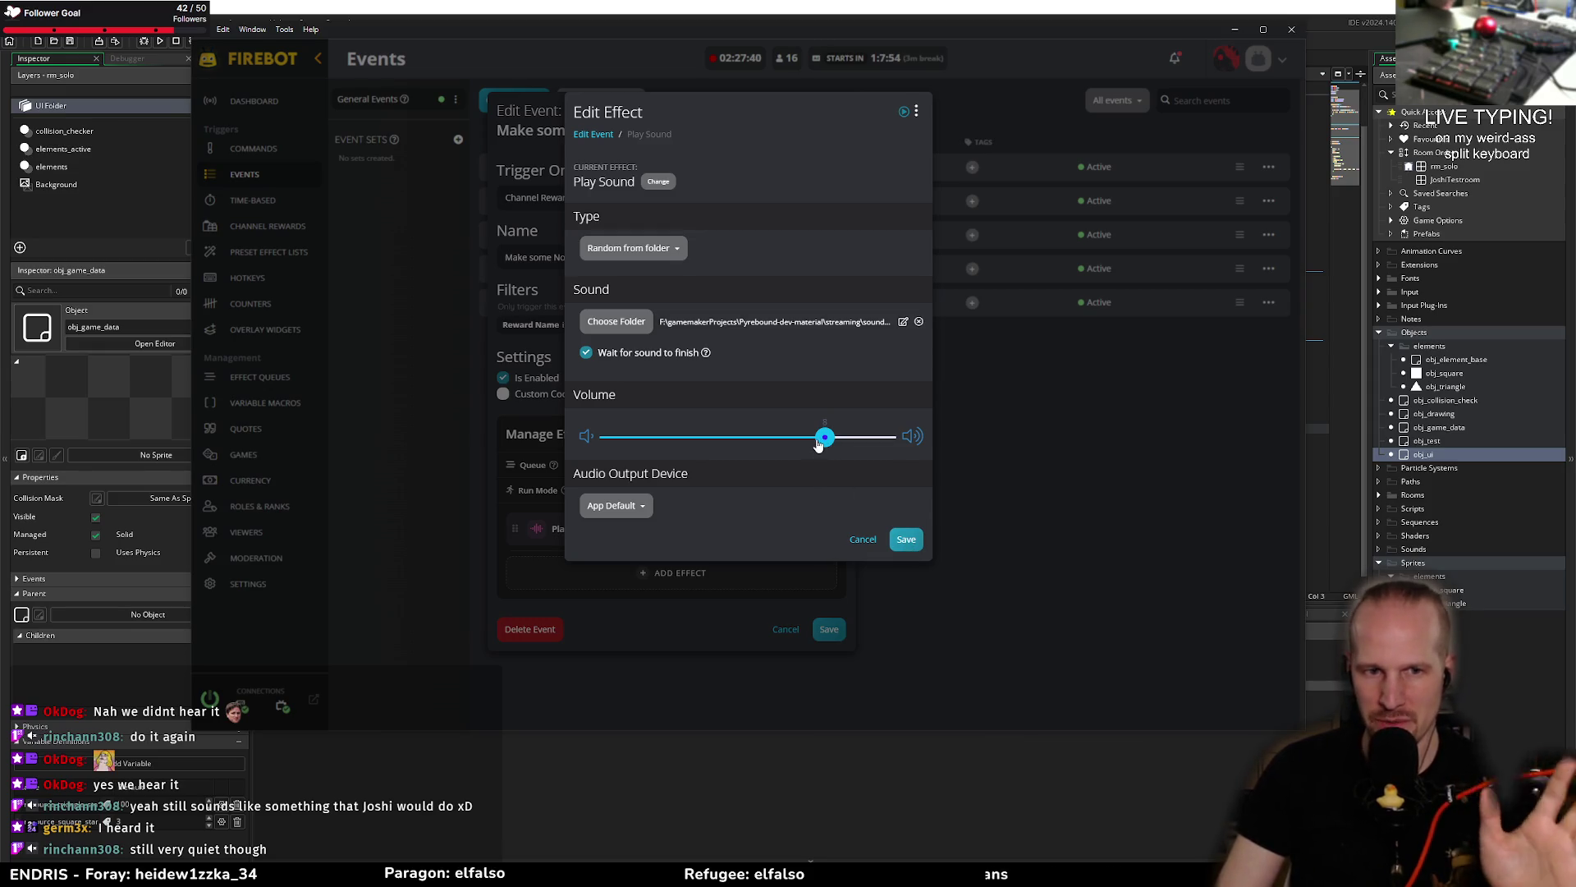
left_click(905, 539)
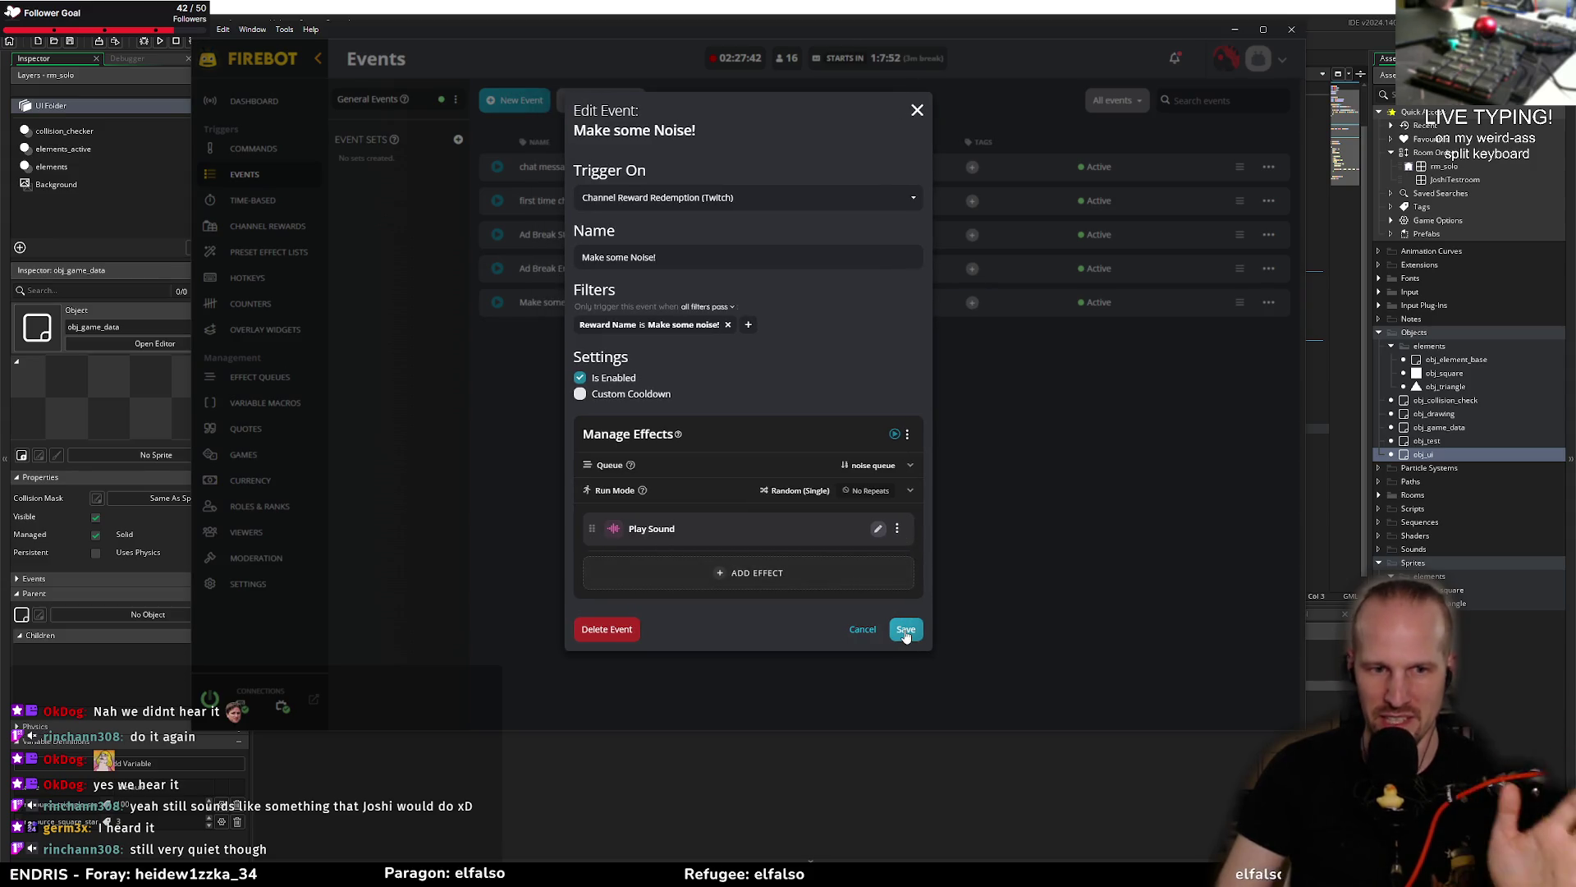
left_click(906, 635)
left_click(1235, 29)
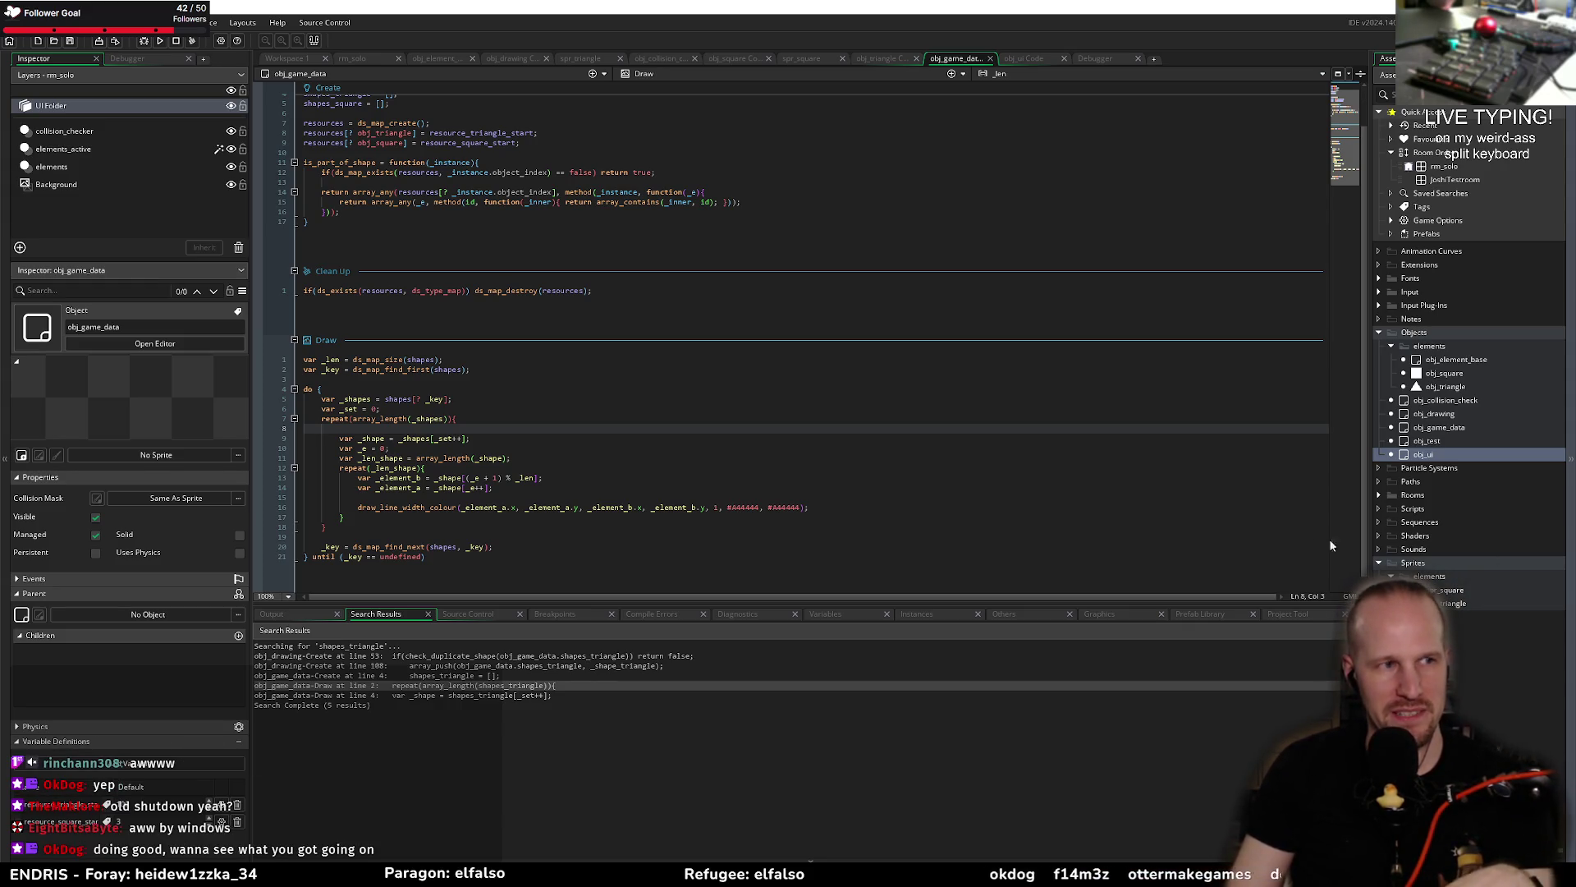
left_click(593, 494)
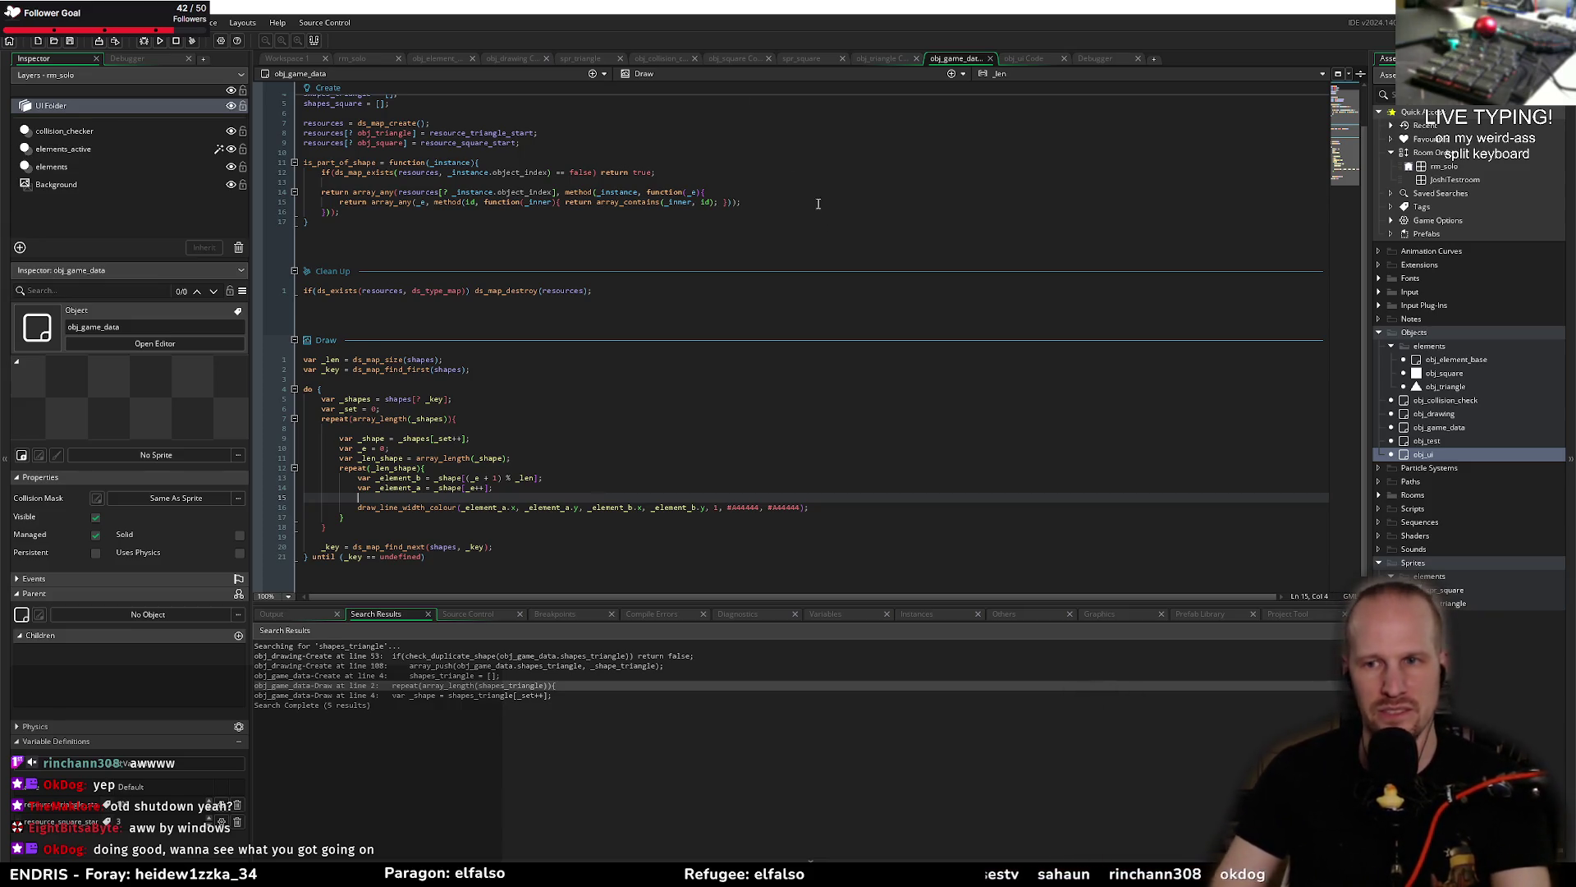
Step: Place the caret on Draw code line 6, then view the ds_map_find_next manual page
left_click(460, 406)
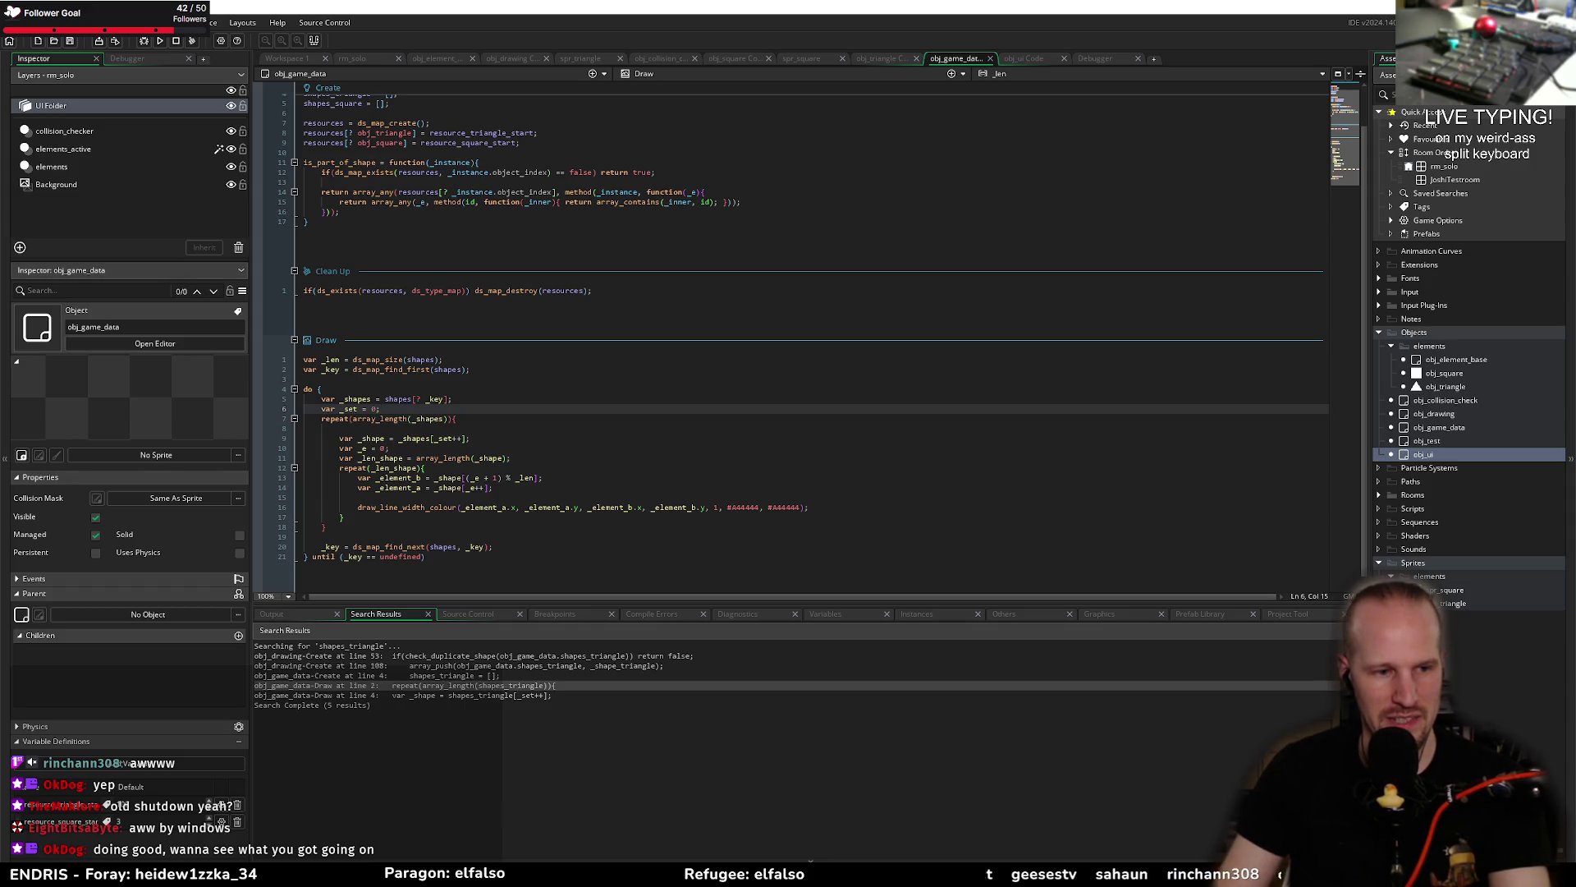
key("alt+Tab")
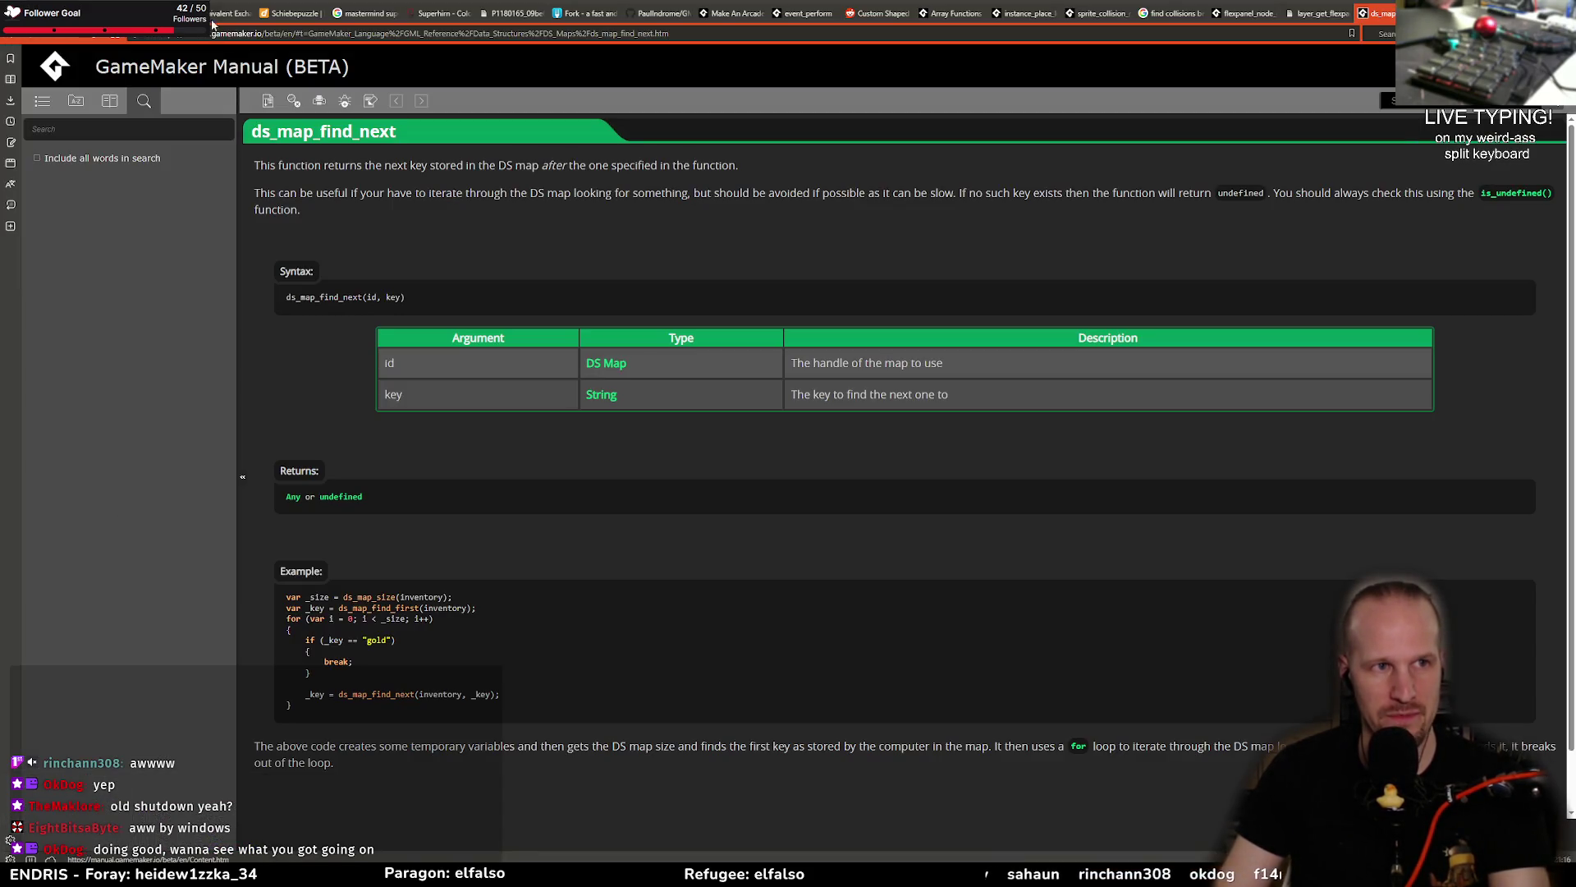
Step: Check the GM48 jam countdown, view the Equivalent Exchange Miro board, then bring up Paint
left_click(215, 15)
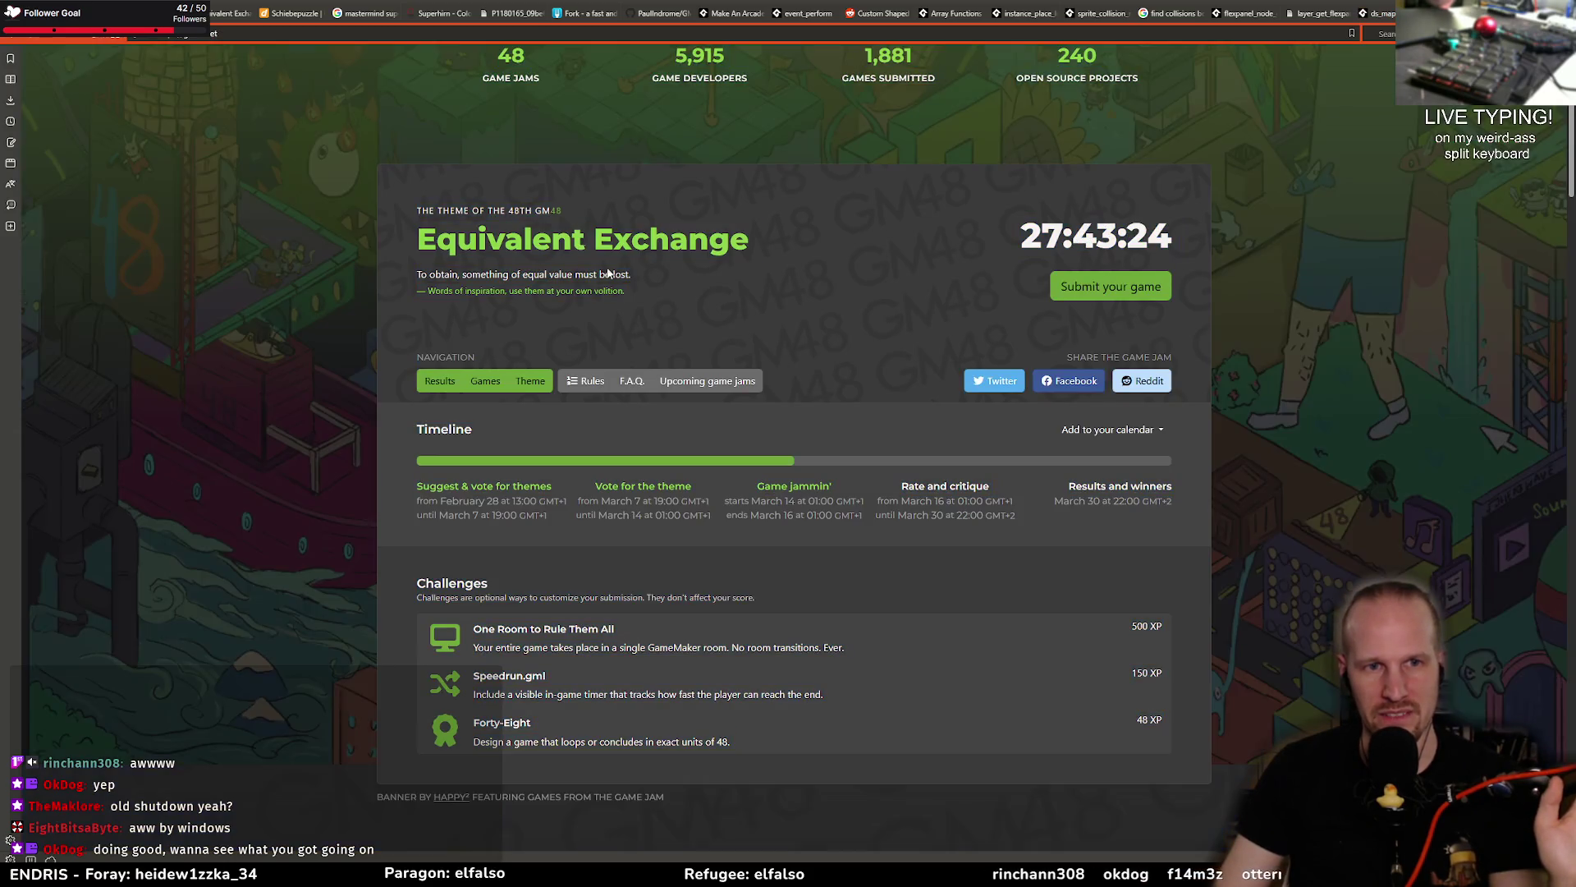
triple_click(1097, 236)
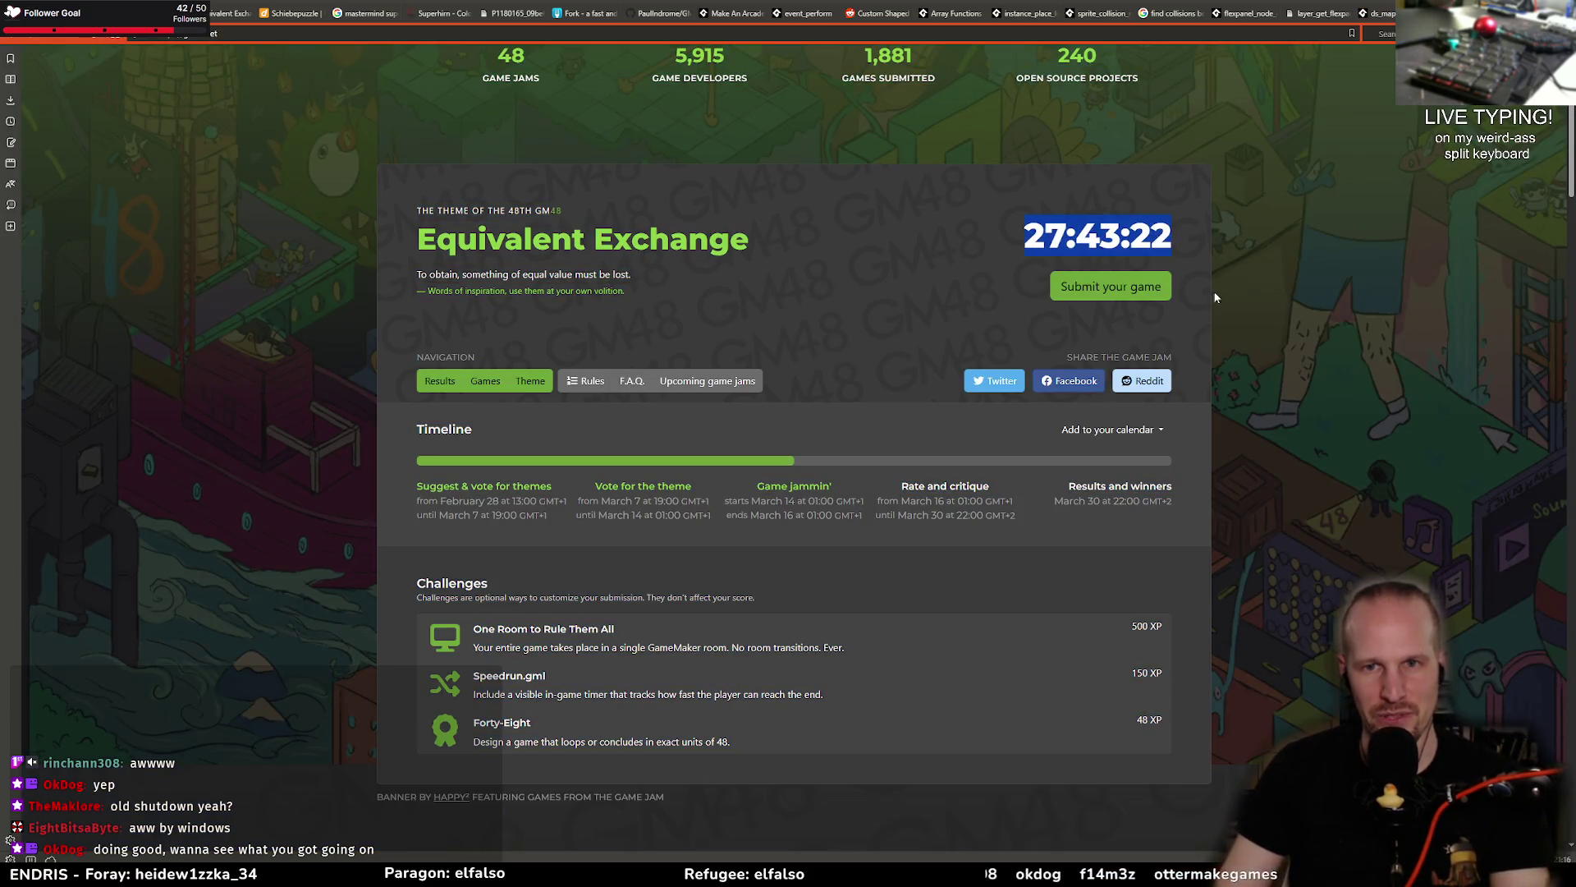
left_click(217, 15)
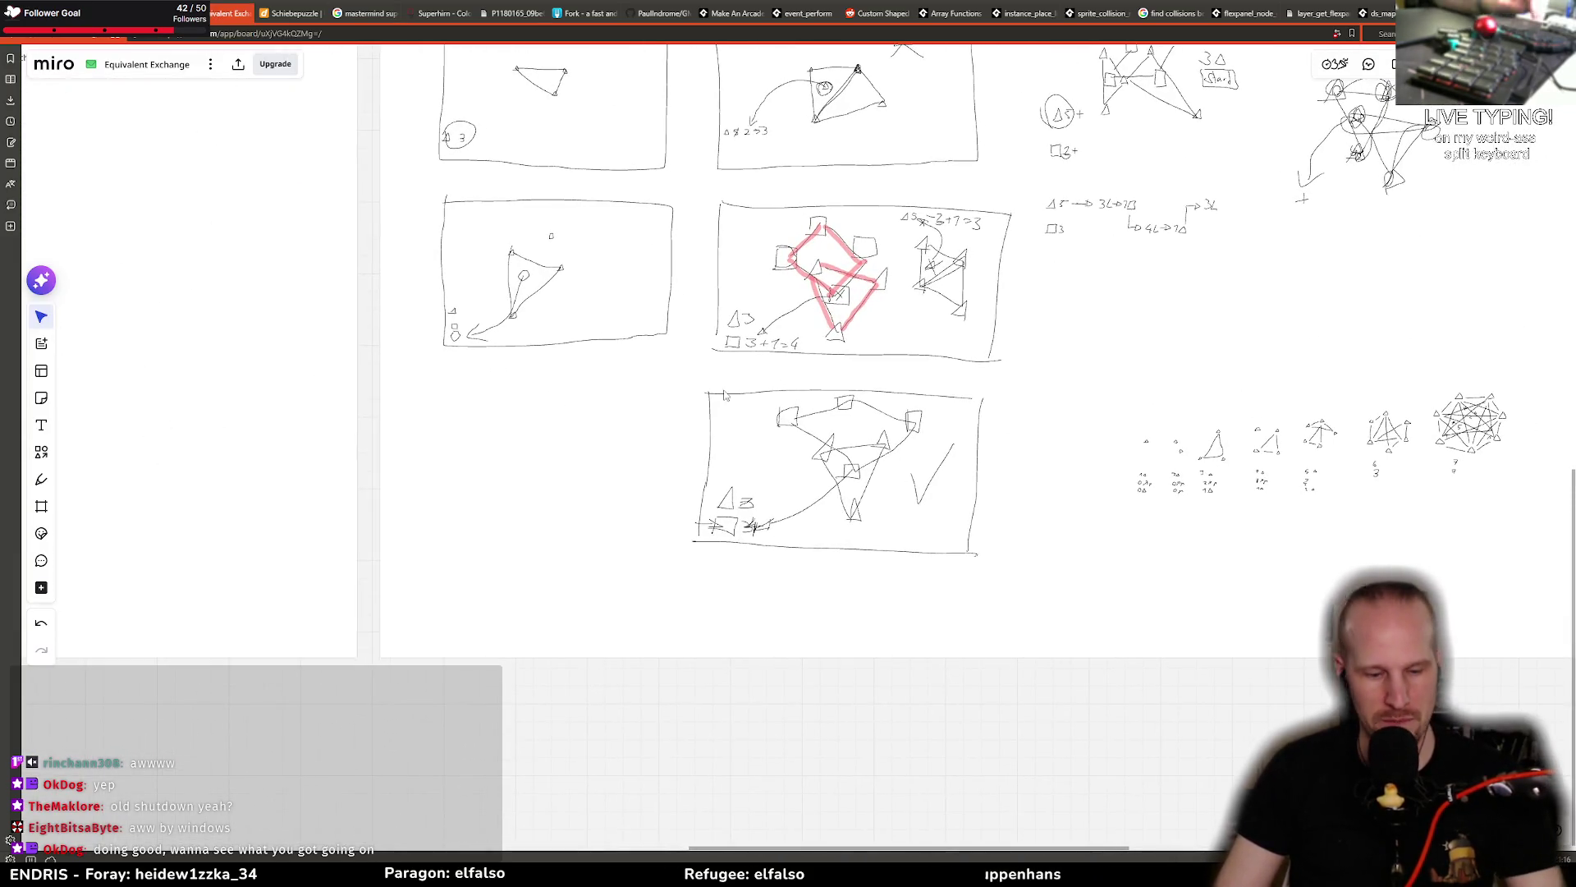
key("alt+Tab")
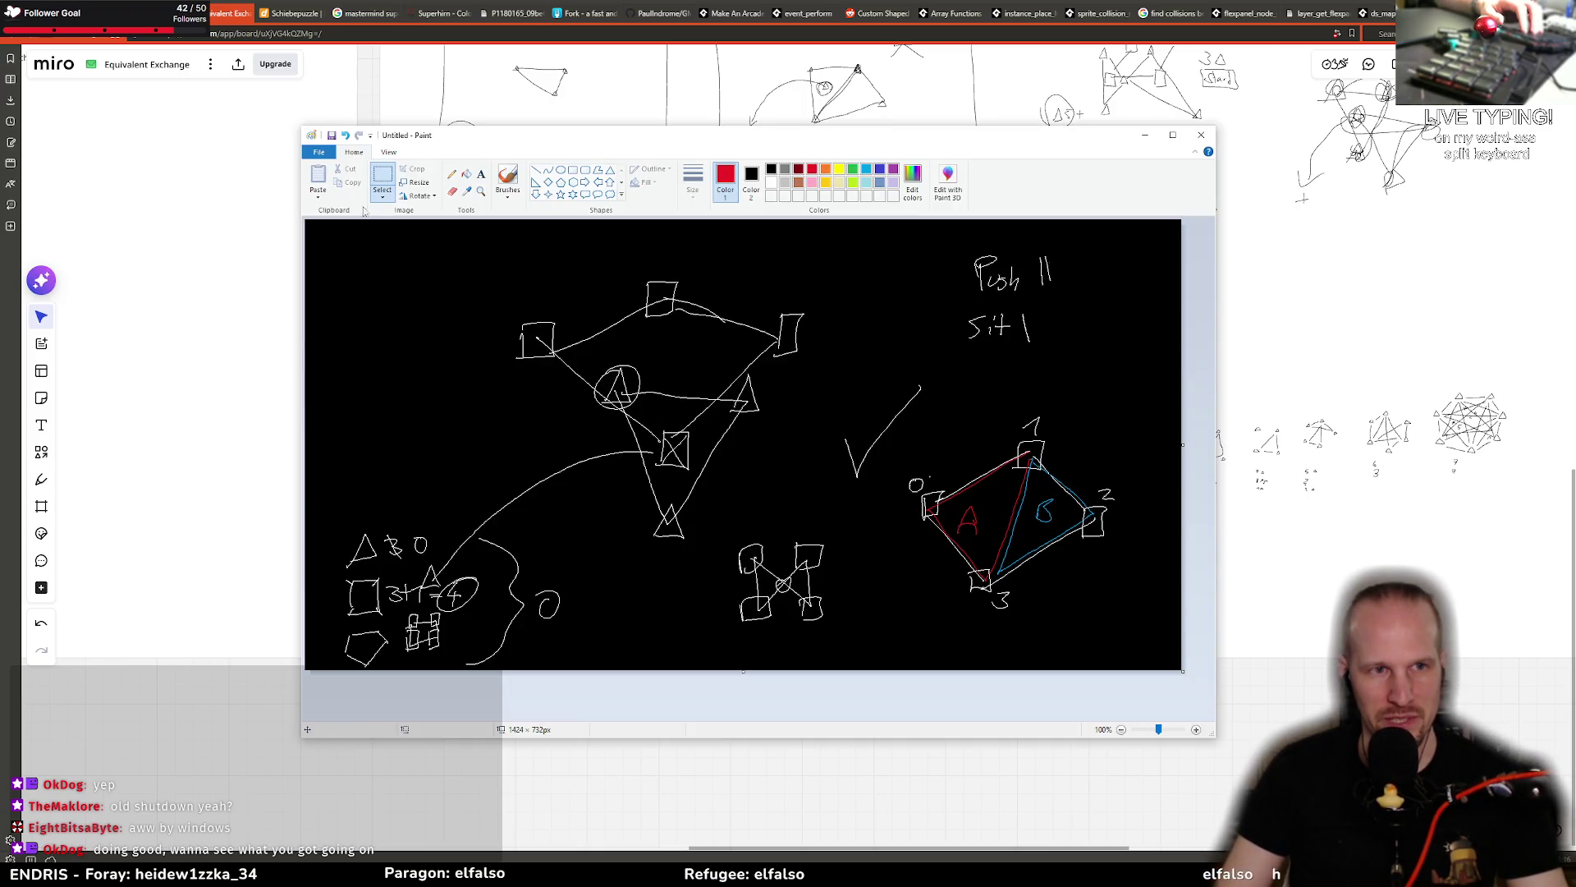
Step: Erase the old sketches and the leftover check-mark stroke from the left of the canvas
mouse_move(329, 243)
left_mouse_down()
mouse_move(853, 661)
mouse_move(886, 670)
left_mouse_up()
key("Delete")
left_click_drag(882, 413, 929, 447)
key("Delete")
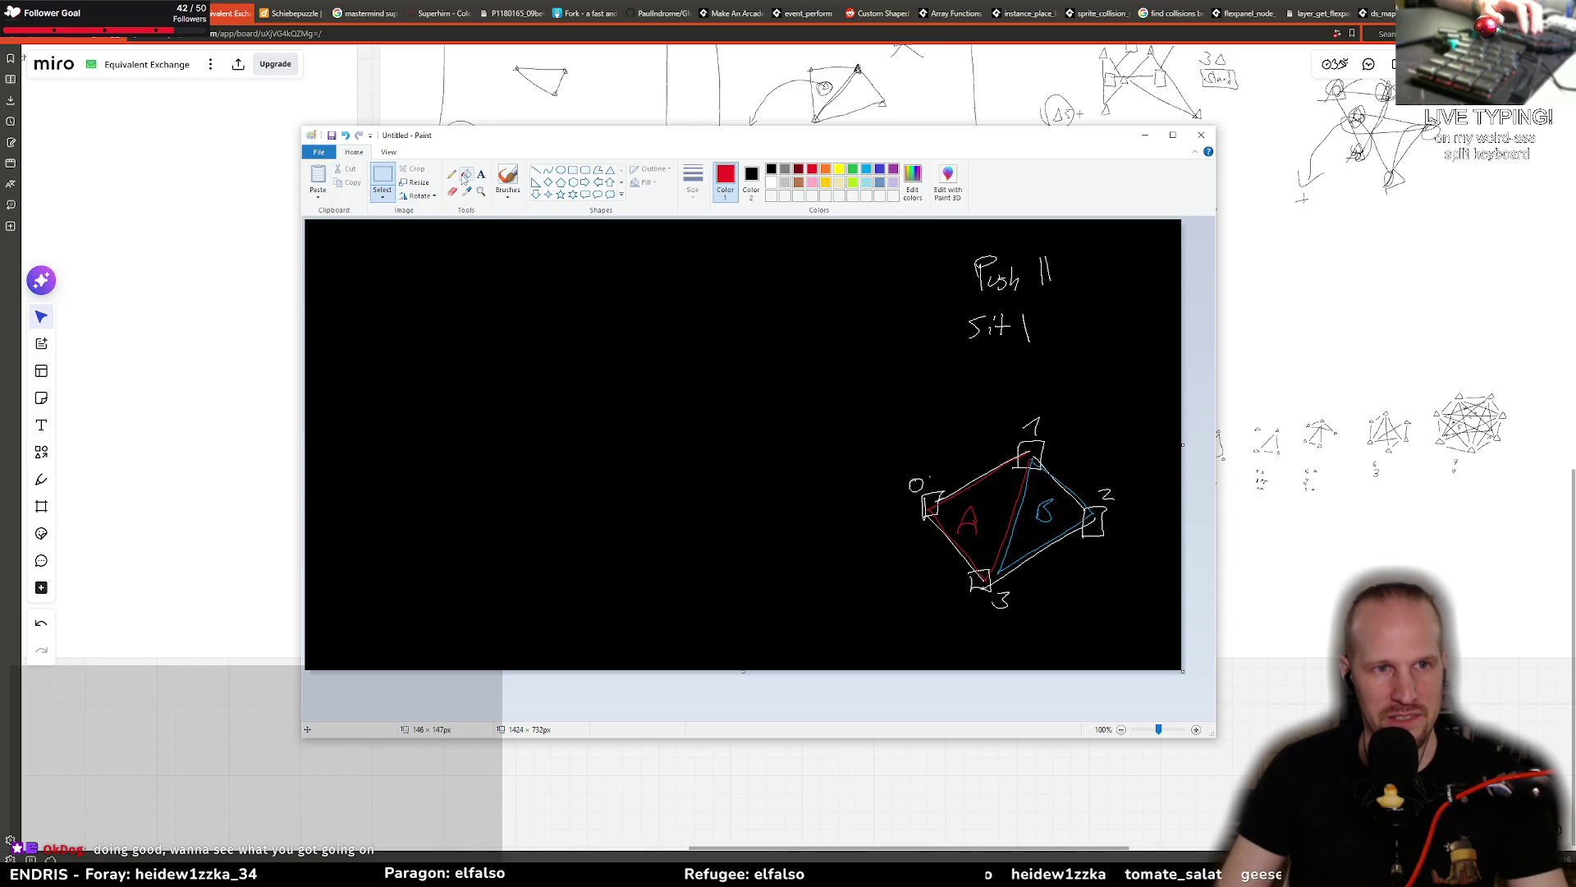
Step: With a white pencil, draw a triangle legend and label the triangle and square legends 3
left_click(451, 174)
left_click(772, 183)
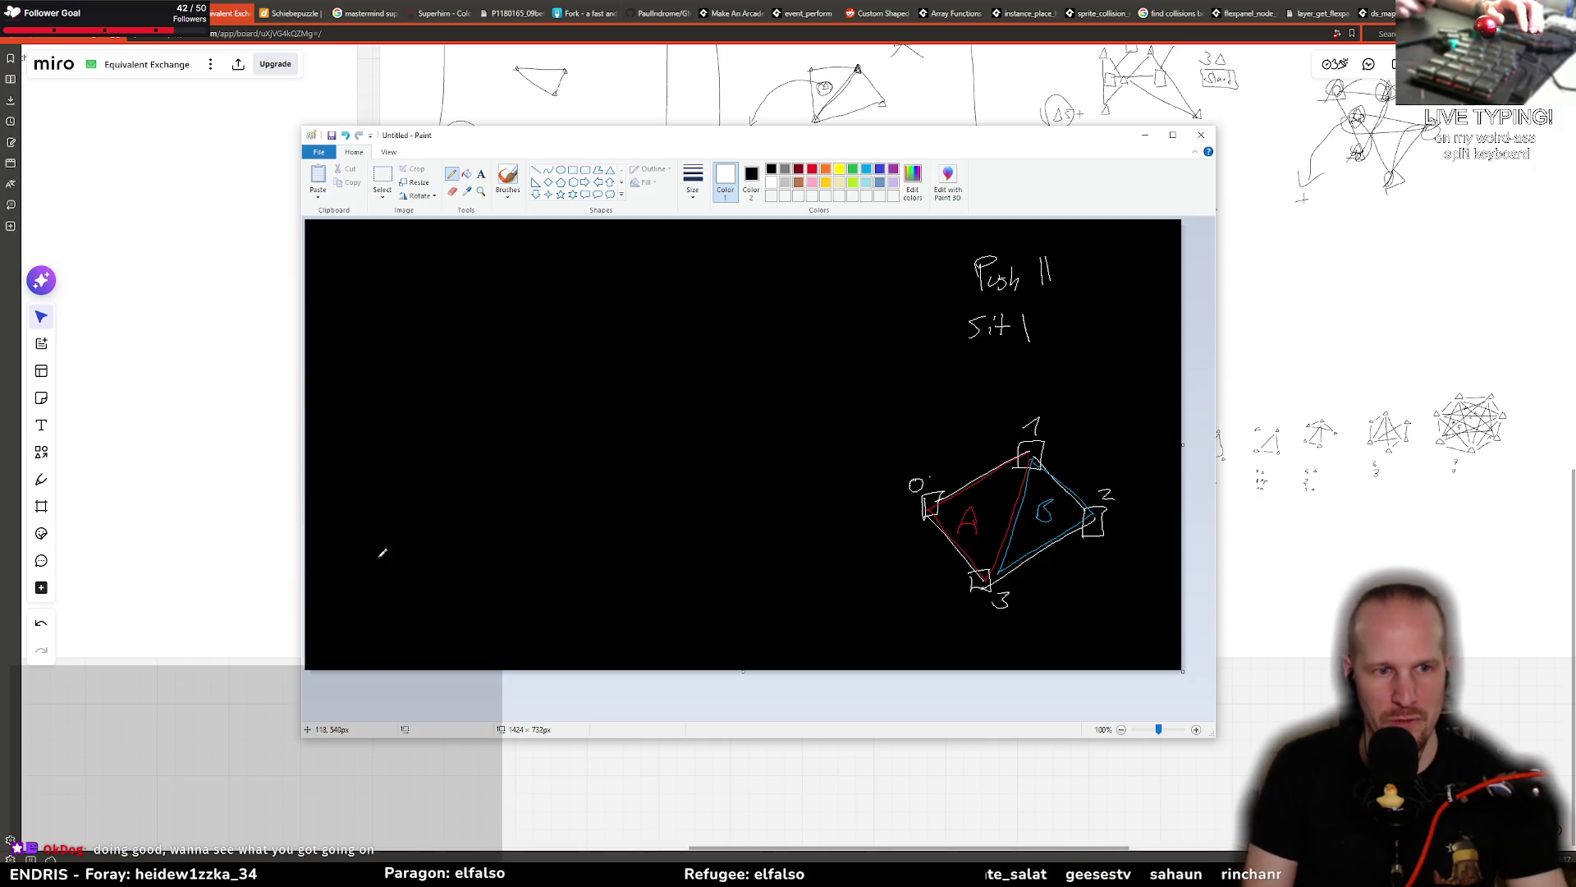
mouse_move(353, 539)
left_mouse_down()
mouse_move(362, 559)
mouse_move(344, 563)
mouse_move(372, 592)
left_mouse_up()
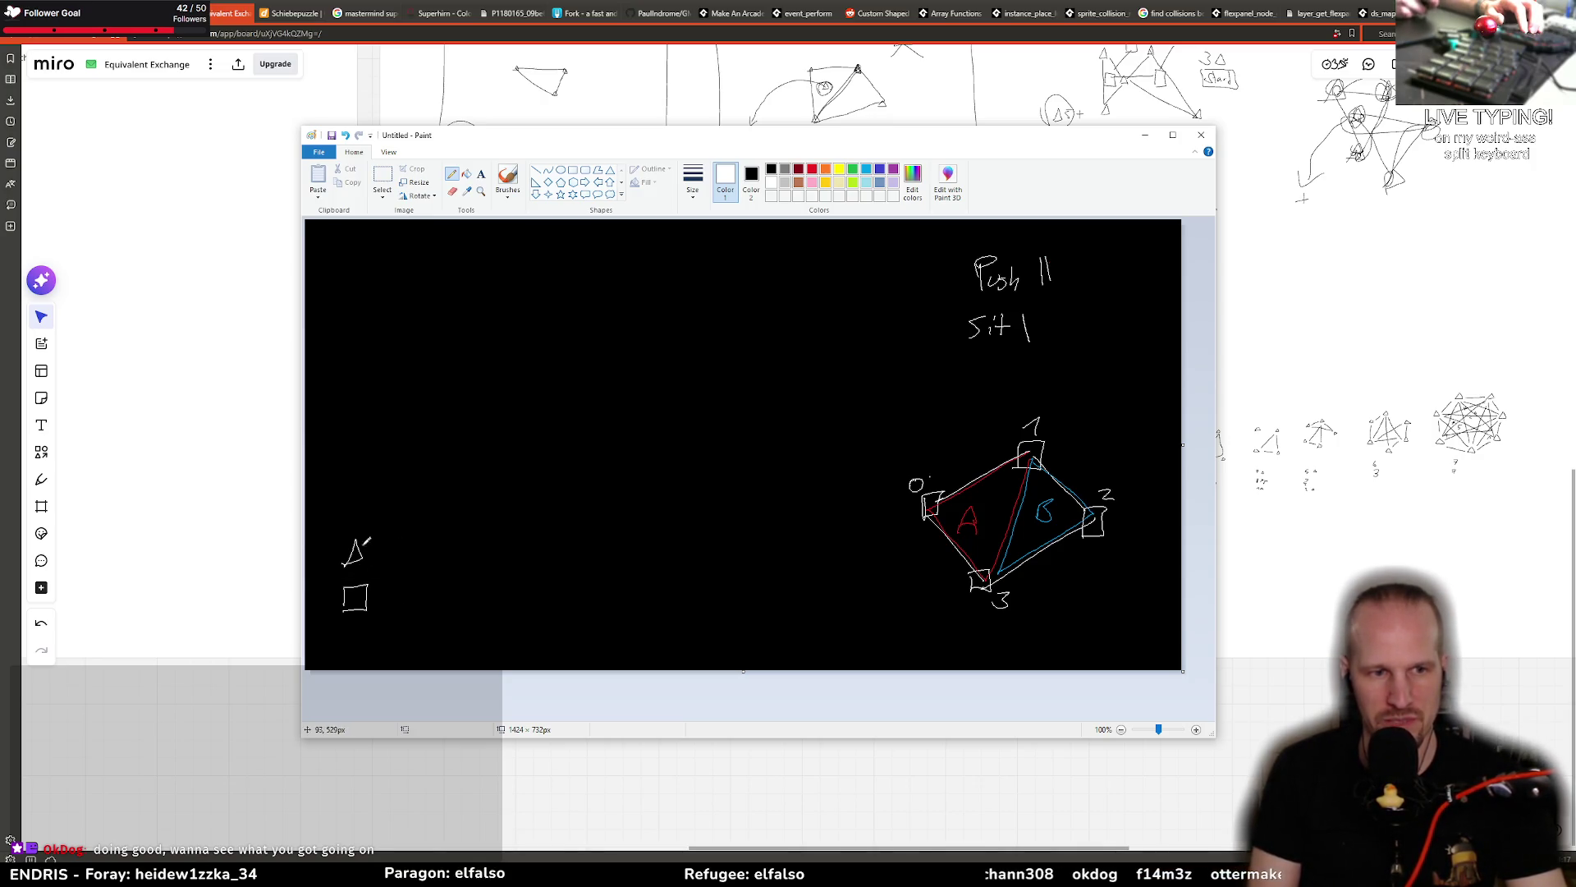
left_click_drag(380, 542, 379, 555)
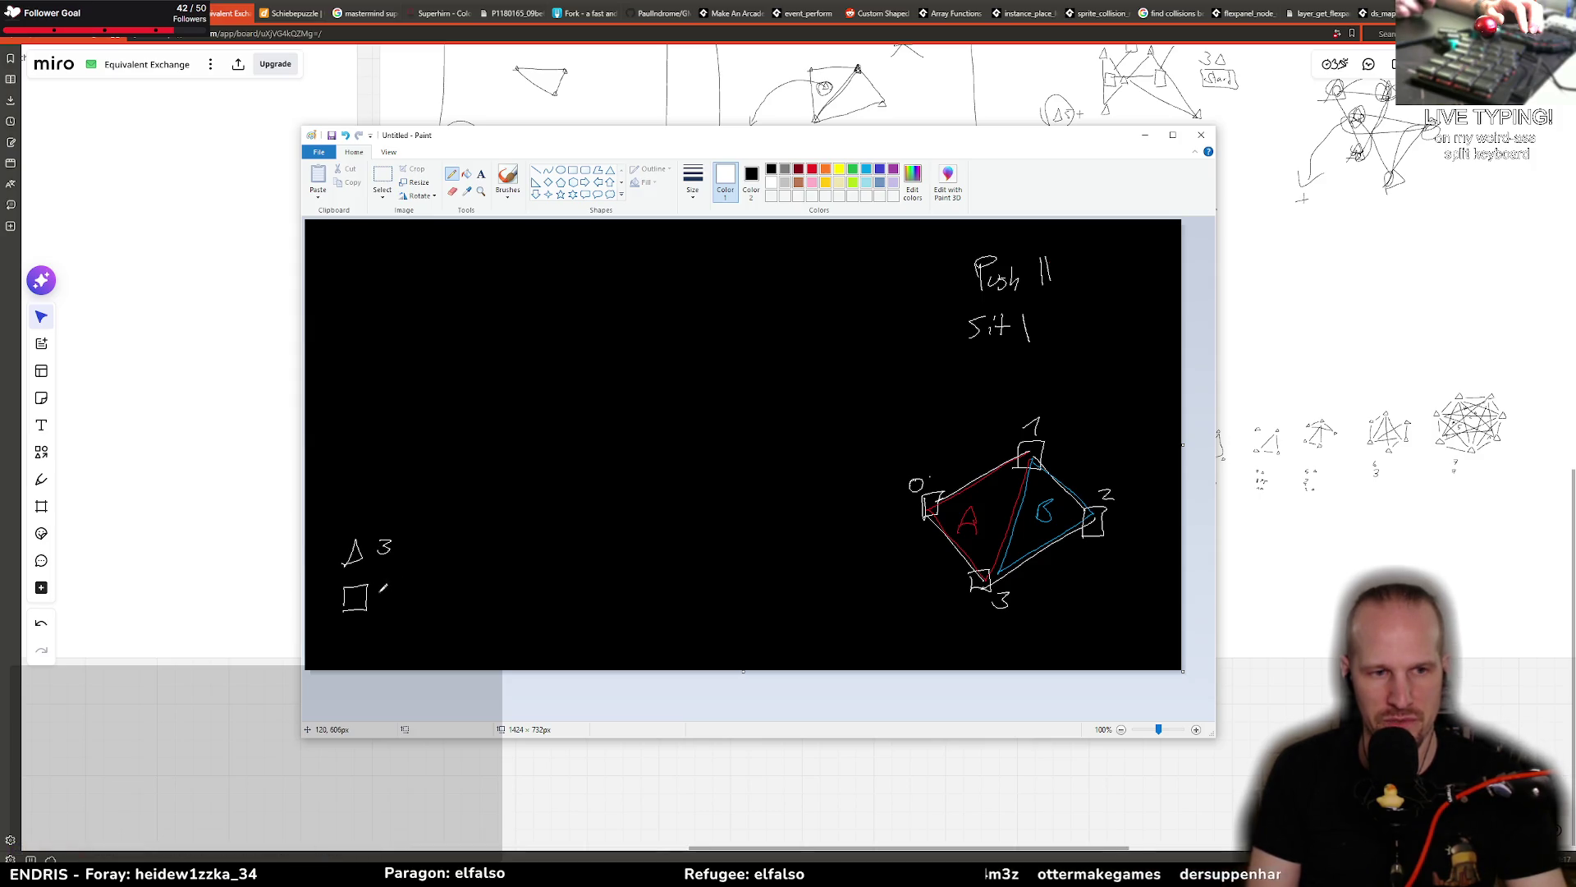
left_click_drag(380, 593, 377, 606)
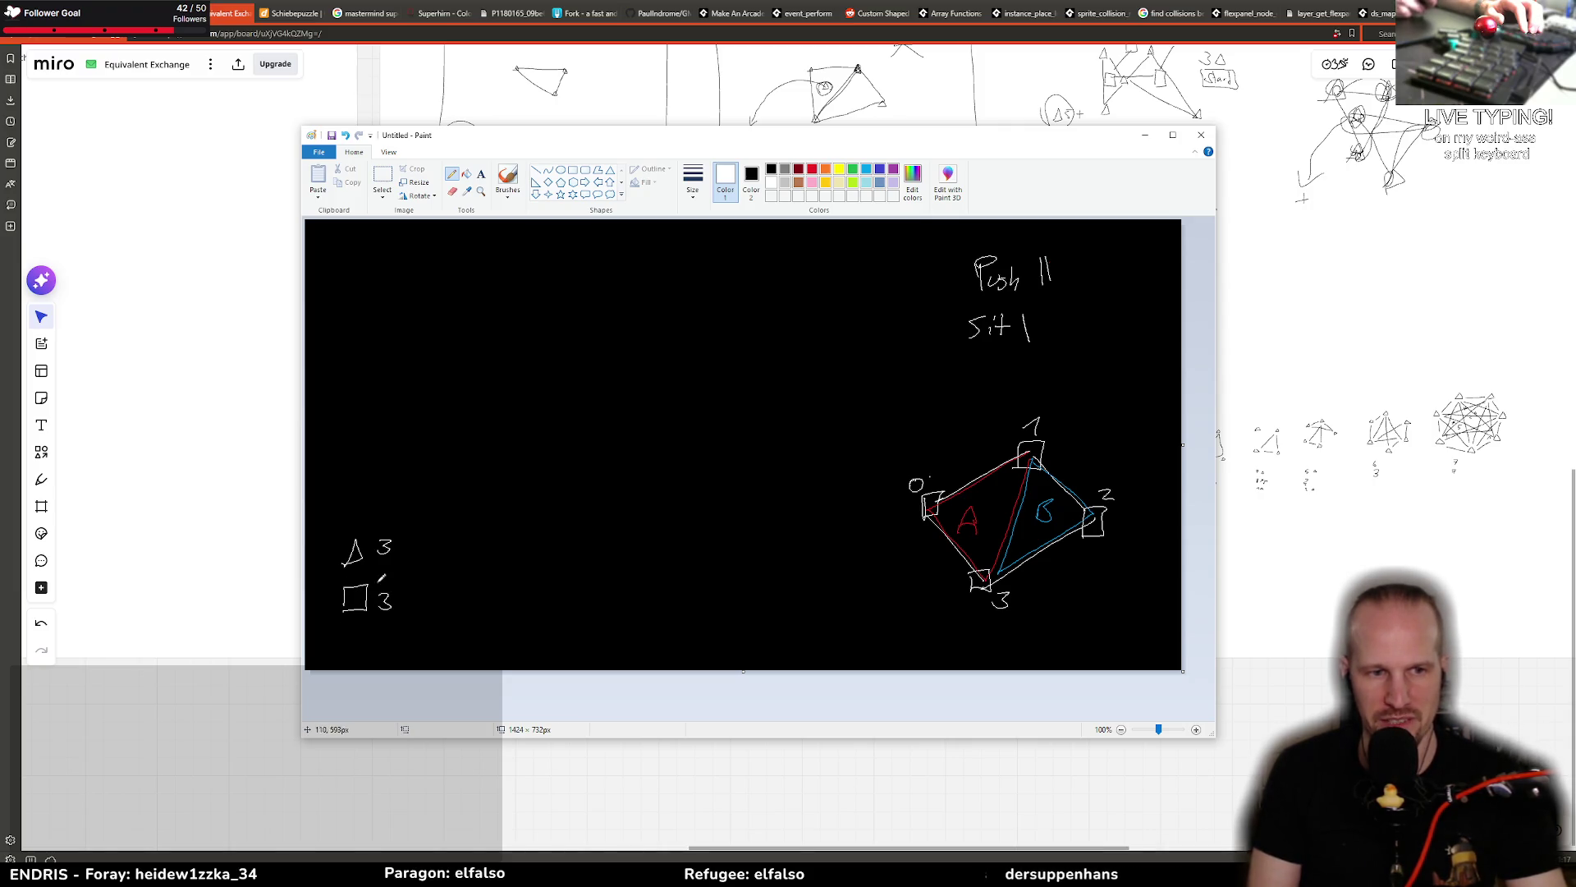
Step: Sketch three triangles and four squares on the canvas, undoing a loop drawn around the squares
left_click_drag(563, 366, 560, 371)
mouse_move(699, 381)
left_mouse_down()
mouse_move(727, 333)
mouse_move(699, 381)
left_mouse_up()
mouse_move(618, 528)
left_mouse_down()
mouse_move(624, 511)
mouse_move(649, 534)
left_mouse_up()
left_click_drag(515, 300, 518, 316)
left_click_drag(461, 429, 464, 473)
left_click_drag(707, 253, 712, 297)
left_click_drag(614, 427, 619, 419)
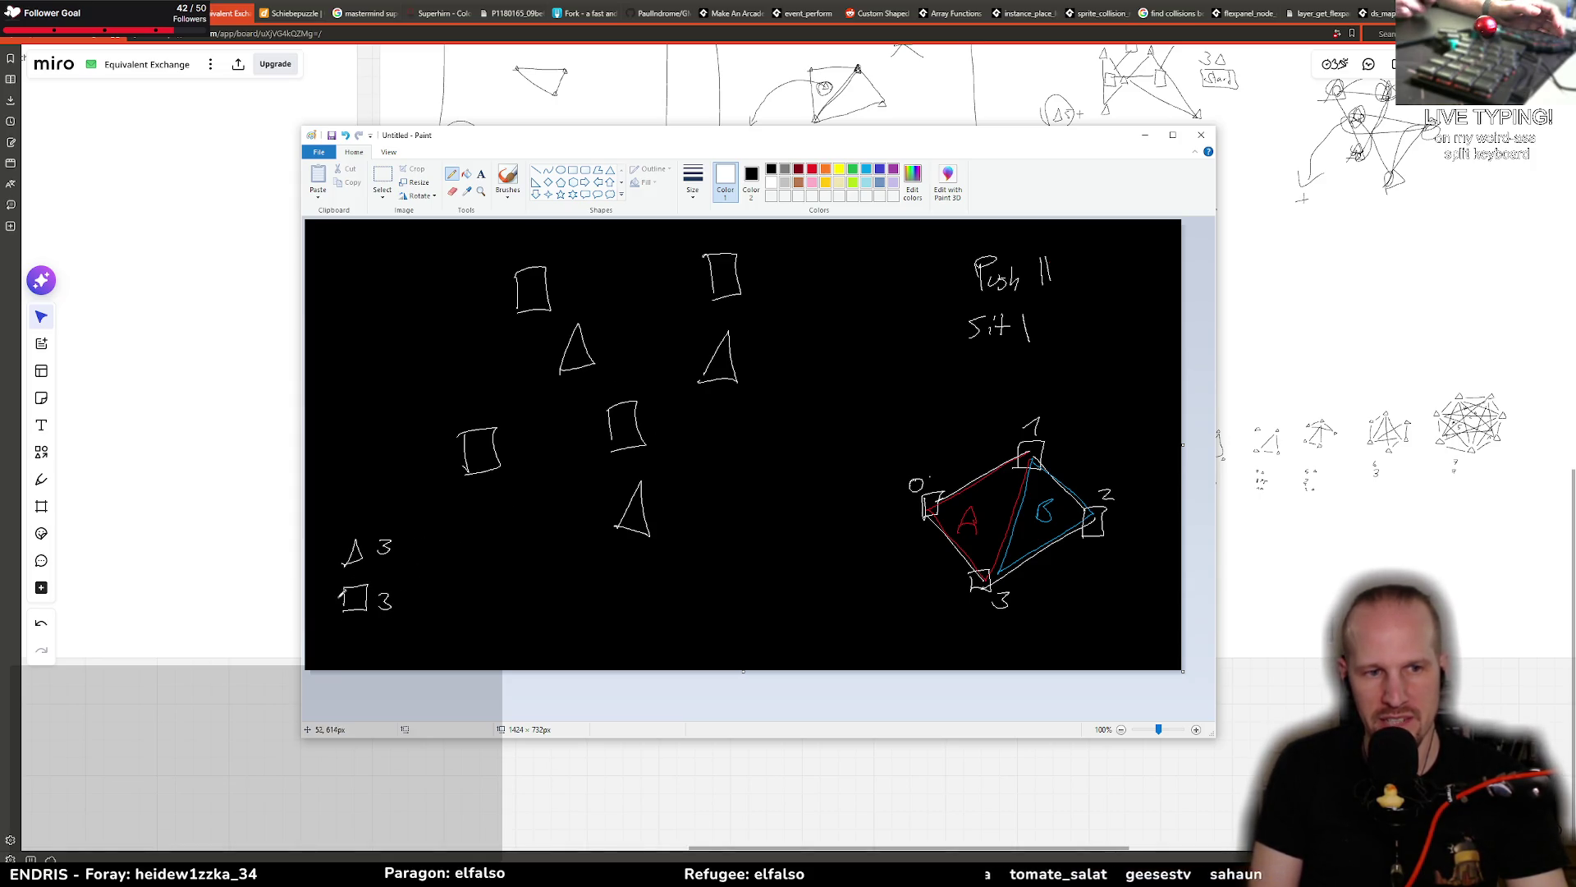
mouse_move(482, 448)
left_mouse_down()
mouse_move(520, 321)
mouse_move(739, 265)
mouse_move(629, 410)
mouse_move(484, 451)
left_mouse_up()
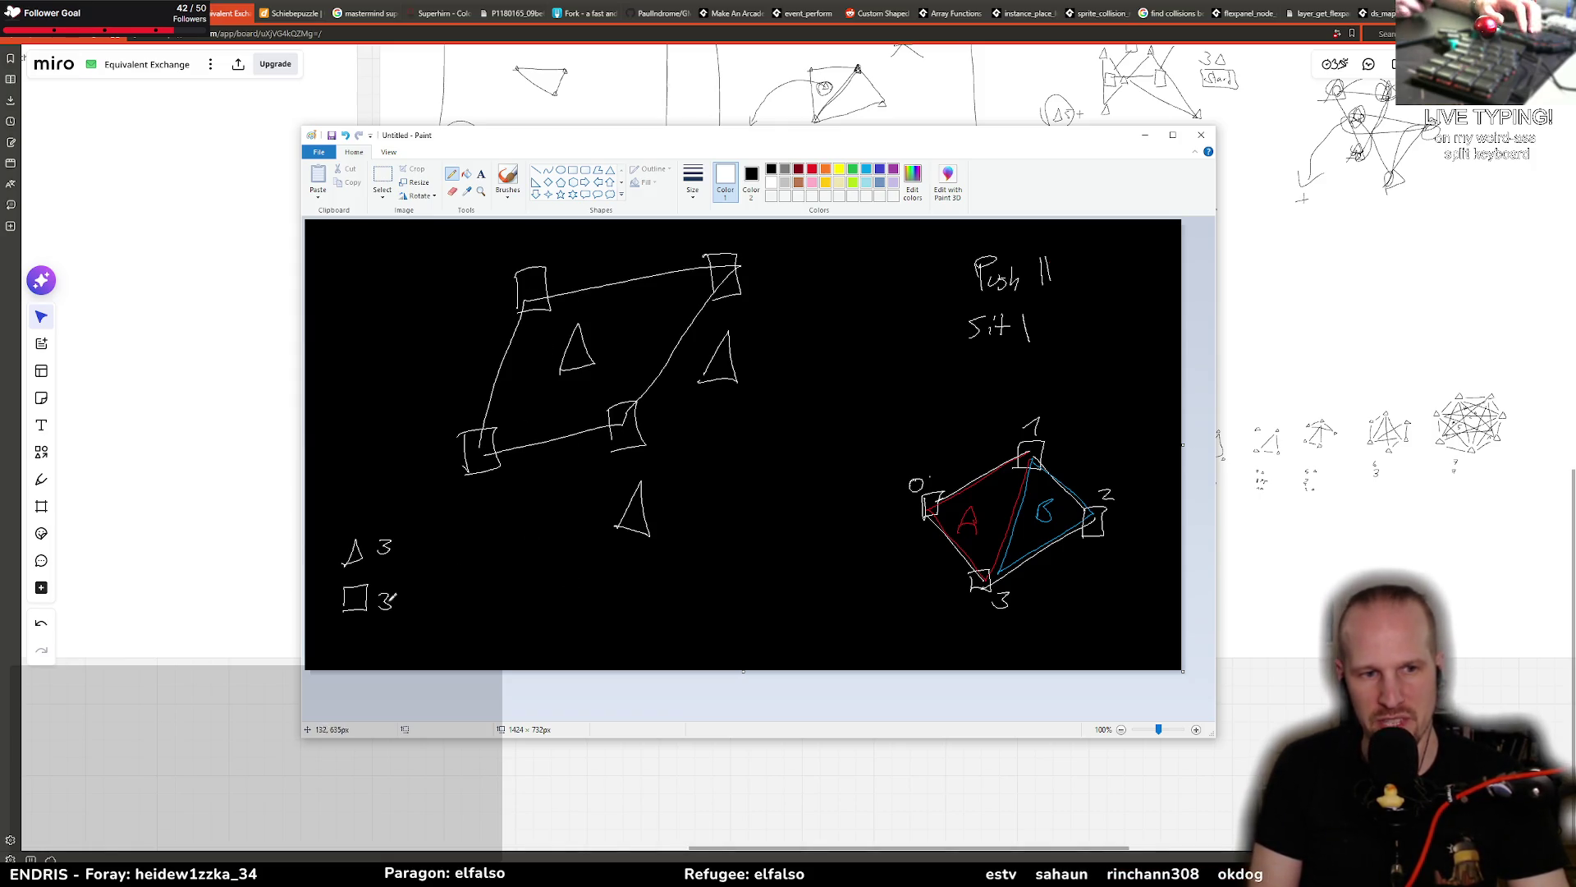
key("ctrl+z")
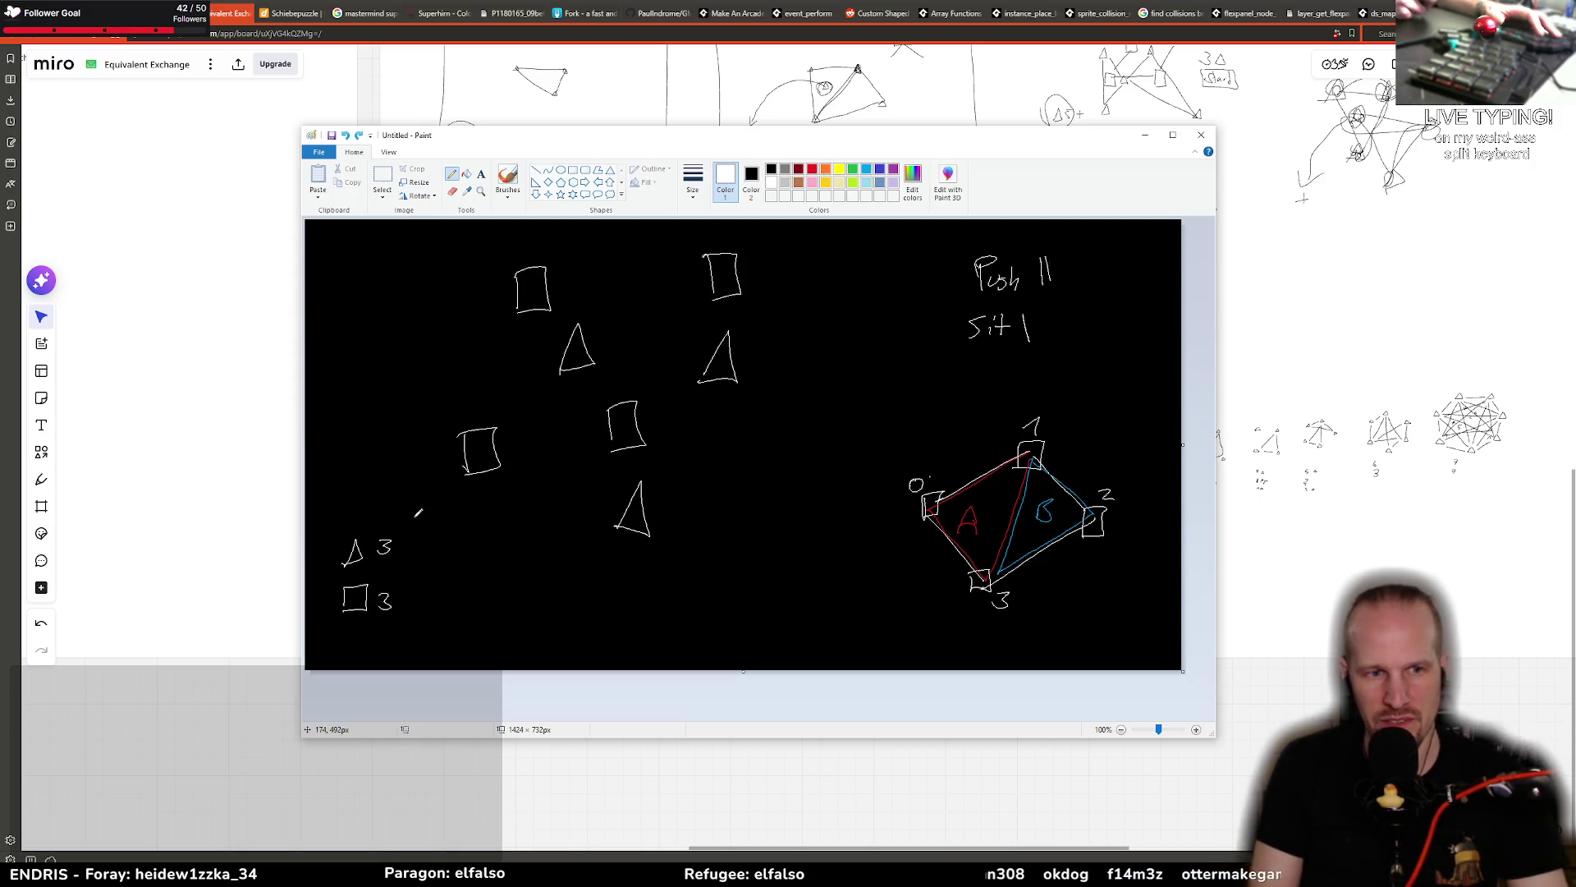
Step: Join the three triangles into one big triangle and draw an X through the middle square
mouse_move(578, 361)
left_mouse_down()
mouse_move(644, 505)
mouse_move(719, 367)
mouse_move(578, 355)
left_mouse_up()
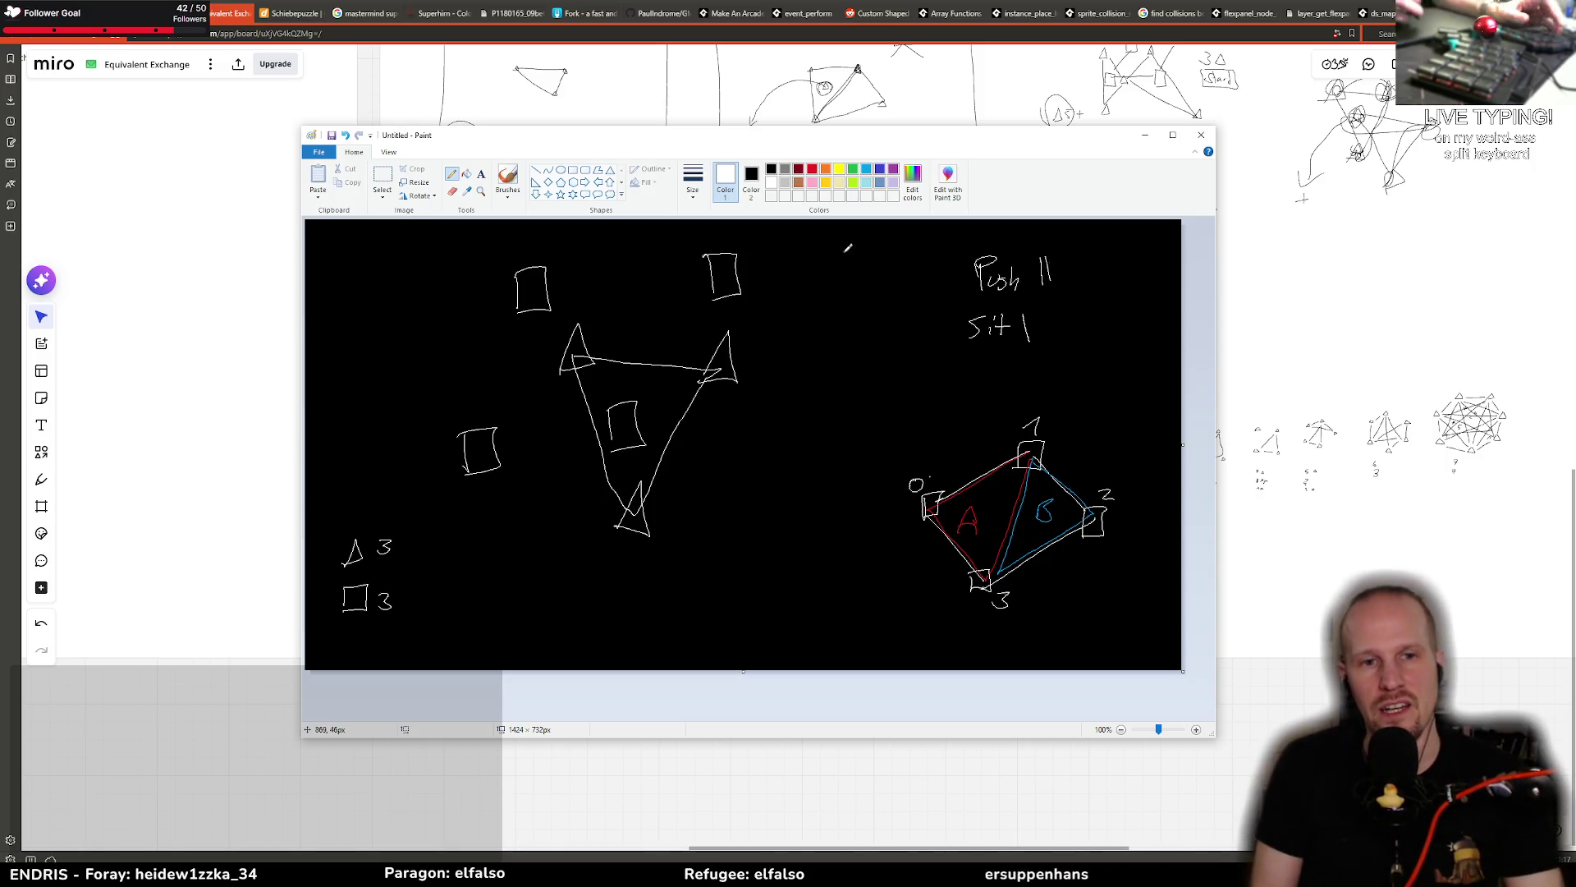
mouse_move(587, 362)
left_mouse_down()
mouse_move(673, 431)
mouse_move(639, 480)
left_mouse_up()
key("ctrl+z")
mouse_move(608, 402)
left_mouse_down()
mouse_move(644, 447)
mouse_move(609, 454)
mouse_move(501, 546)
mouse_move(426, 575)
left_mouse_up()
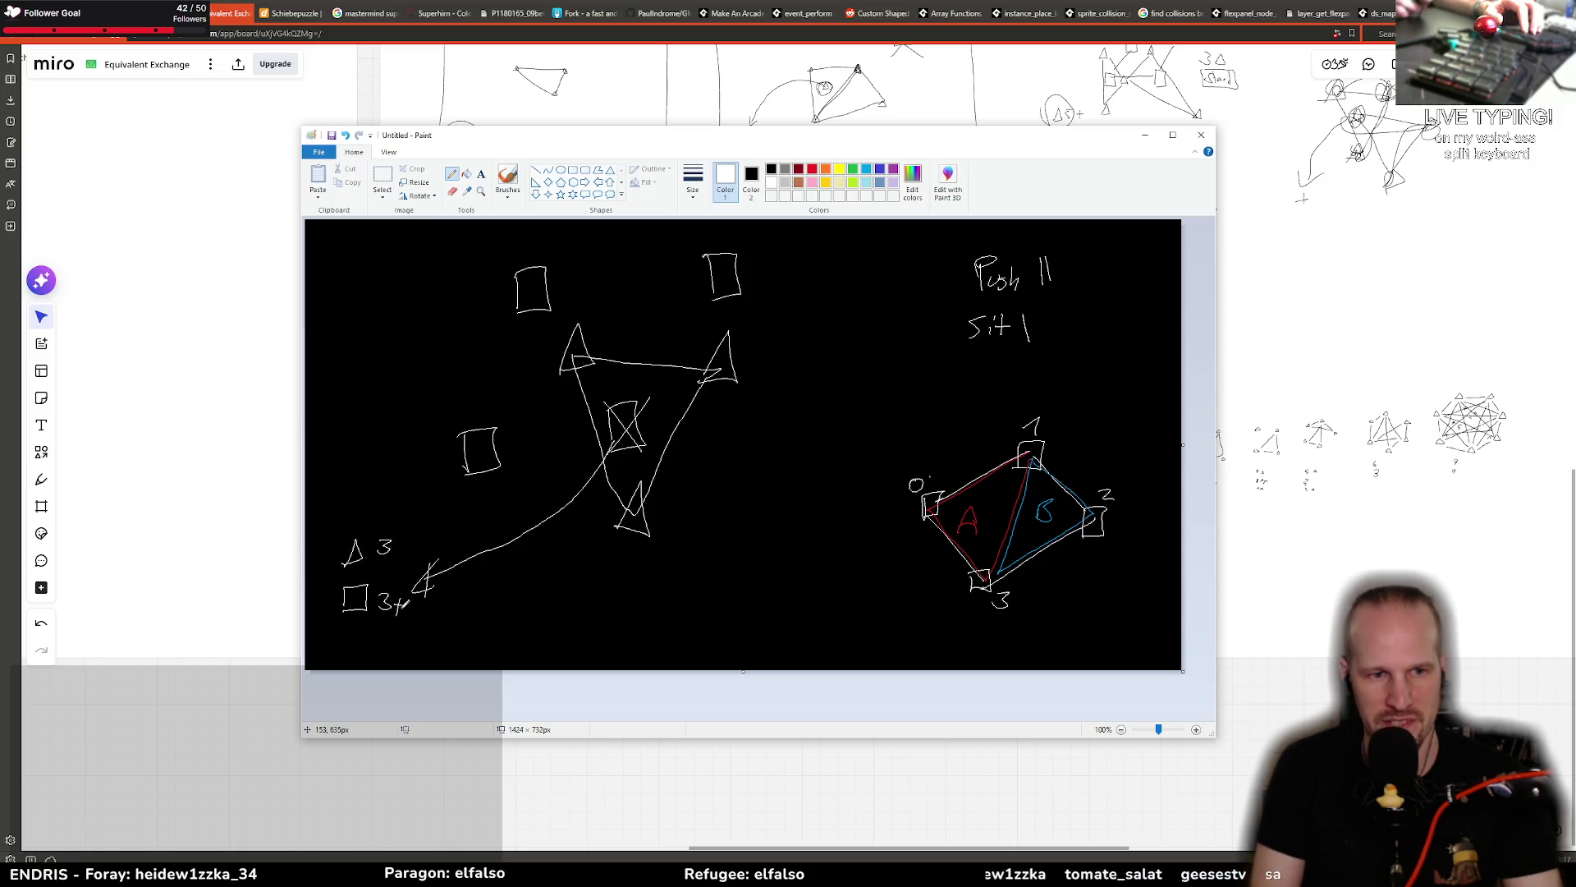
Step: Make the square legend 3+1=4, link the squares together, and add a check mark
left_click_drag(422, 606, 432, 604)
left_click_drag(423, 612, 433, 610)
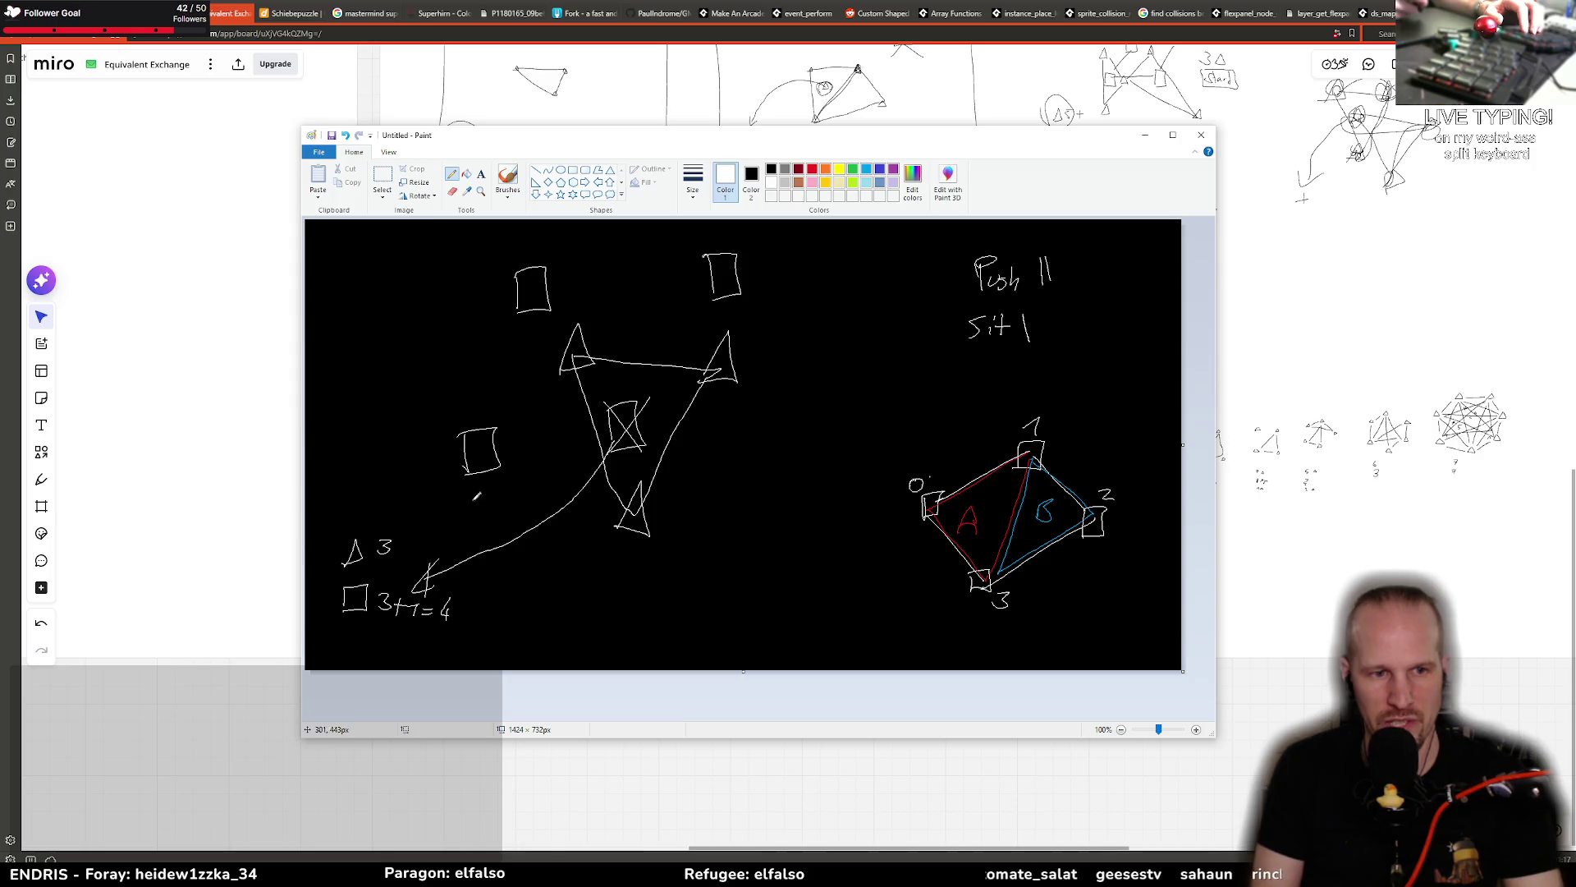
mouse_move(481, 447)
left_mouse_down()
mouse_move(631, 415)
mouse_move(733, 276)
mouse_move(535, 295)
mouse_move(477, 439)
left_mouse_up()
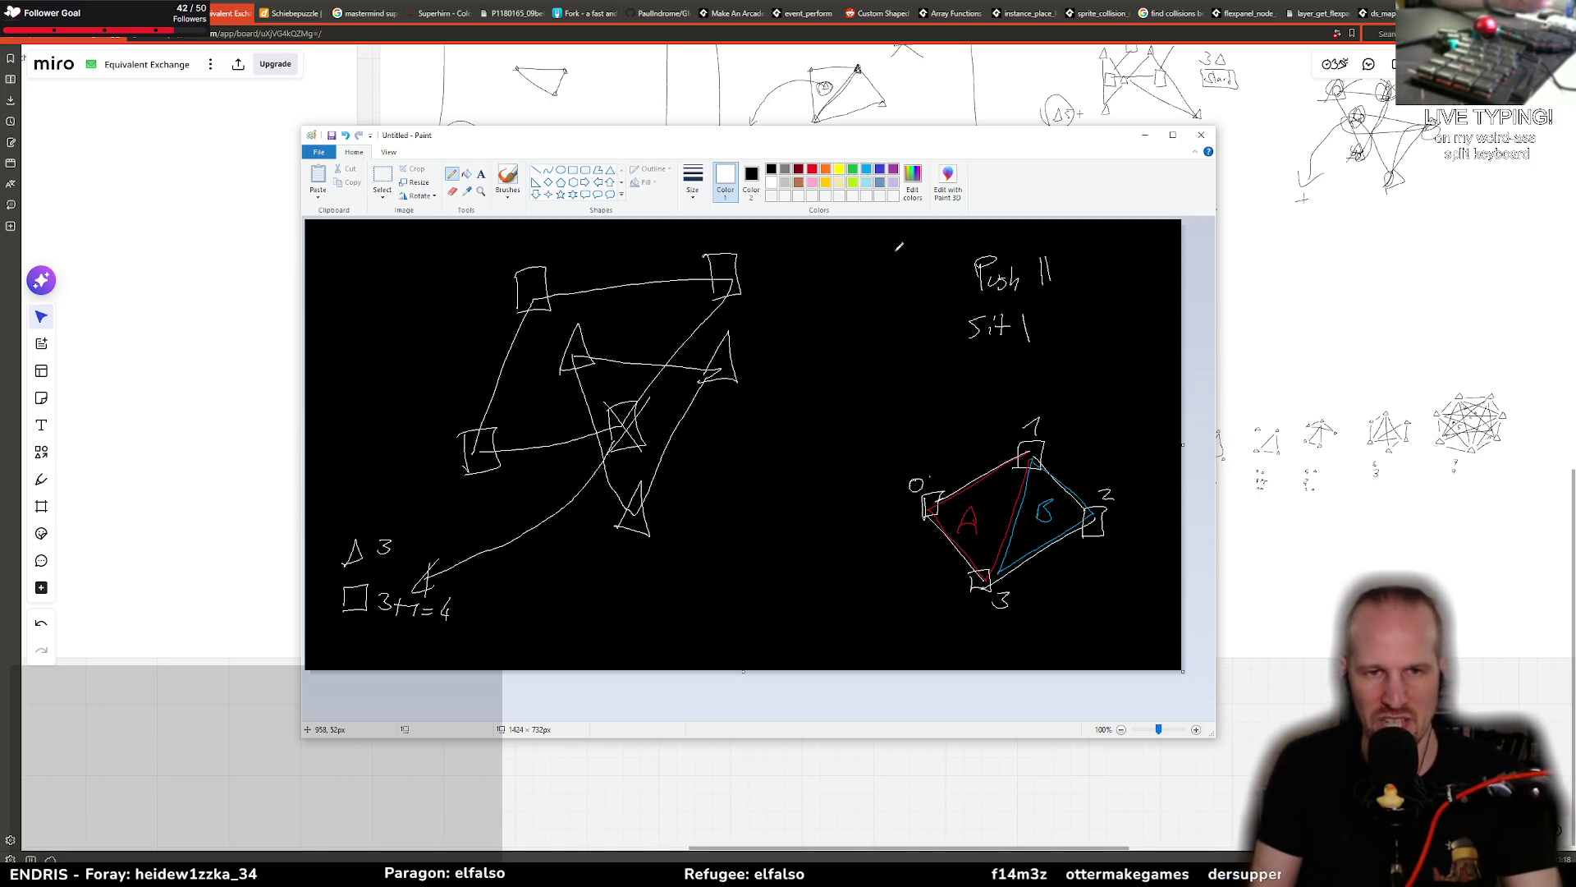
left_click_drag(757, 368, 808, 335)
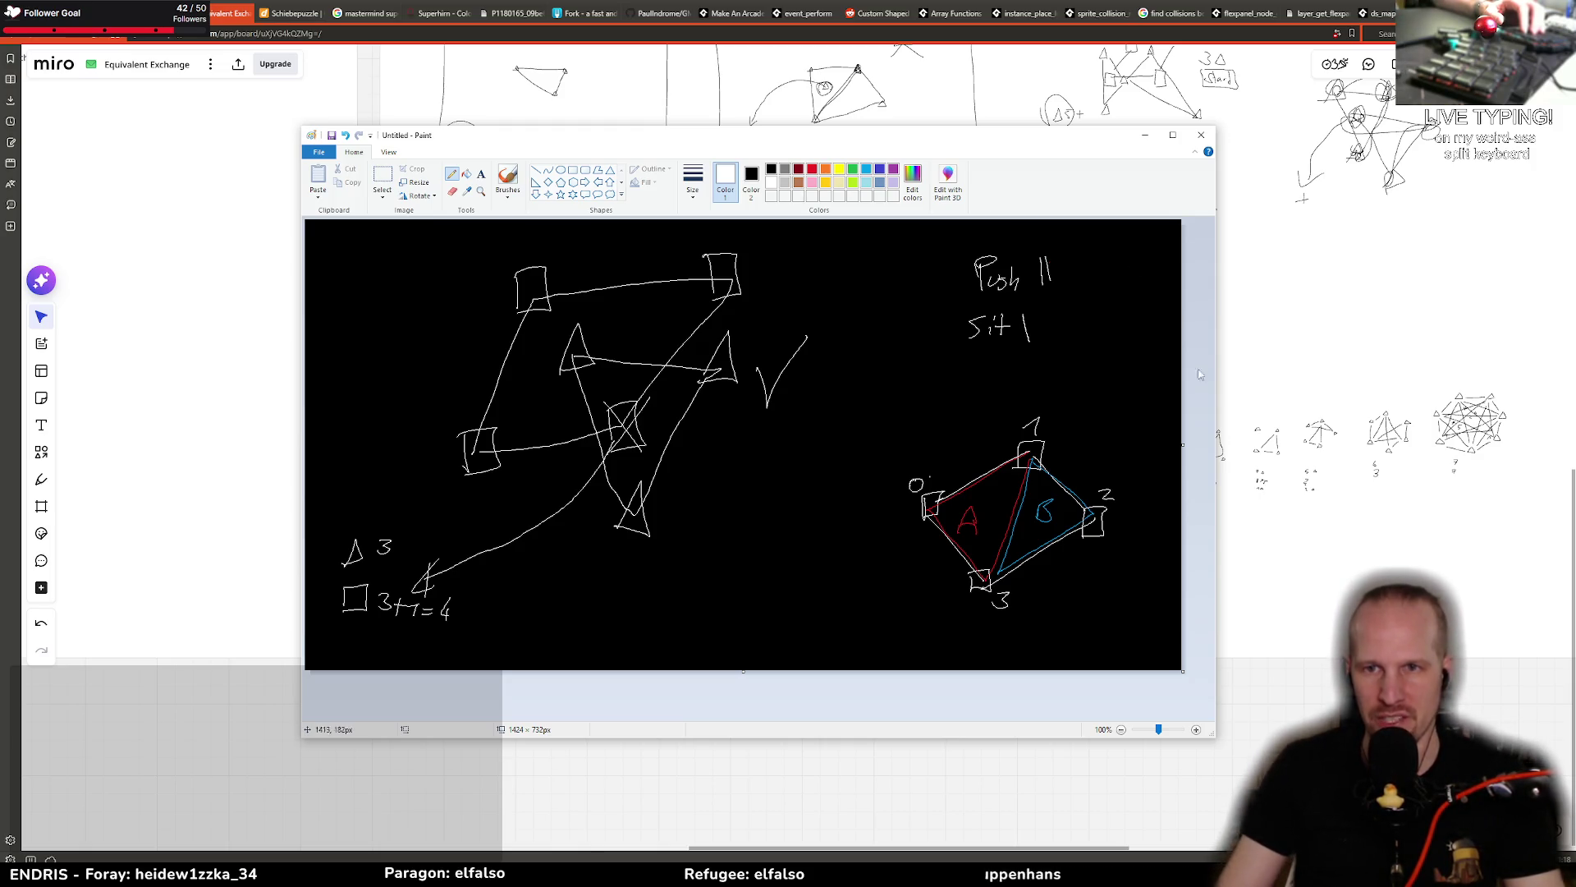
key("alt+Tab")
scroll(810, 414, "up", 5)
Step: Scroll through the numbered sketch rows on Miro's 'Equivalent Exchange' board, then return to Paint
scroll(810, 414, "down", 5)
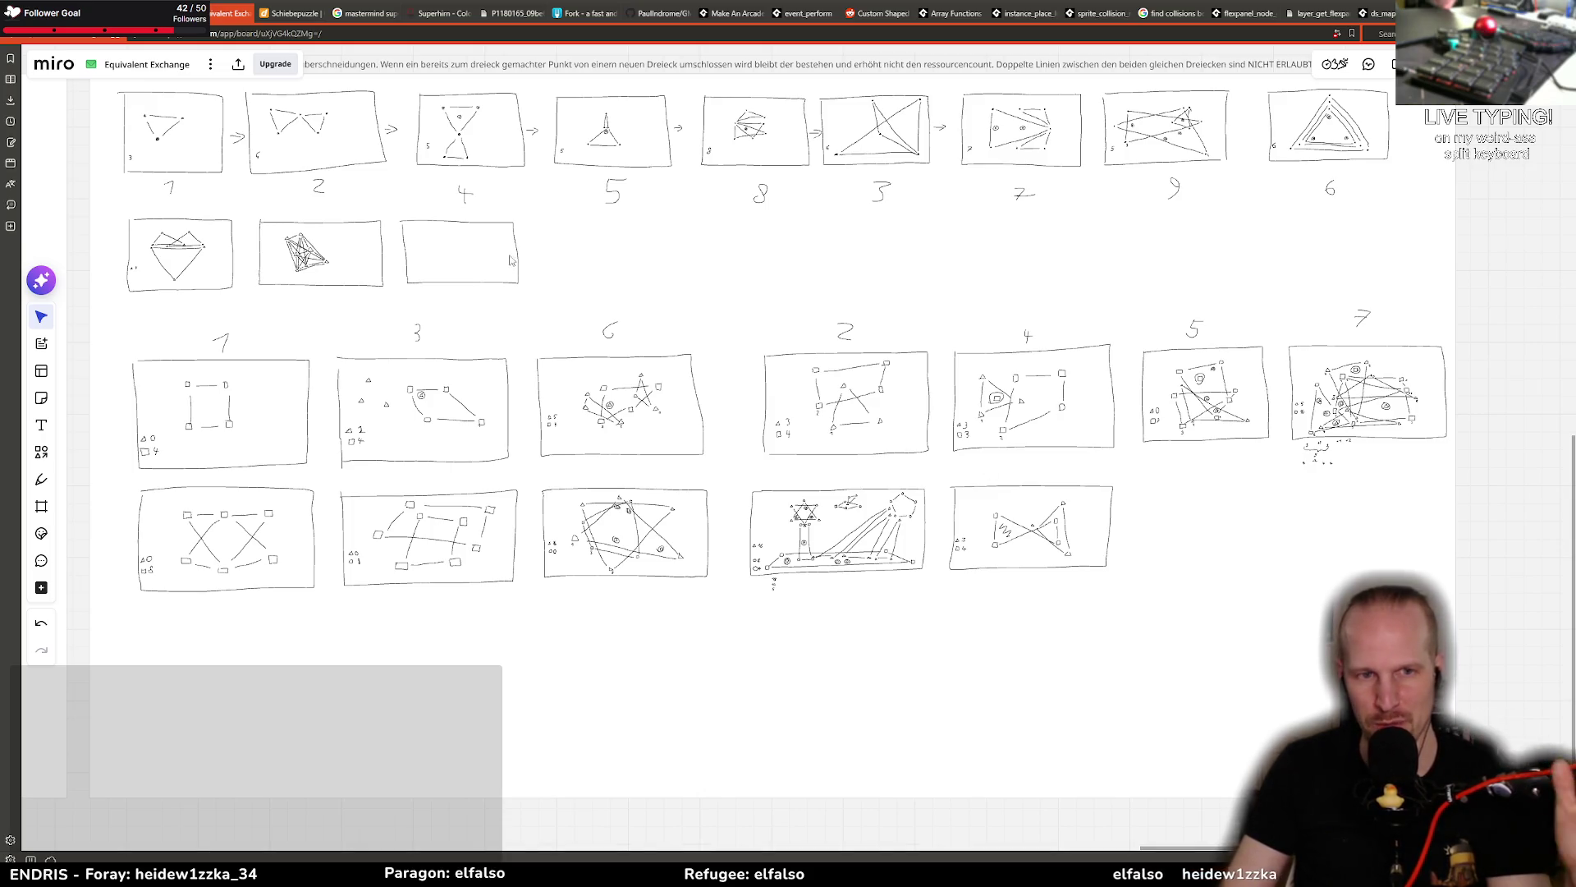
scroll(780, 308, "up", 1)
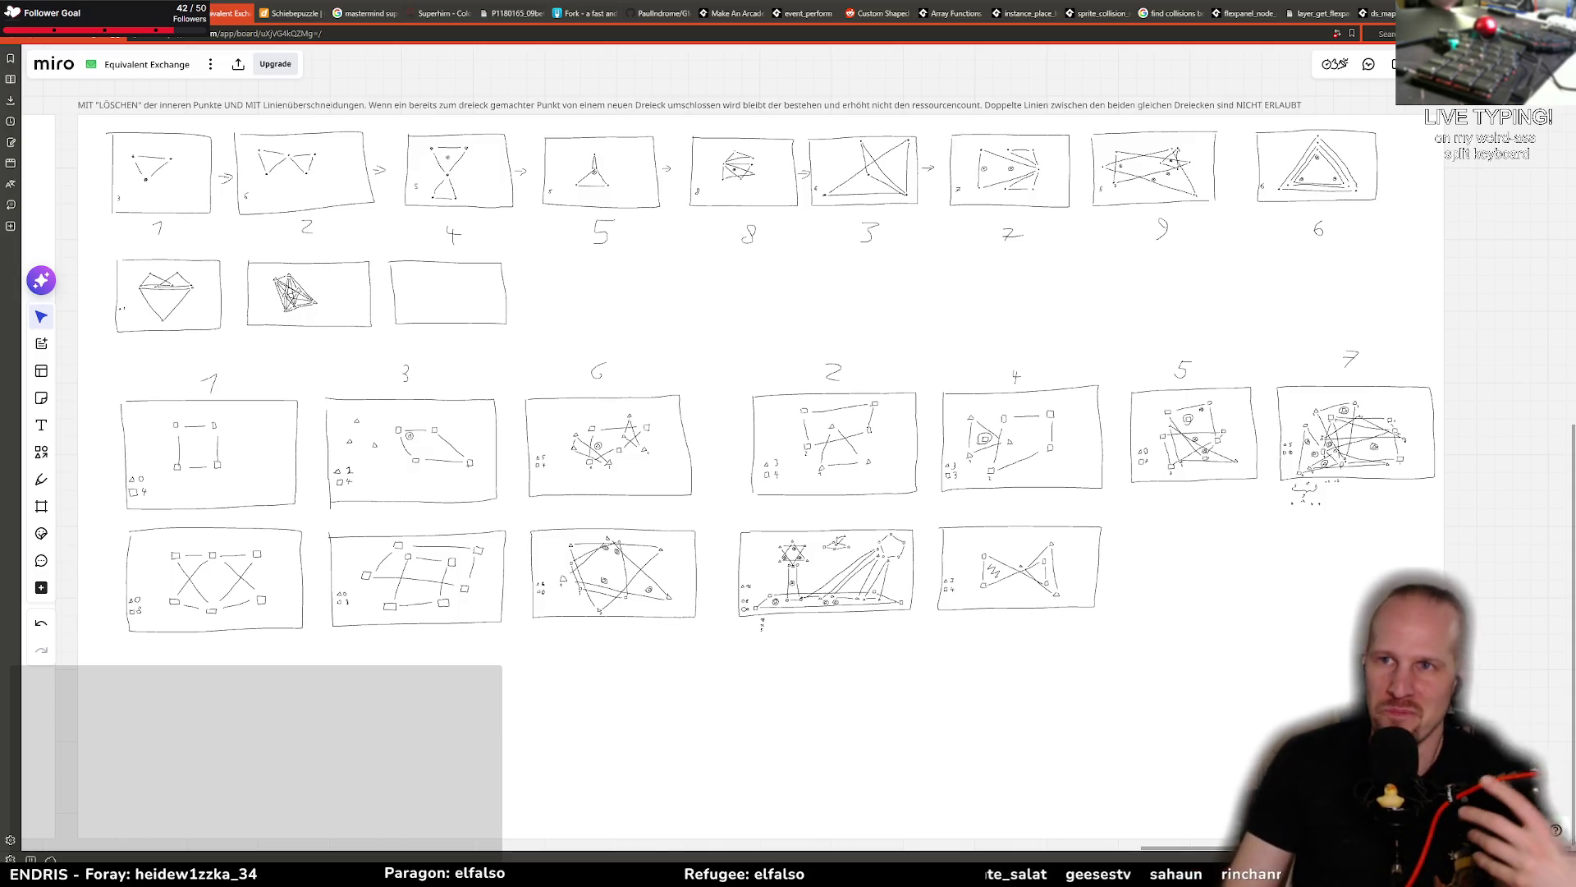
key("alt+Tab")
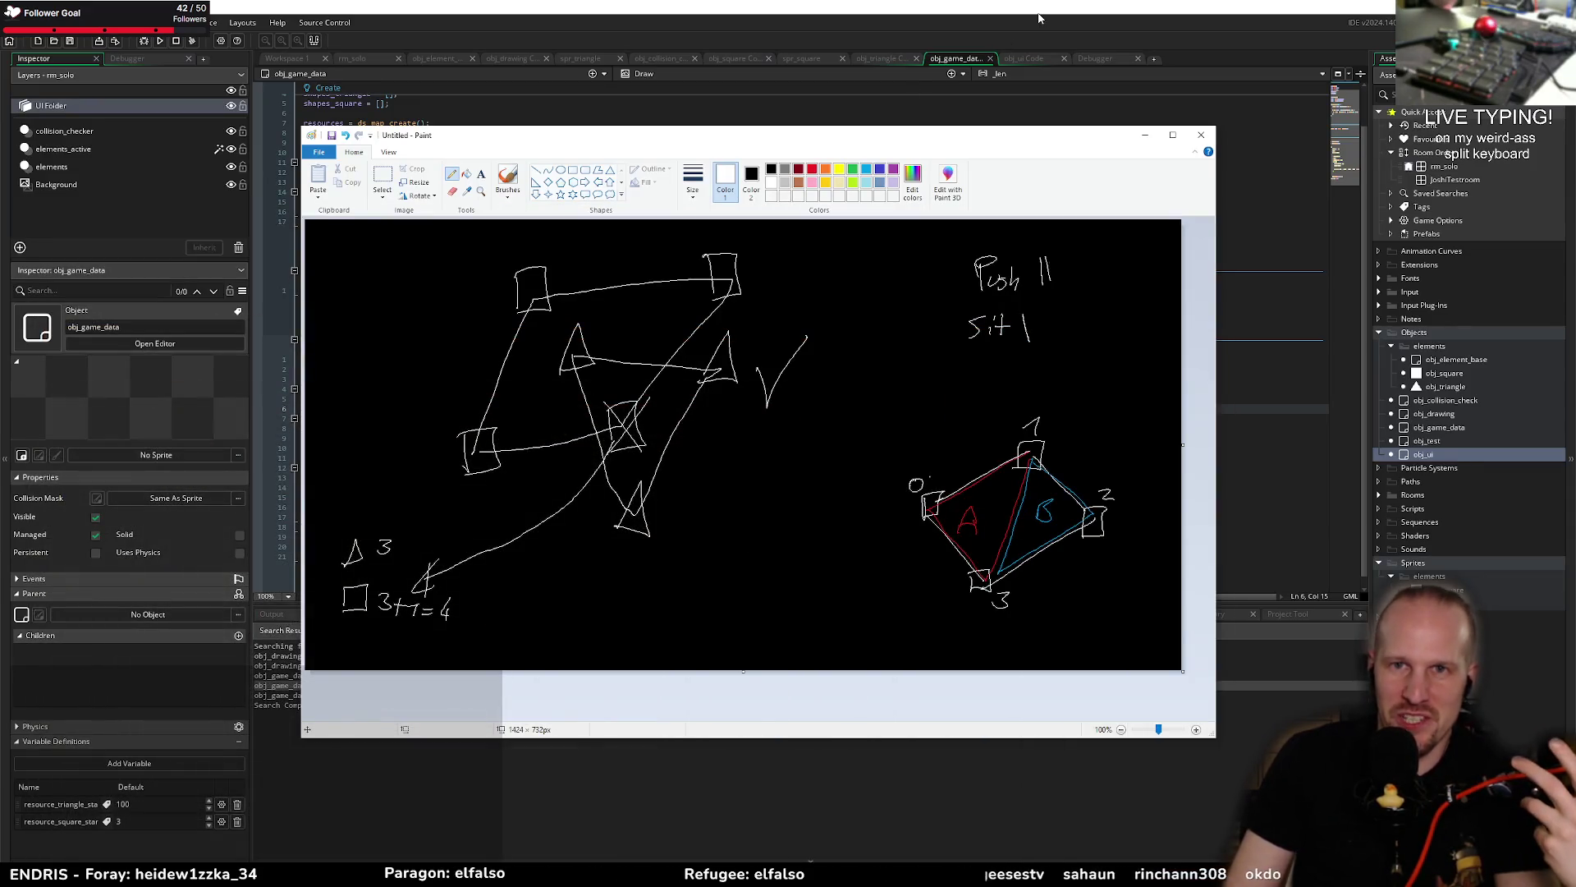
Step: Focus the GameMaker editor at the Clean Up line, check the Paint sketch, and return
left_click(1038, 18)
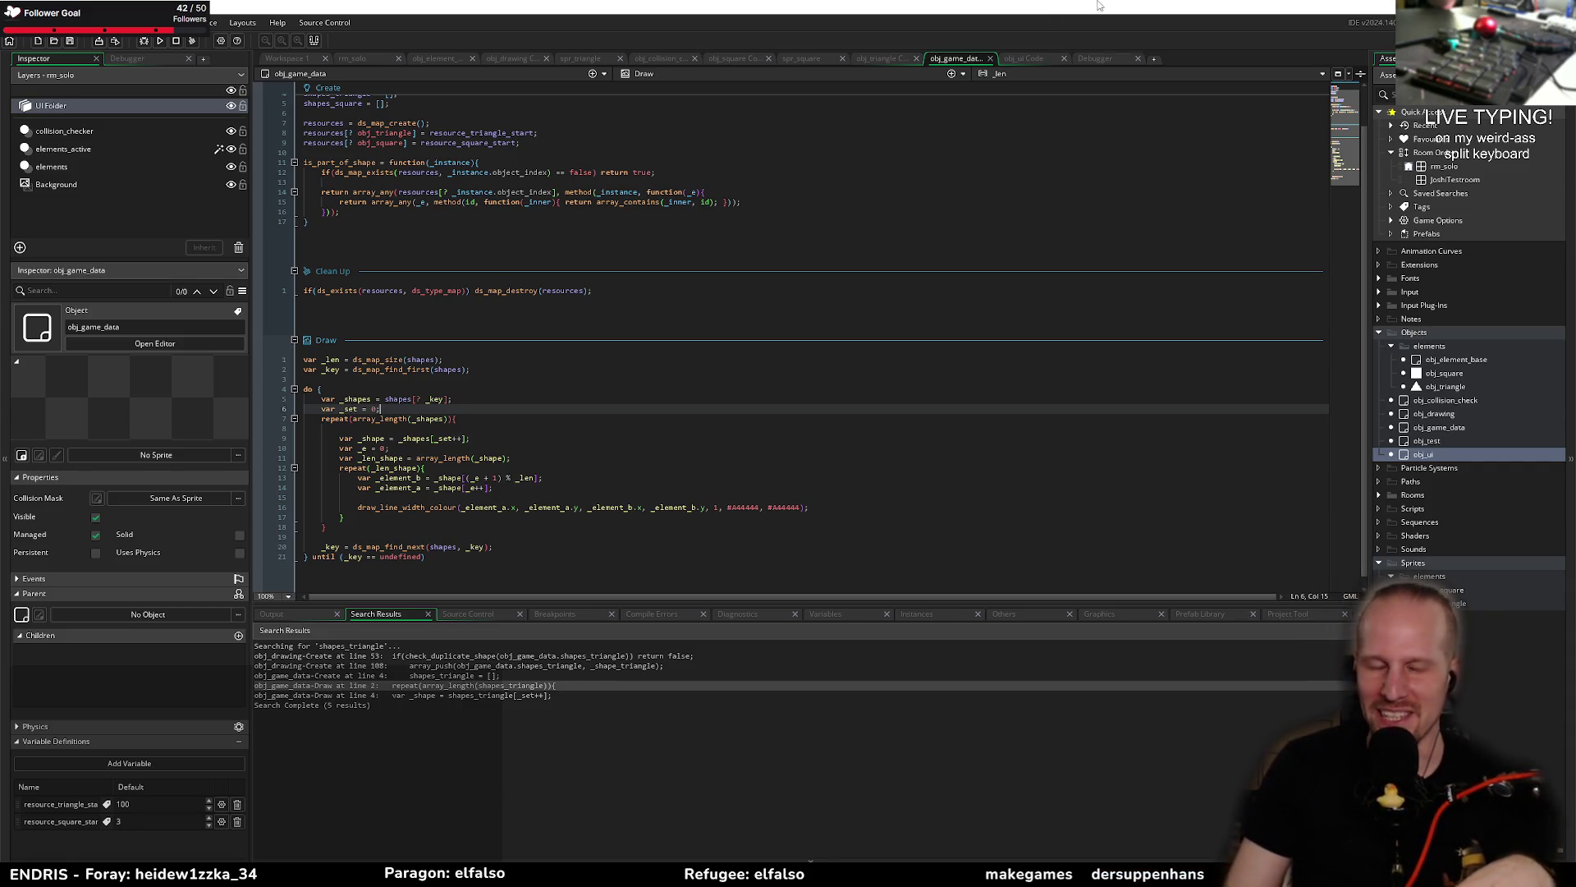
left_click(634, 289)
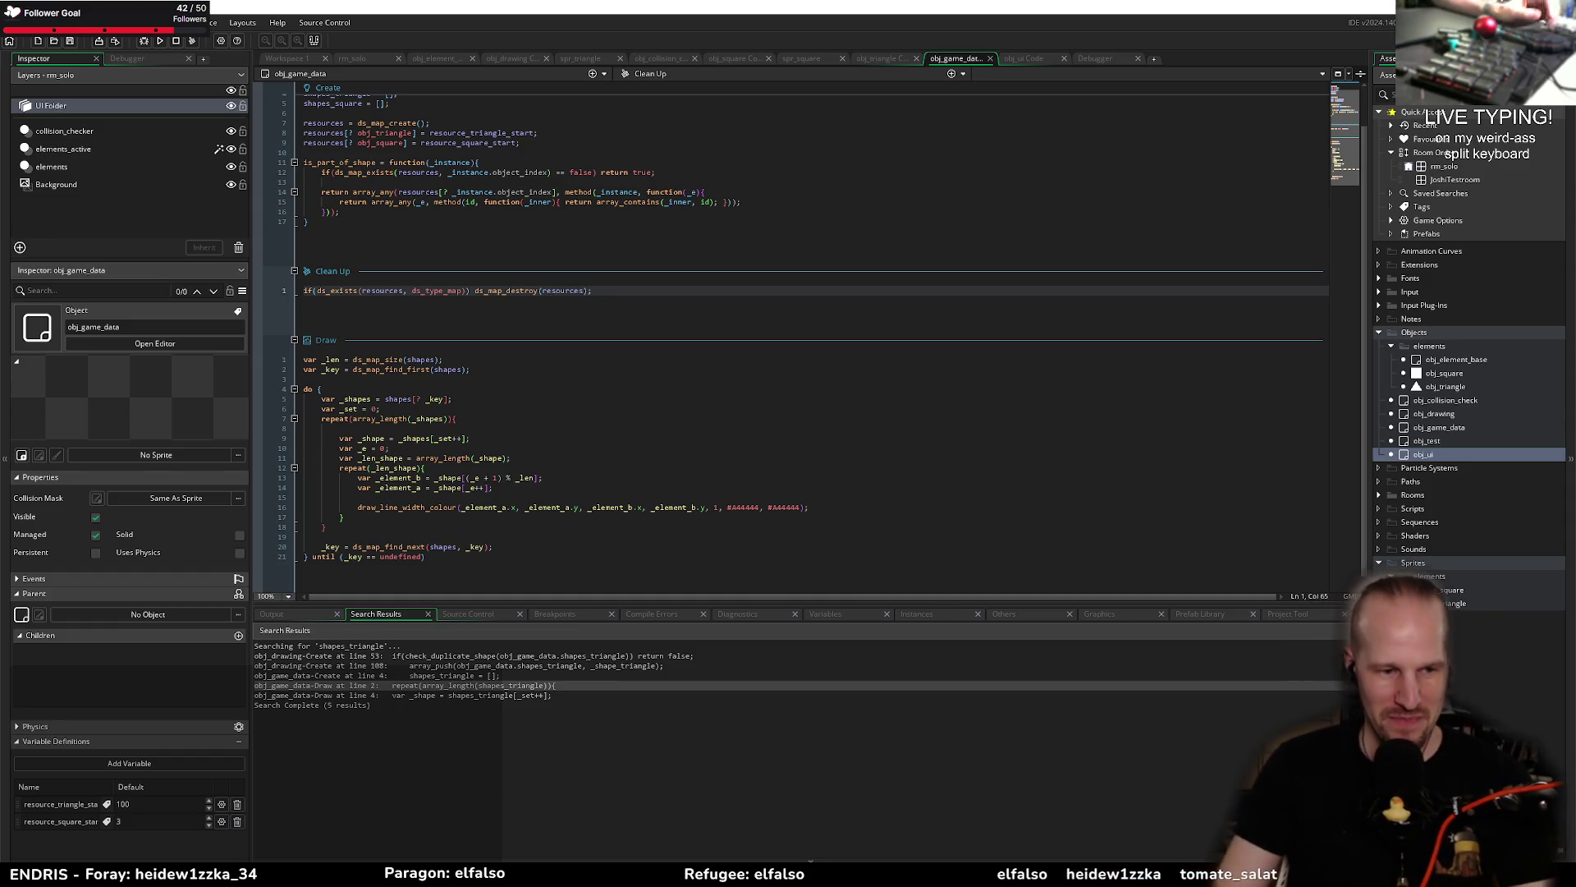
key("alt+Tab")
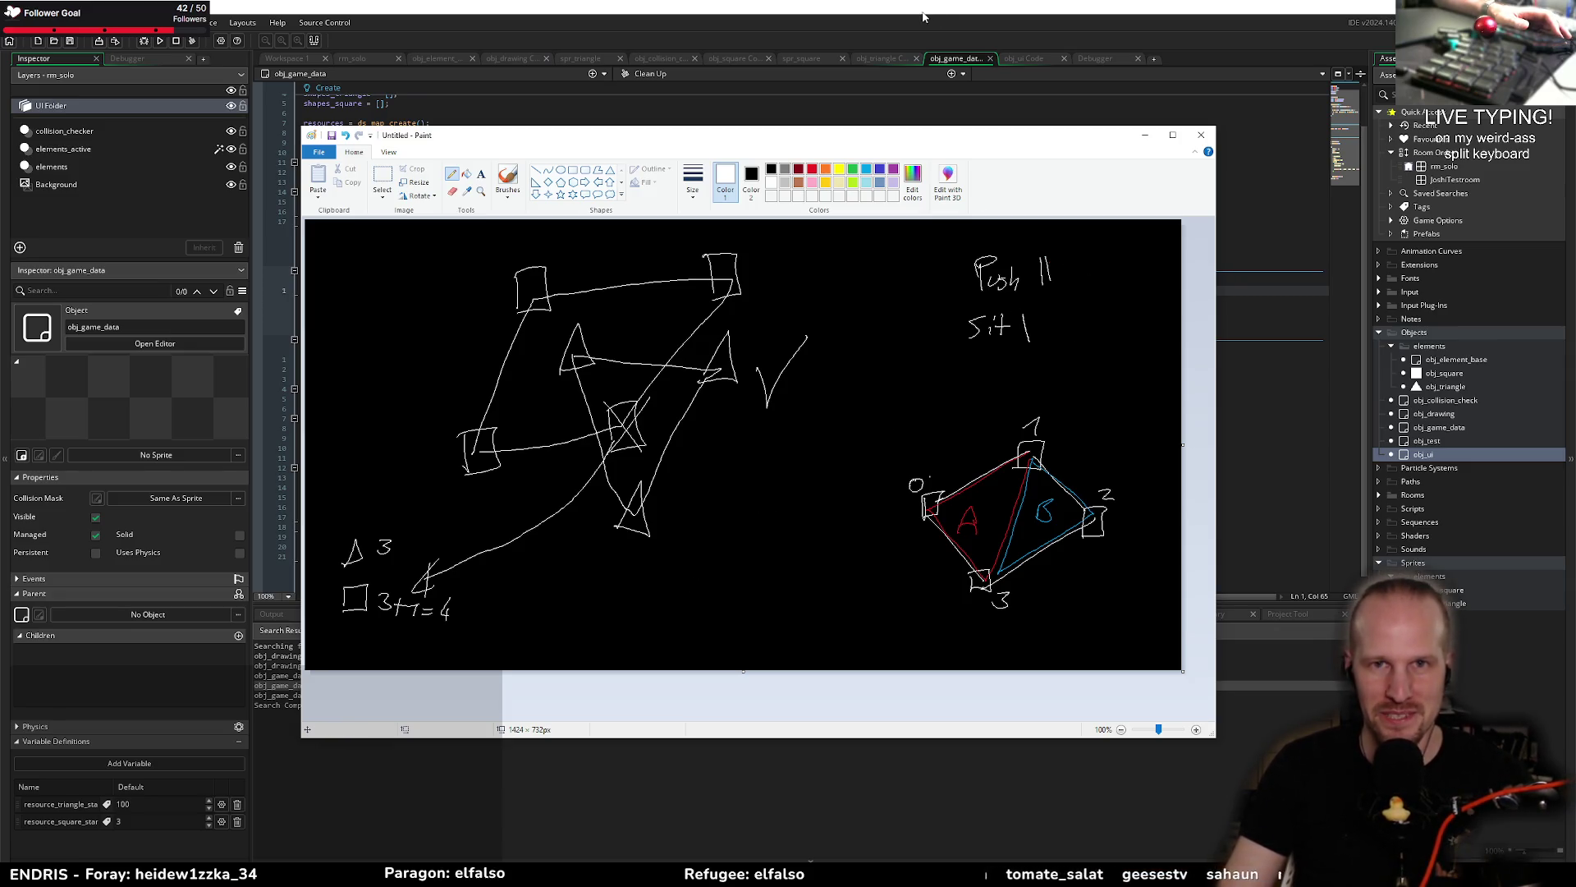
left_click(922, 16)
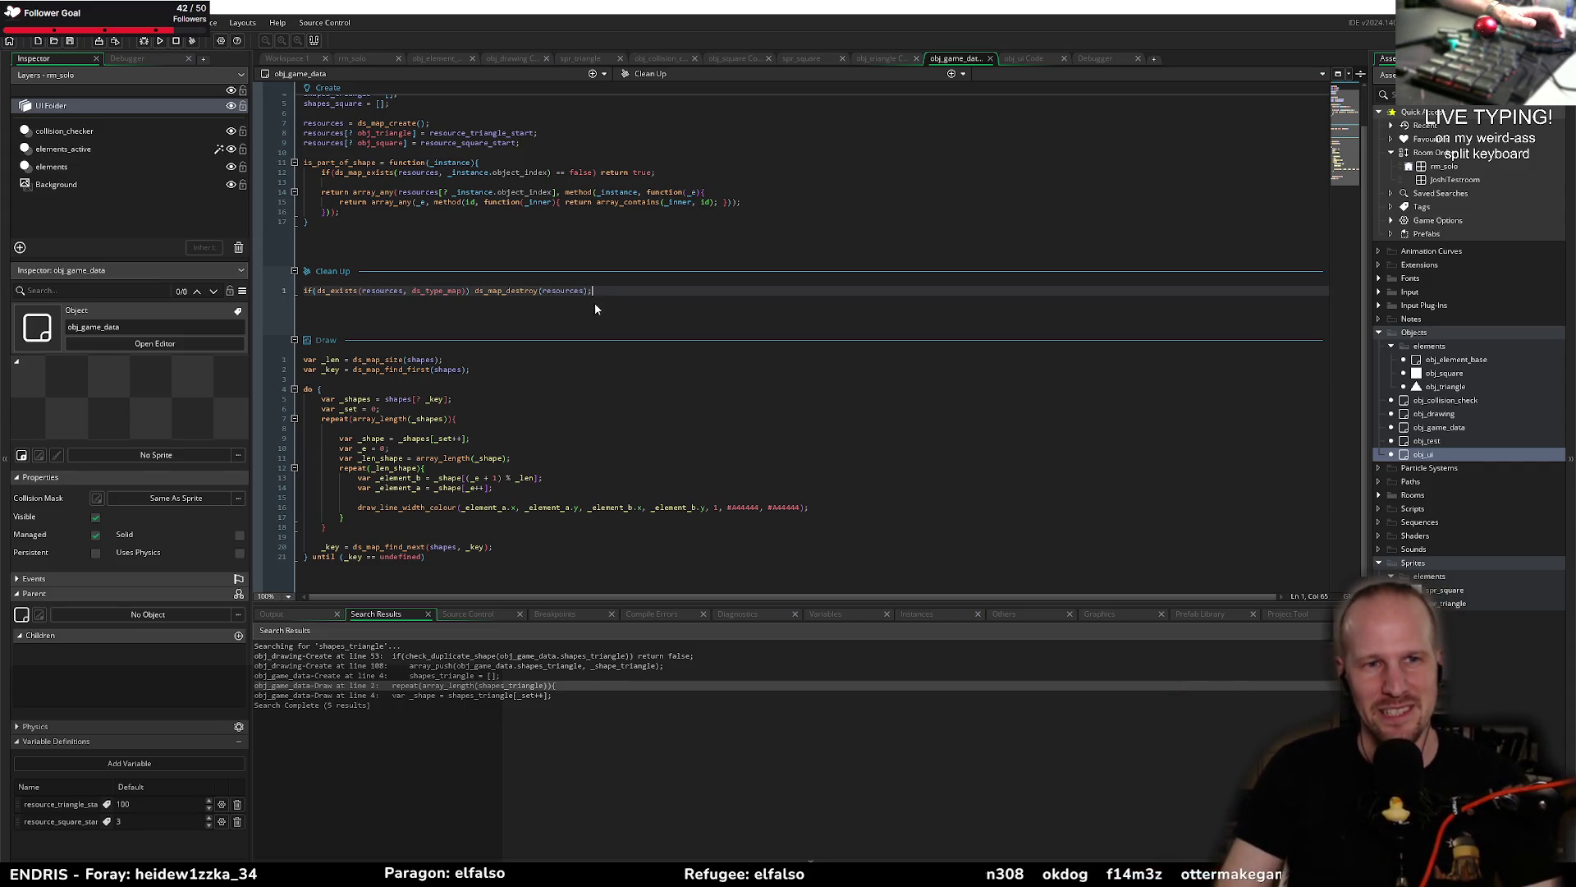
Step: Review Create lines 16–17, the Clean Up line, and the do { line in the Draw event
left_click(482, 211)
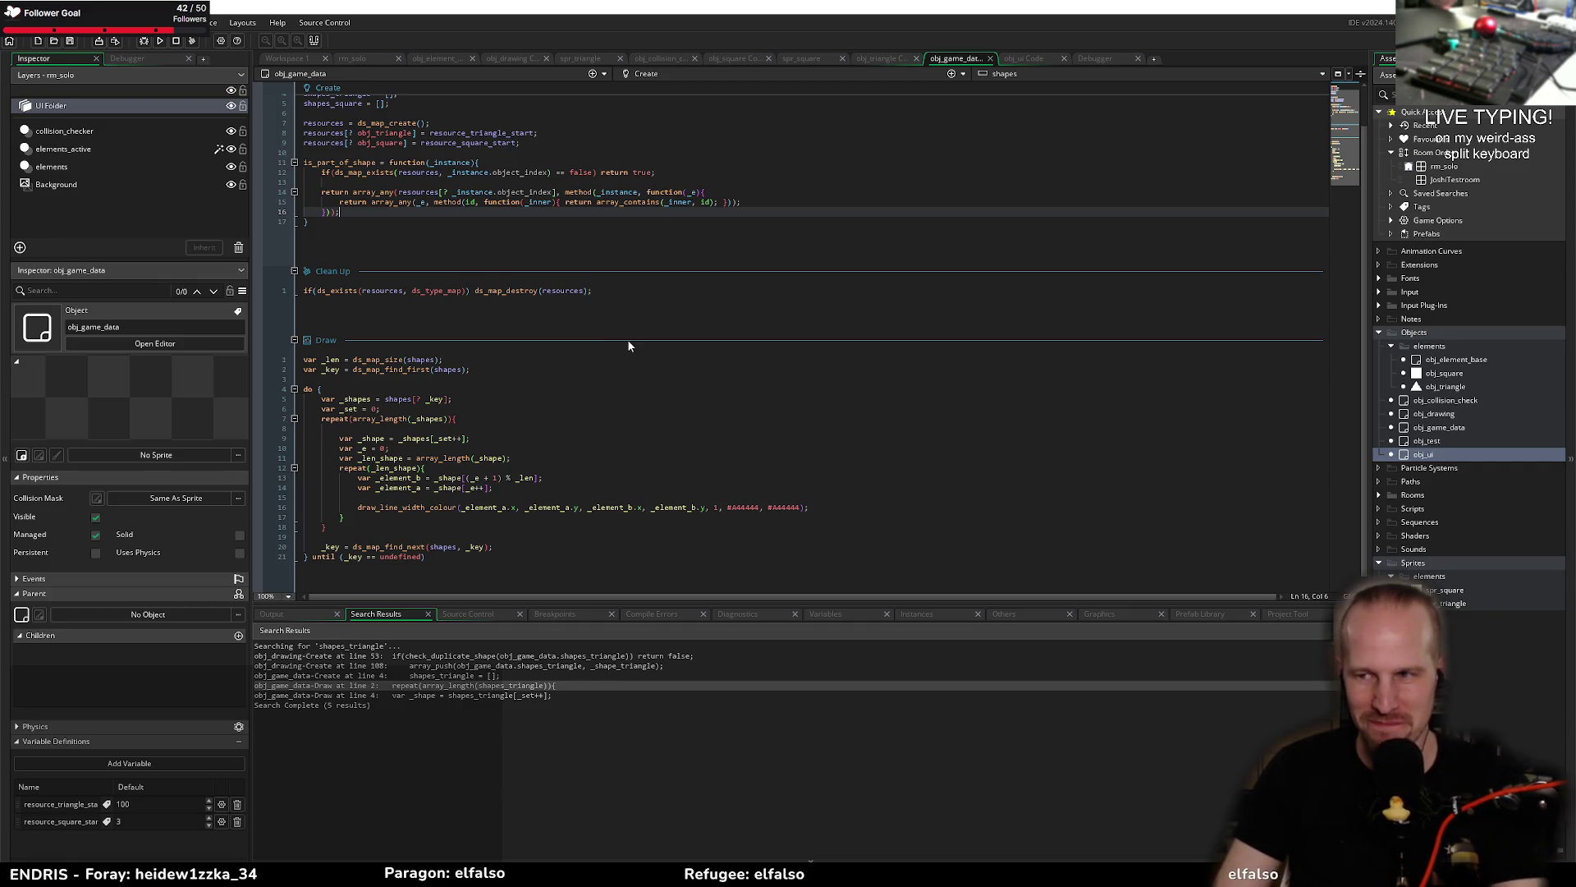
left_click(631, 289)
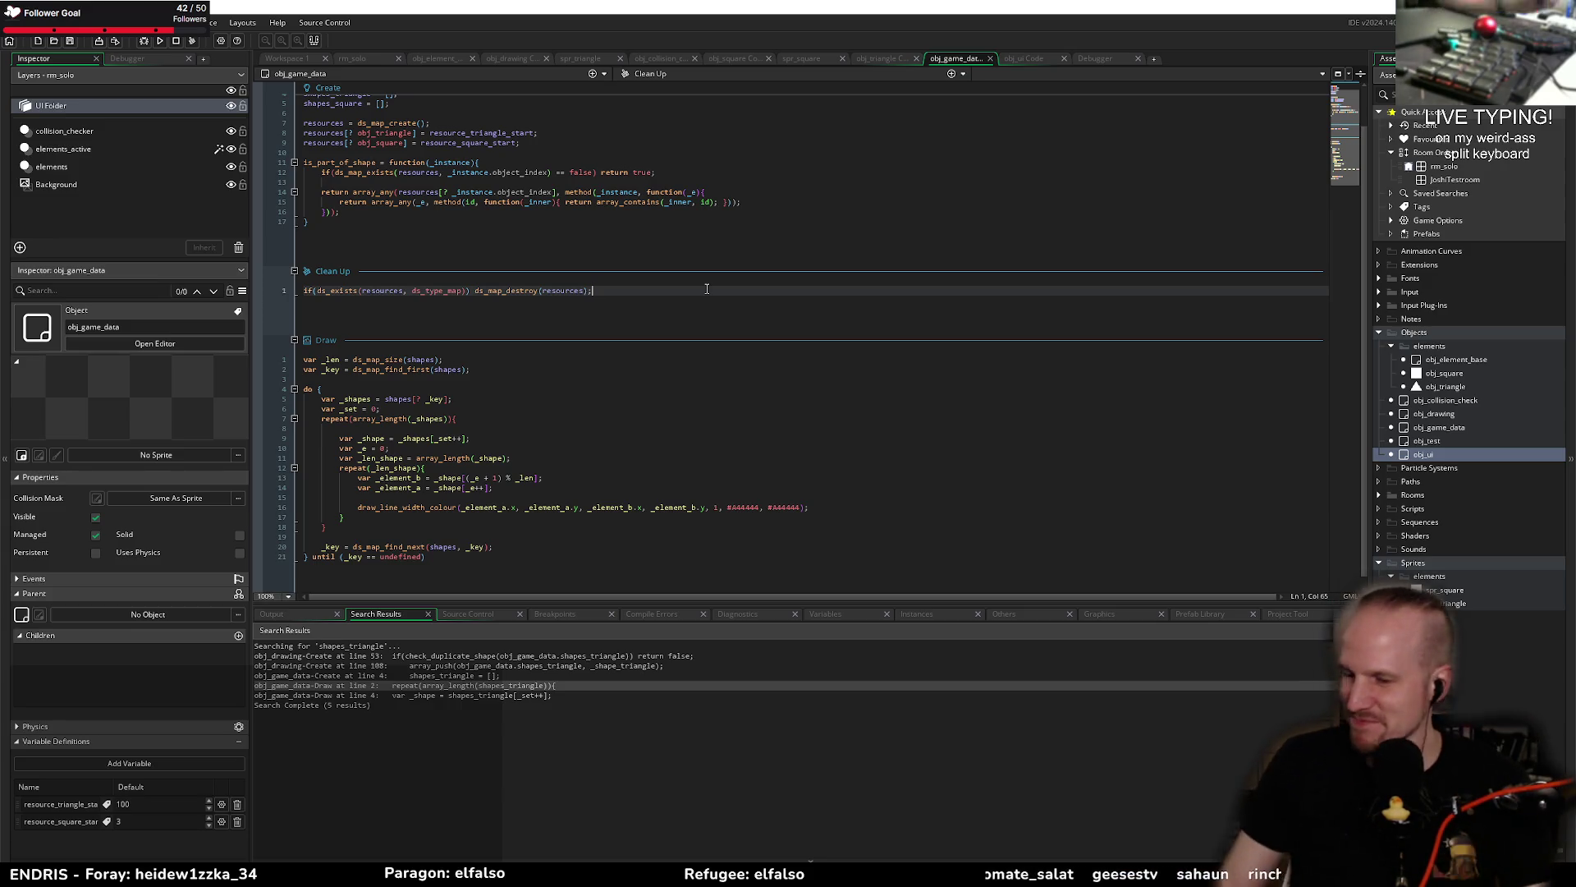
left_click(682, 243)
left_click(396, 215)
left_click(352, 220)
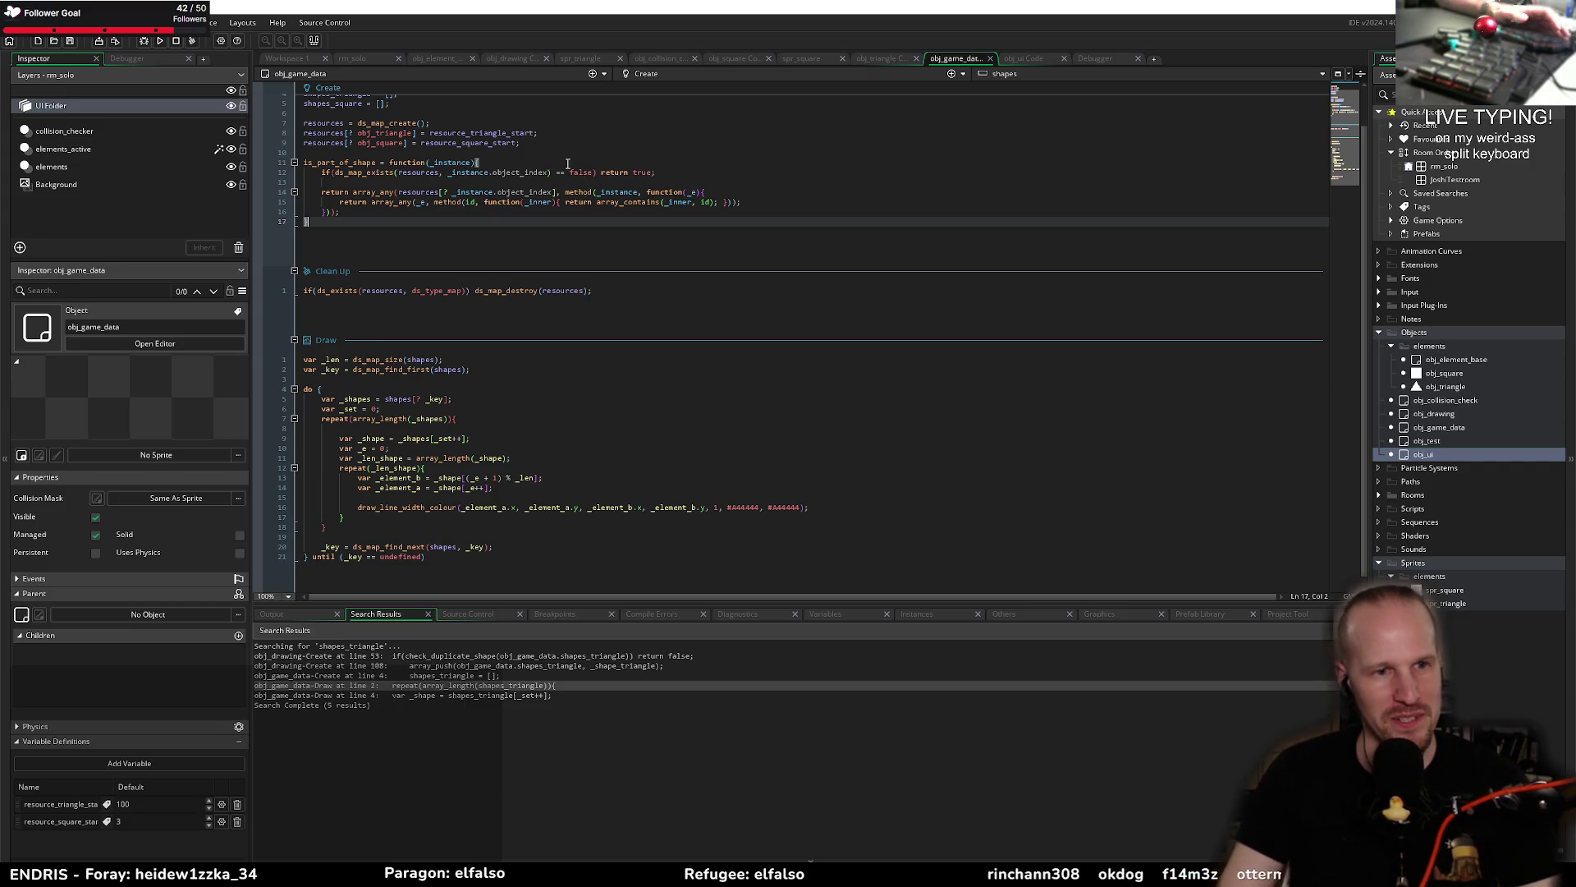
left_click(457, 428)
left_click(406, 388)
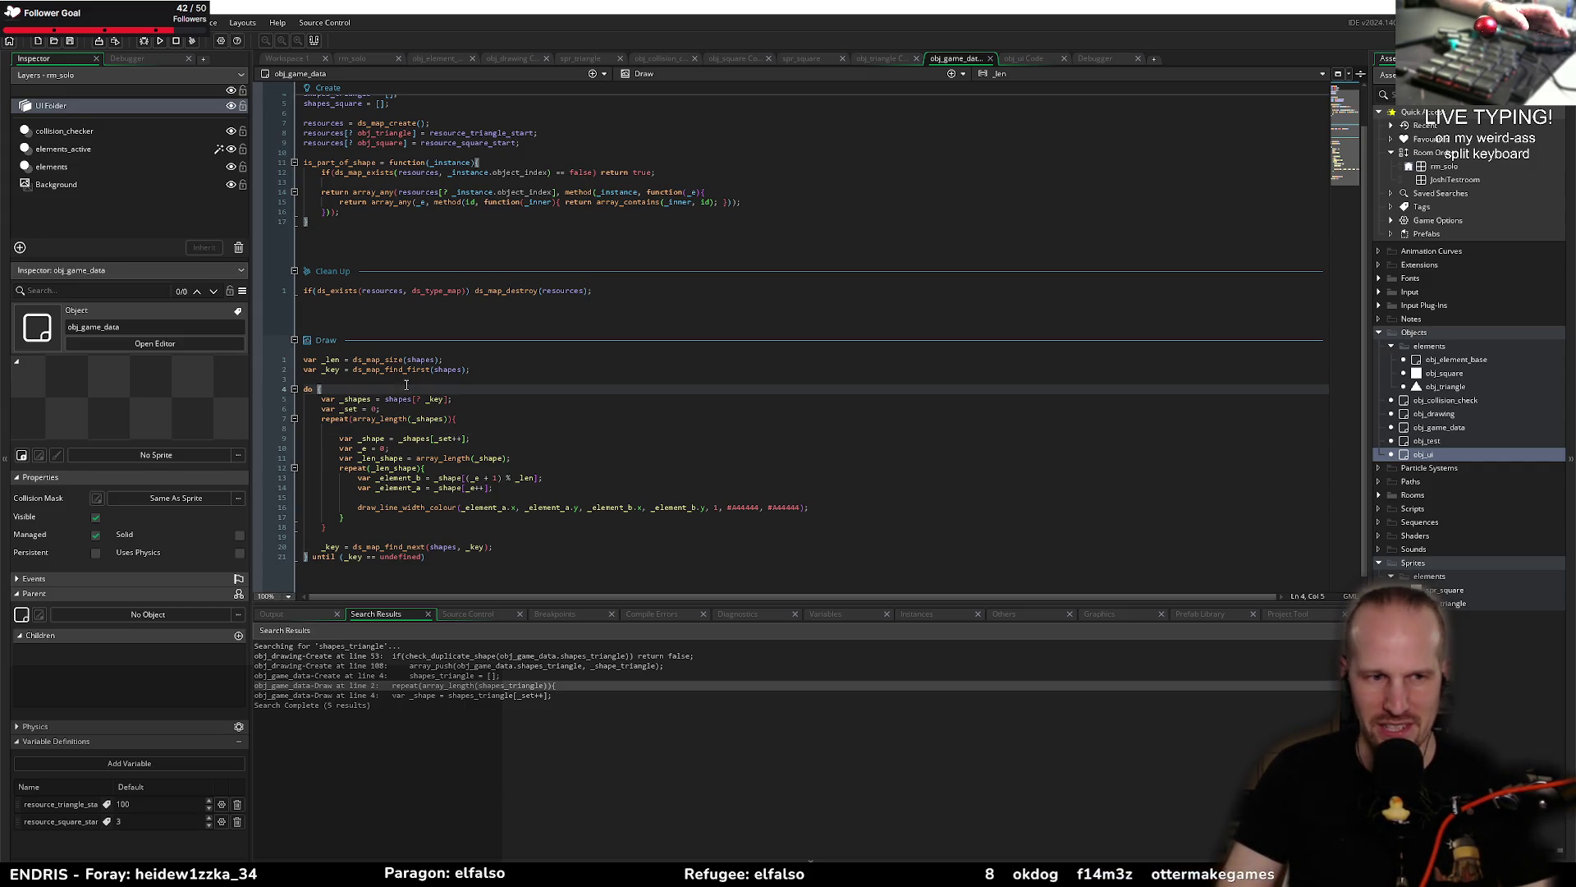
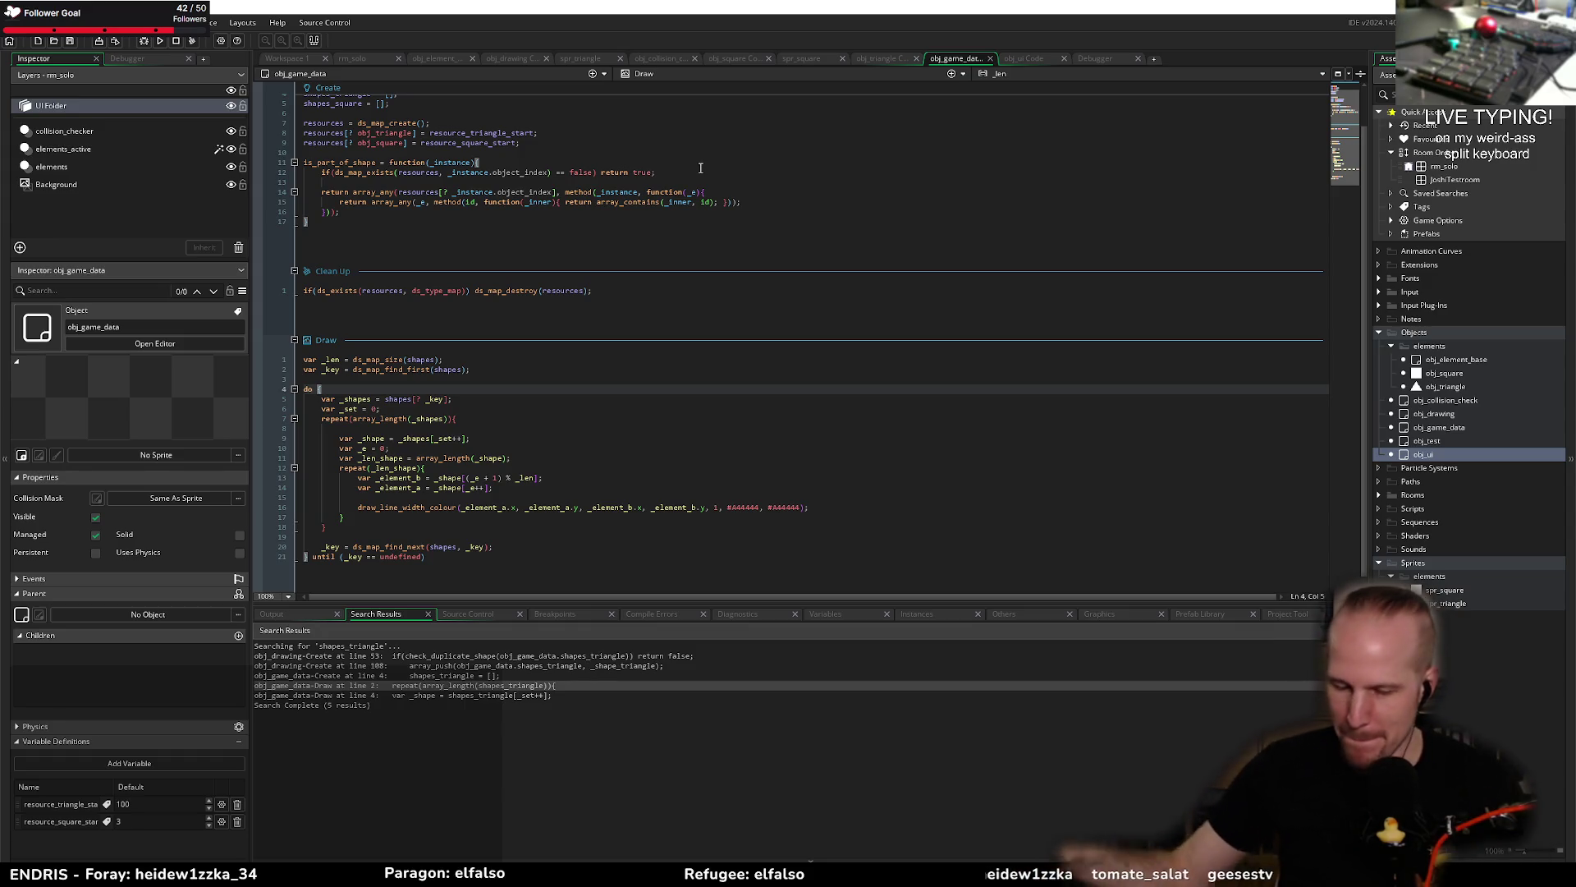
Step: Review the Draw loop's key fetch, repeat blocks, element index and _len_shape lines
left_click(591, 459)
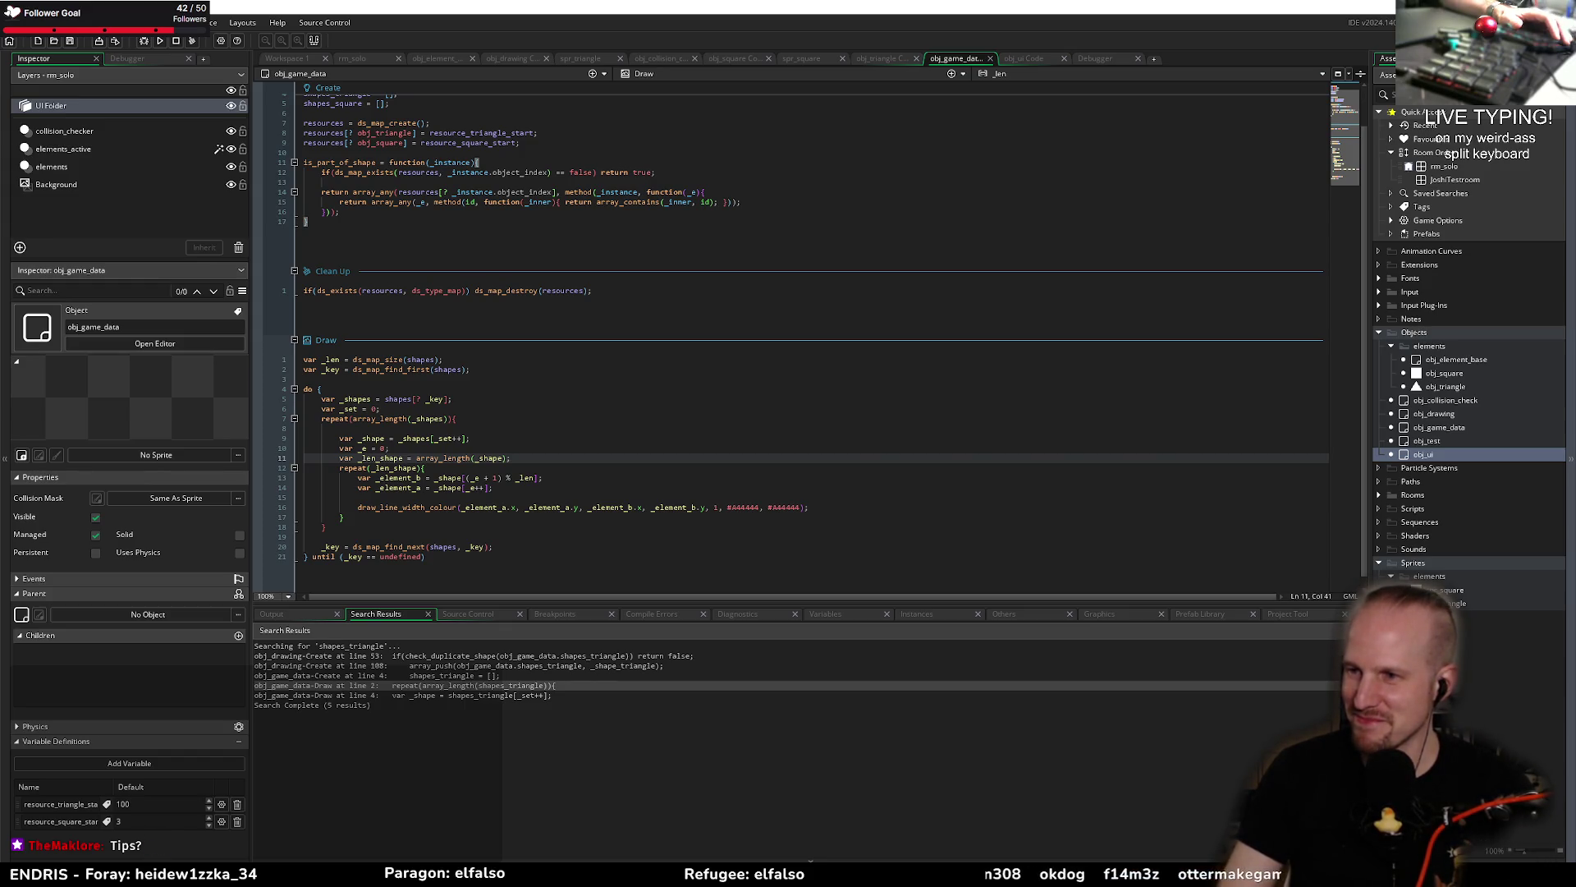
left_click(596, 400)
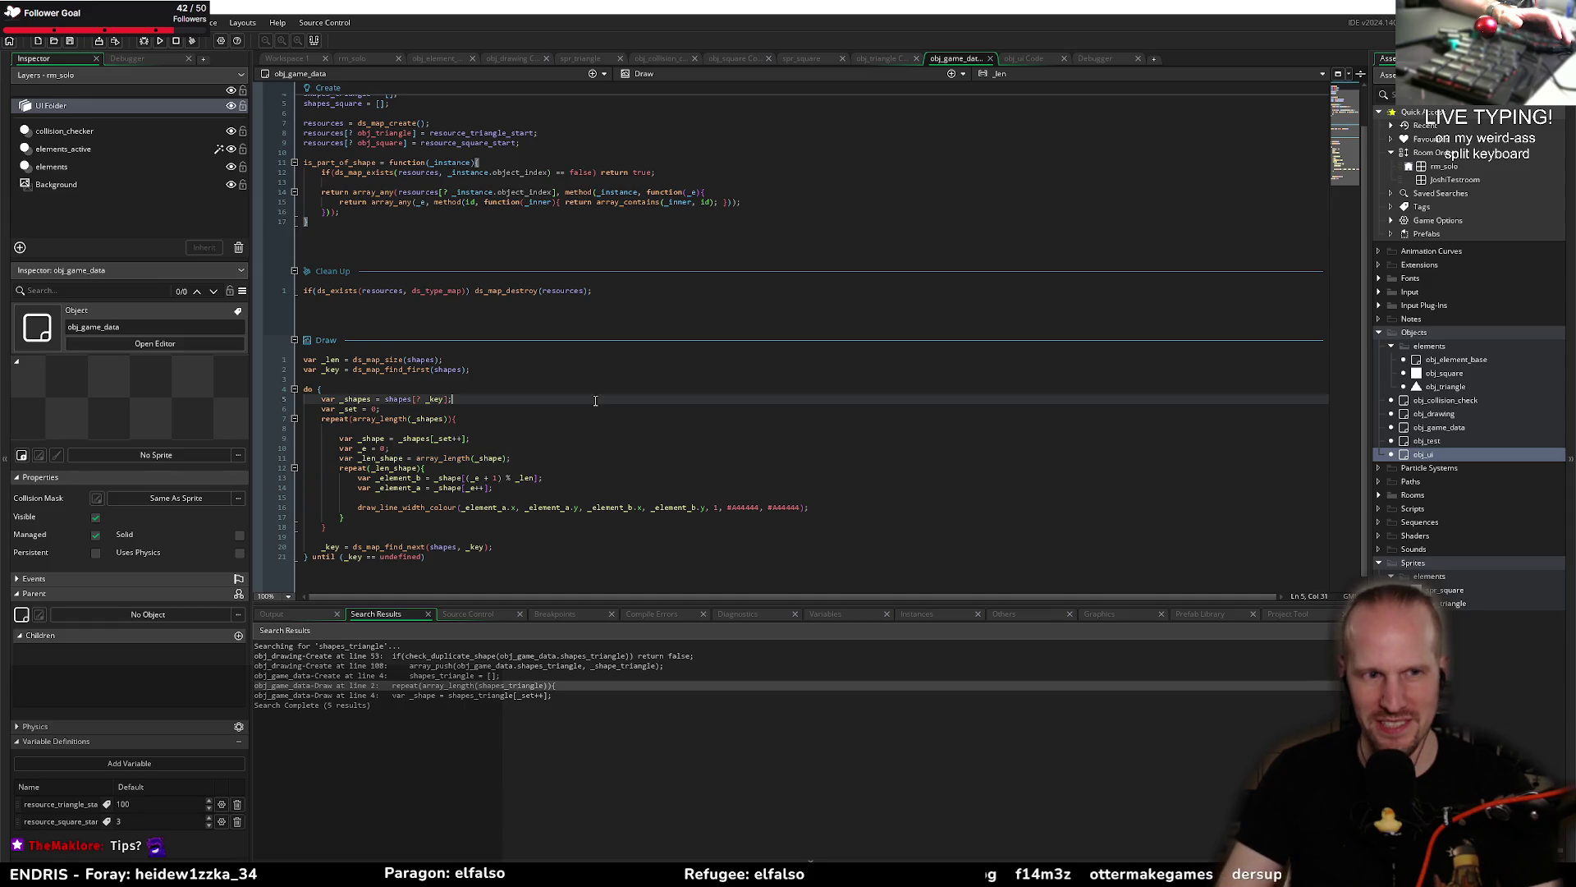
left_click(495, 386)
left_click(466, 381)
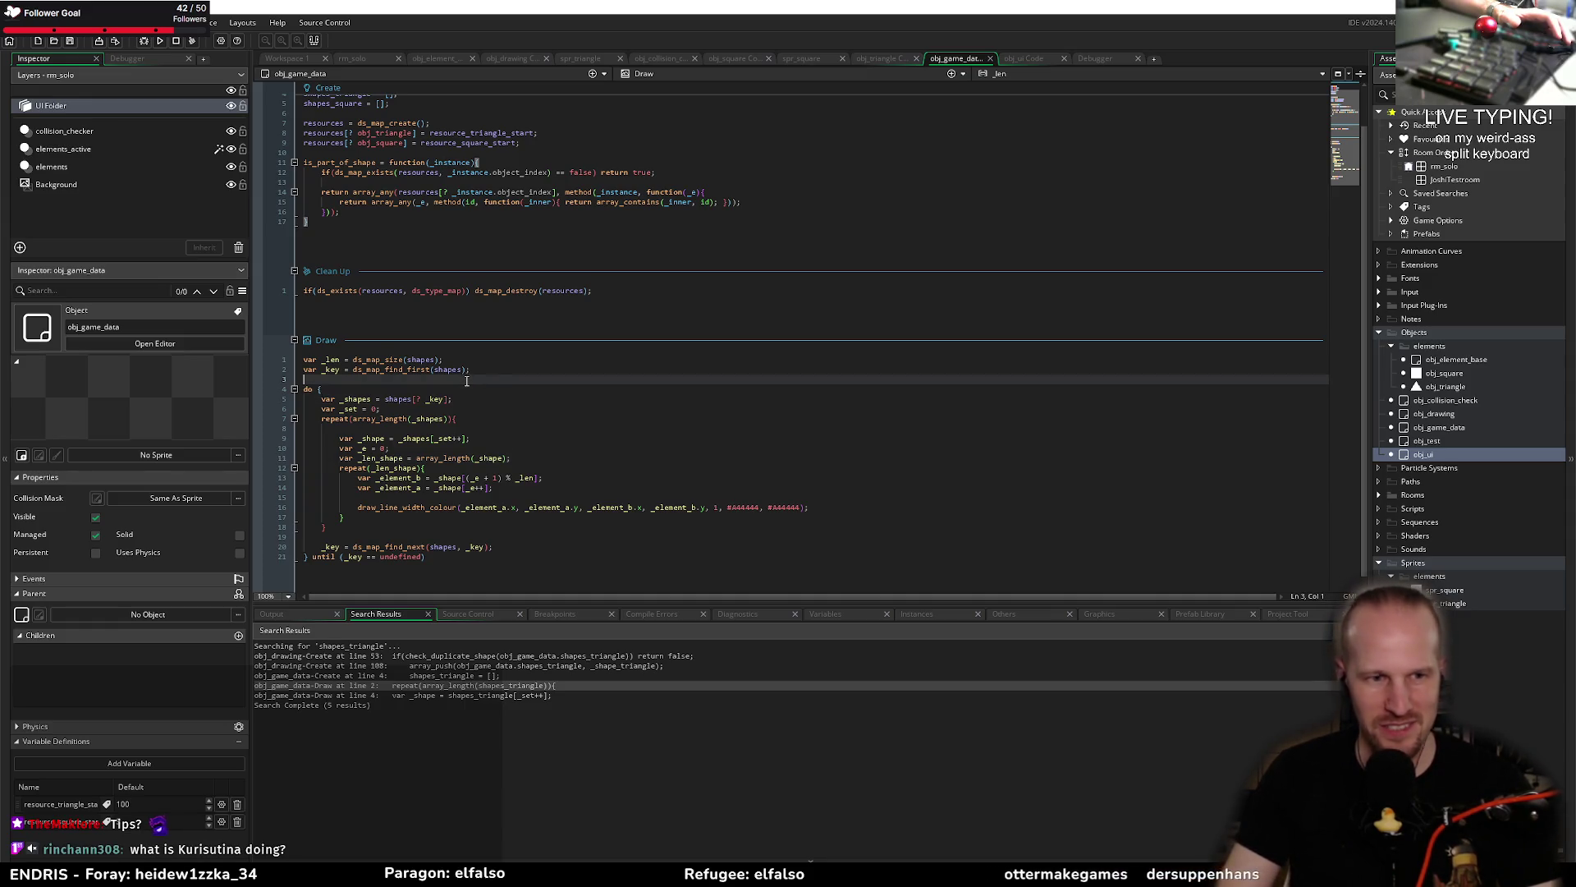
left_click(499, 548)
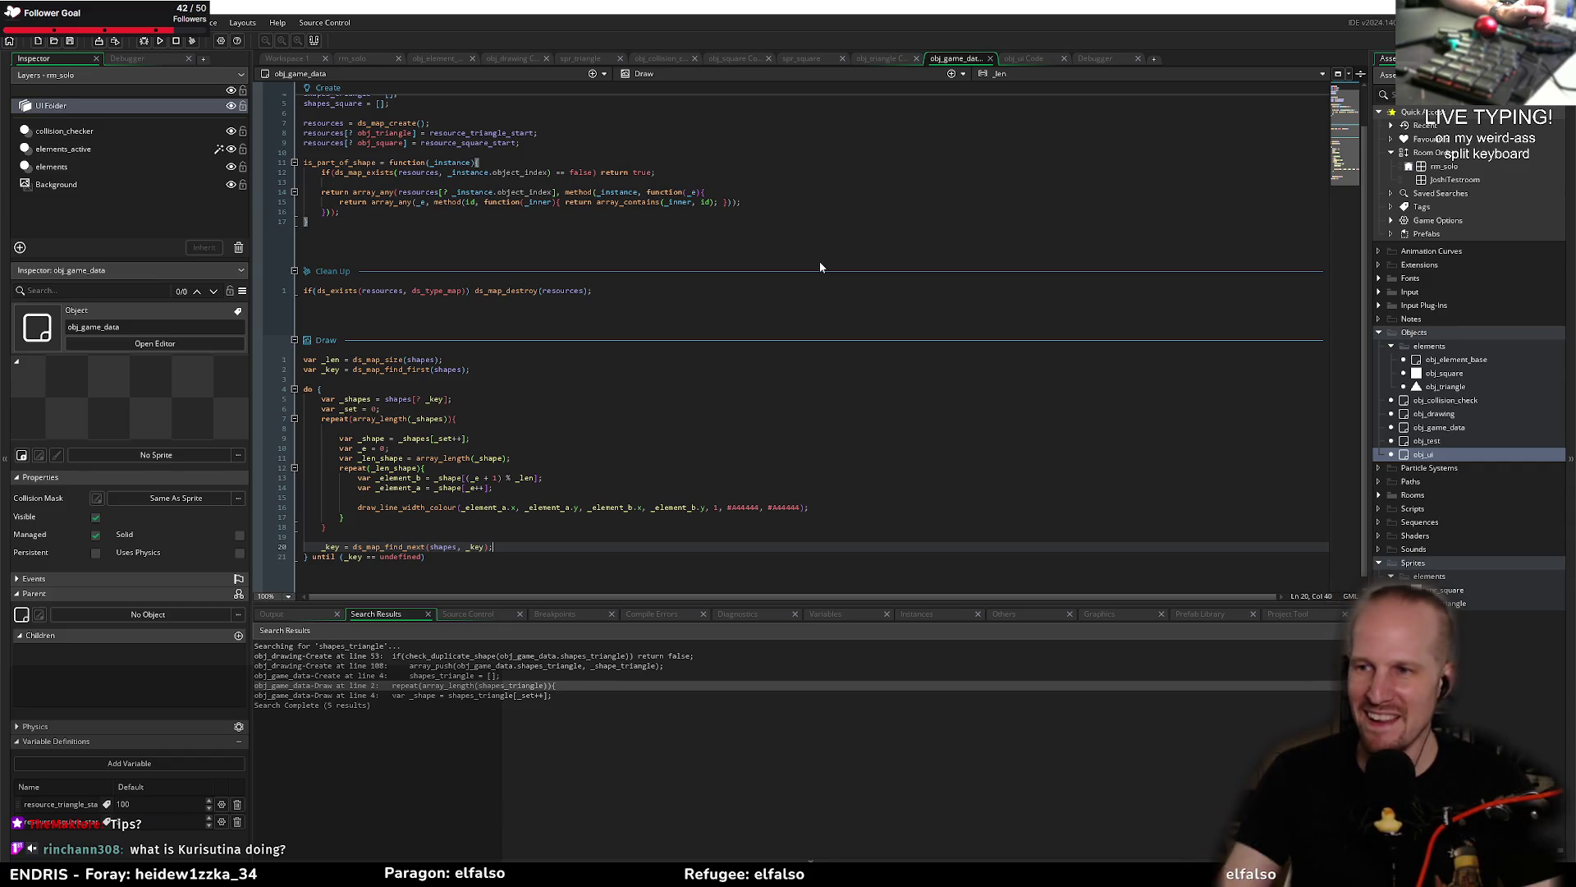
left_click(587, 387)
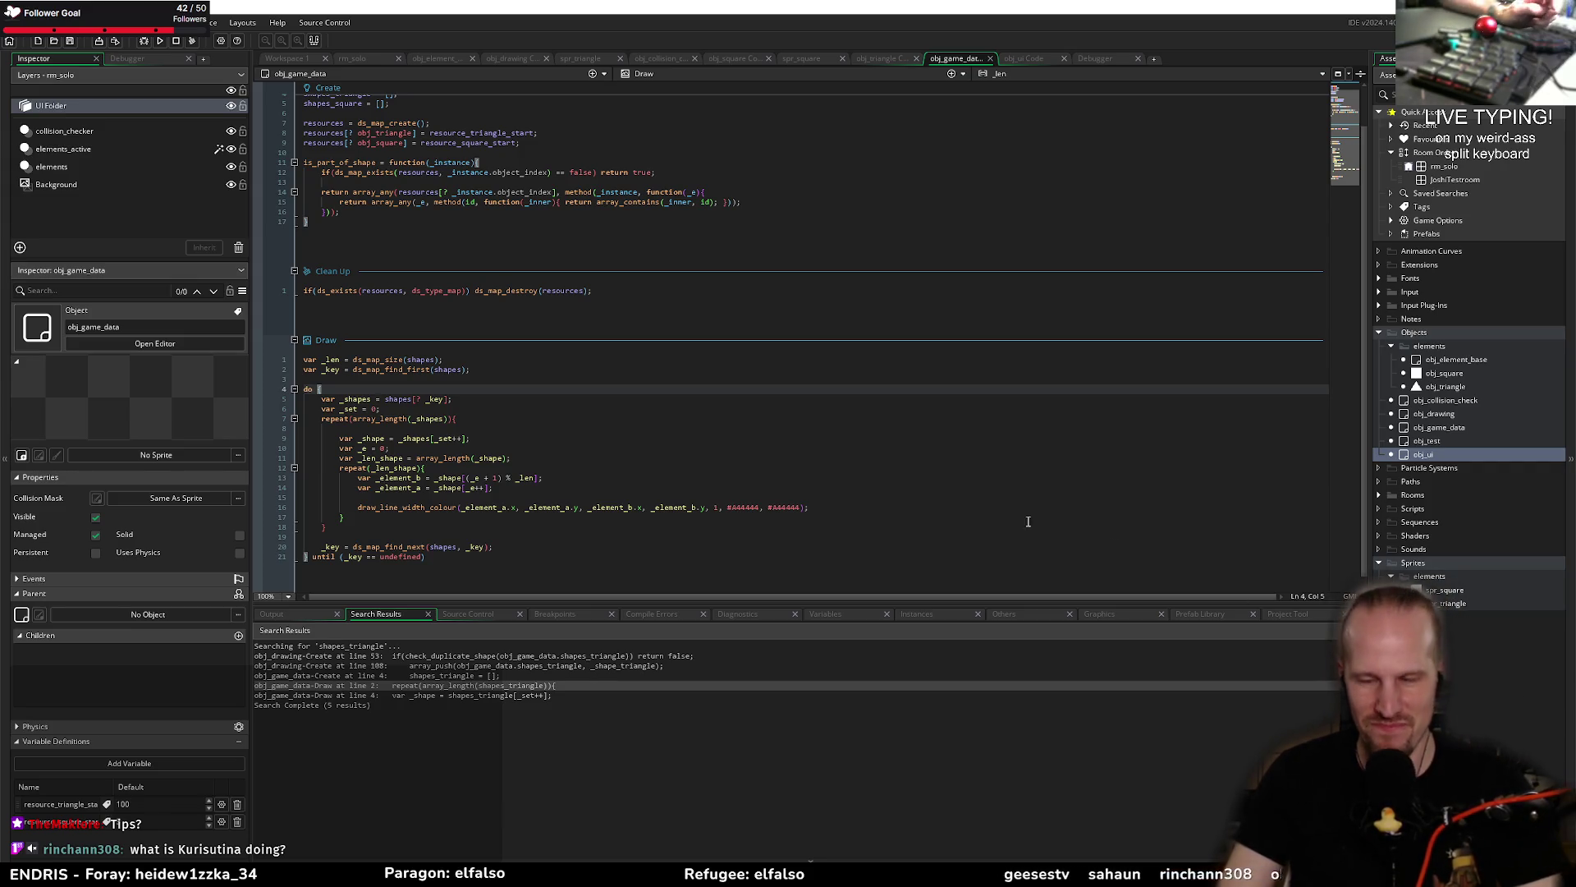
type("{")
left_click(552, 428)
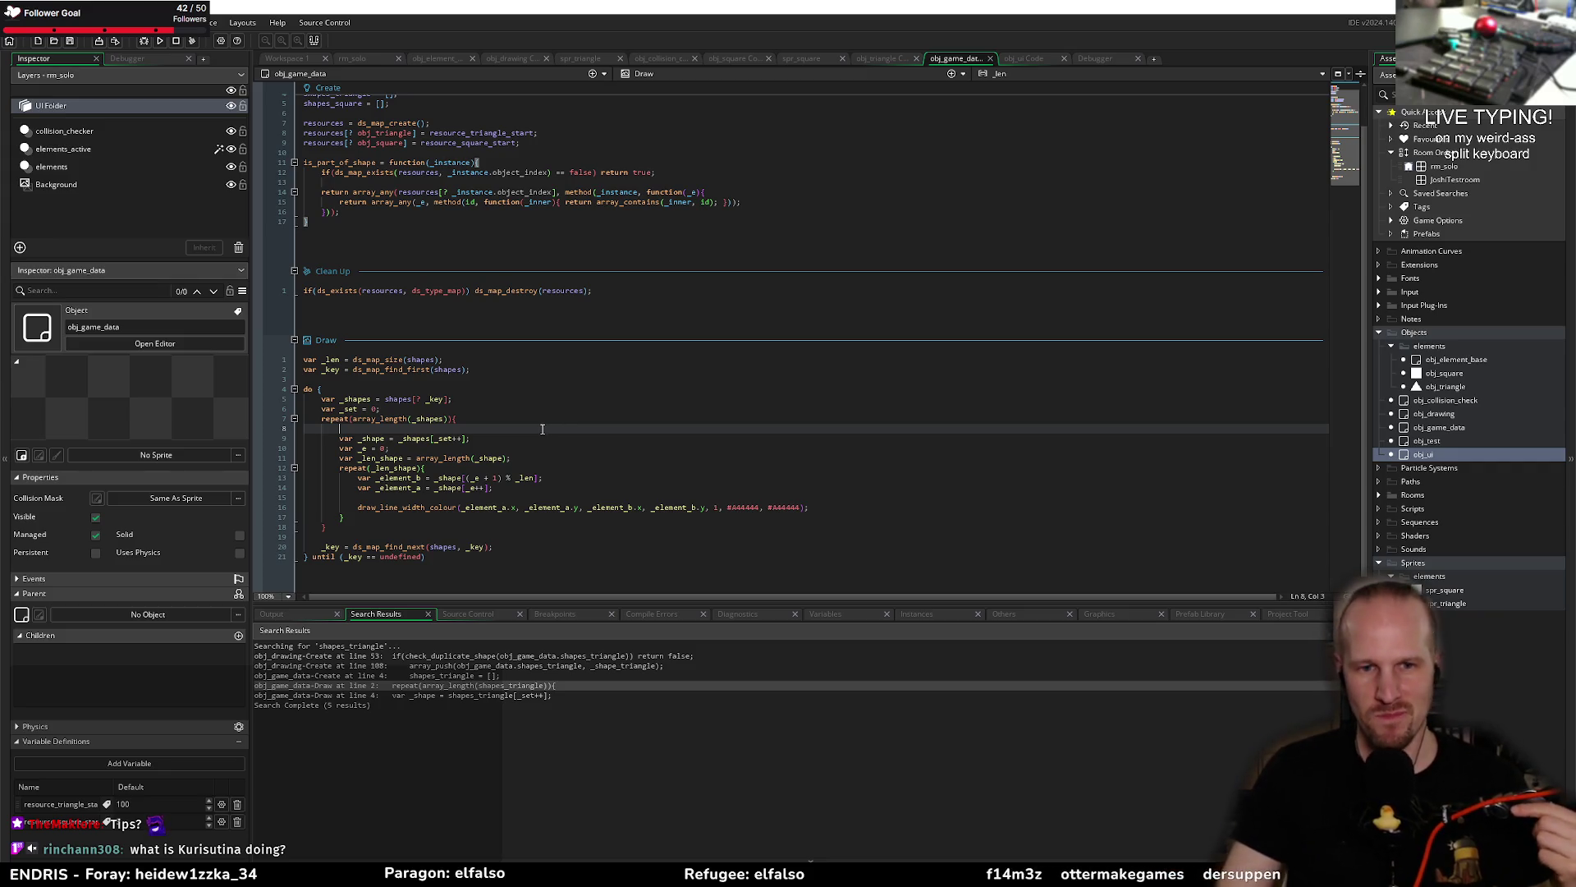
left_click(542, 459)
left_click(542, 464)
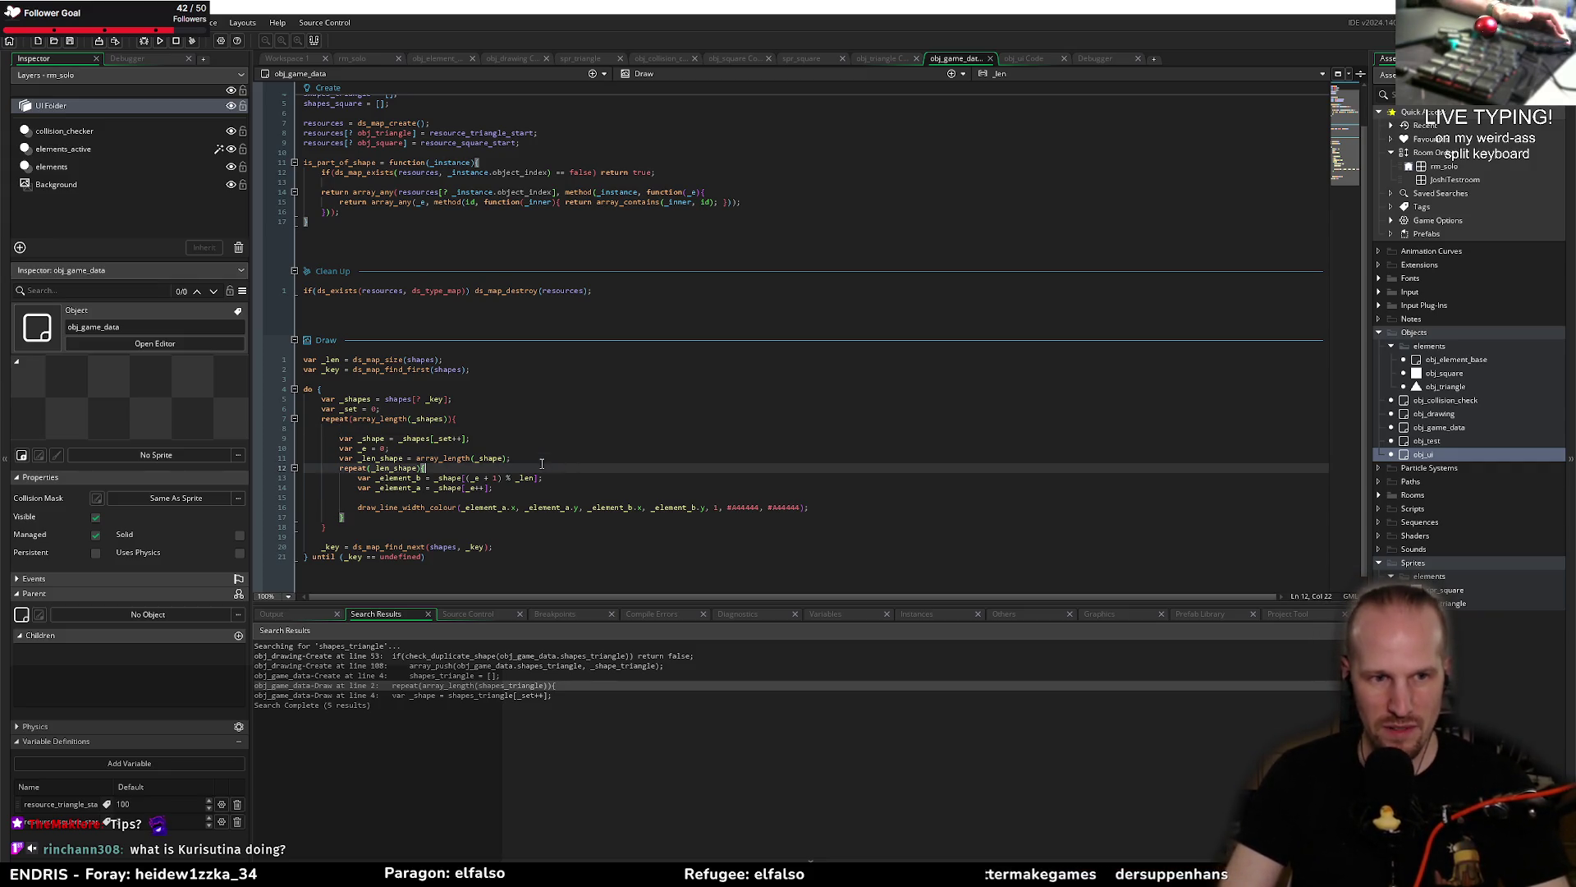
left_click(471, 448)
left_click(534, 459)
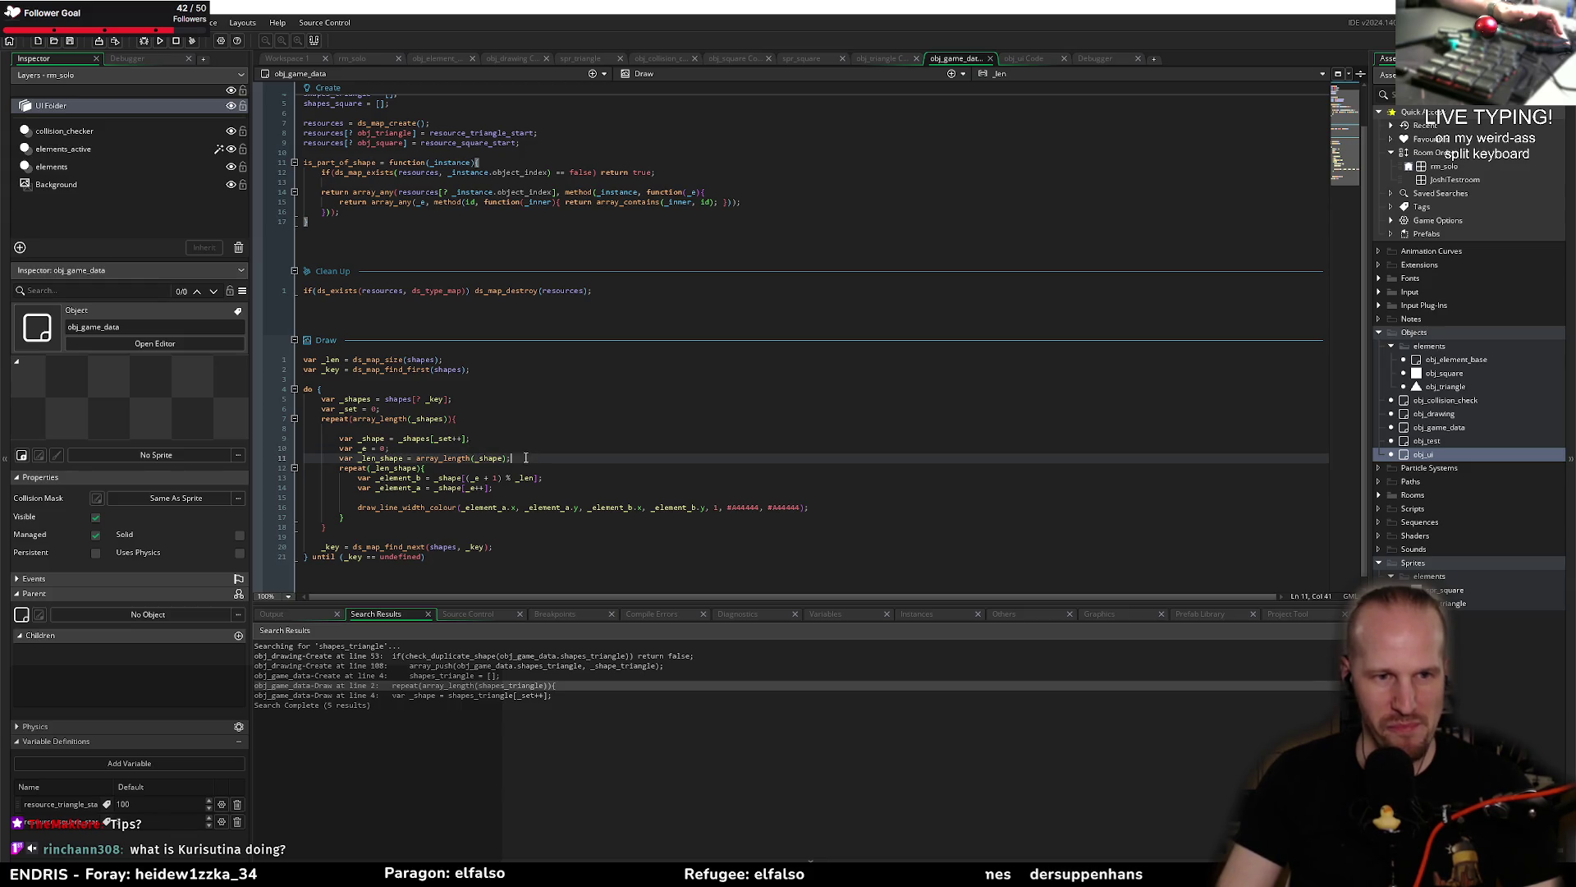
Step: Inspect is_part_of_shape's array_any return and the Clean Up map destroy line
left_click(449, 219)
left_click(471, 215)
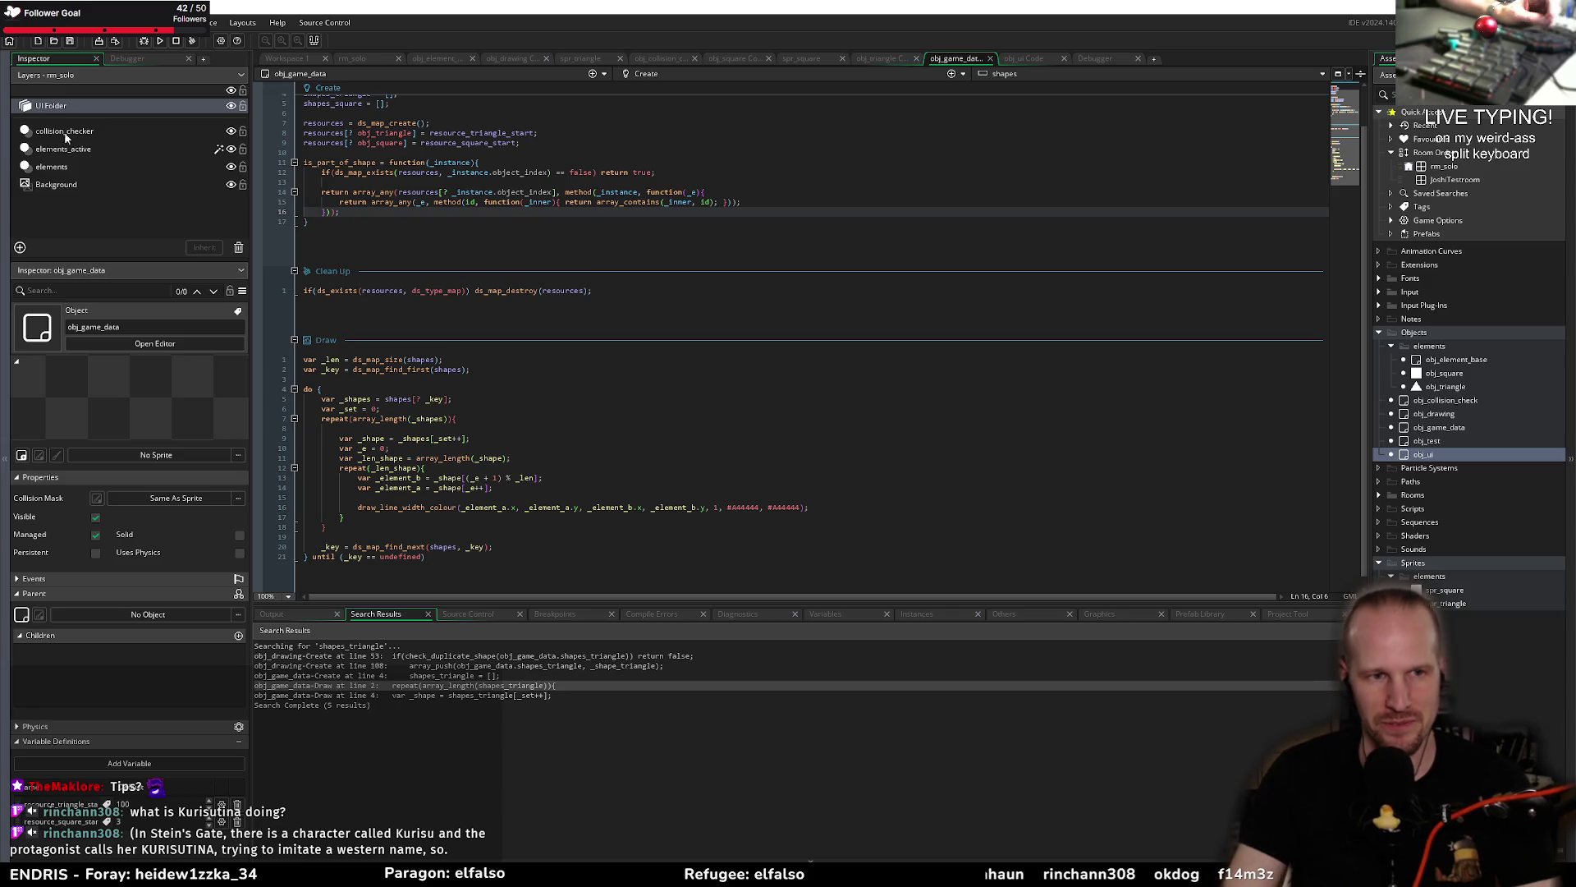
key("Down")
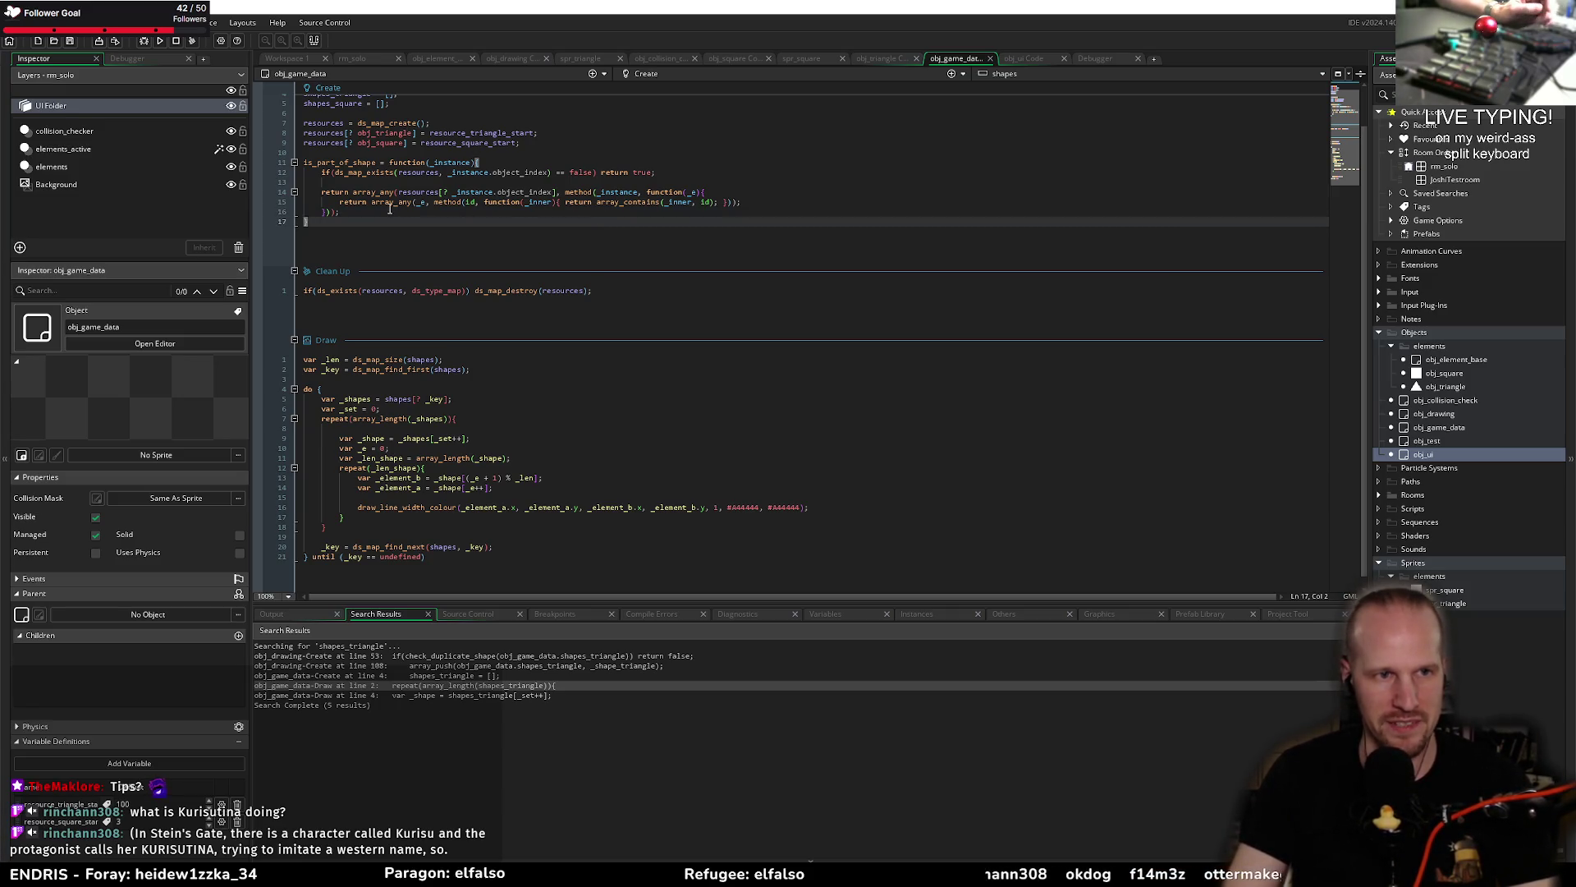
left_click(382, 212)
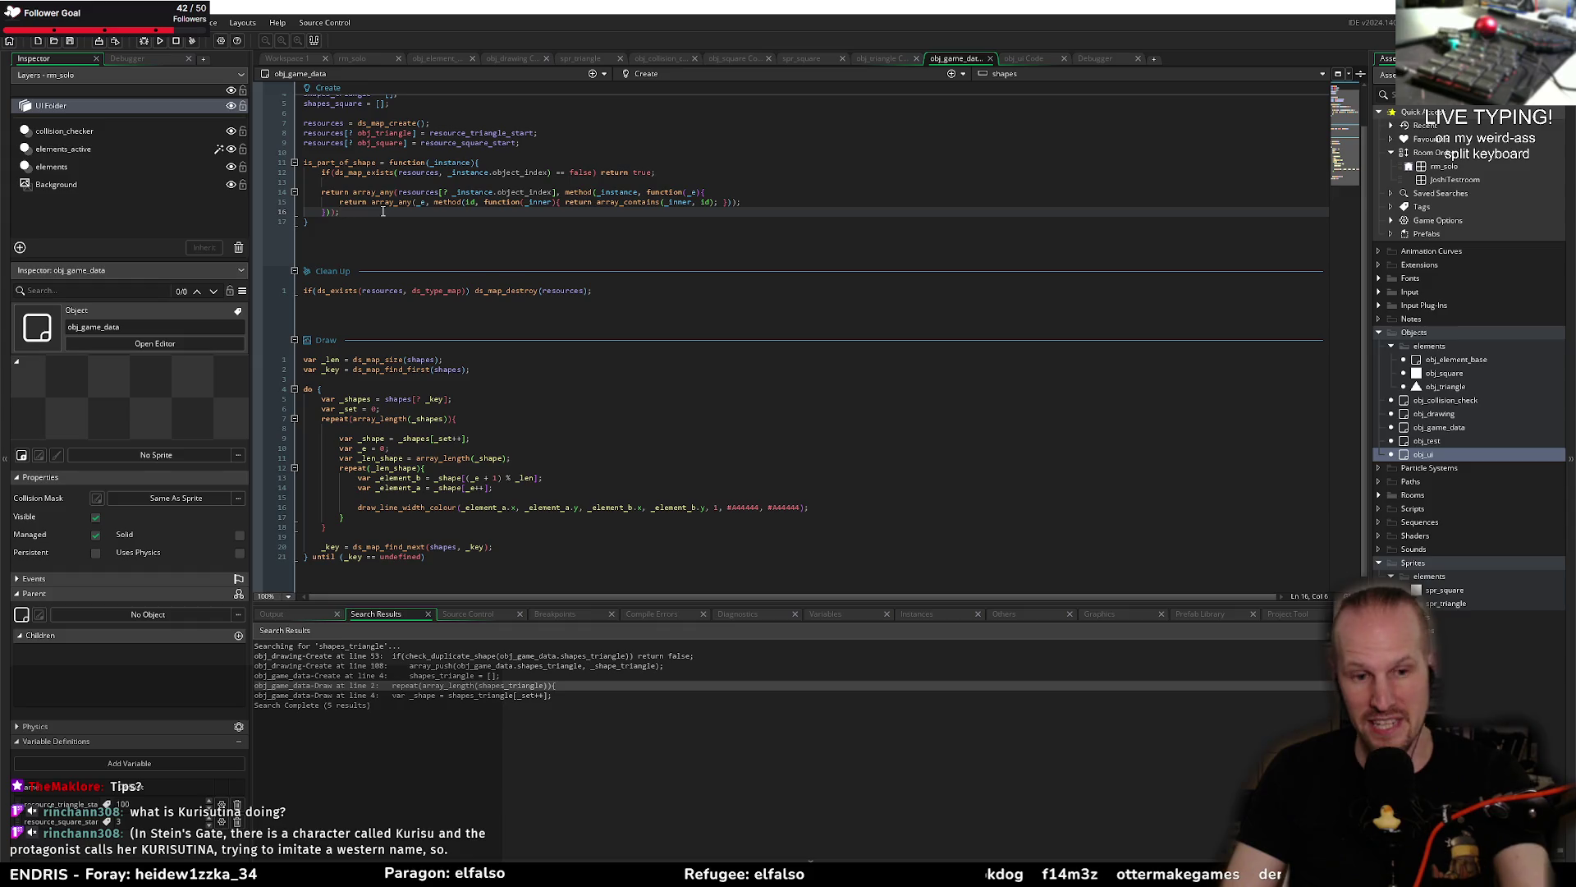
mouse_move(380, 202)
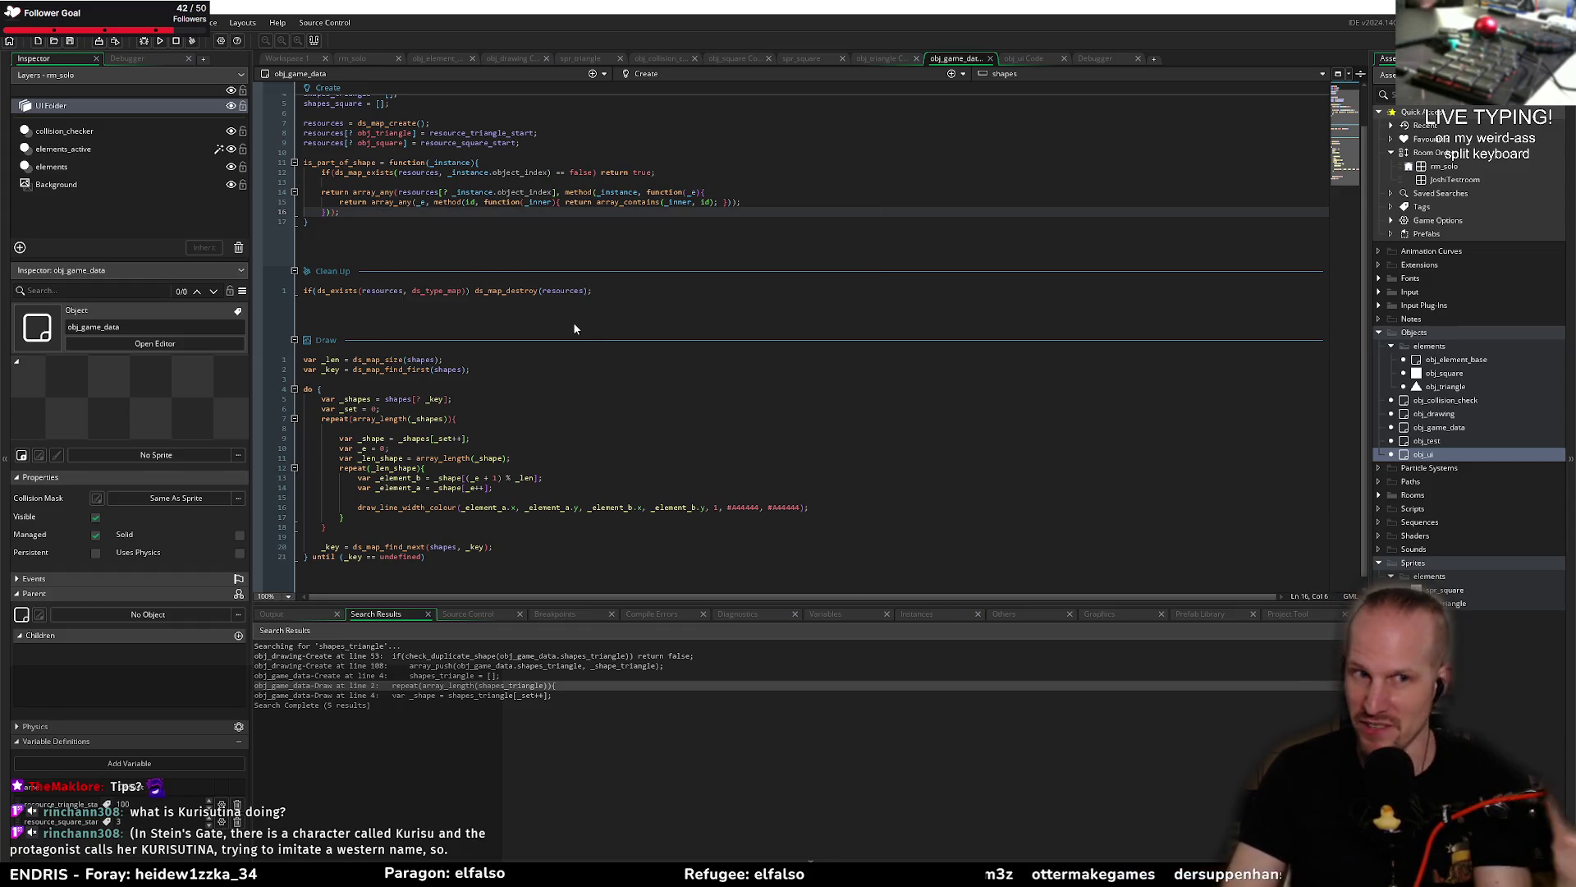
left_click(602, 293)
left_click(451, 254)
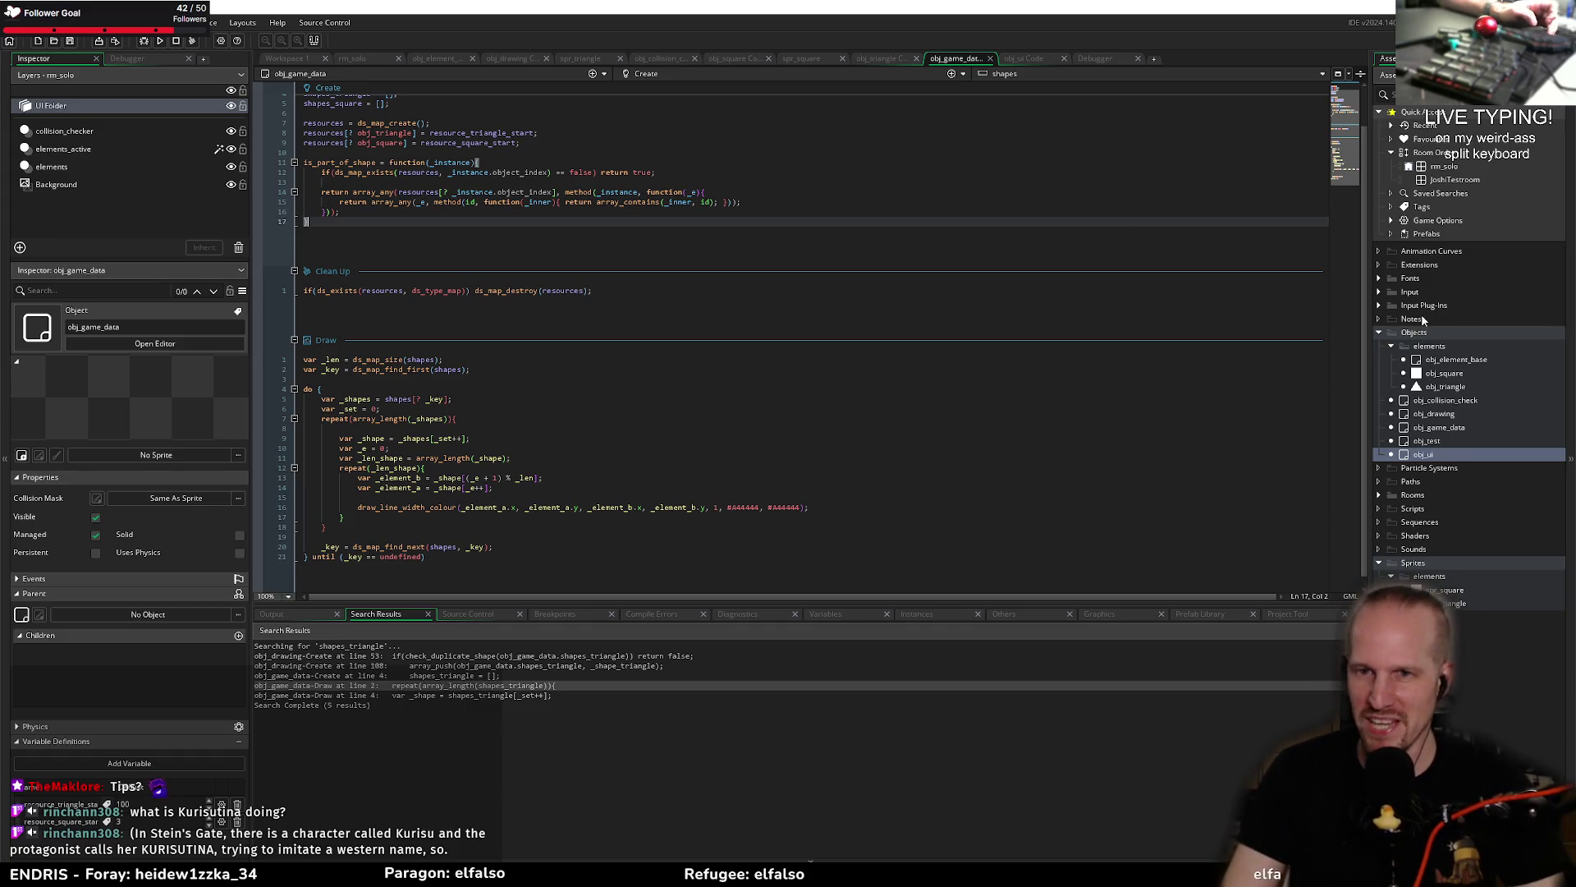
left_click(604, 305)
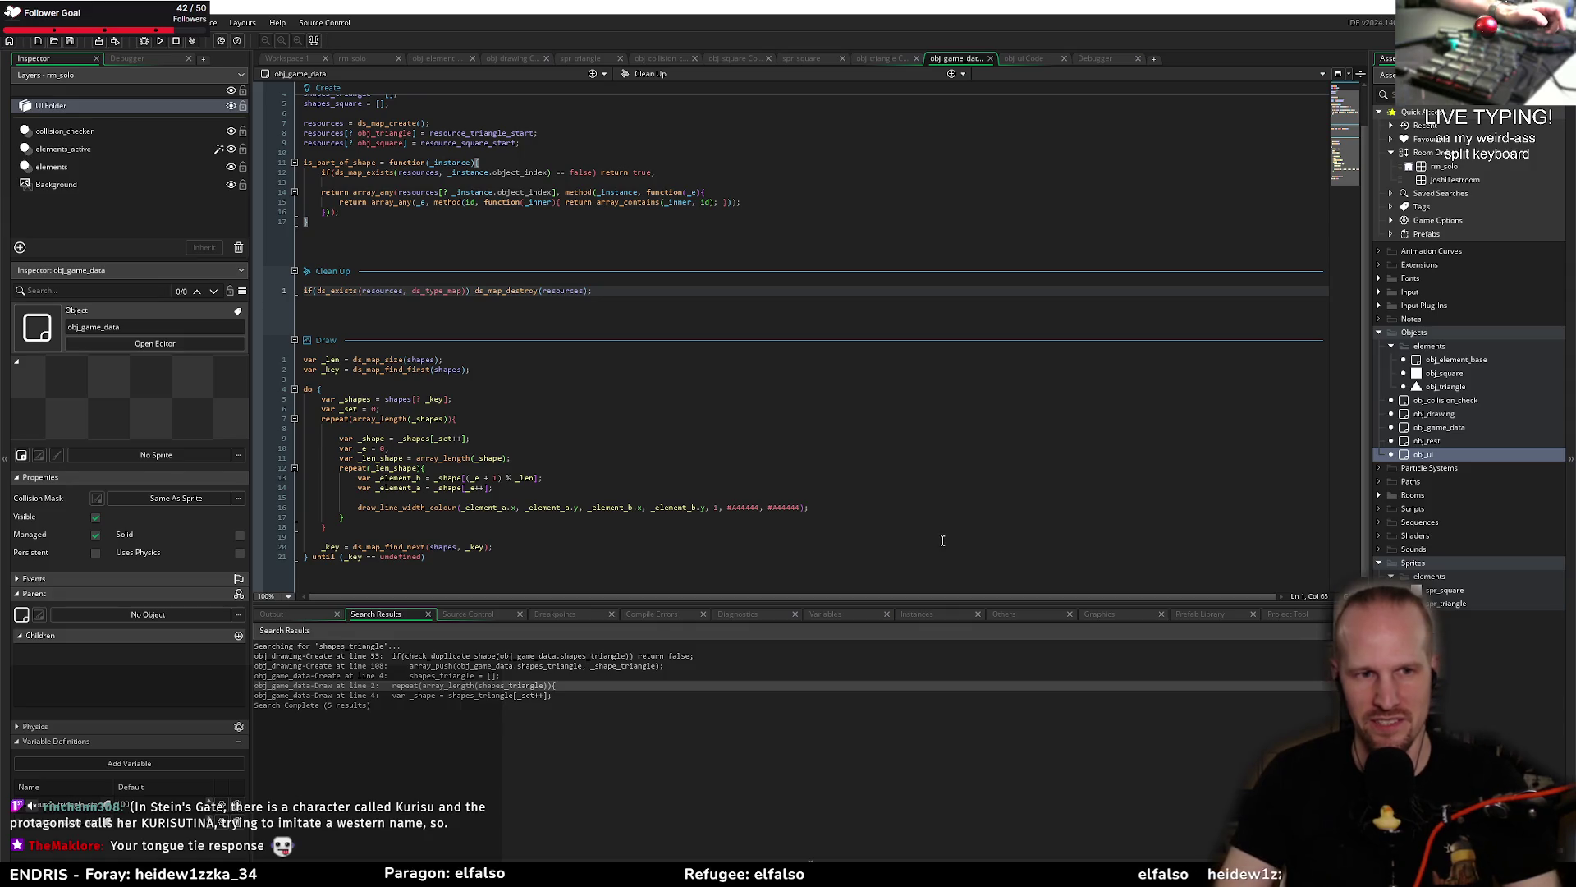
Step: Recheck the Draw repeat and is_part_of_shape body, then start a debug run
left_click(454, 428)
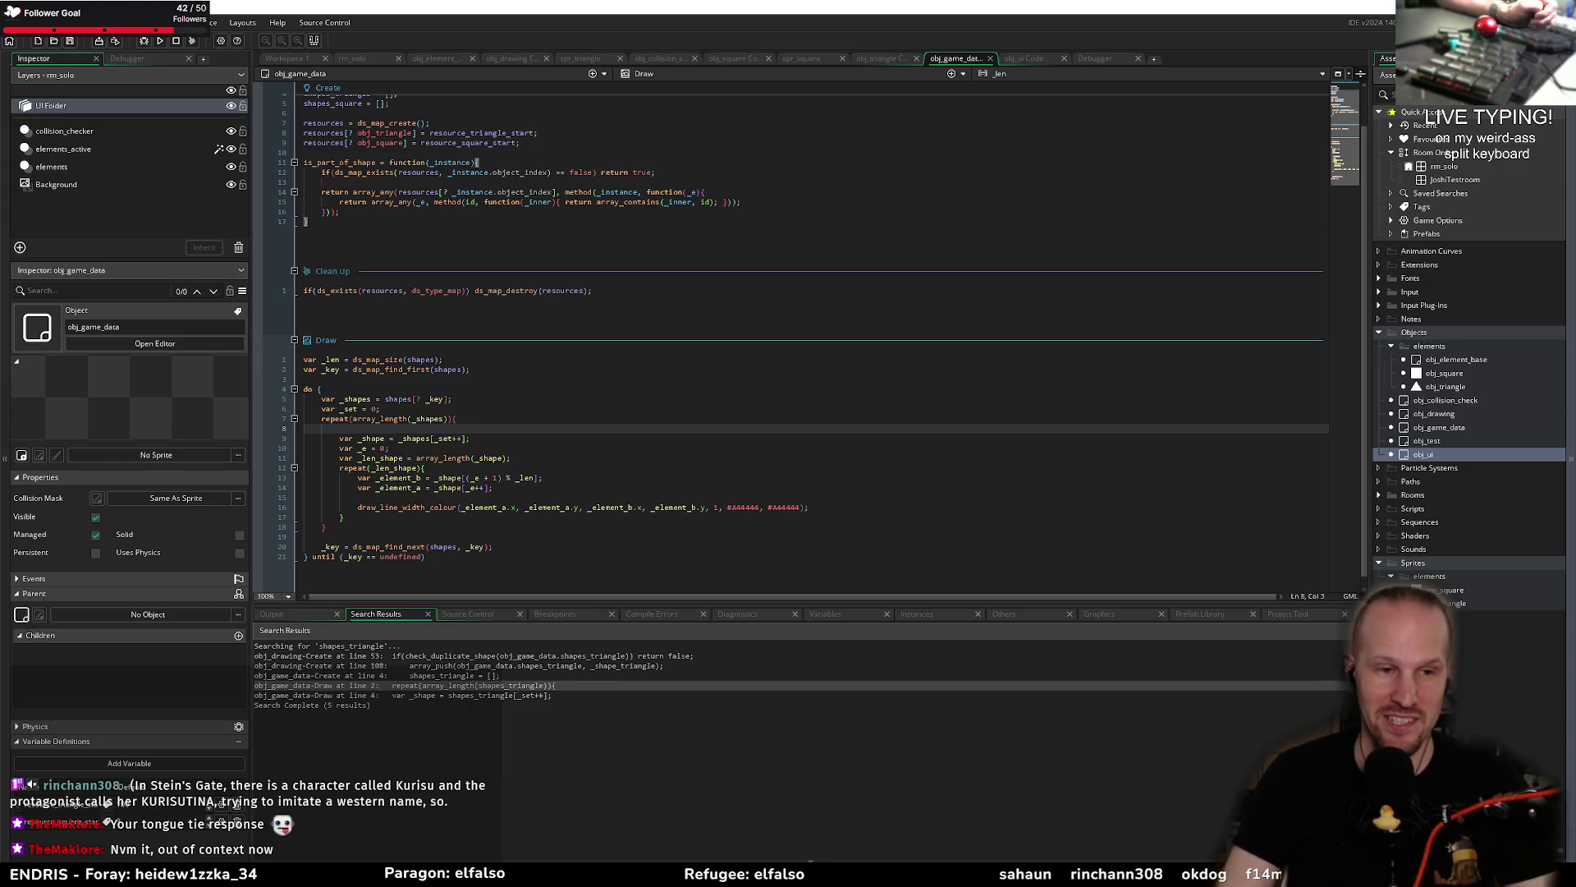
left_click(616, 292)
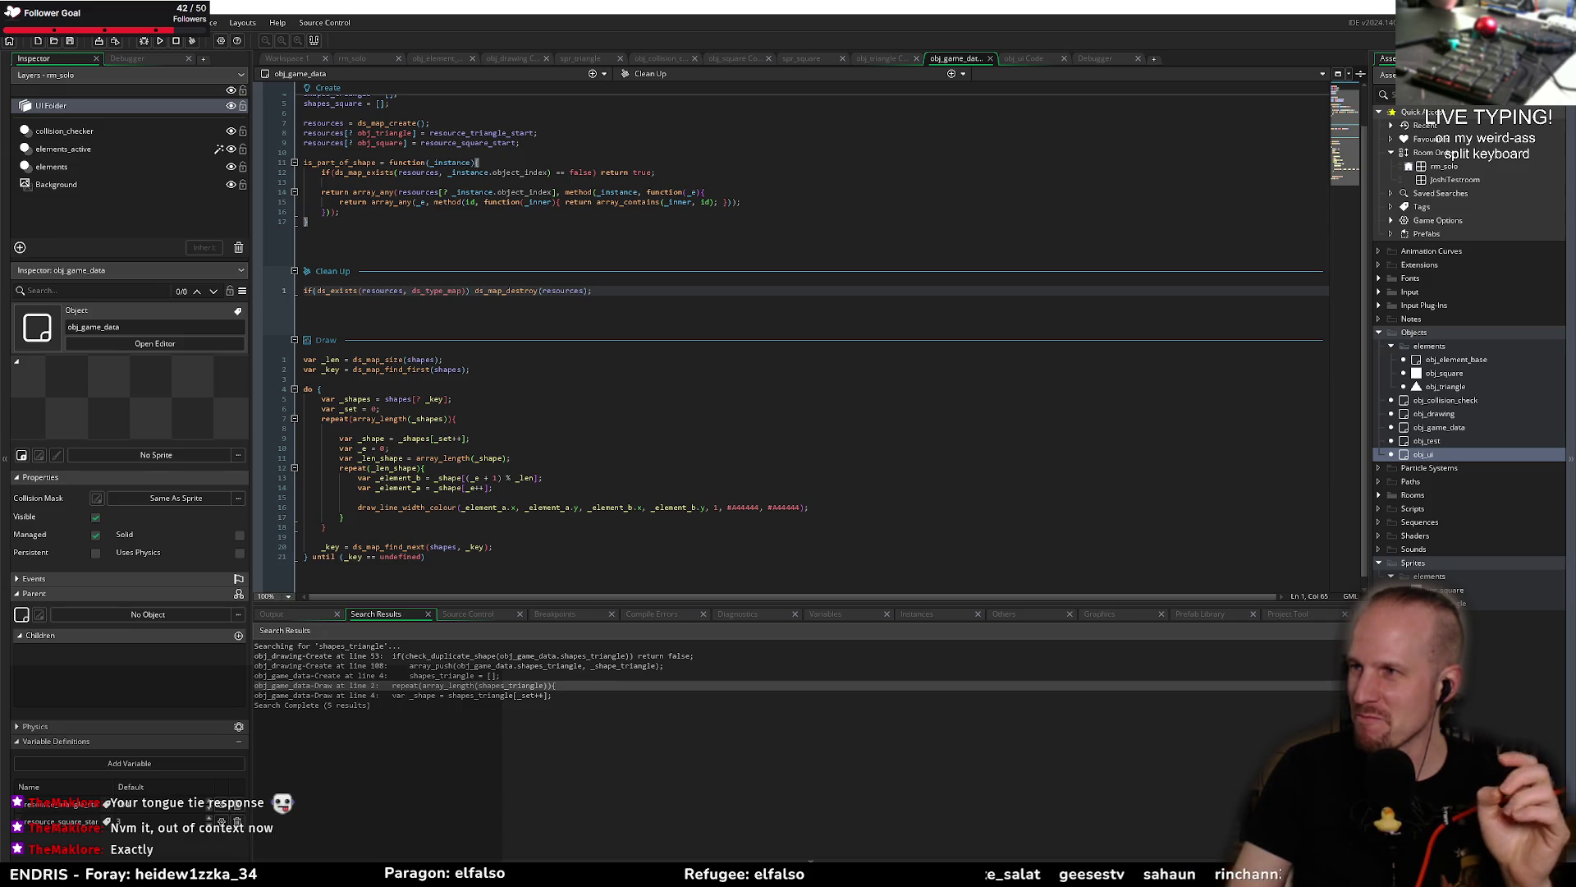
left_click(530, 420)
left_click(444, 215)
left_click_drag(358, 172, 419, 234)
left_click(431, 223)
left_click(584, 181)
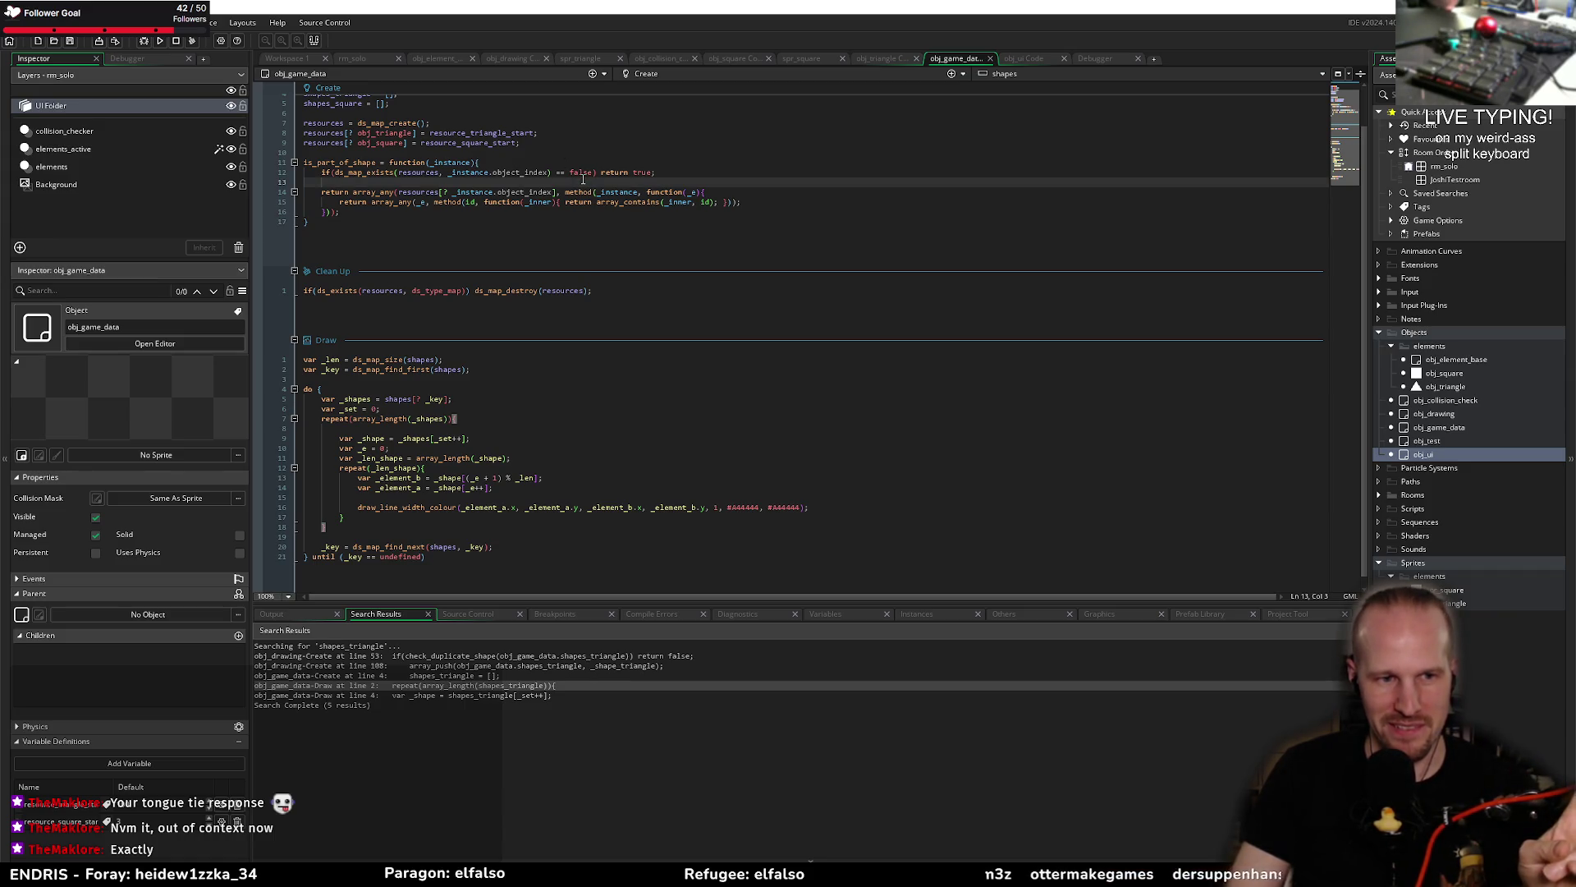
left_click(146, 41)
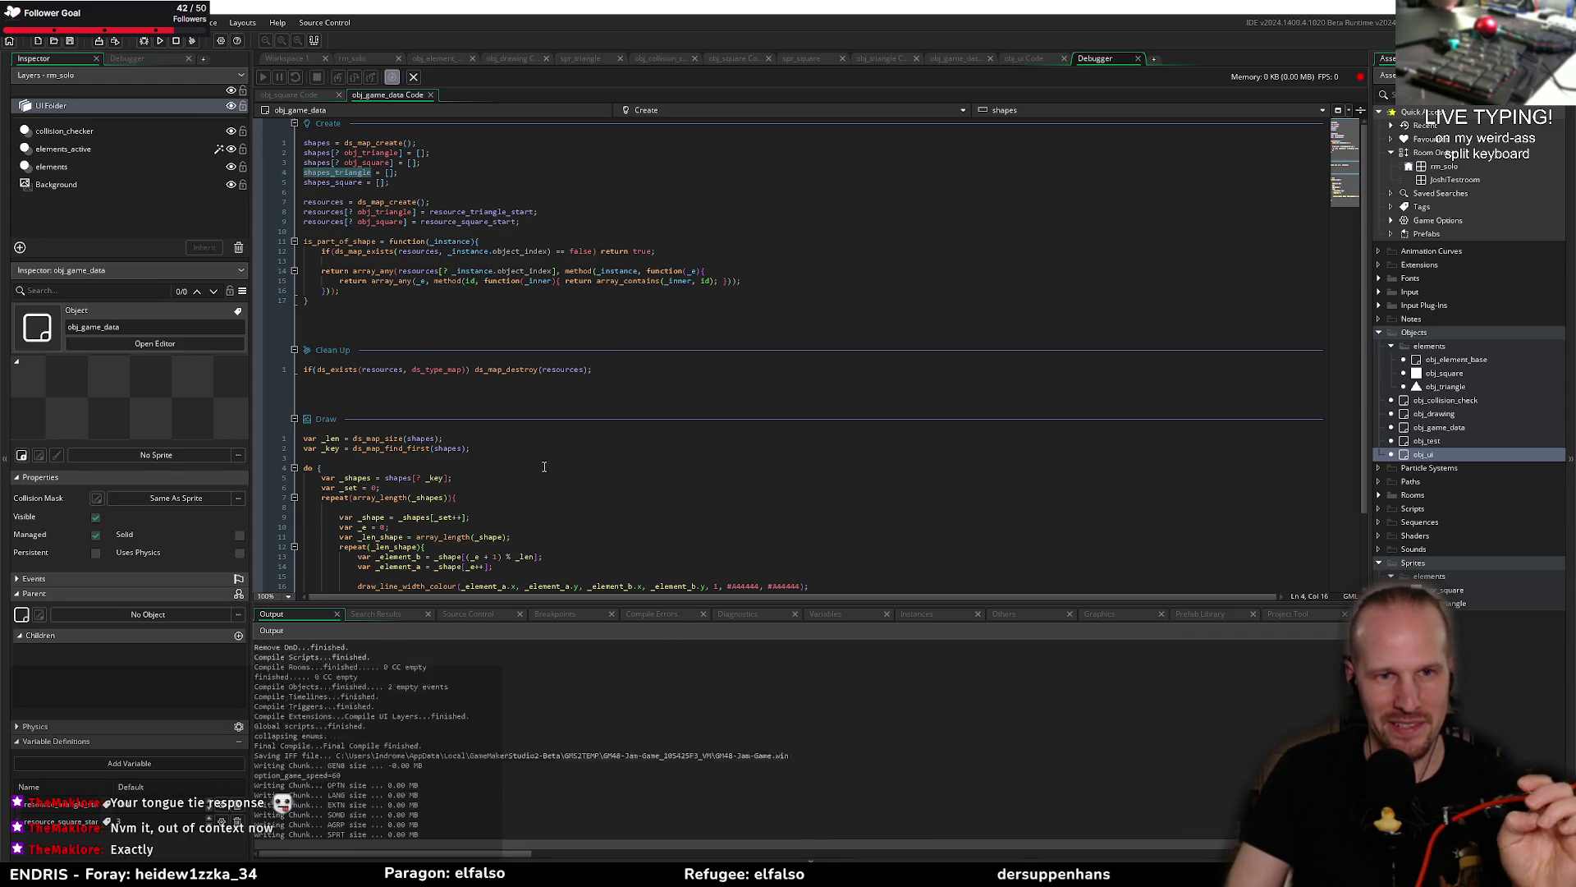
Step: Drag from the square across the triangles until it crashes, then close the error and inspect line 14
scroll(530, 467, "down", 3)
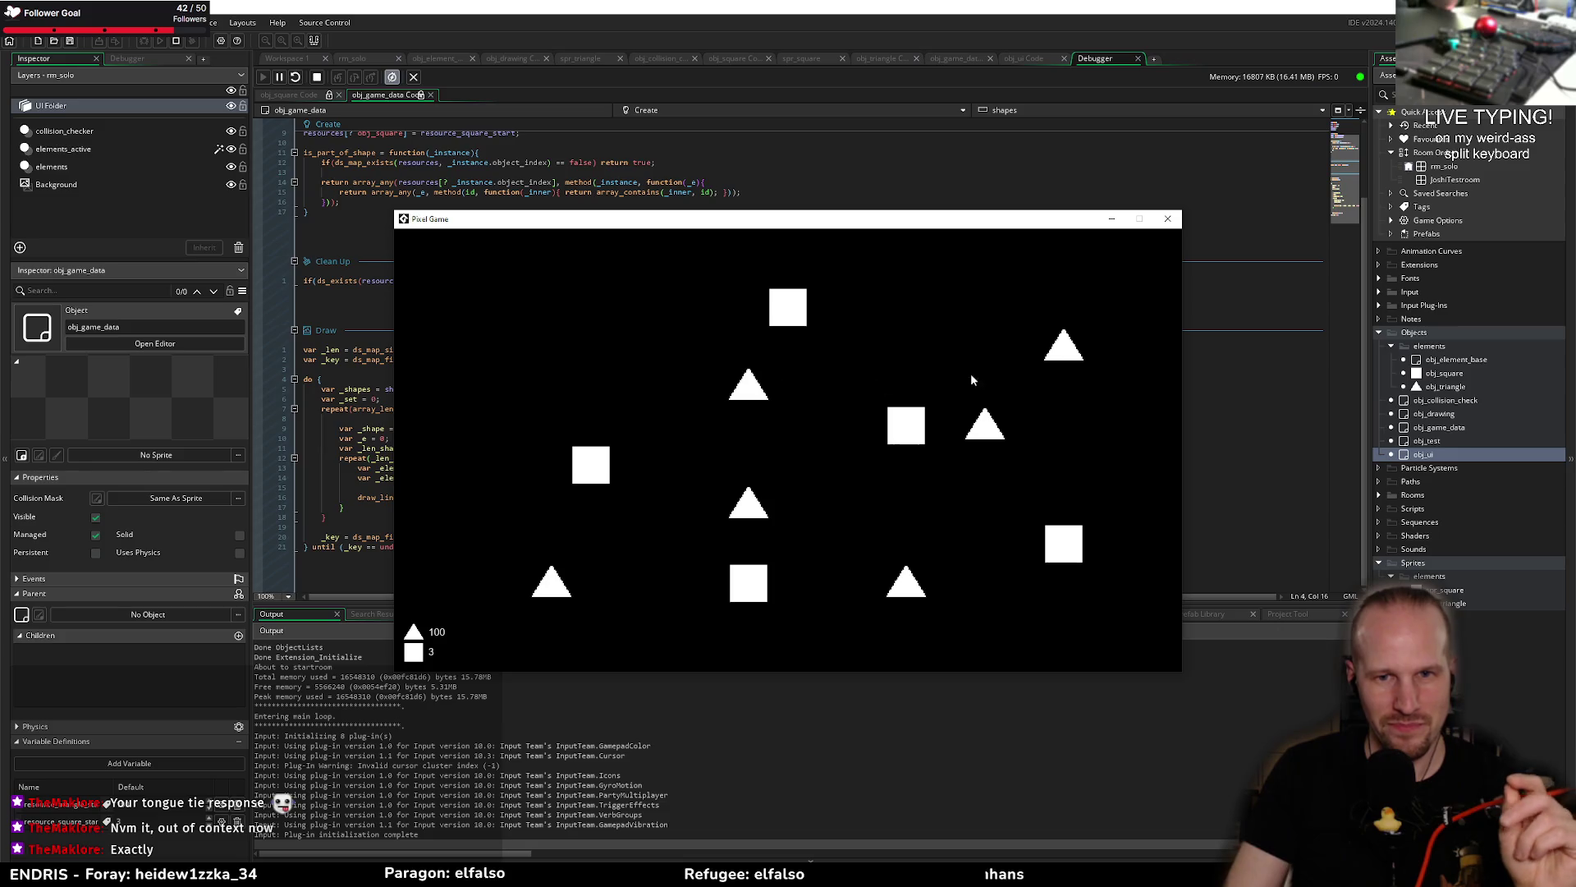
mouse_move(794, 314)
left_mouse_down()
mouse_move(790, 553)
mouse_move(793, 501)
left_mouse_up()
mouse_move(748, 384)
left_mouse_down()
mouse_move(820, 388)
mouse_move(969, 584)
mouse_move(845, 493)
mouse_move(756, 380)
left_mouse_up()
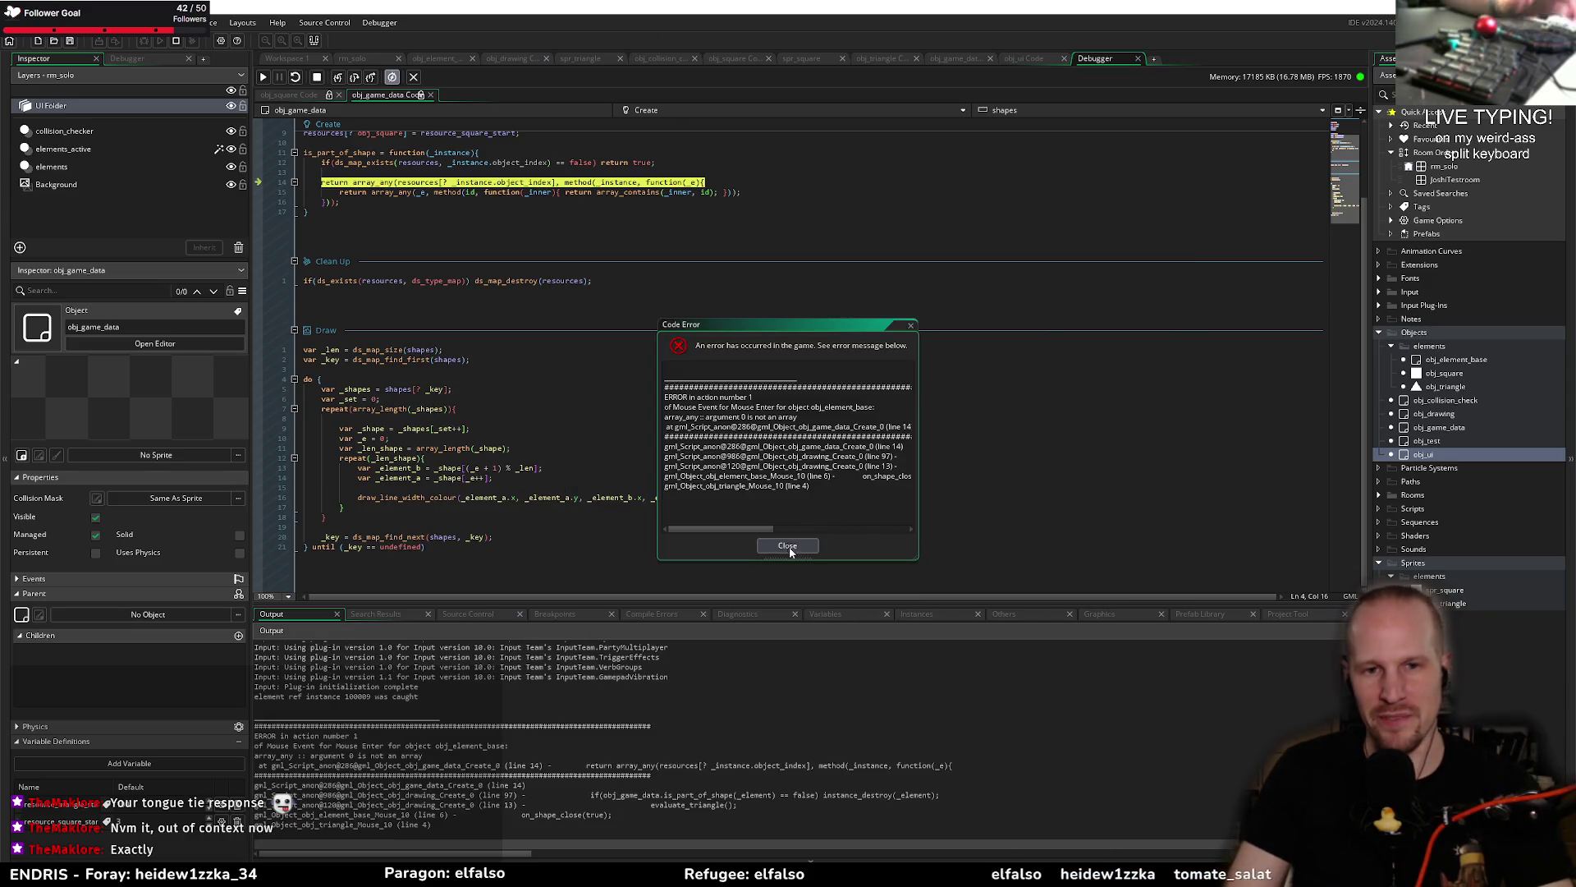
left_click(788, 545)
scroll(501, 238, "up", 3)
left_click(507, 251)
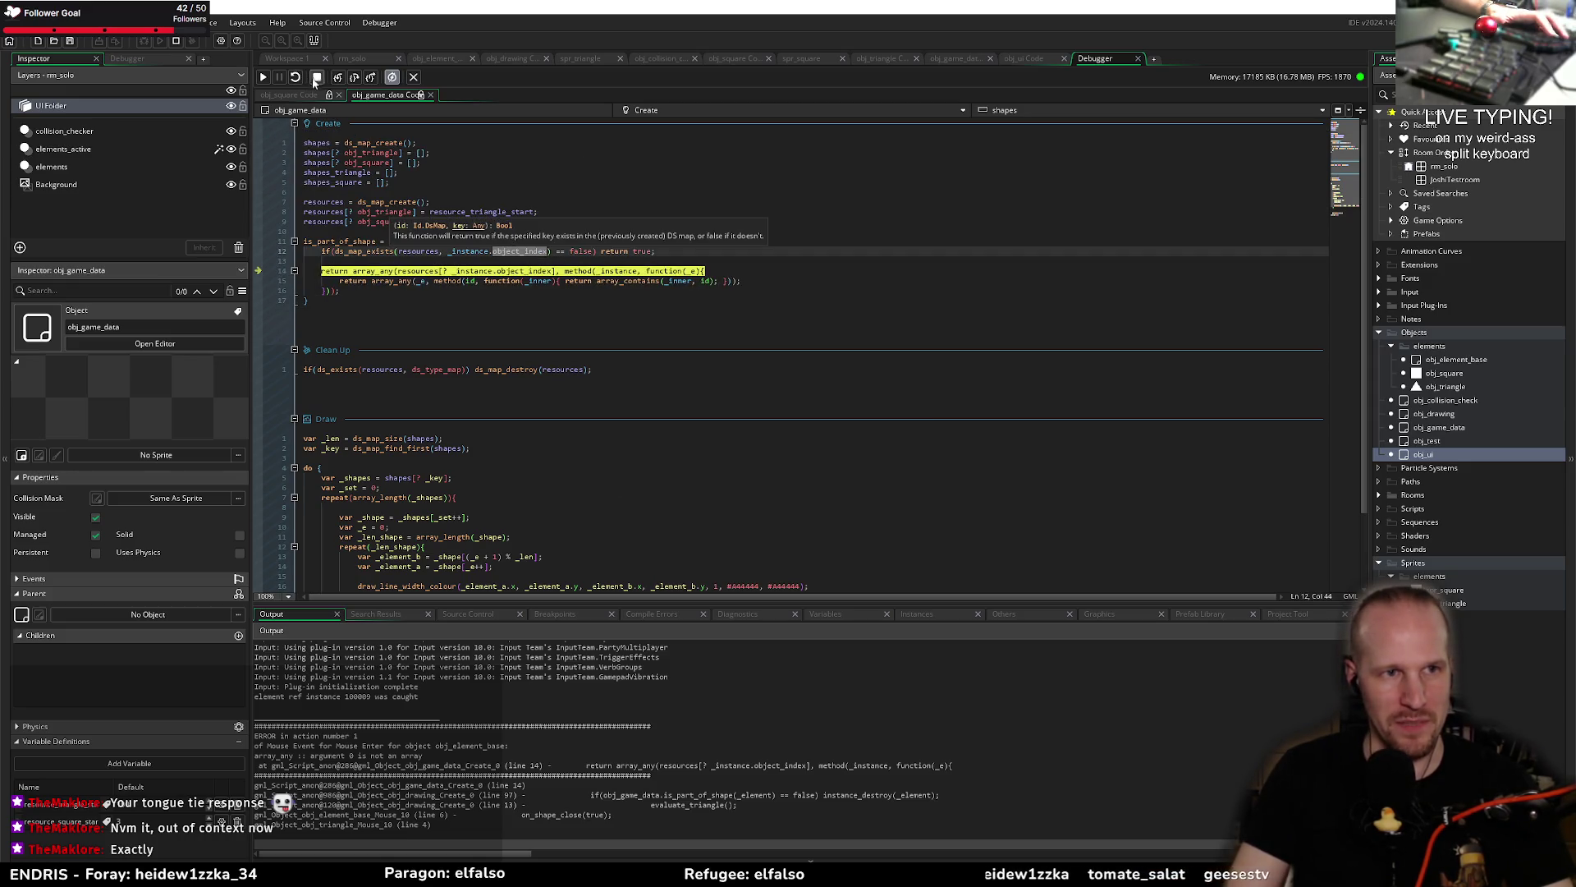
Step: Search the project for shapes_triangle and shapes_square, then delete those unused lines
double_click(337, 172)
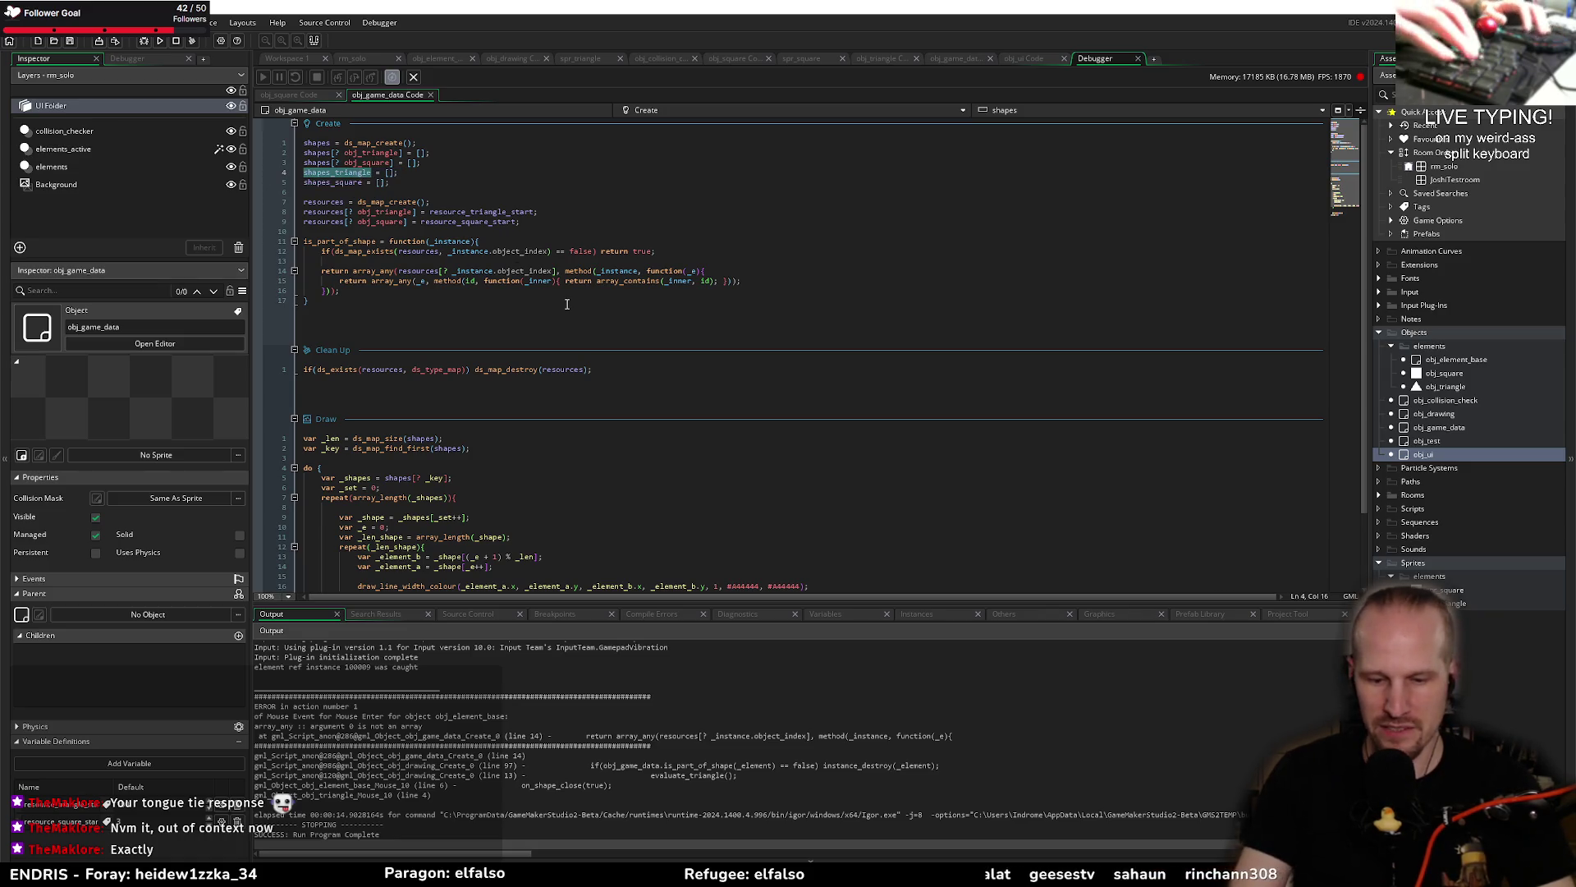
key("ctrl+shift+f")
key("Return")
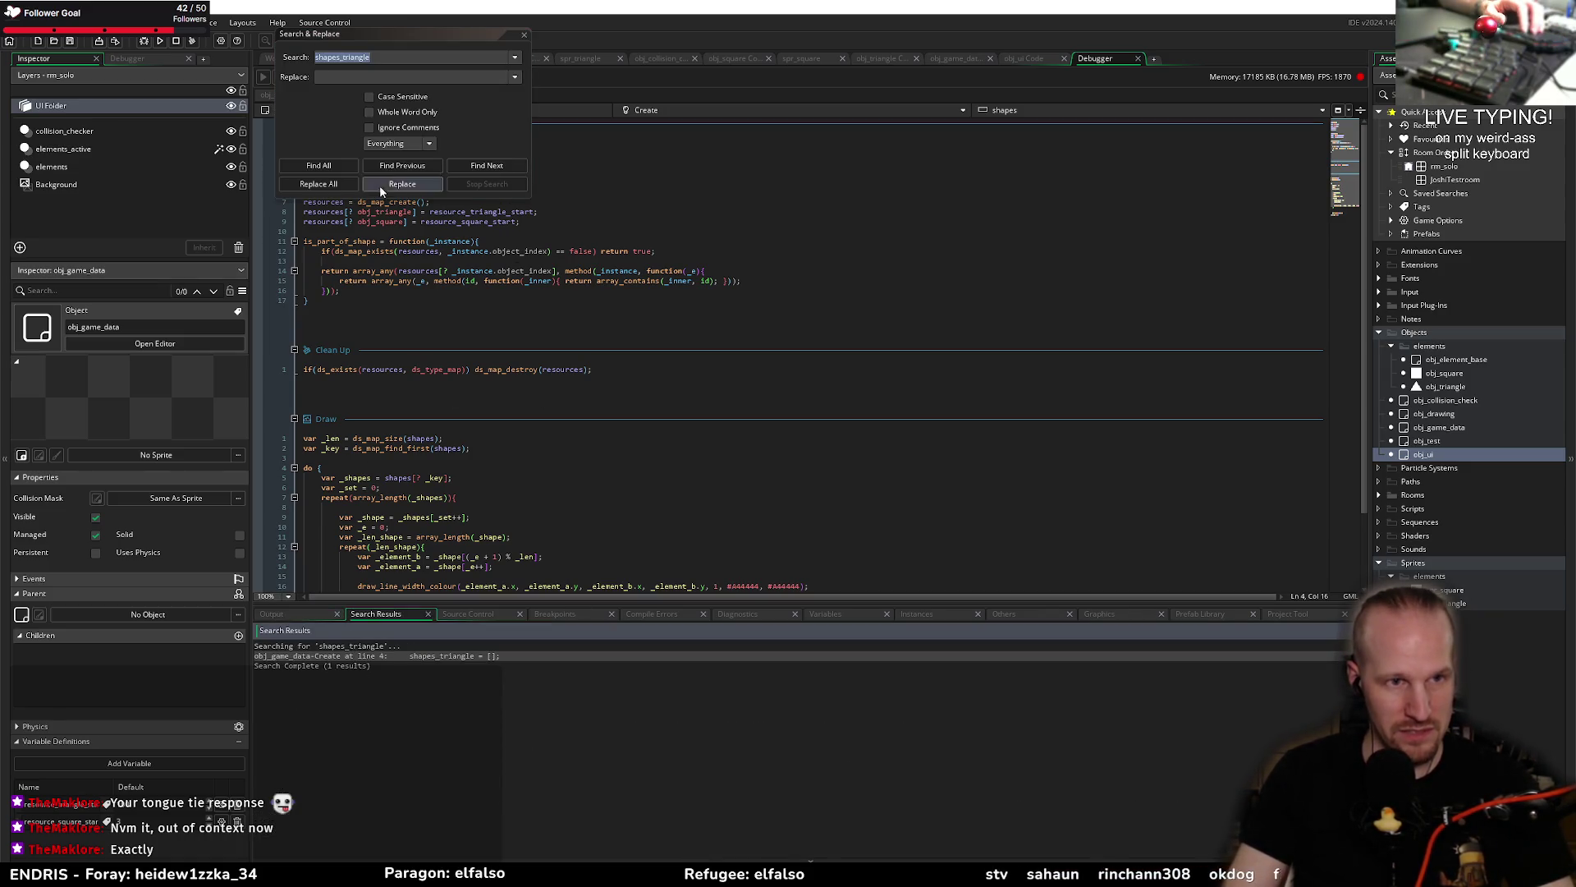
key("Escape")
double_click(331, 182)
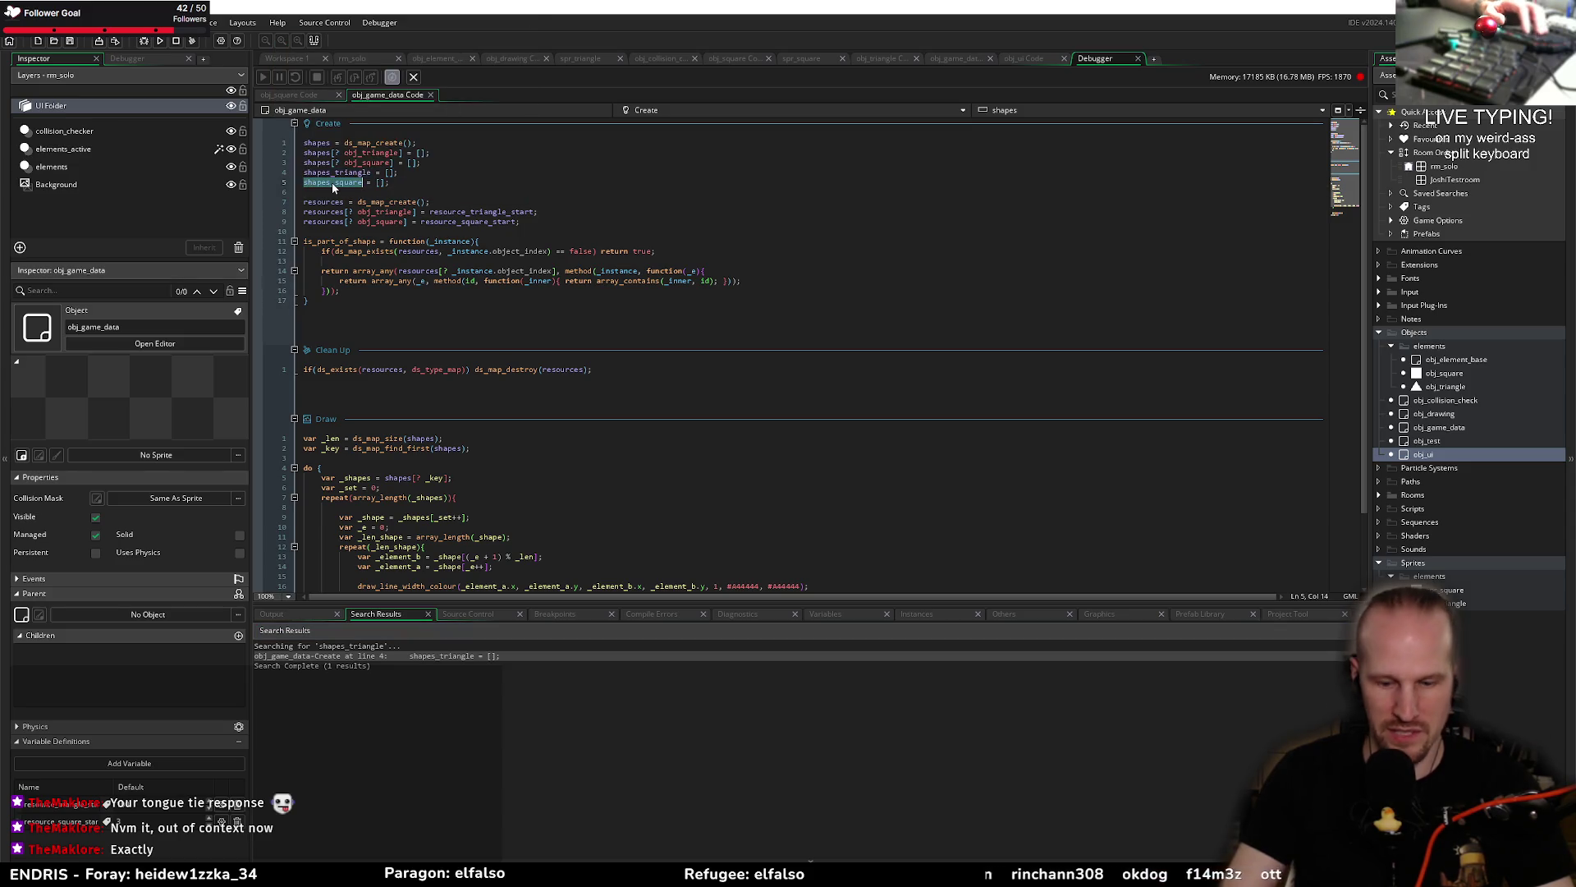
key("ctrl+shift+f")
key("Return")
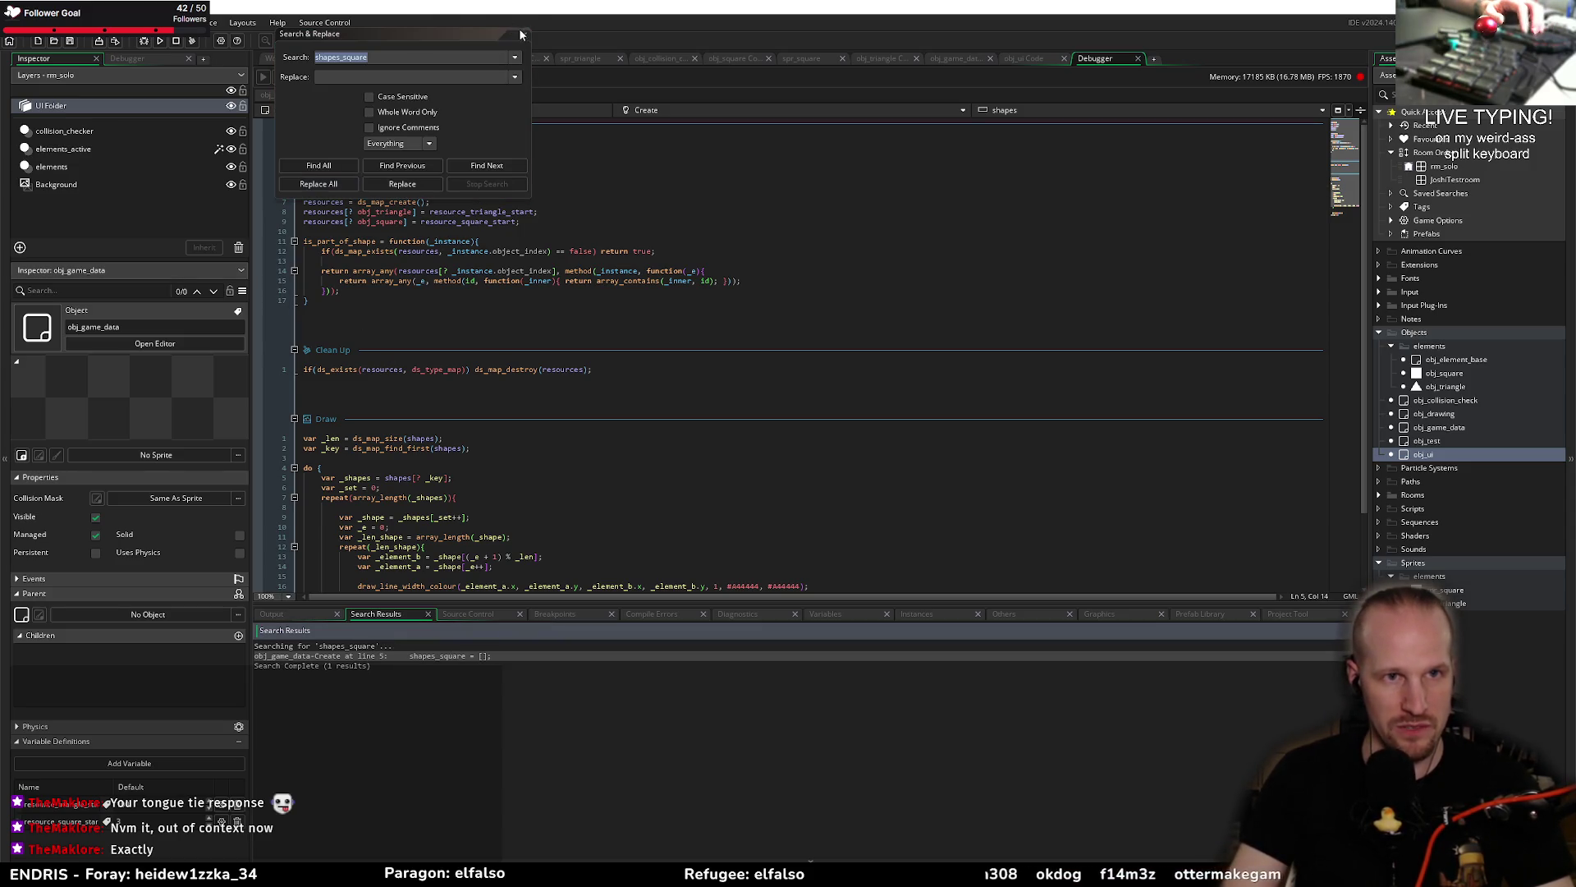
left_click(521, 34)
key("BackSpace")
key("BackSpace")
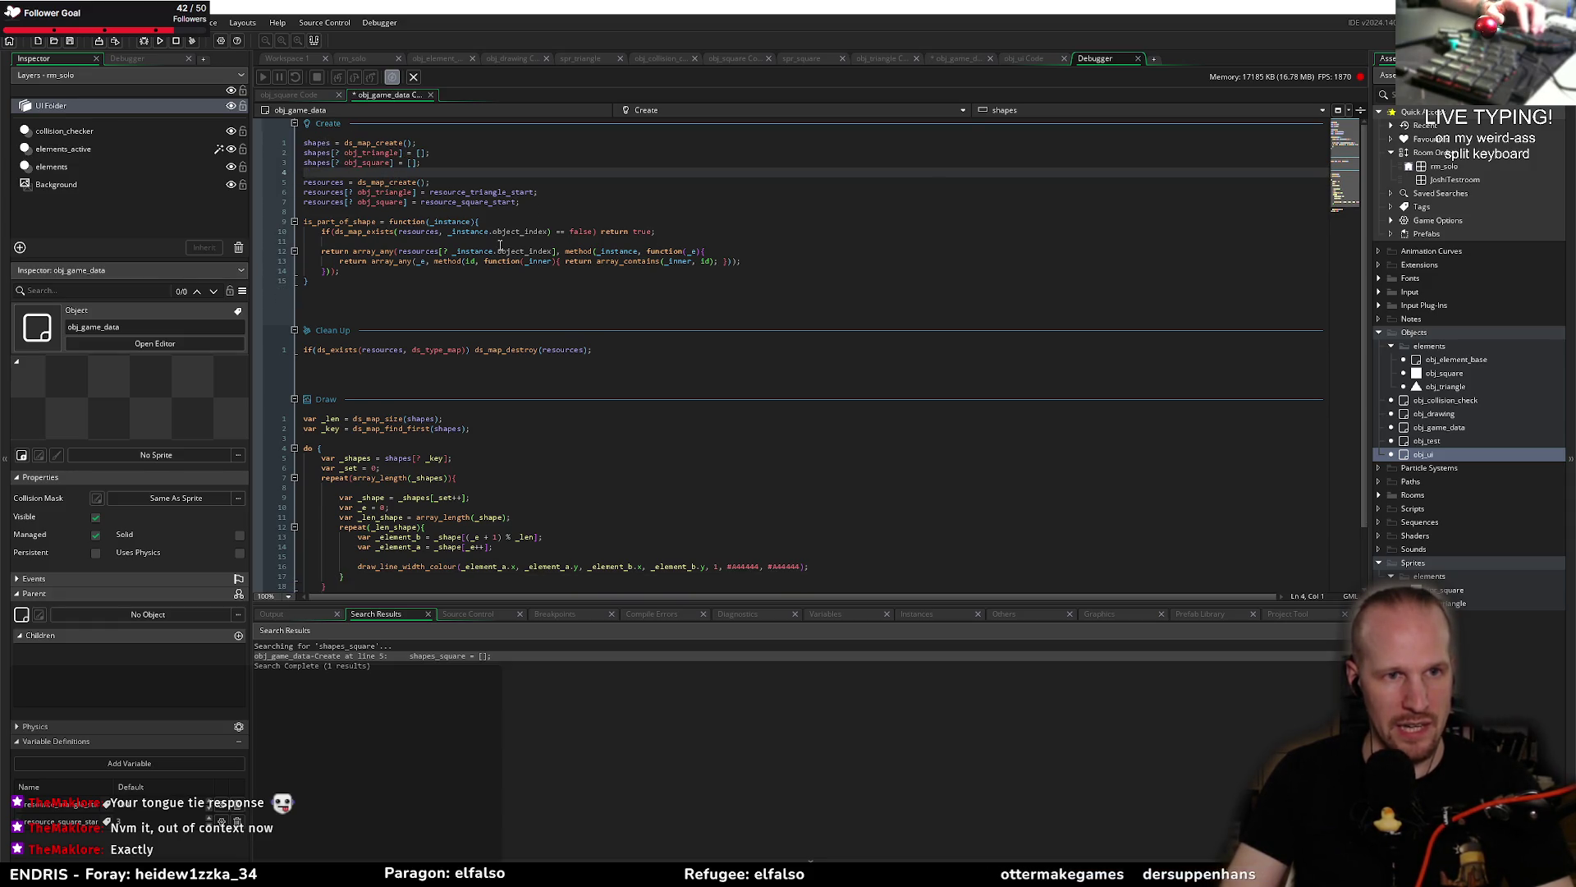
Step: Replace resources with shapes in the ds_map_exists check
key("Up")
key("Up")
key("Up")
key("ctrl+Right")
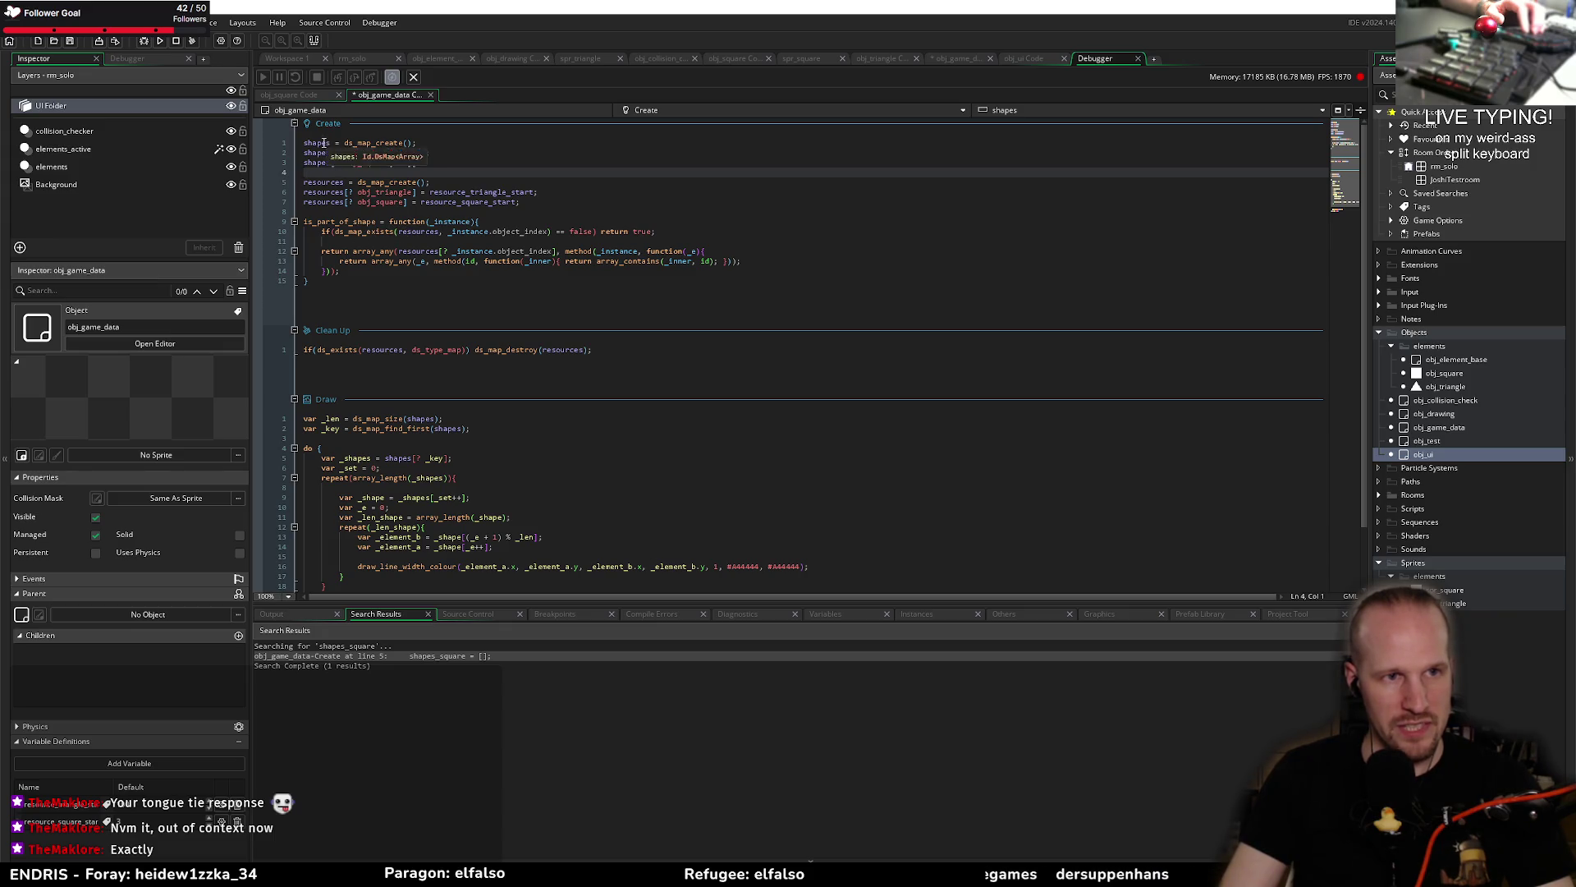
double_click(428, 231)
type("shapes")
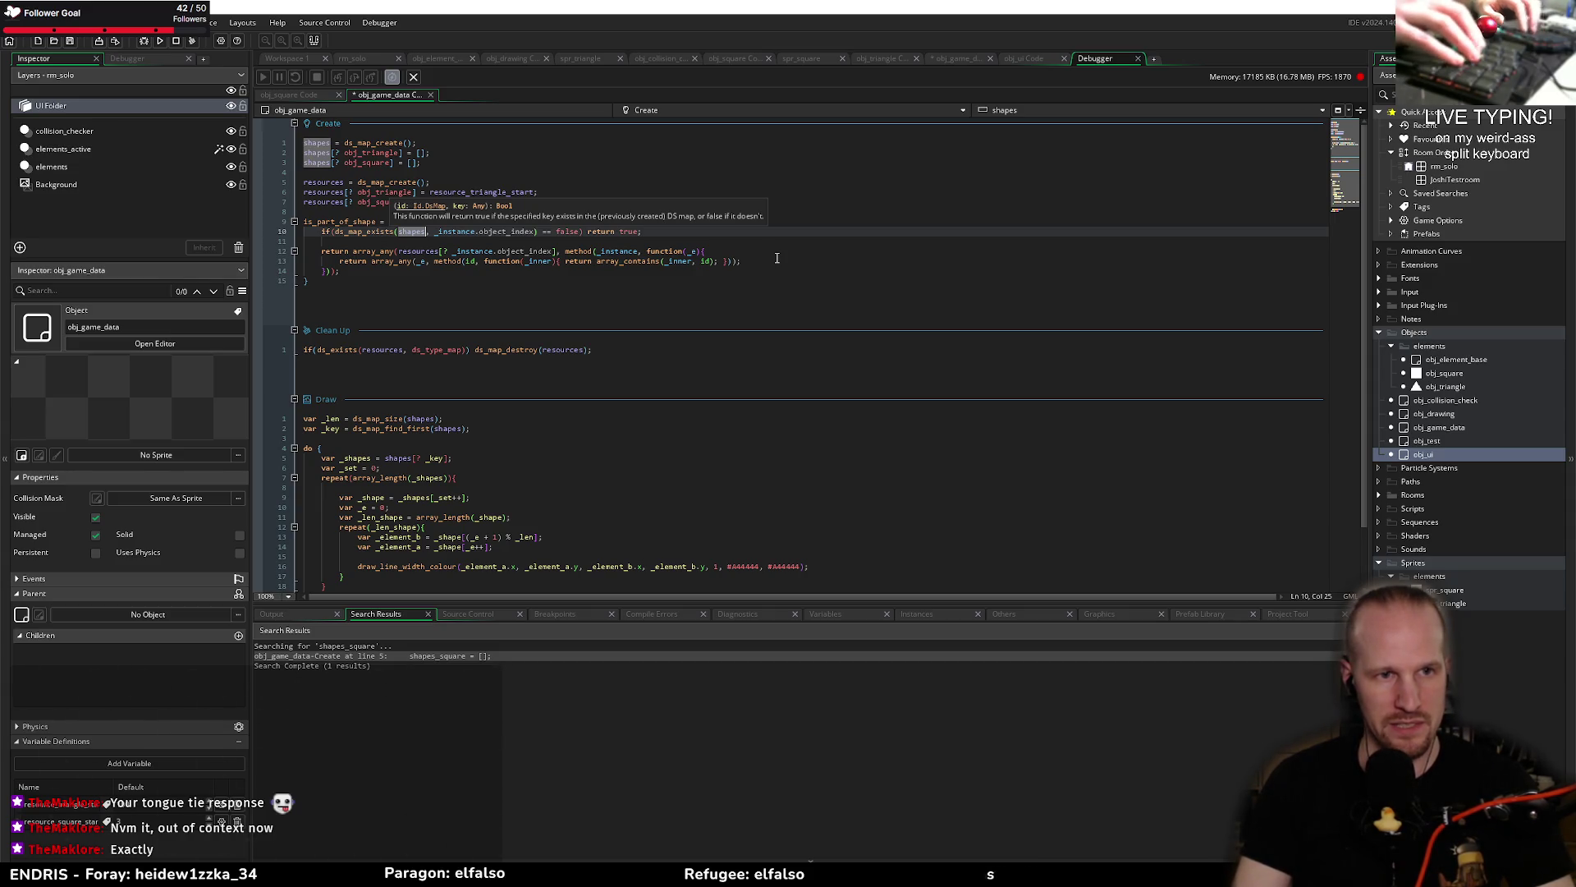
key("ctrl+z")
key("ctrl+y")
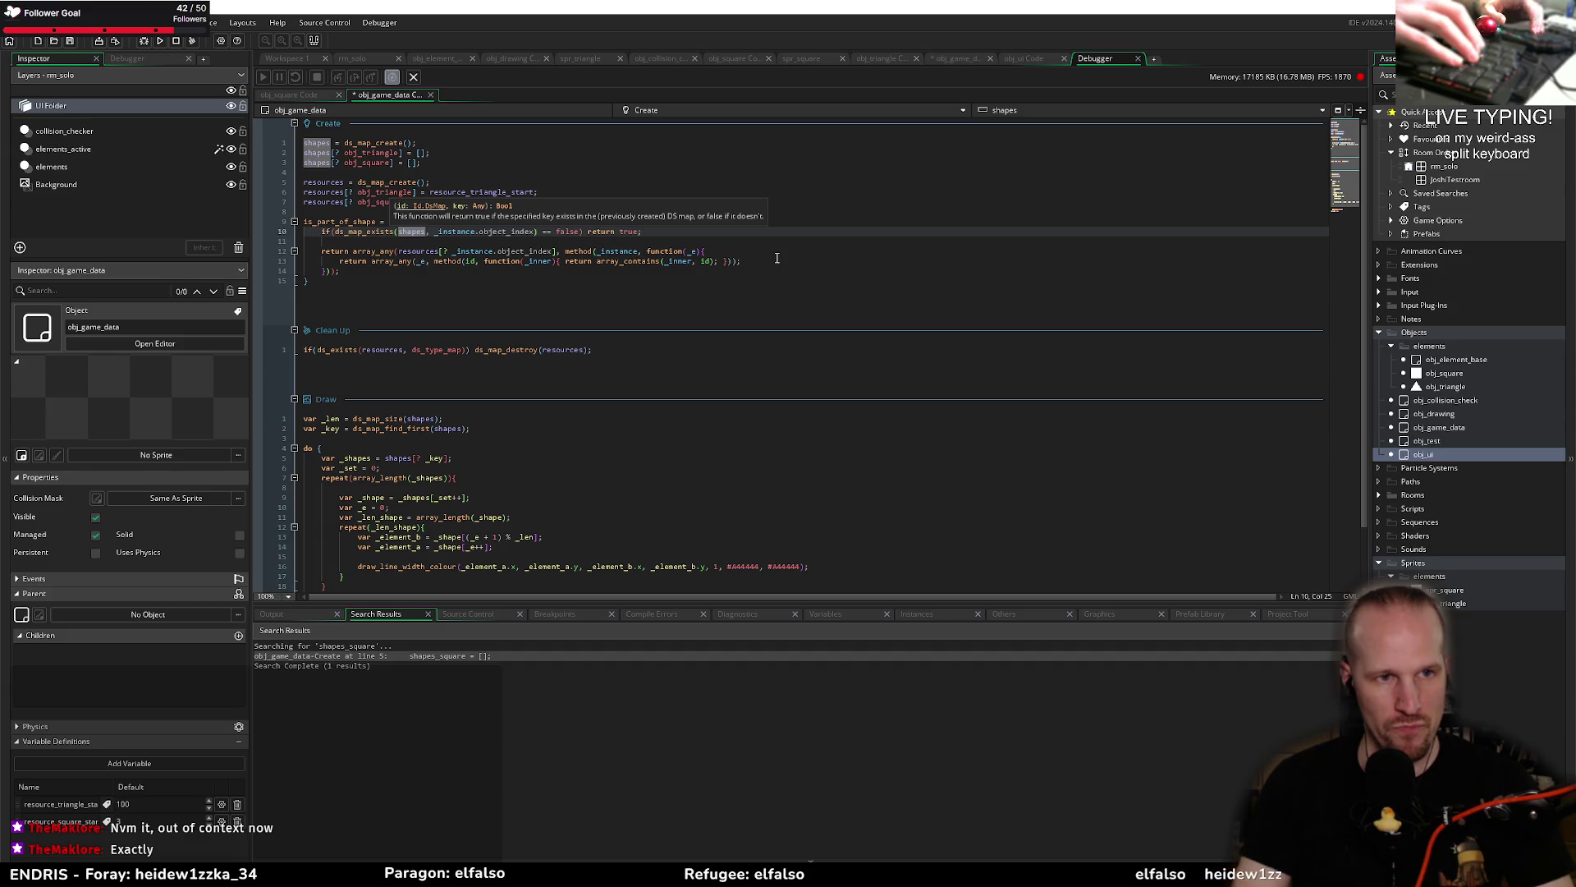
Step: Replace resources with shapes in the array_any call, then save and run with F5
key("ctrl+Right")
key("ctrl+Right")
key("ctrl+Right")
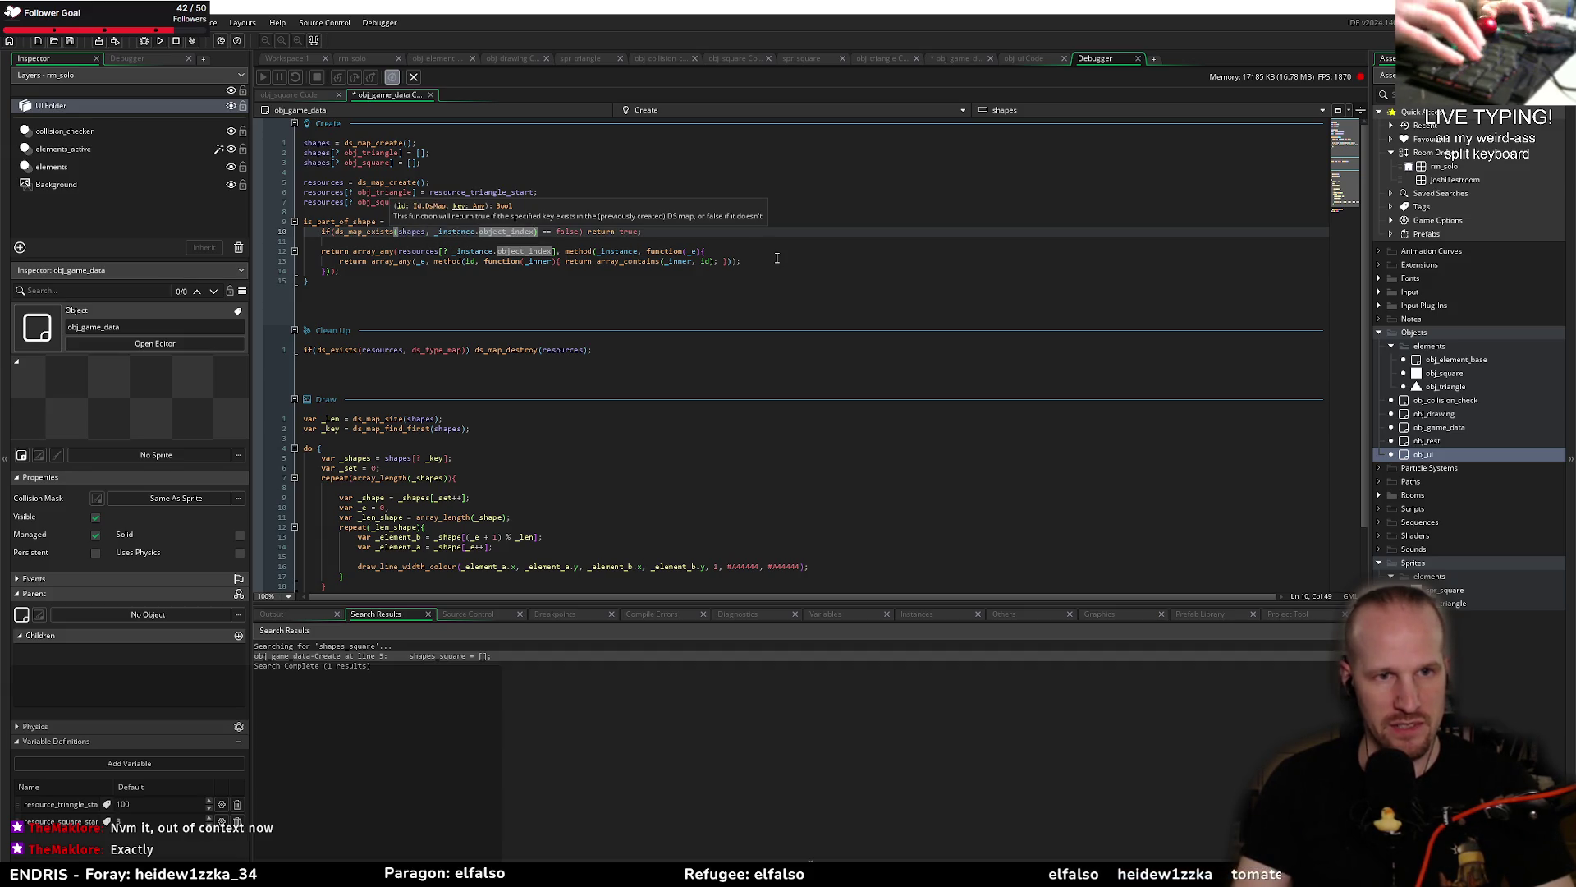
key("Down")
key("Down")
key("ctrl+Left")
key("ctrl+Left")
key("ctrl+Left")
key("ctrl+shift+Right")
type("shapes")
key("ctrl+Right")
key("ctrl+Right")
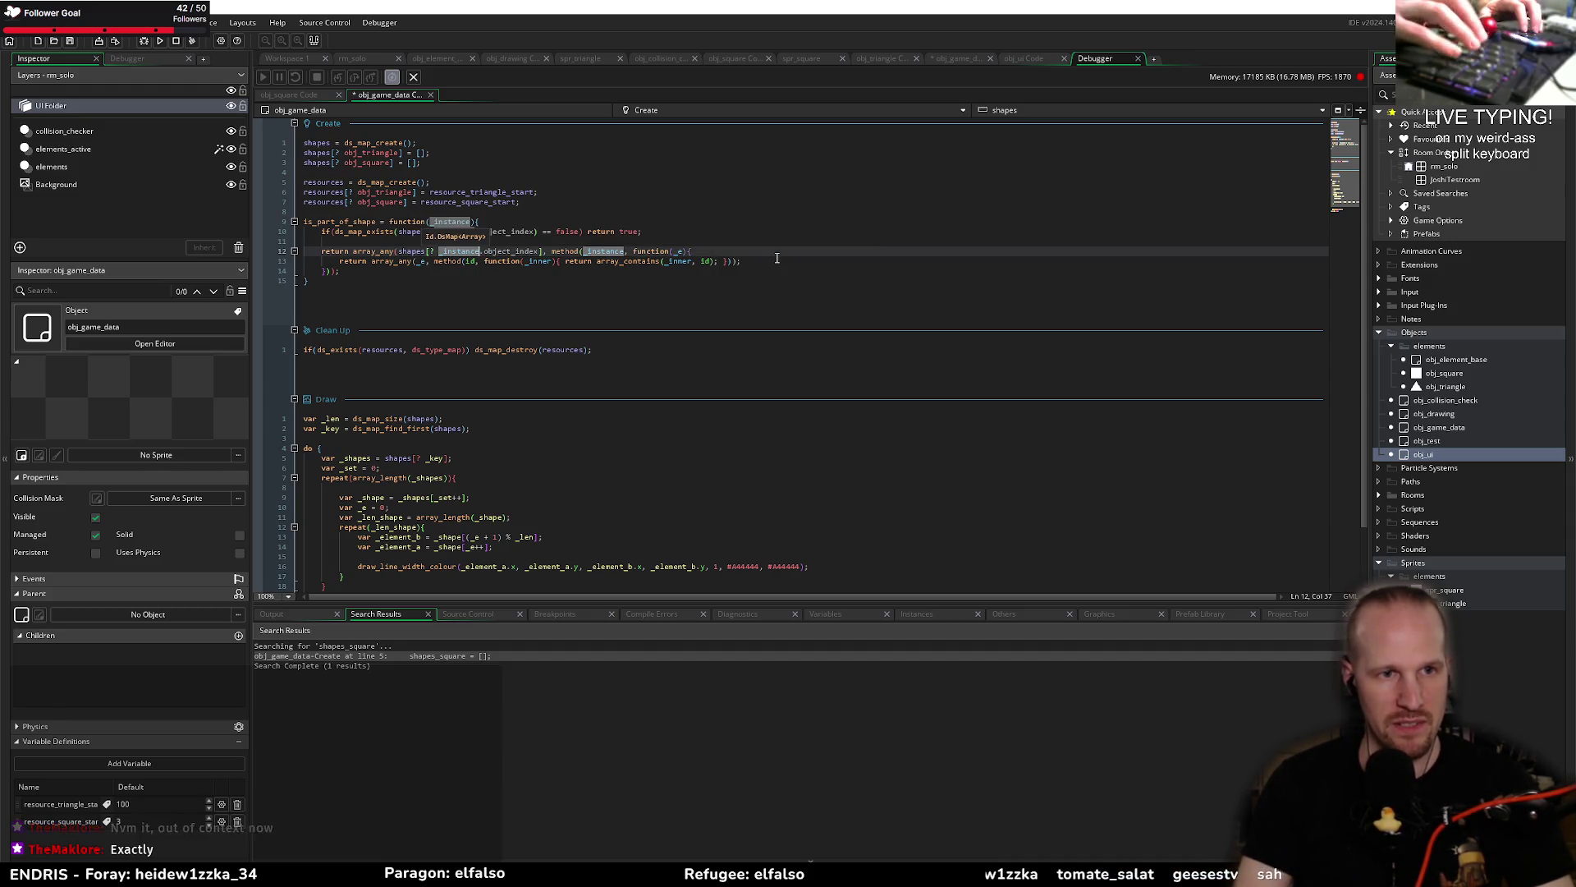
key("Down")
key("Down")
key("Down")
key("F5")
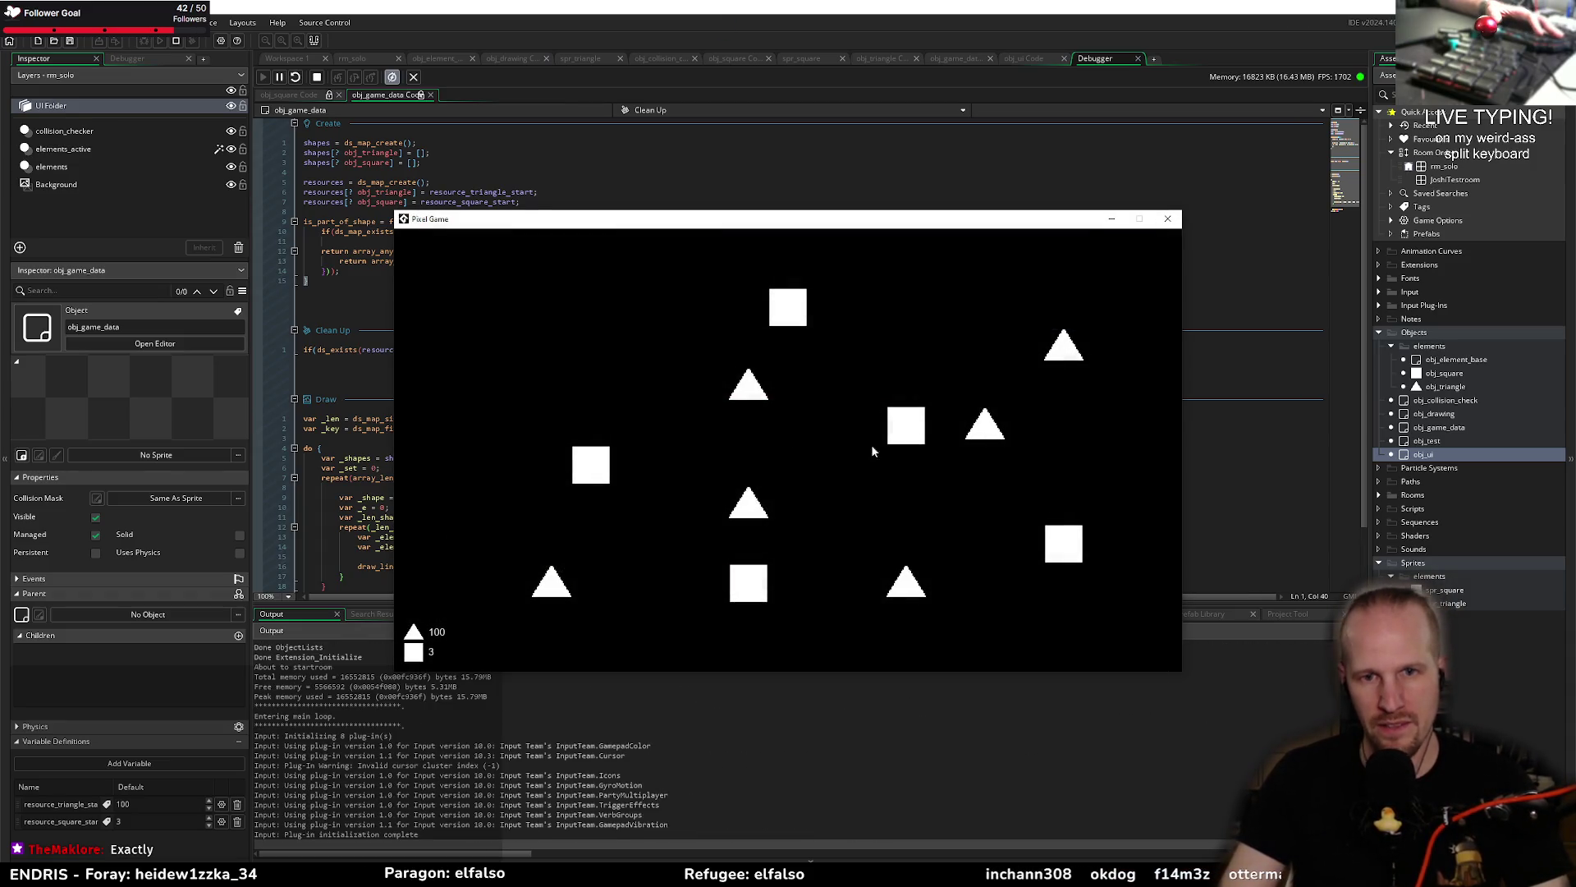
Step: Link three triangles with red lines in the game window, then close it
mouse_move(722, 237)
left_mouse_down()
mouse_move(804, 300)
mouse_move(789, 223)
left_mouse_up()
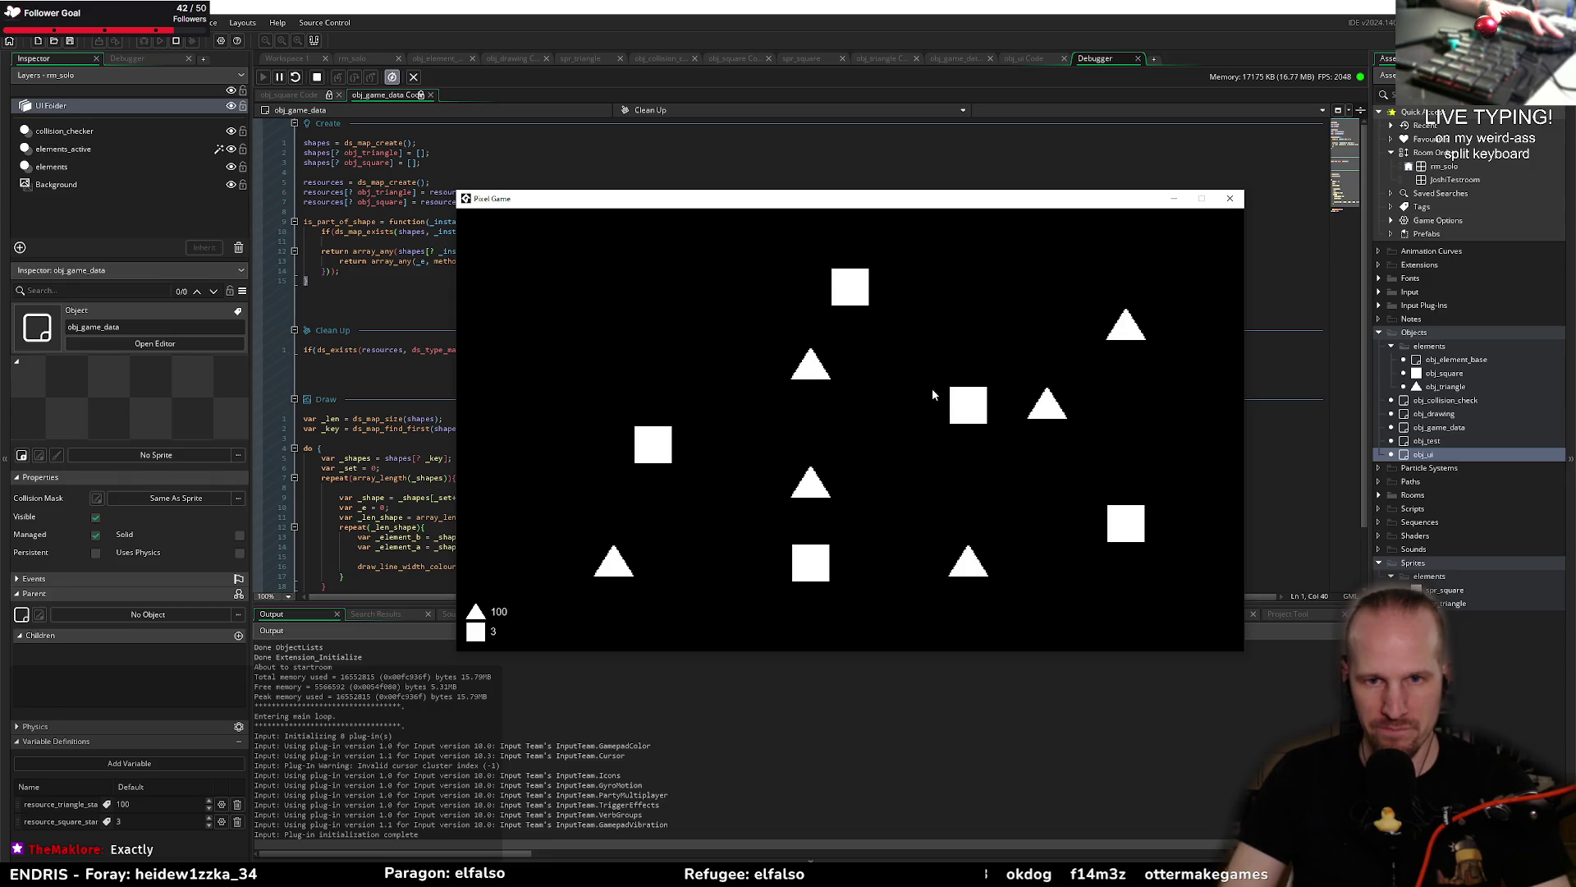
mouse_move(859, 374)
left_mouse_down()
mouse_move(1083, 416)
mouse_move(968, 558)
mouse_move(823, 374)
left_mouse_up()
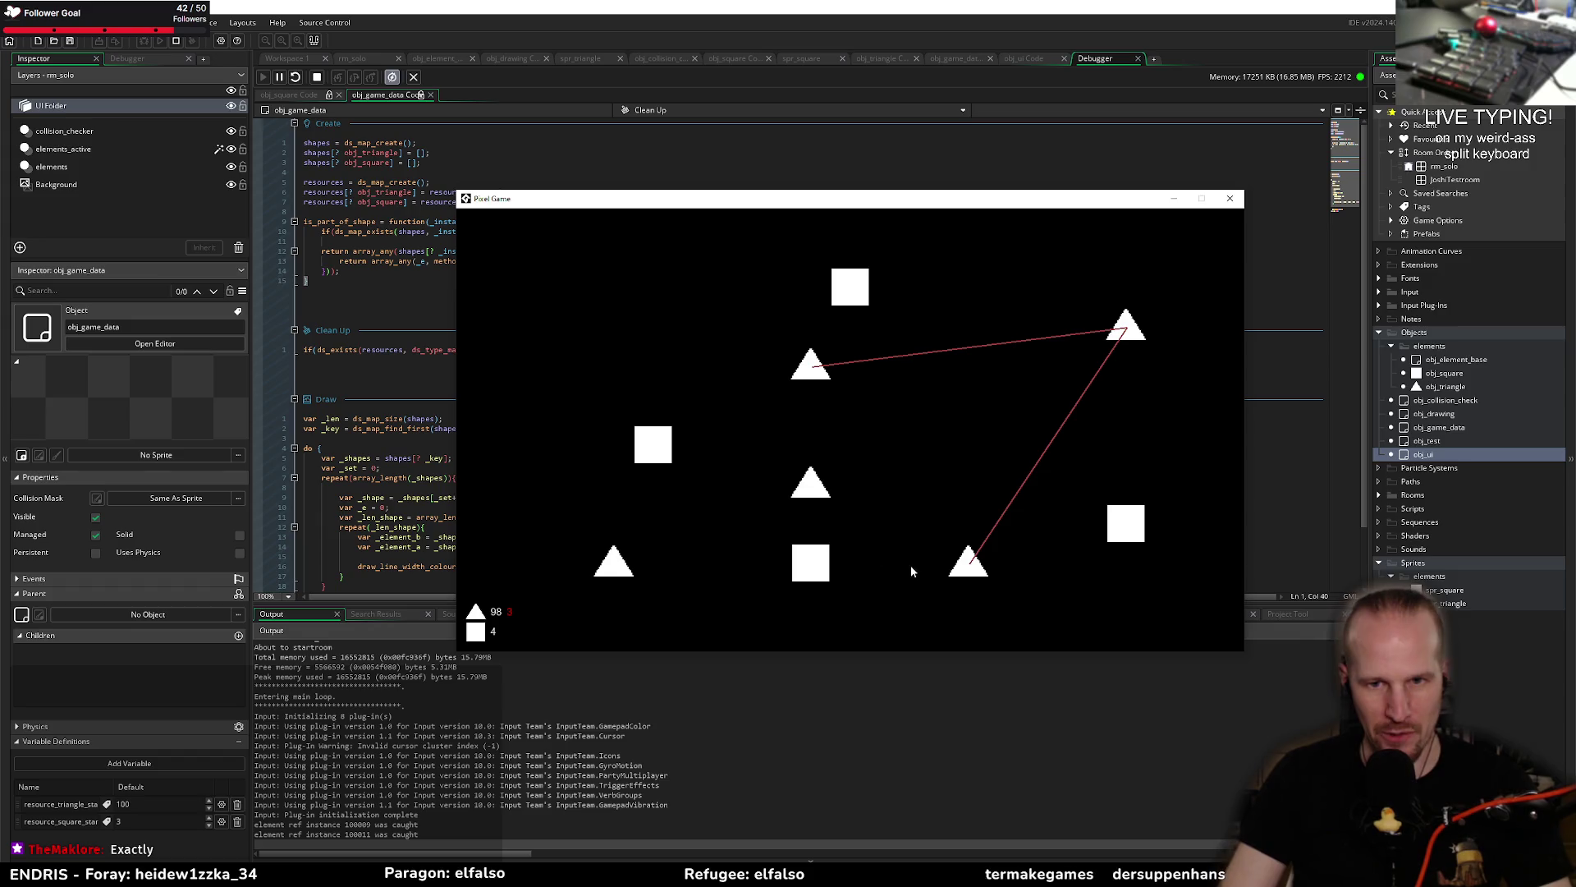
left_click(1234, 200)
Step: Return to the Draw event and select the loop body code
left_click(406, 518)
scroll(406, 446, "down", 2)
left_click_drag(371, 388, 398, 528)
left_click(464, 515)
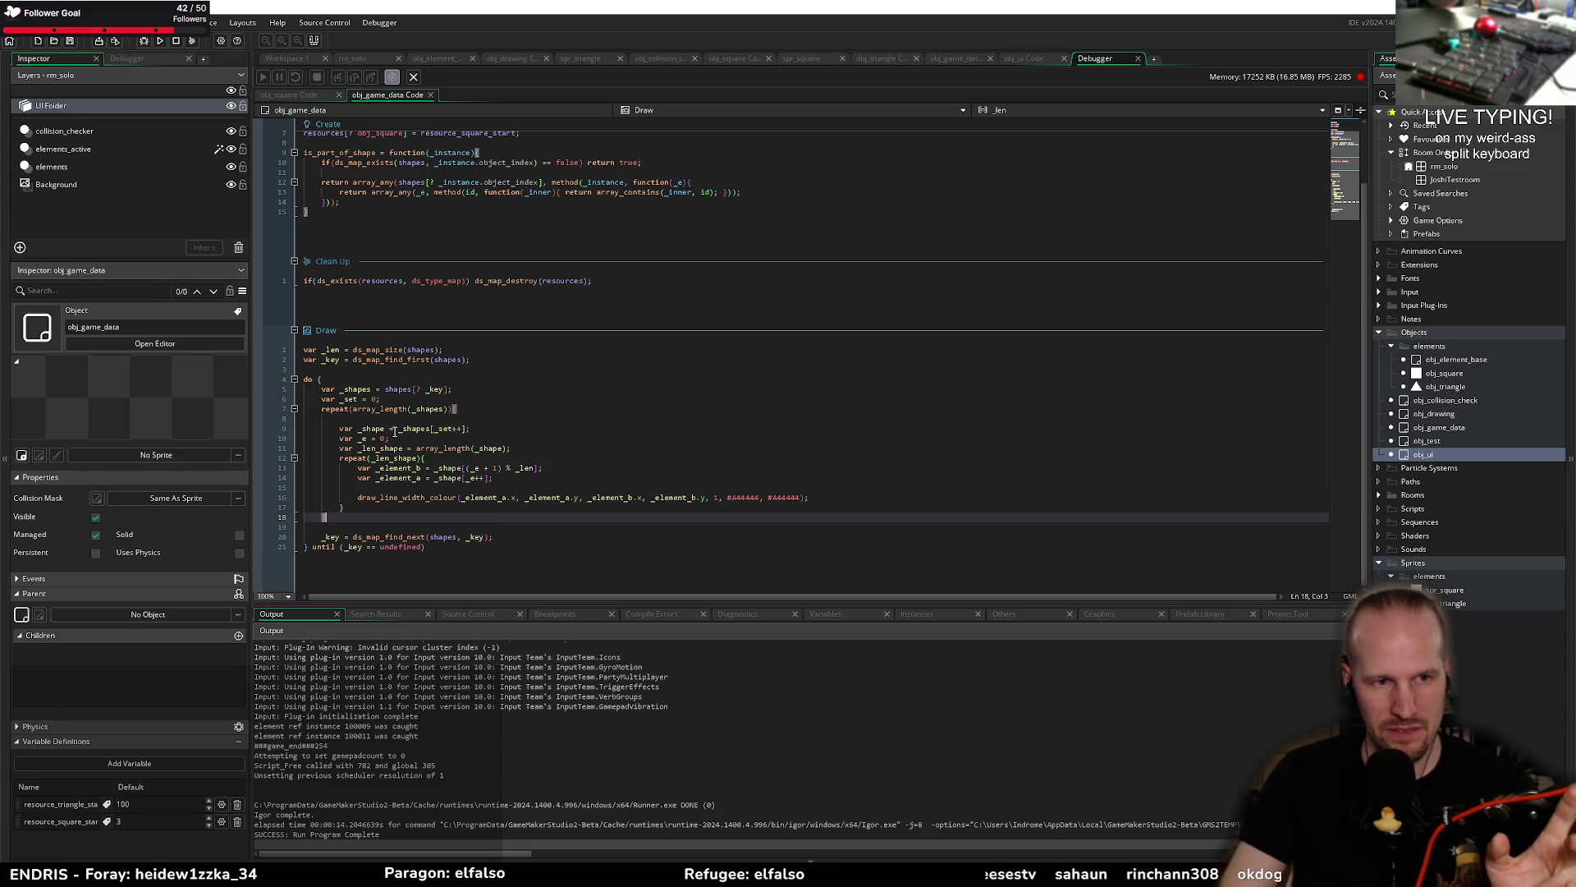
Step: Set a breakpoint on the shape loop line, debug the game, and link three triangles
left_click(258, 440)
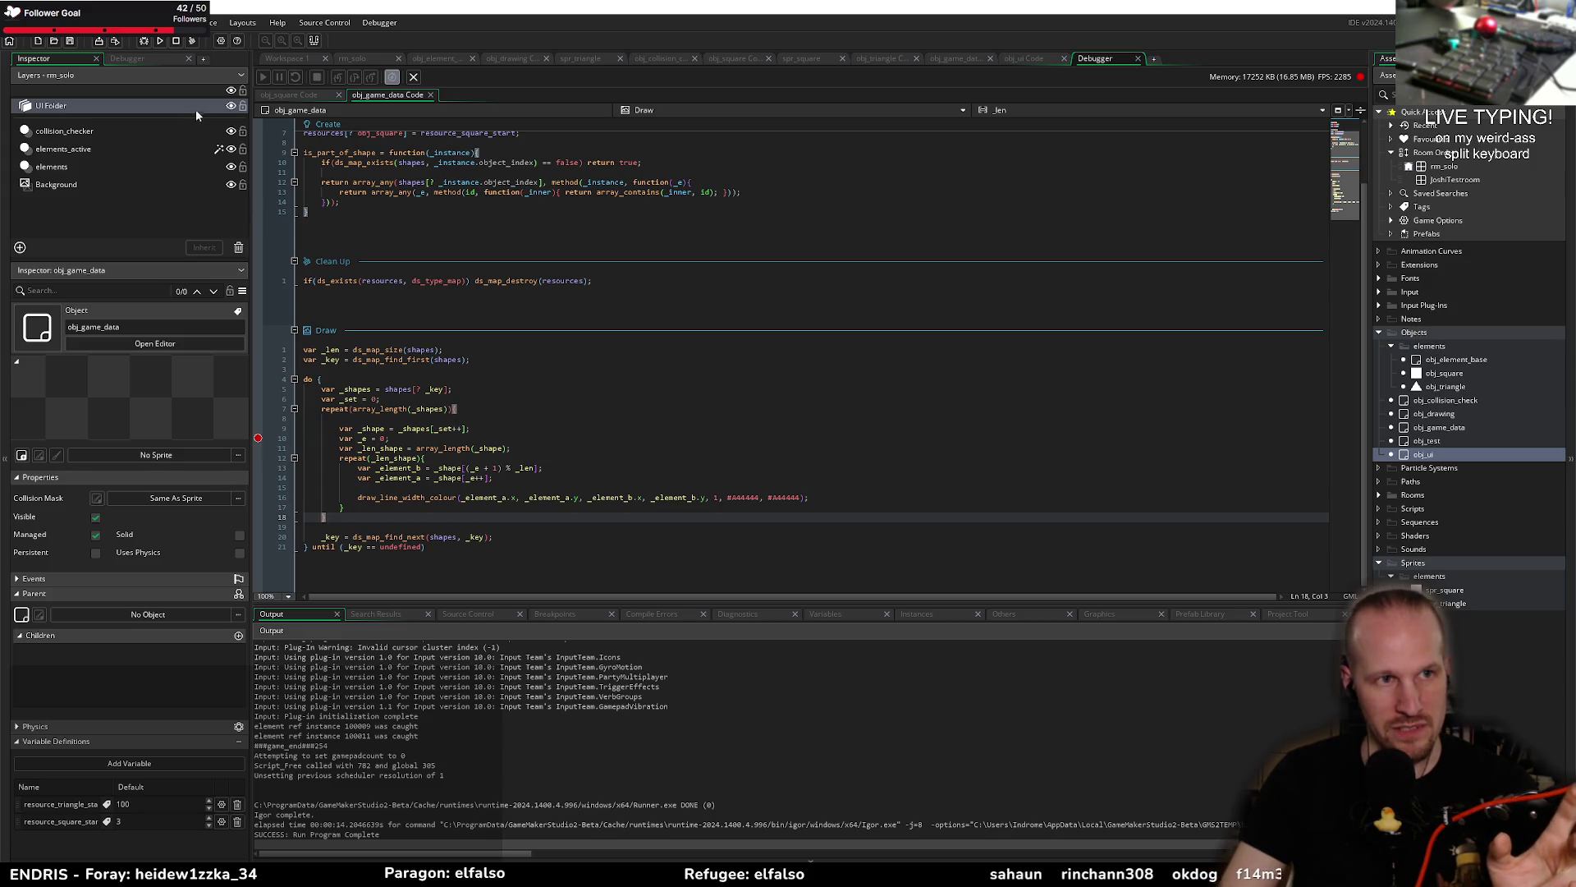
left_click(146, 40)
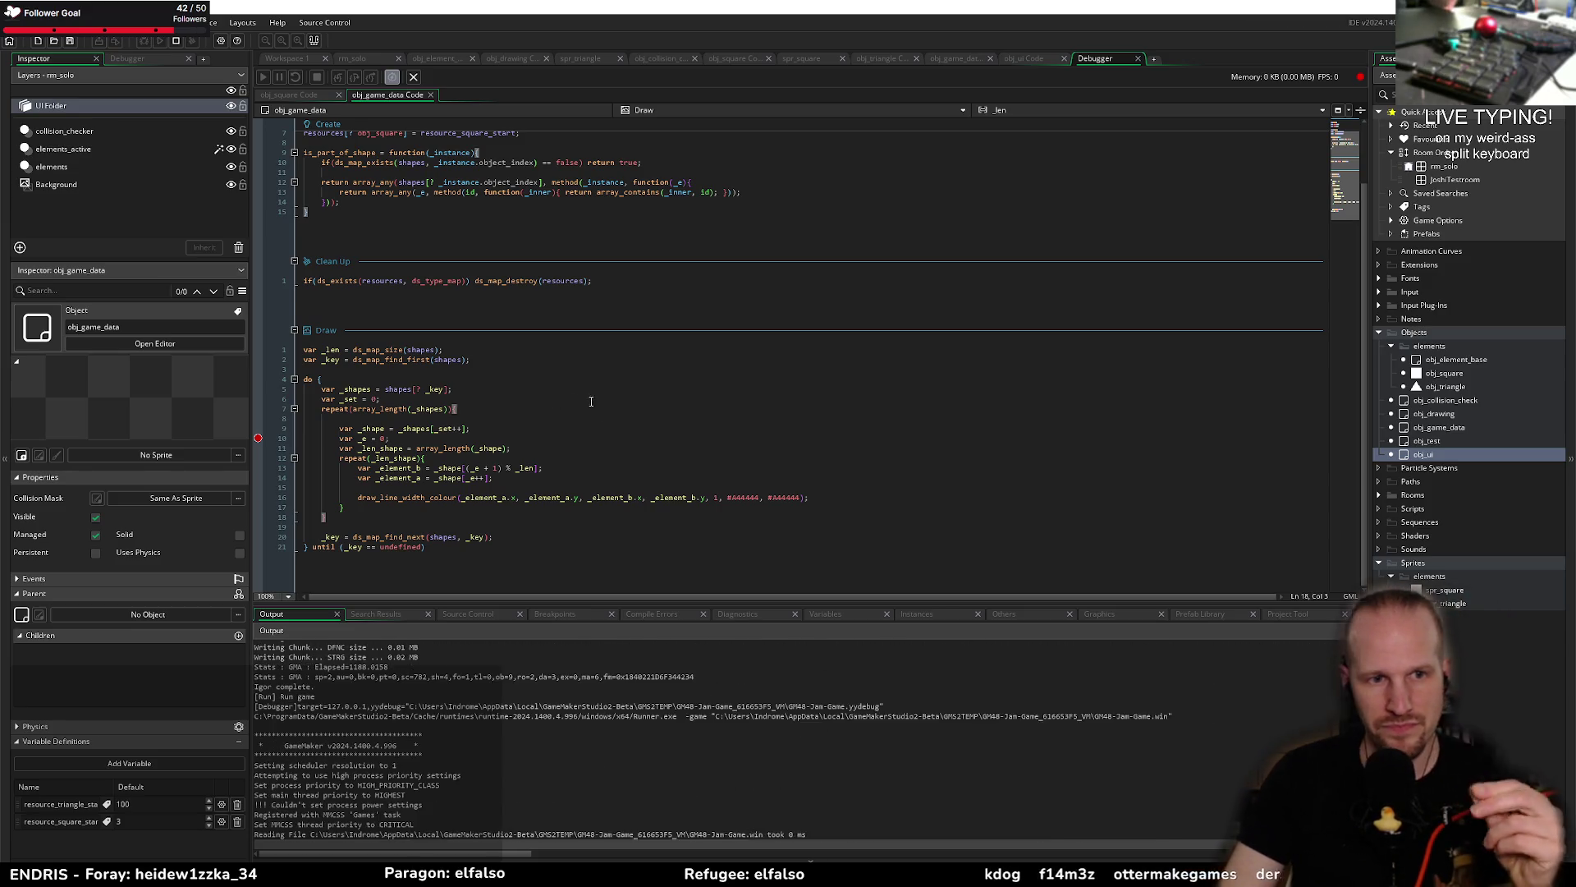
mouse_move(756, 394)
left_mouse_down()
mouse_move(995, 480)
mouse_move(756, 426)
left_mouse_up()
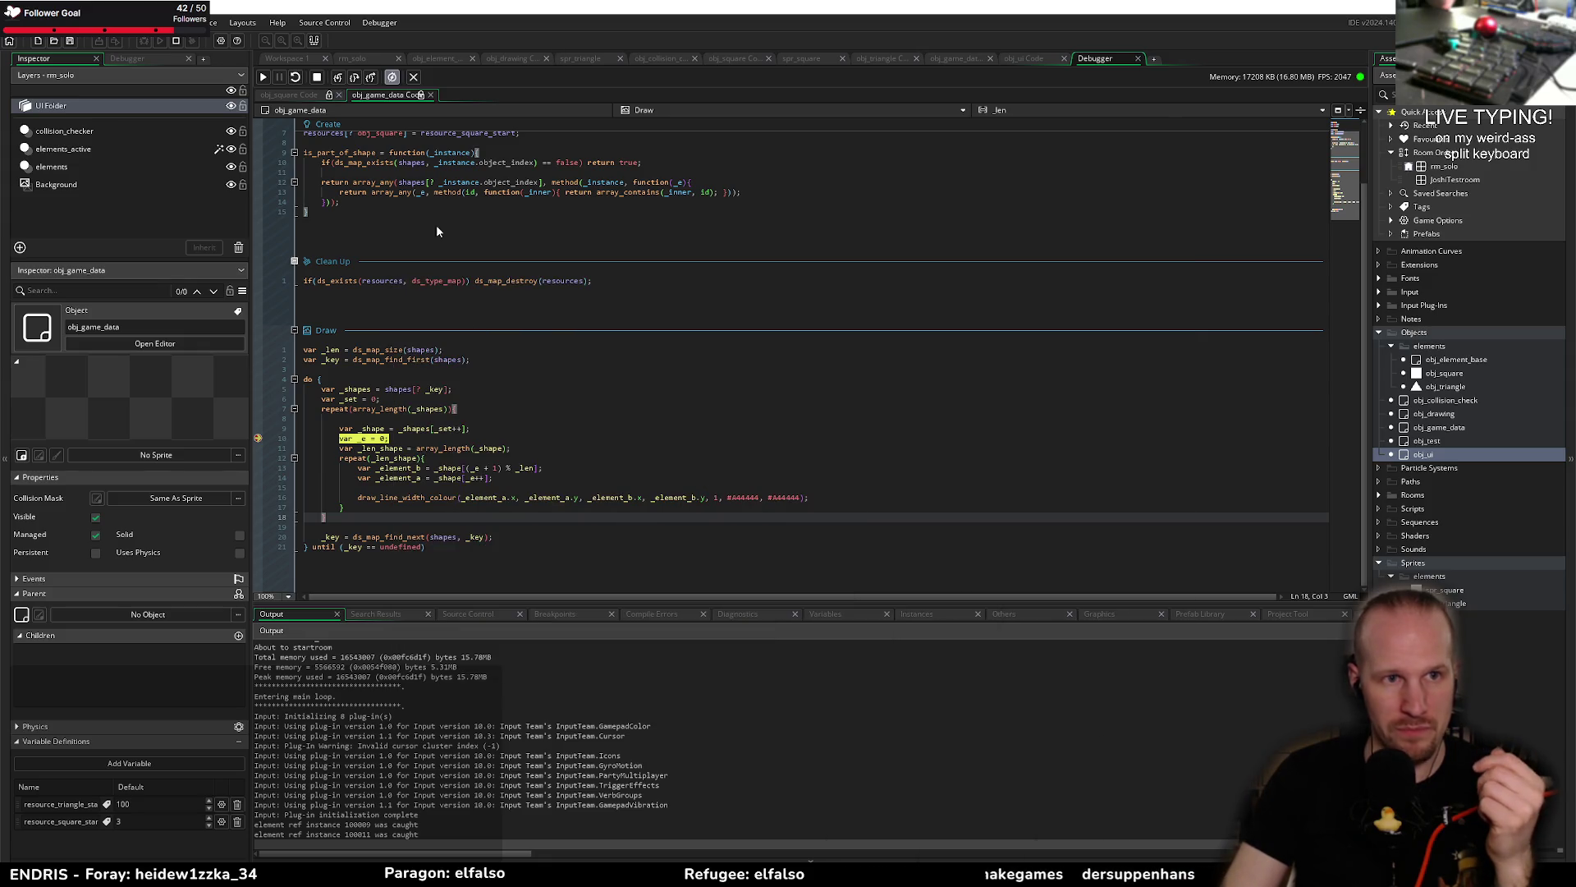
Step: Step once, then show an enlarged Variables panel with _shape expanded
left_click(355, 76)
mouse_move(373, 427)
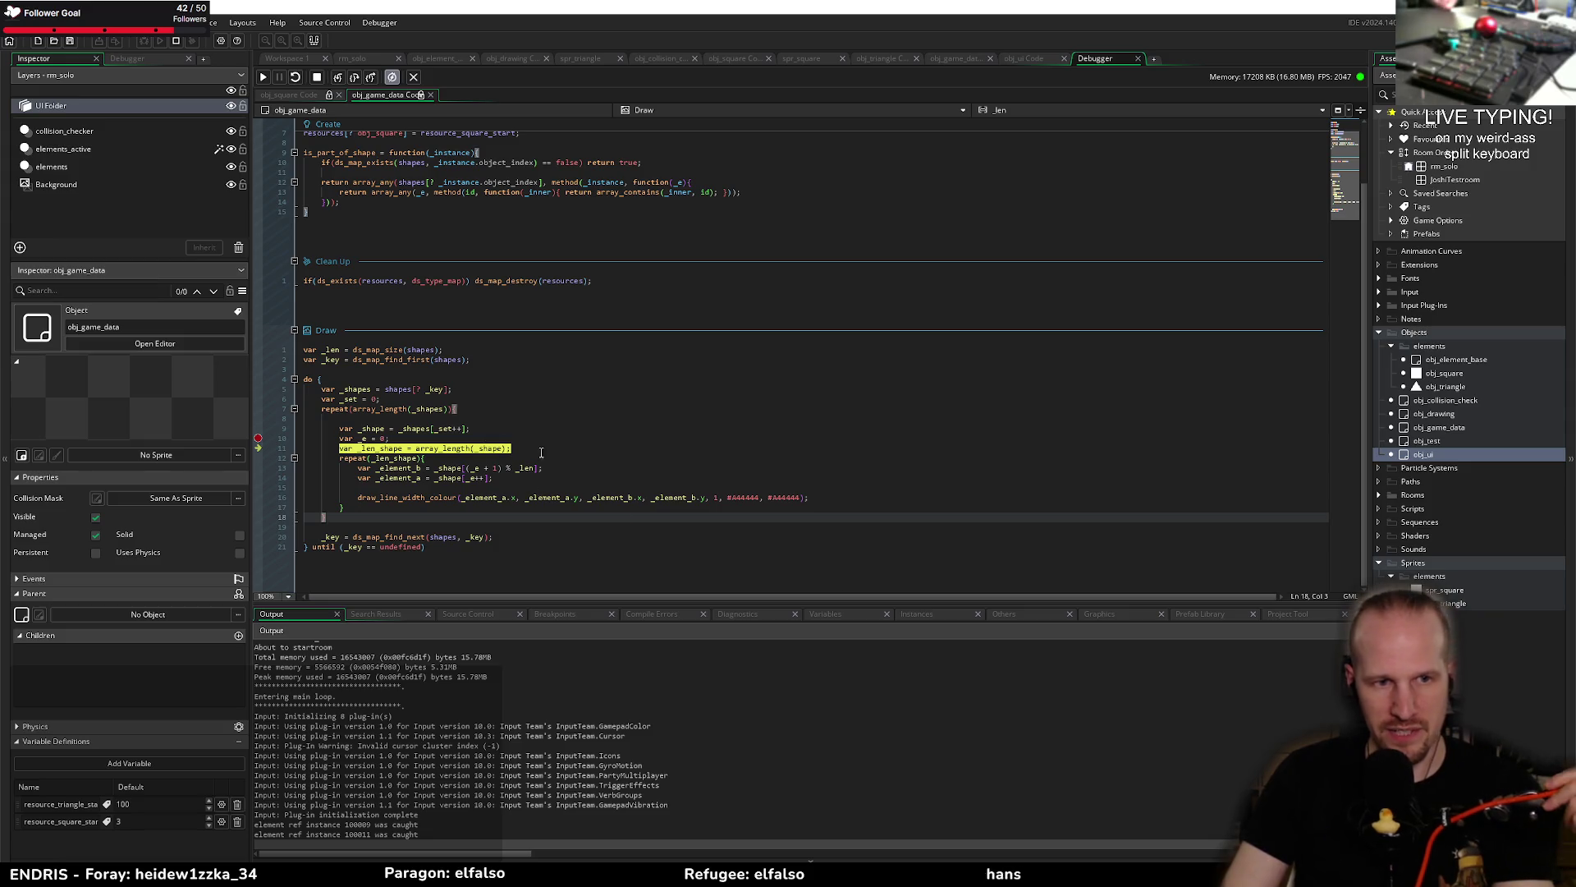
left_click(825, 614)
left_click_drag(377, 602, 377, 555)
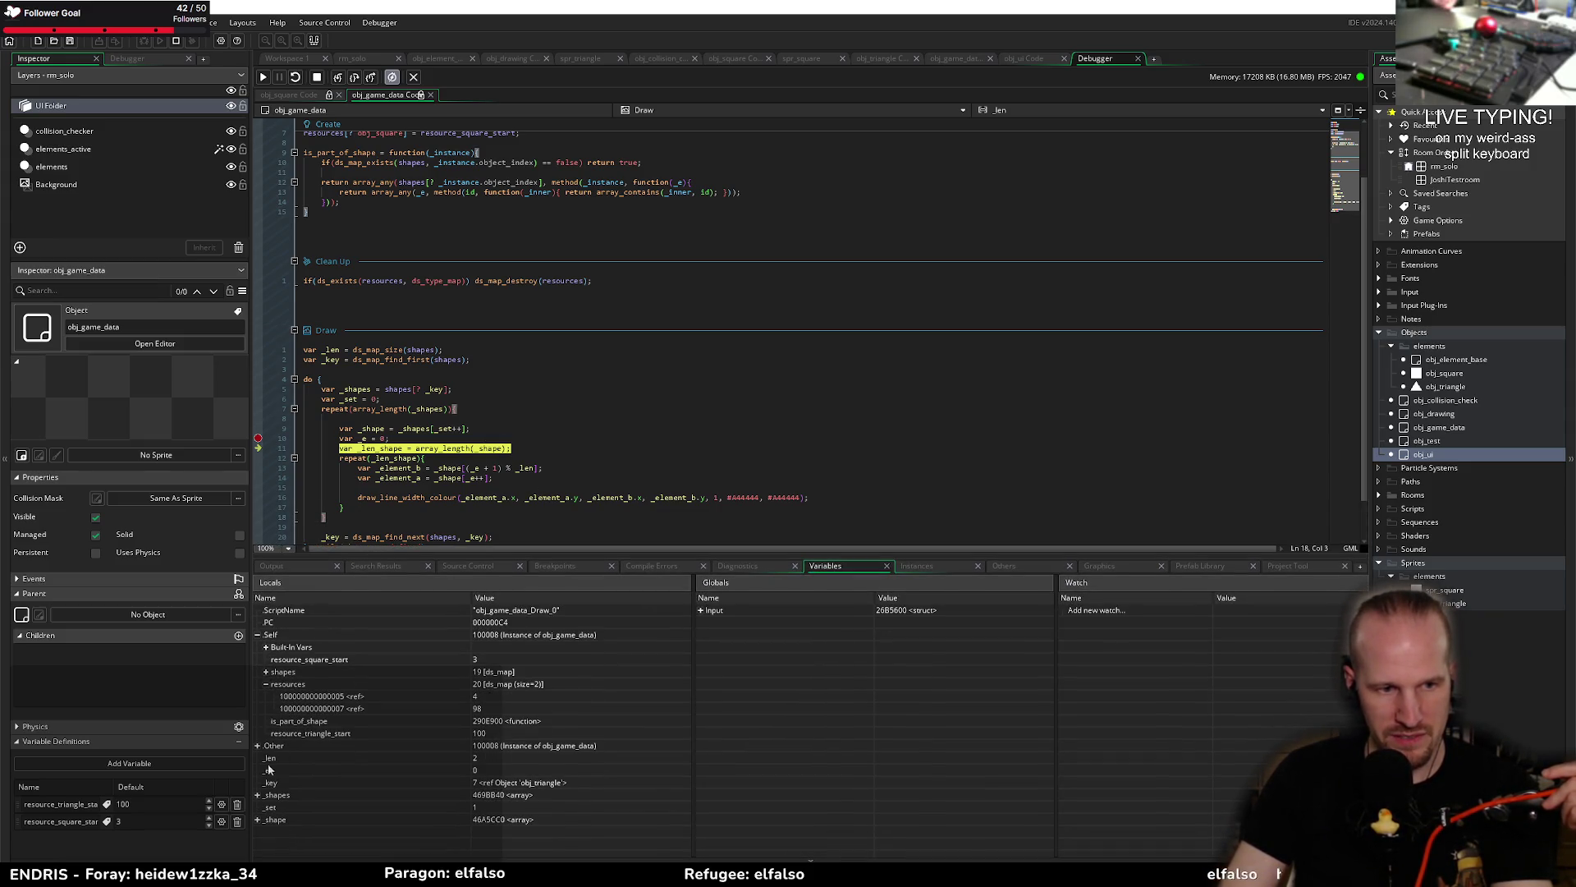
left_click(259, 820)
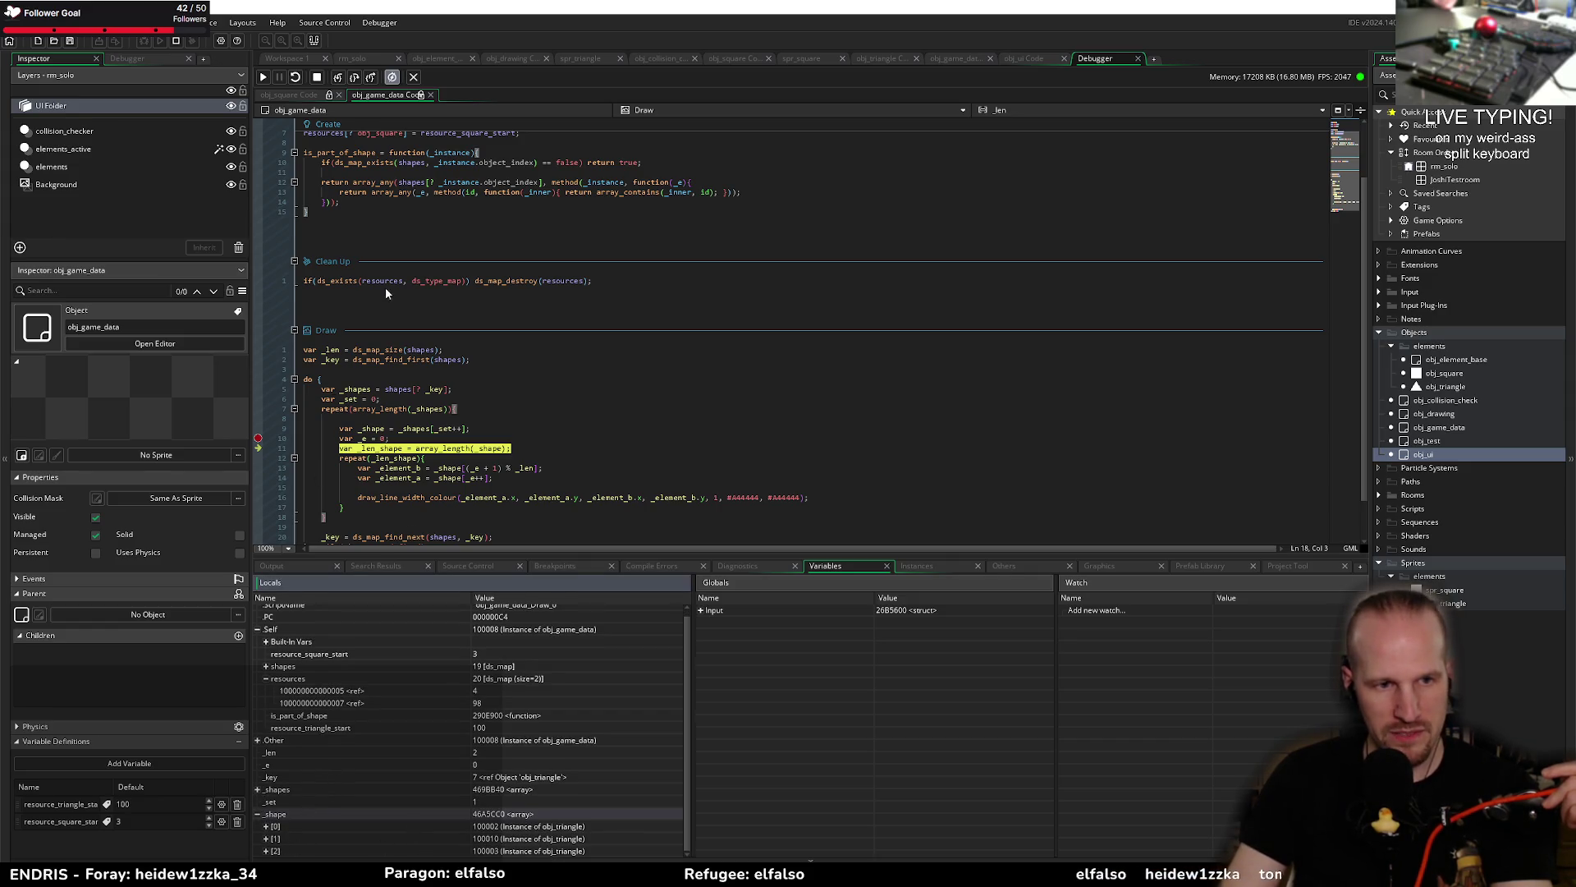
Step: Step Over through the first two inner-loop iterations to each draw_line call
left_click(353, 77)
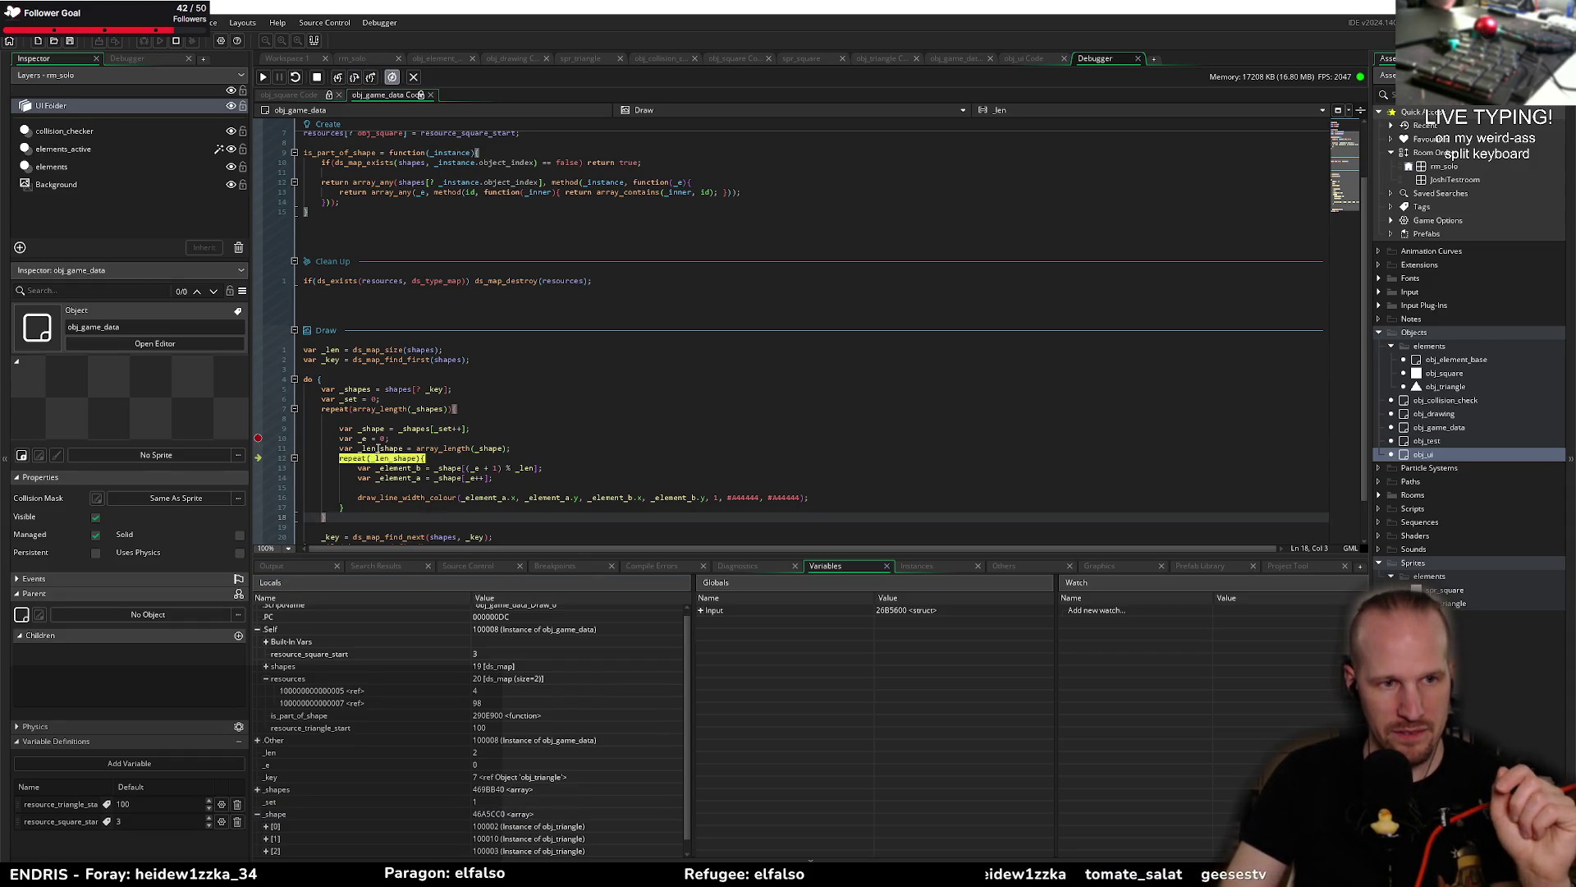
left_click(355, 77)
left_click(355, 77)
left_click(355, 77)
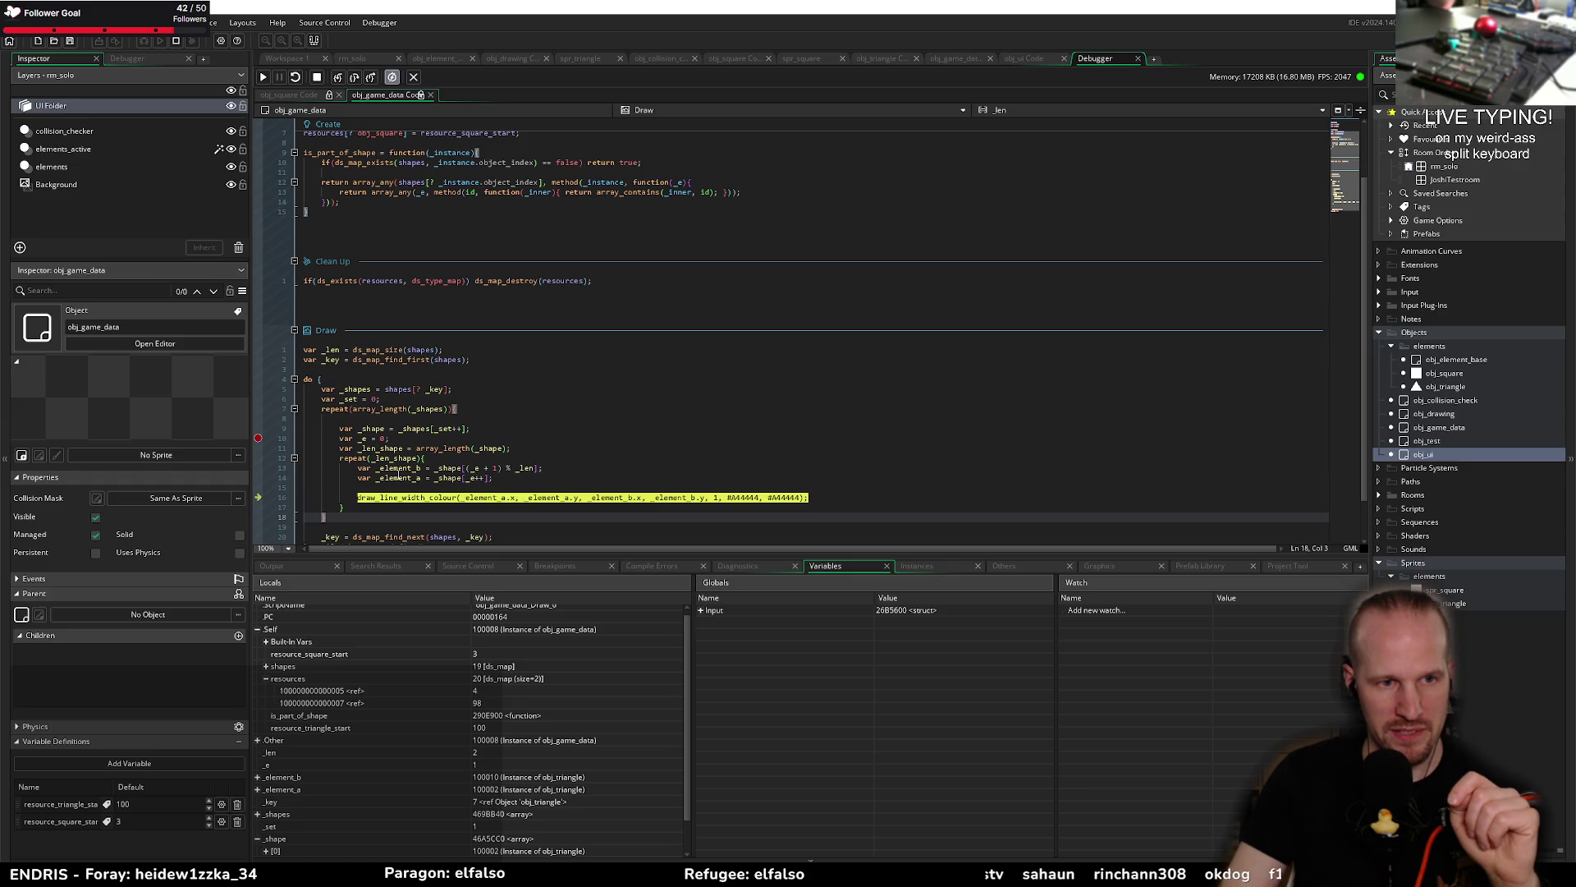
scroll(303, 825, "down", 1)
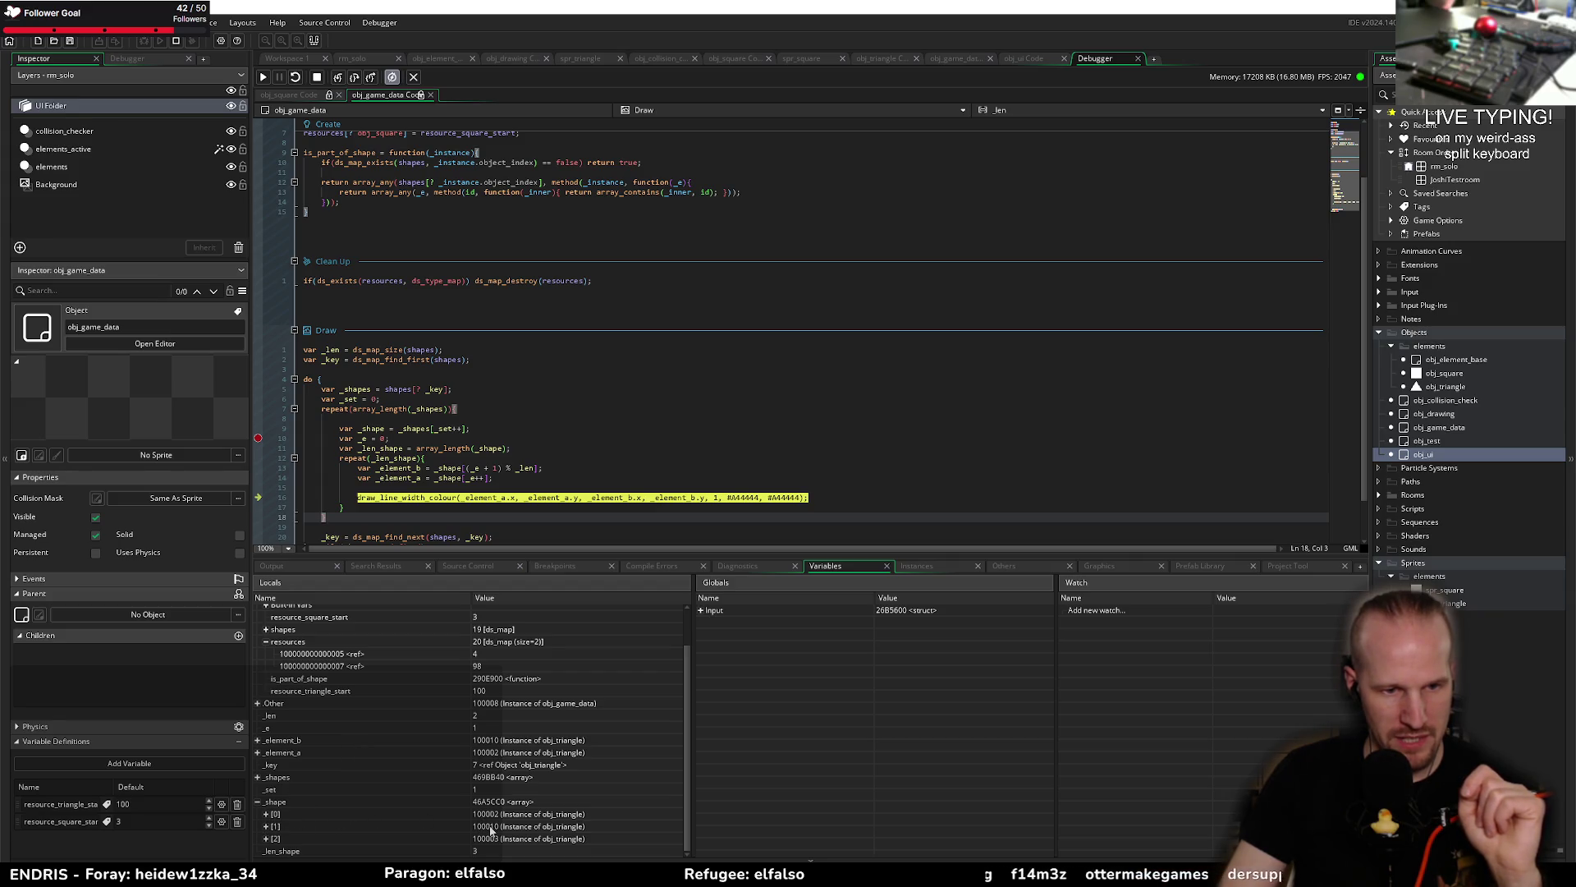
left_click(355, 78)
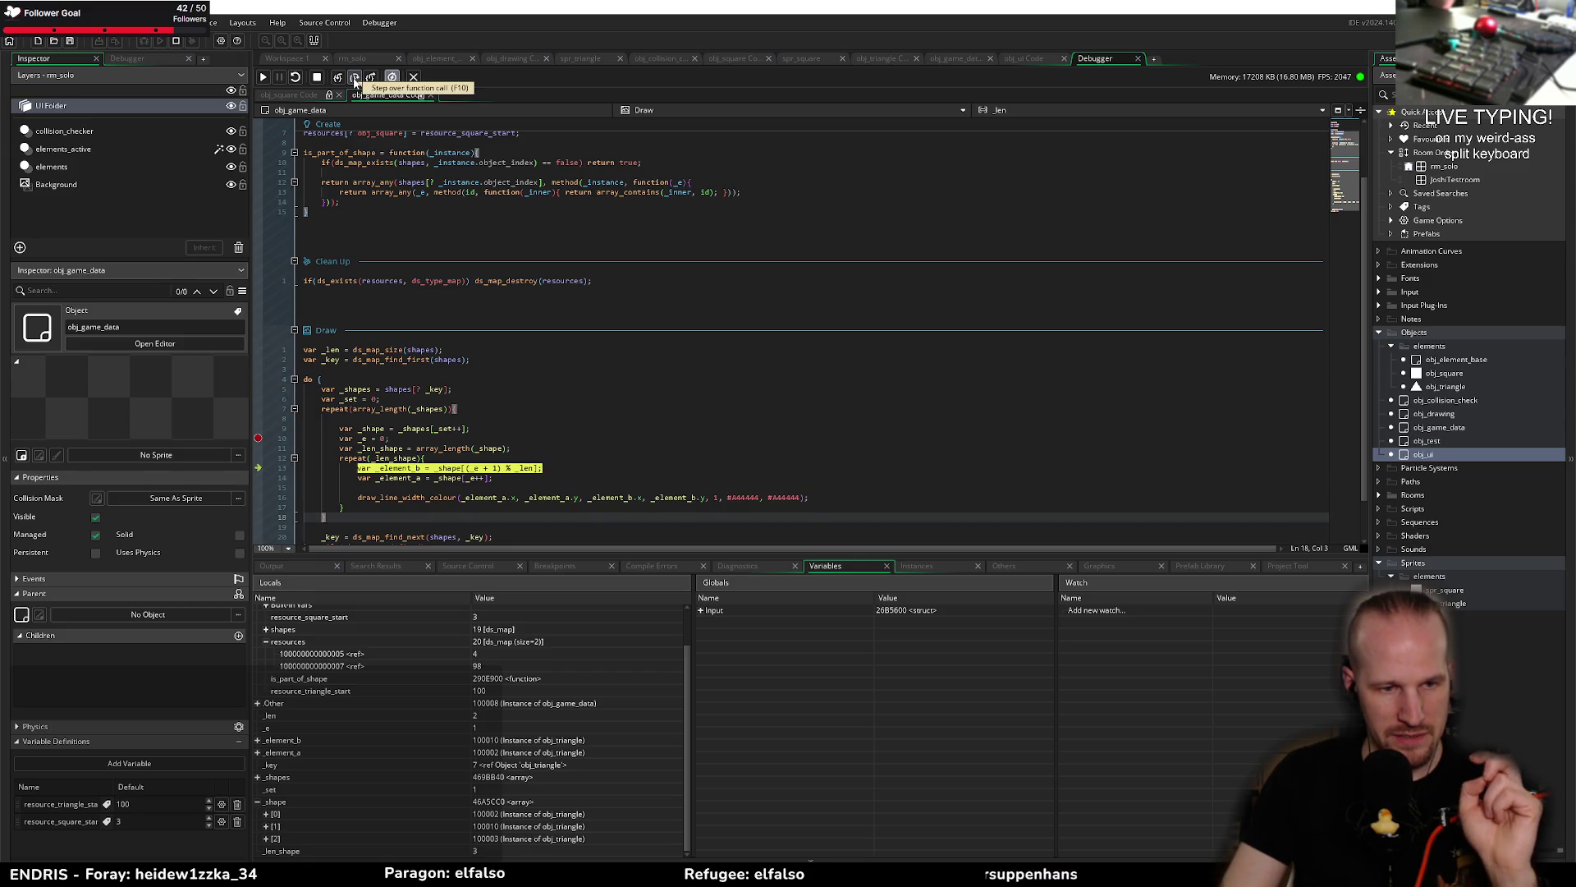
left_click(355, 78)
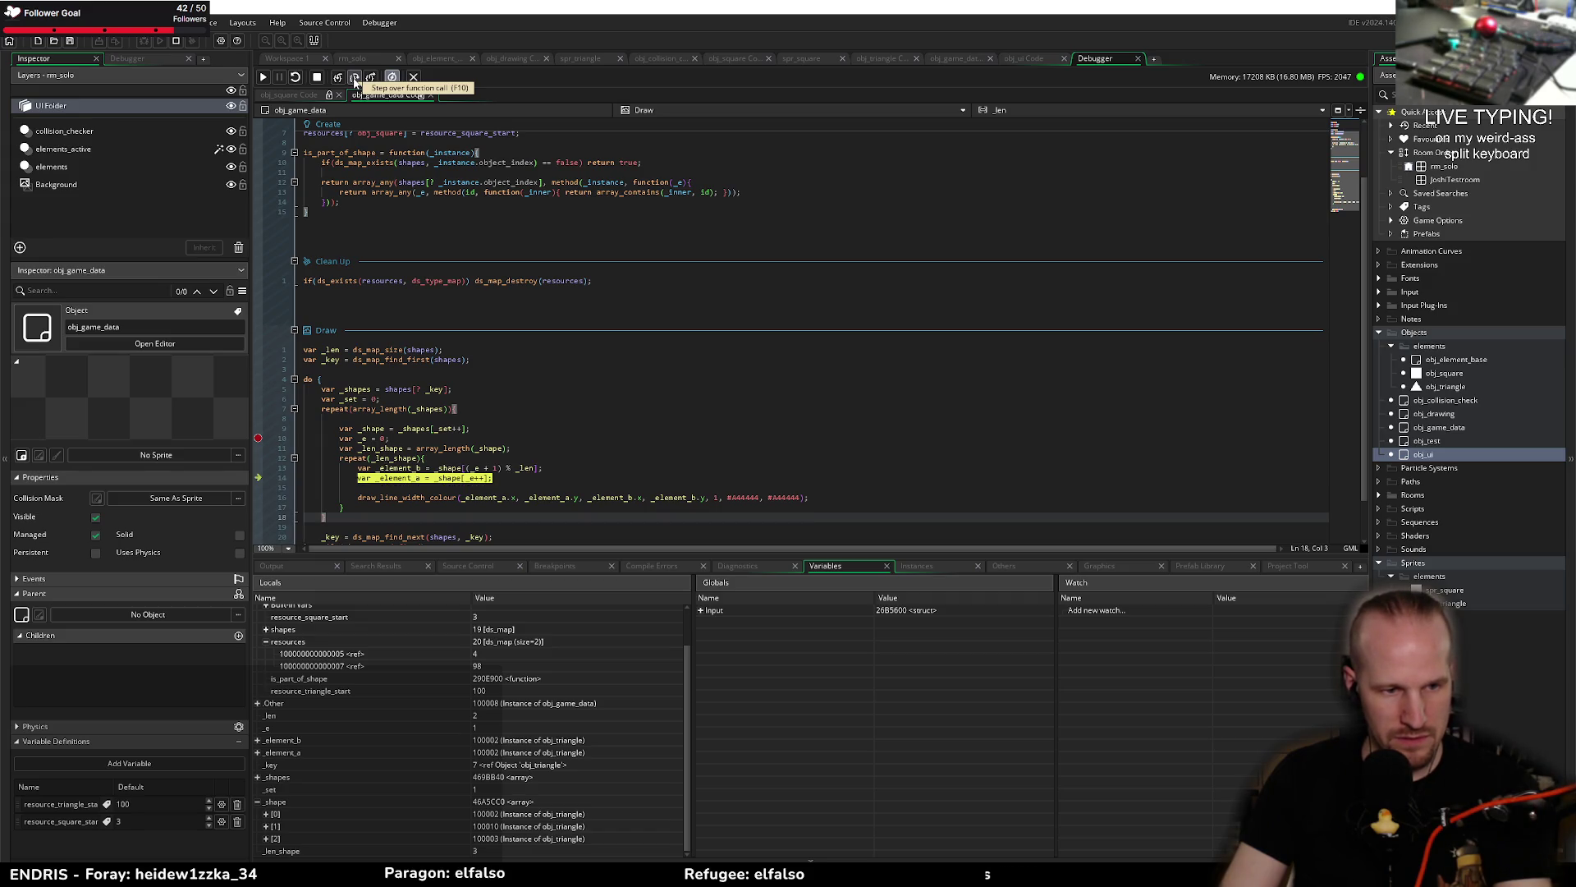
left_click(355, 78)
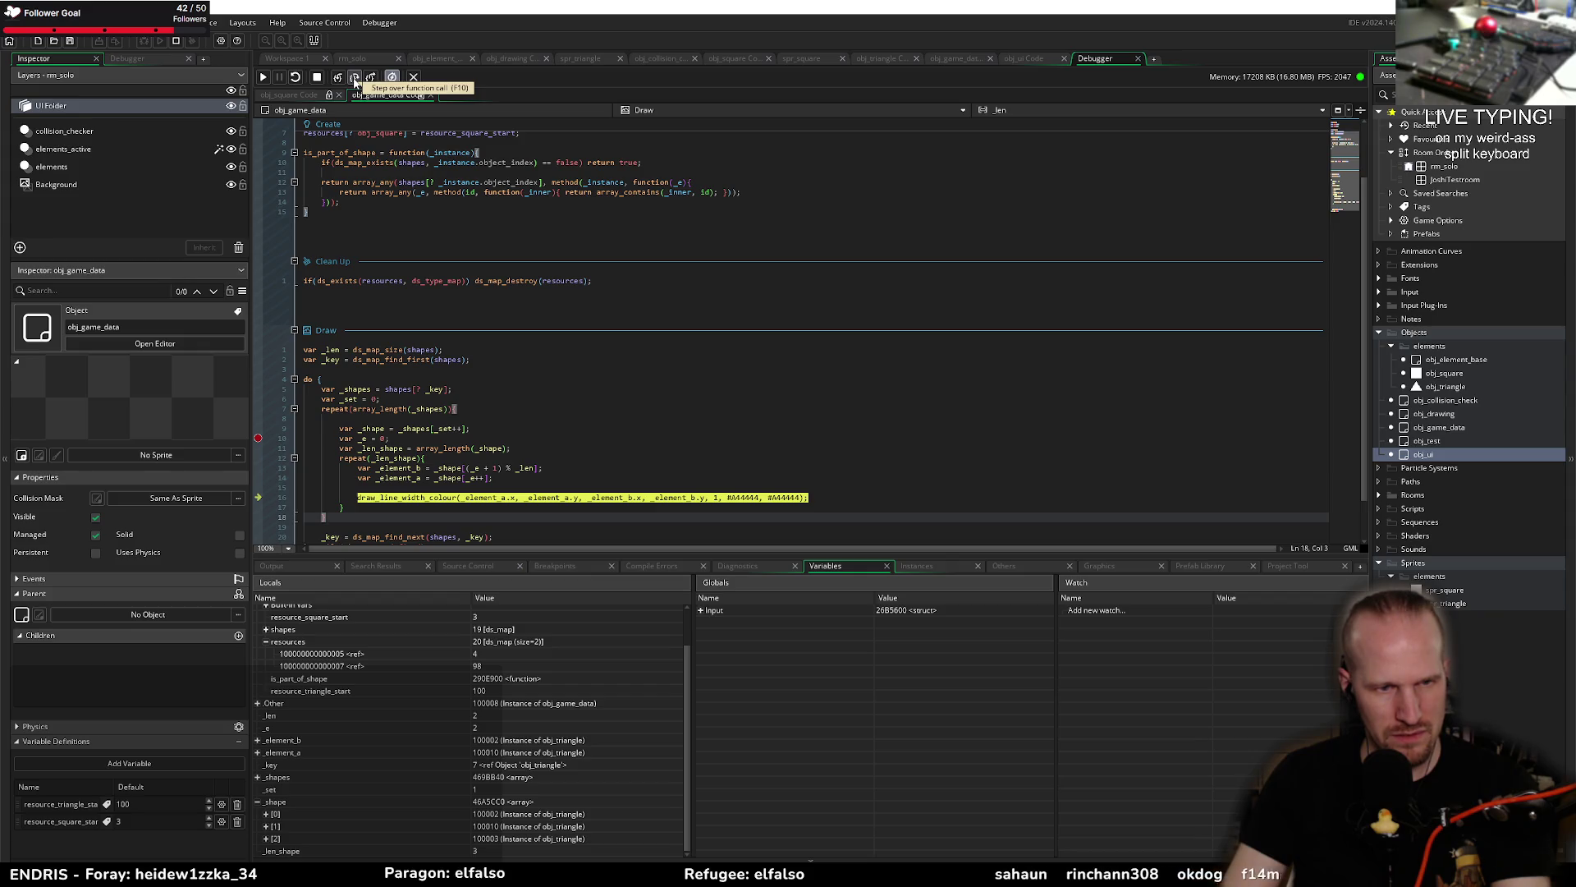
Step: Step through the third line's draw call, past the next map key, and out of Draw
left_click(355, 78)
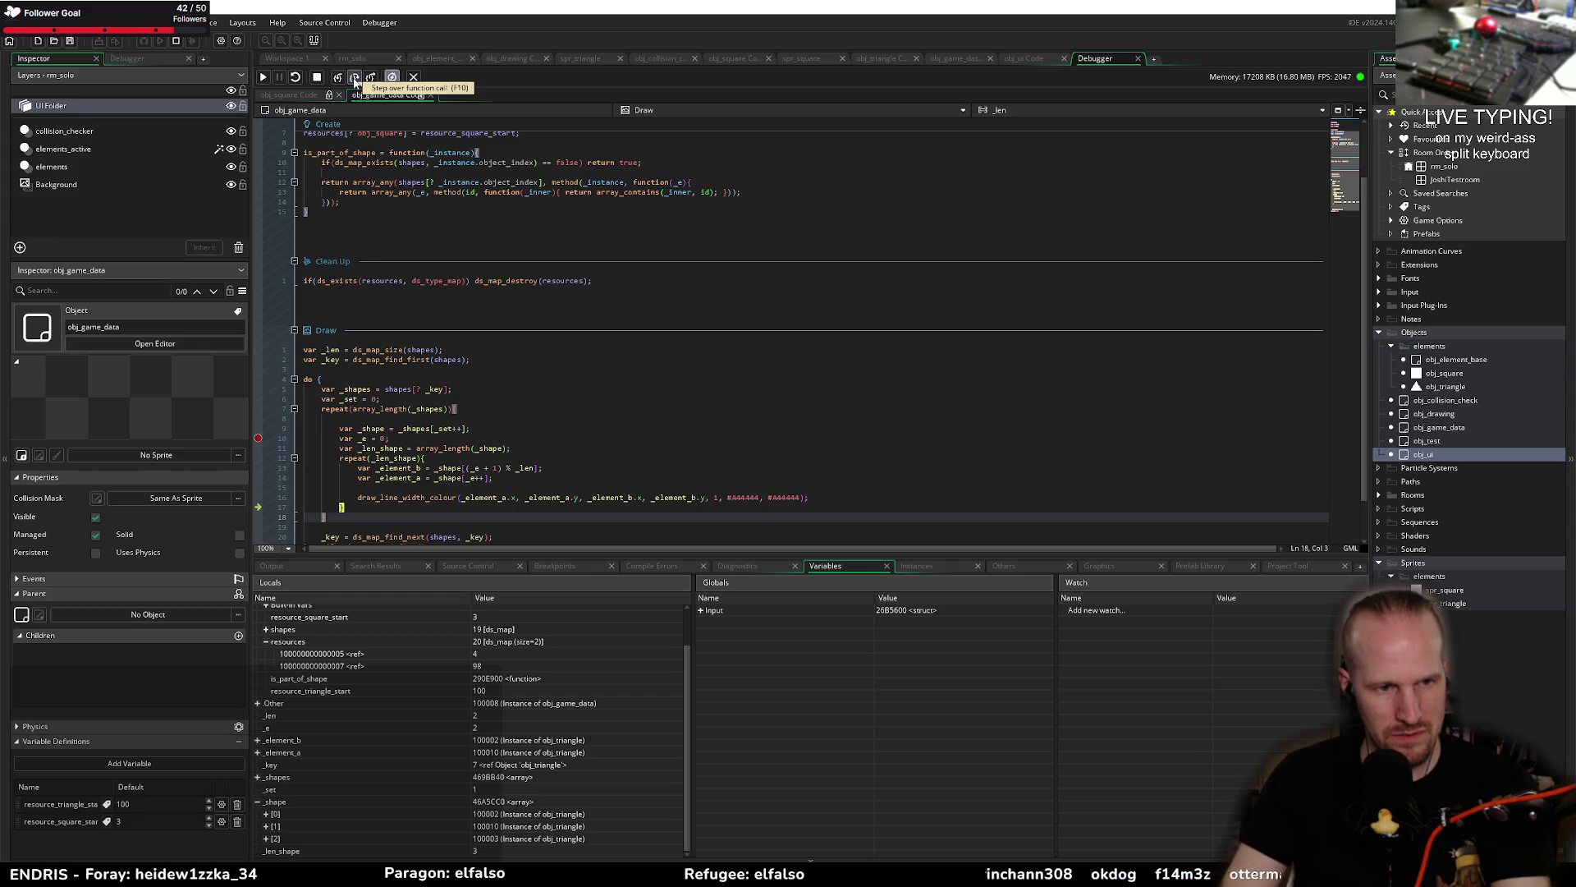
left_click(355, 79)
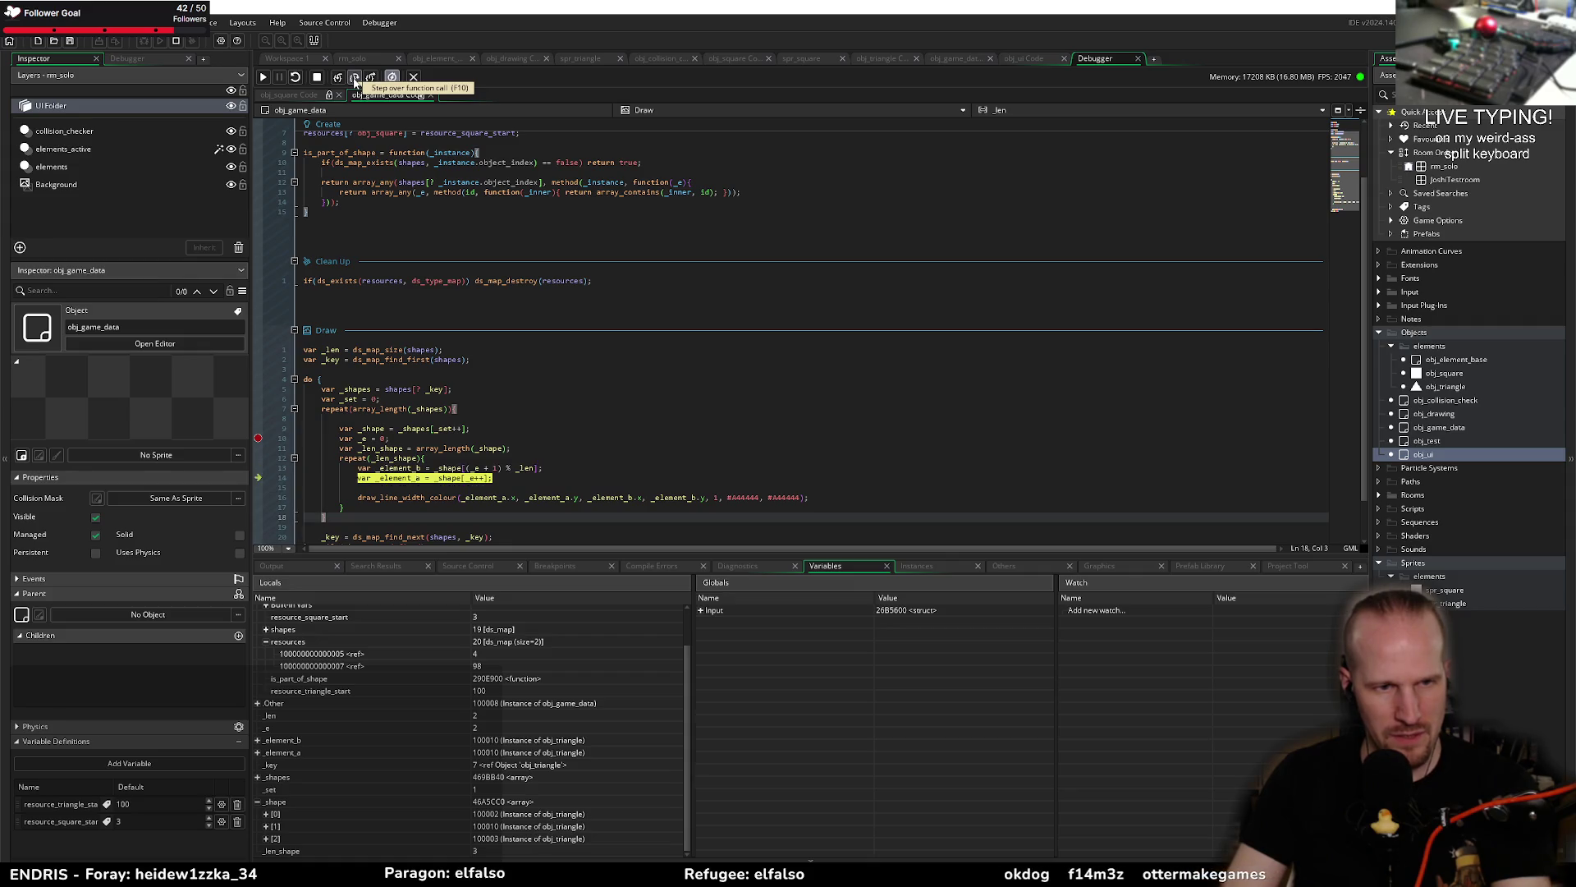
left_click(355, 78)
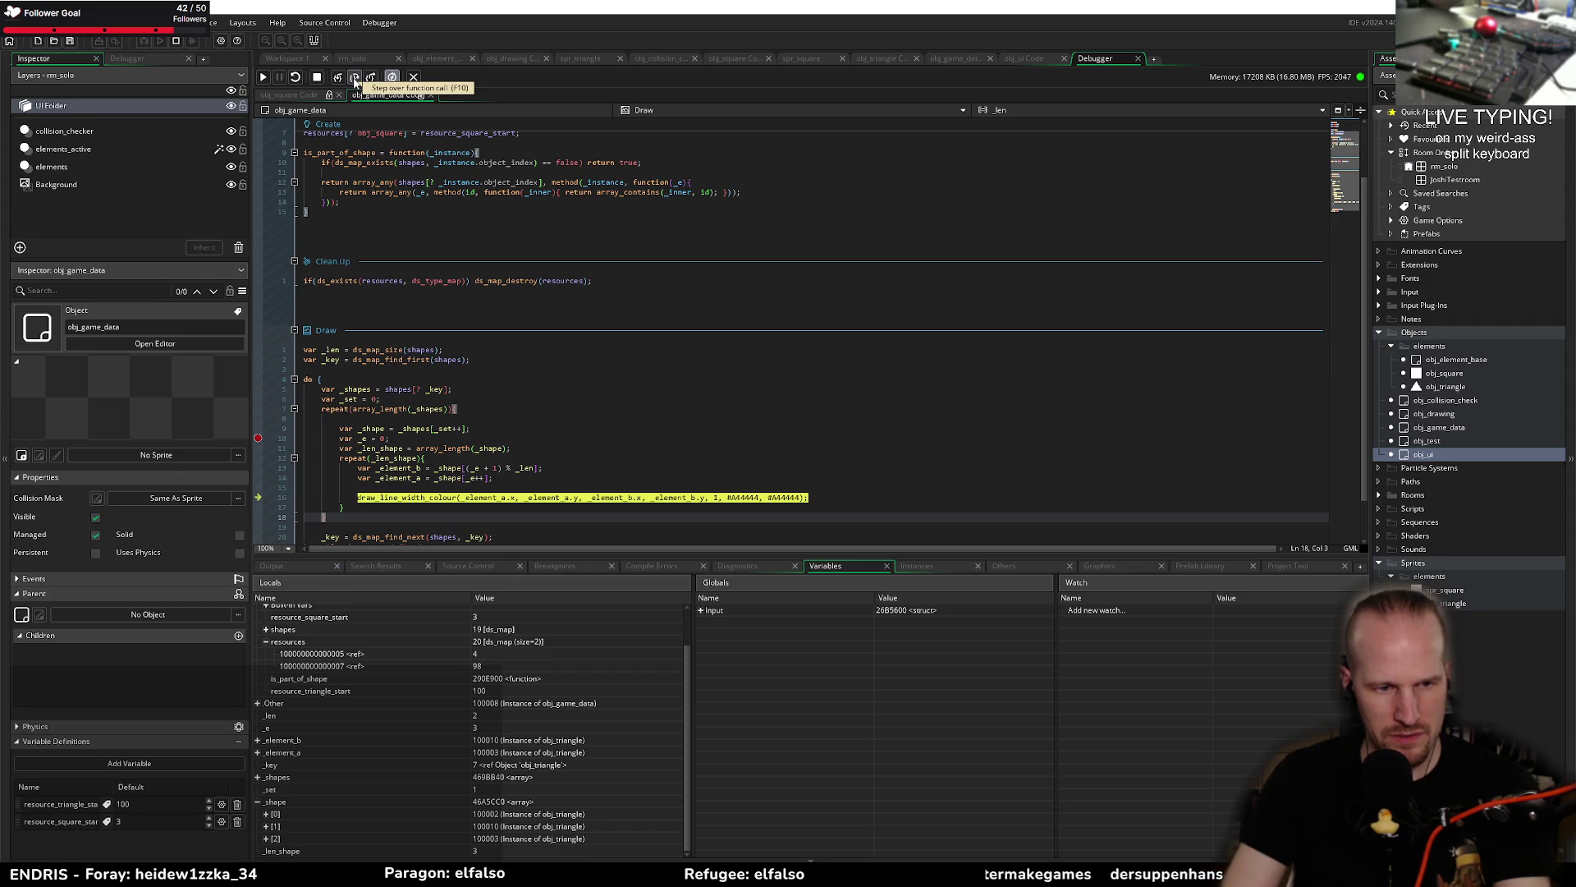
left_click(354, 79)
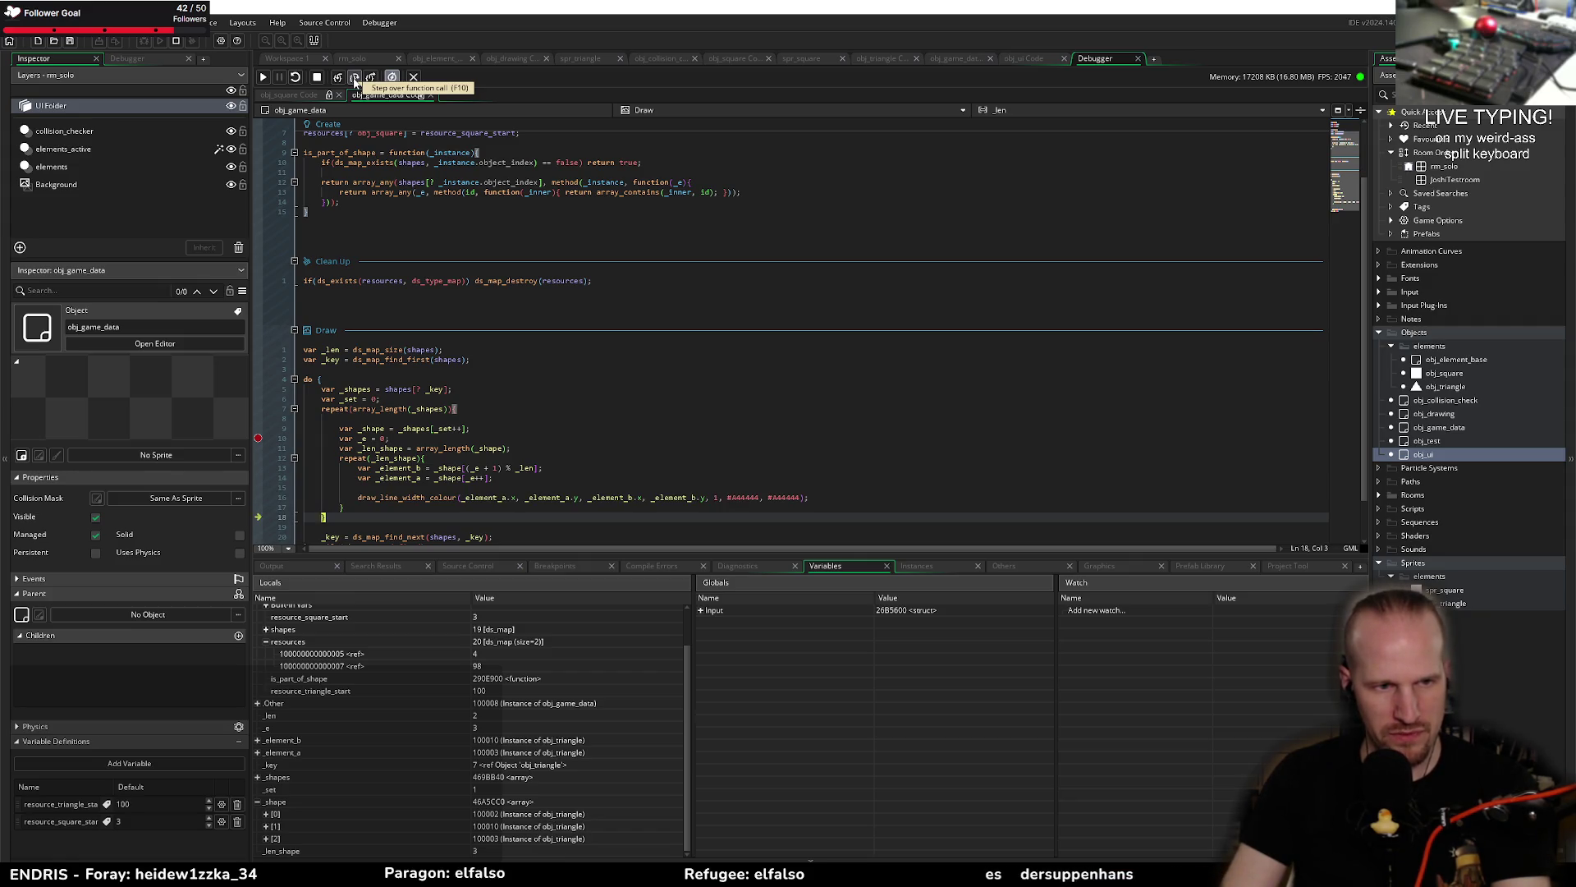
left_click(355, 79)
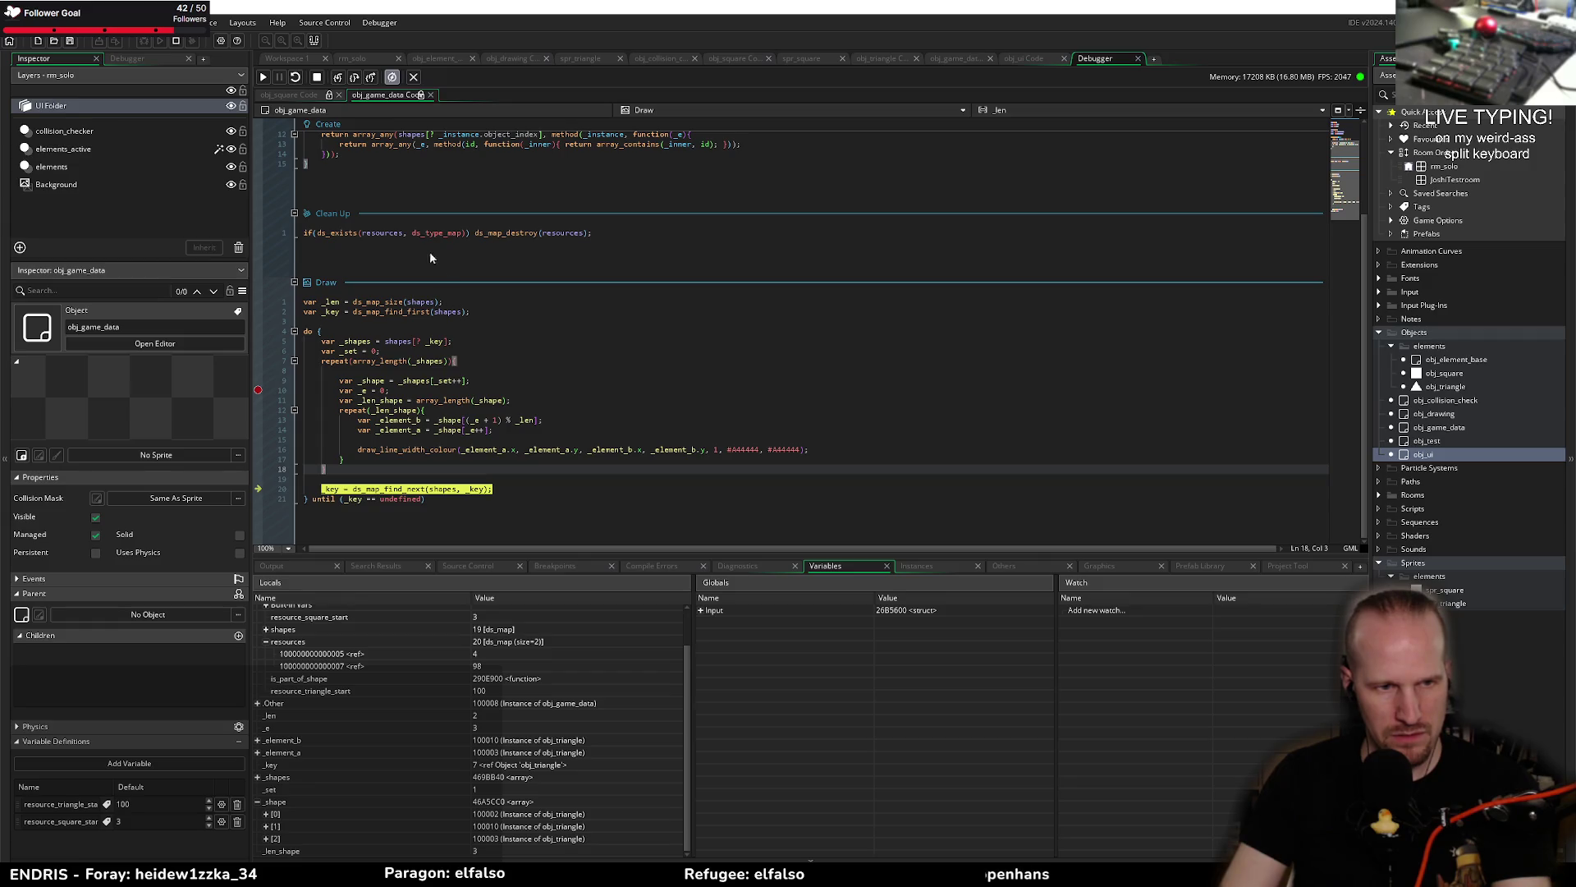
left_click(355, 79)
left_click(355, 79)
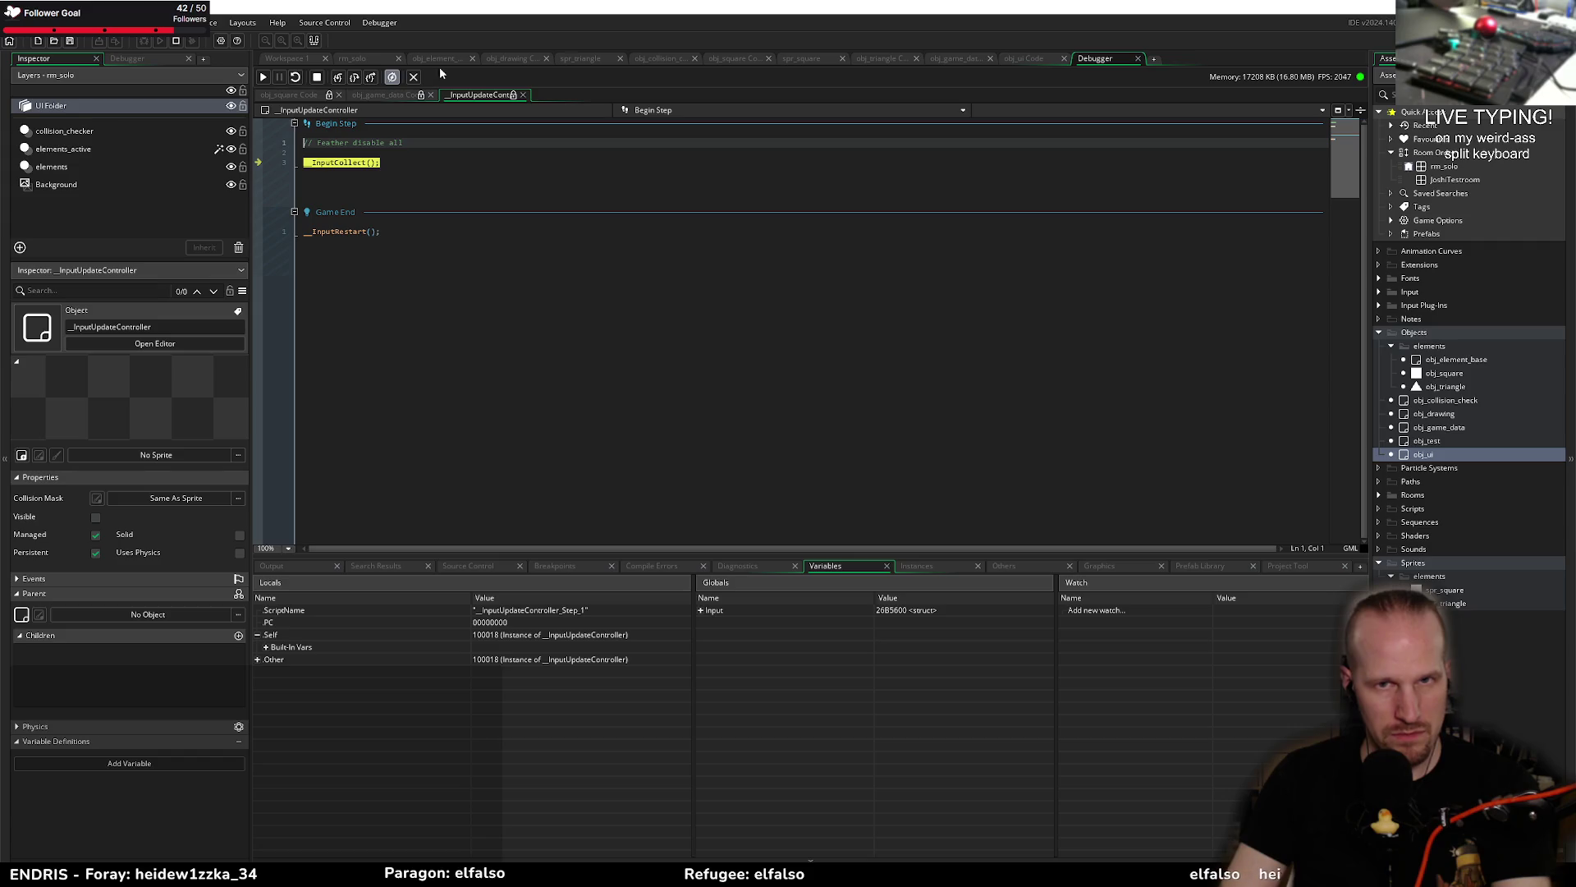
Step: Stop the session, relaunch in debug mode, and link three triangles in the game
left_click(1137, 58)
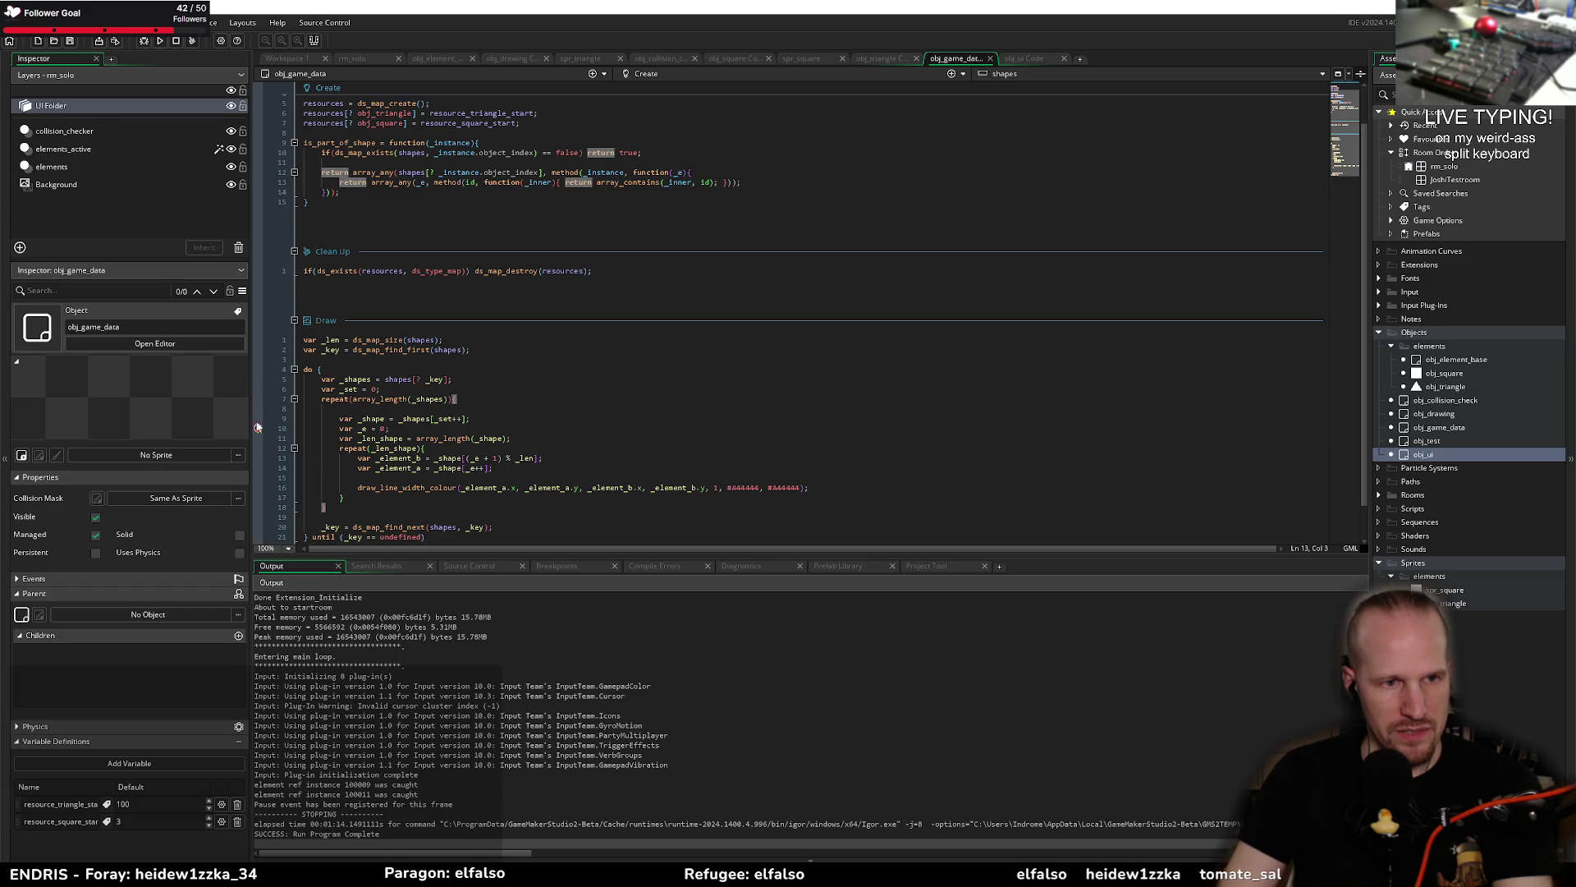
left_click(145, 43)
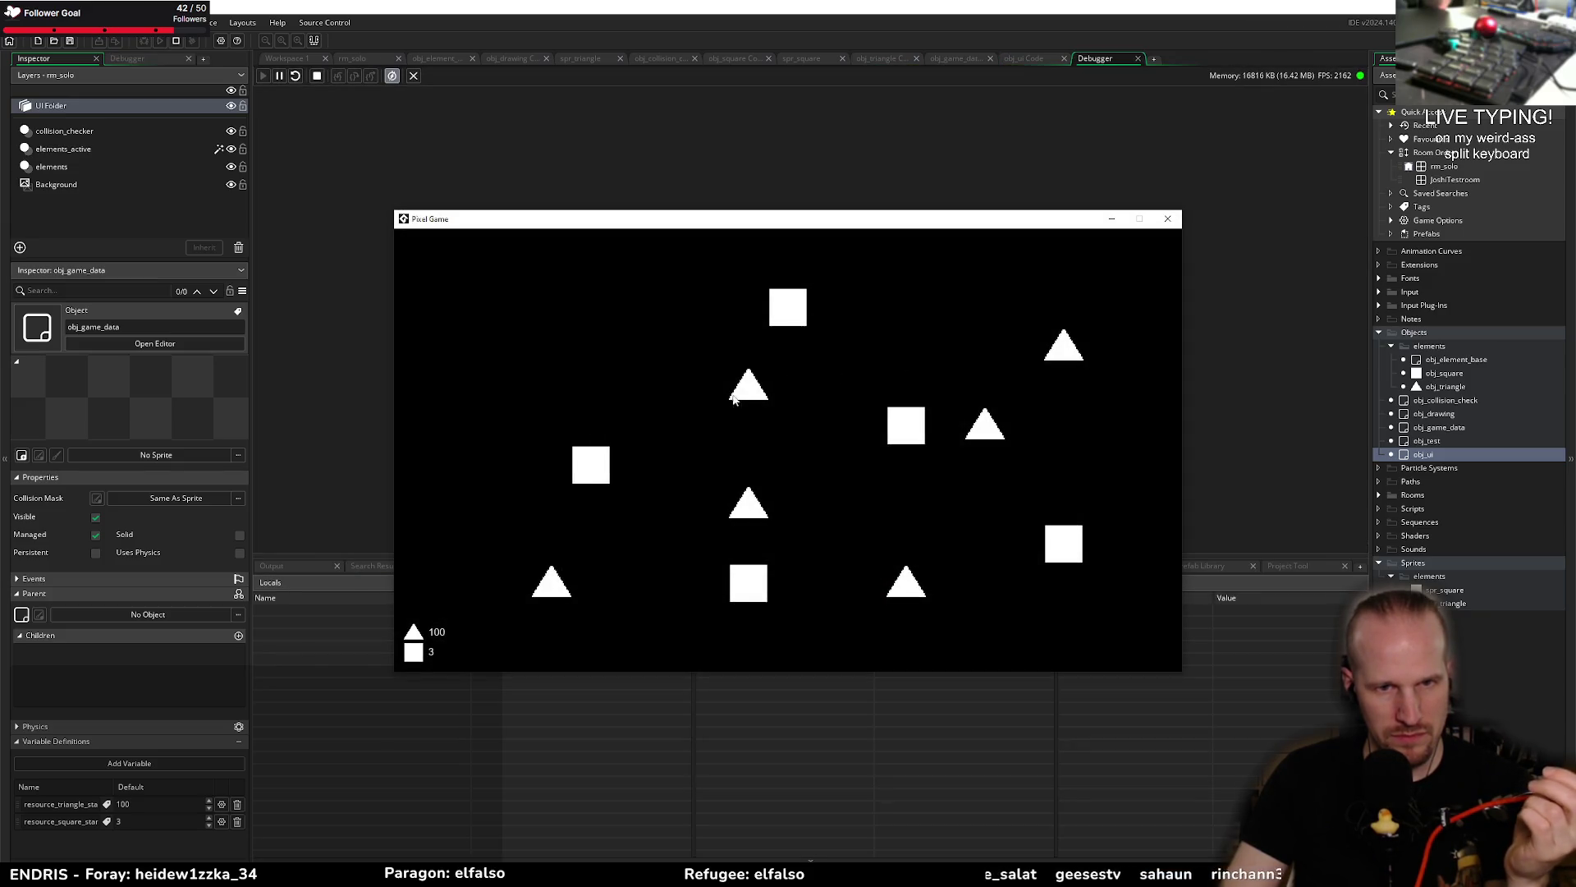
mouse_move(749, 386)
left_mouse_down()
mouse_move(931, 362)
mouse_move(987, 528)
mouse_move(844, 502)
mouse_move(751, 389)
left_mouse_up()
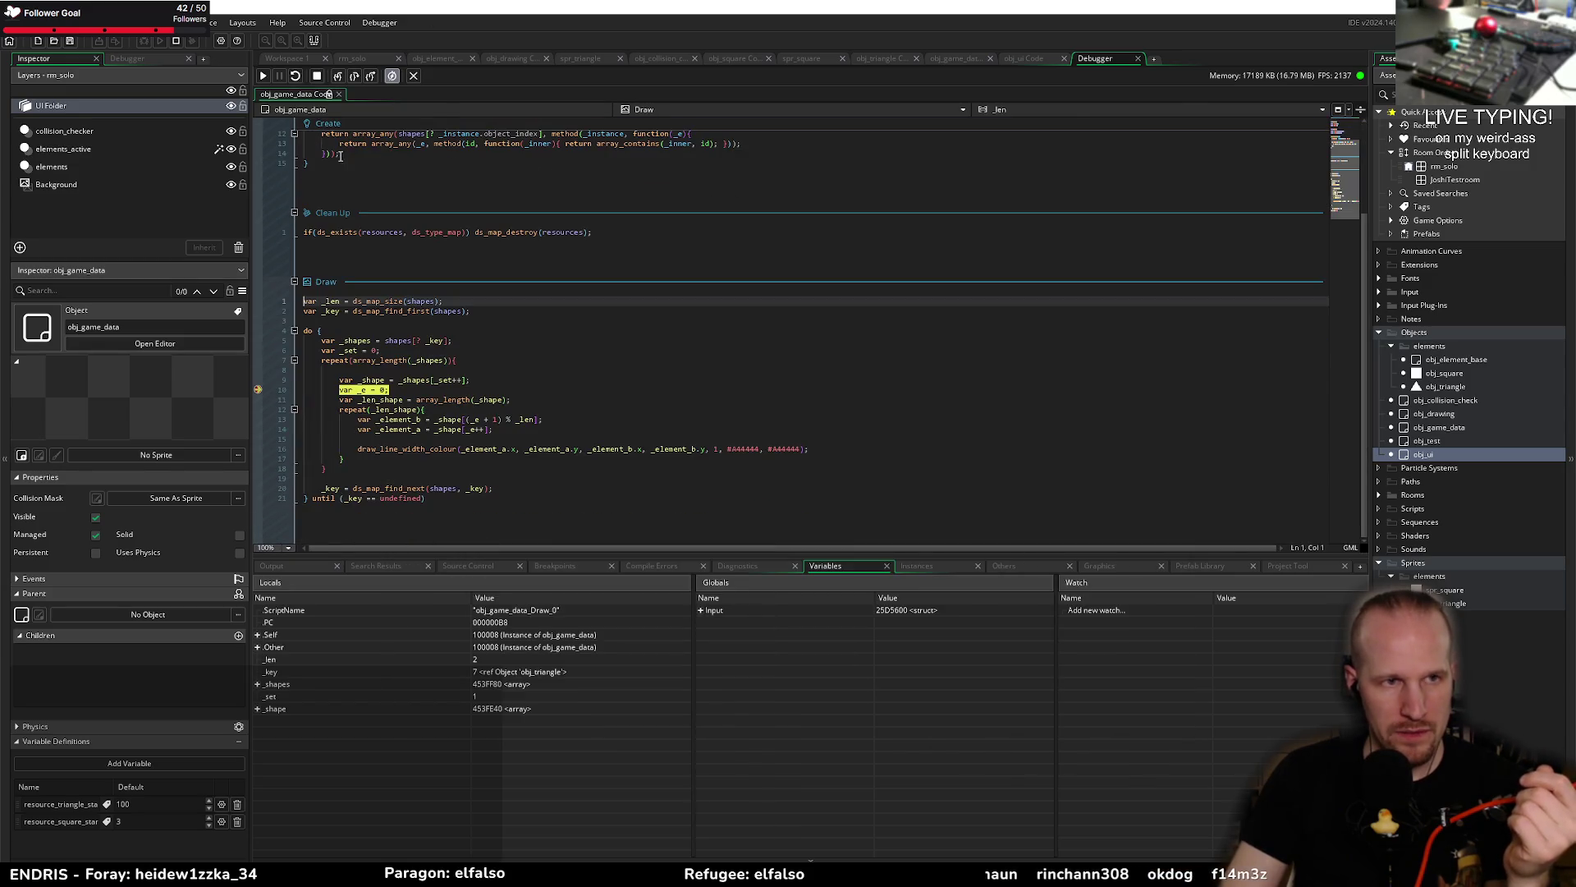
Step: Step past the _element_b and _element_a lines, continue, and move the game window aside
left_click(354, 75)
left_click(355, 76)
left_click(354, 76)
left_click(355, 76)
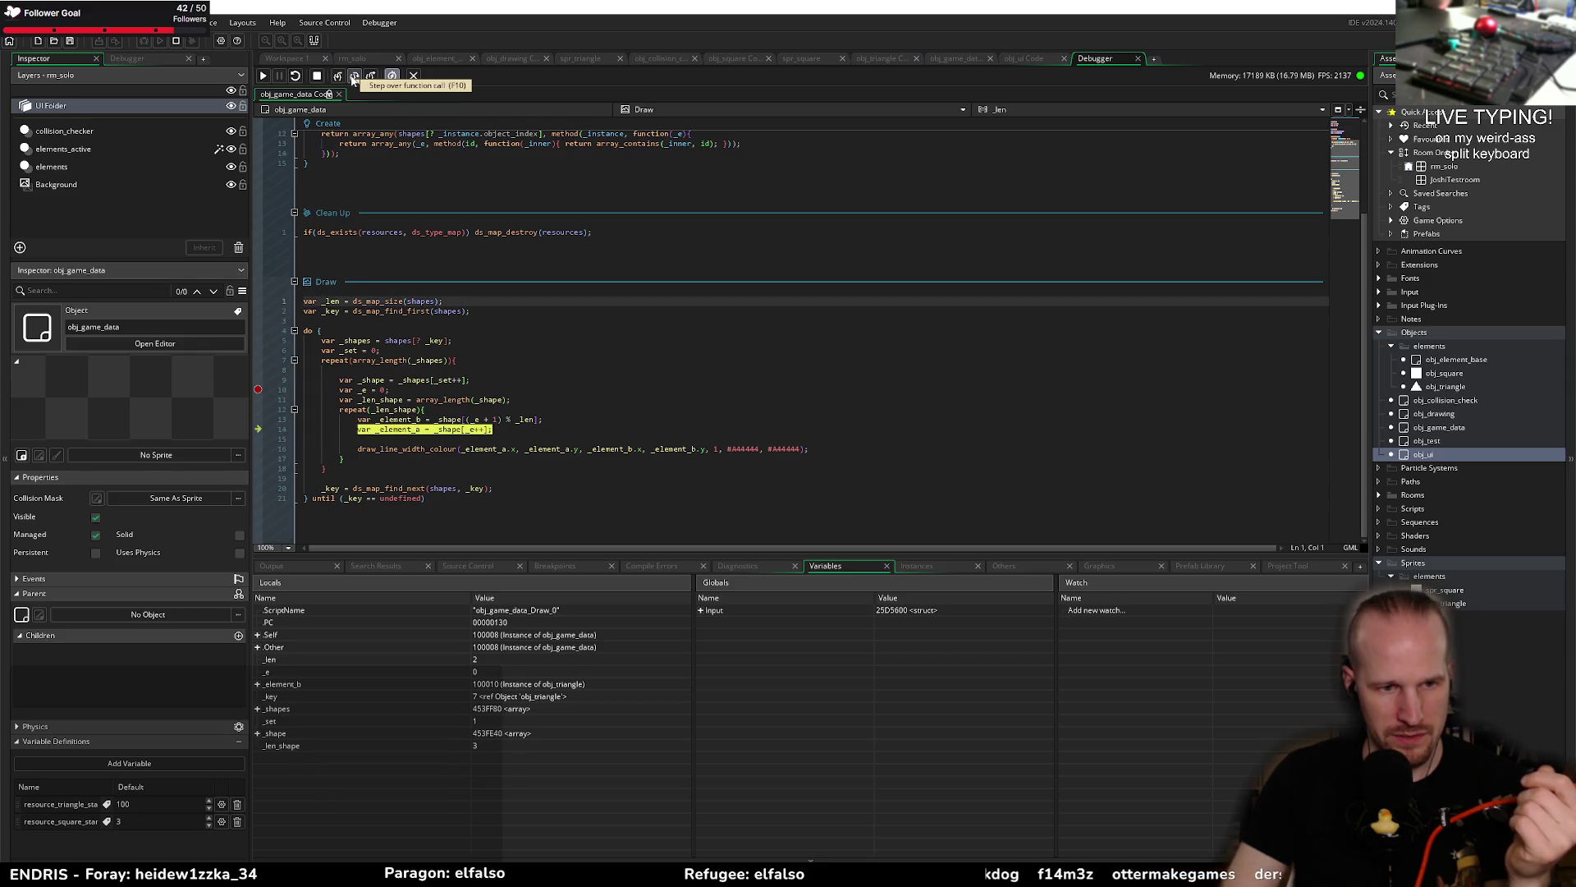
left_click(354, 76)
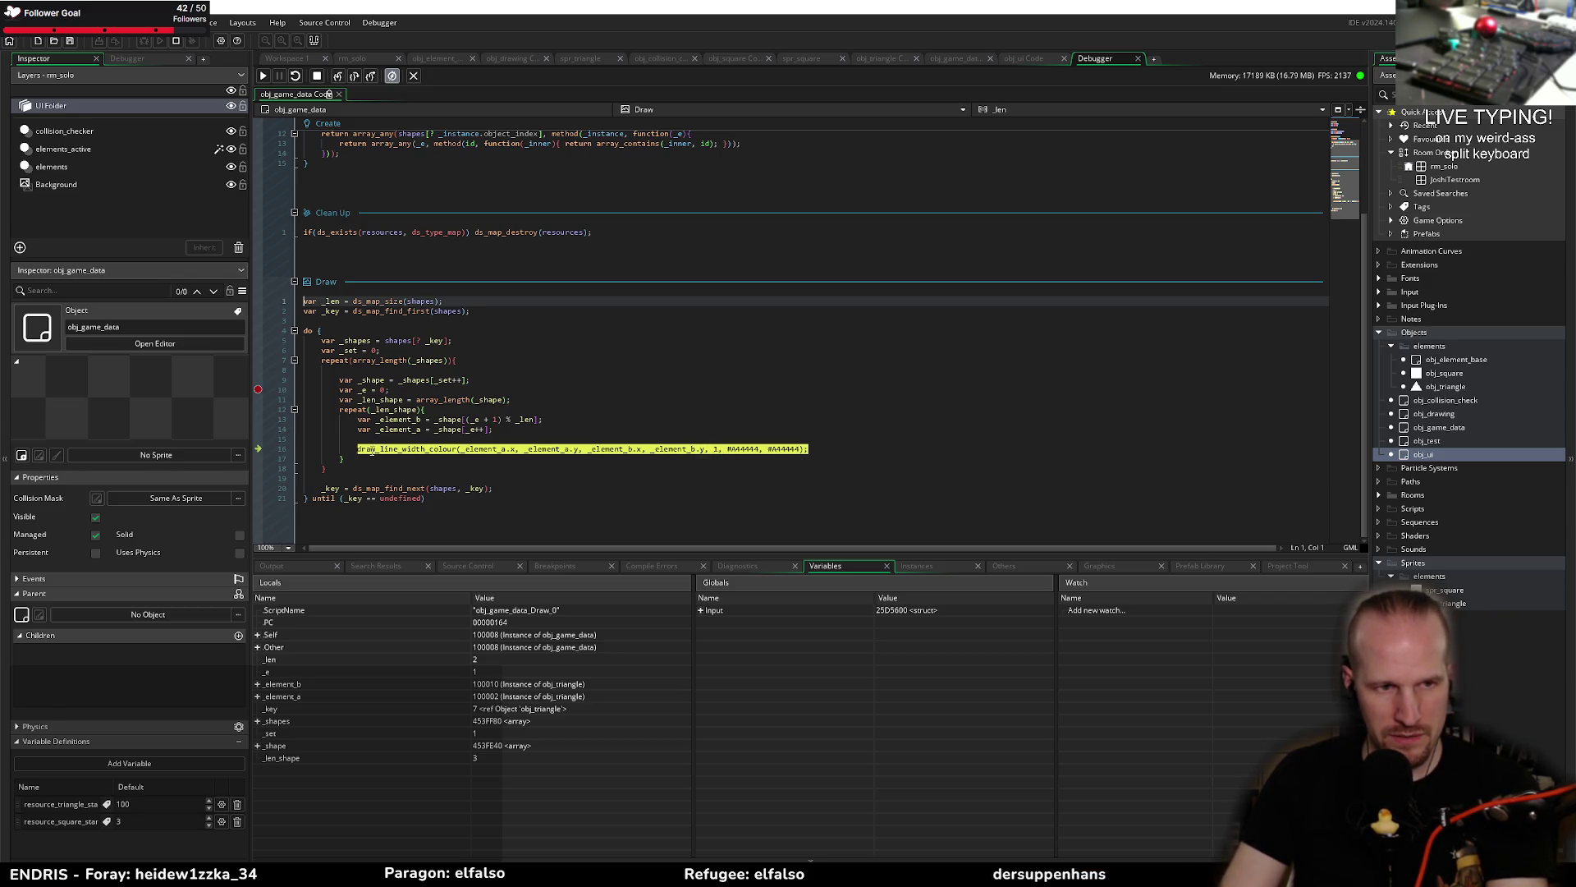
left_click(262, 76)
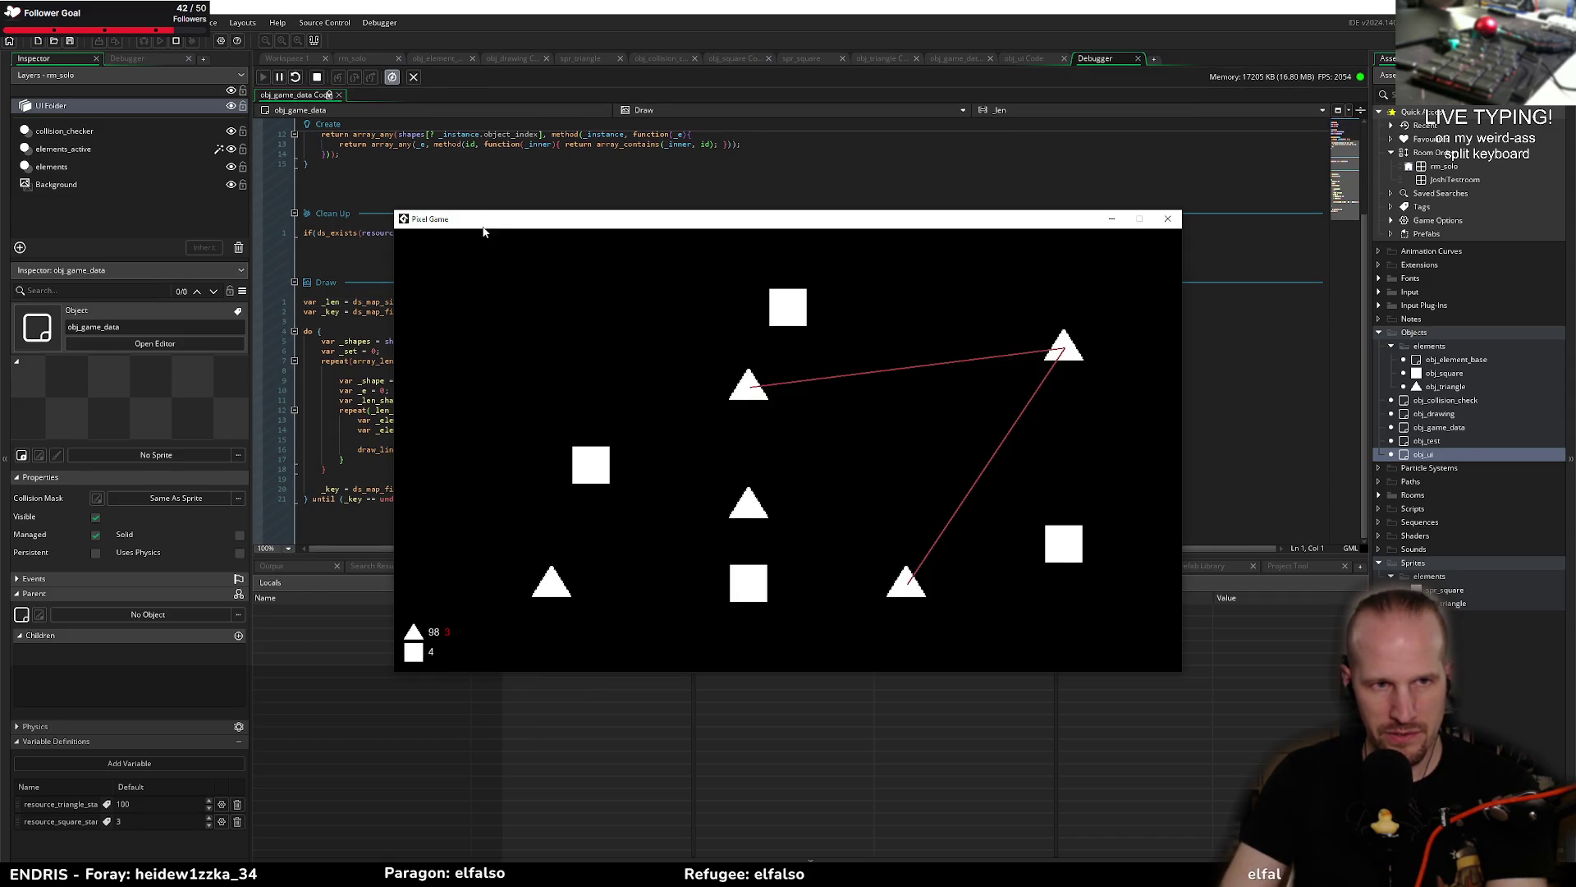
left_click_drag(483, 221, 774, 190)
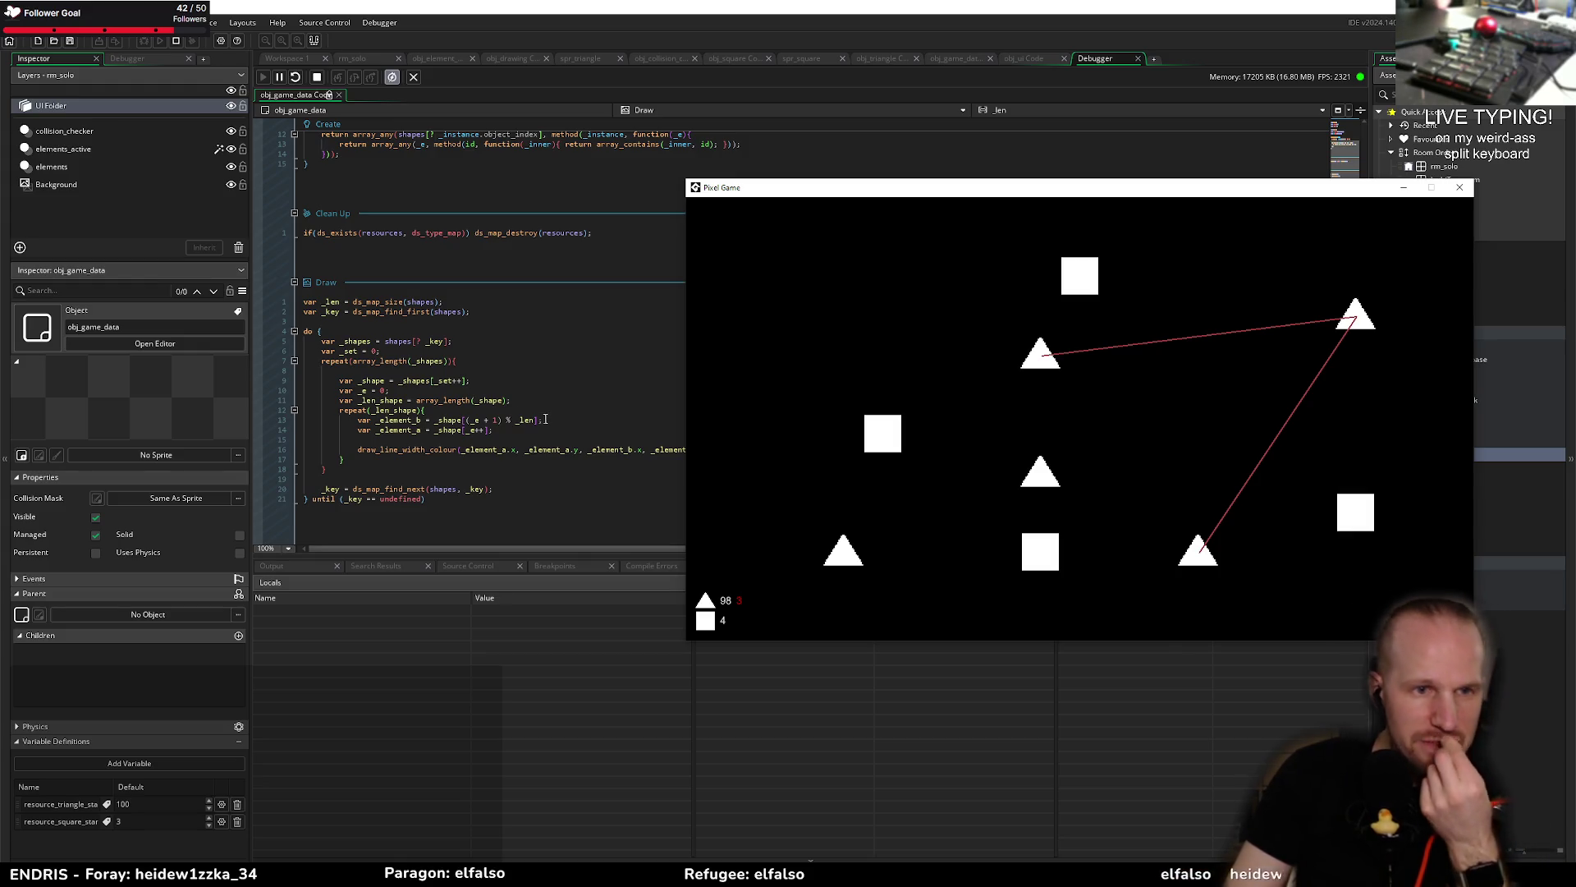
left_click(423, 349)
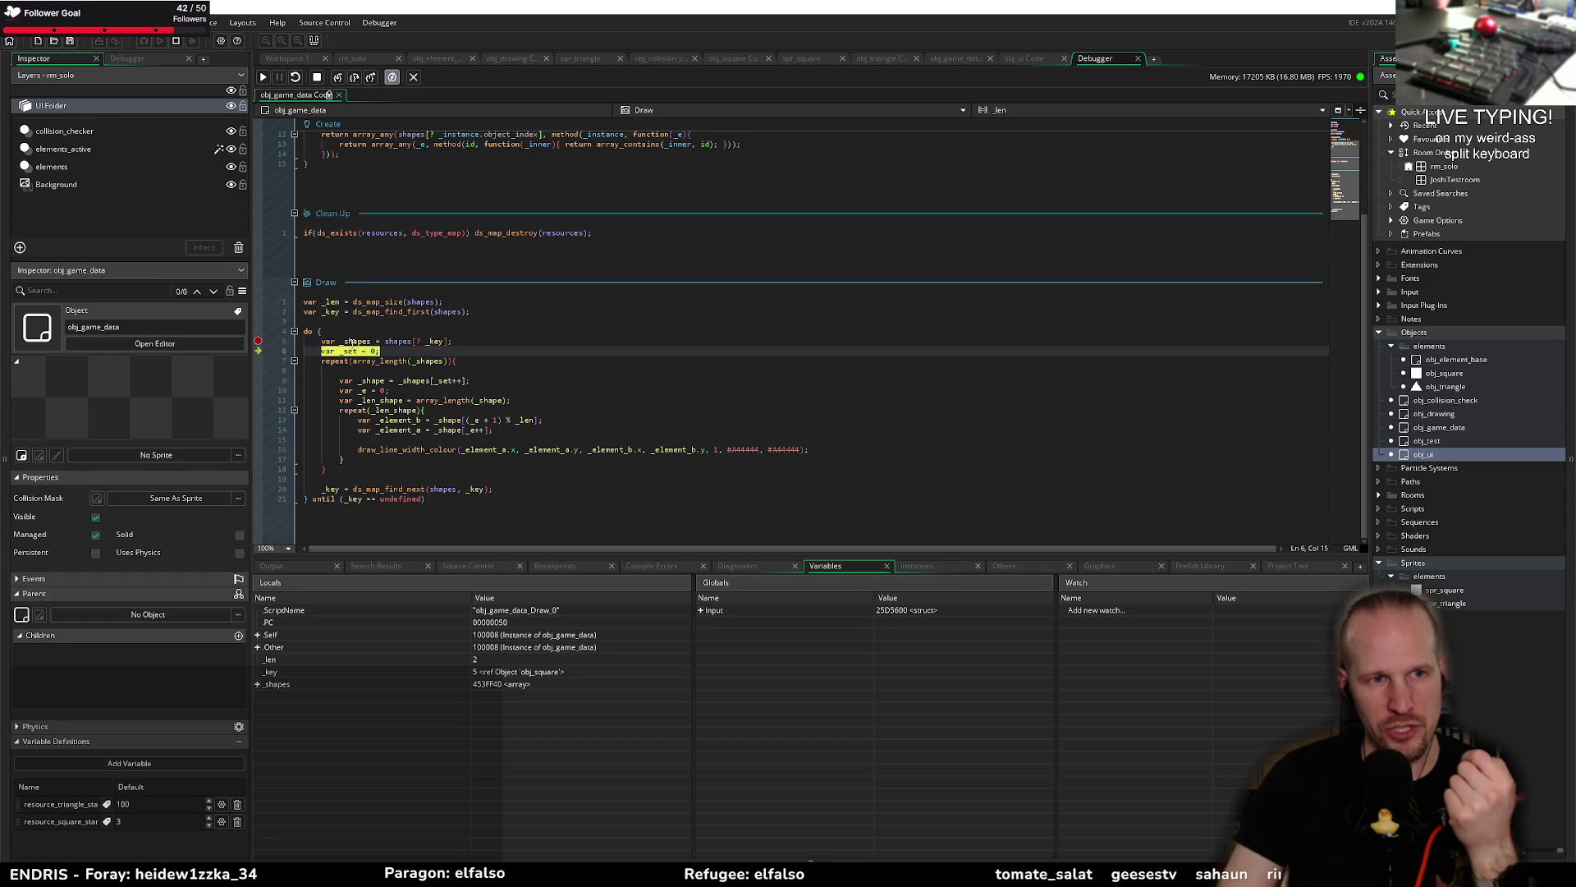
Step: Inspect the _shapes local before and after stepping to the repeat line, checking _key and shapes
left_click(258, 685)
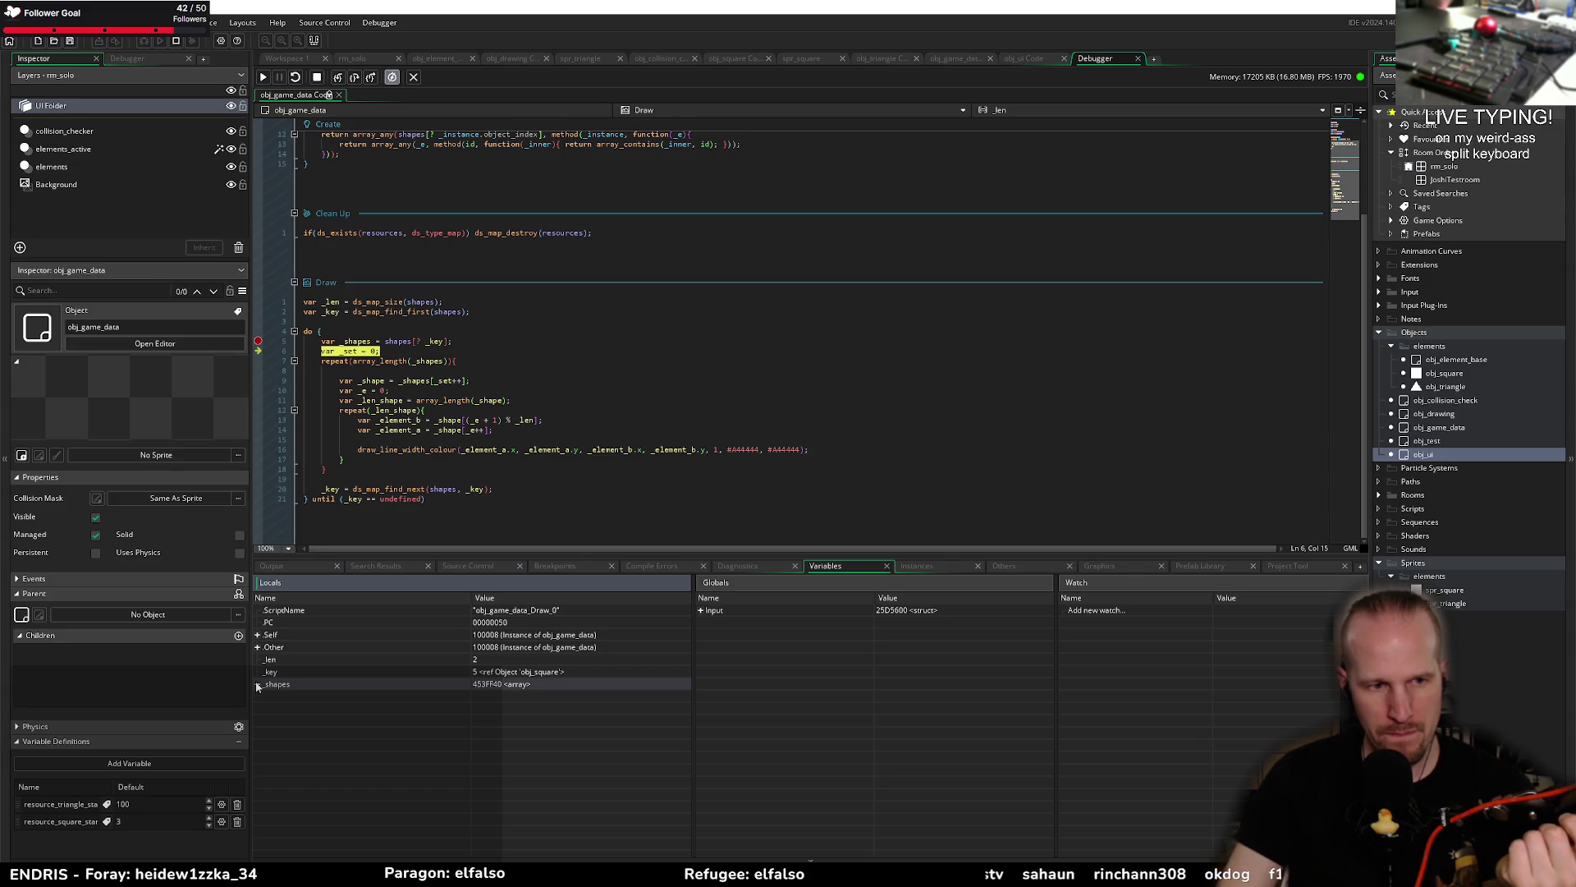
left_click(356, 77)
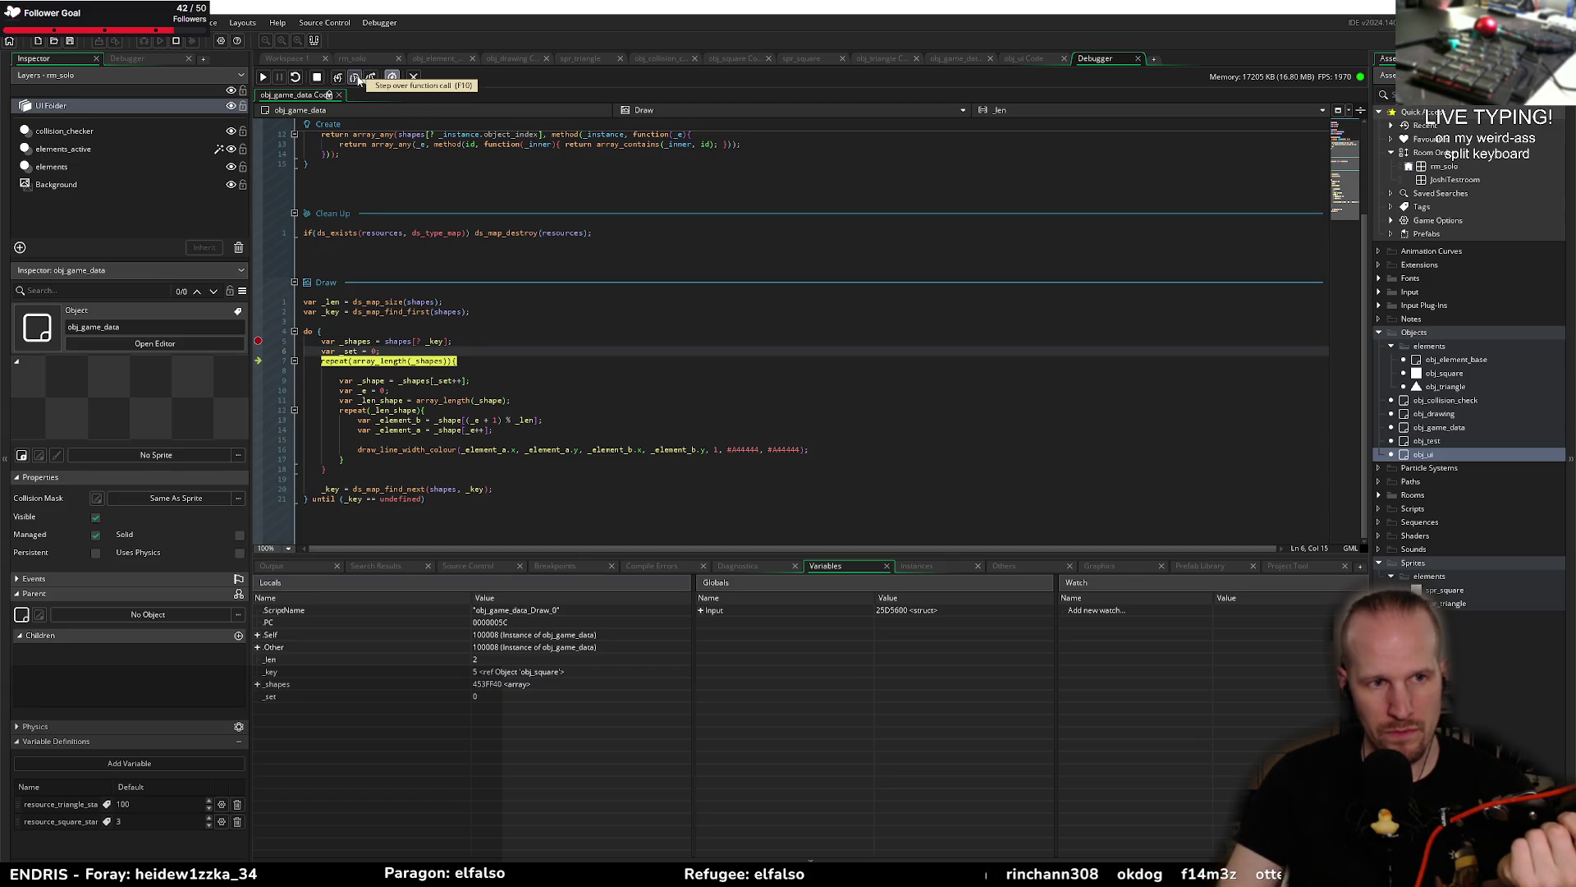
left_click(259, 688)
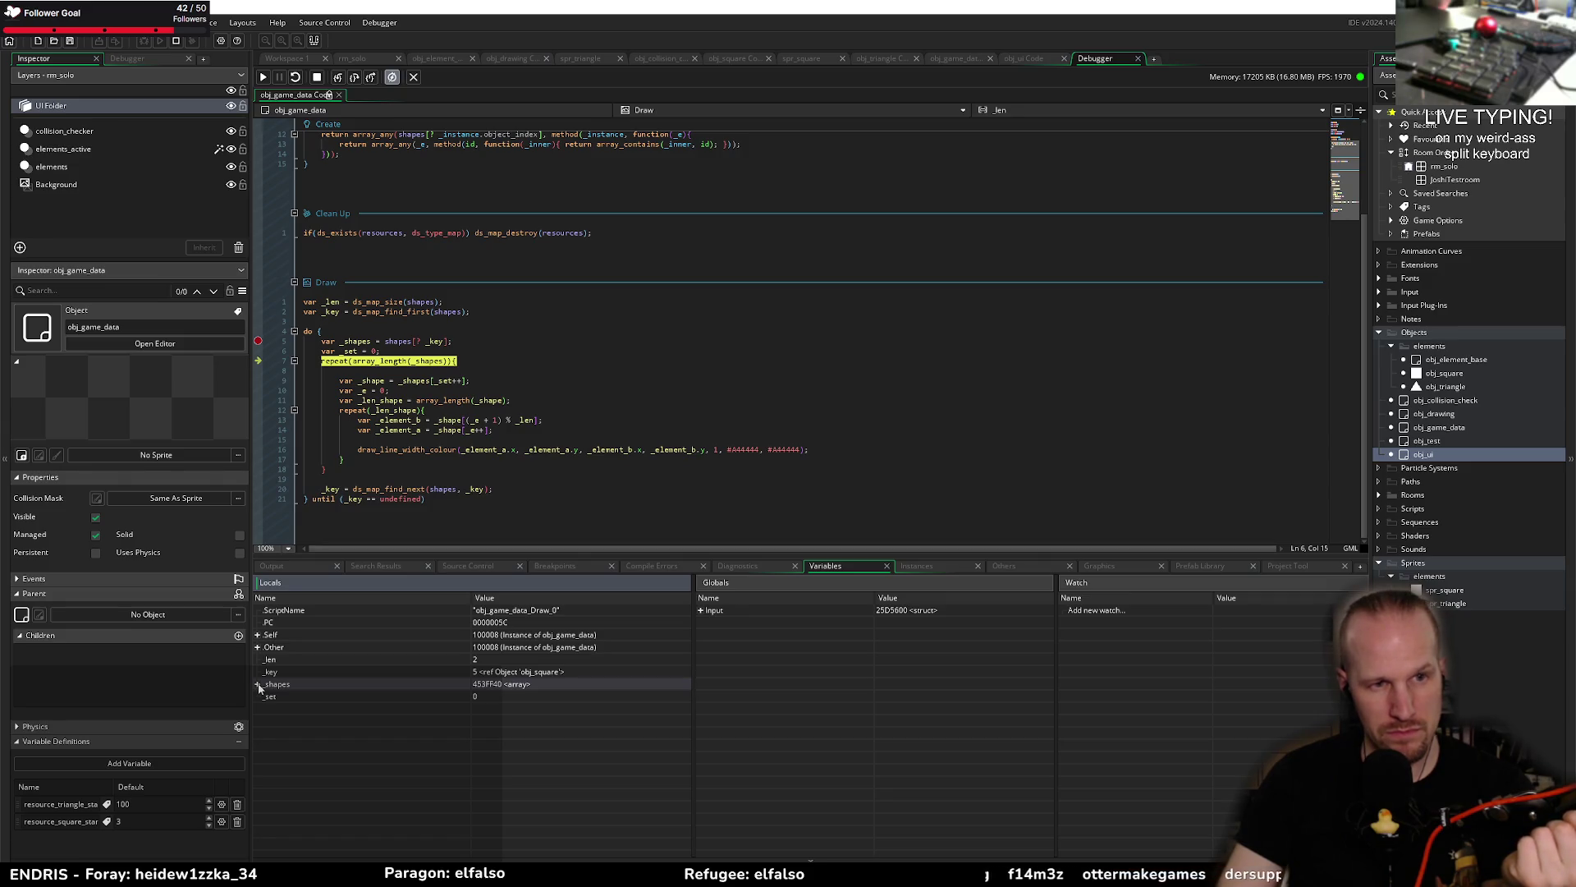
mouse_move(429, 344)
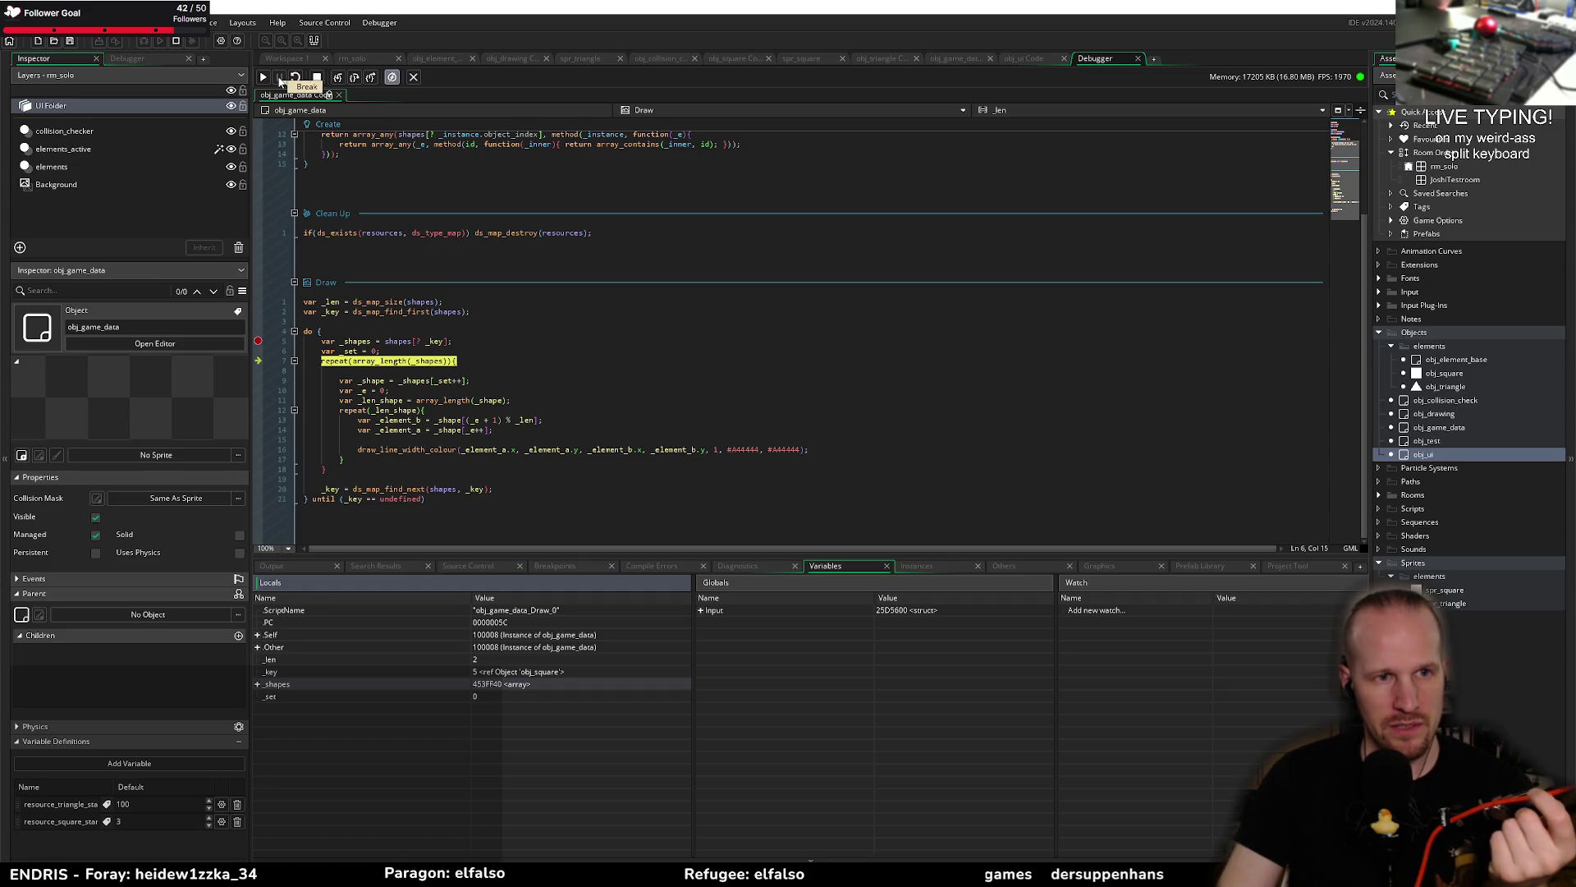
scroll(458, 299, "up", 4)
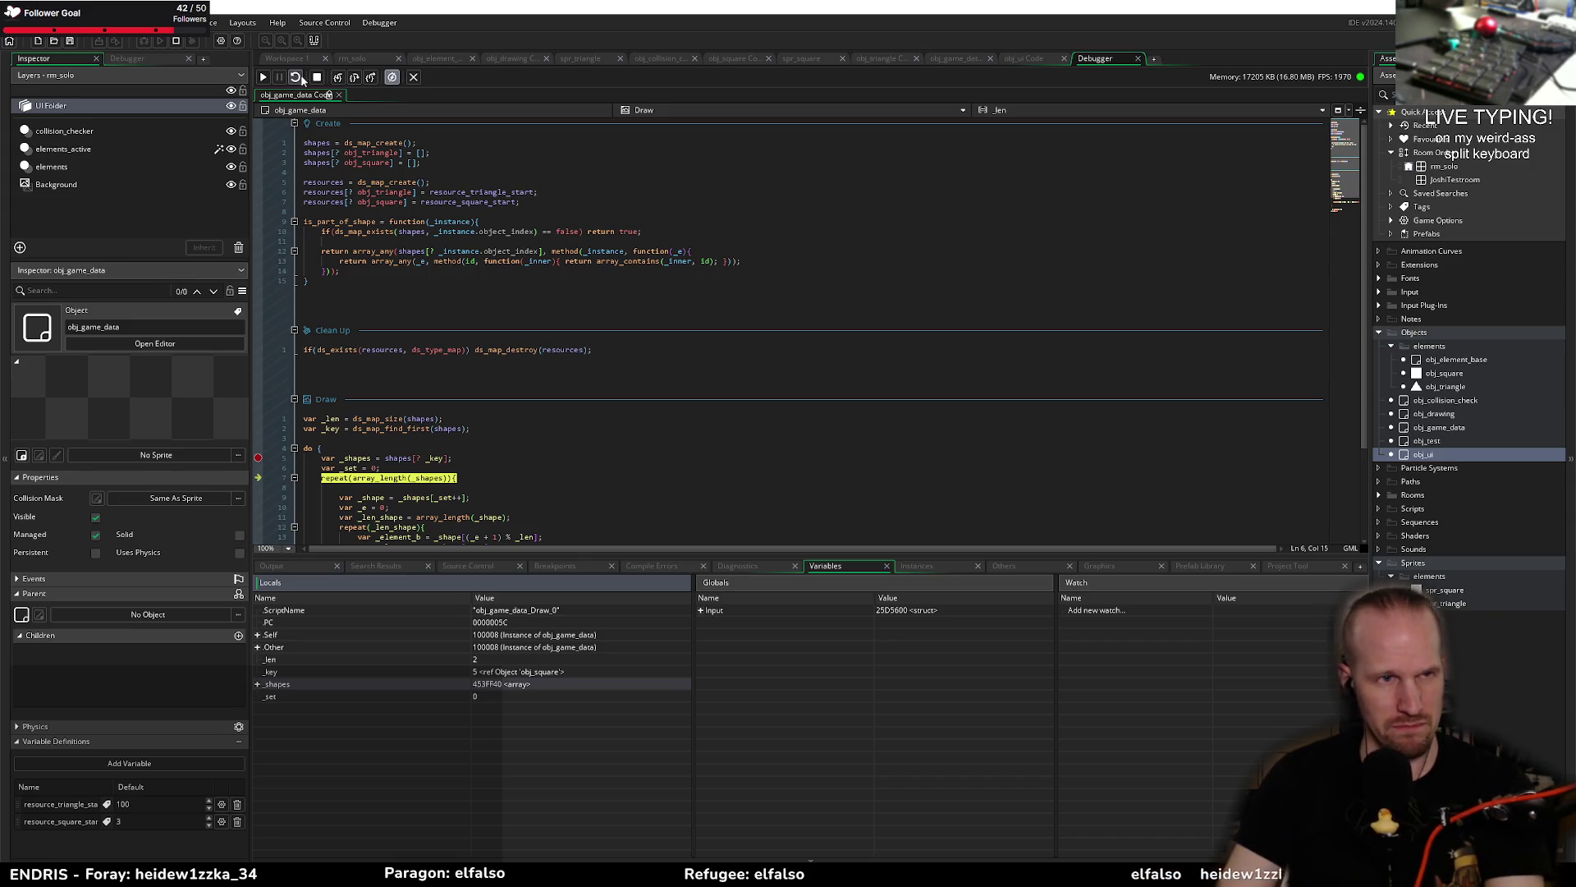
mouse_move(335, 428)
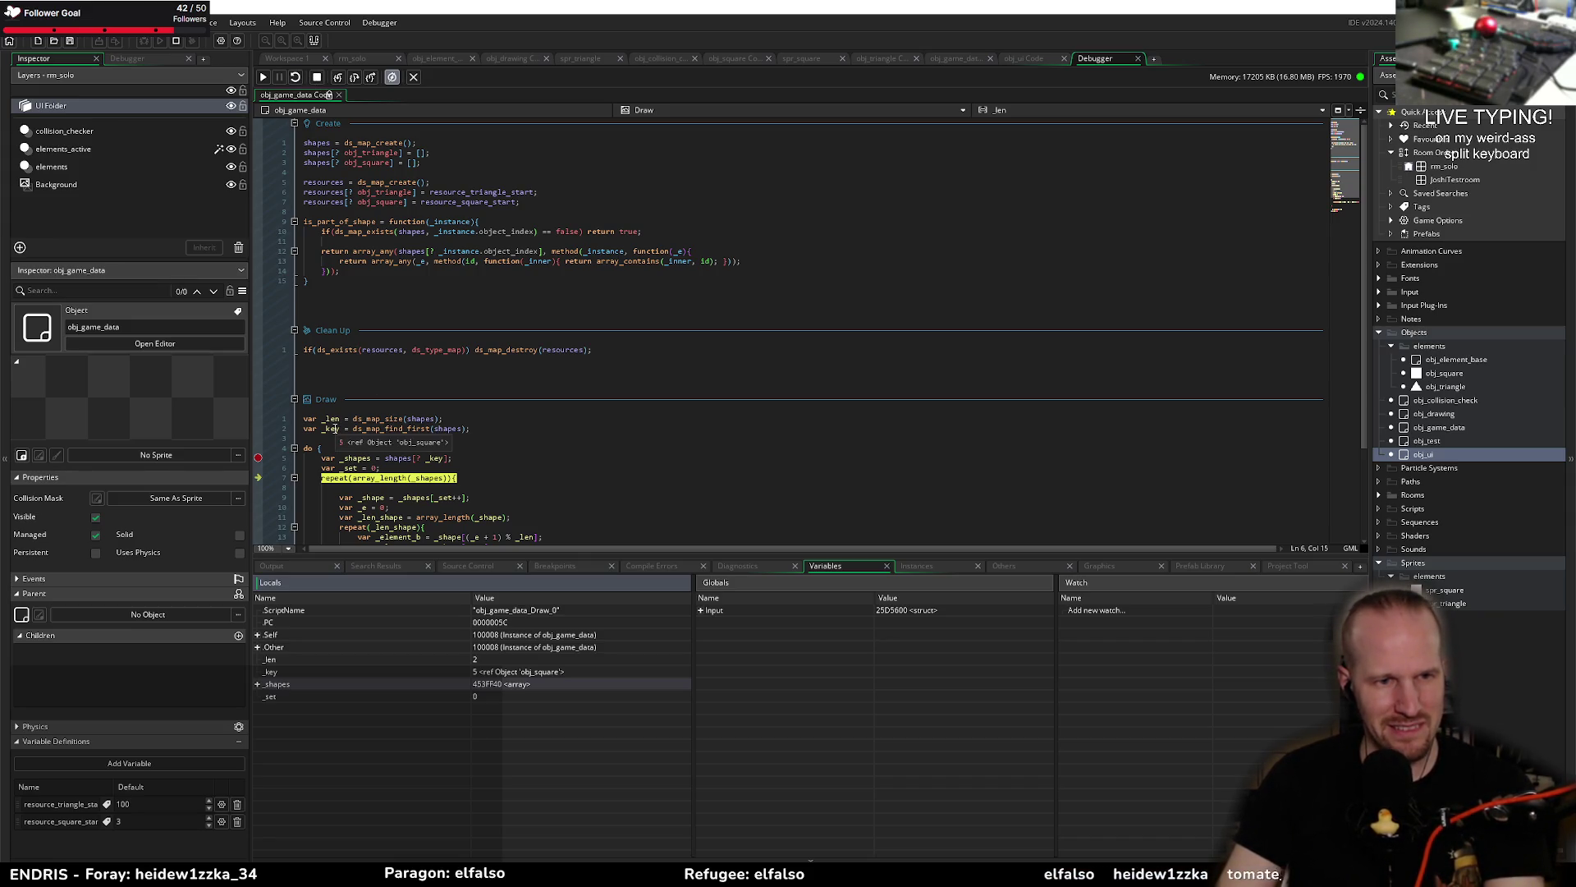
mouse_move(414, 423)
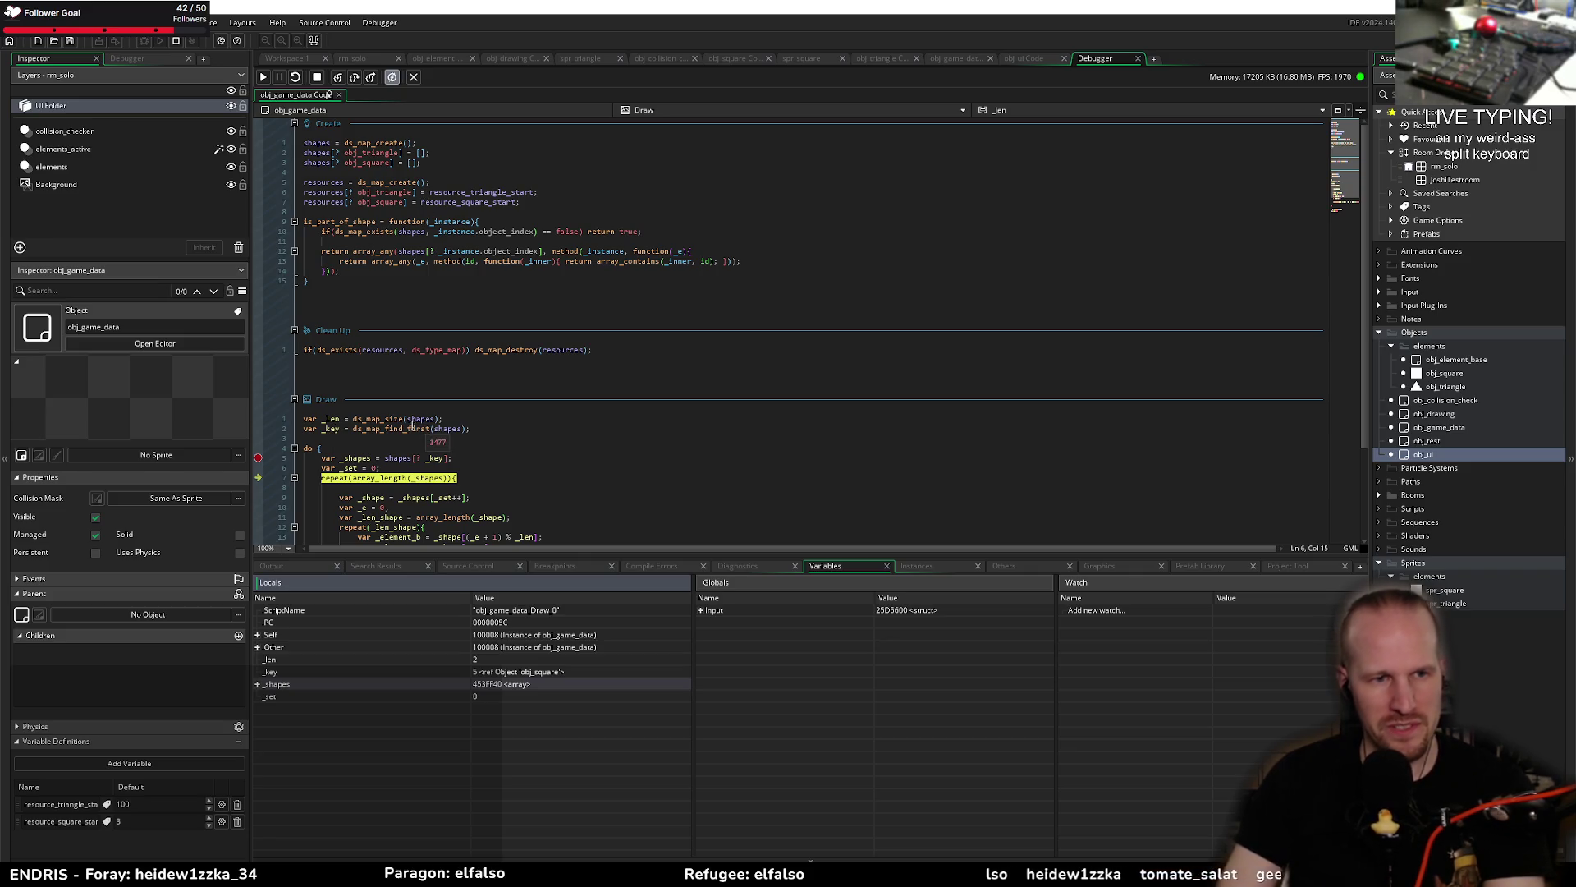
Step: Select obj_square in the Create code, stop the game, and return to Draw line 6
double_click(359, 162)
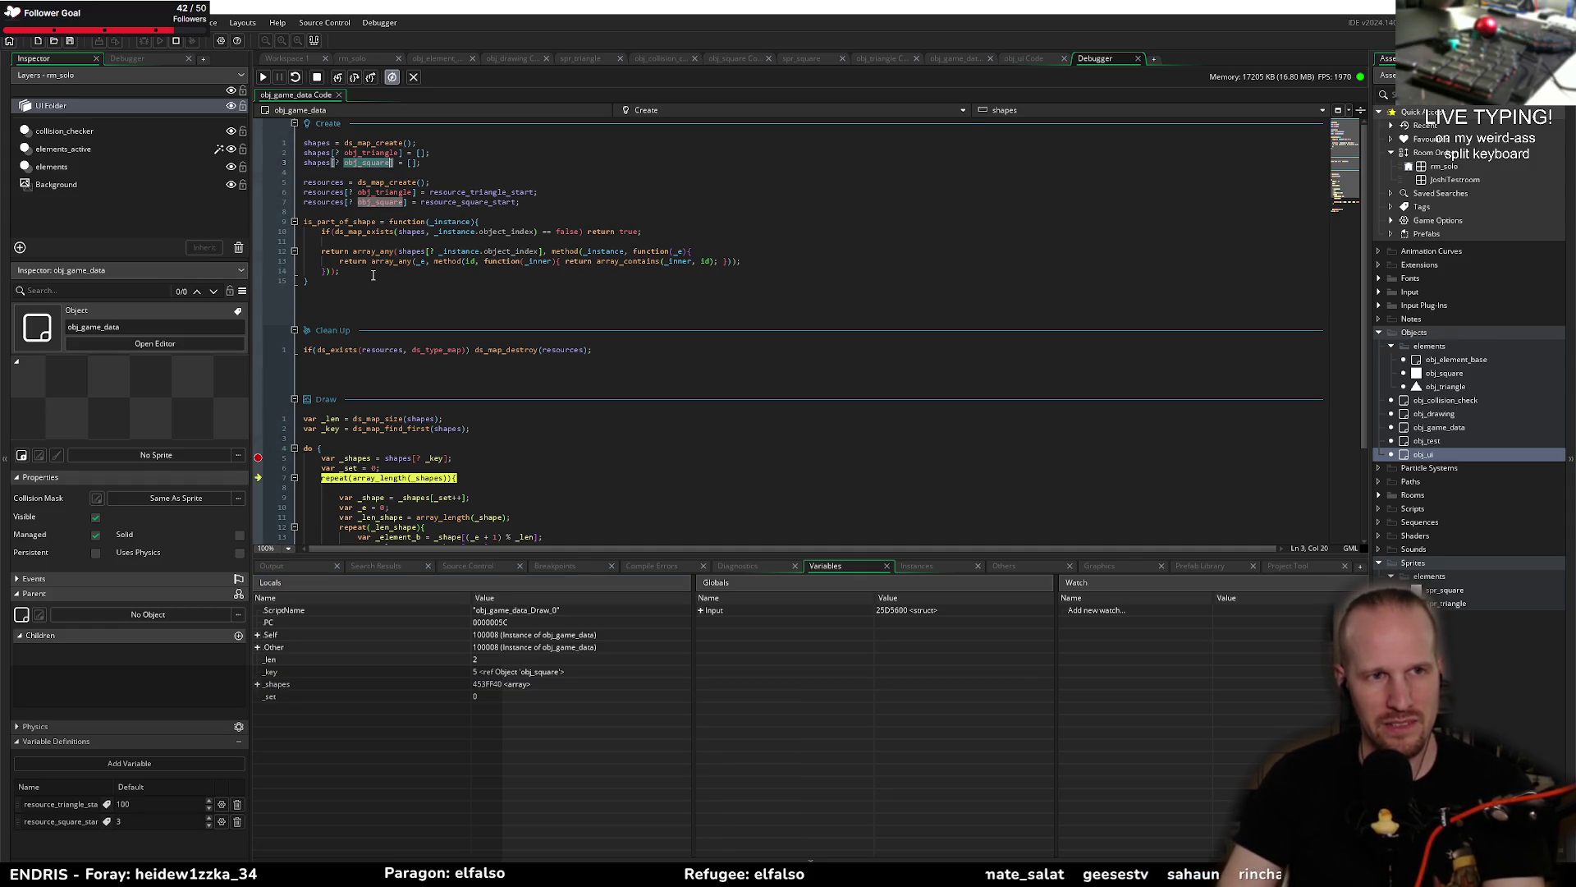
left_click(317, 77)
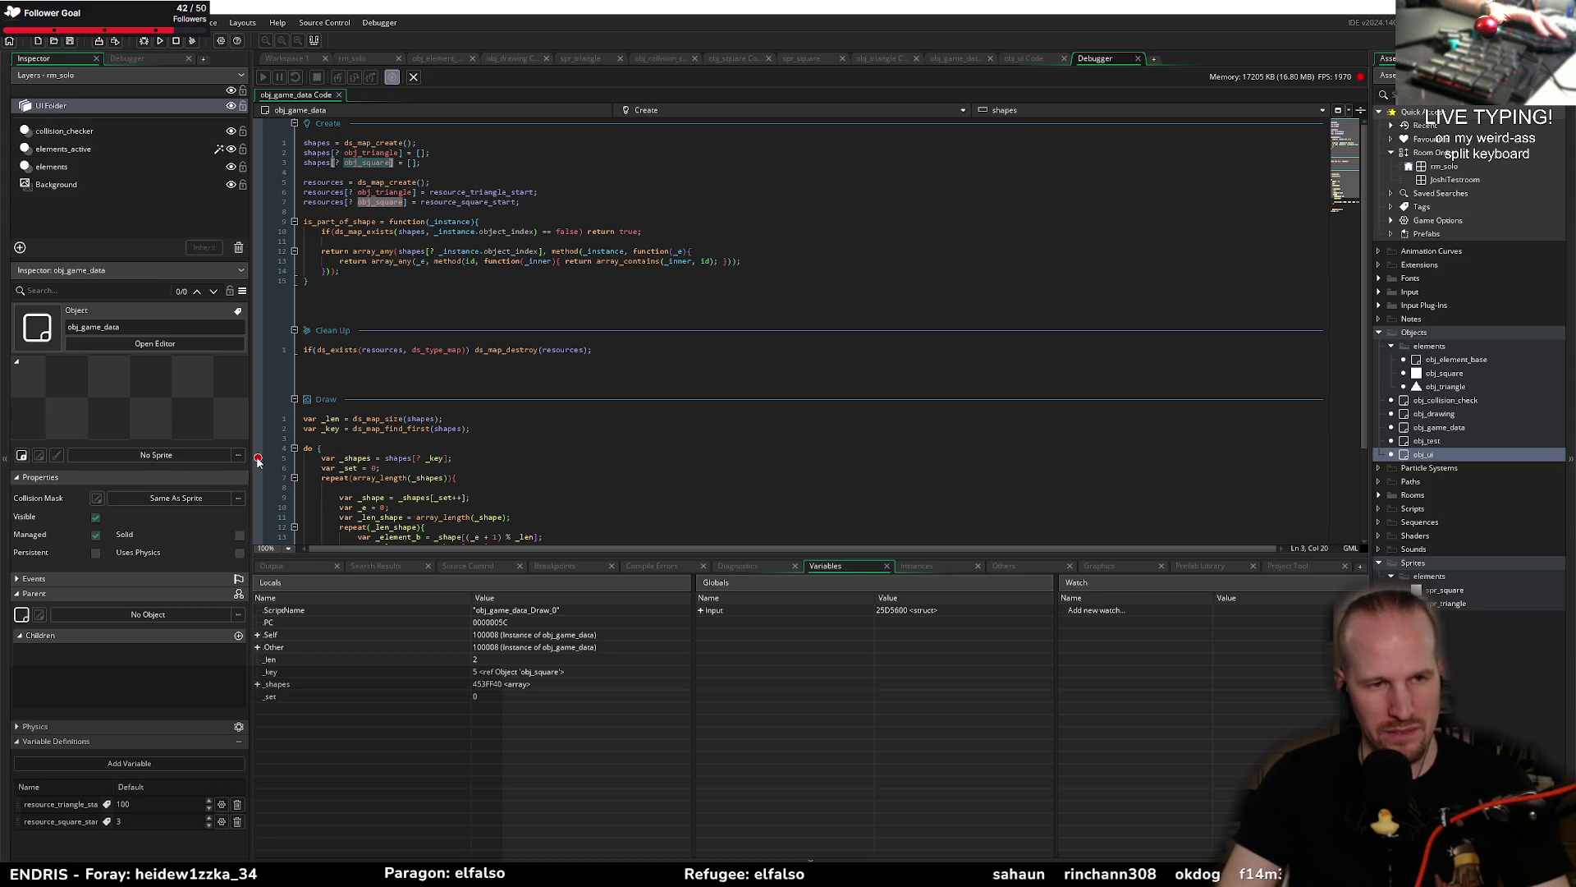
left_click(259, 468)
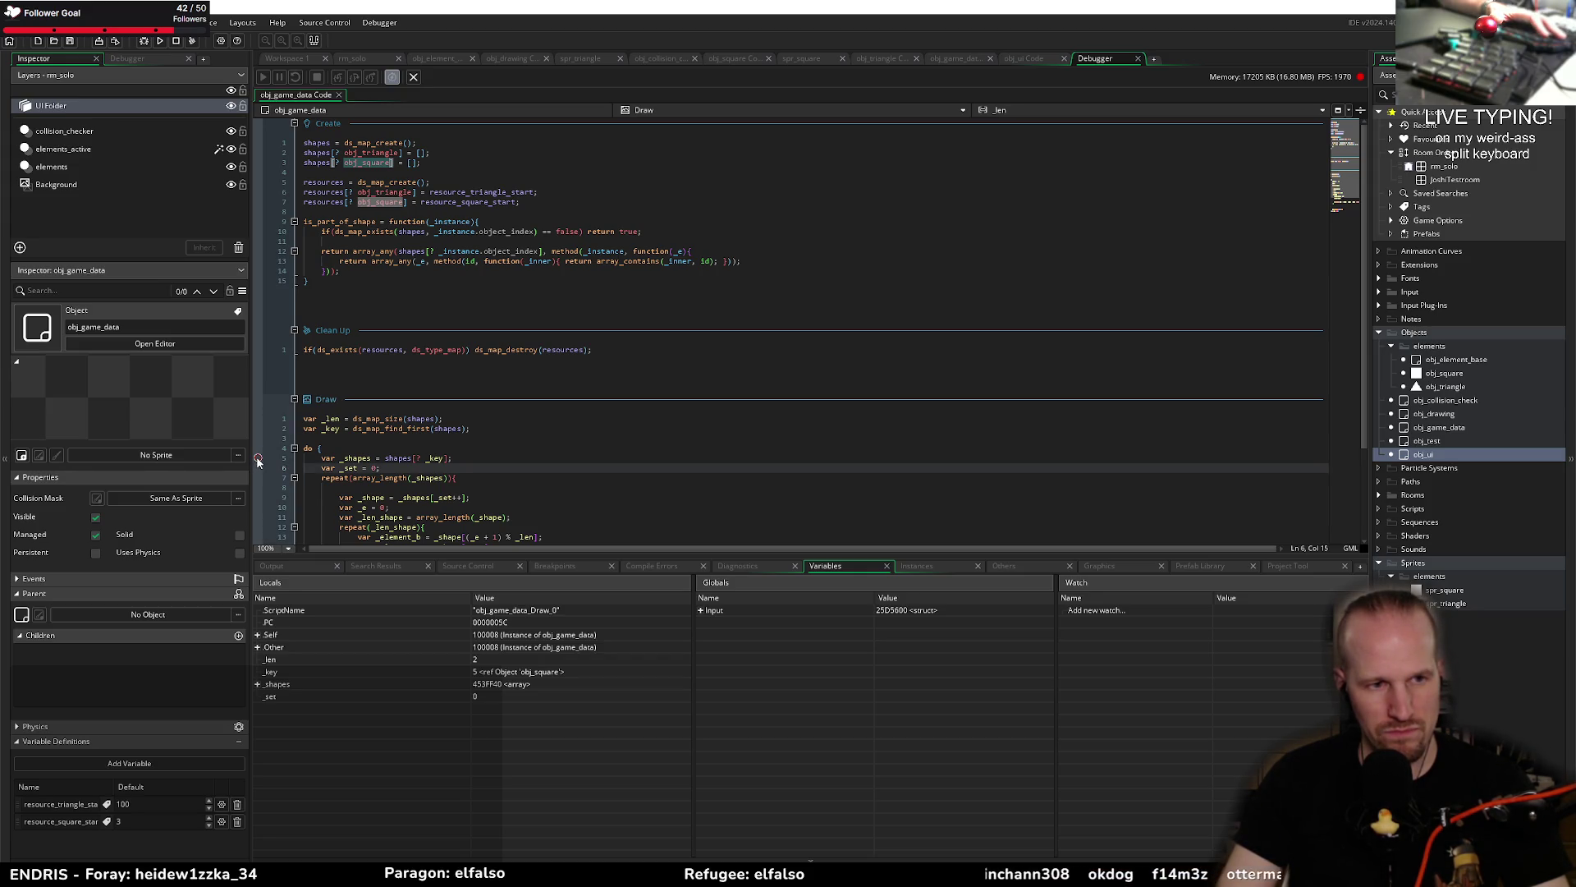
Step: Relaunch in debug mode and step from the breakpoint to the Draw loop's repeat line twice
left_click(144, 41)
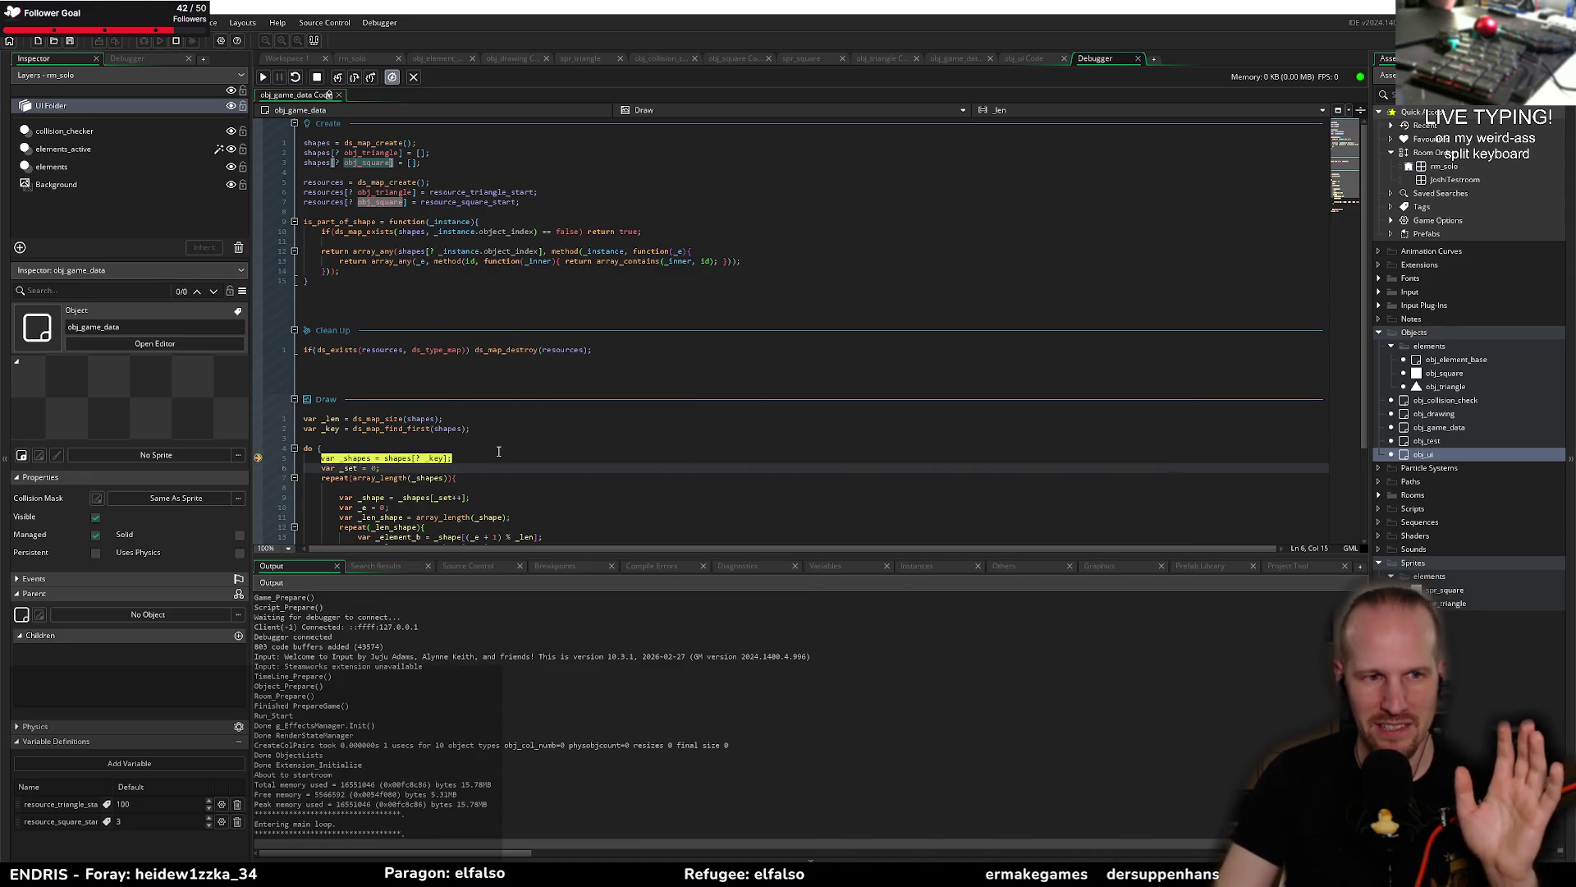
left_click(355, 78)
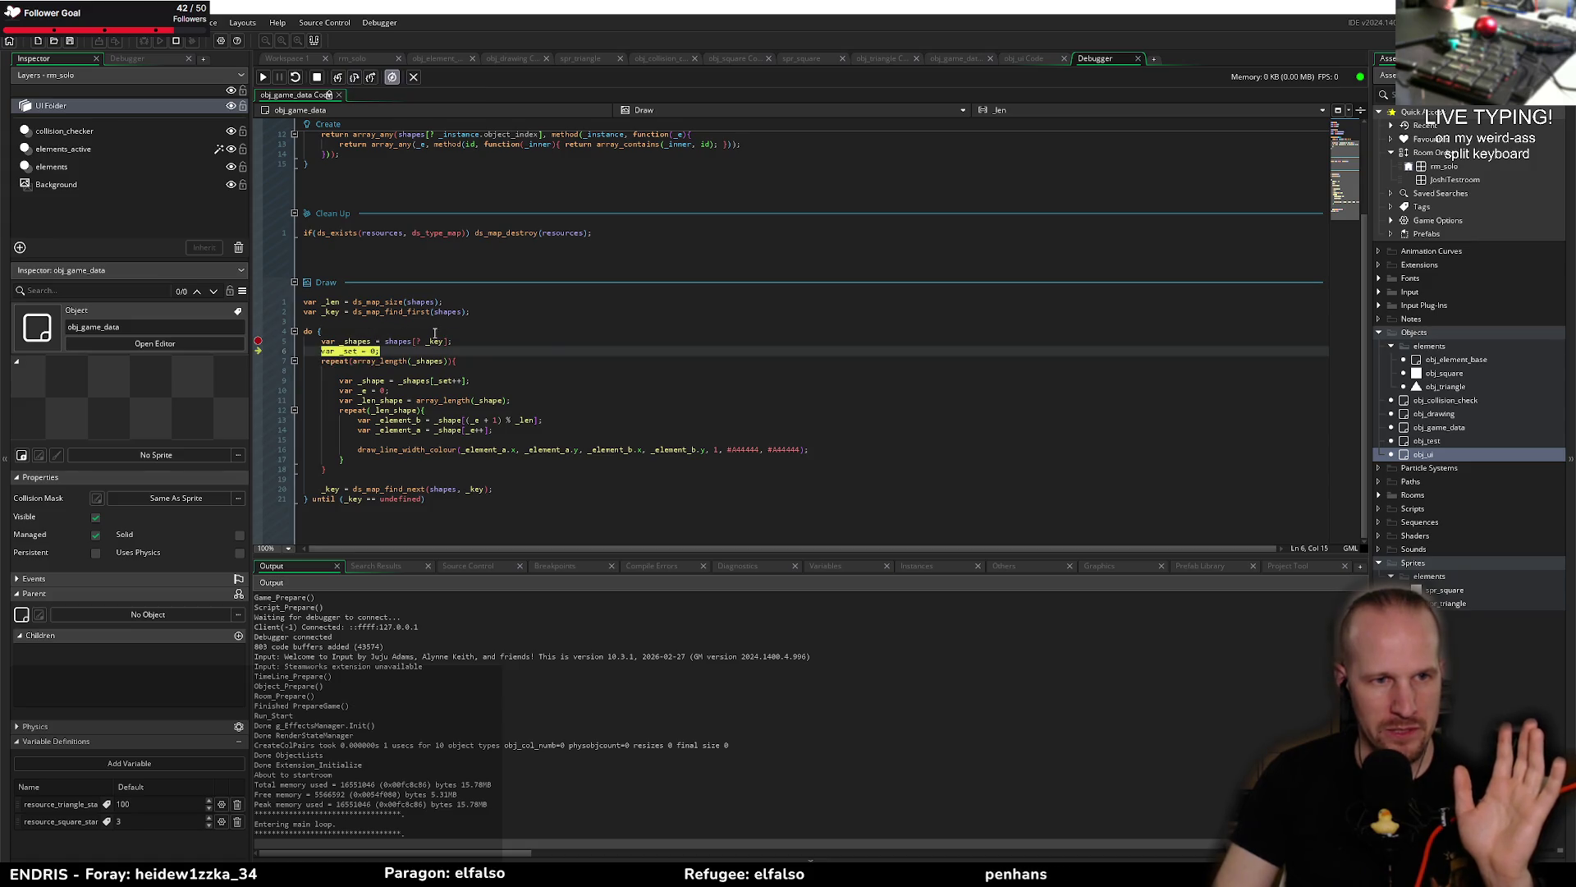
left_click(264, 77)
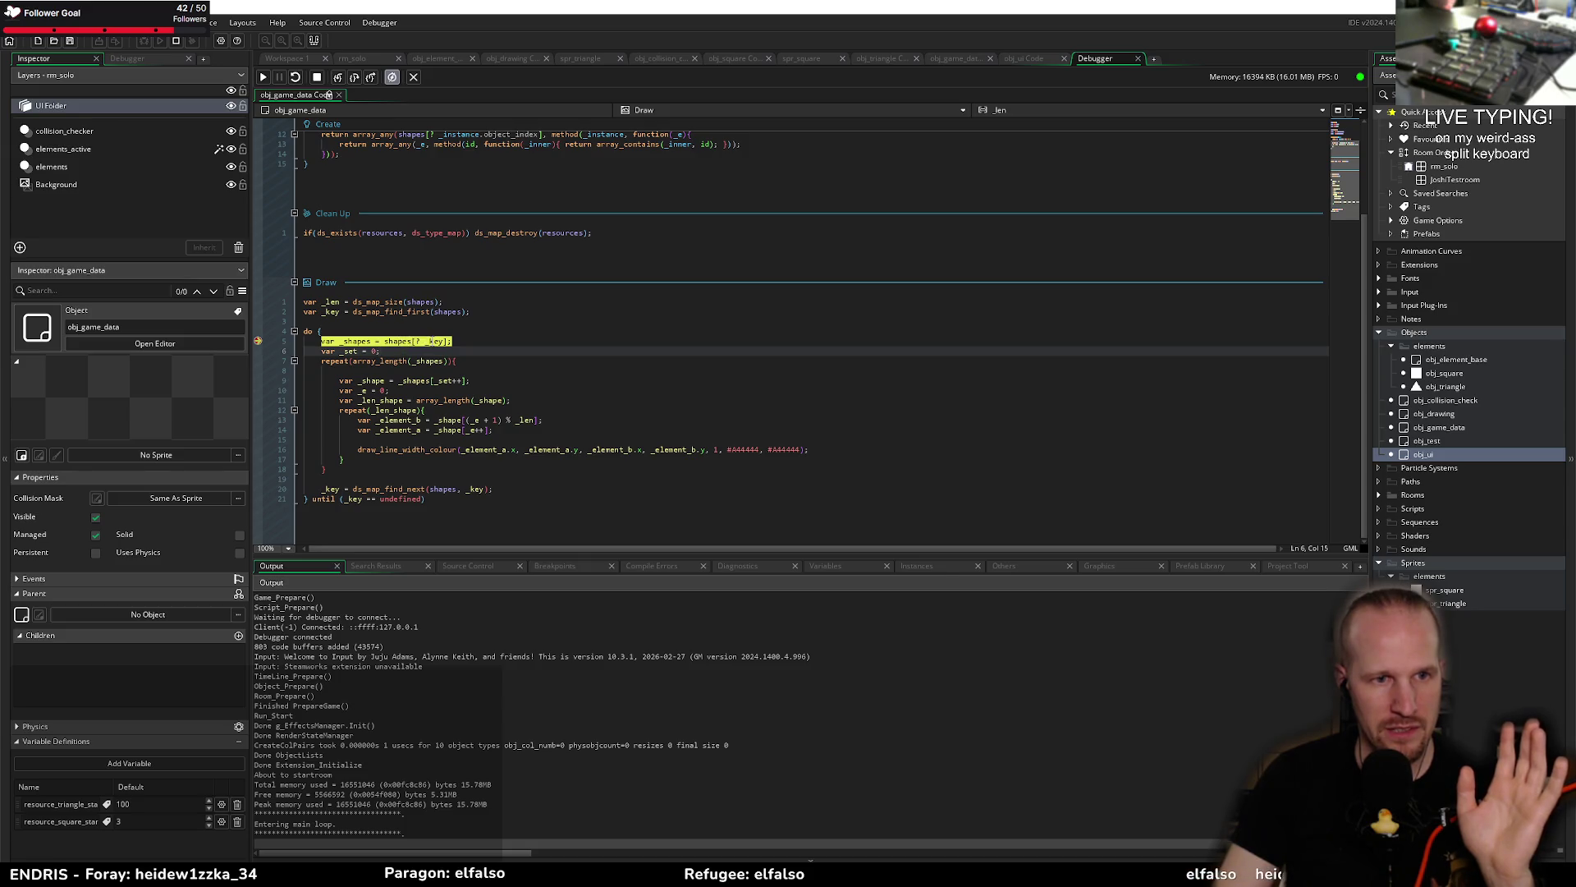
left_click(355, 78)
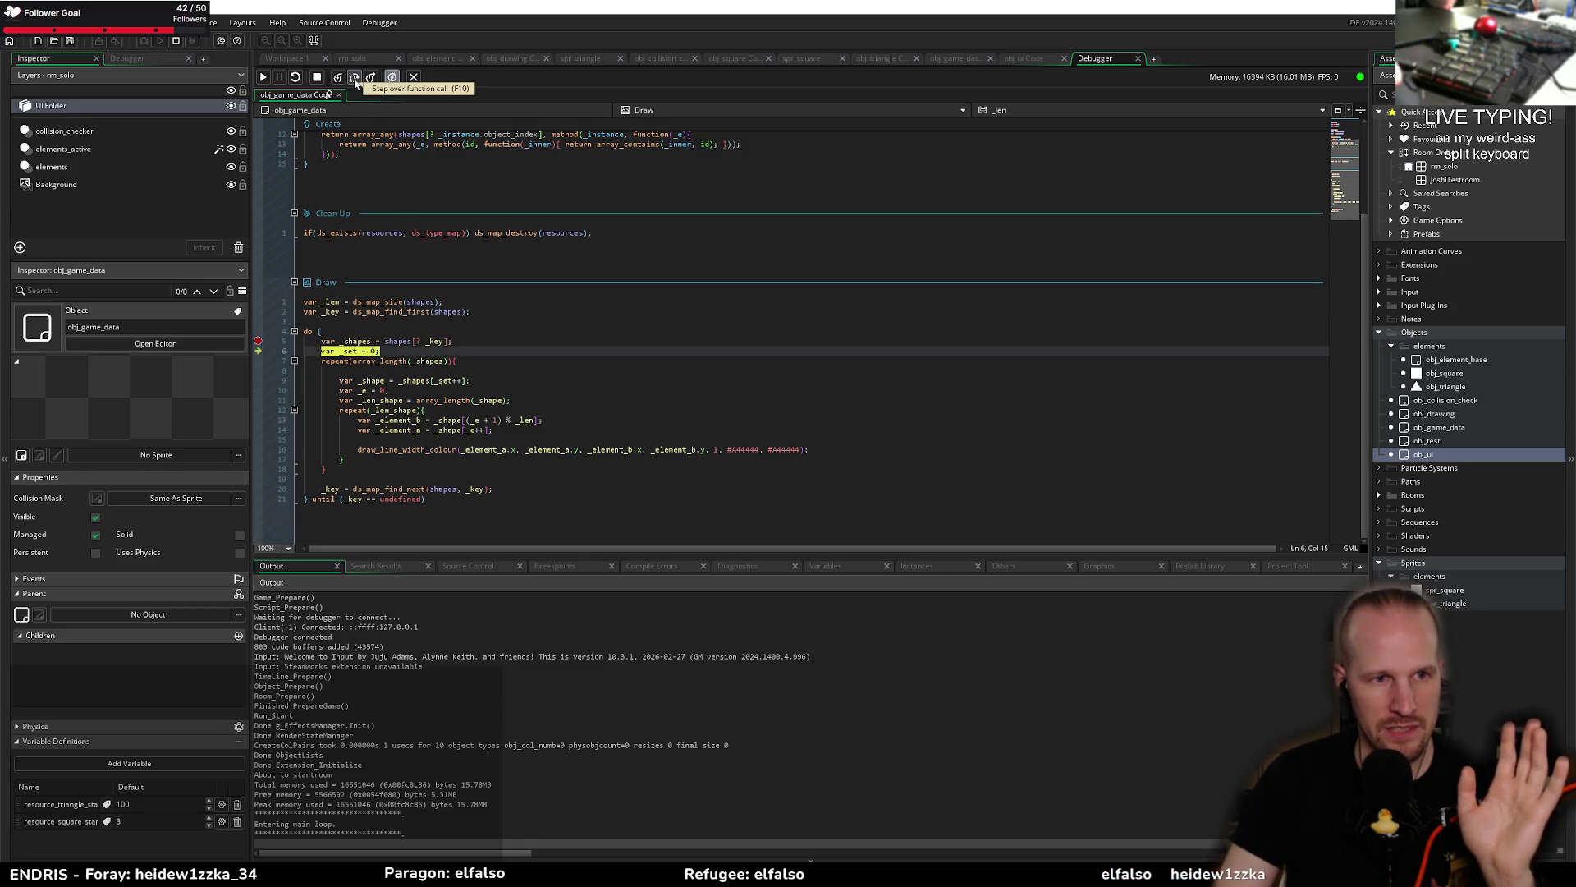
left_click(355, 79)
Step: Check _shapes in Variables, remove the line 5 breakpoint, resume, and link triangles
left_click(852, 565)
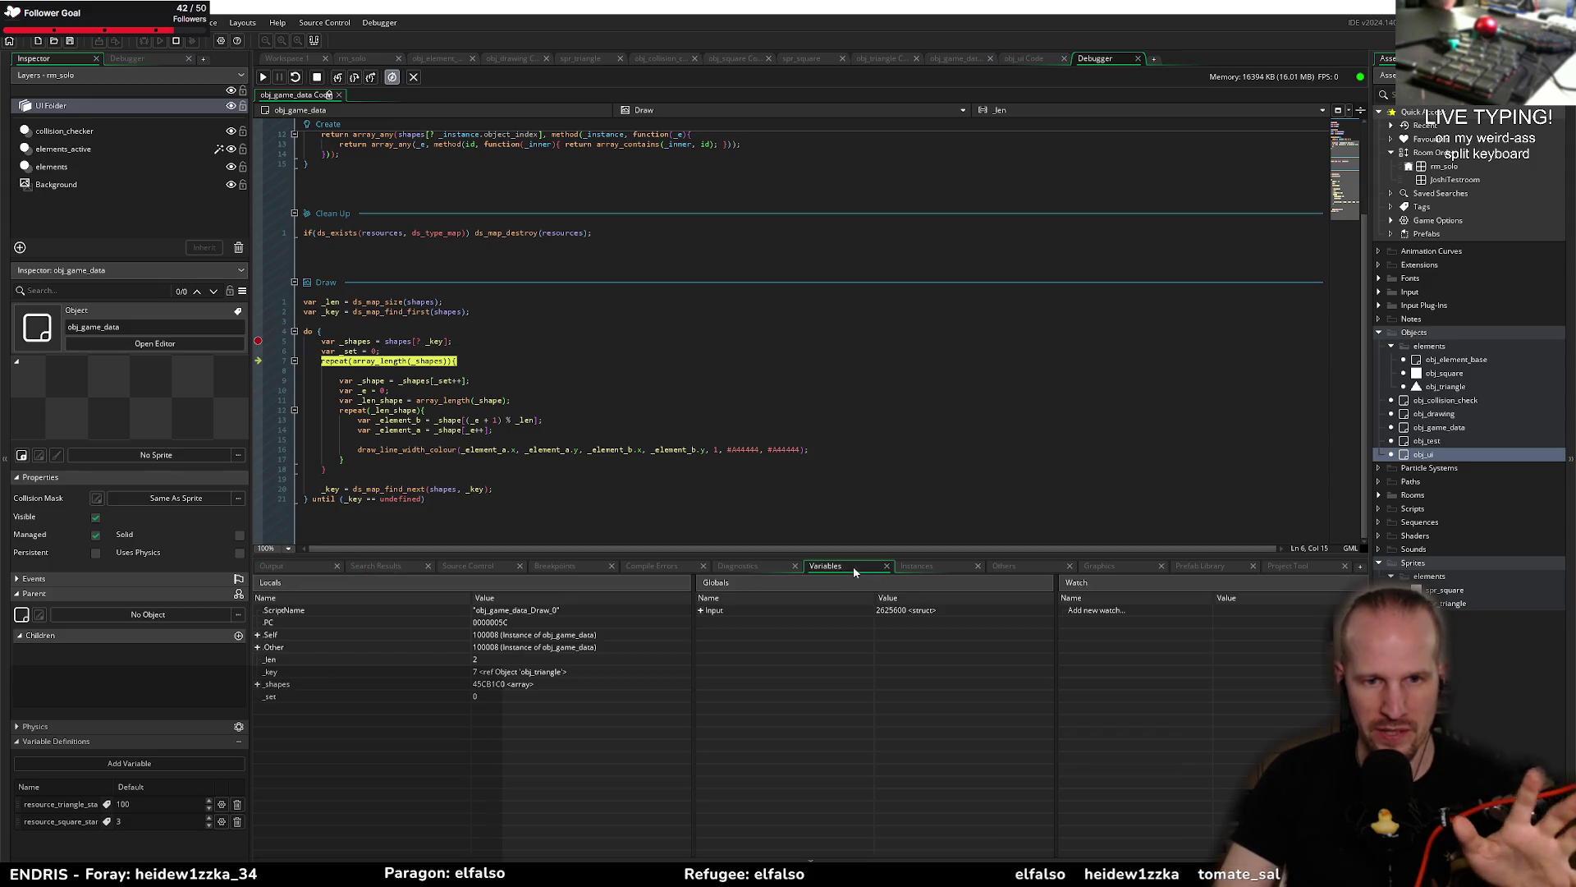
left_click(260, 686)
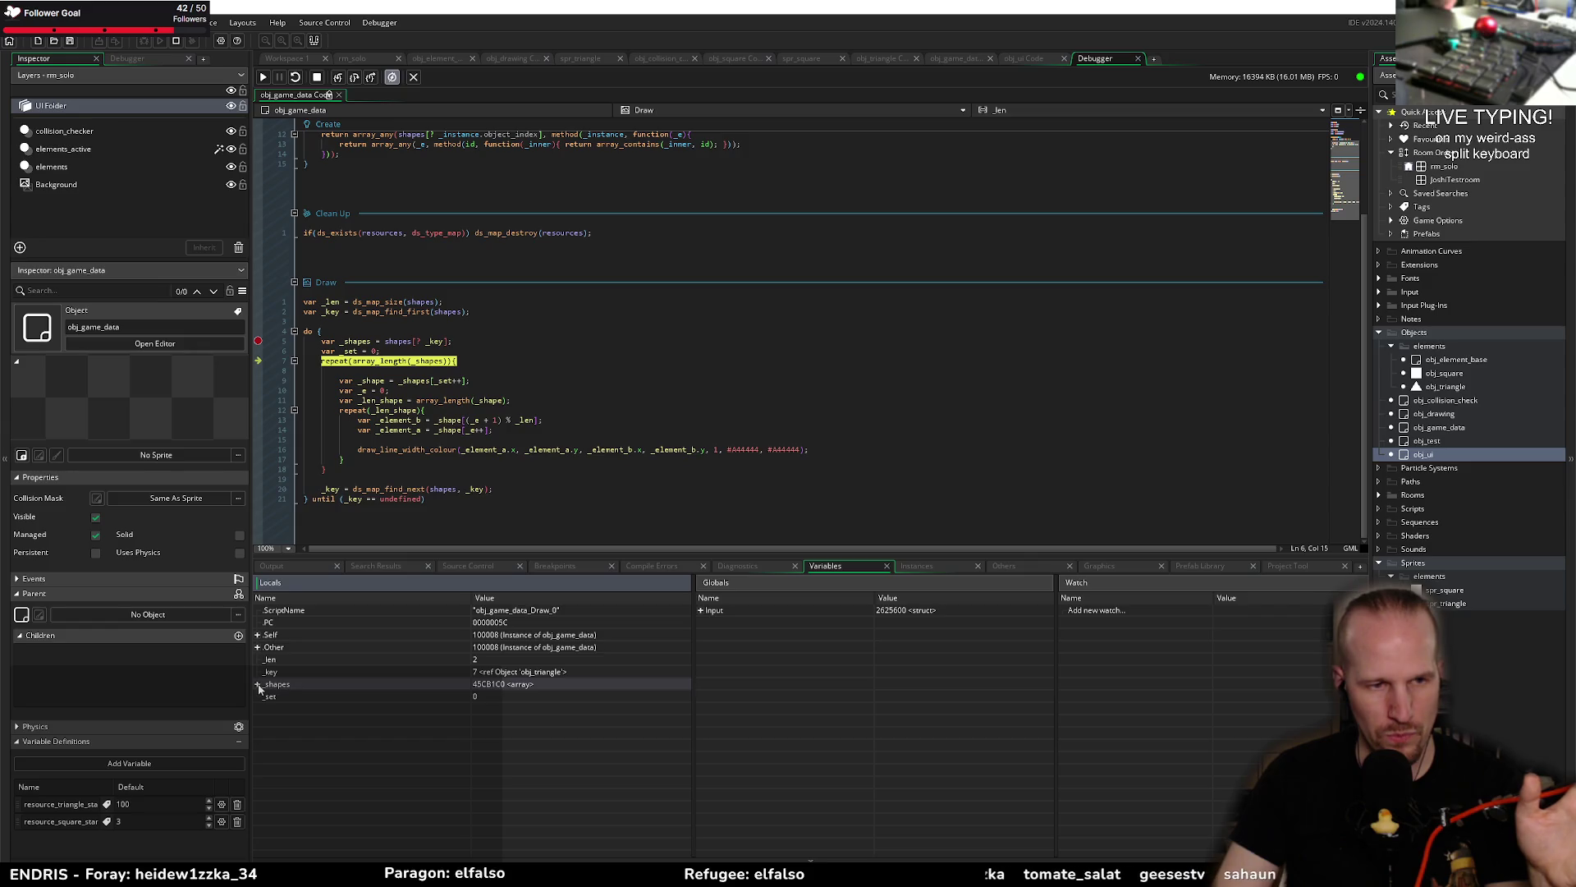
left_click(258, 341)
left_click(263, 76)
mouse_move(748, 384)
left_mouse_down()
mouse_move(1064, 347)
mouse_move(907, 578)
mouse_move(747, 378)
left_mouse_up()
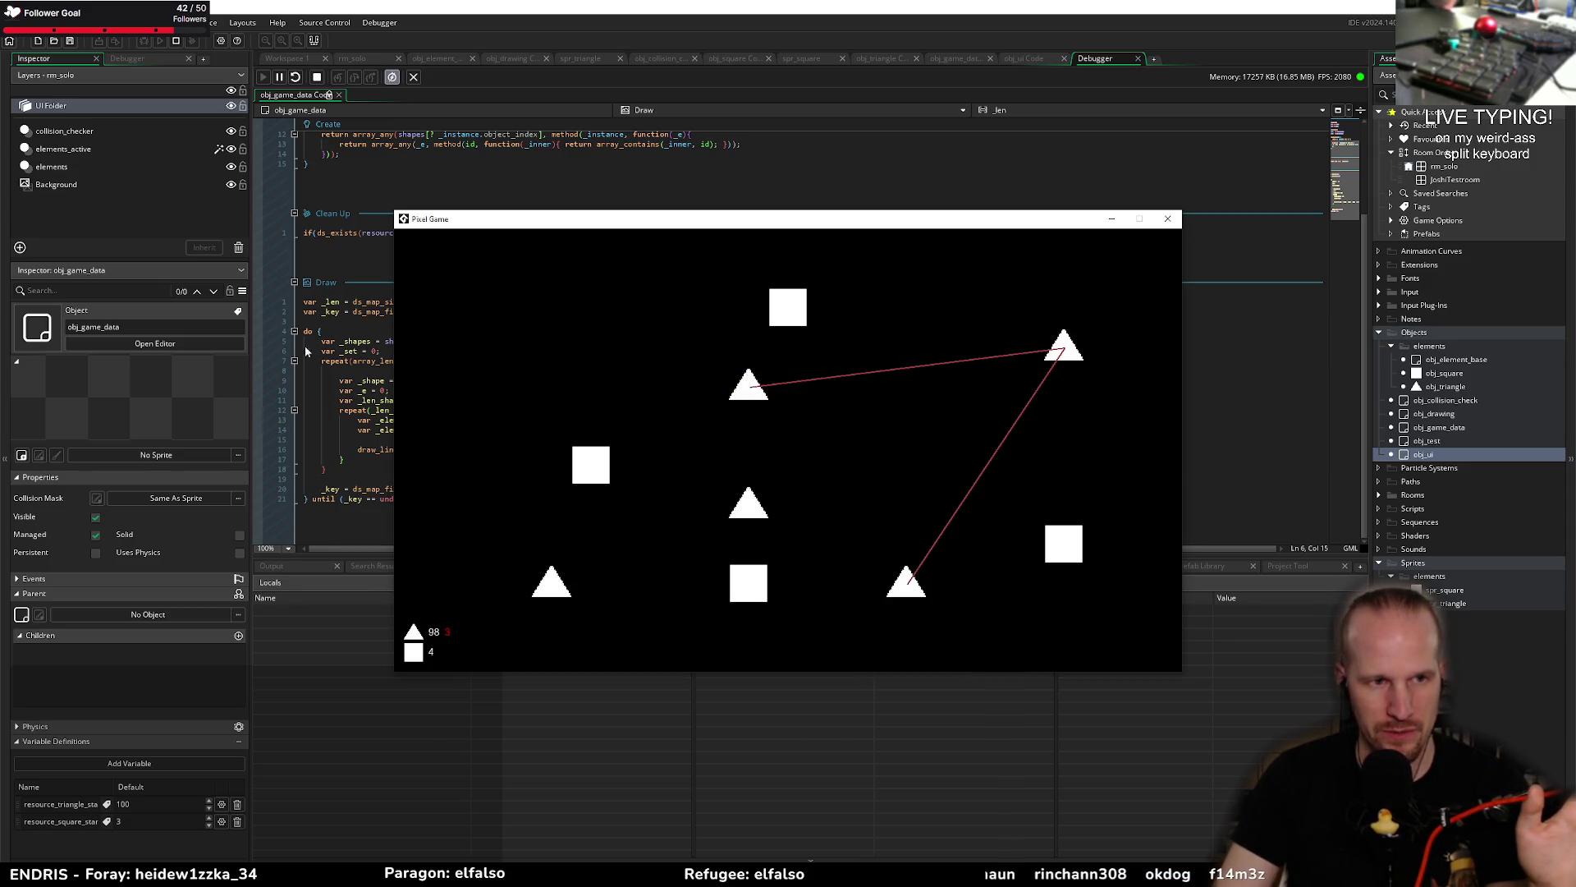